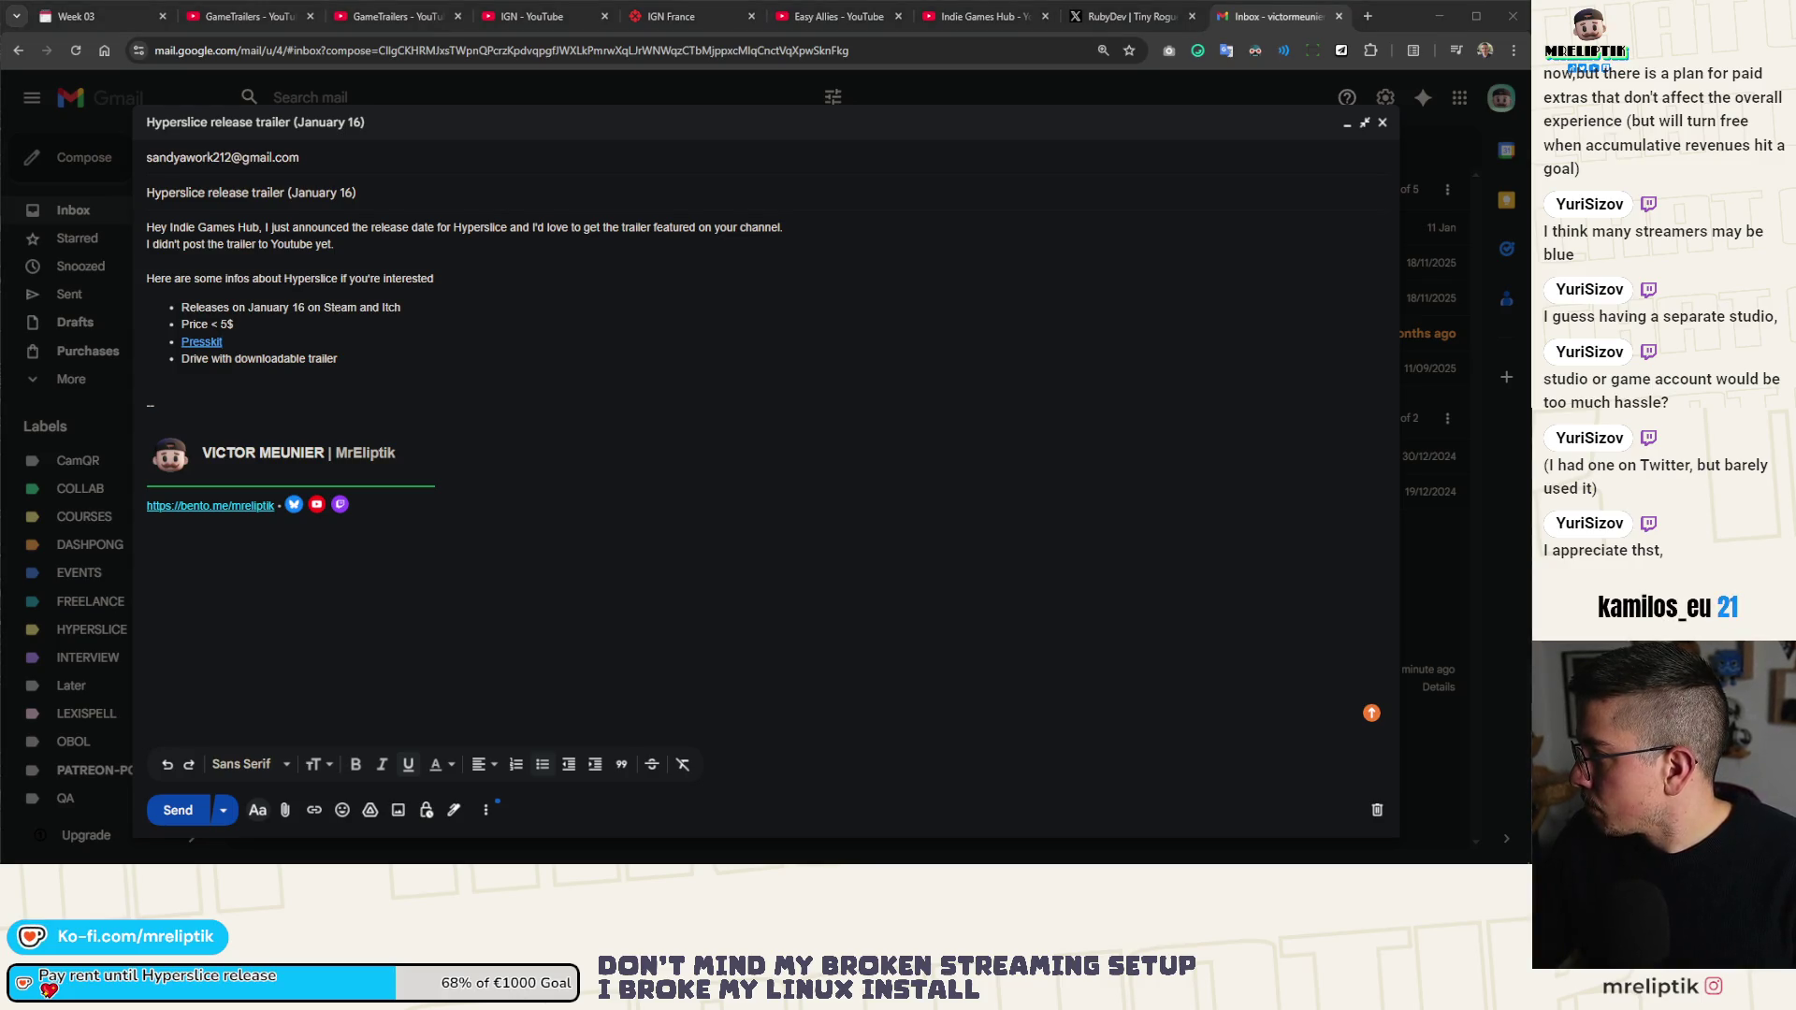
Link the 'Drive with downloadable trailer' bullet to the trailer's Drive address
drag(178, 364, 339, 361)
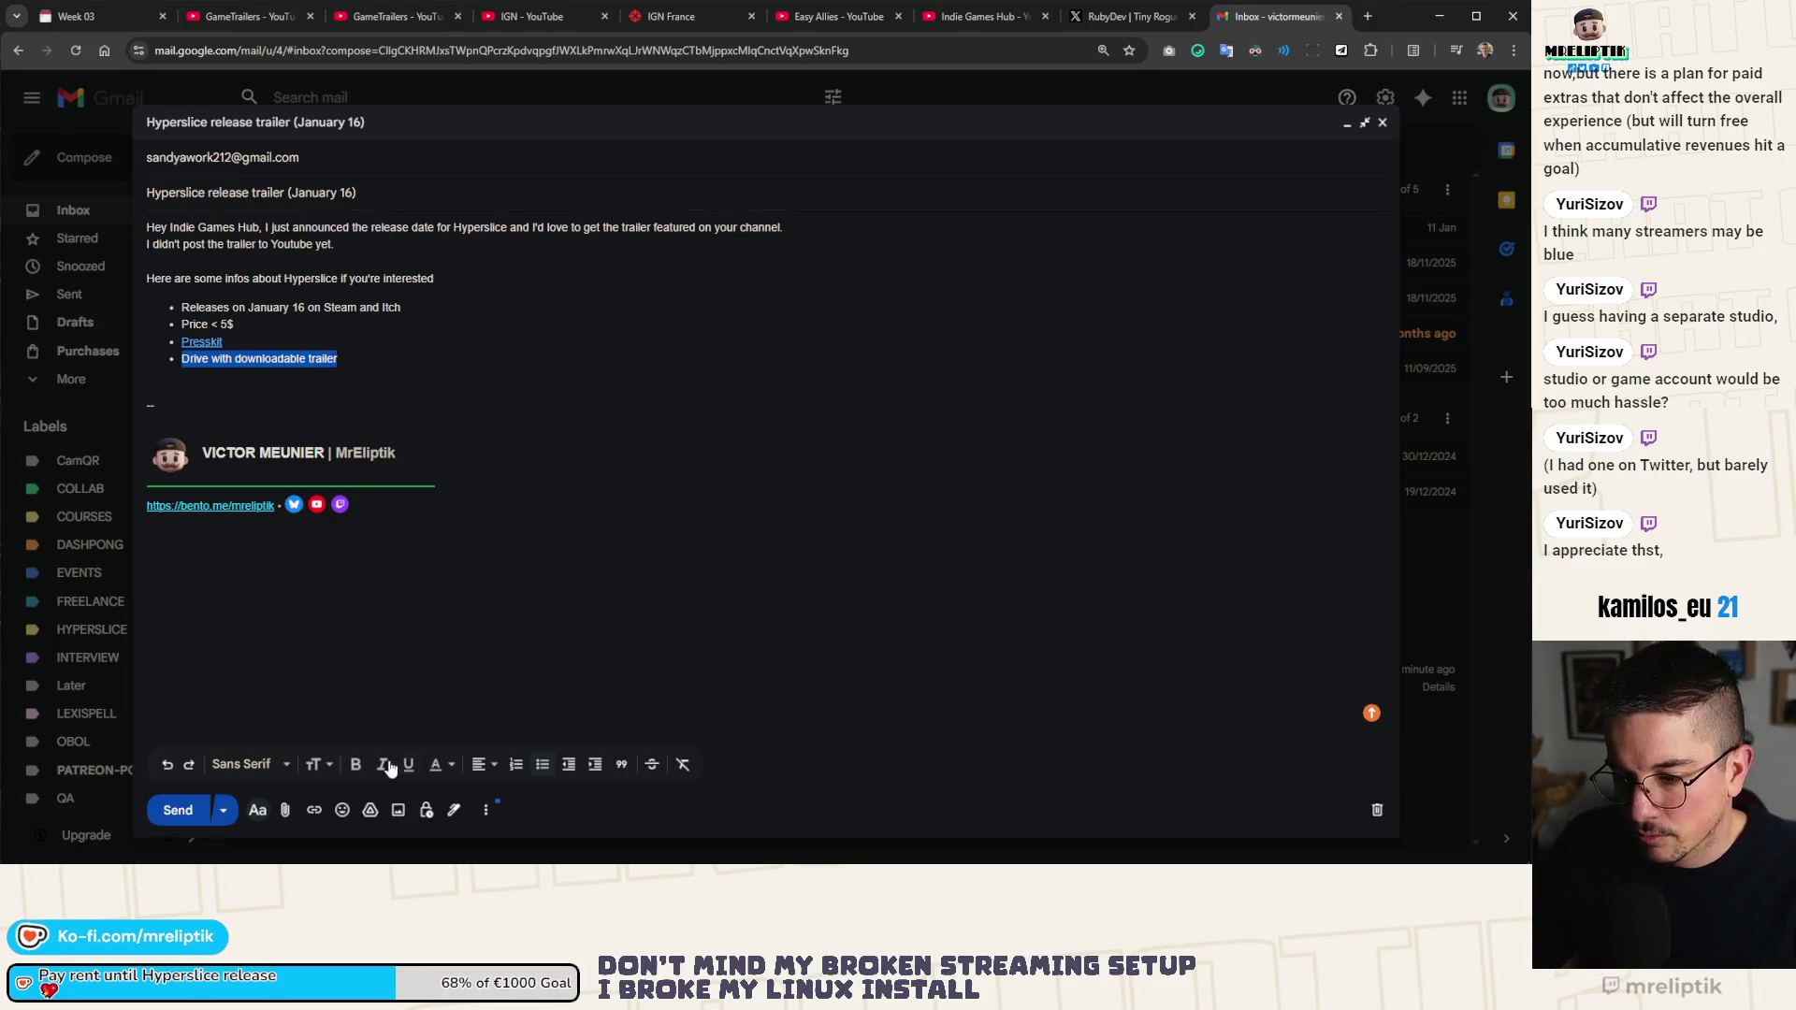
click(315, 810)
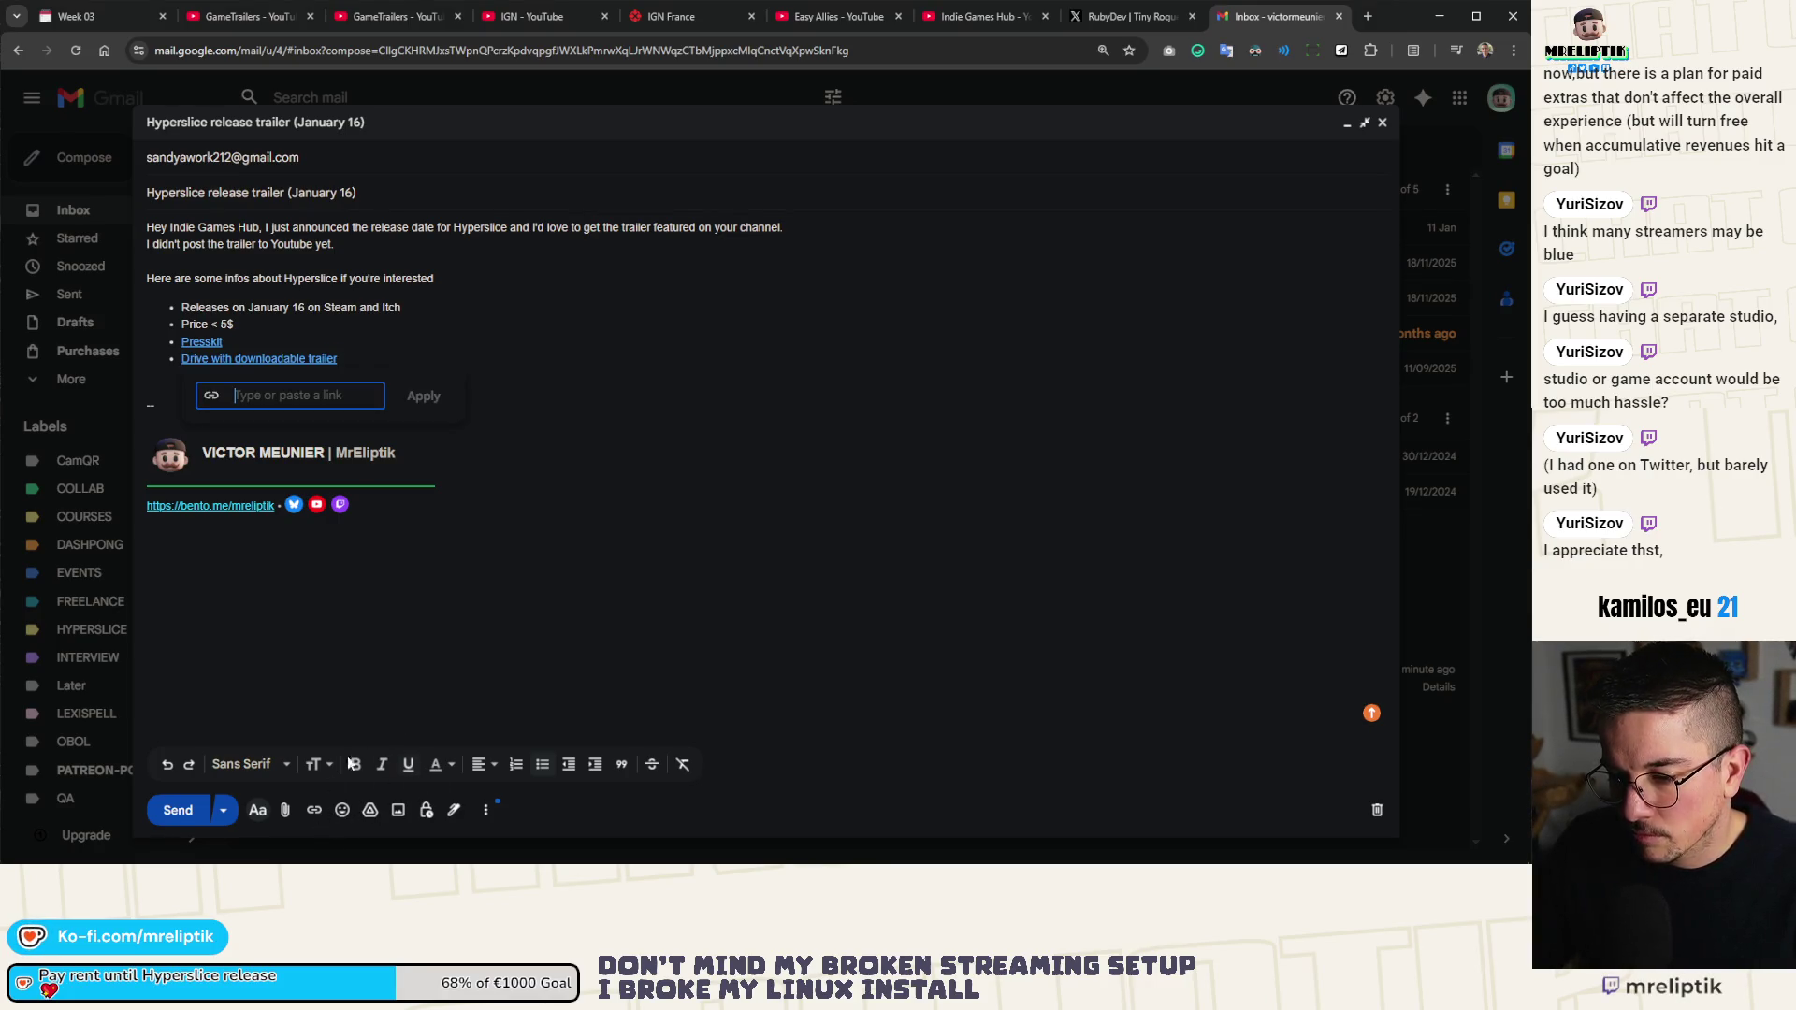
key(ctrl+v)
click(423, 397)
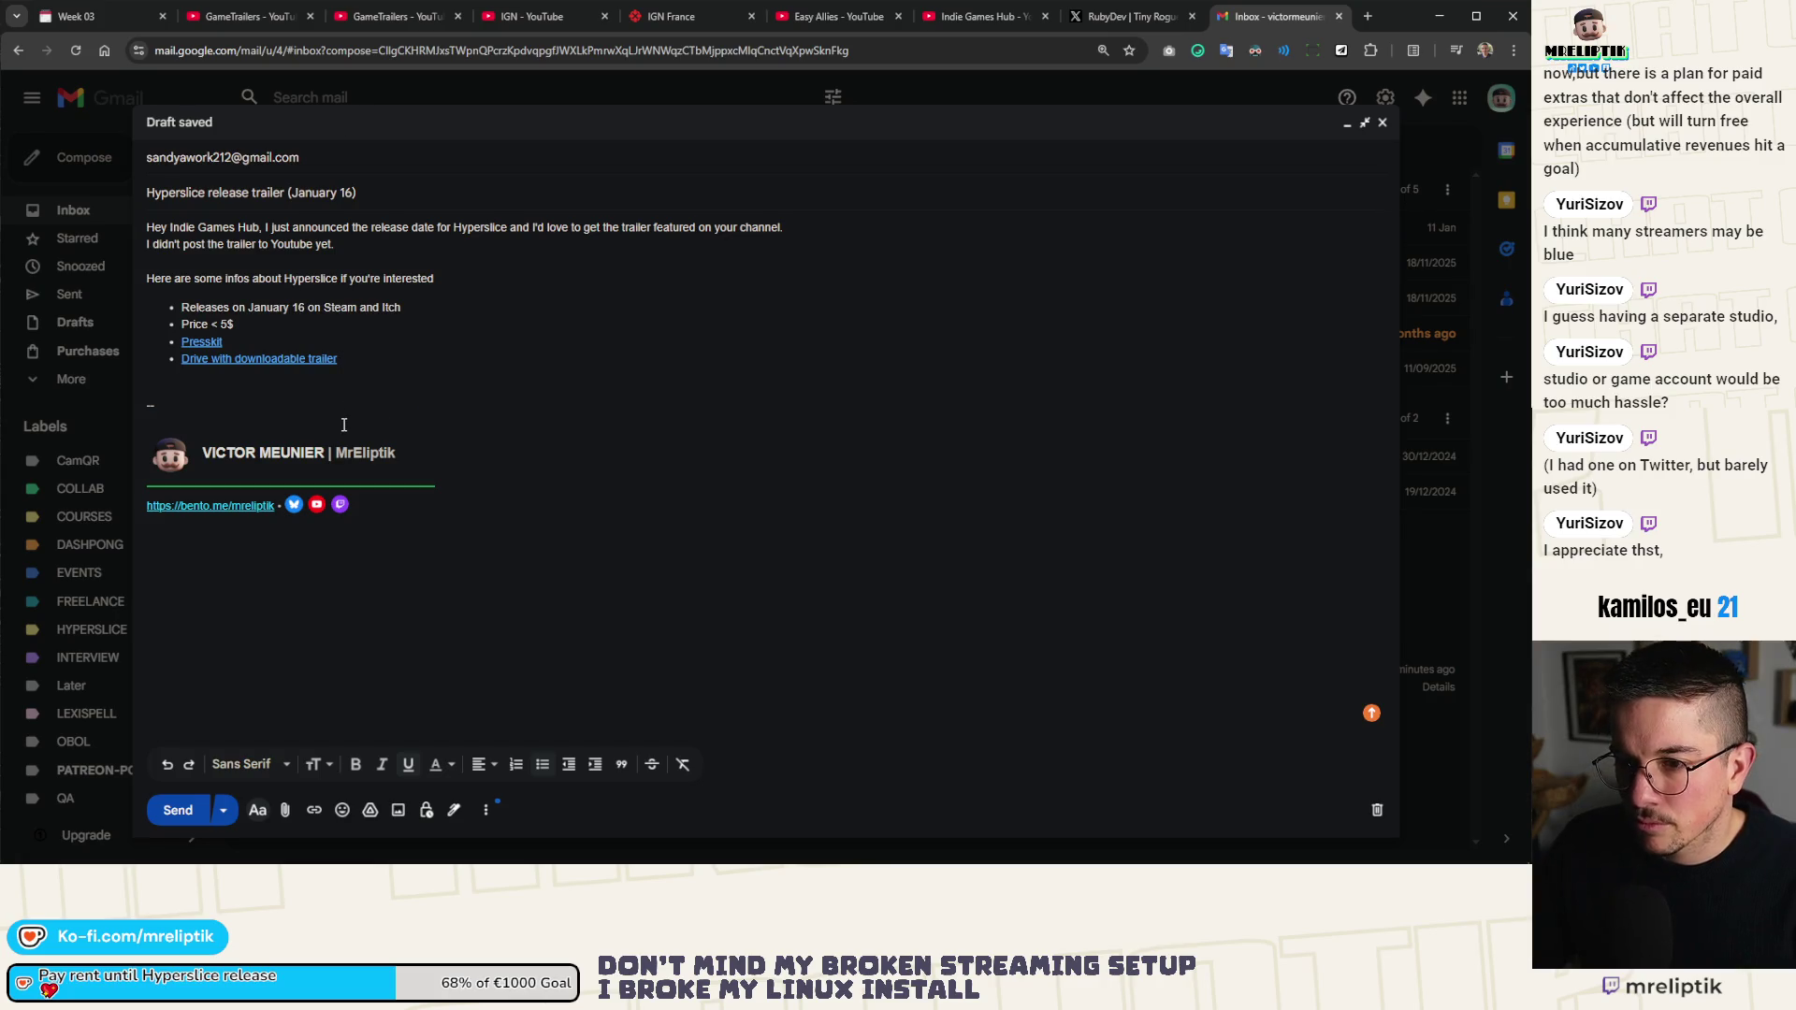
click(377, 307)
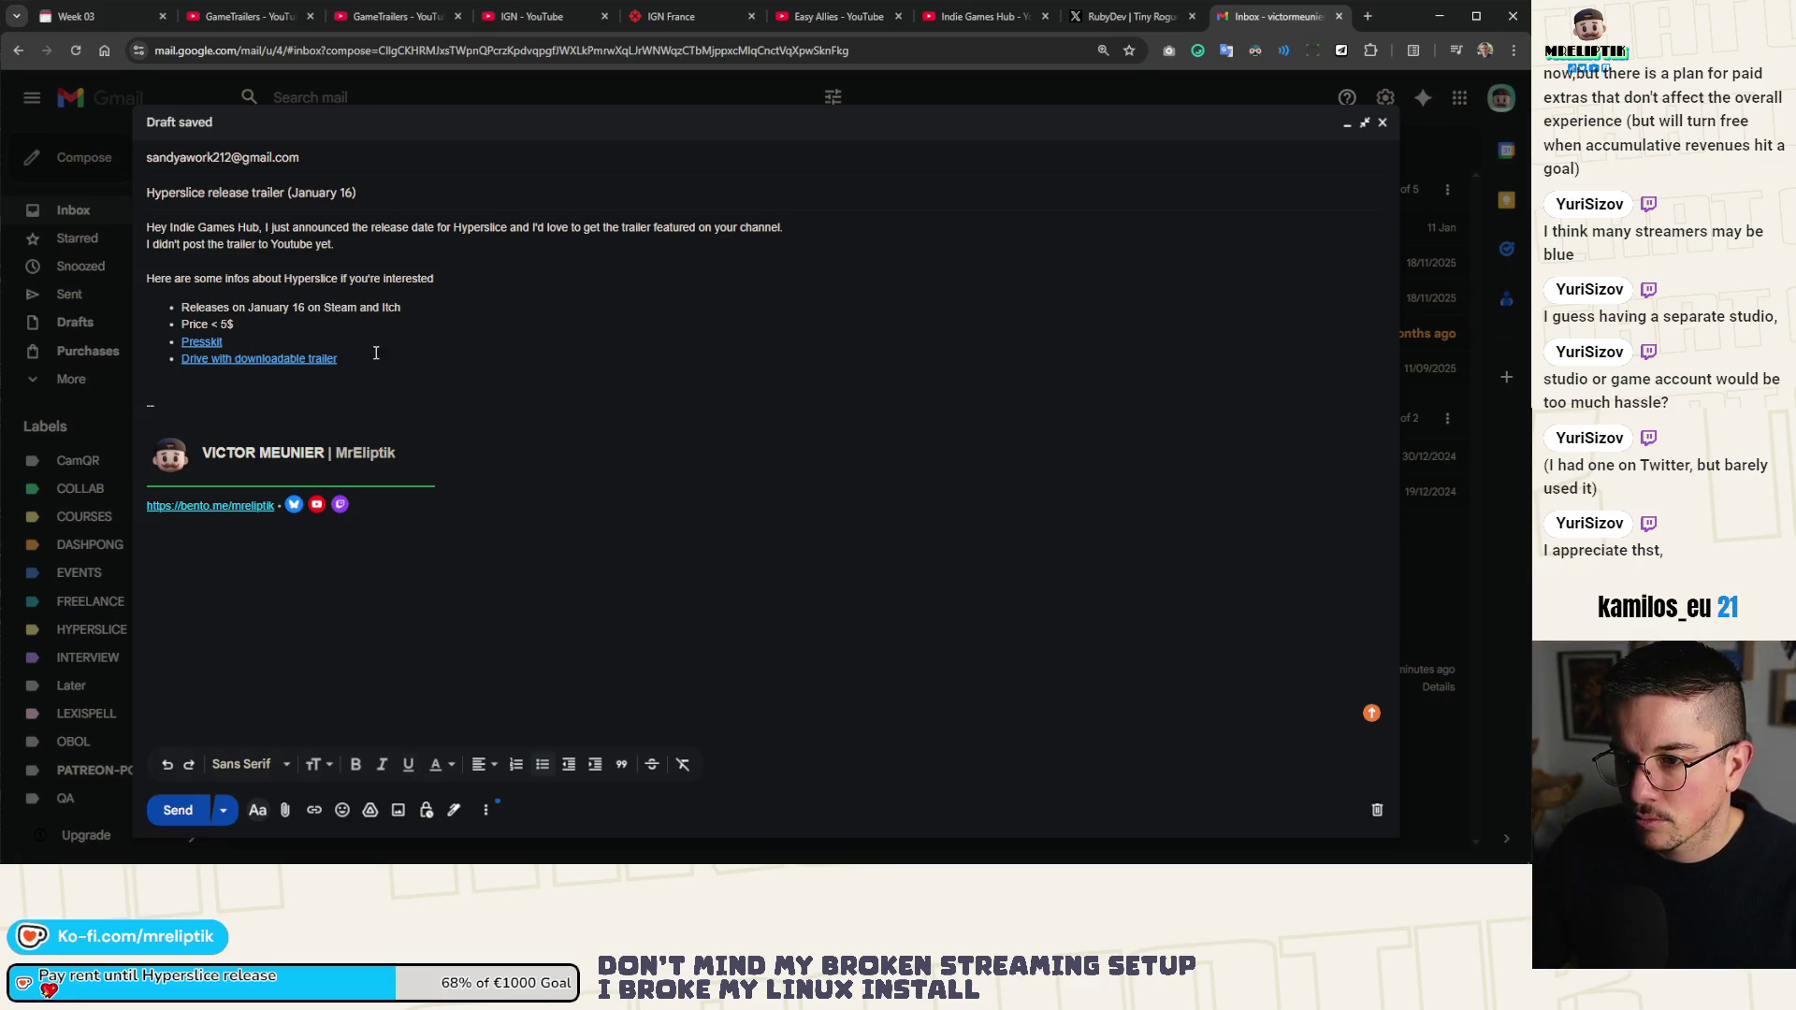
Link the word Hyperslice in the opening line to its Steam store page
double_click(456, 230)
key(shift+Left)
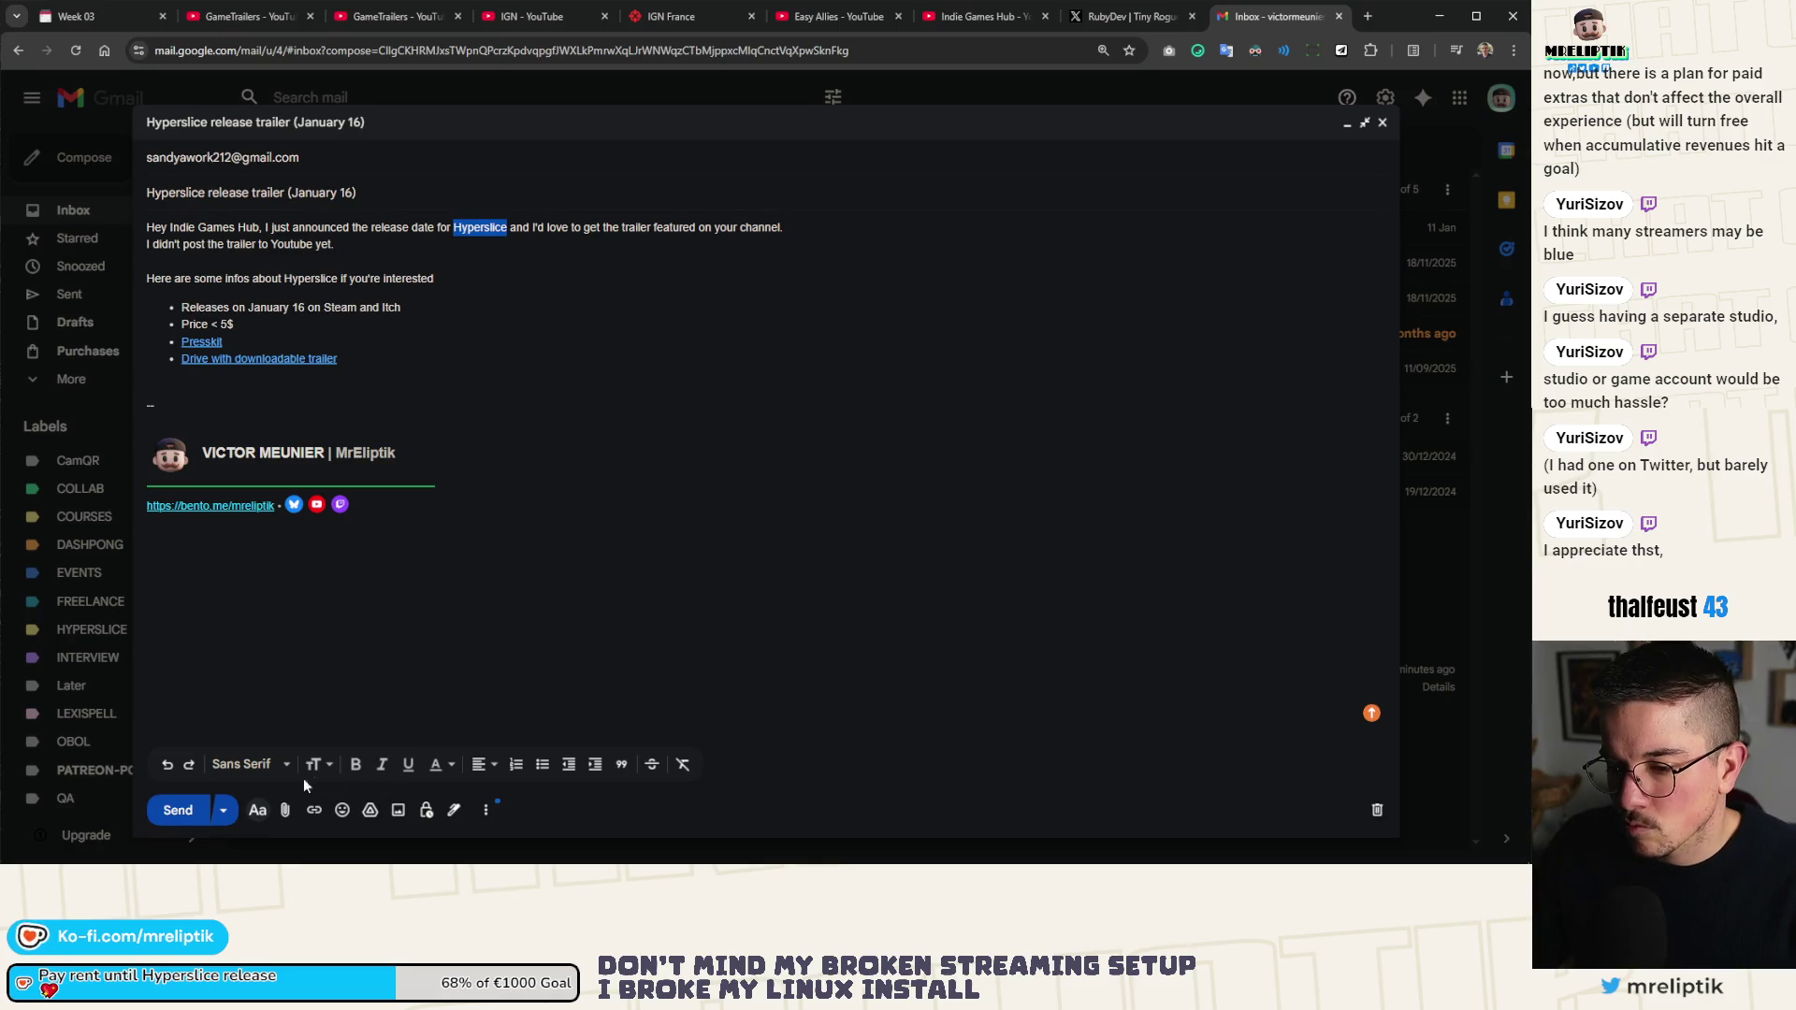
click(314, 810)
key(ctrl+v)
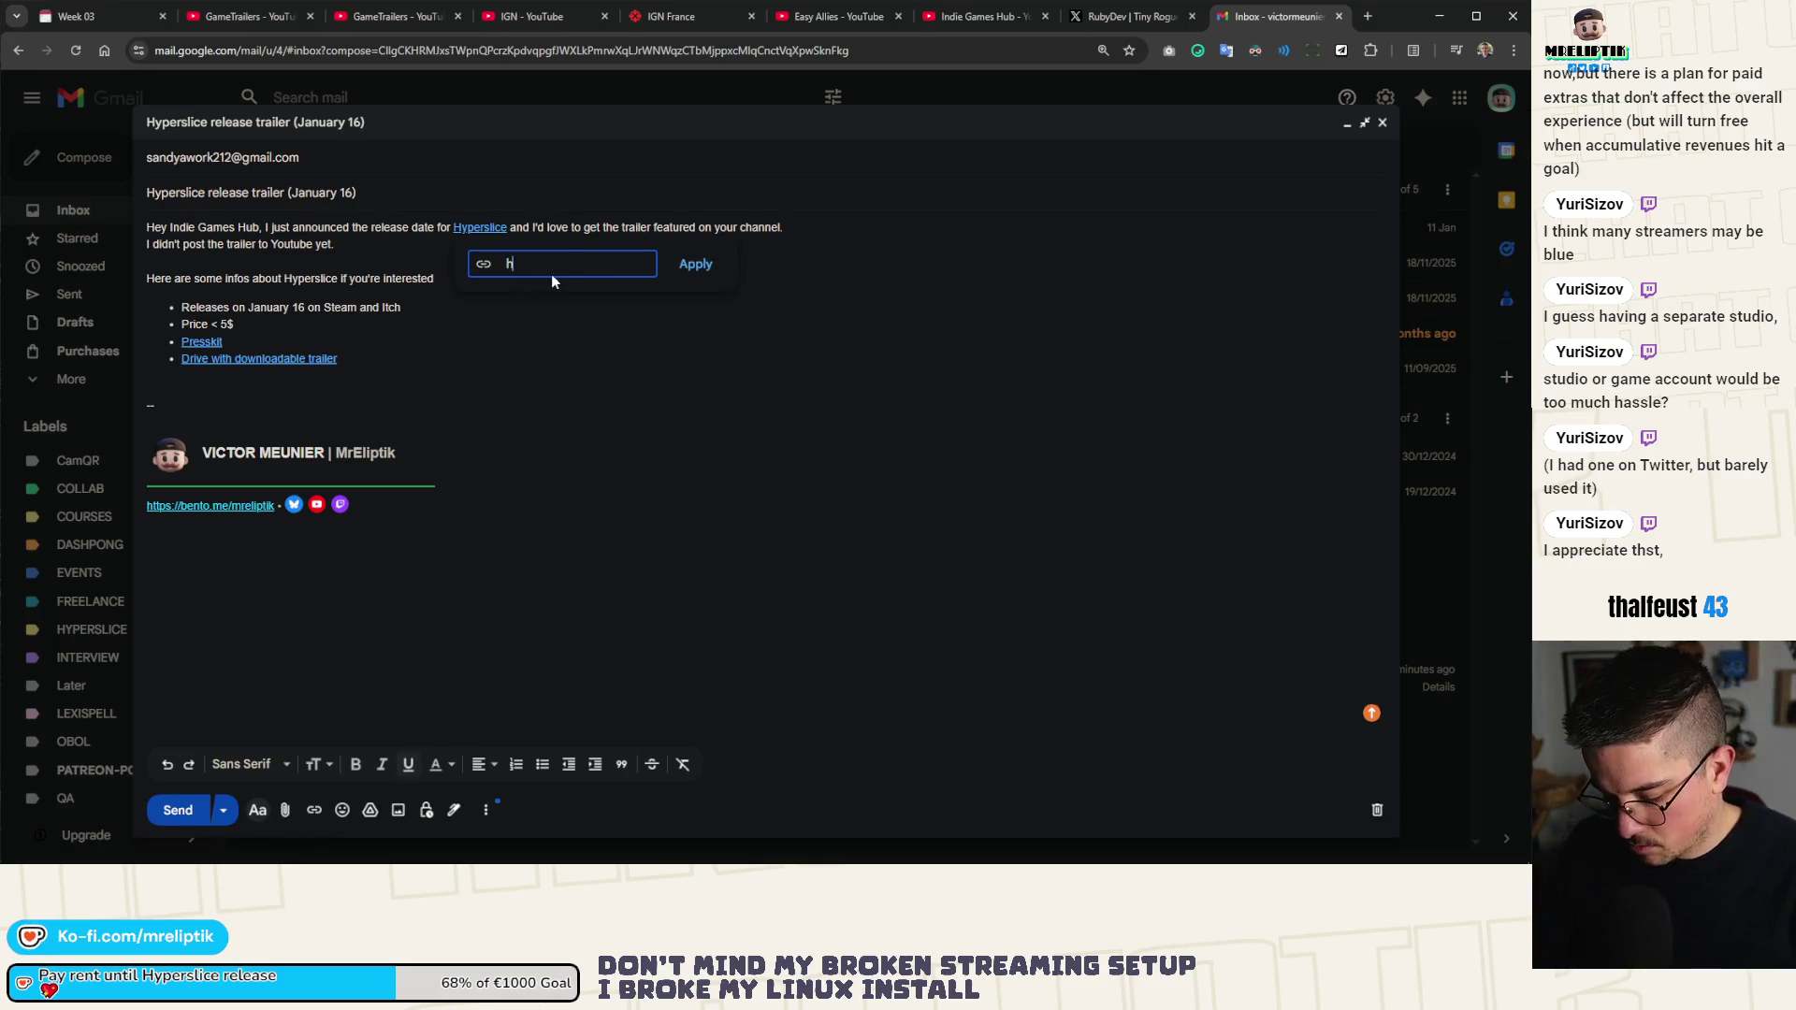
click(695, 265)
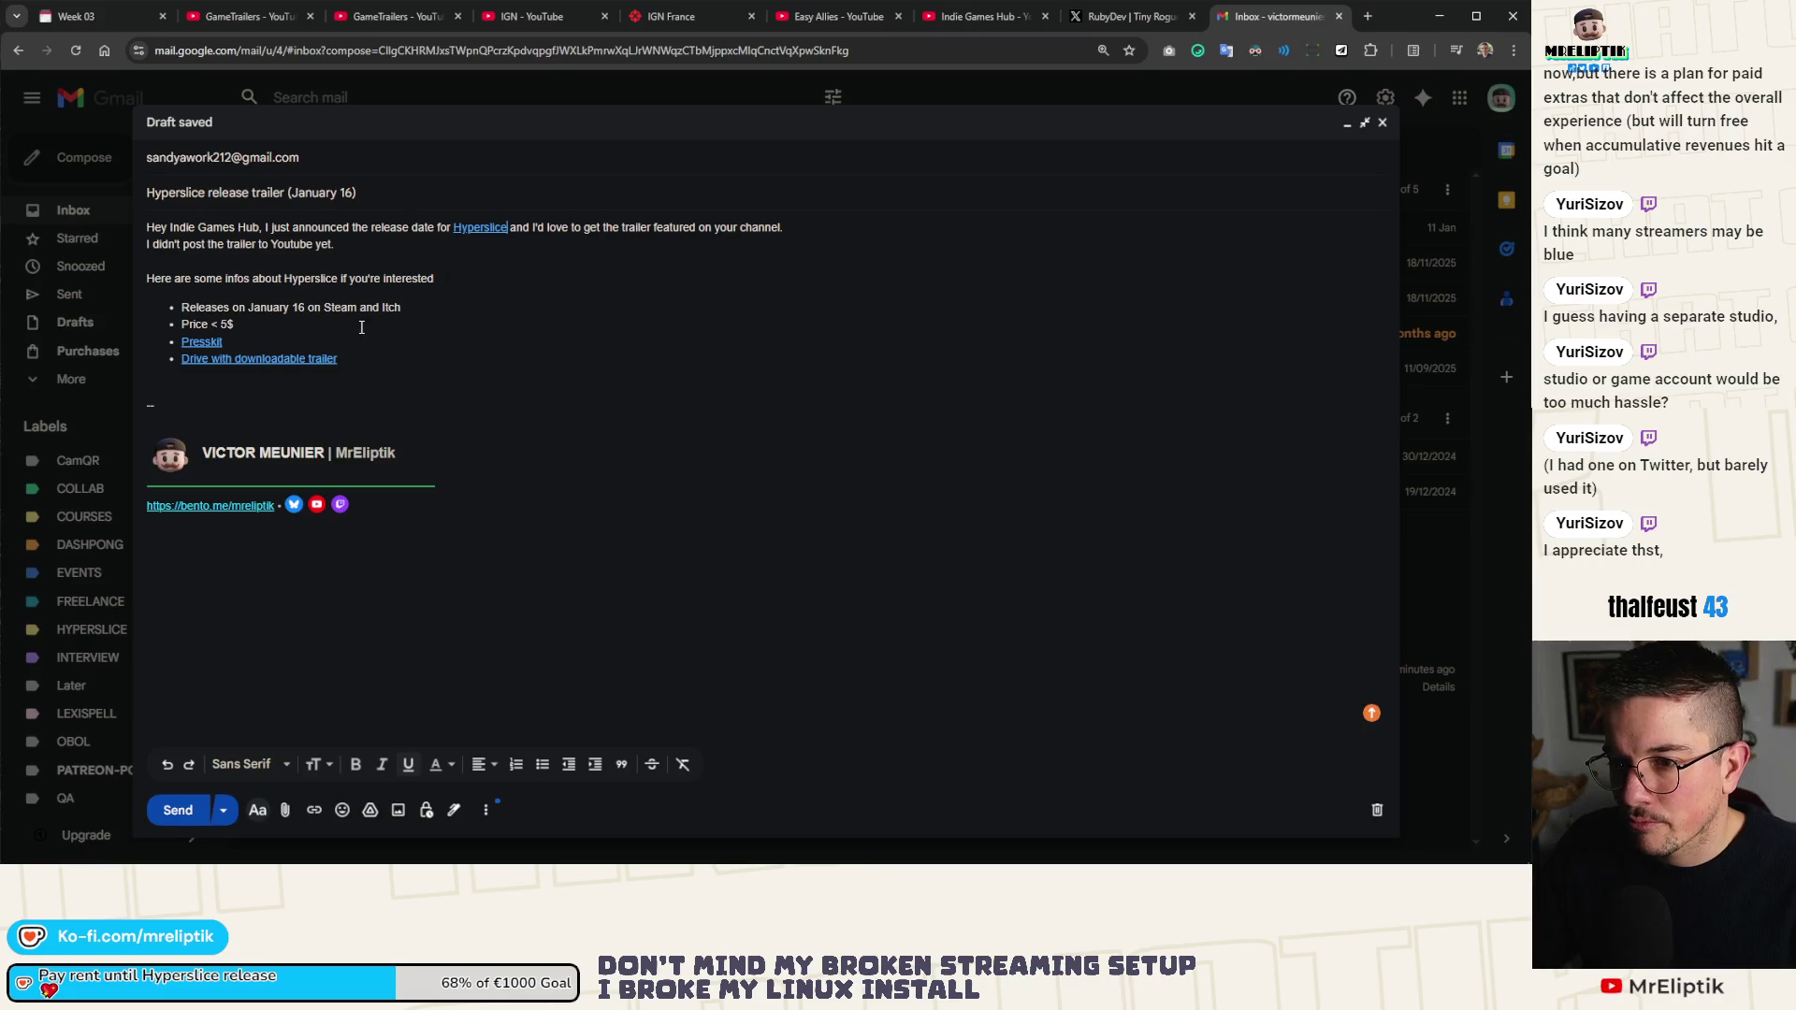
Link the word Steam in the first bullet to the Steam store page, replacing a mistaken Drive address
double_click(332, 307)
click(315, 812)
key(ctrl+v)
key(ctrl+a)
key(BackSpace)
text(https://s.team/a/2977820)
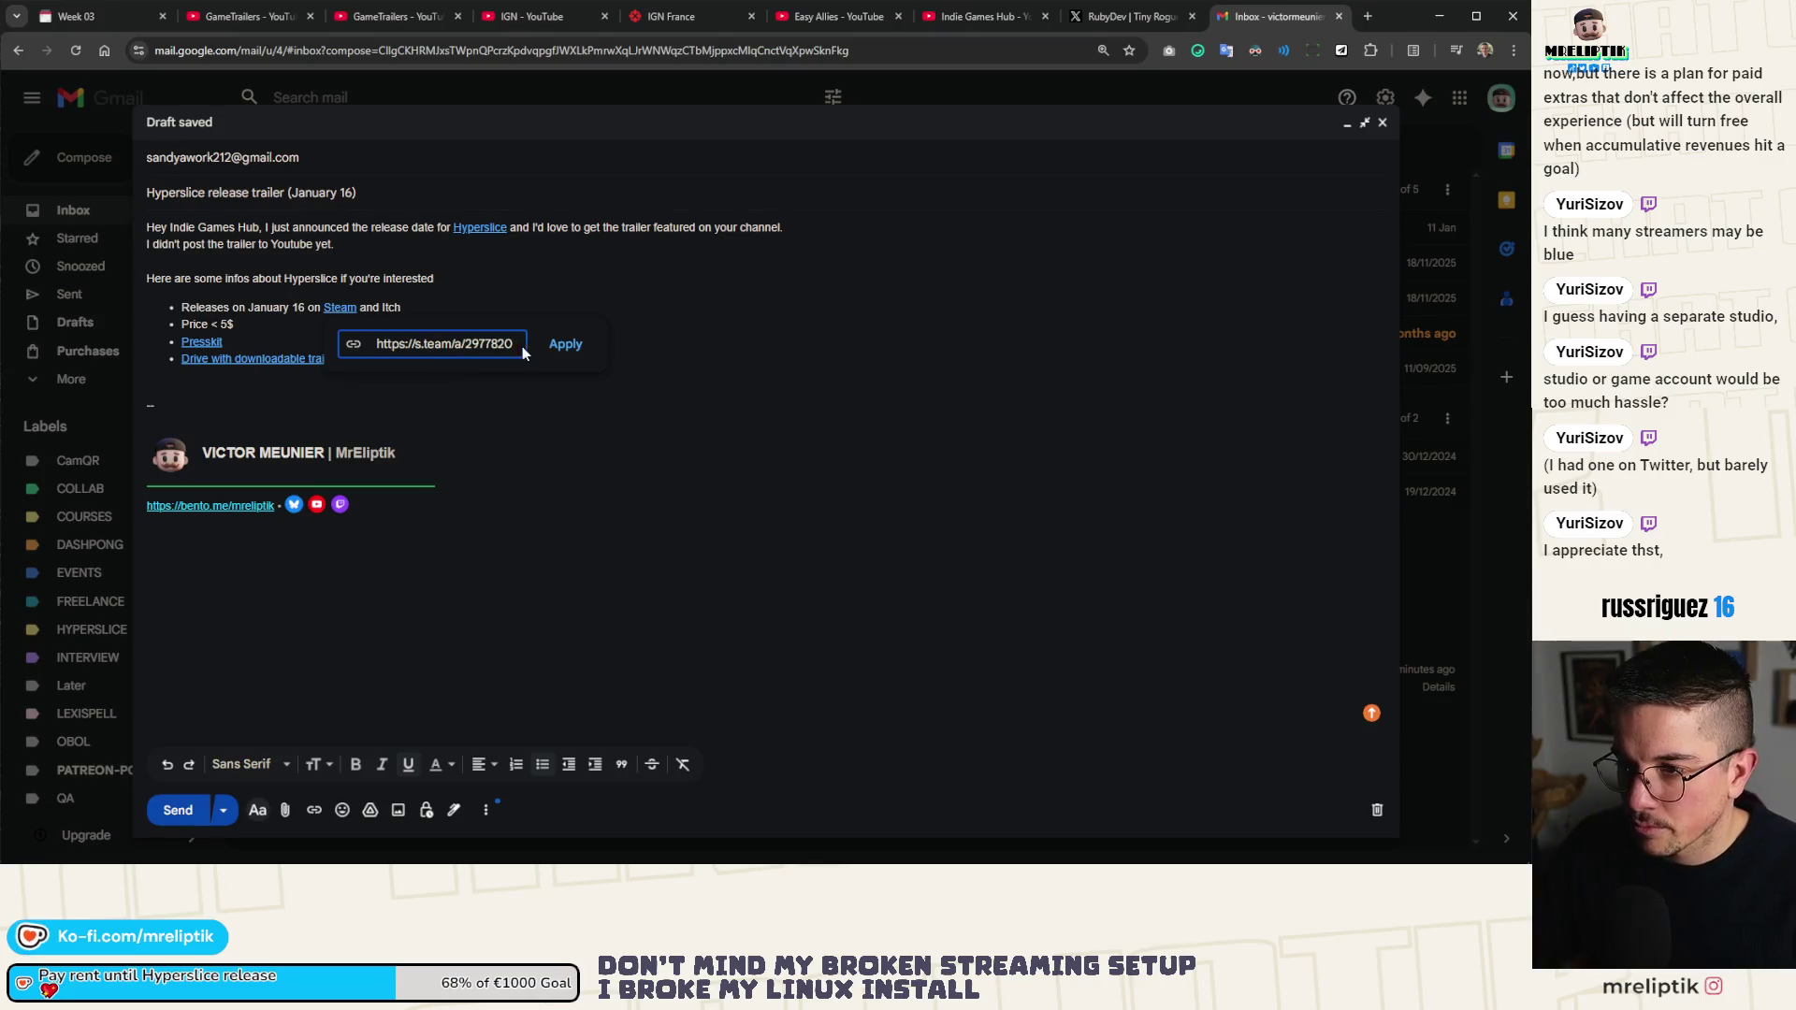
key(Return)
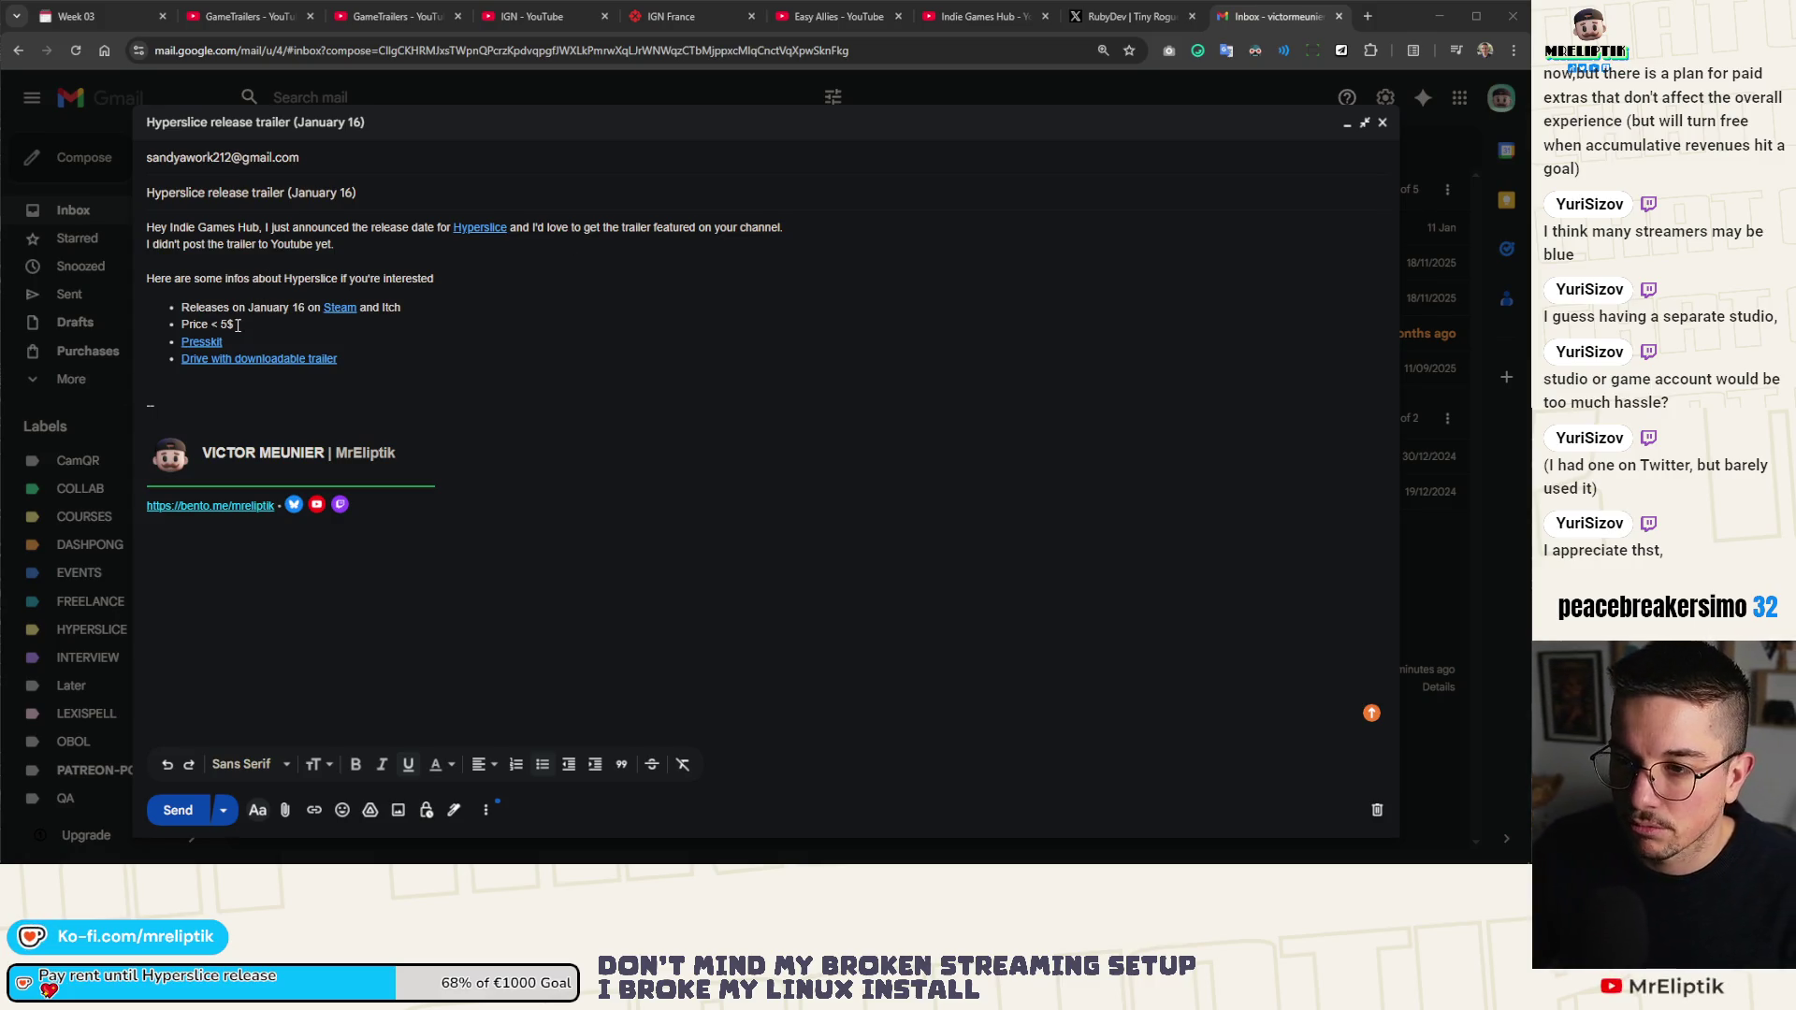
Link the word itch in the first bullet to the Hyperslice itch.io page
drag(381, 311, 405, 311)
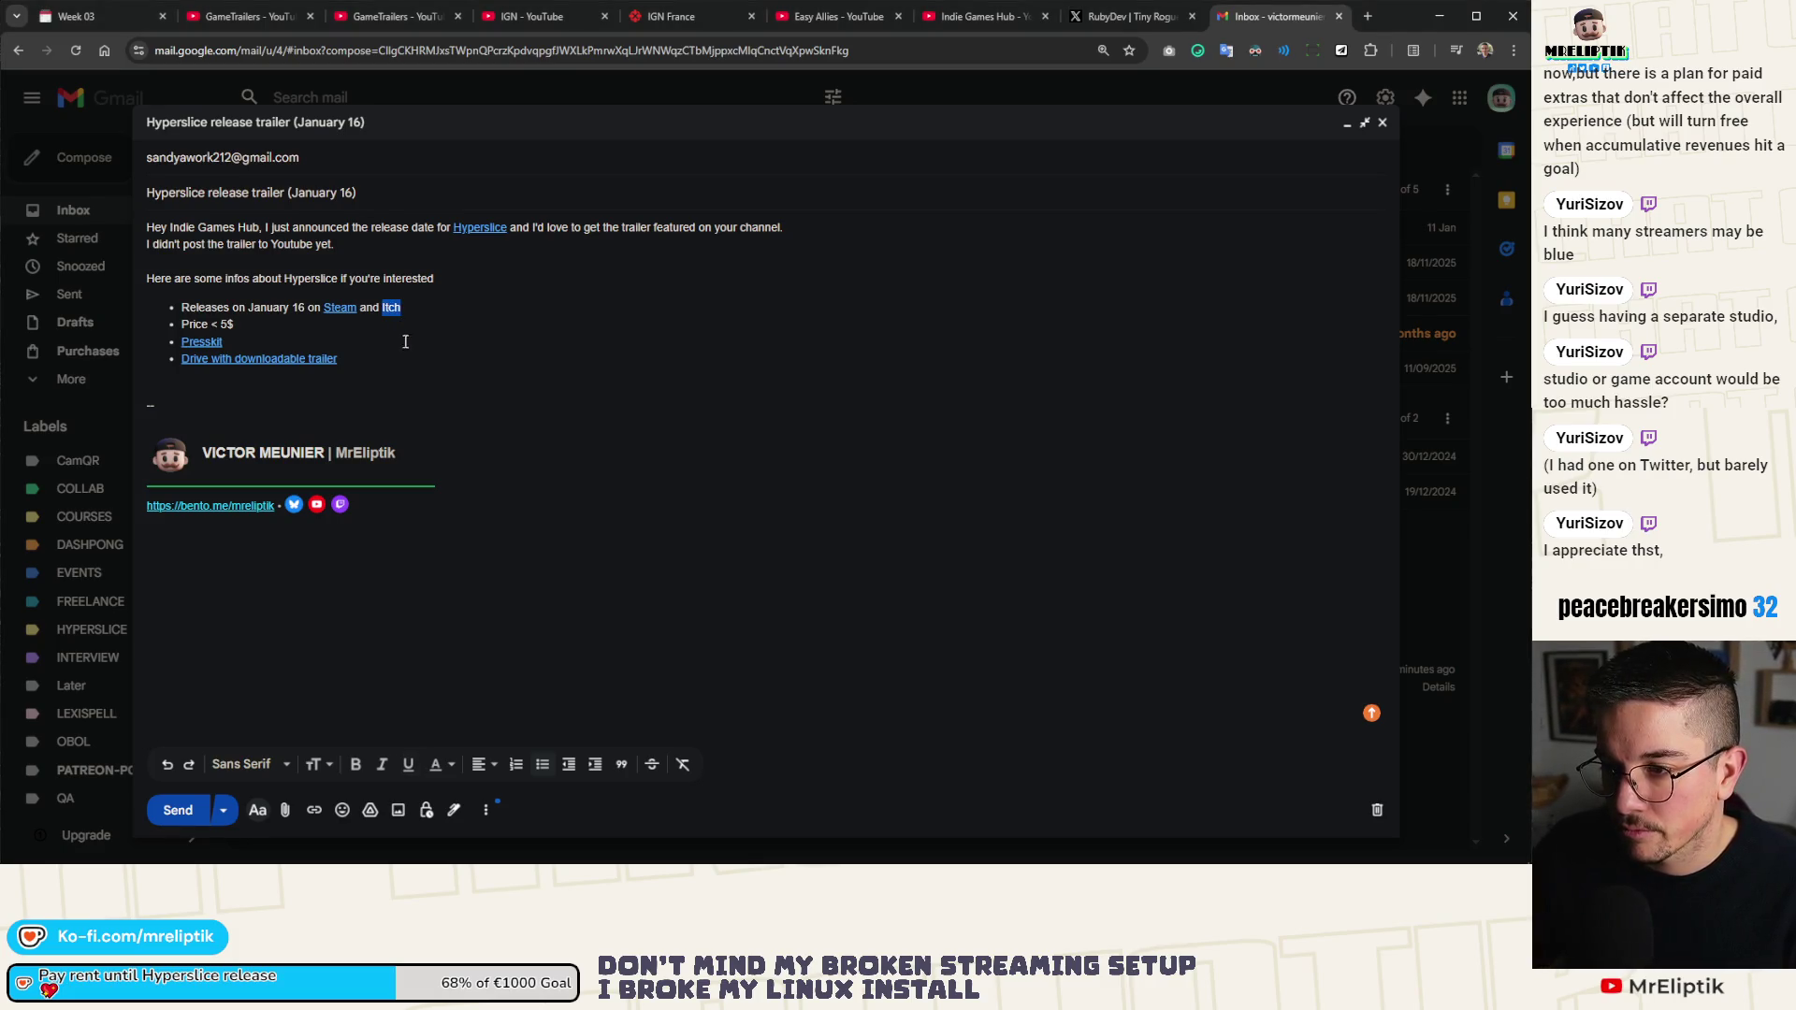
click(314, 810)
key(ctrl+v)
click(623, 345)
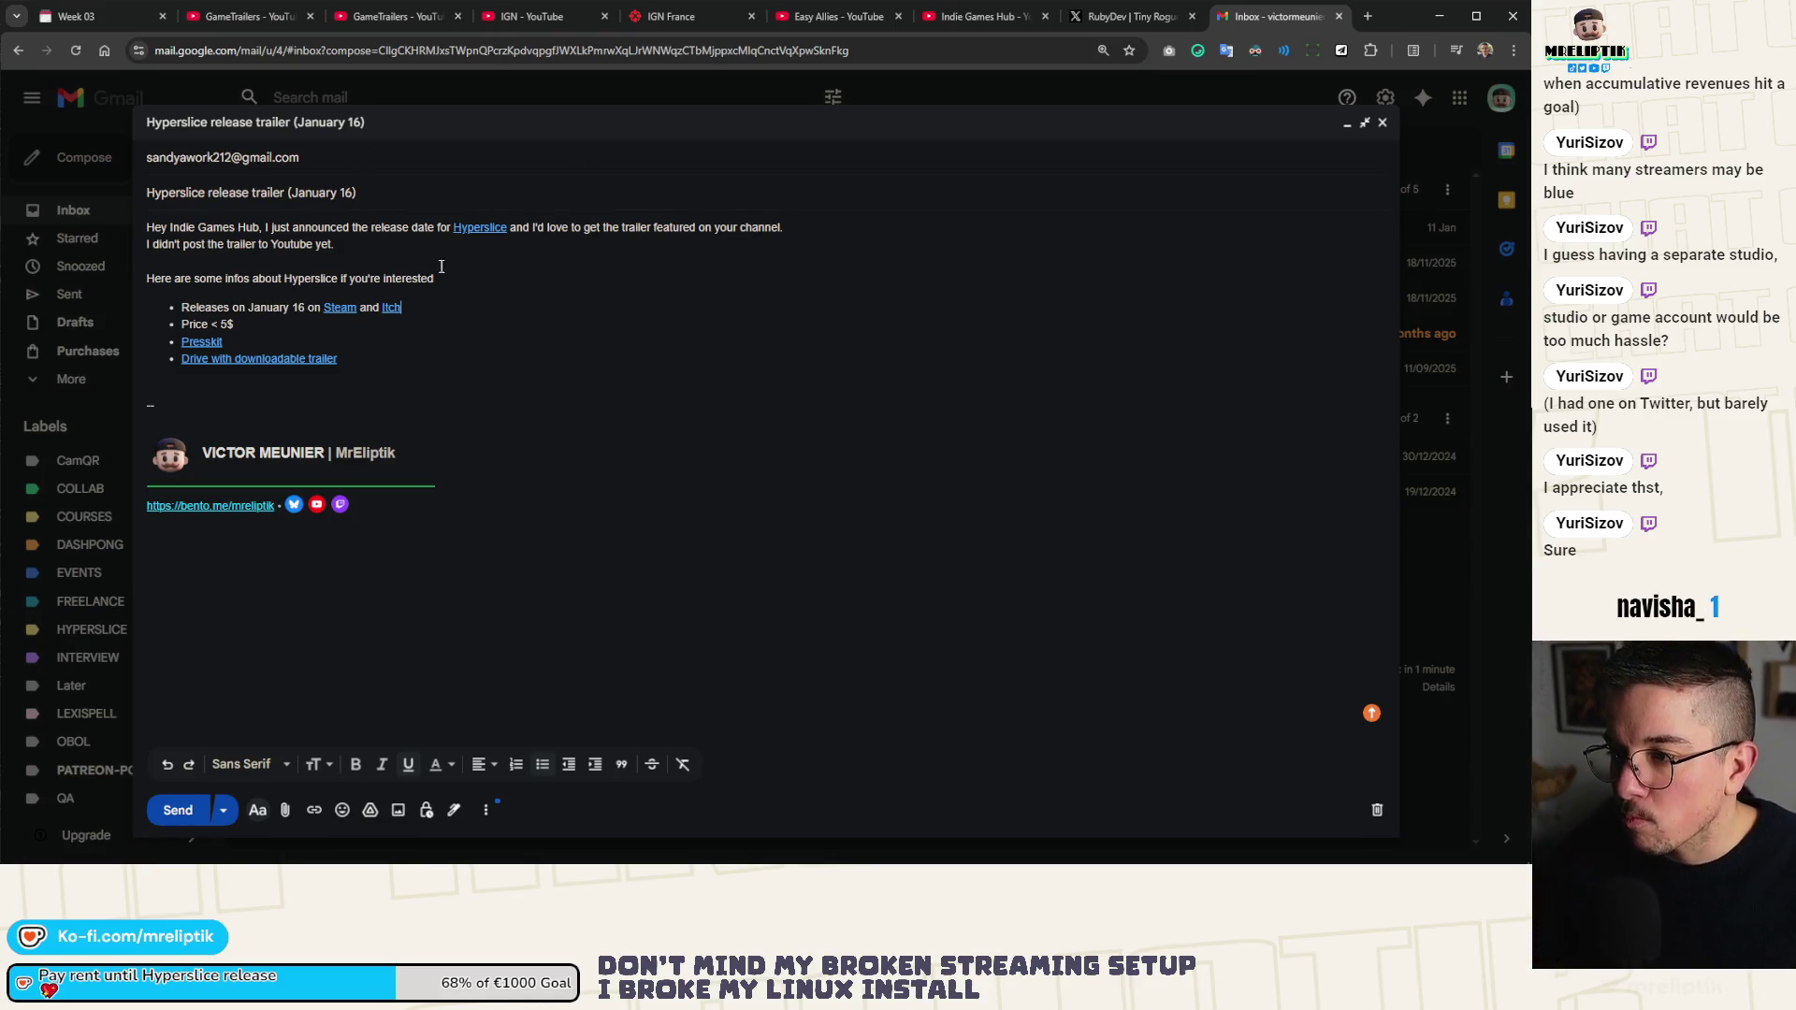
Below the YouTube line, begin a new paragraph reading 'Hyperslice is a fast paced arena r'
click(356, 244)
key(Return)
key(Return)
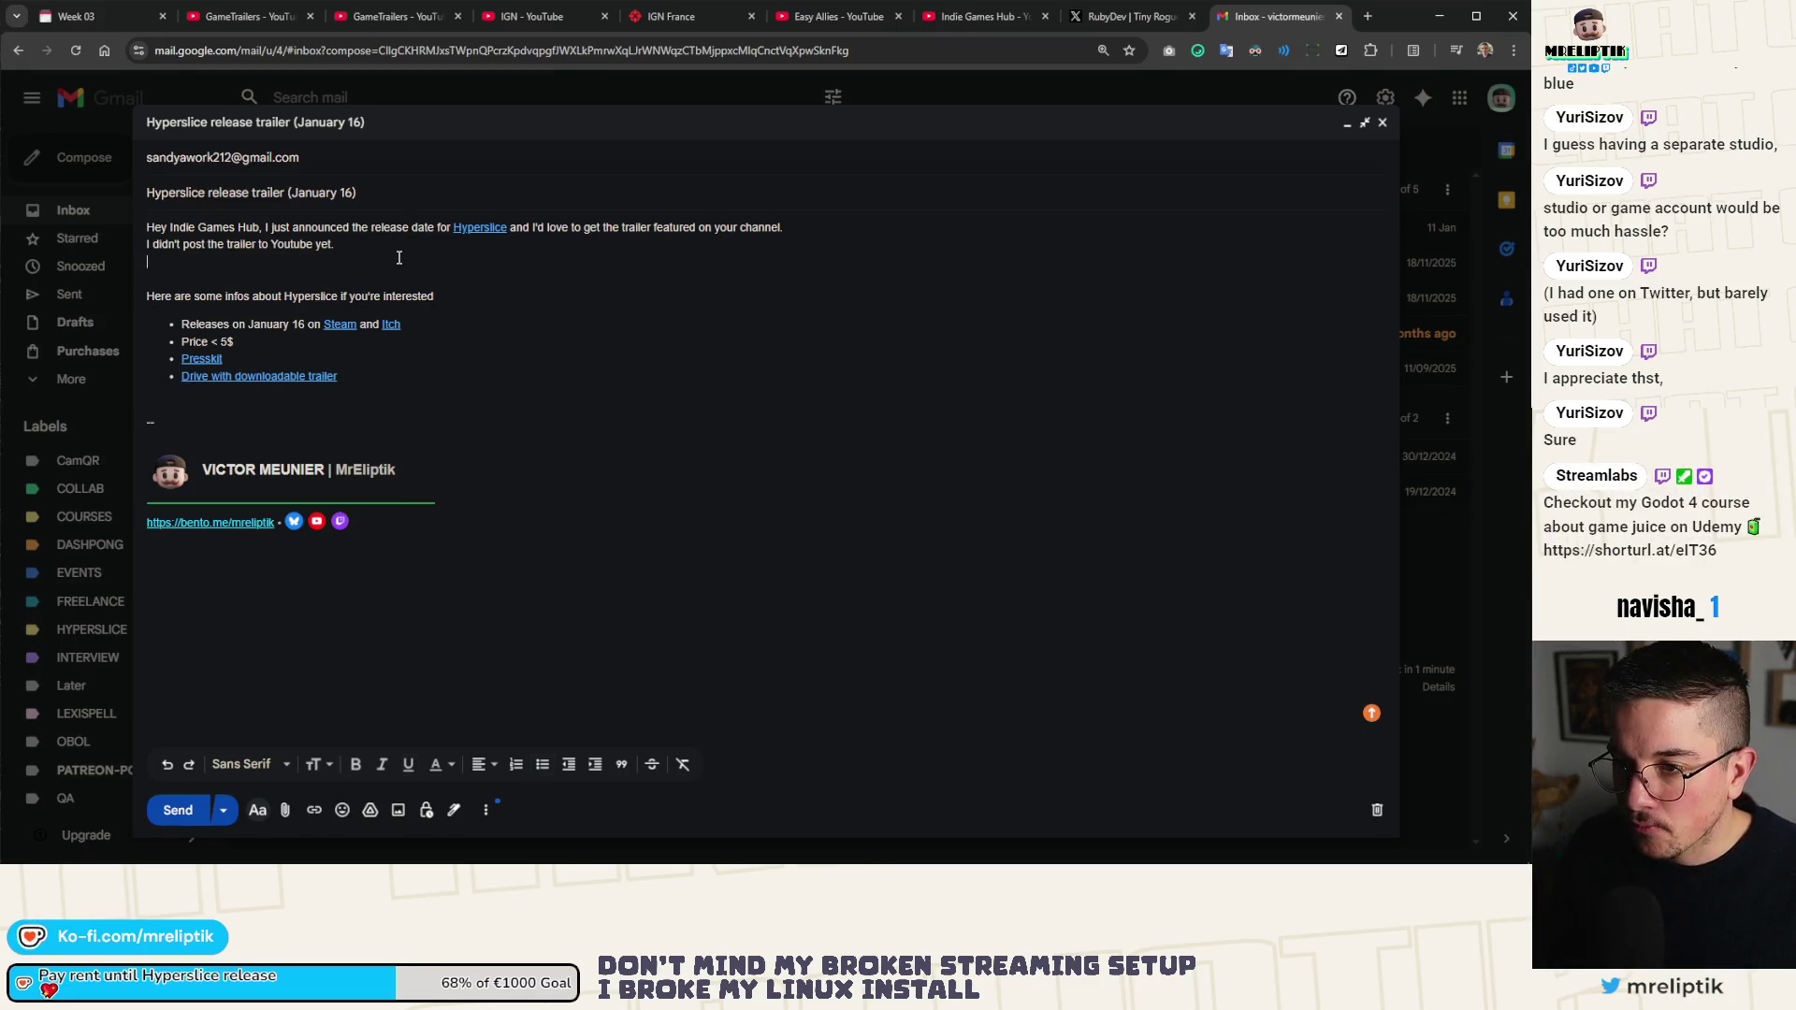
text(slice )
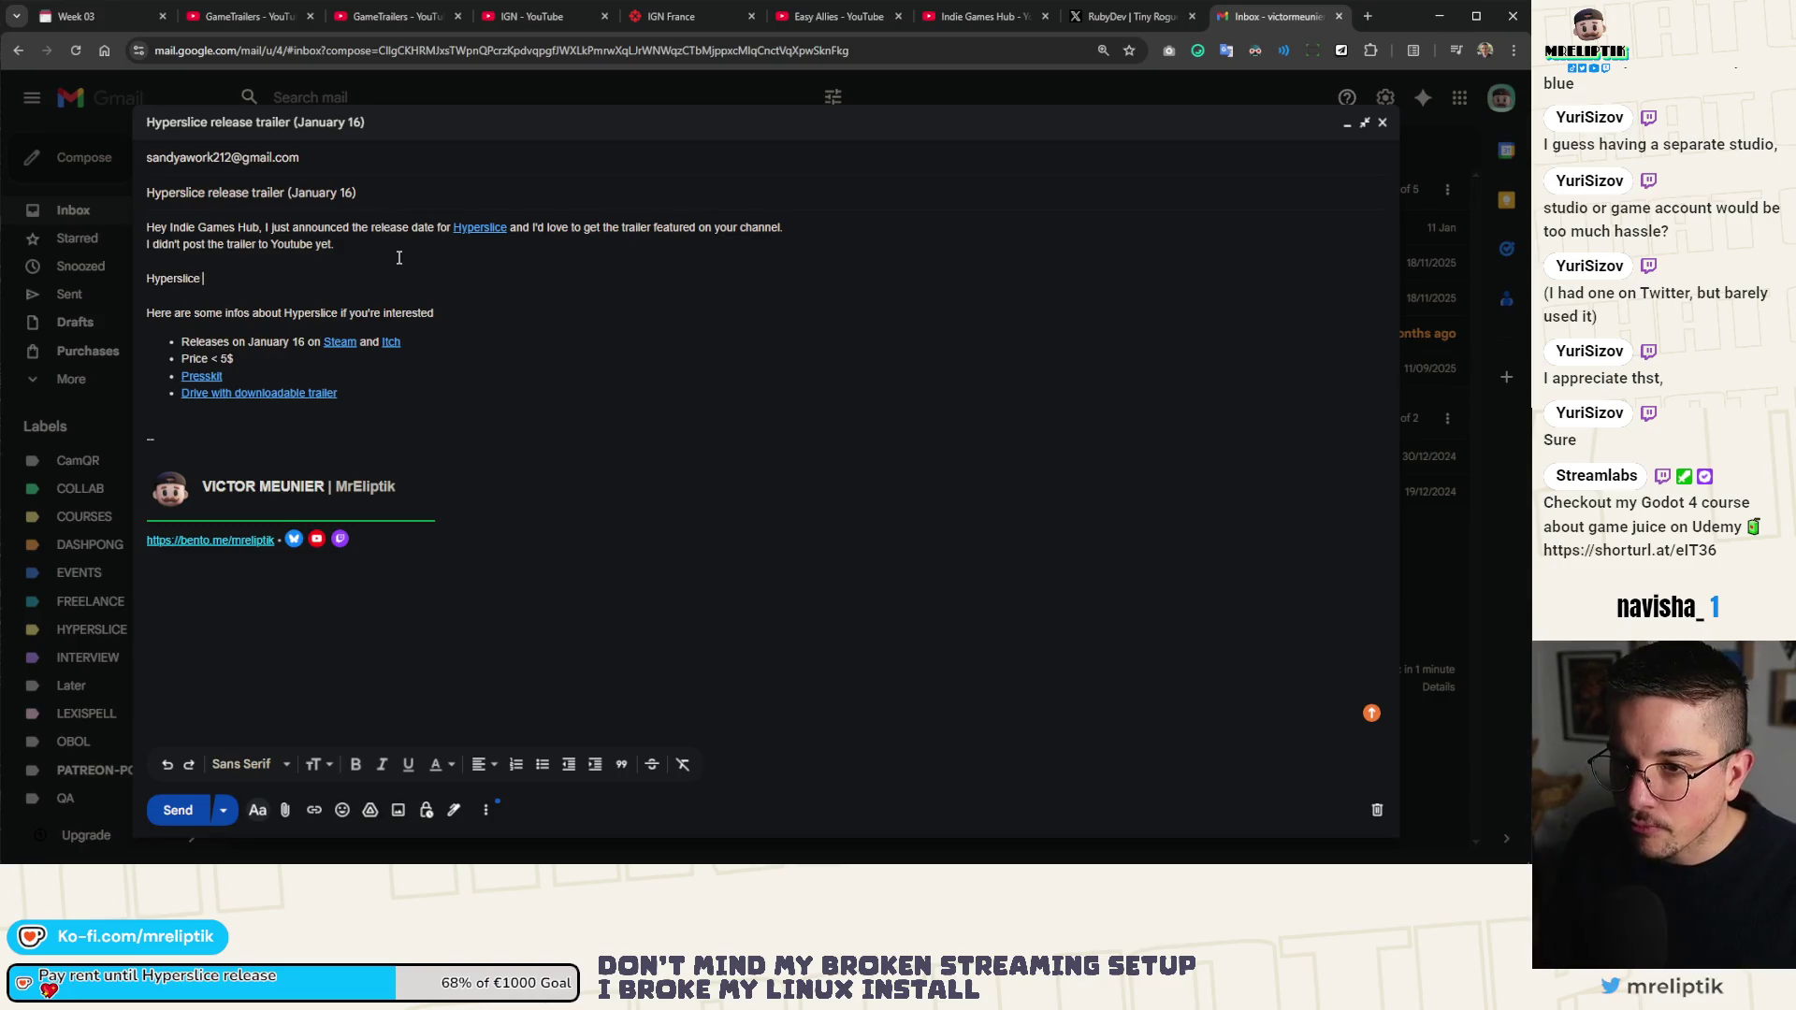
text(is a fast paced are)
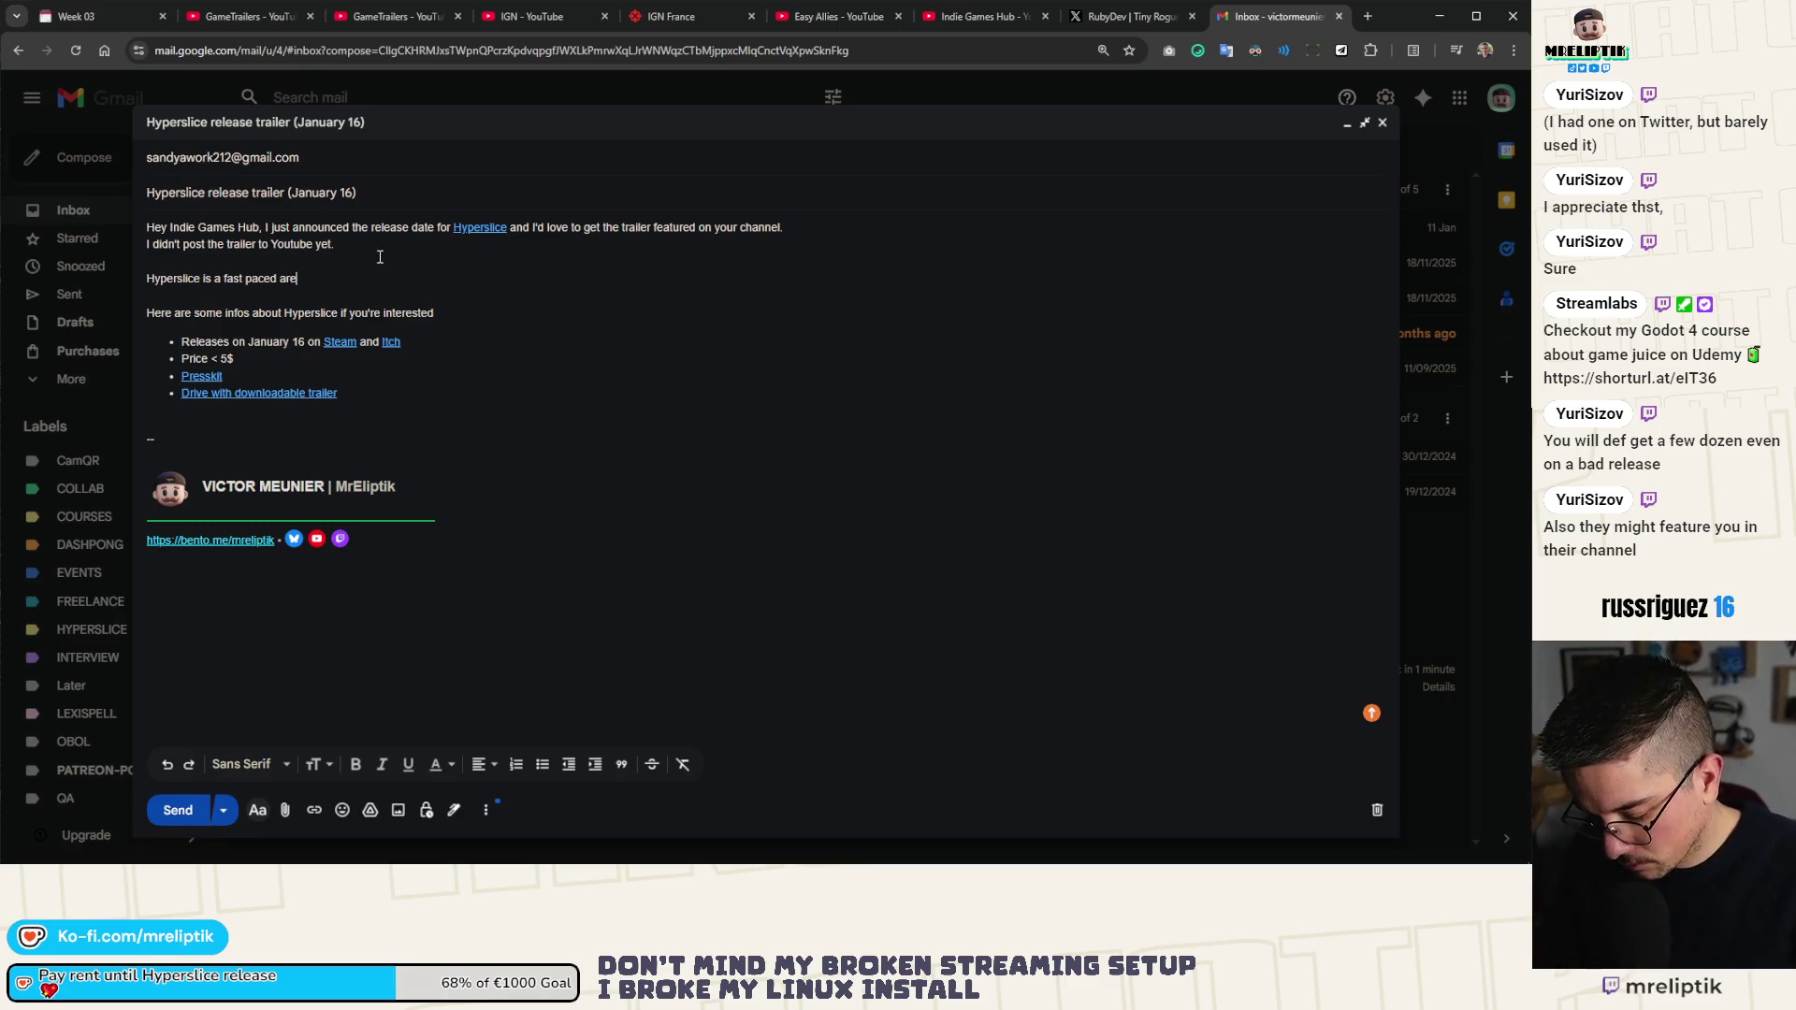
text(gue)
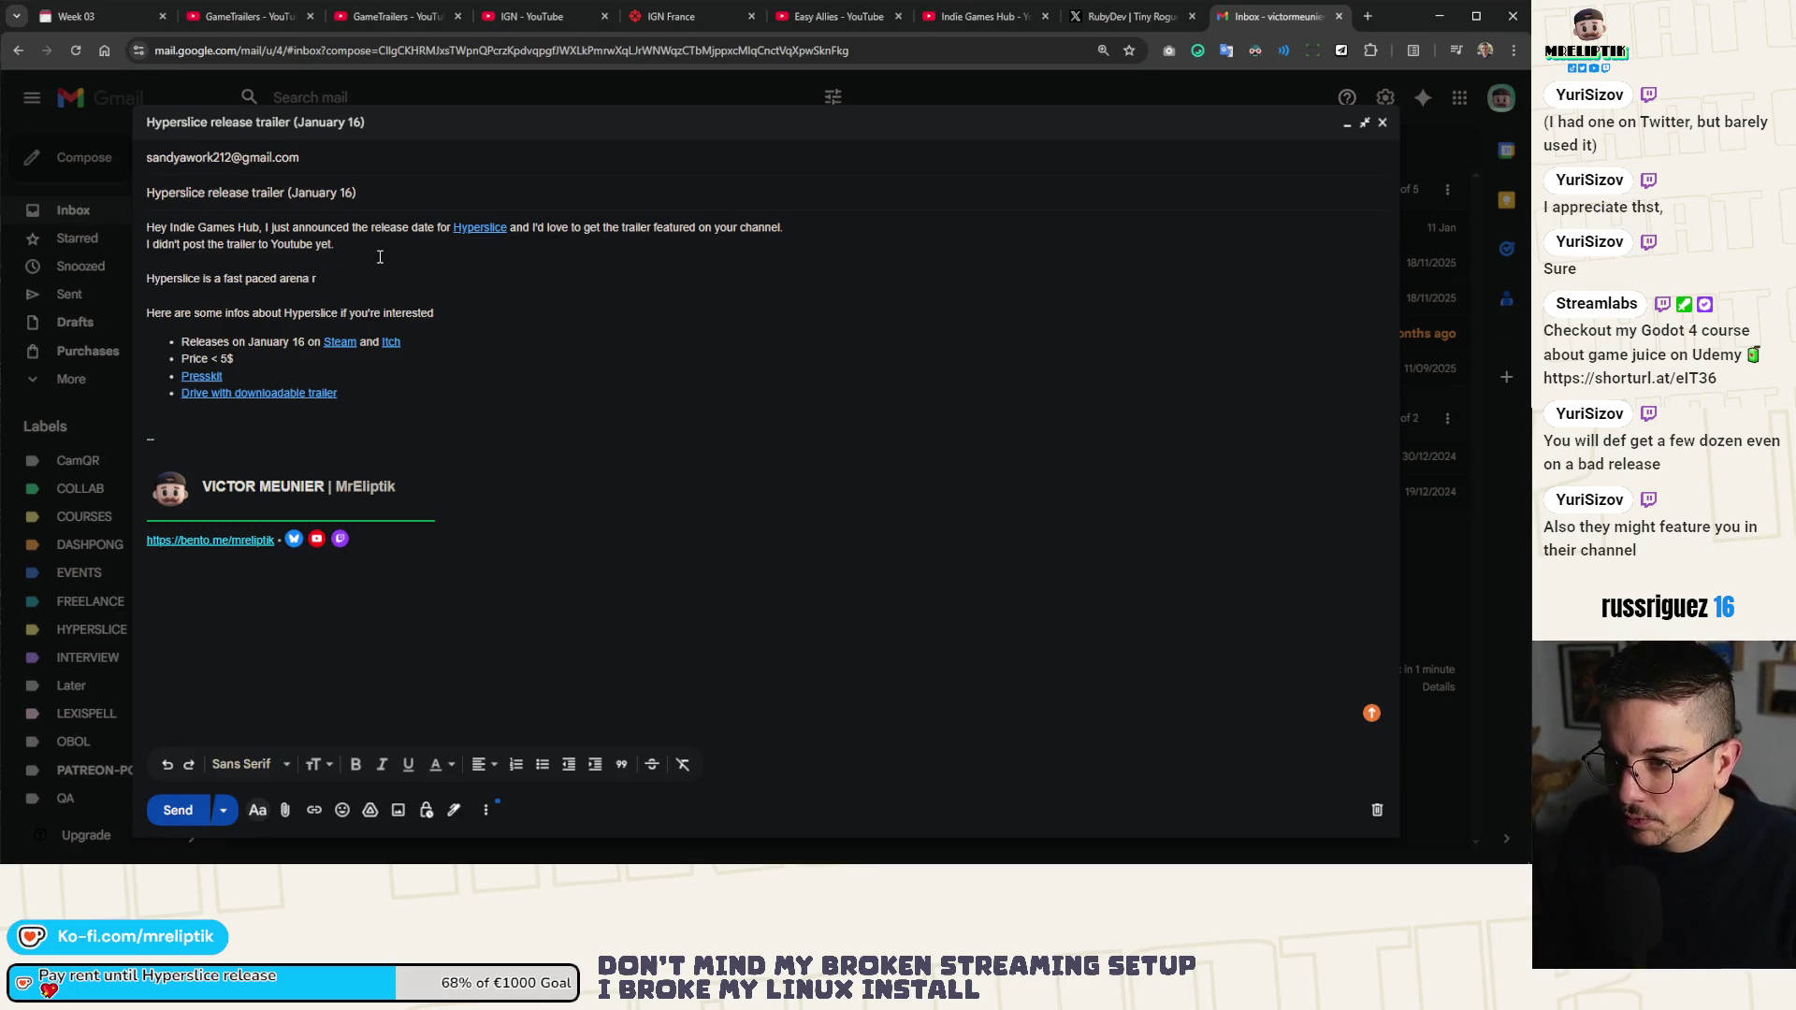
text(ueli)
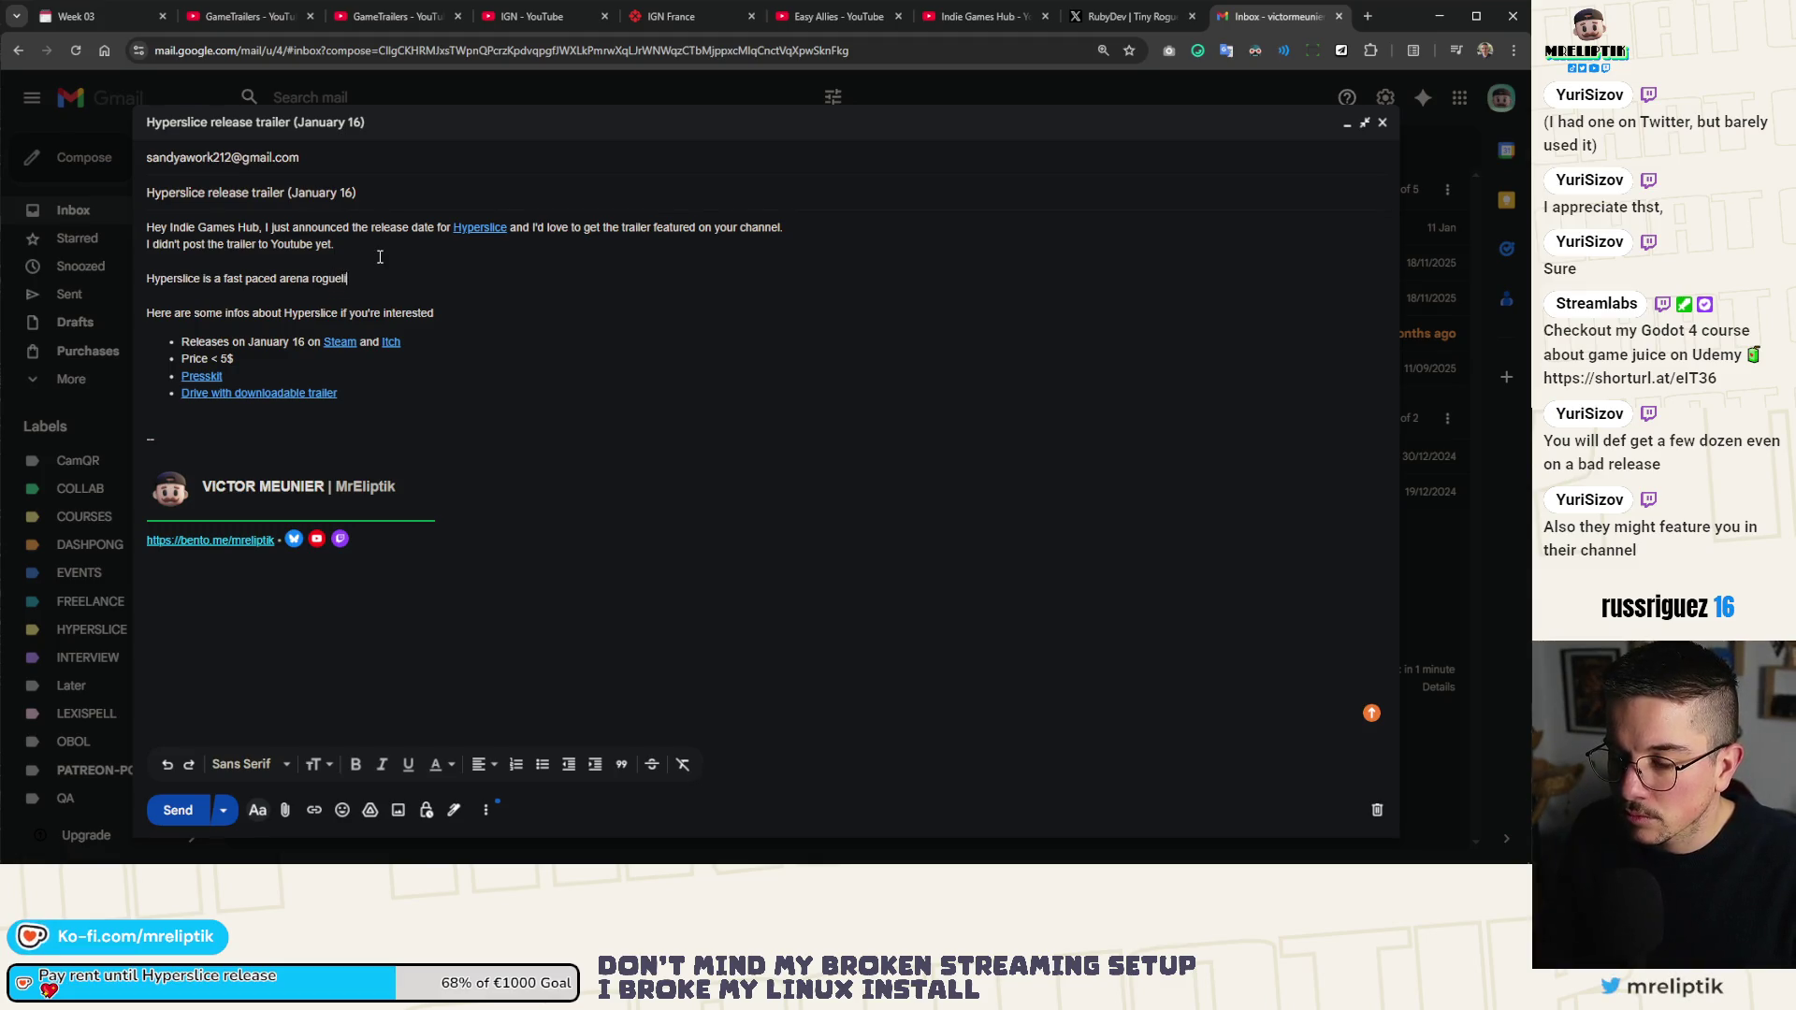
text(ke where your only weapon is)
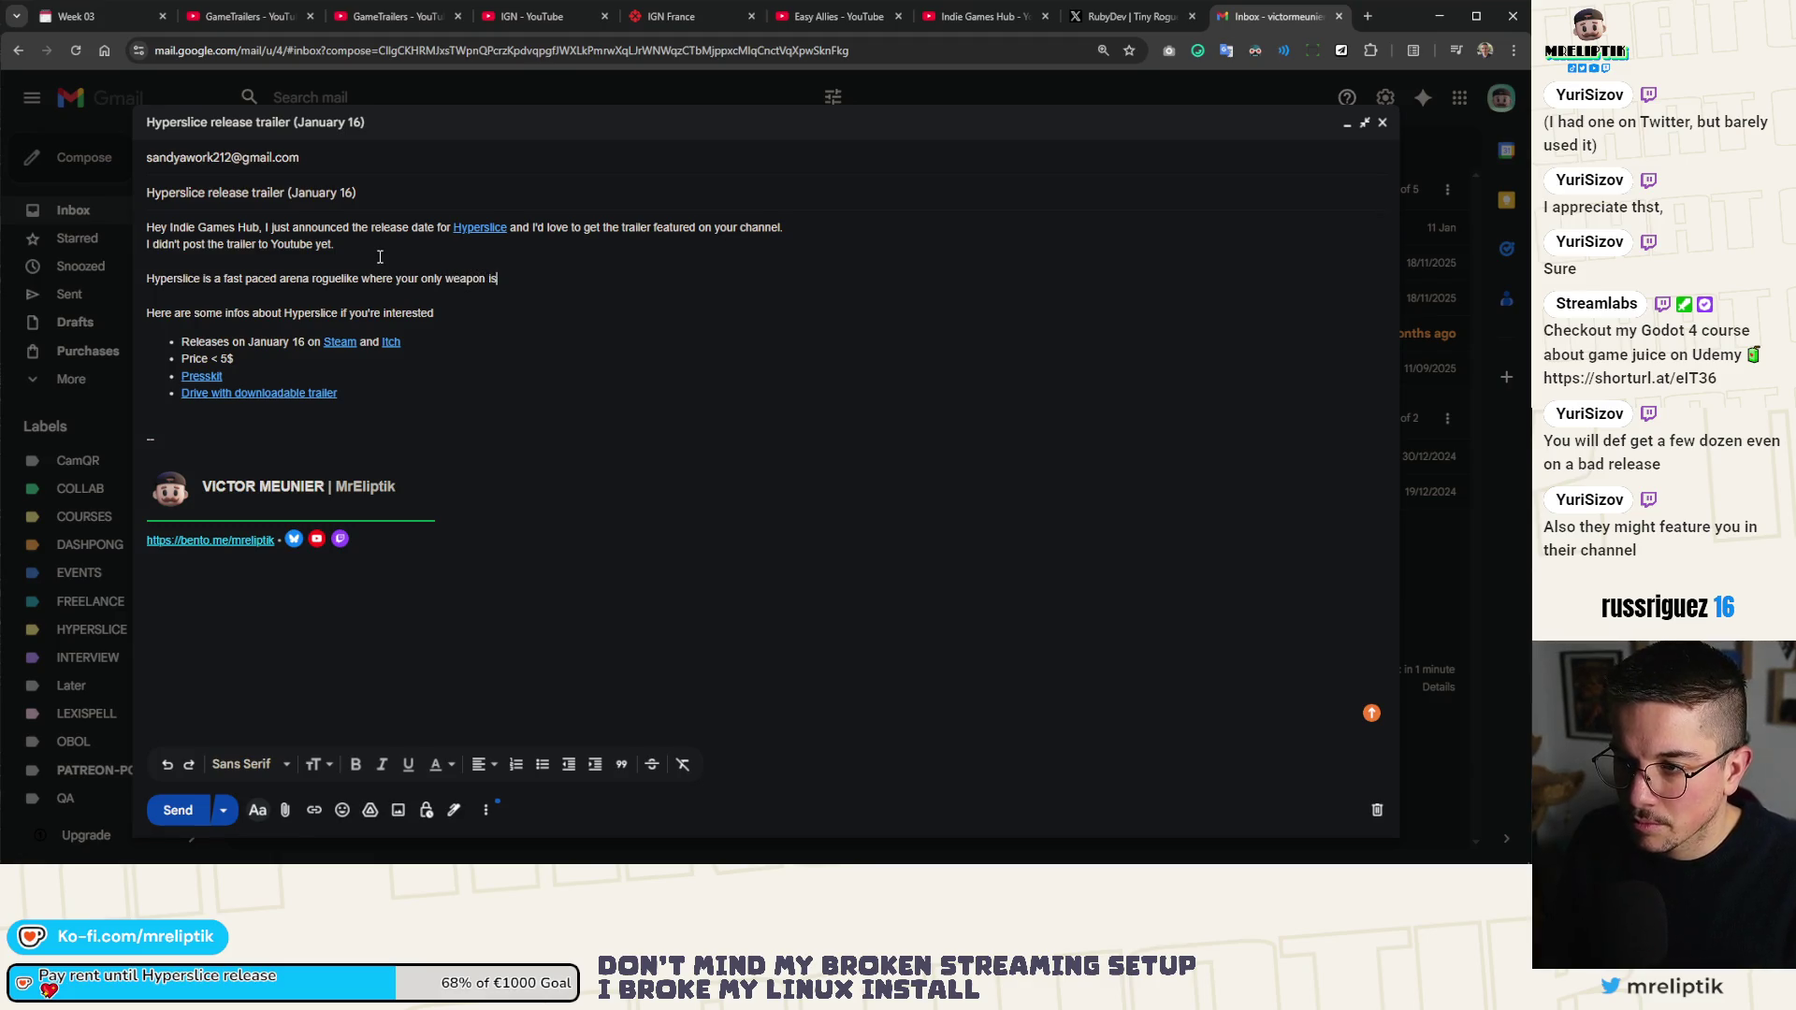
text( dash)
Fix the typo so the line ends '…roguelike where your only weapon is your dash.'
key(BackSpace)
key(BackSpace)
key(BackSpace)
text(r dash.)
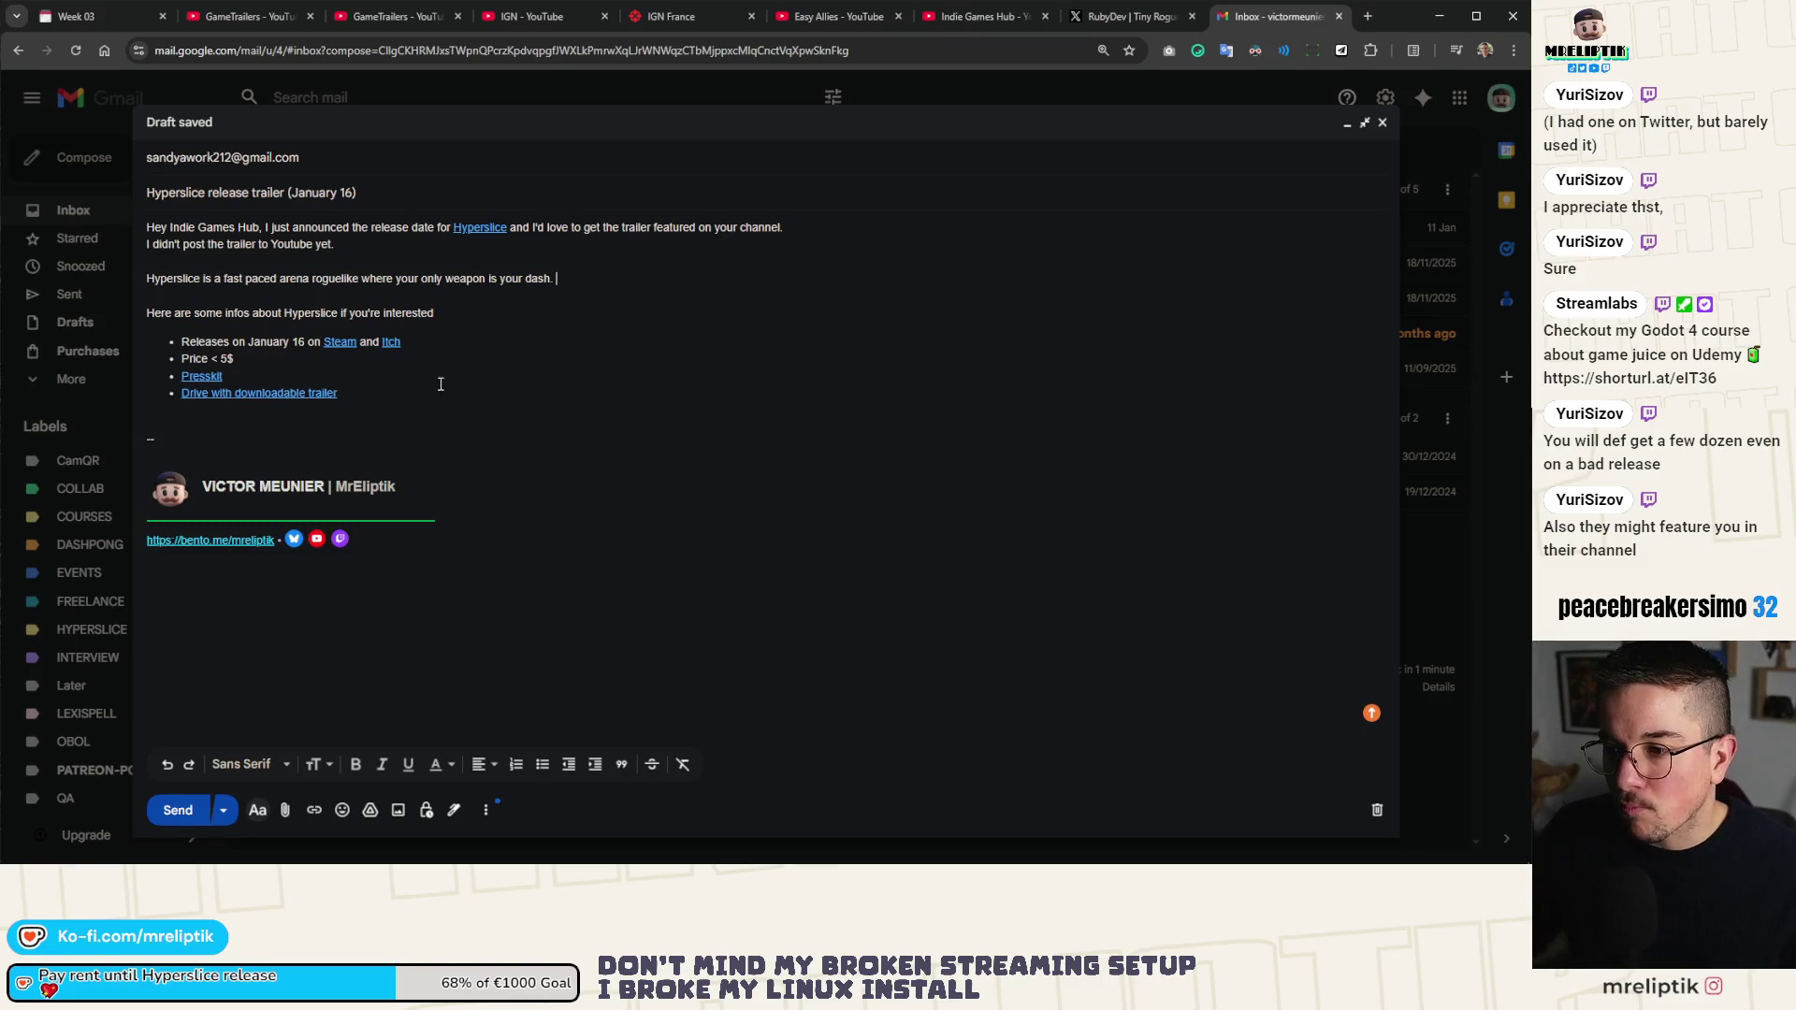
click(178, 334)
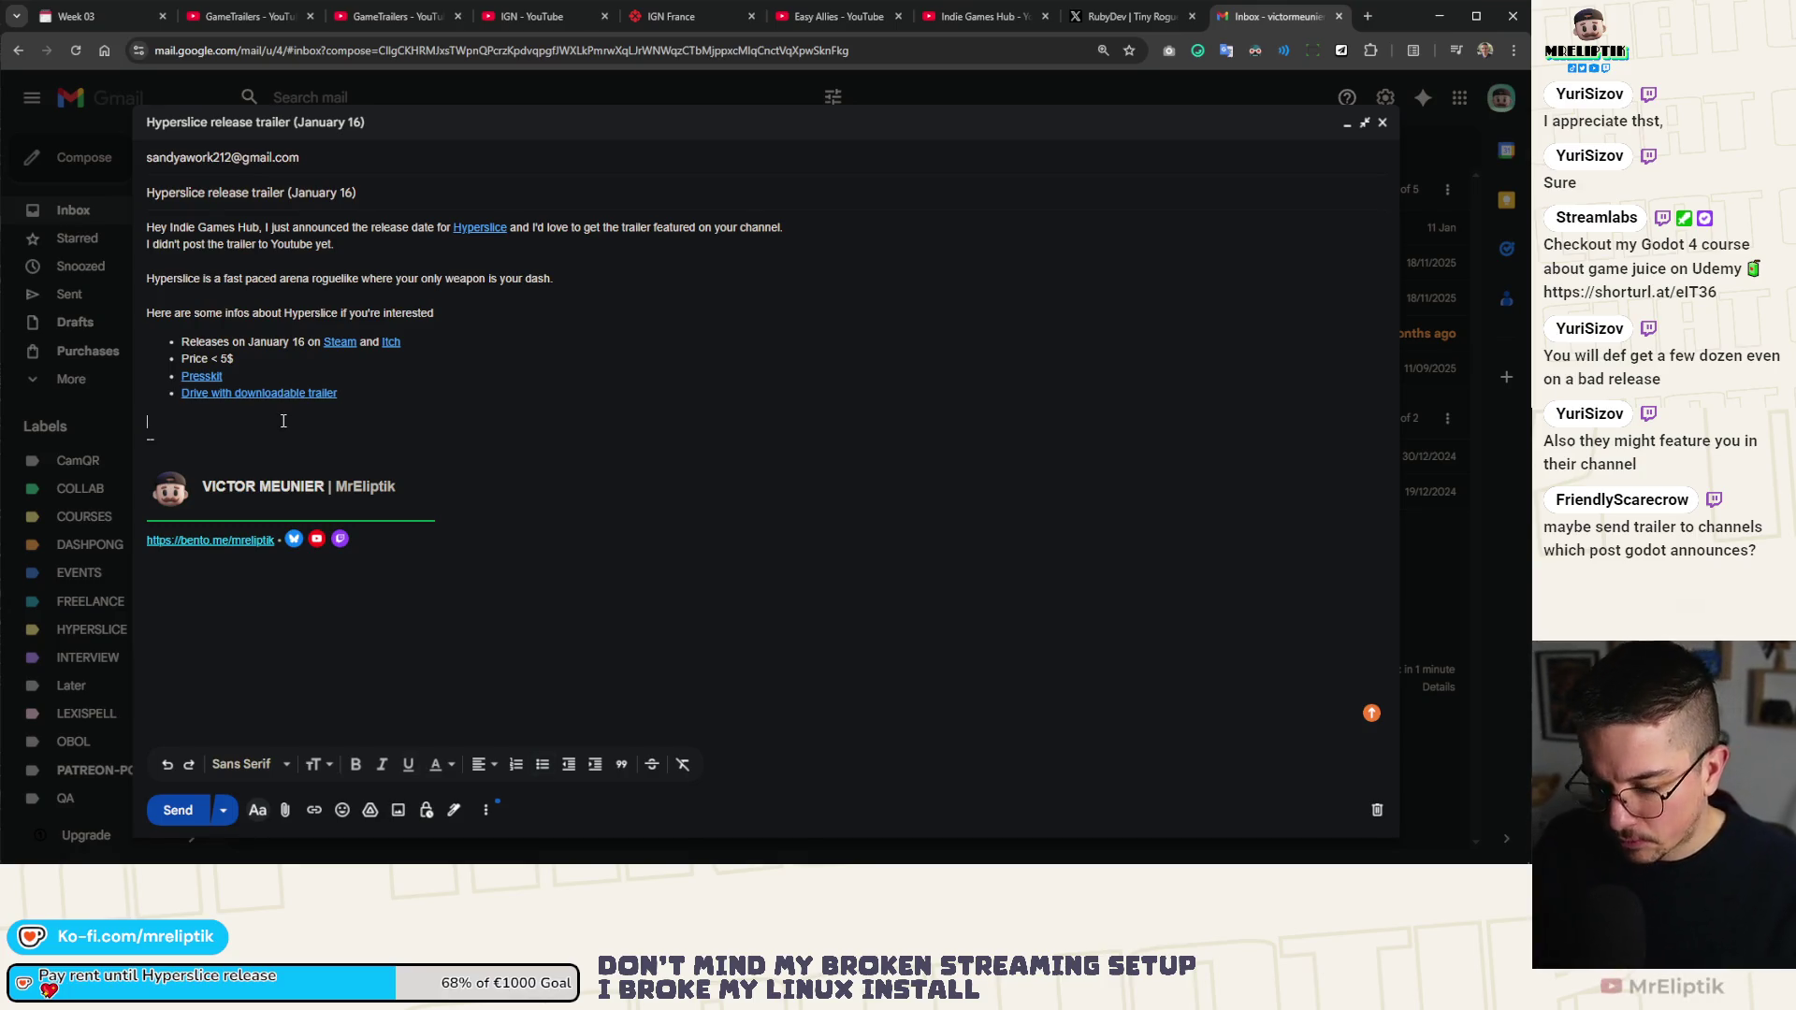
Type 'Regards,' above the signature with the sender's first name on the next line
key(BackSpace)
key(BackSpace)
key(BackSpace)
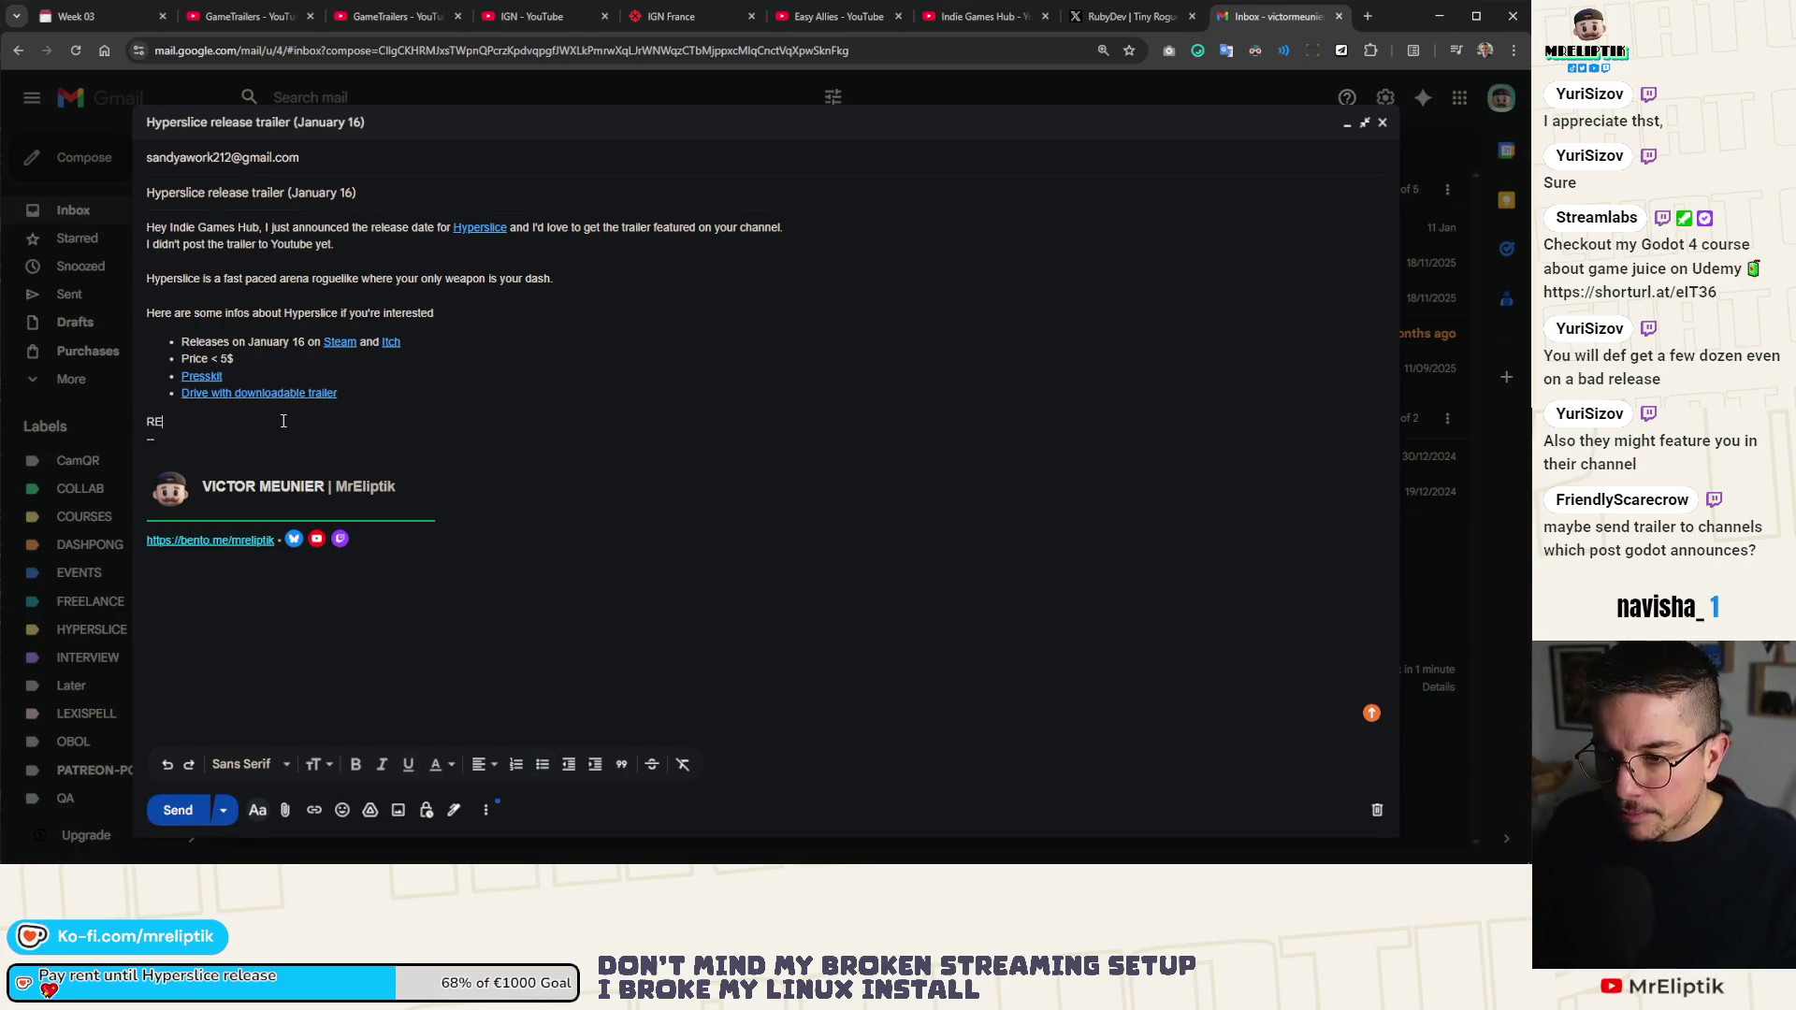
text(egards,)
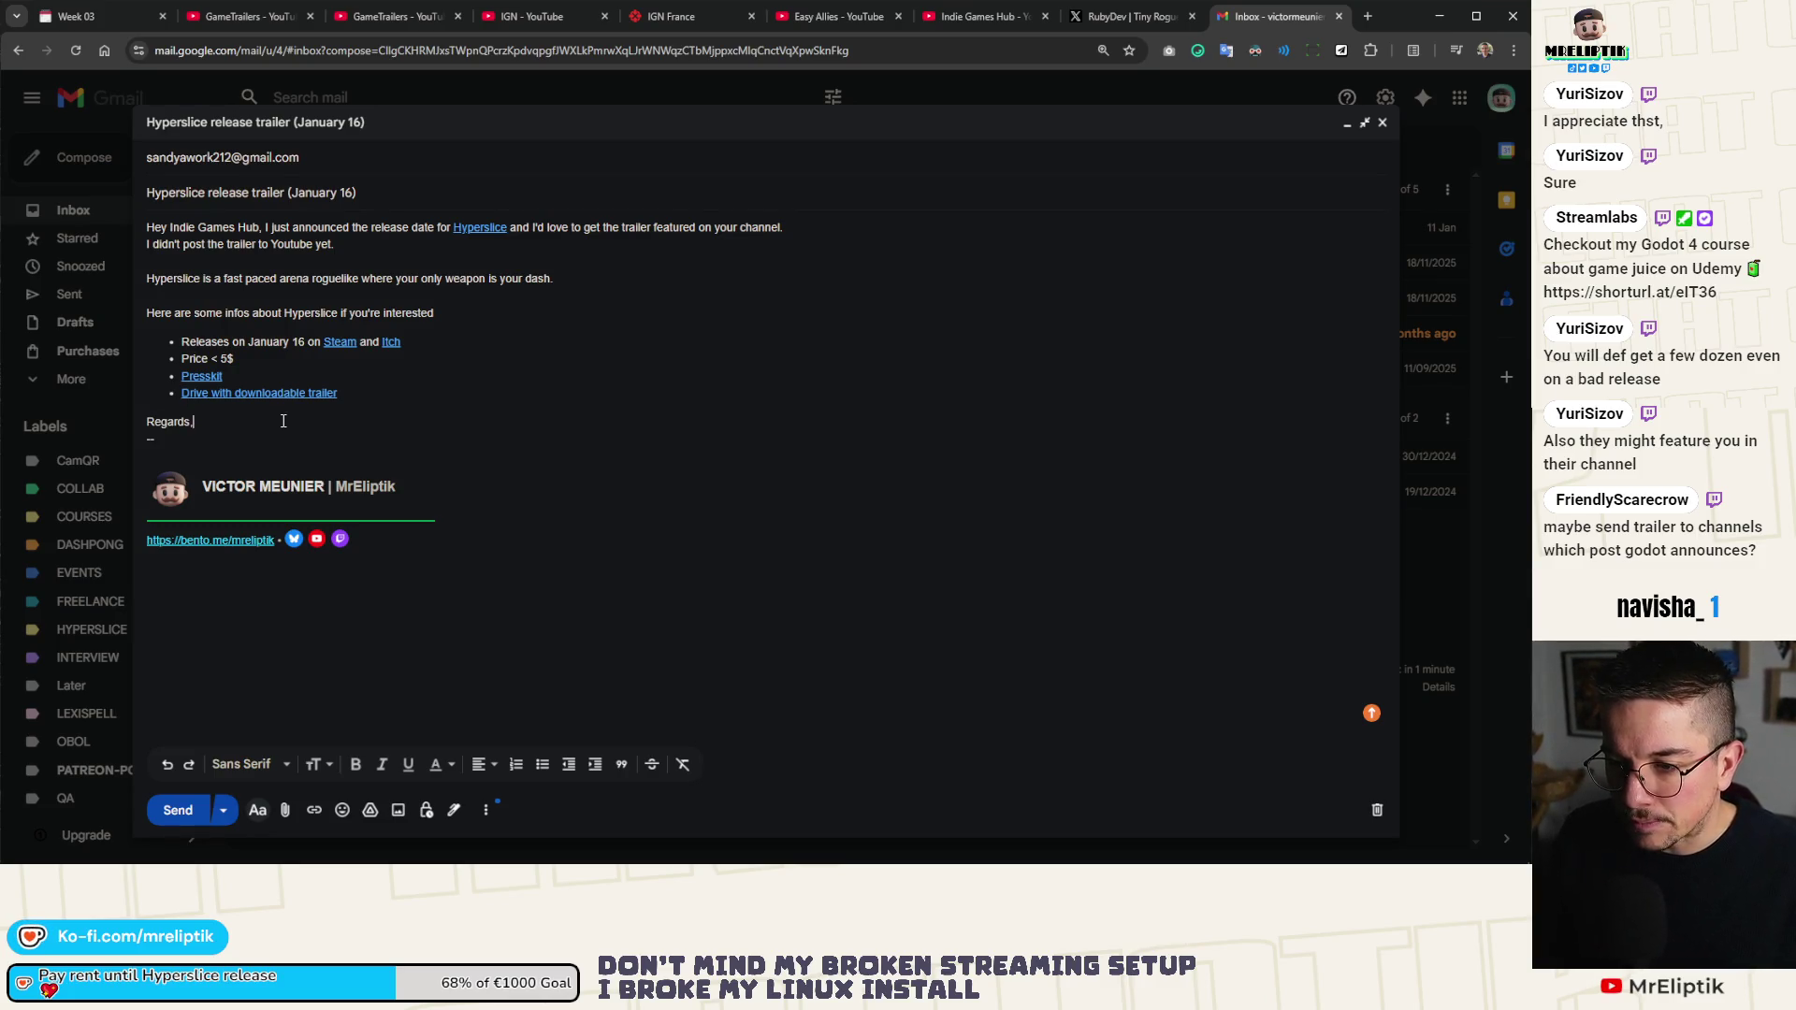
key(Return)
text(ictor)
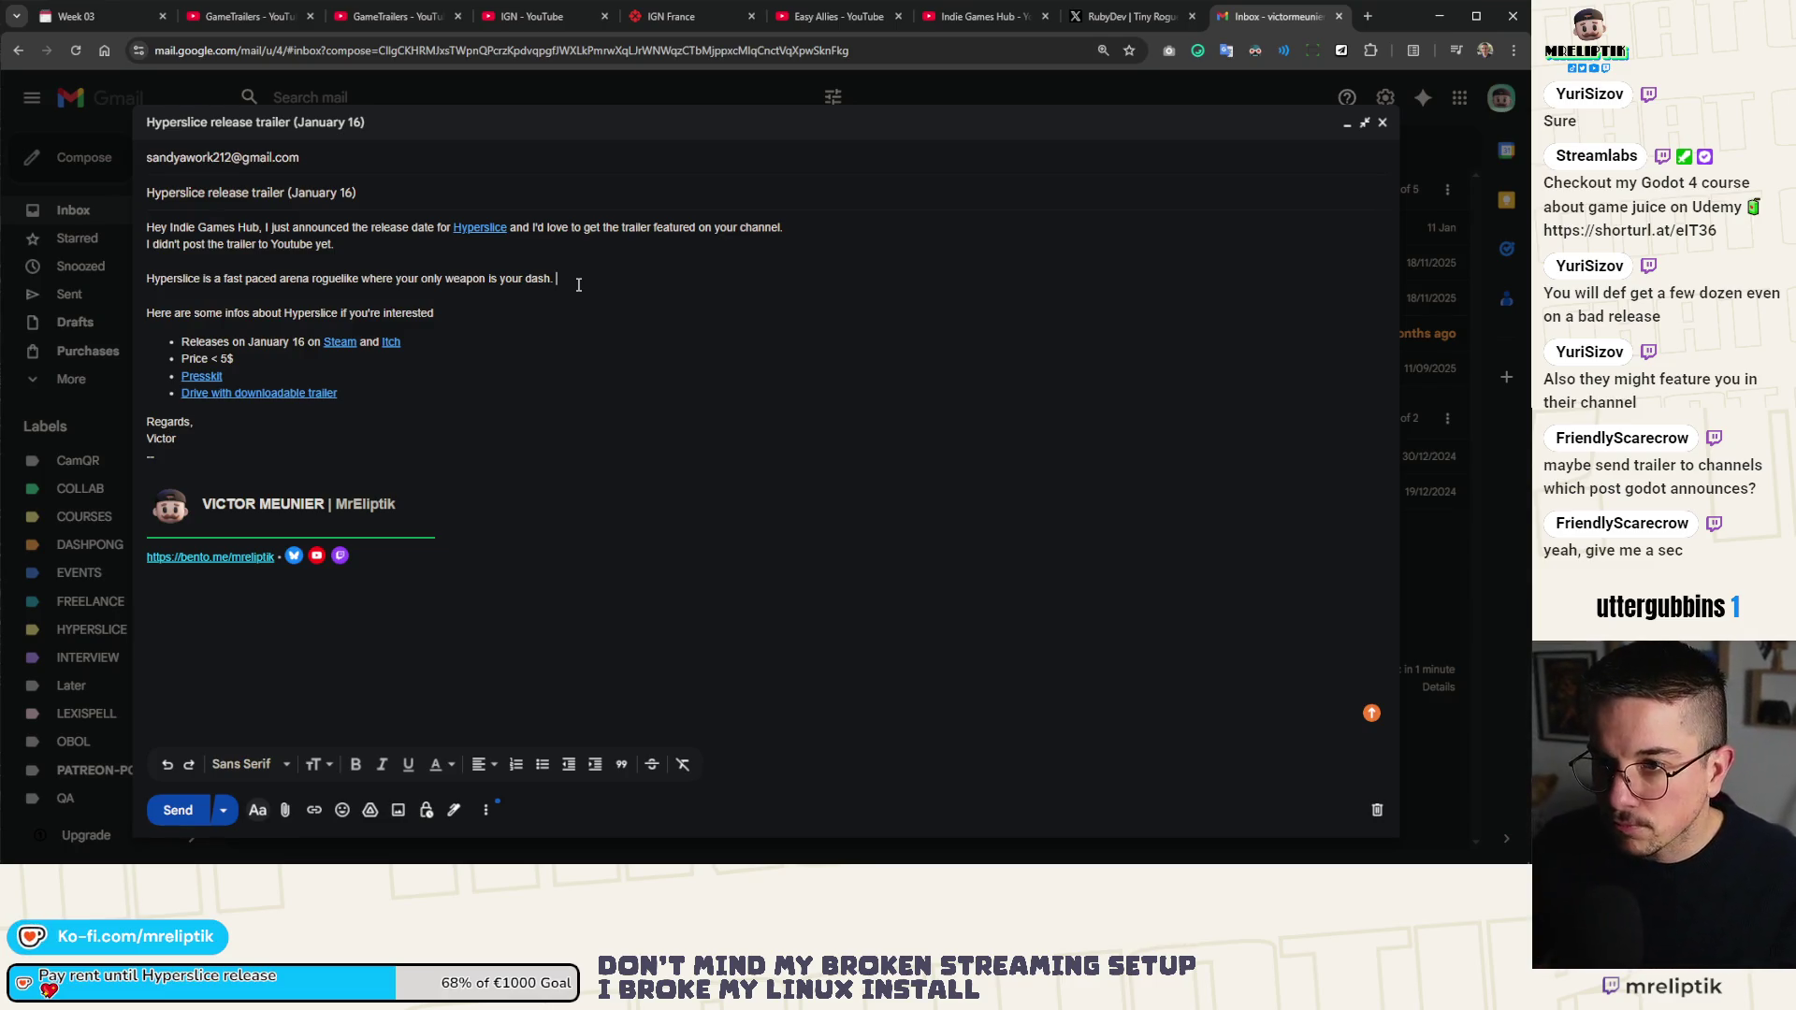
Open IGN France's 'Qui sommes-nous ?' page via Plus... and select the newsroom e-mail
click(664, 18)
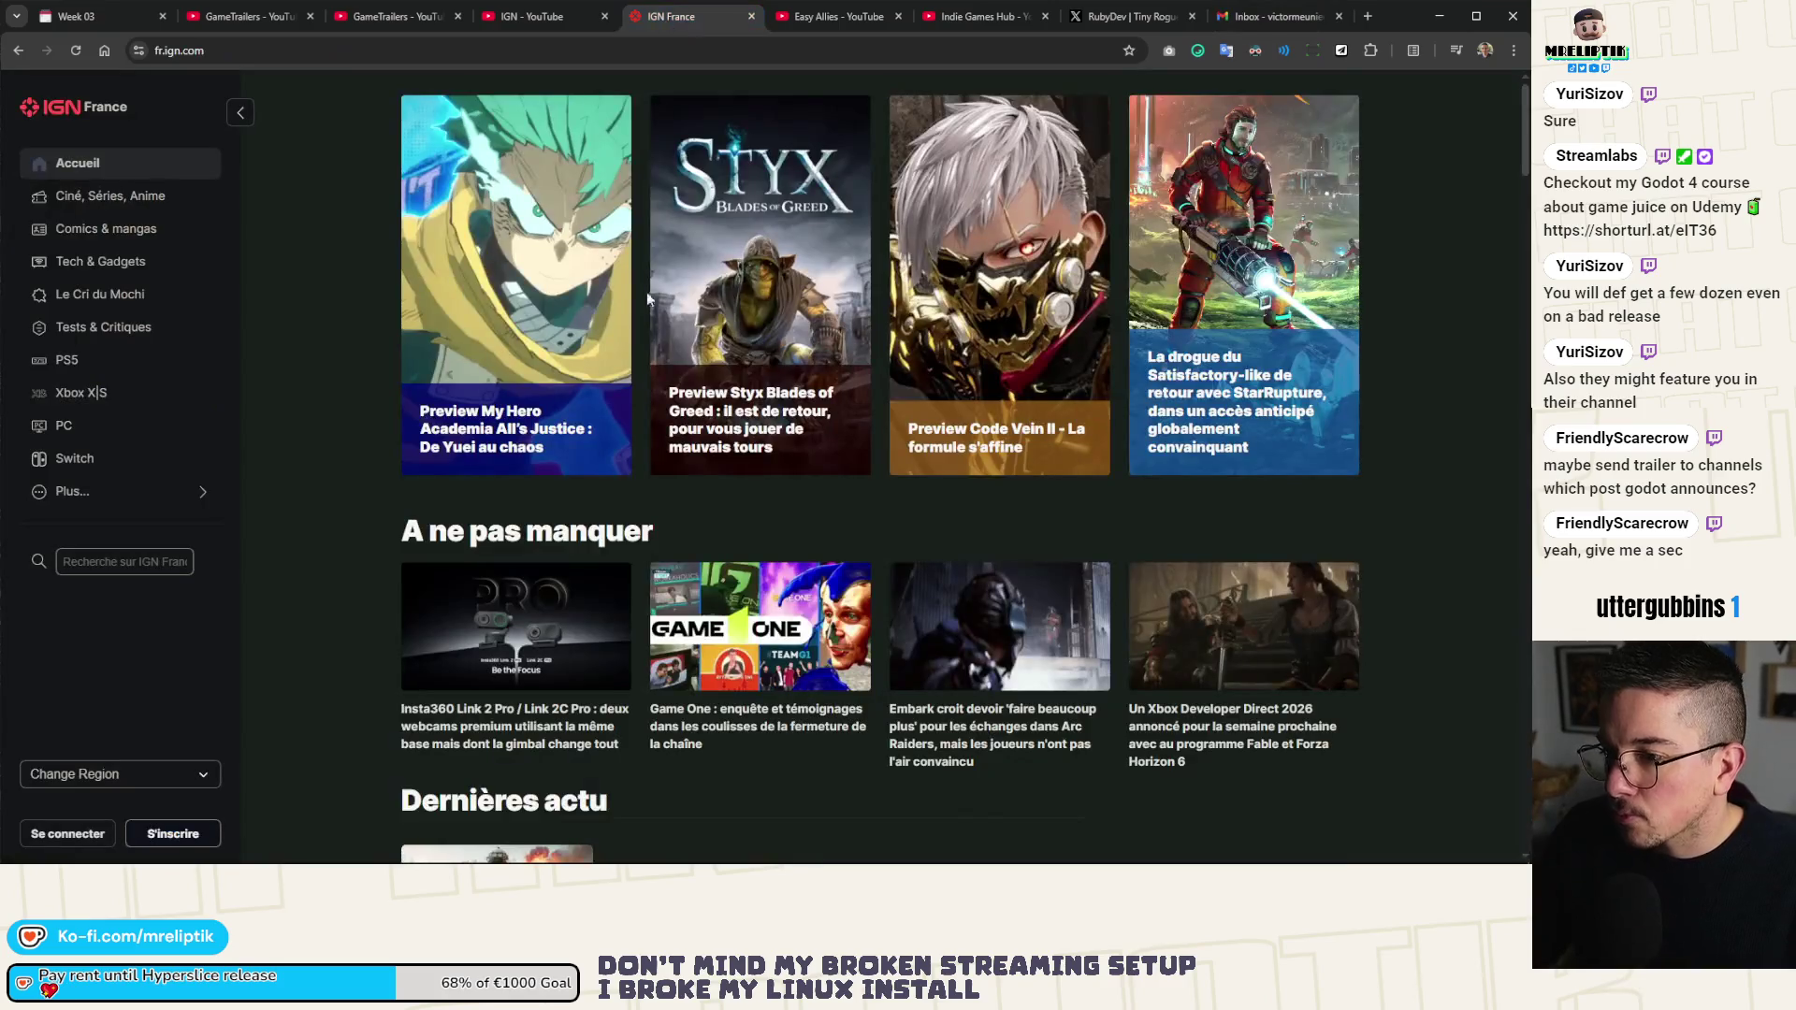
click(116, 496)
click(98, 206)
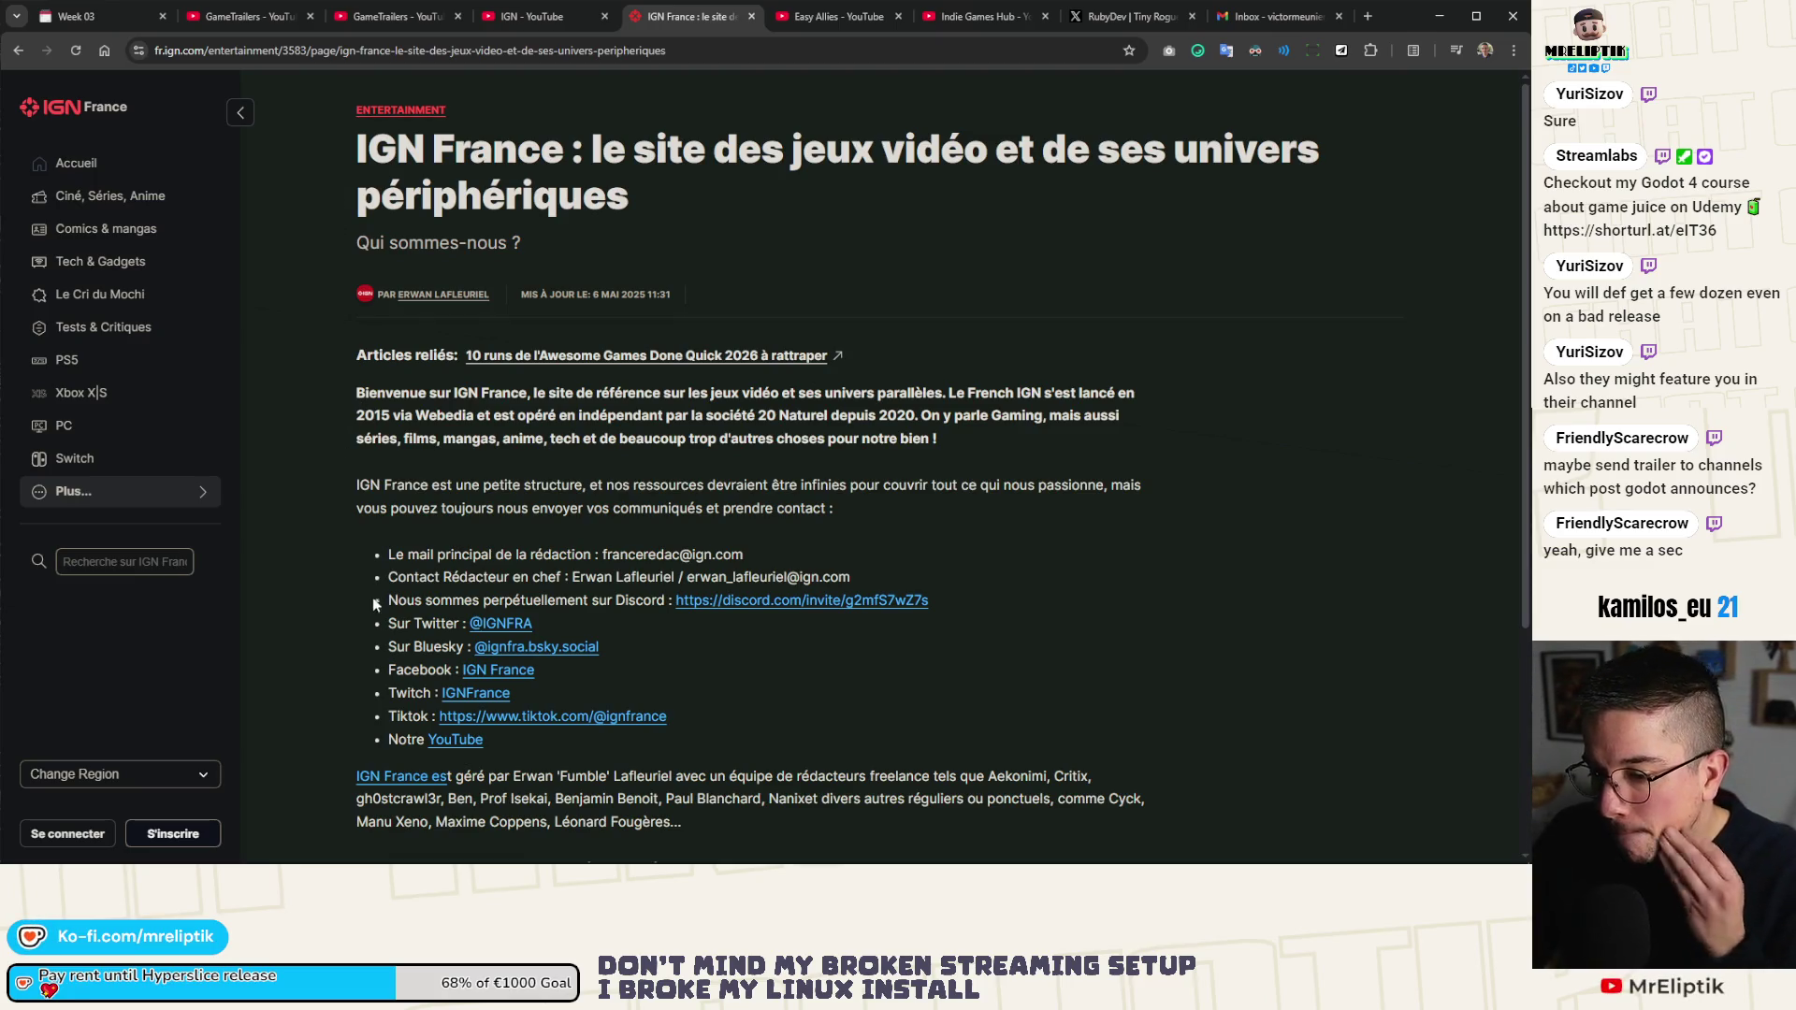
scroll(355, 632, down, 1)
scroll(356, 629, down, 2)
scroll(374, 608, up, 3)
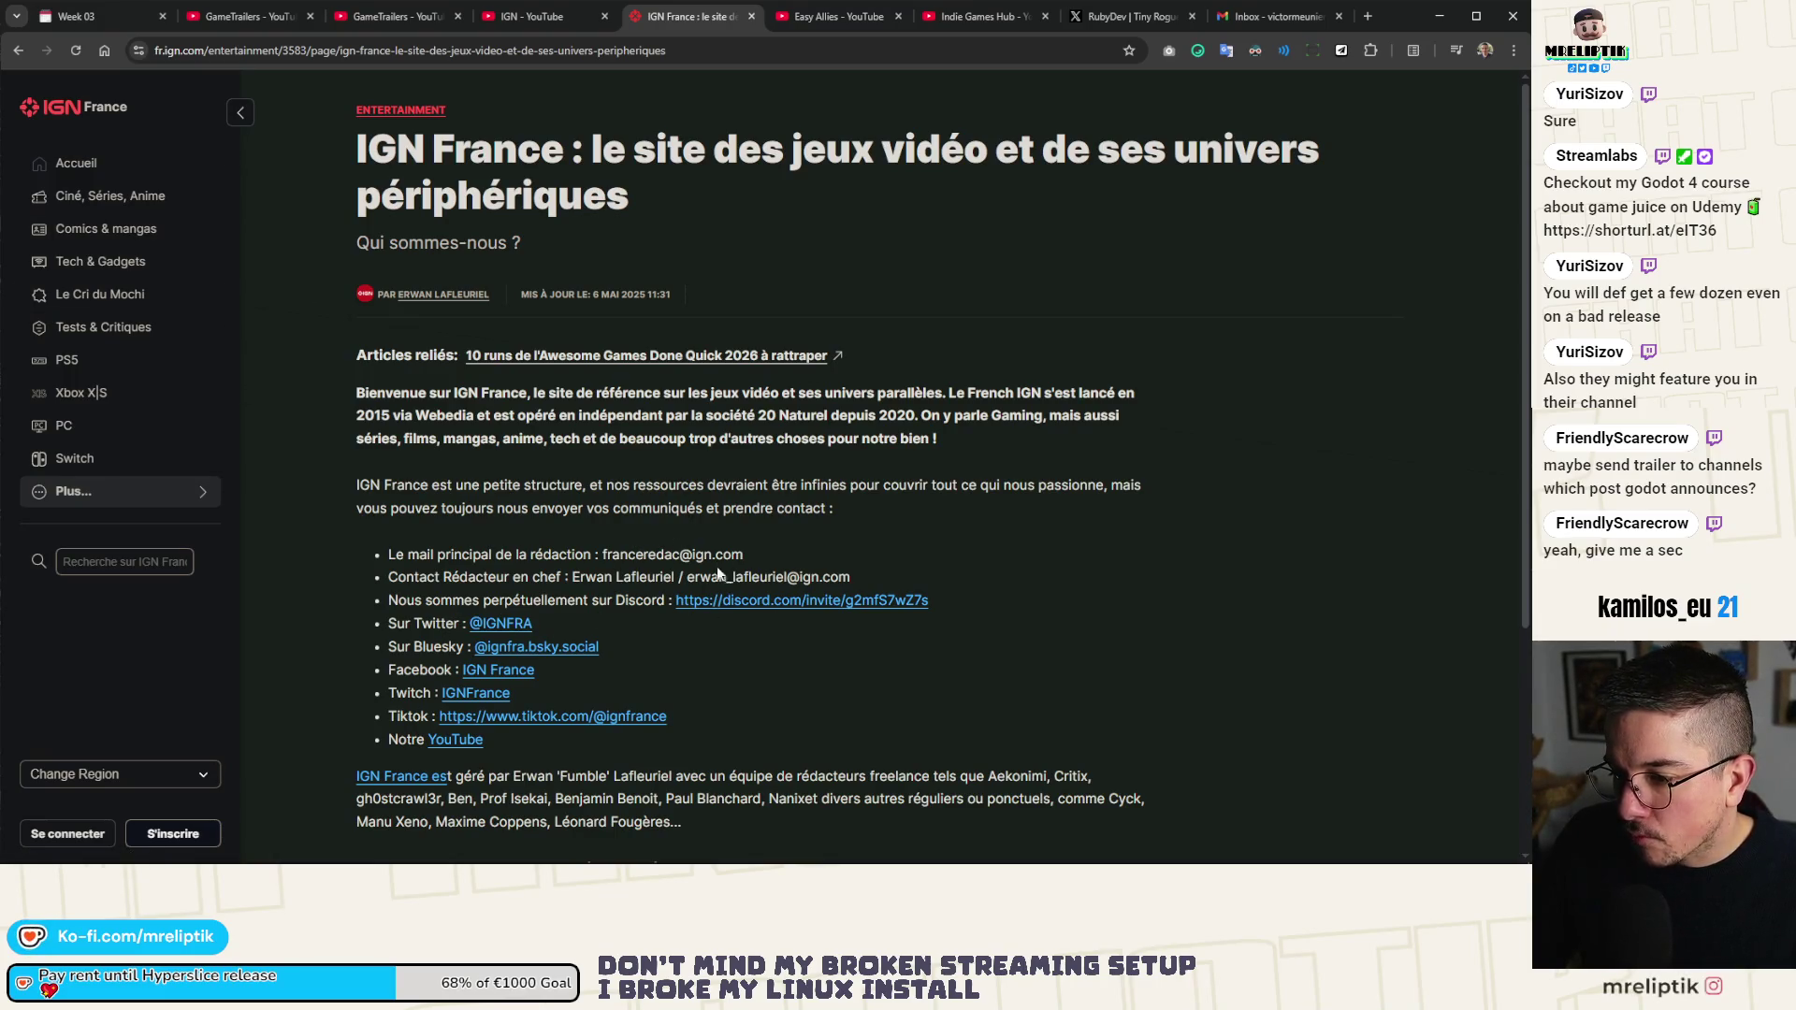
double_click(659, 554)
Select the full newsroom editorial e-mail address and copy it
click(709, 561)
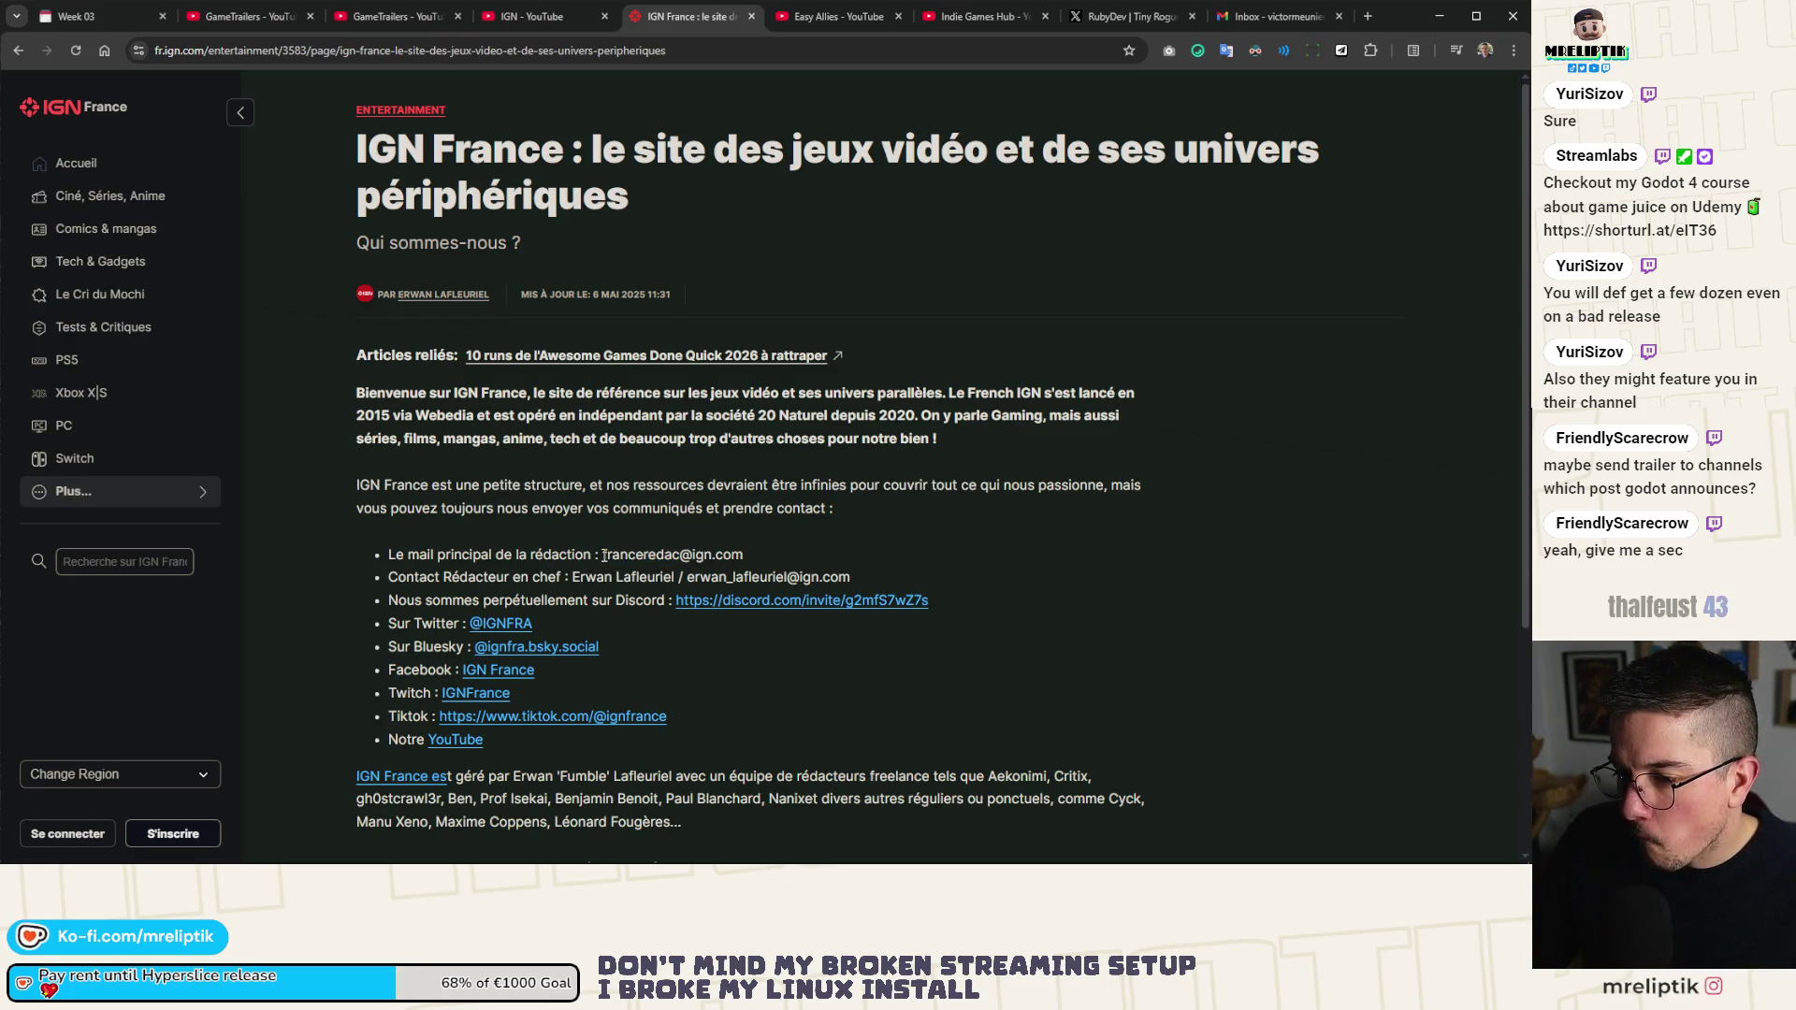
drag(603, 555, 743, 554)
right_click(721, 567)
click(748, 580)
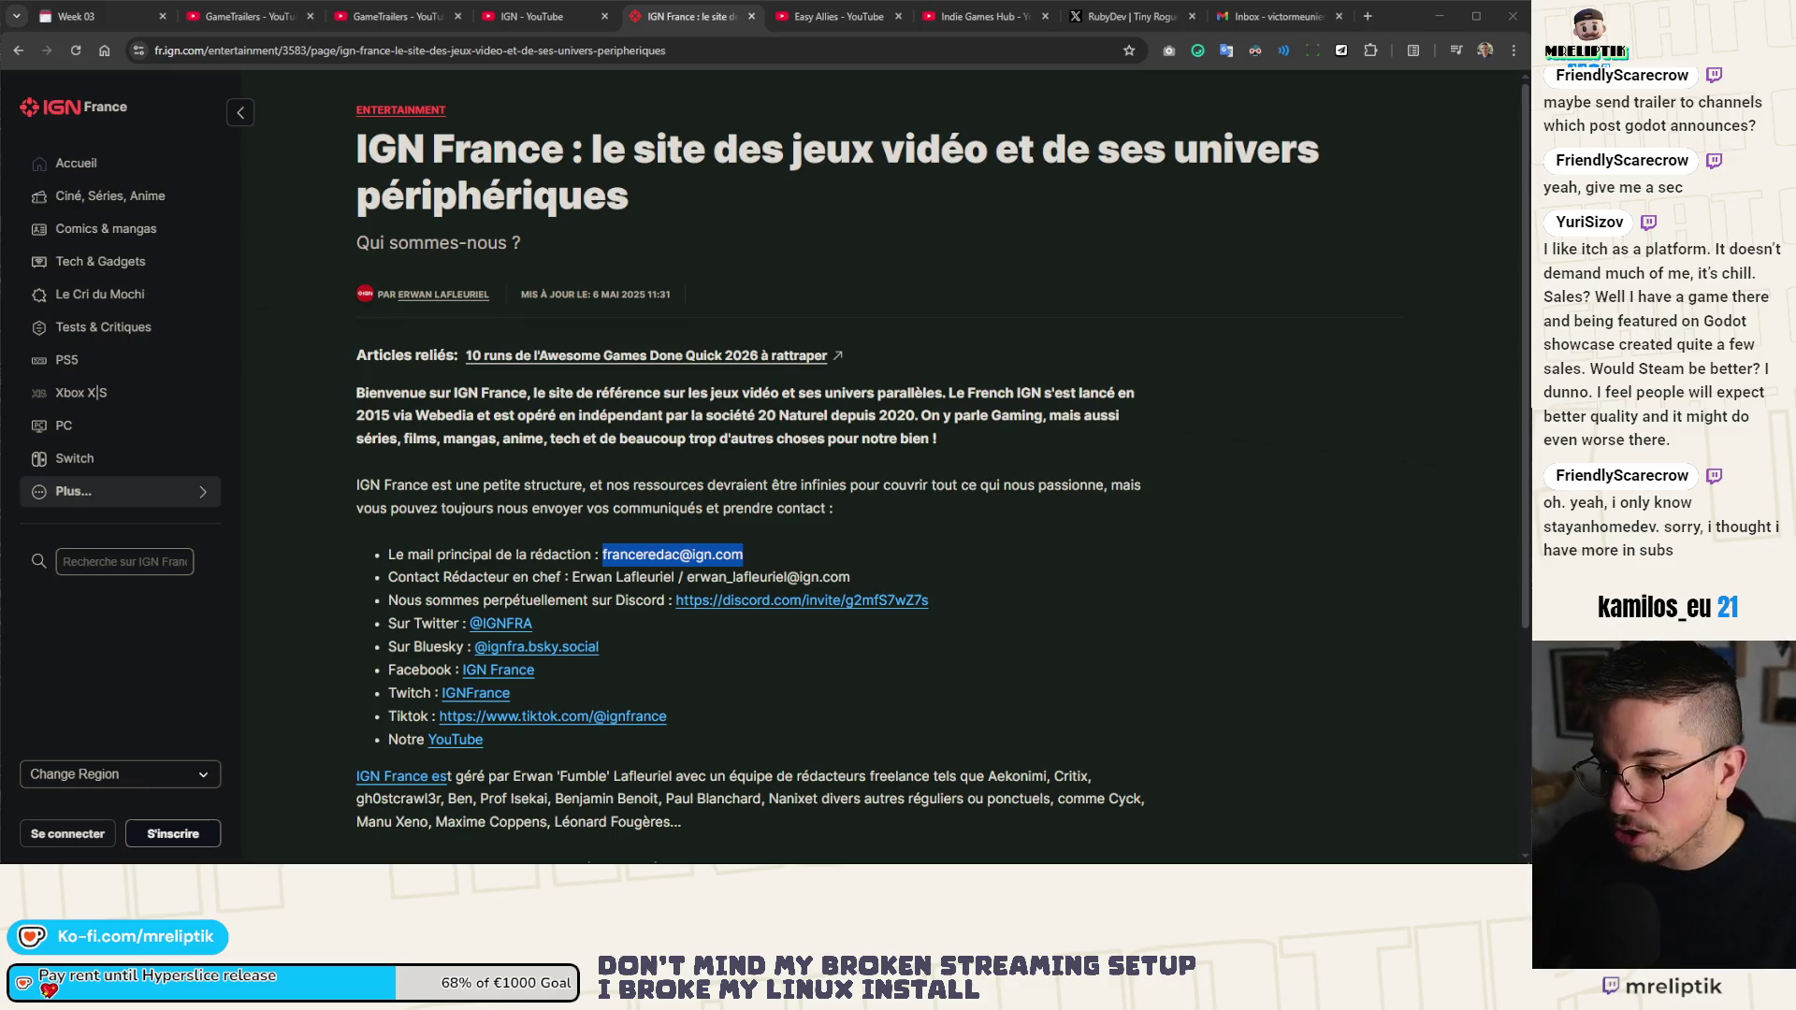
Load fr.ign.com, change the region to United States, and expand the More site links
click(196, 52)
text(fr.ign.com)
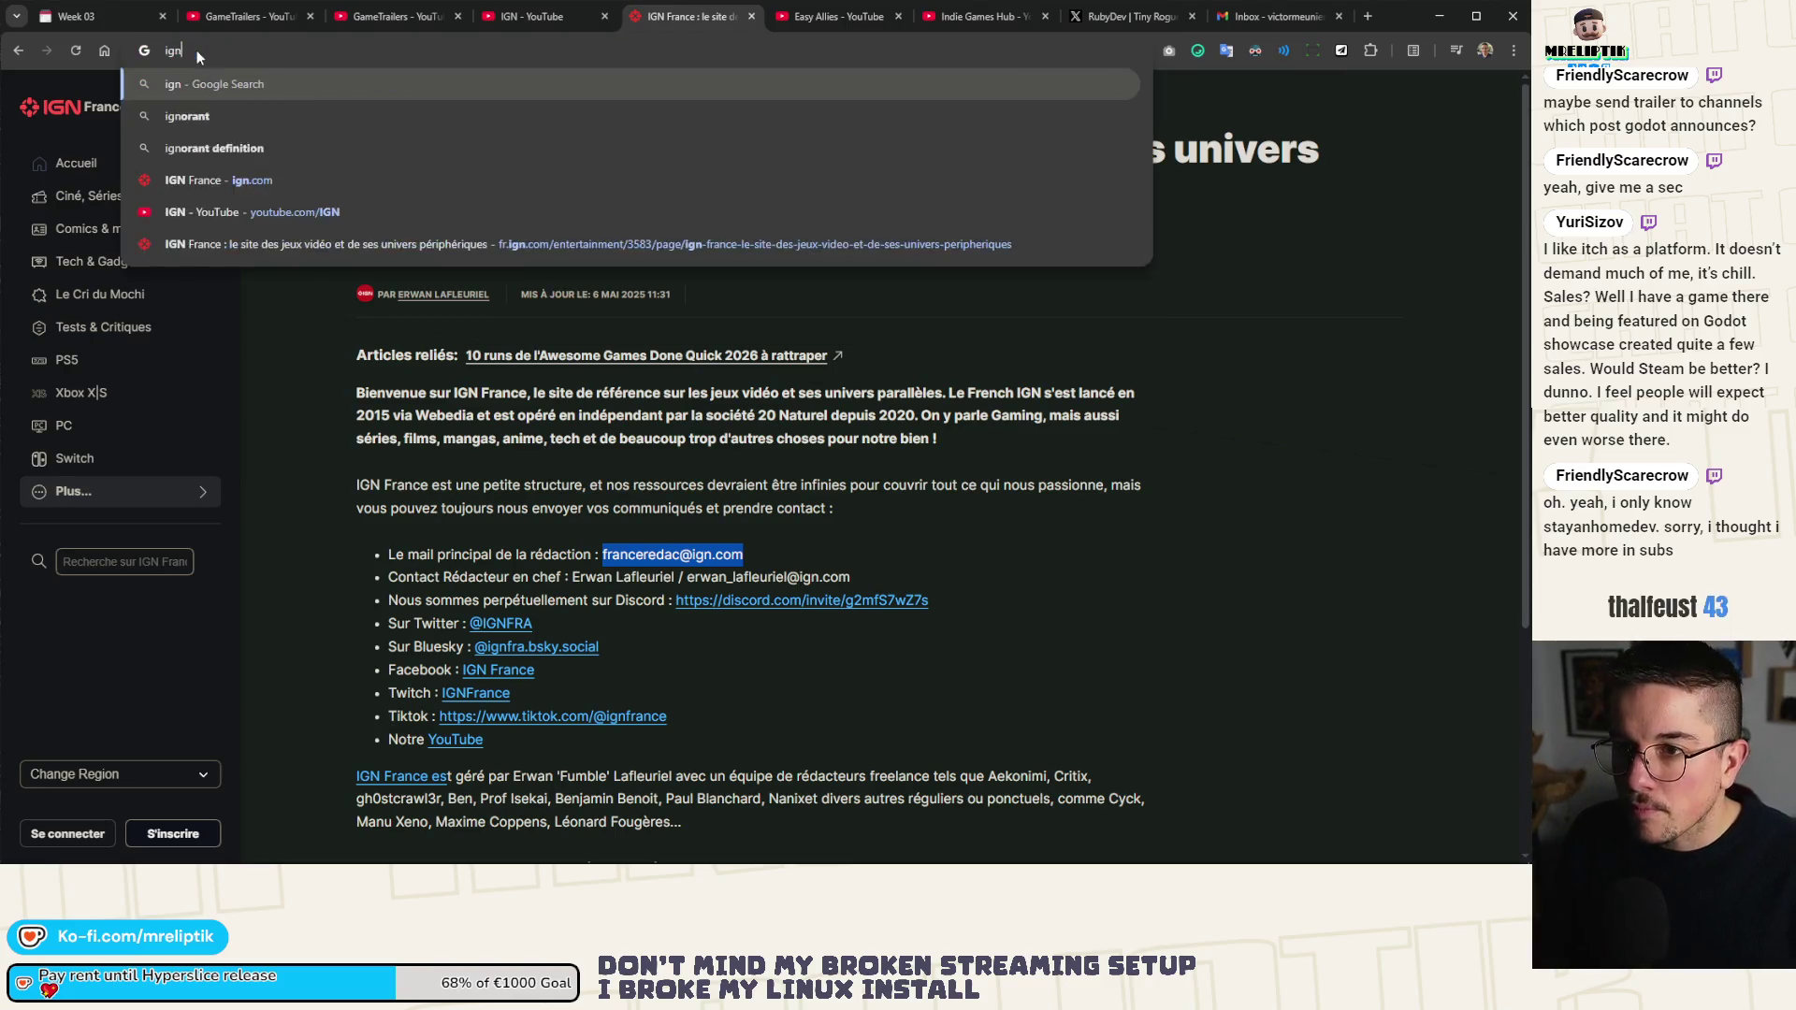
key(Return)
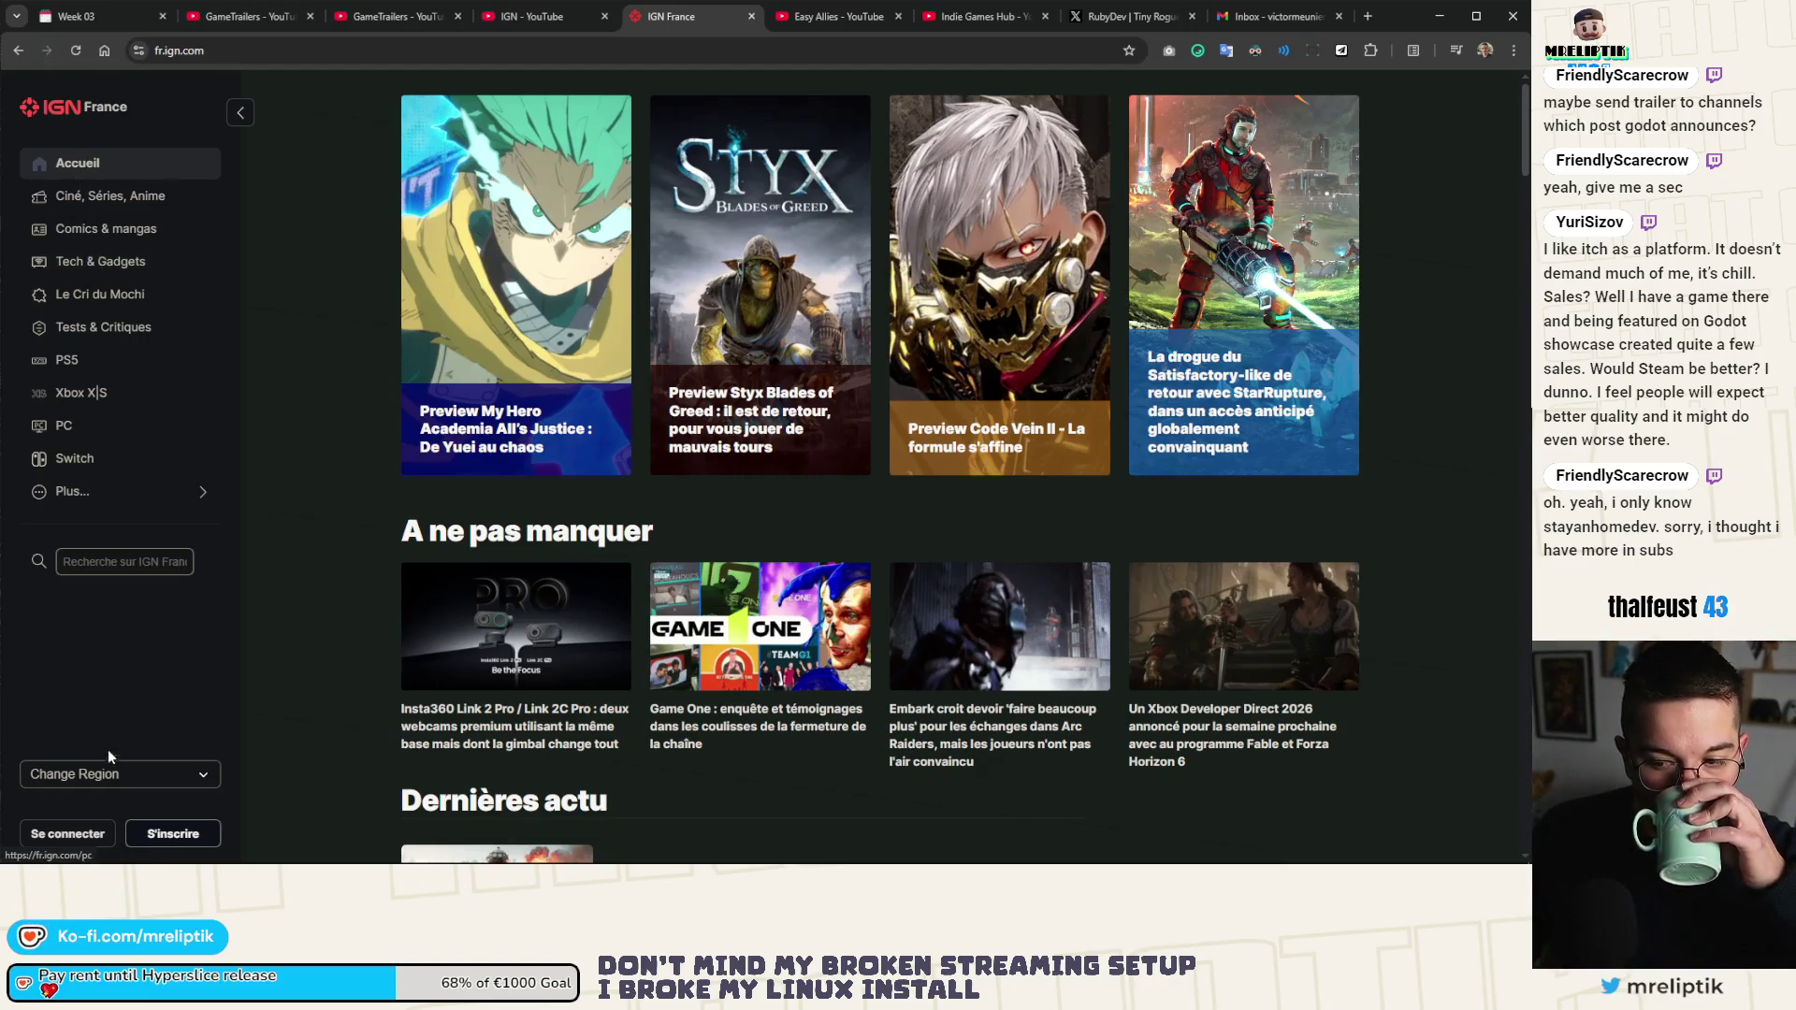
click(108, 774)
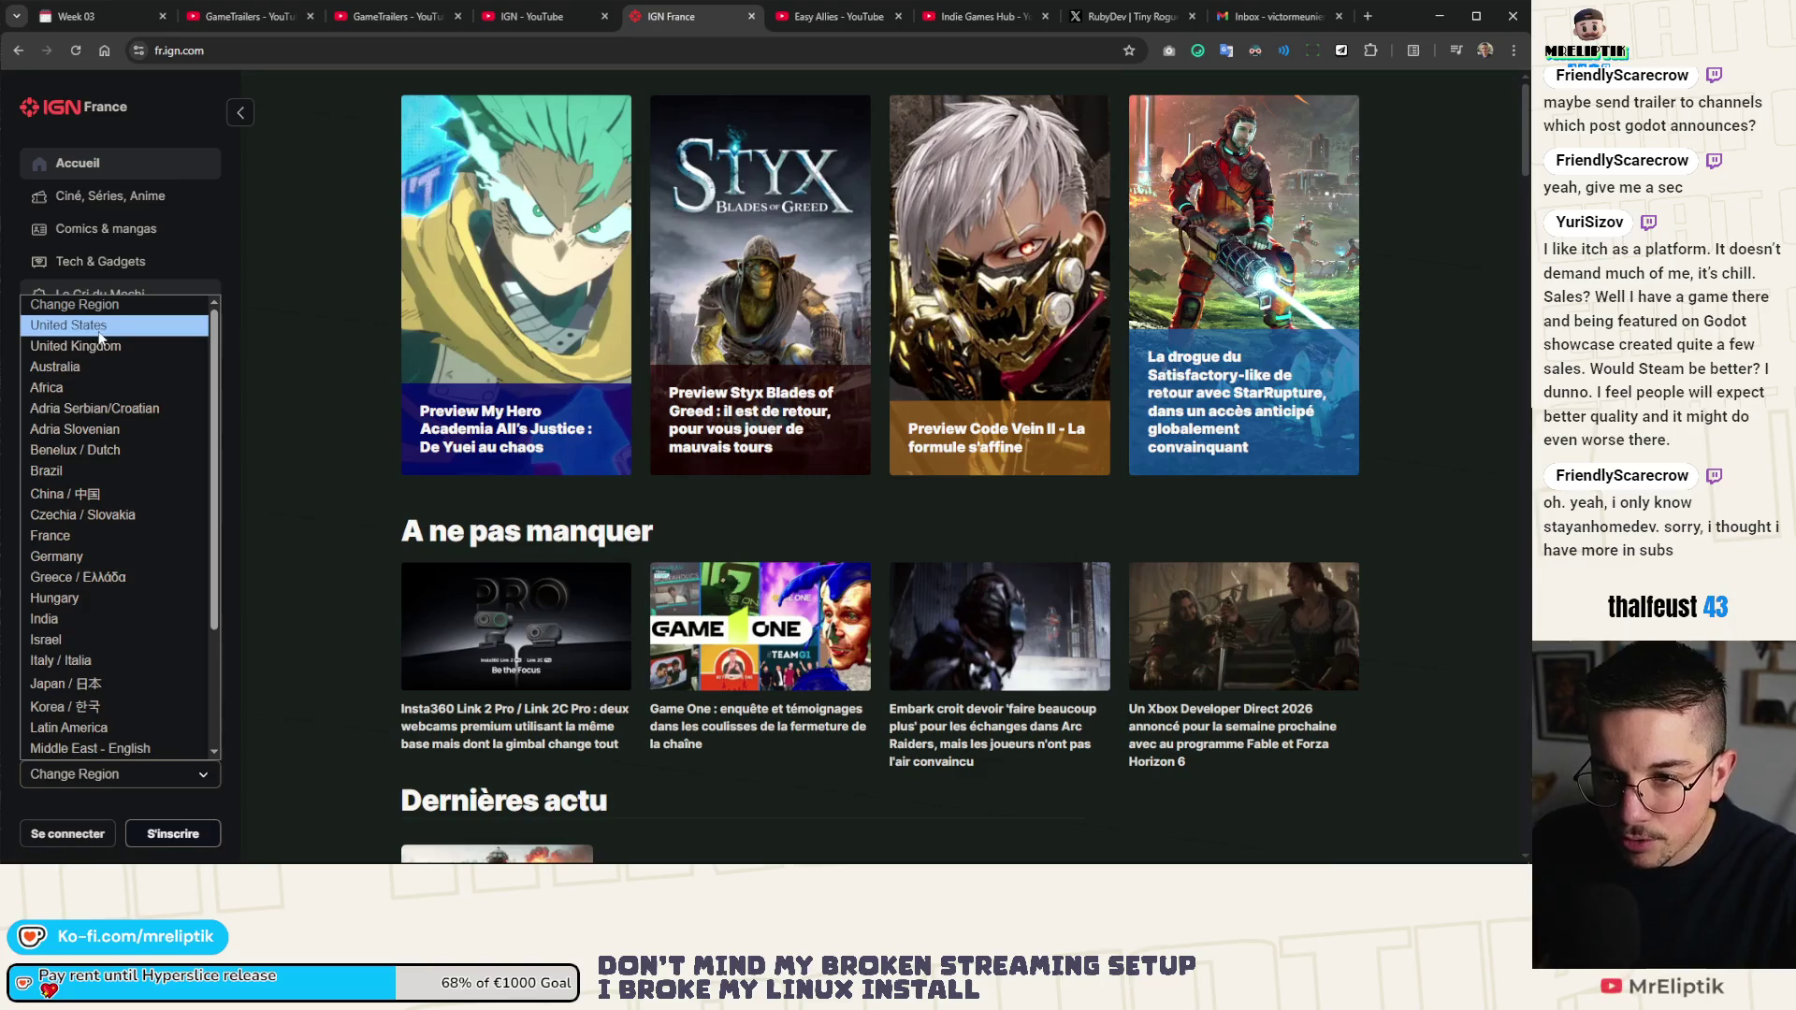
click(99, 333)
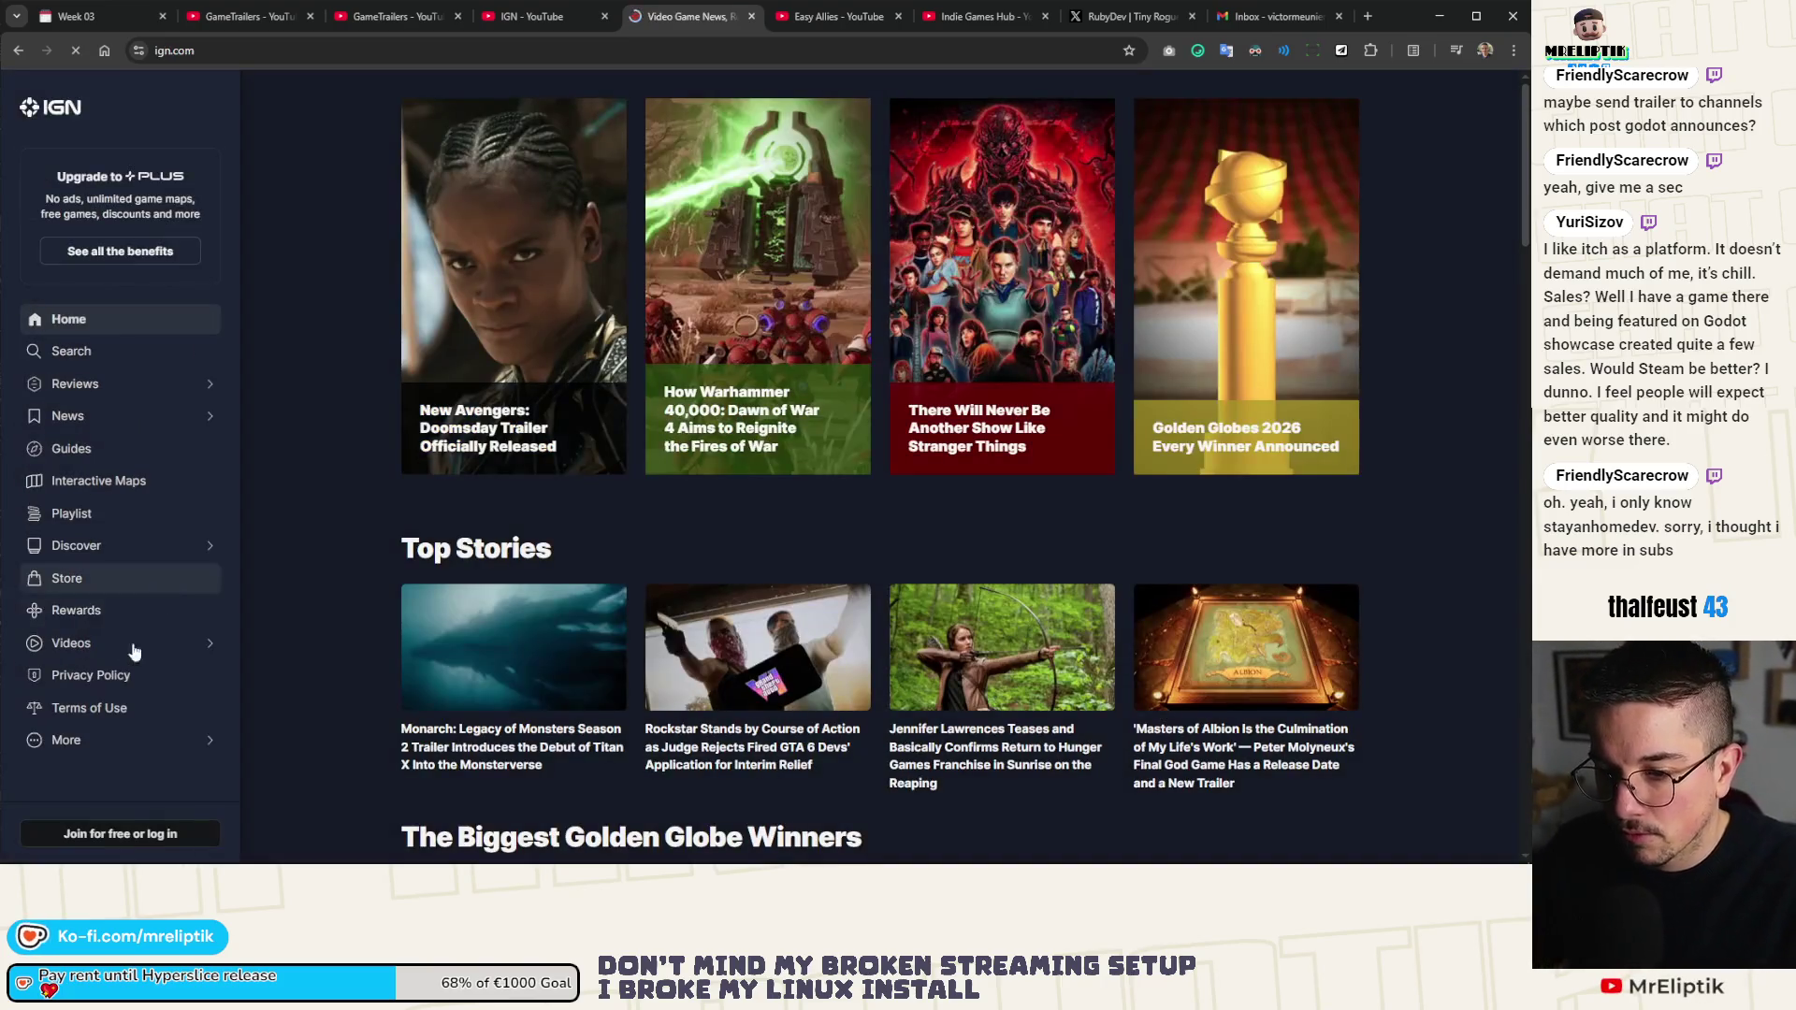
click(97, 739)
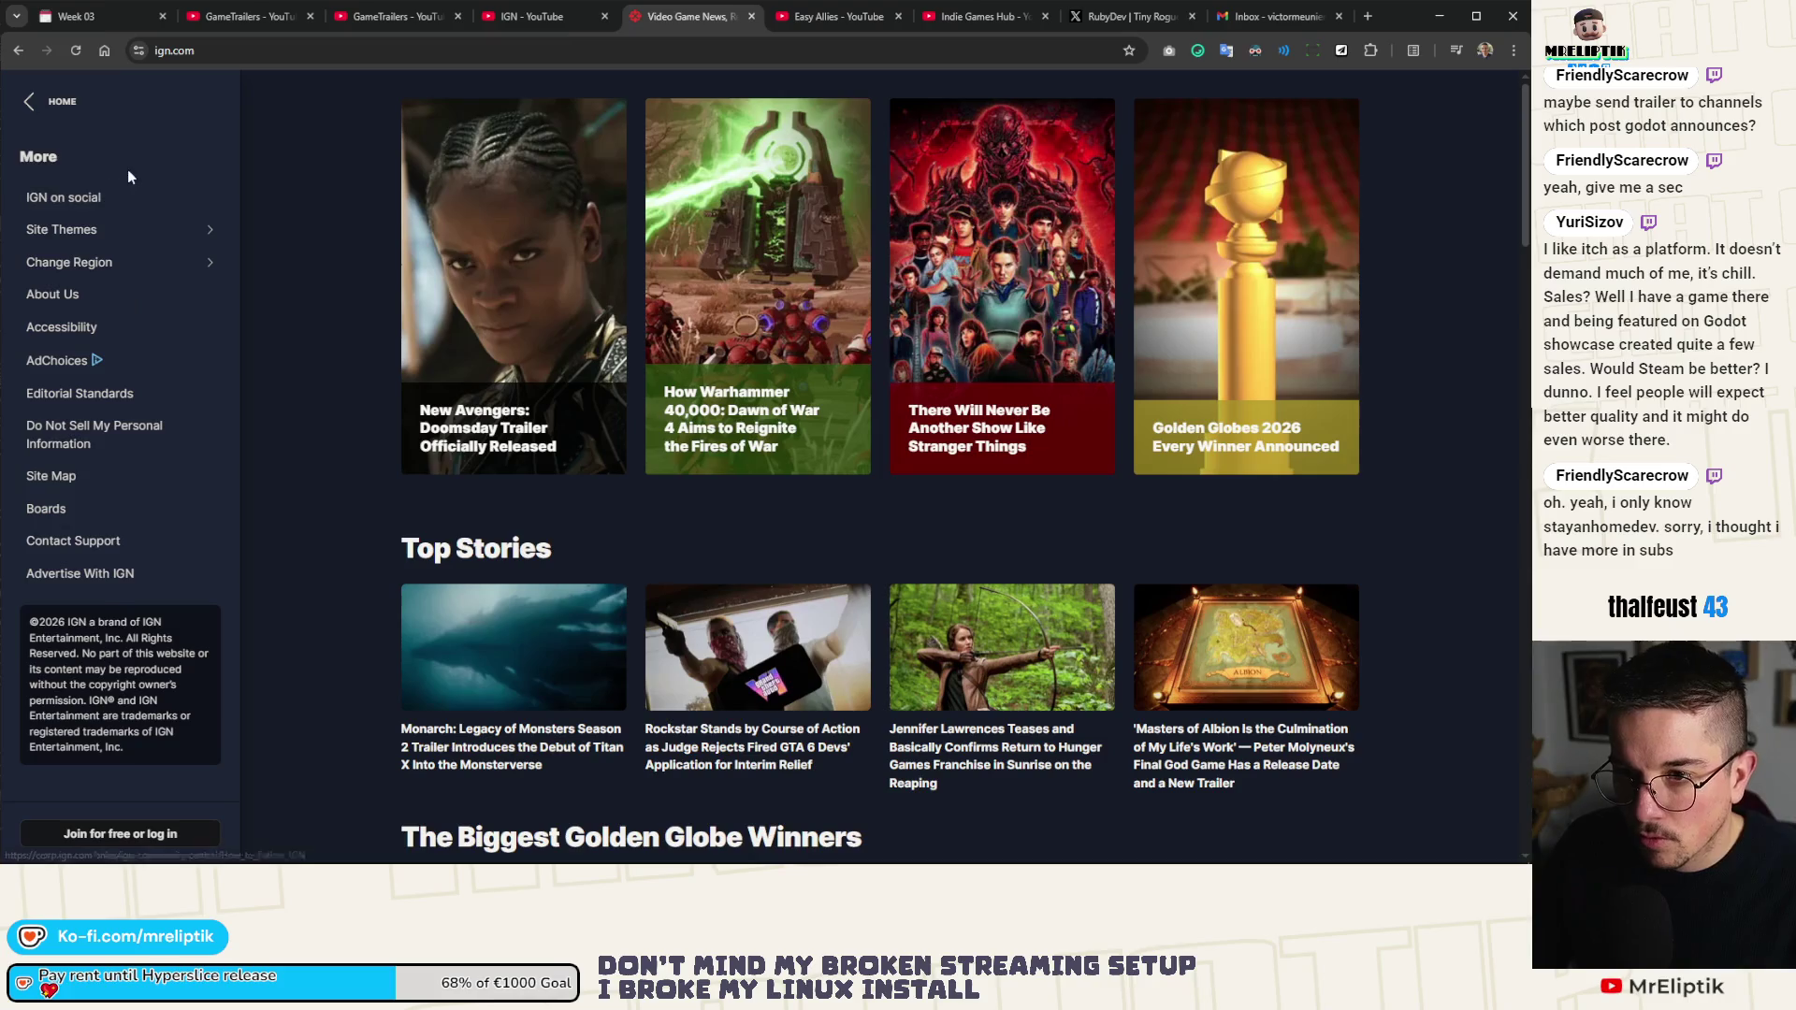
Open IGN's corporate About Us page and scroll through it
click(168, 294)
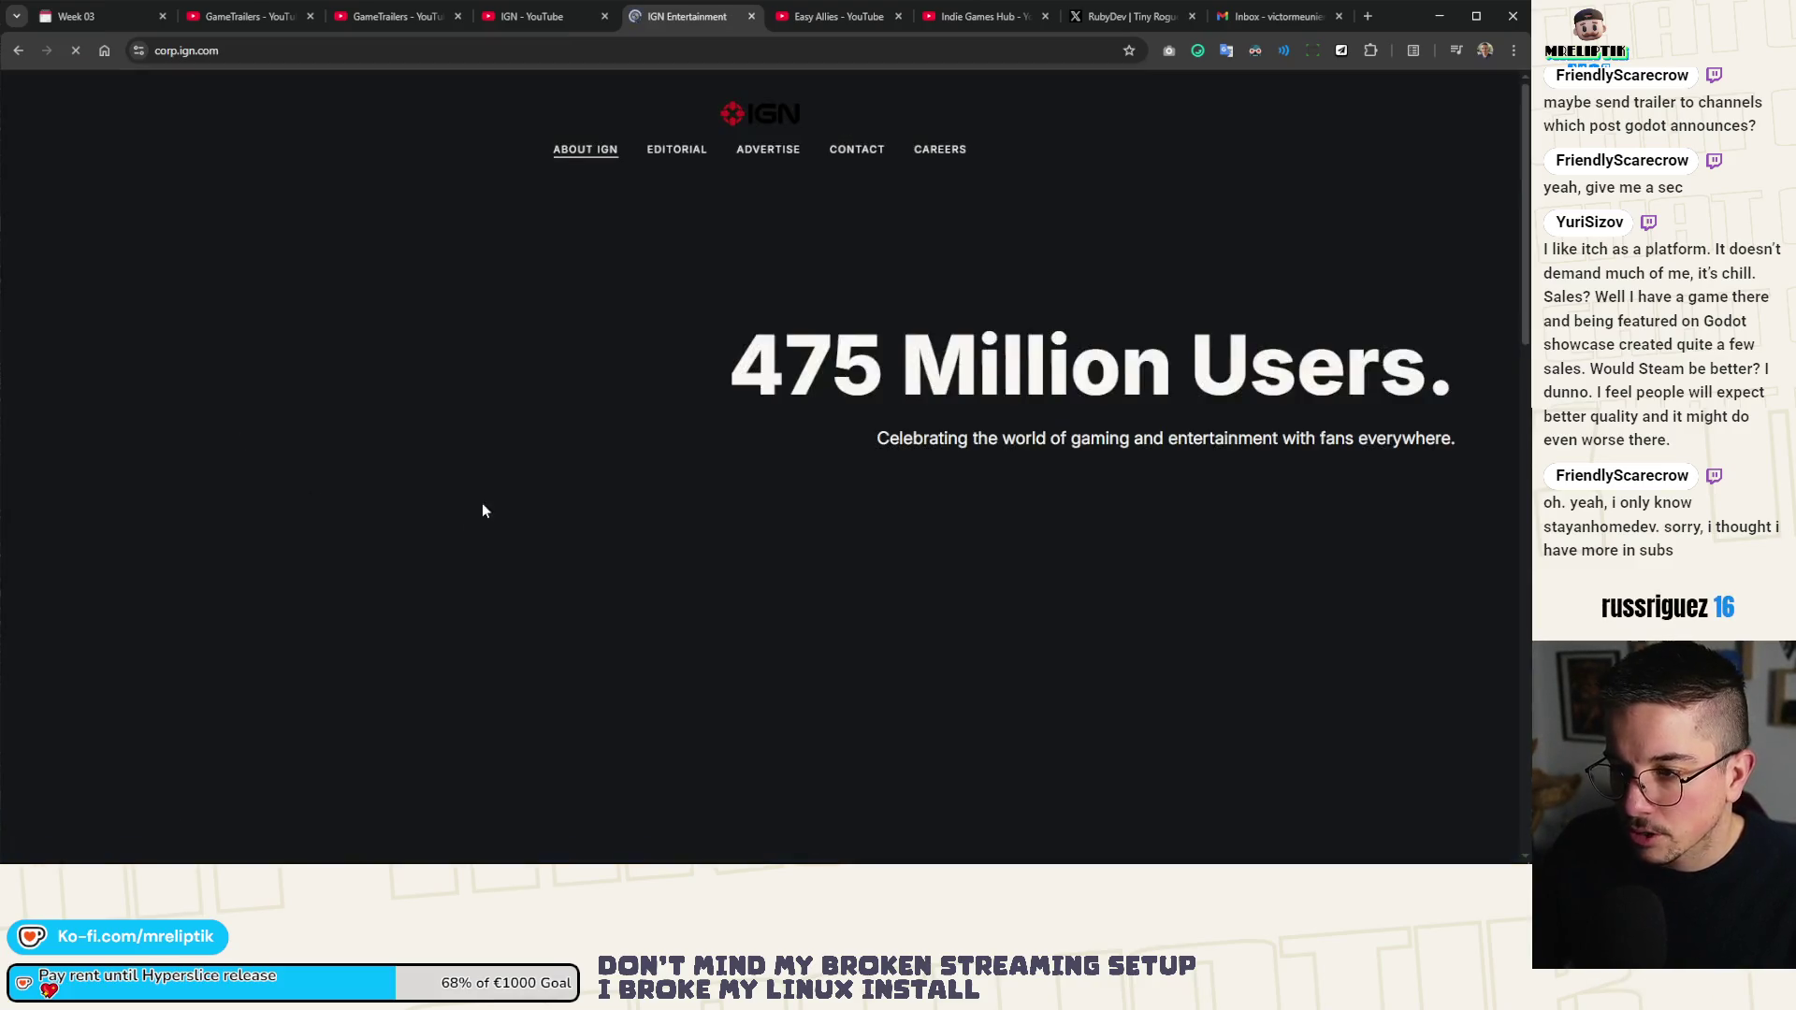
scroll(574, 468, down, 8)
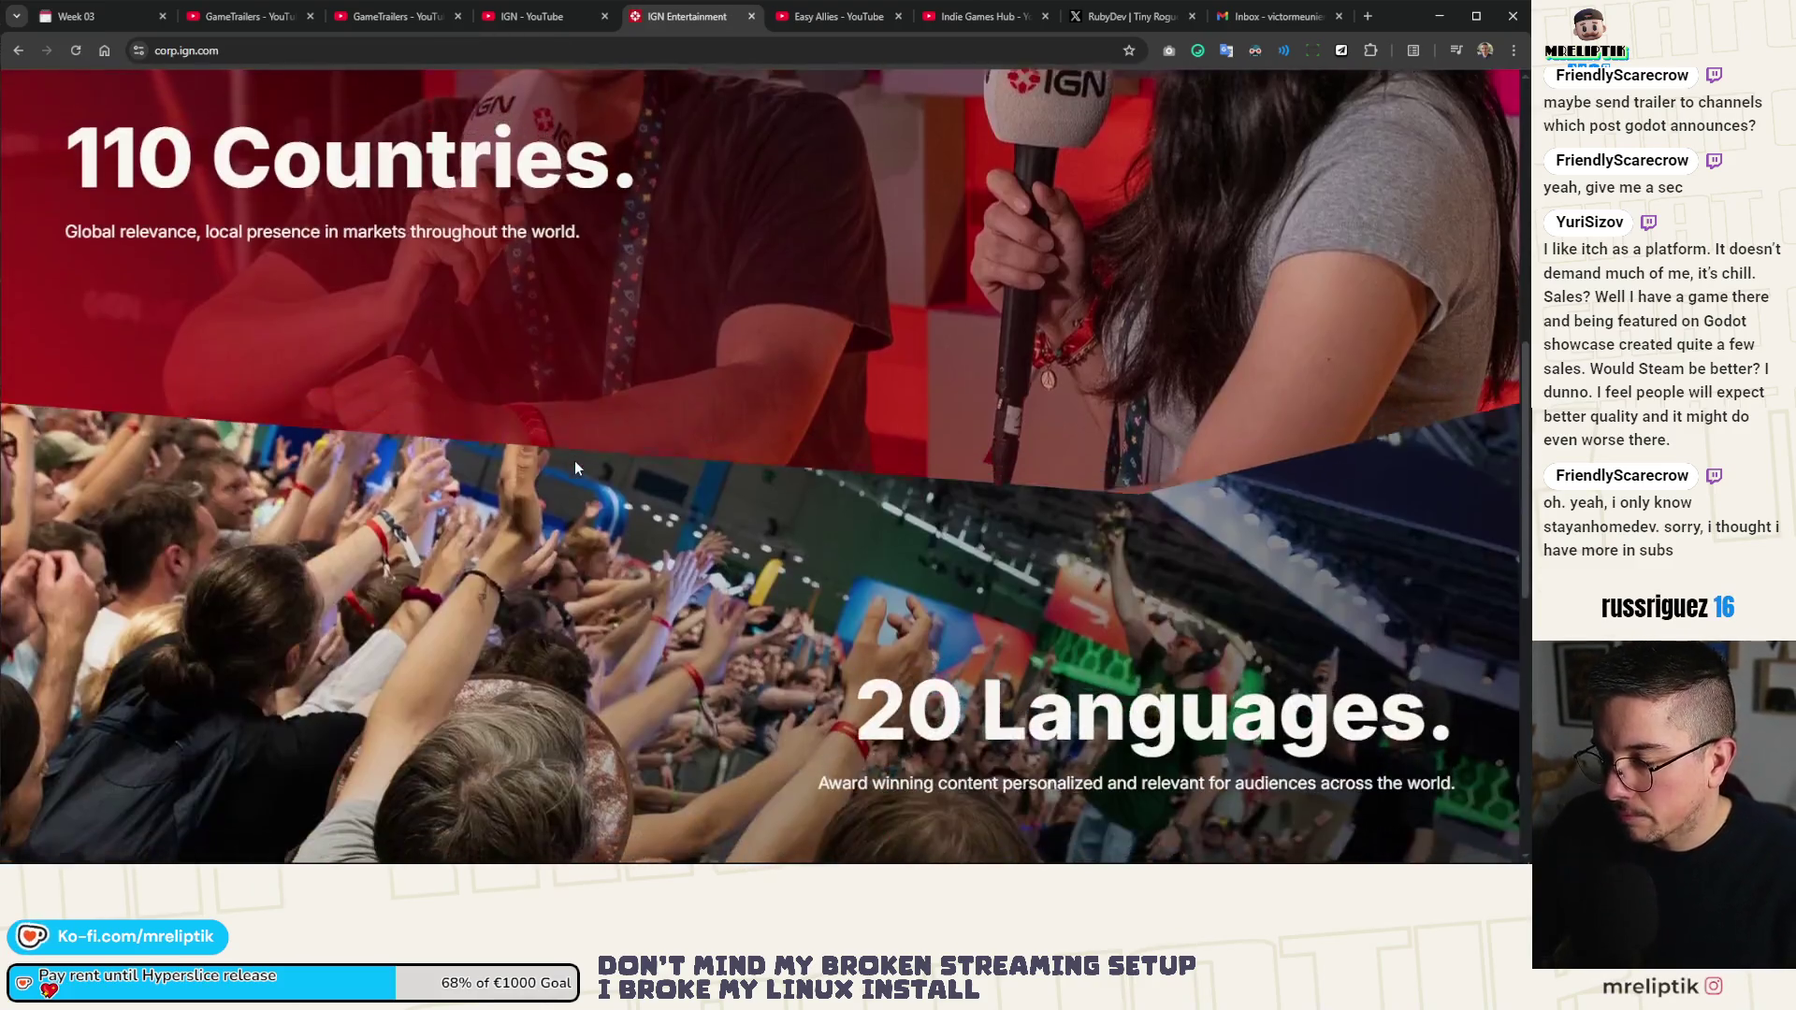
scroll(575, 460, down, 10)
scroll(682, 412, up, 12)
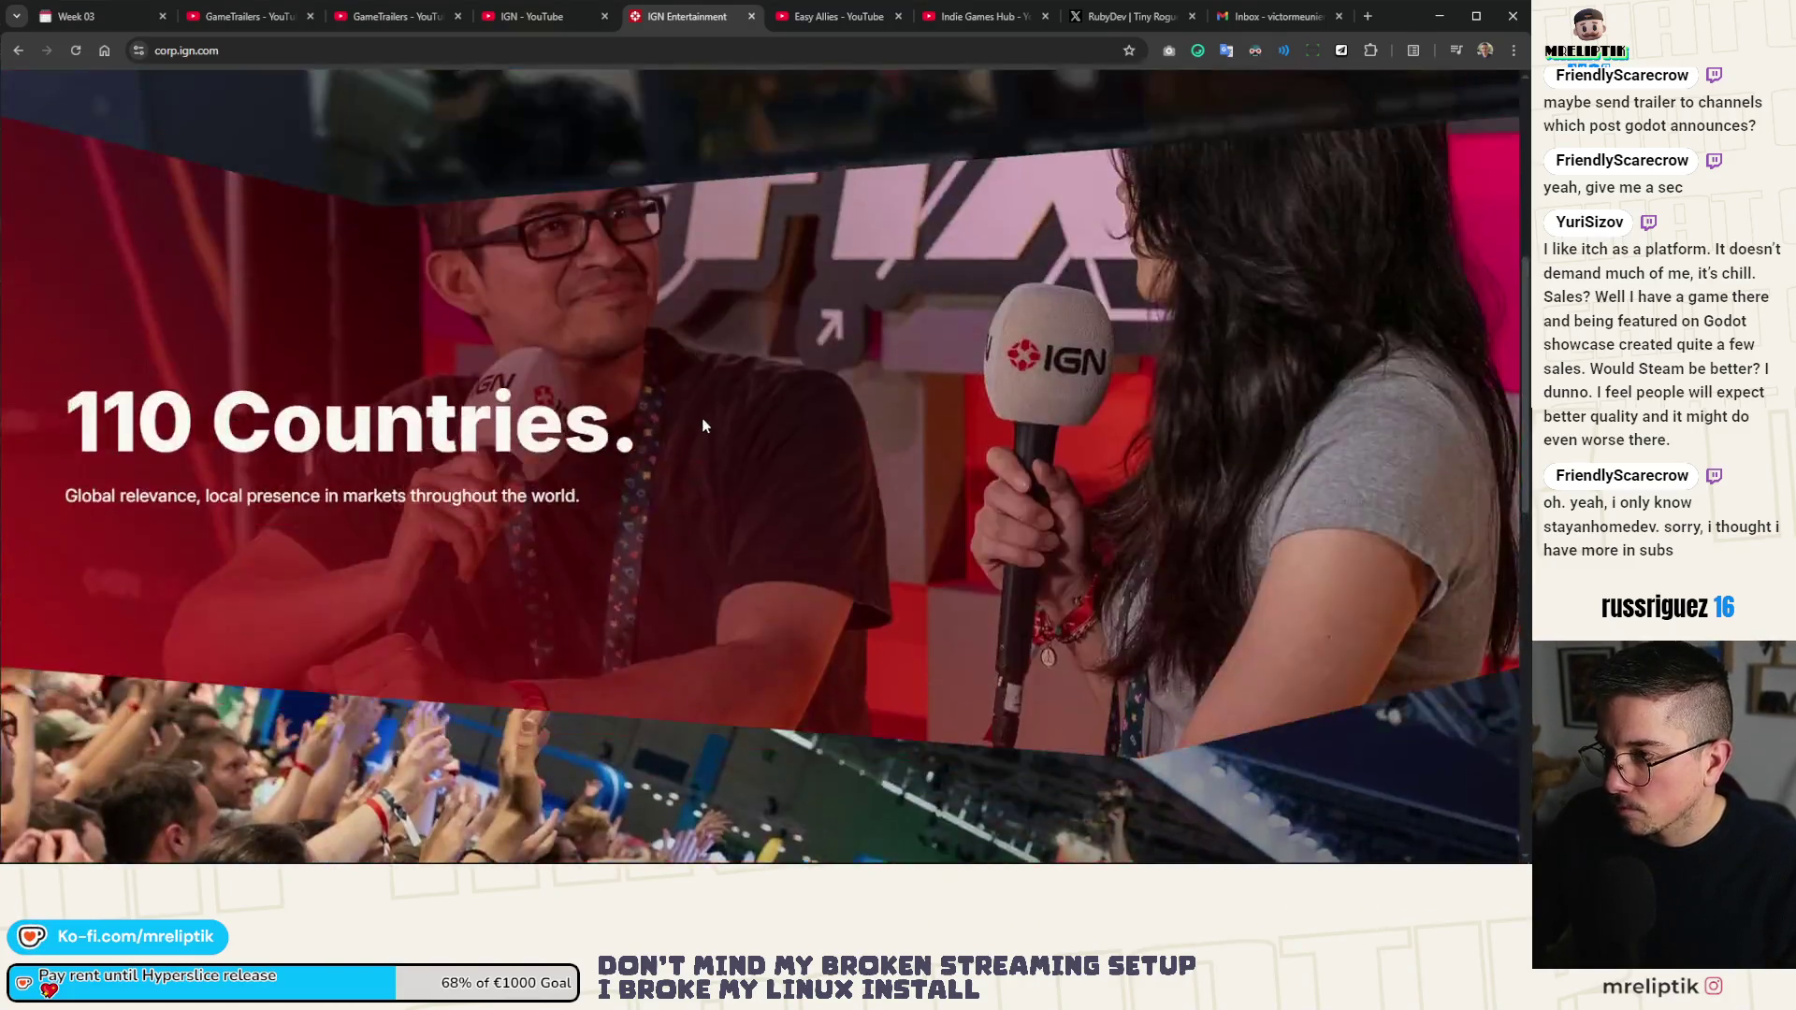
scroll(704, 425, up, 5)
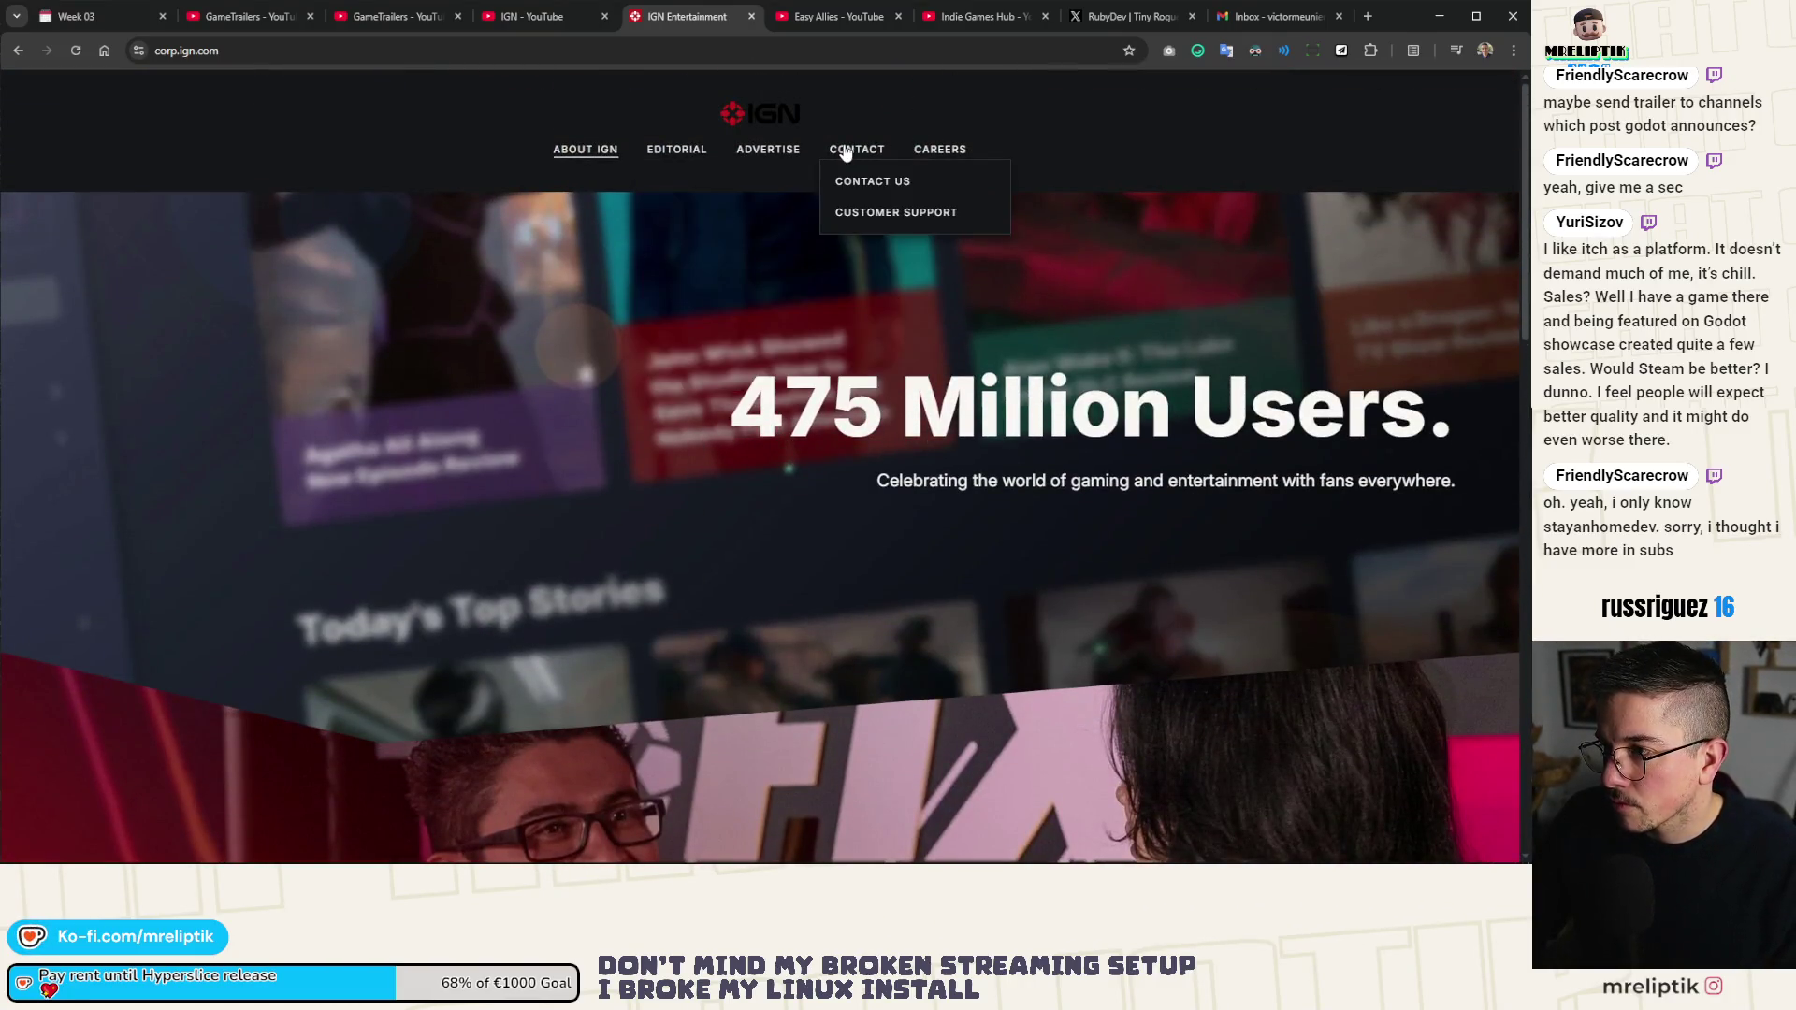
Review IGN's Contact Us page, then enter 'ign where to send trailer' in a new tab
click(846, 182)
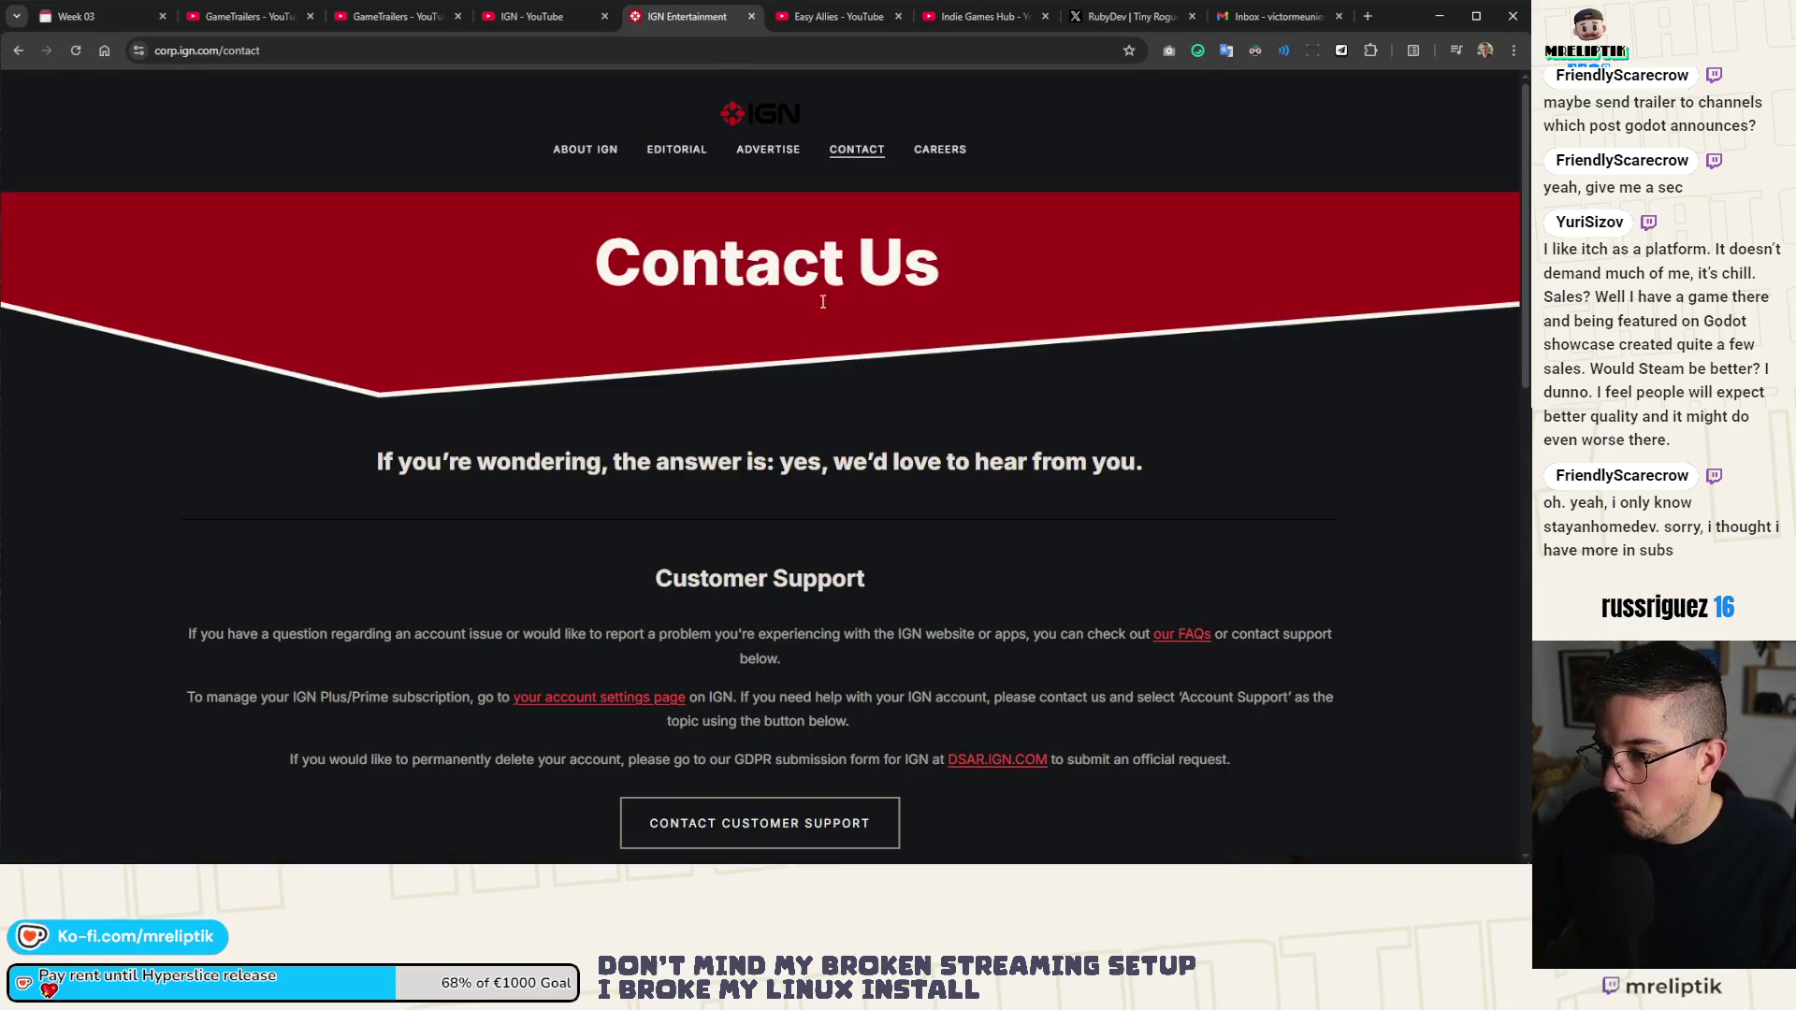
scroll(419, 500, down, 3)
scroll(447, 520, down, 2)
scroll(448, 524, down, 3)
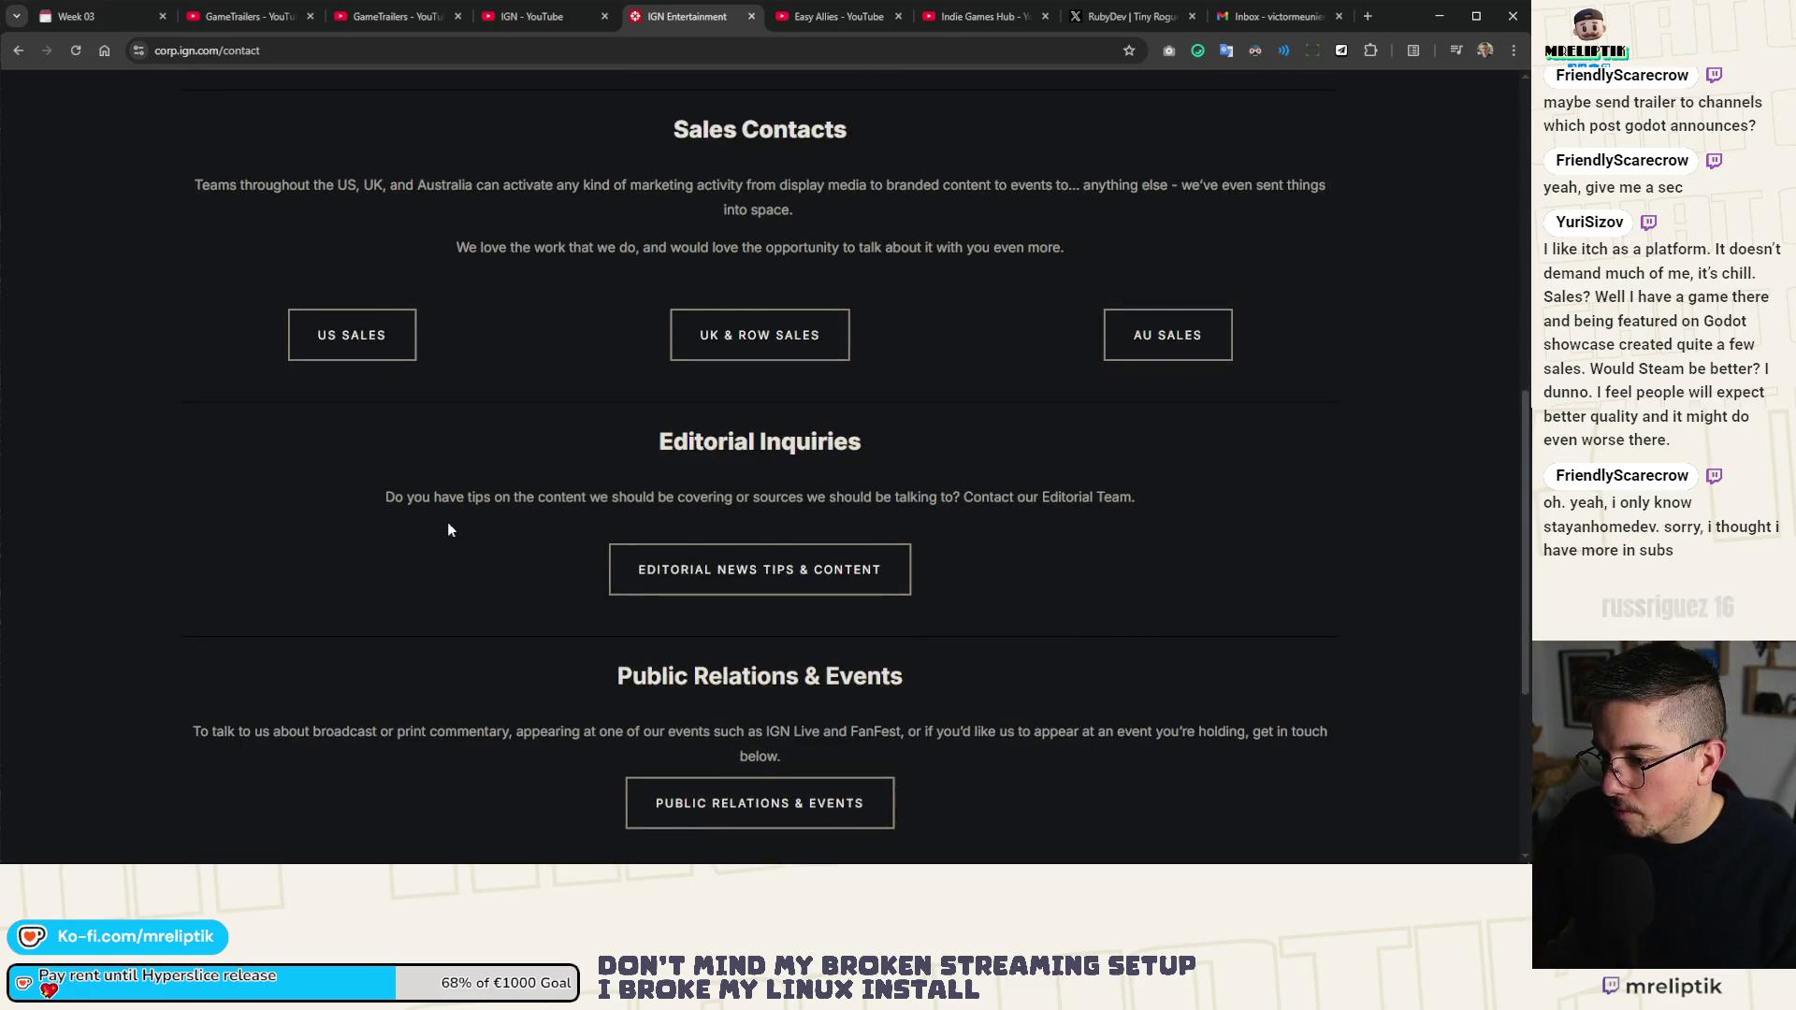
scroll(447, 530, down, 3)
scroll(447, 529, up, 2)
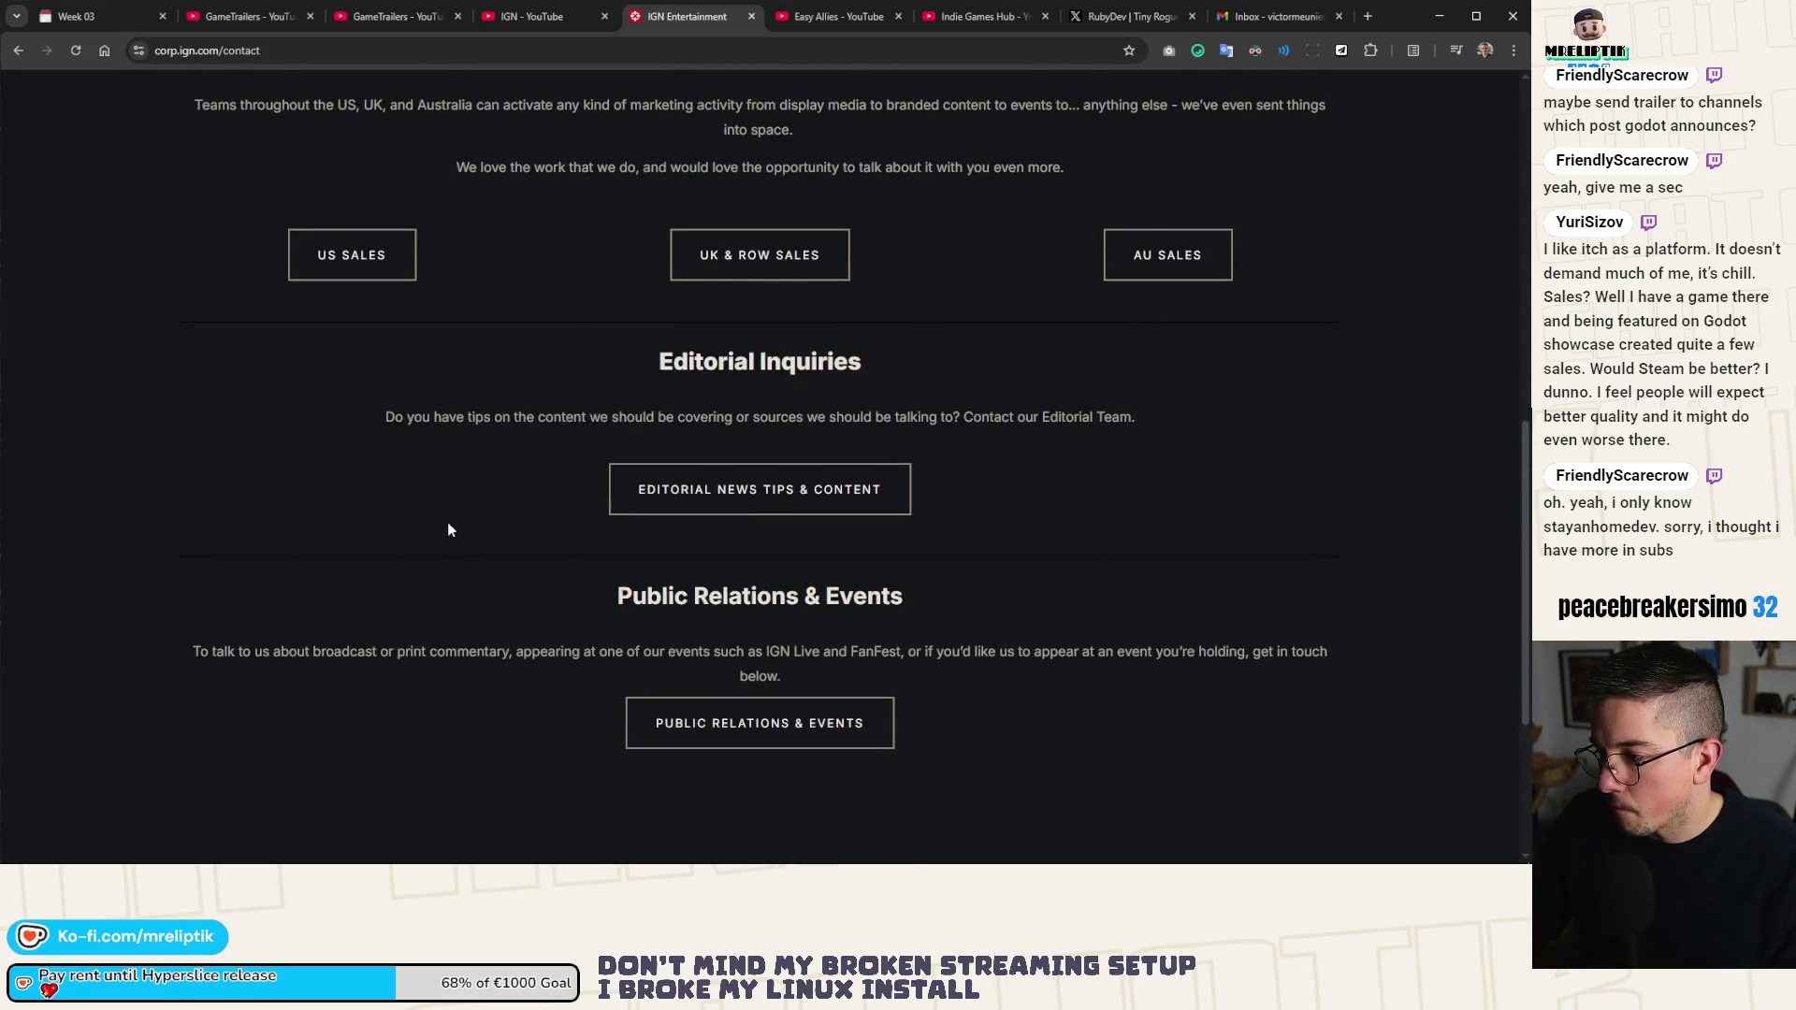
click(1368, 17)
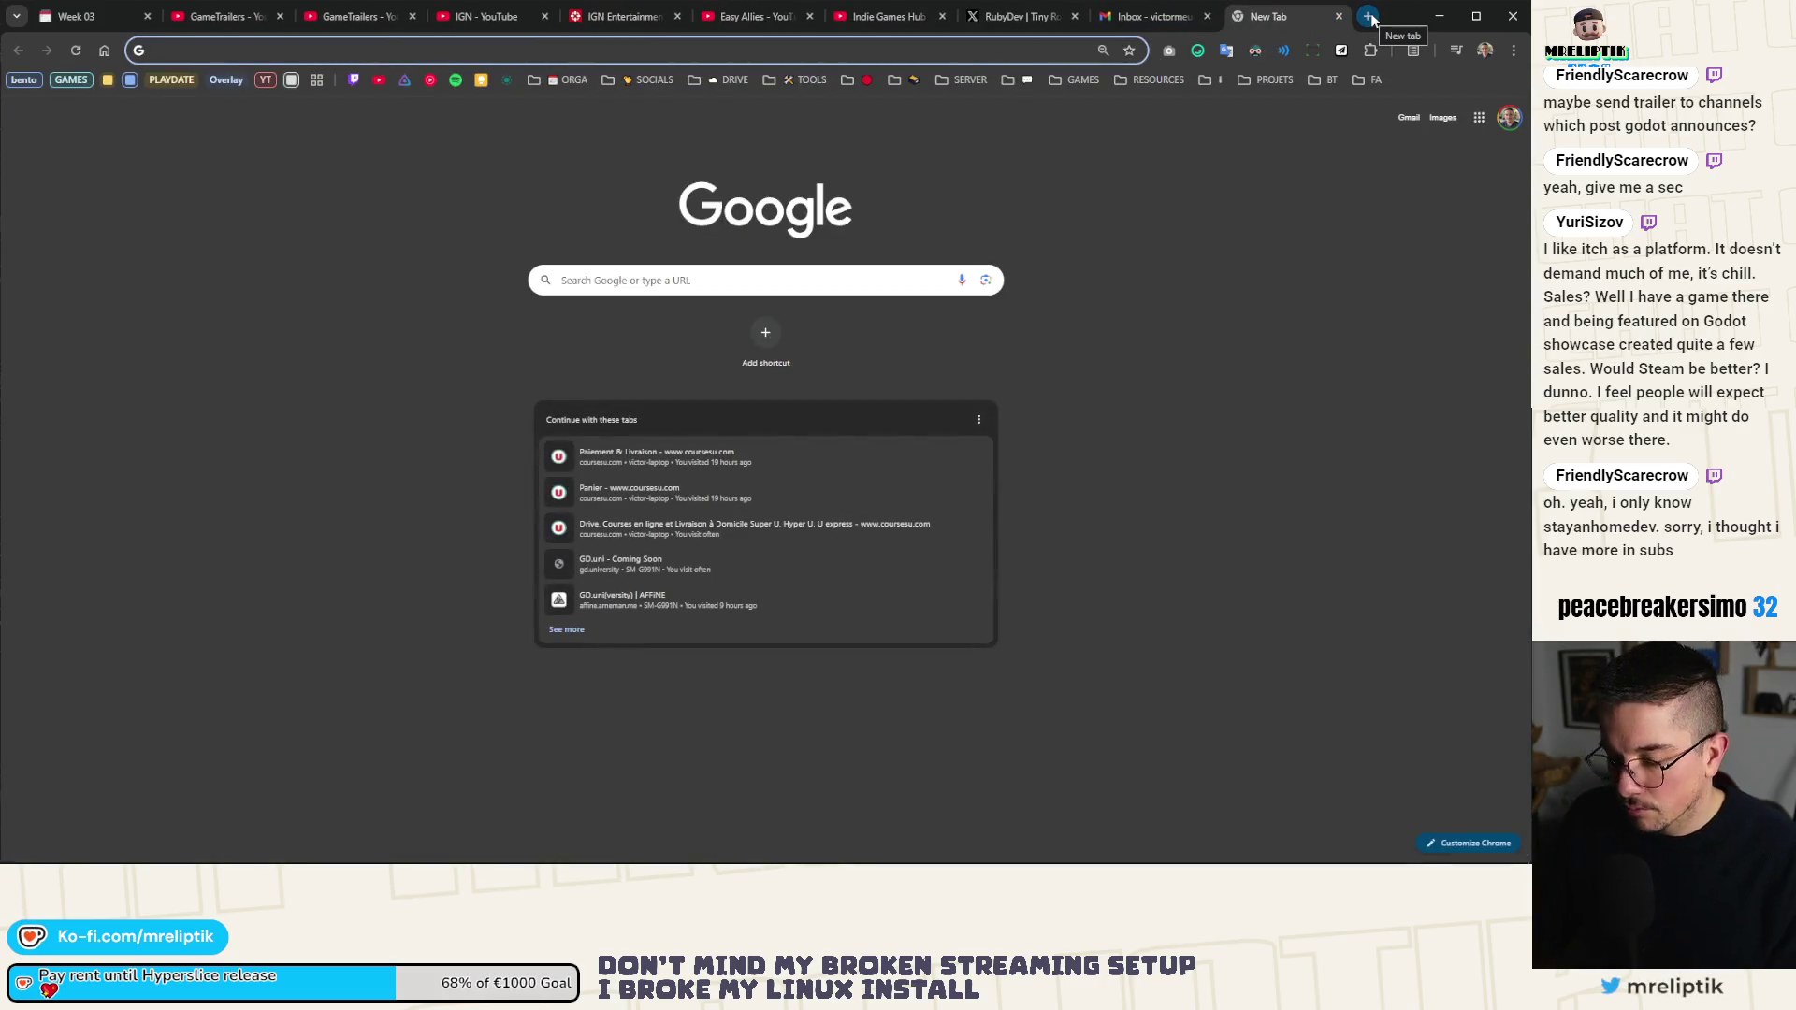
text(ign wher)
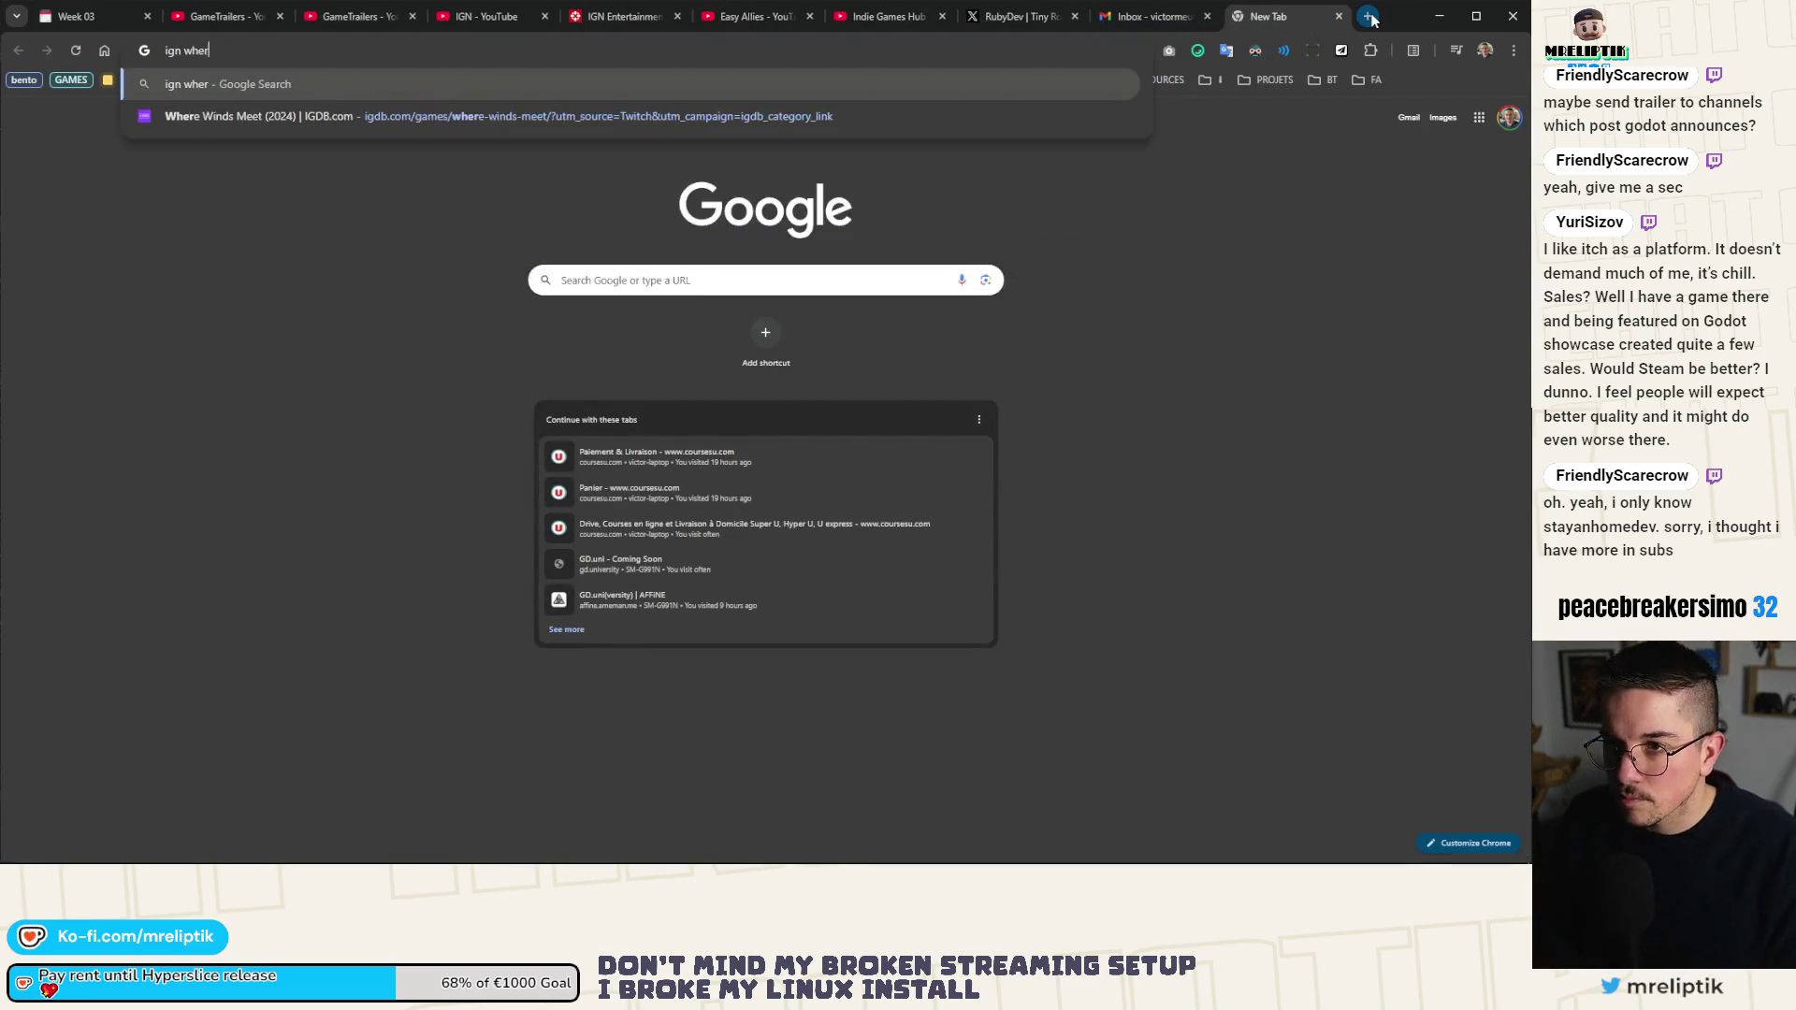
text(e to send trailer)
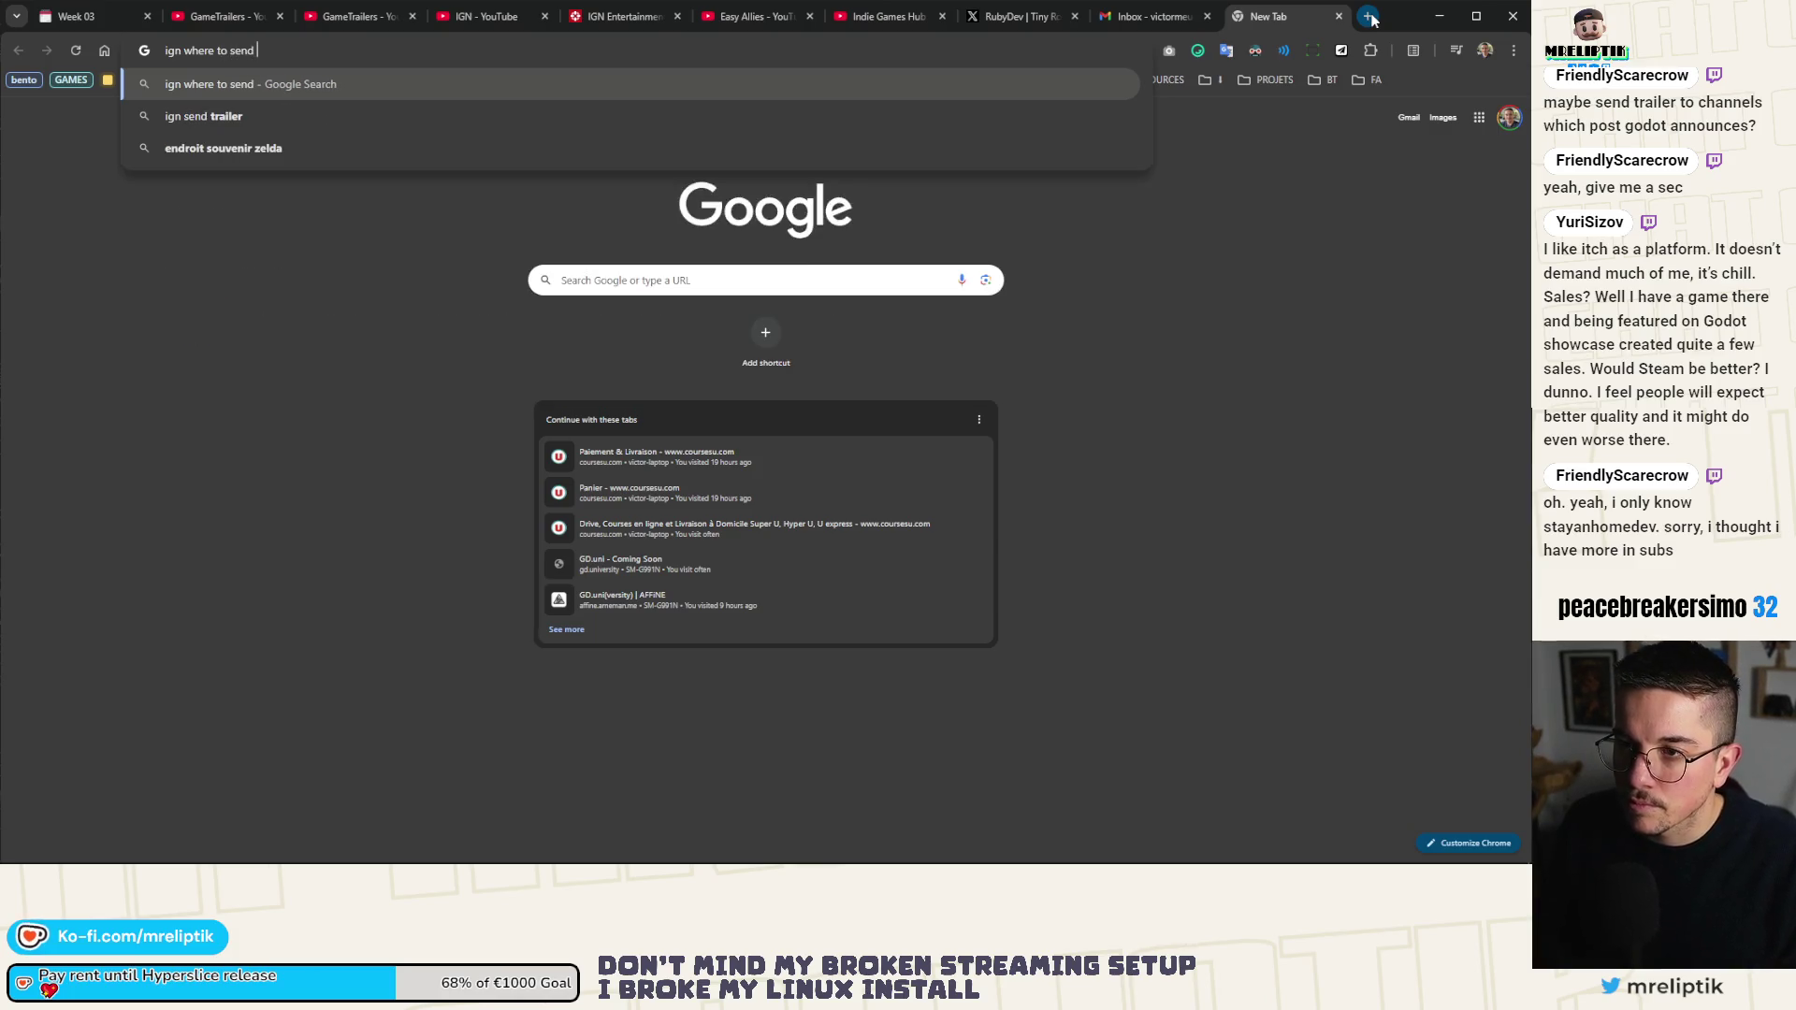
Search 'ign where to send trailer' and open the Reddit, IGN-coverage guide and Contact Us results
key(Return)
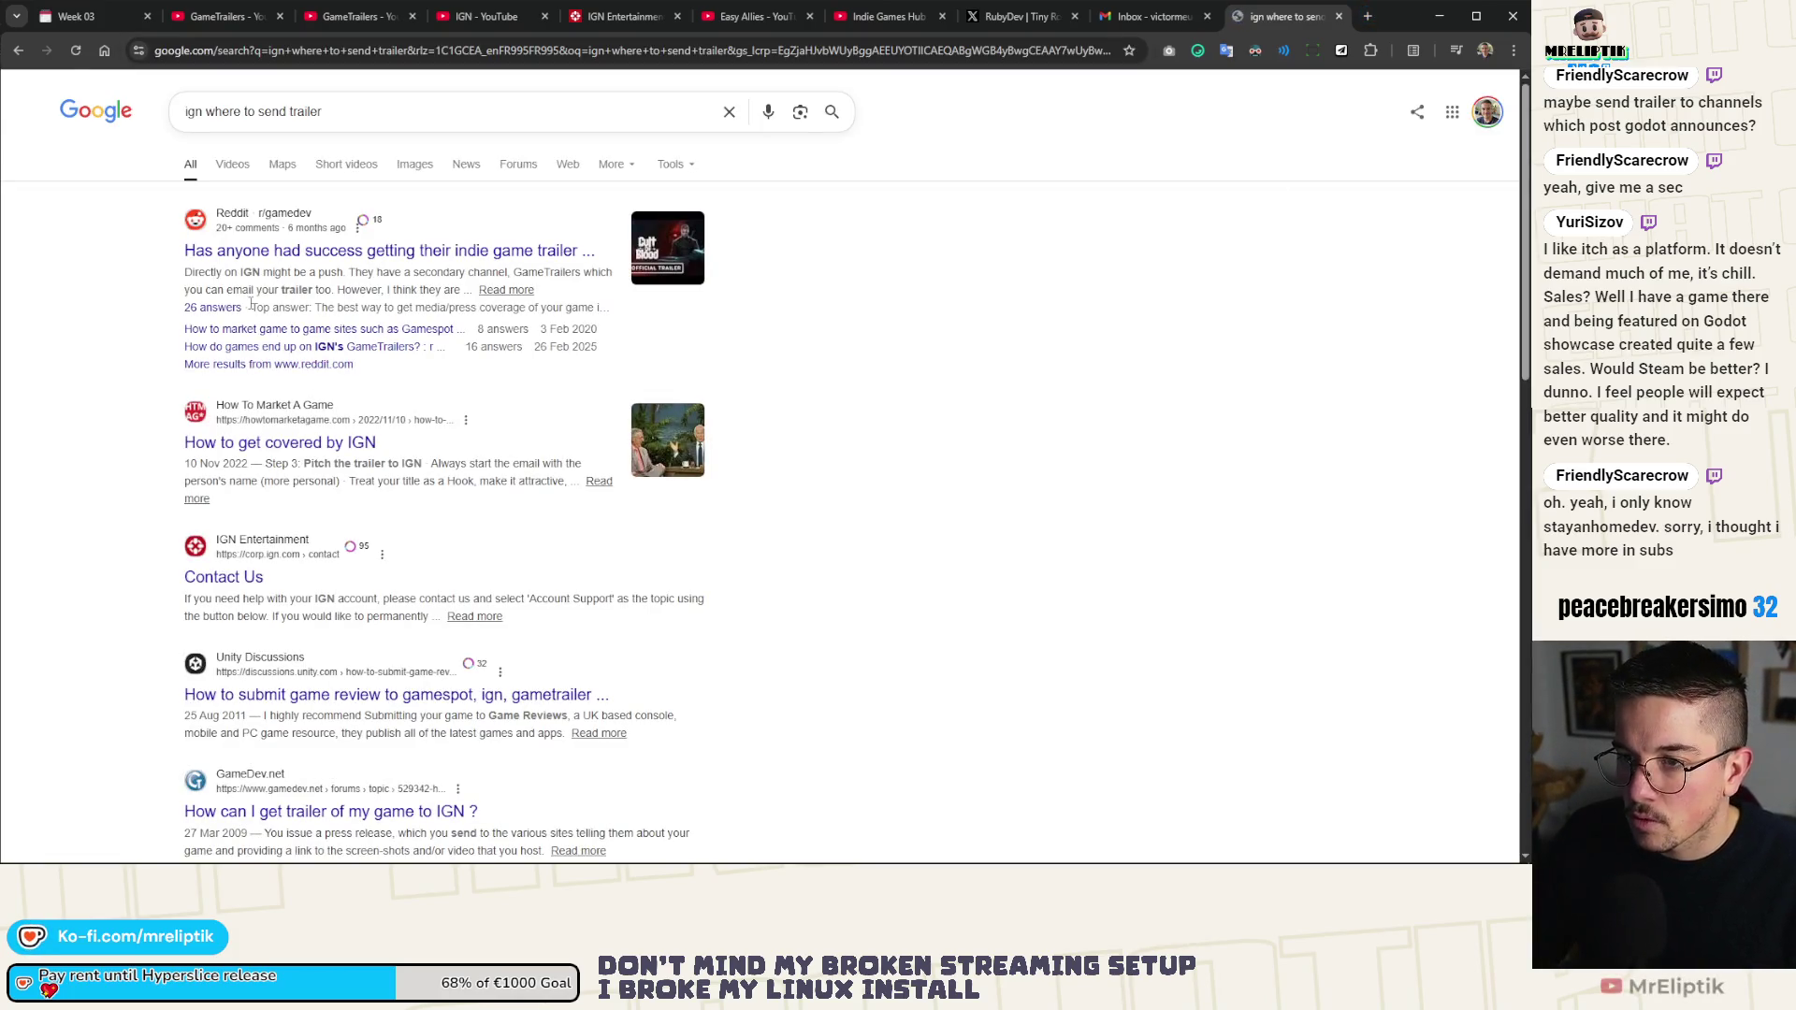
middle_click(302, 260)
middle_click(295, 447)
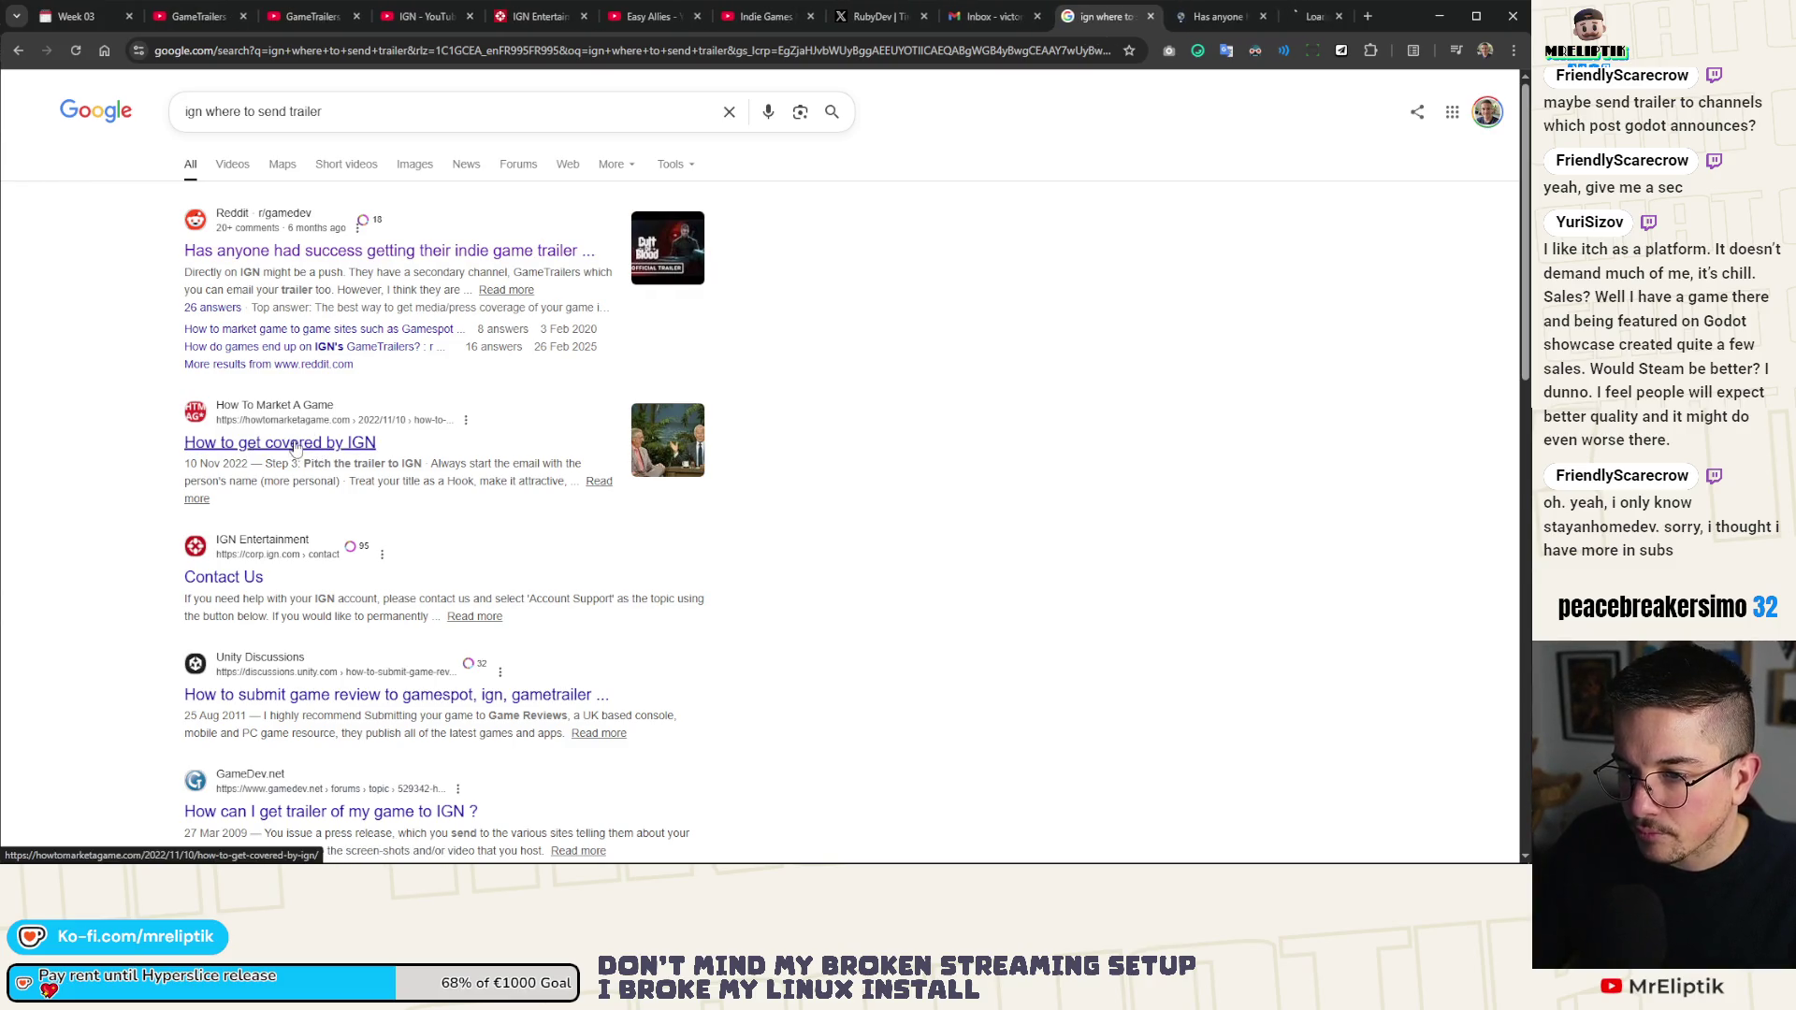
click(230, 580)
click(1257, 17)
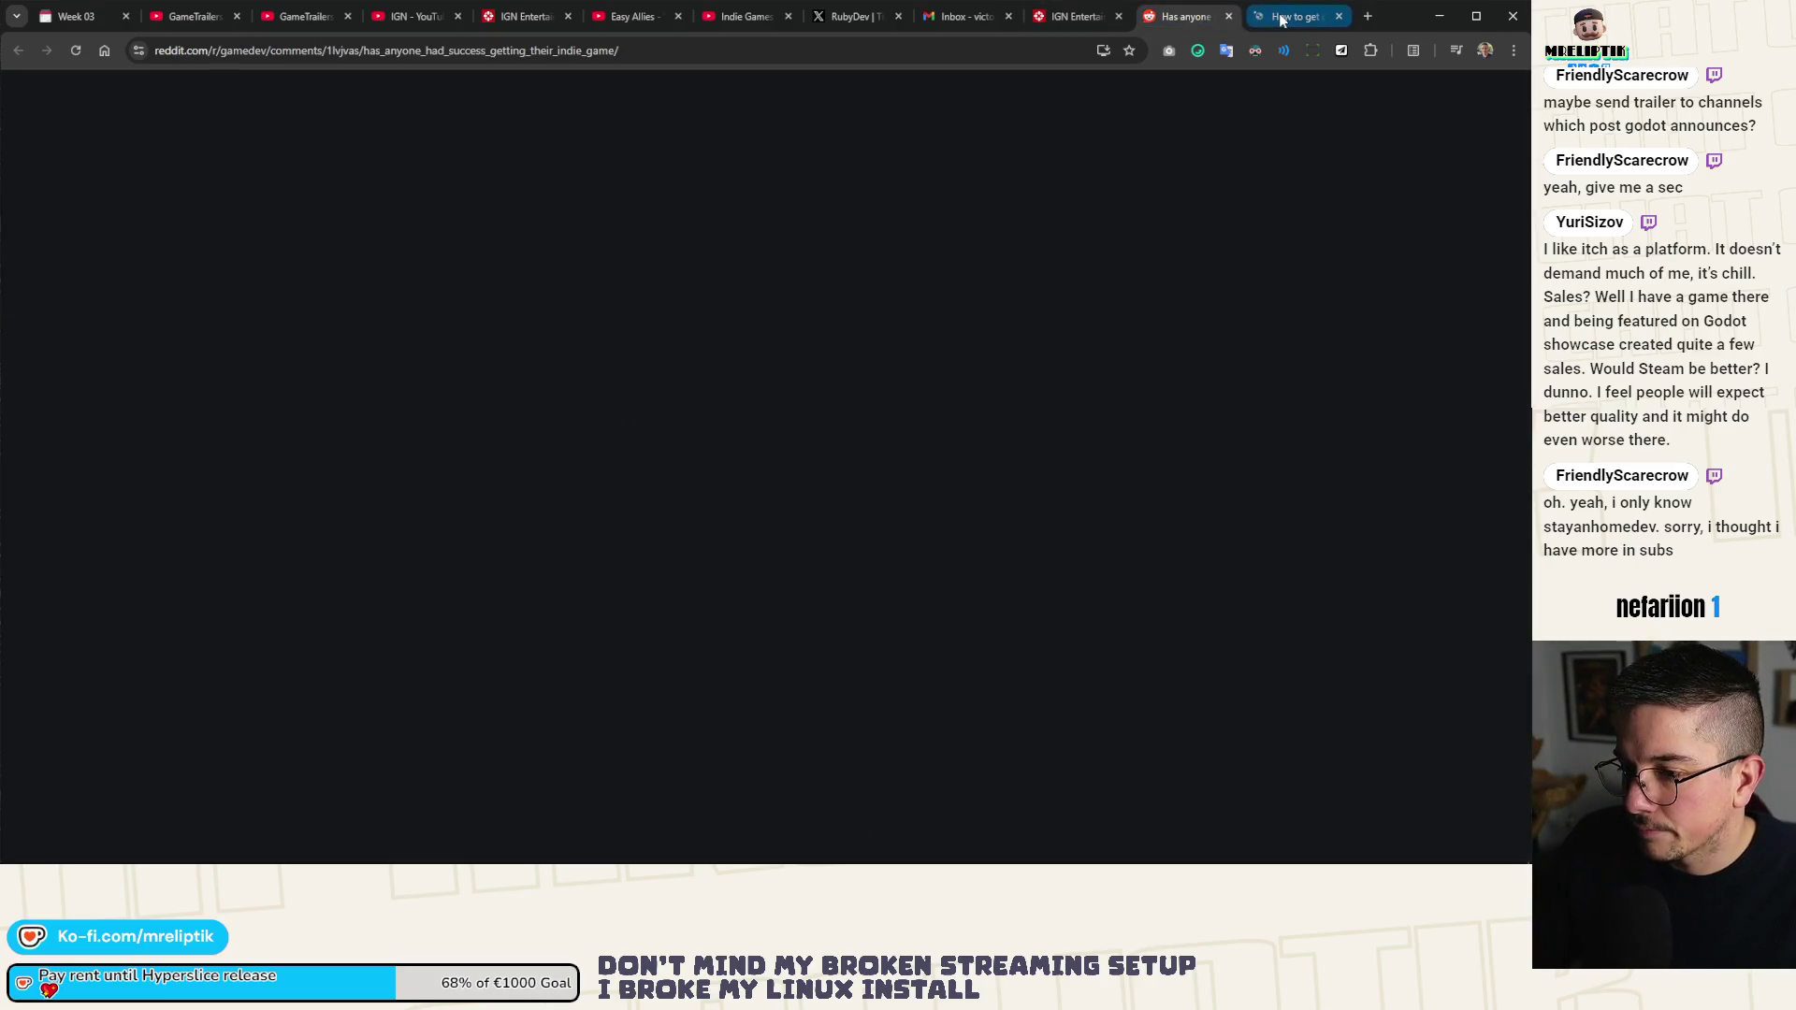
Scroll through the IGN-coverage guide down to 'Step 3: Pitch the trailer to IGN'
scroll(396, 537, down, 5)
scroll(251, 532, down, 2)
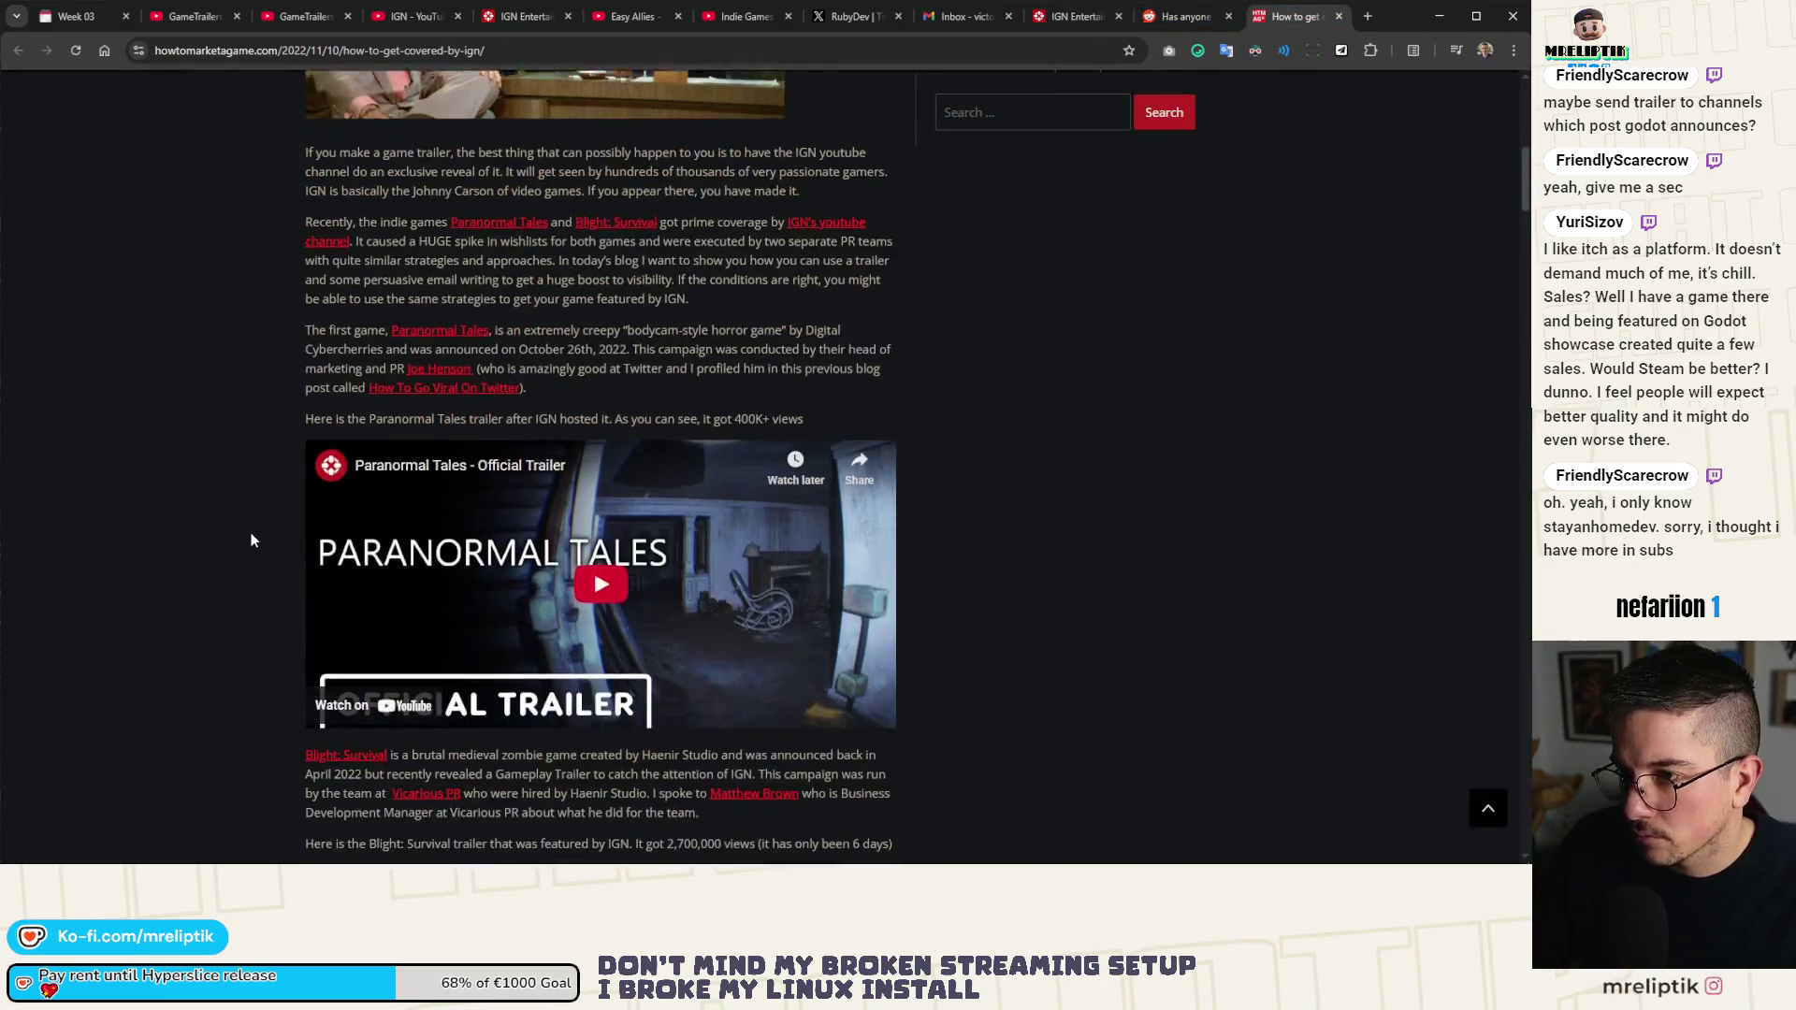
scroll(251, 532, up, 1)
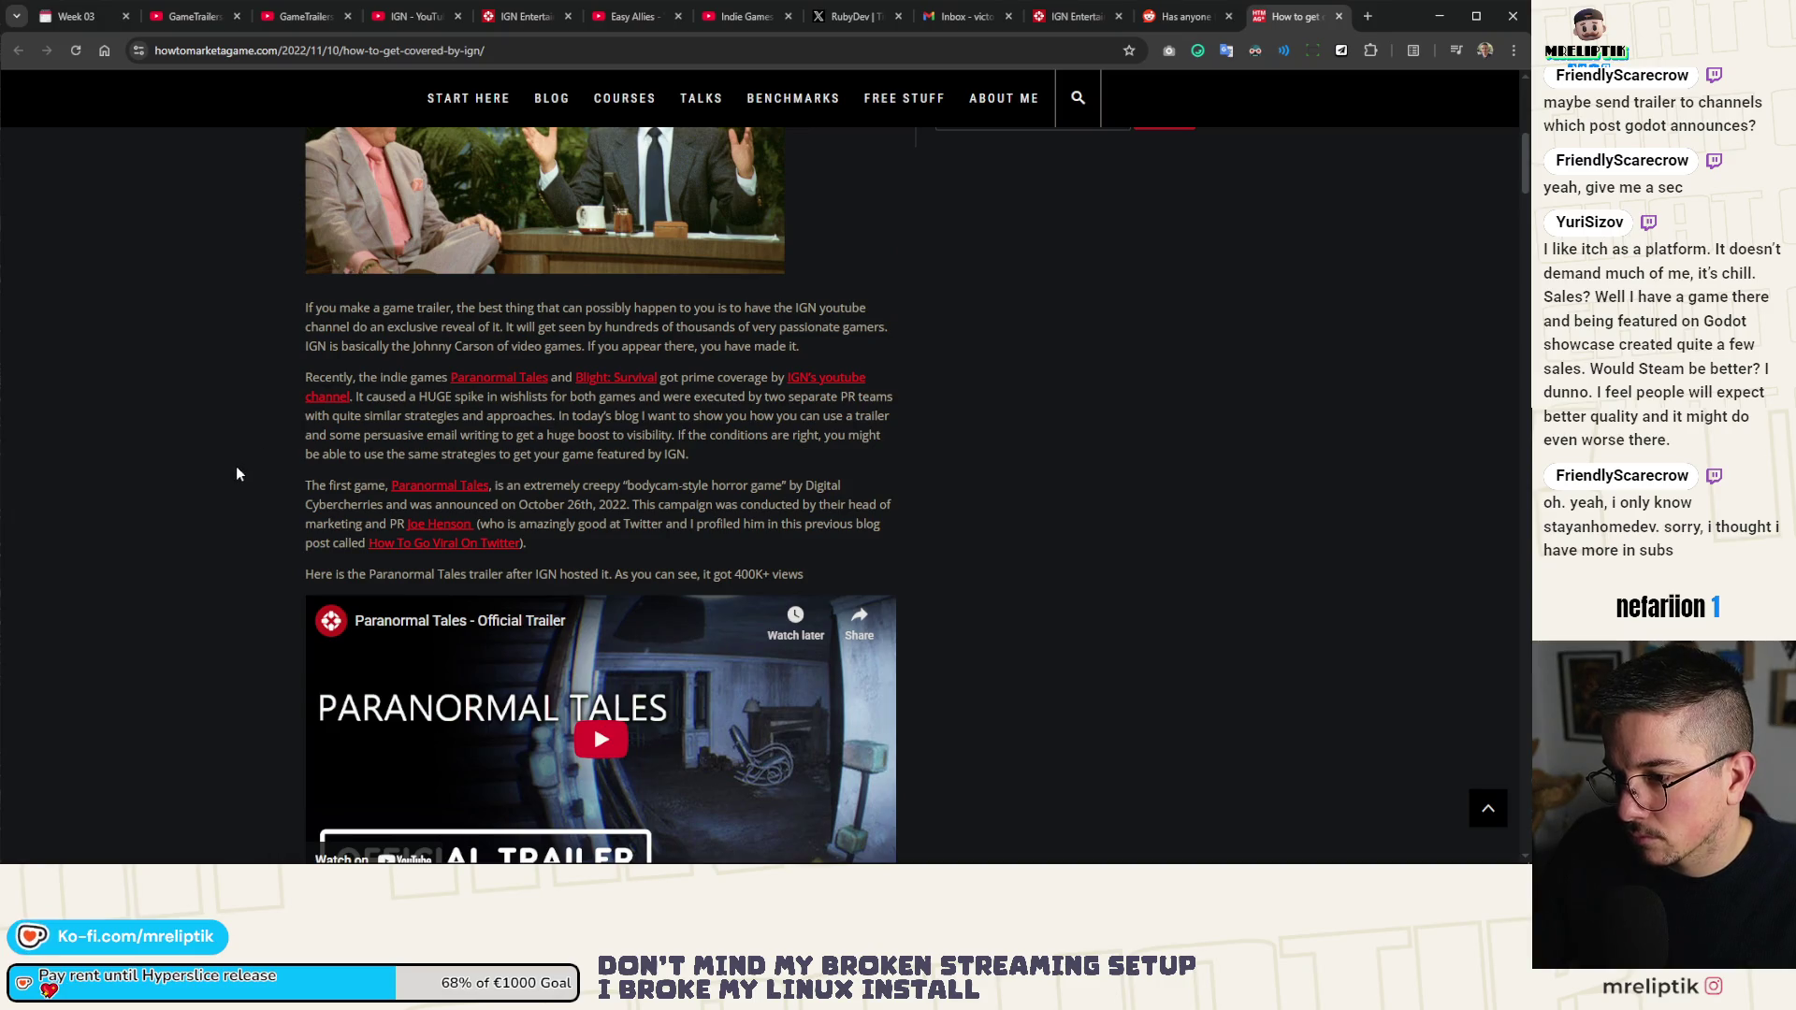
scroll(236, 467, down, 7)
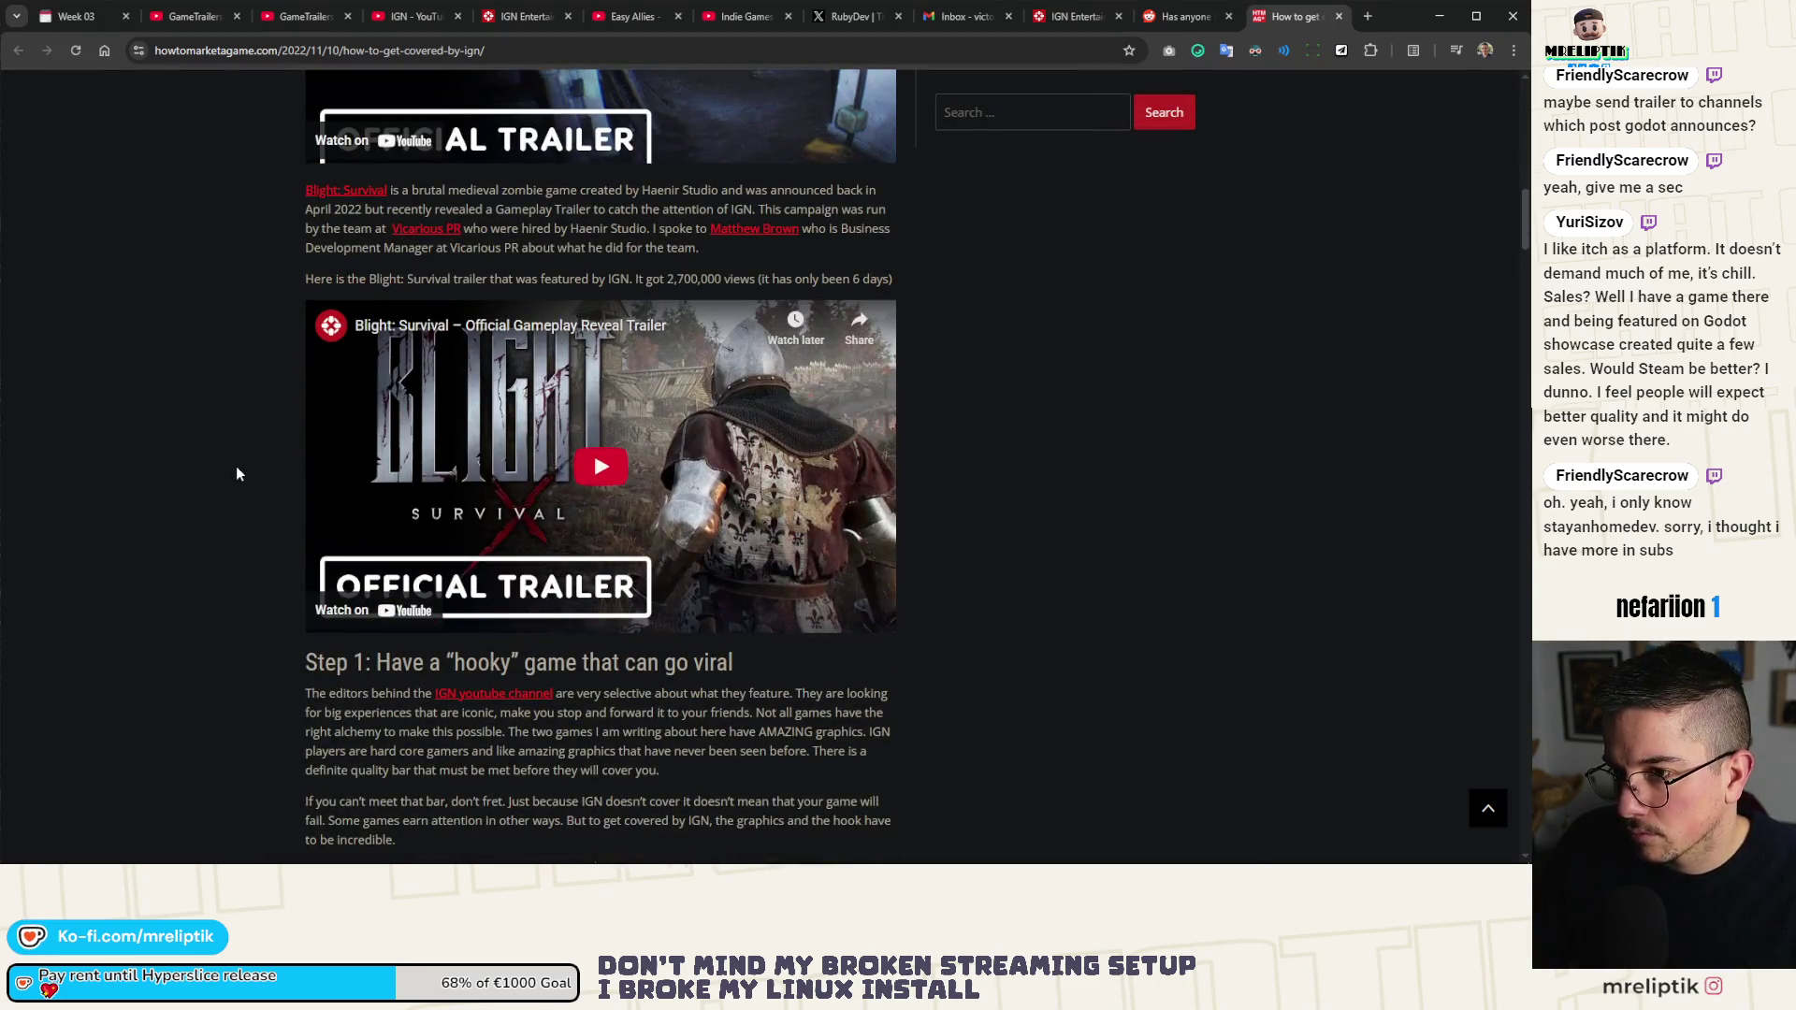
scroll(235, 474, down, 3)
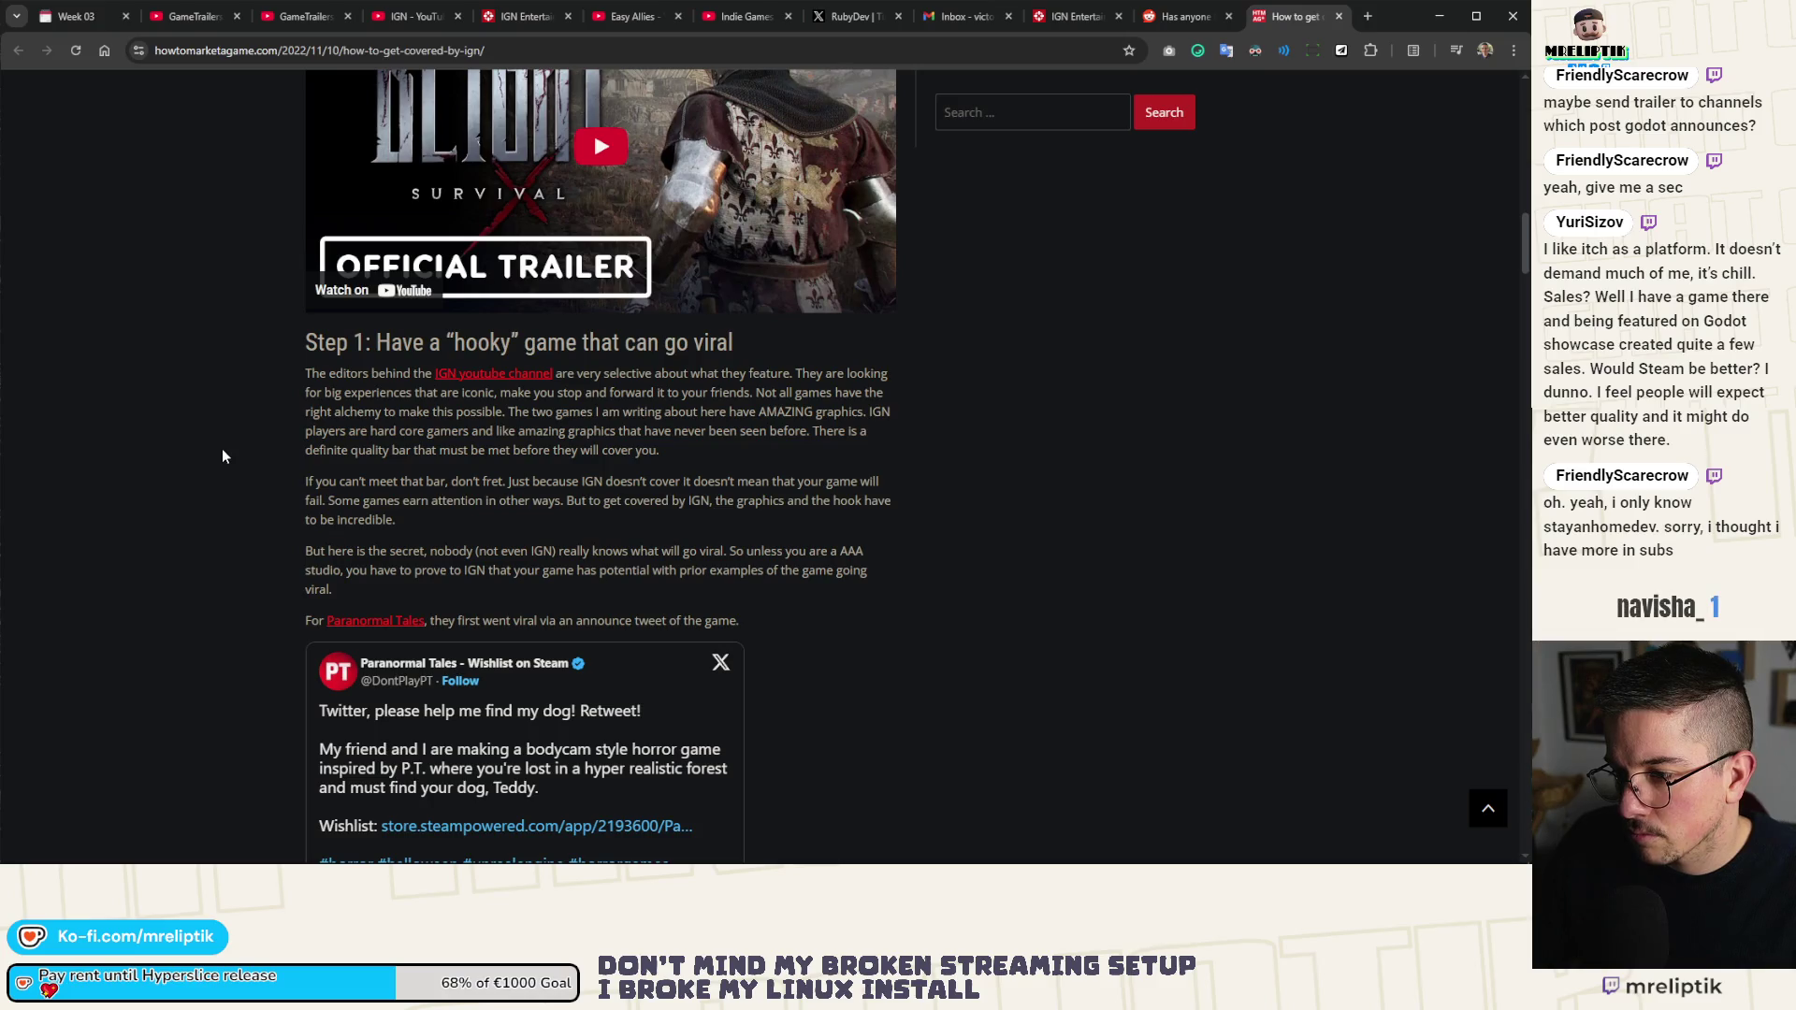
scroll(172, 468, down, 9)
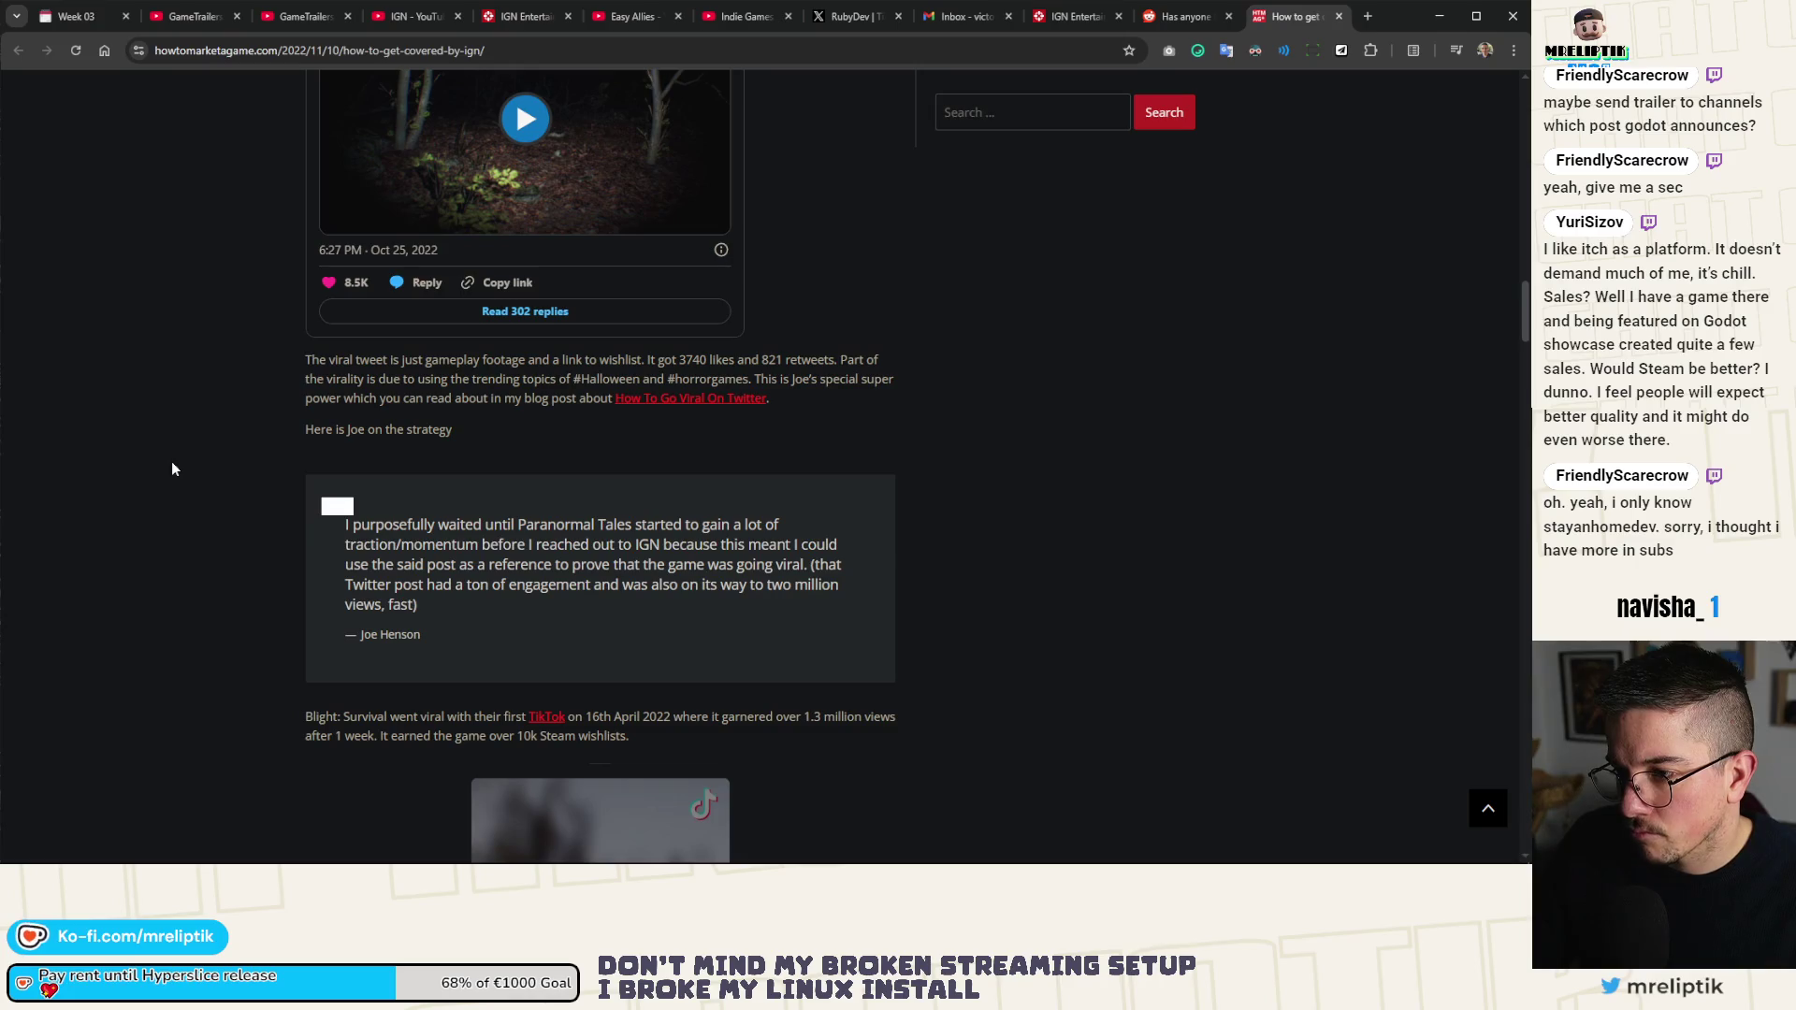
scroll(172, 468, down, 3)
scroll(172, 468, down, 15)
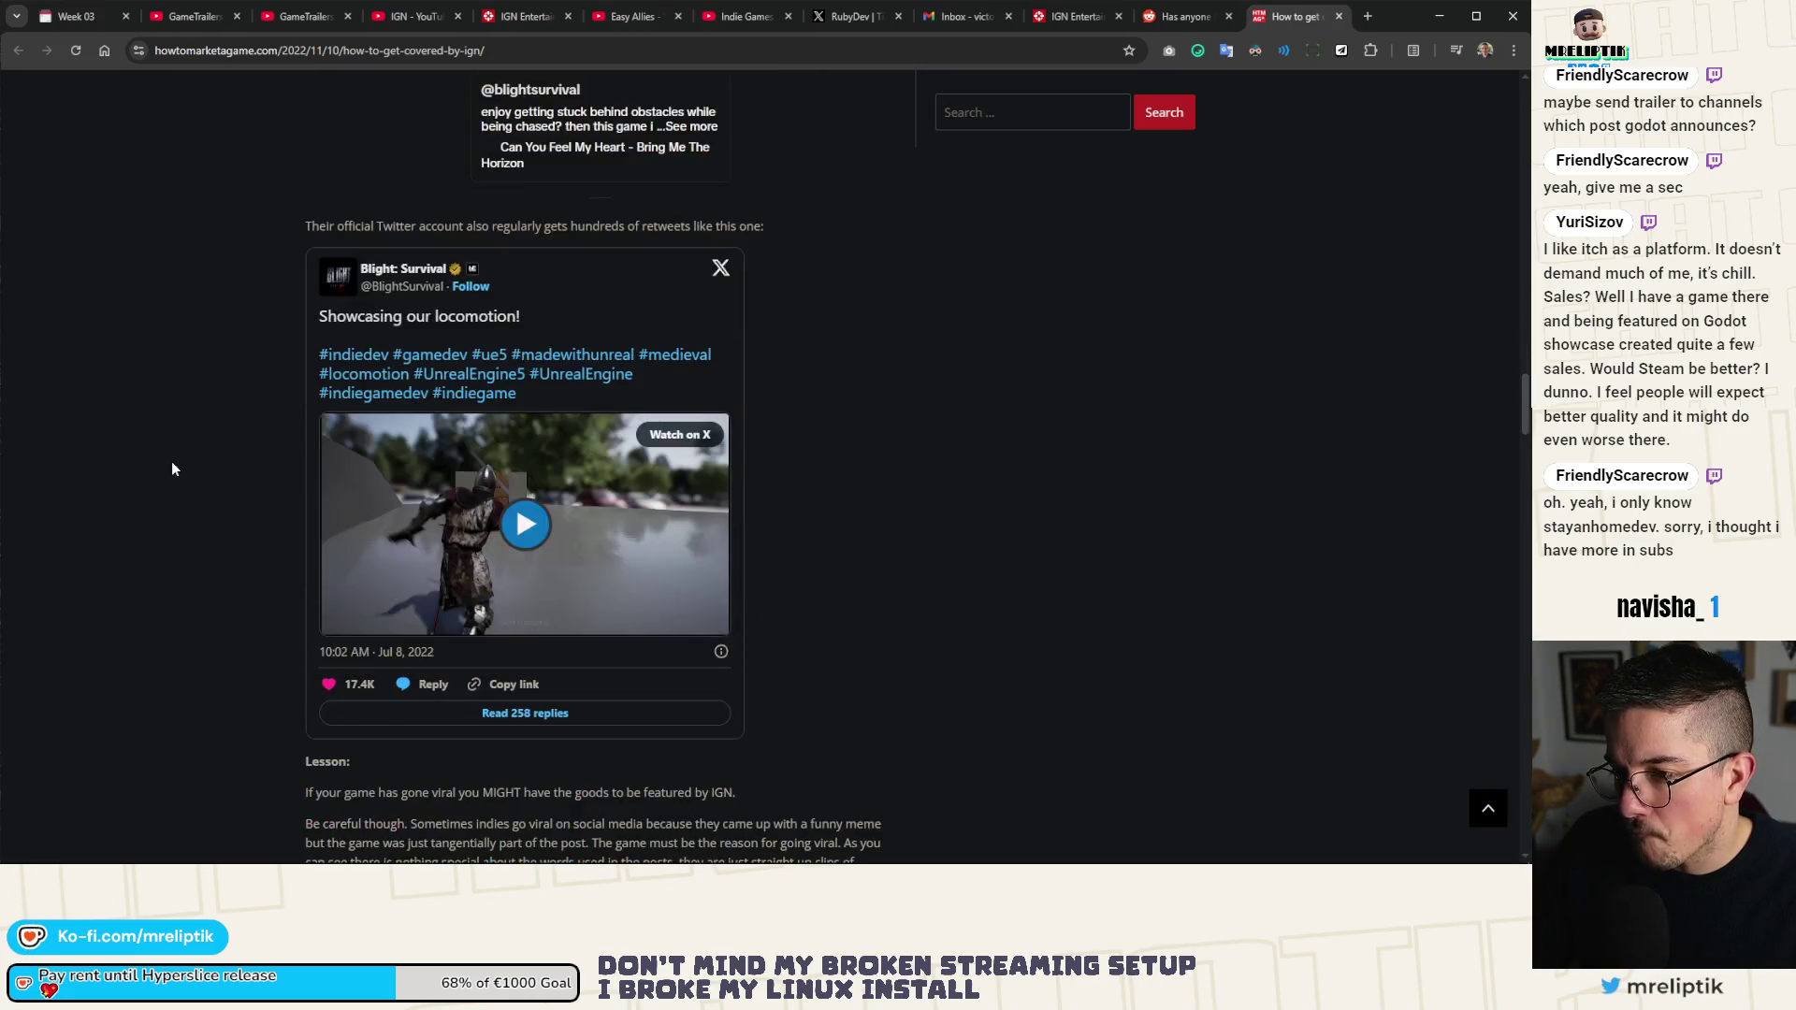
scroll(171, 462, down, 2)
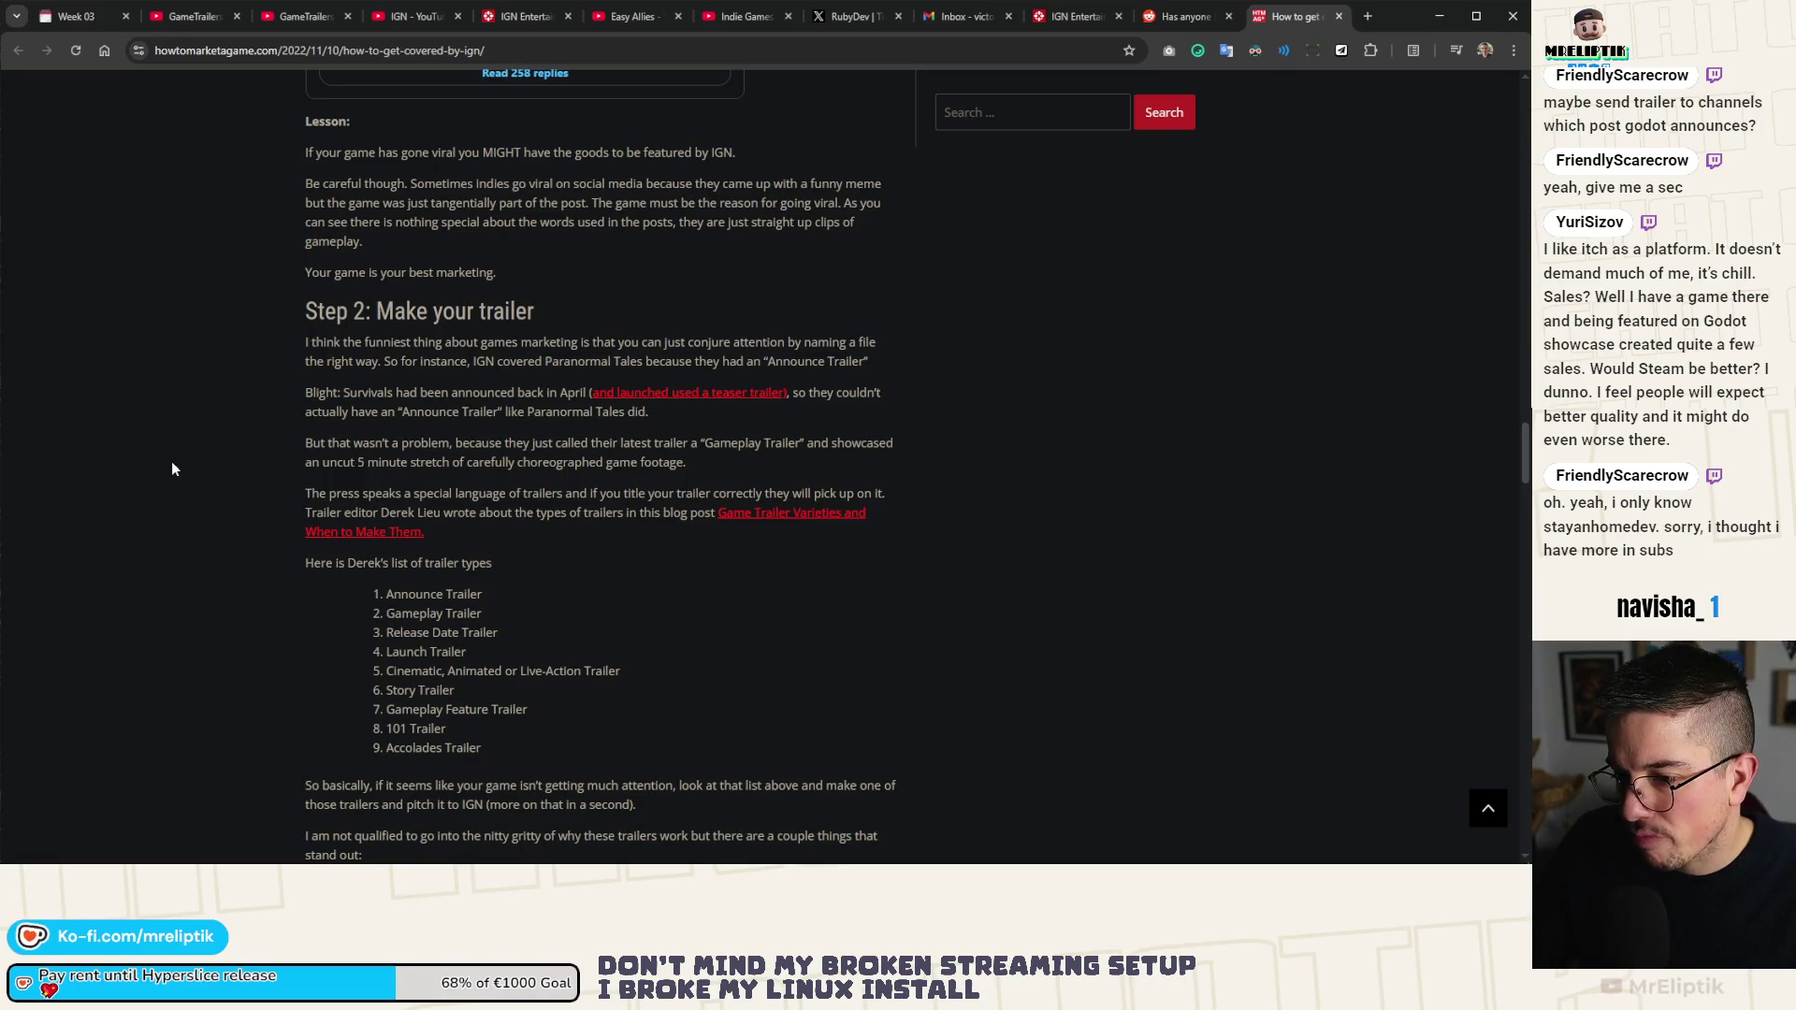
scroll(172, 468, down, 4)
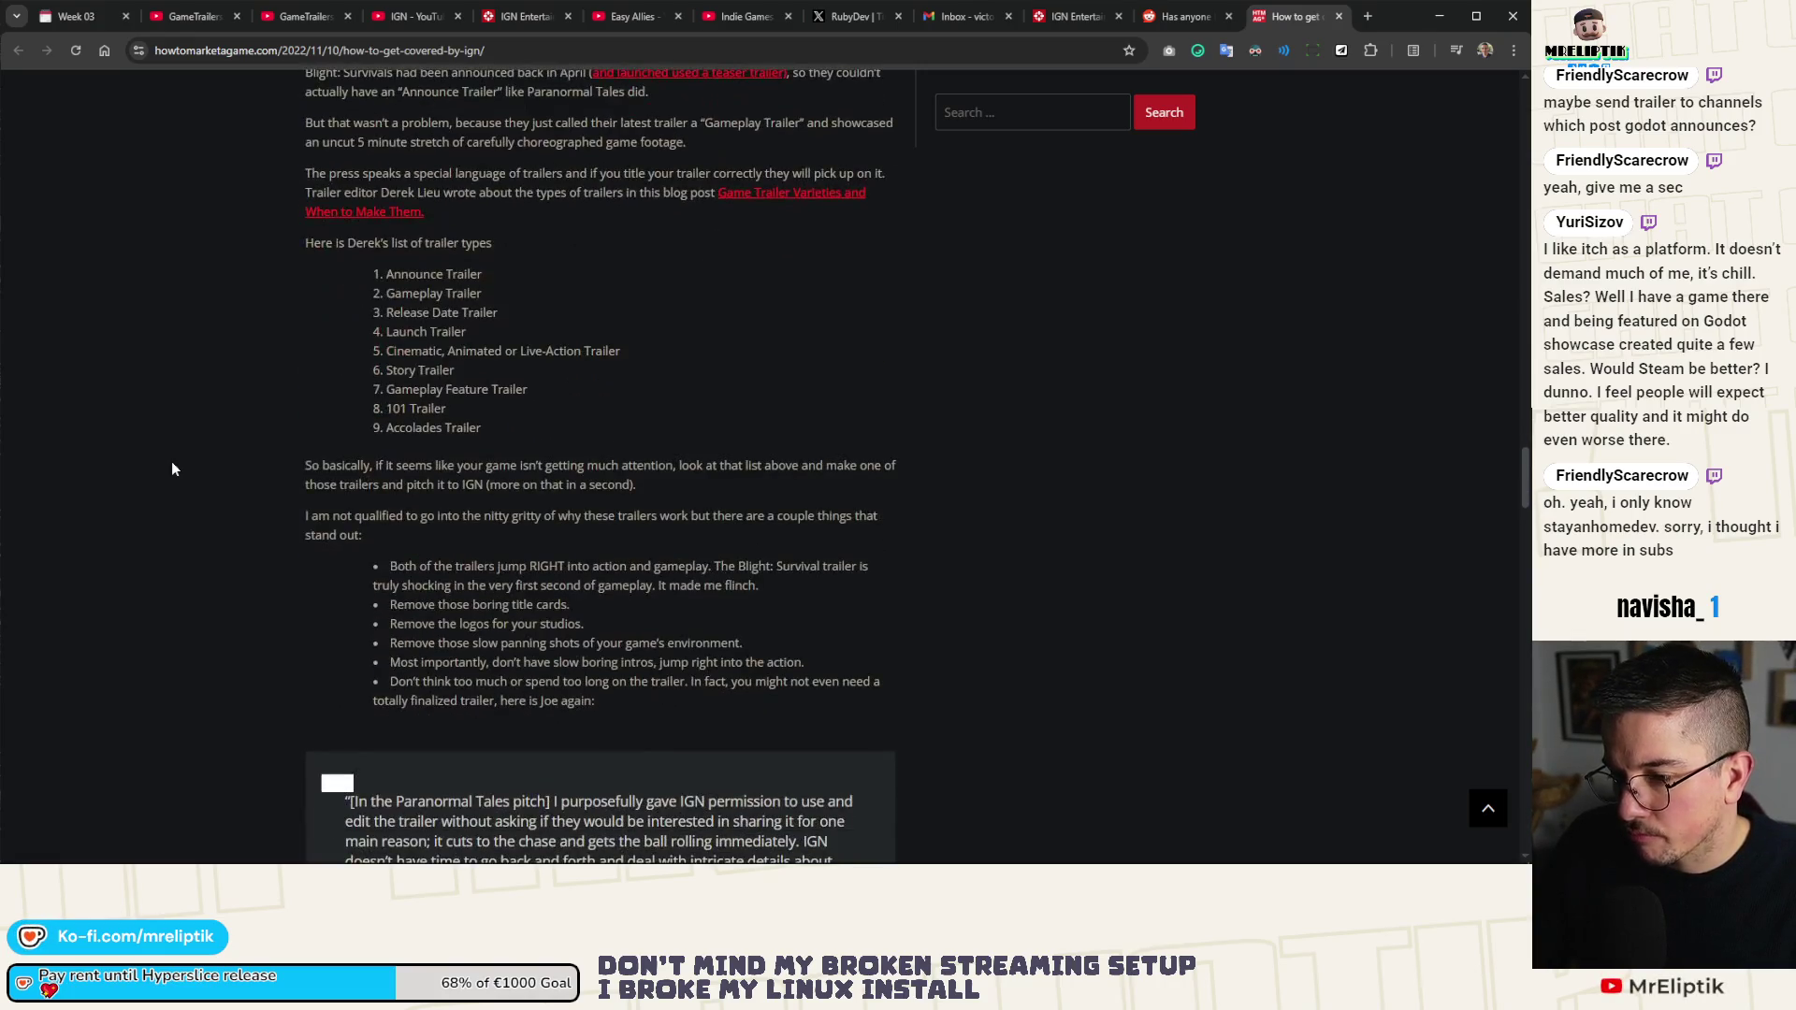
scroll(172, 469, down, 4)
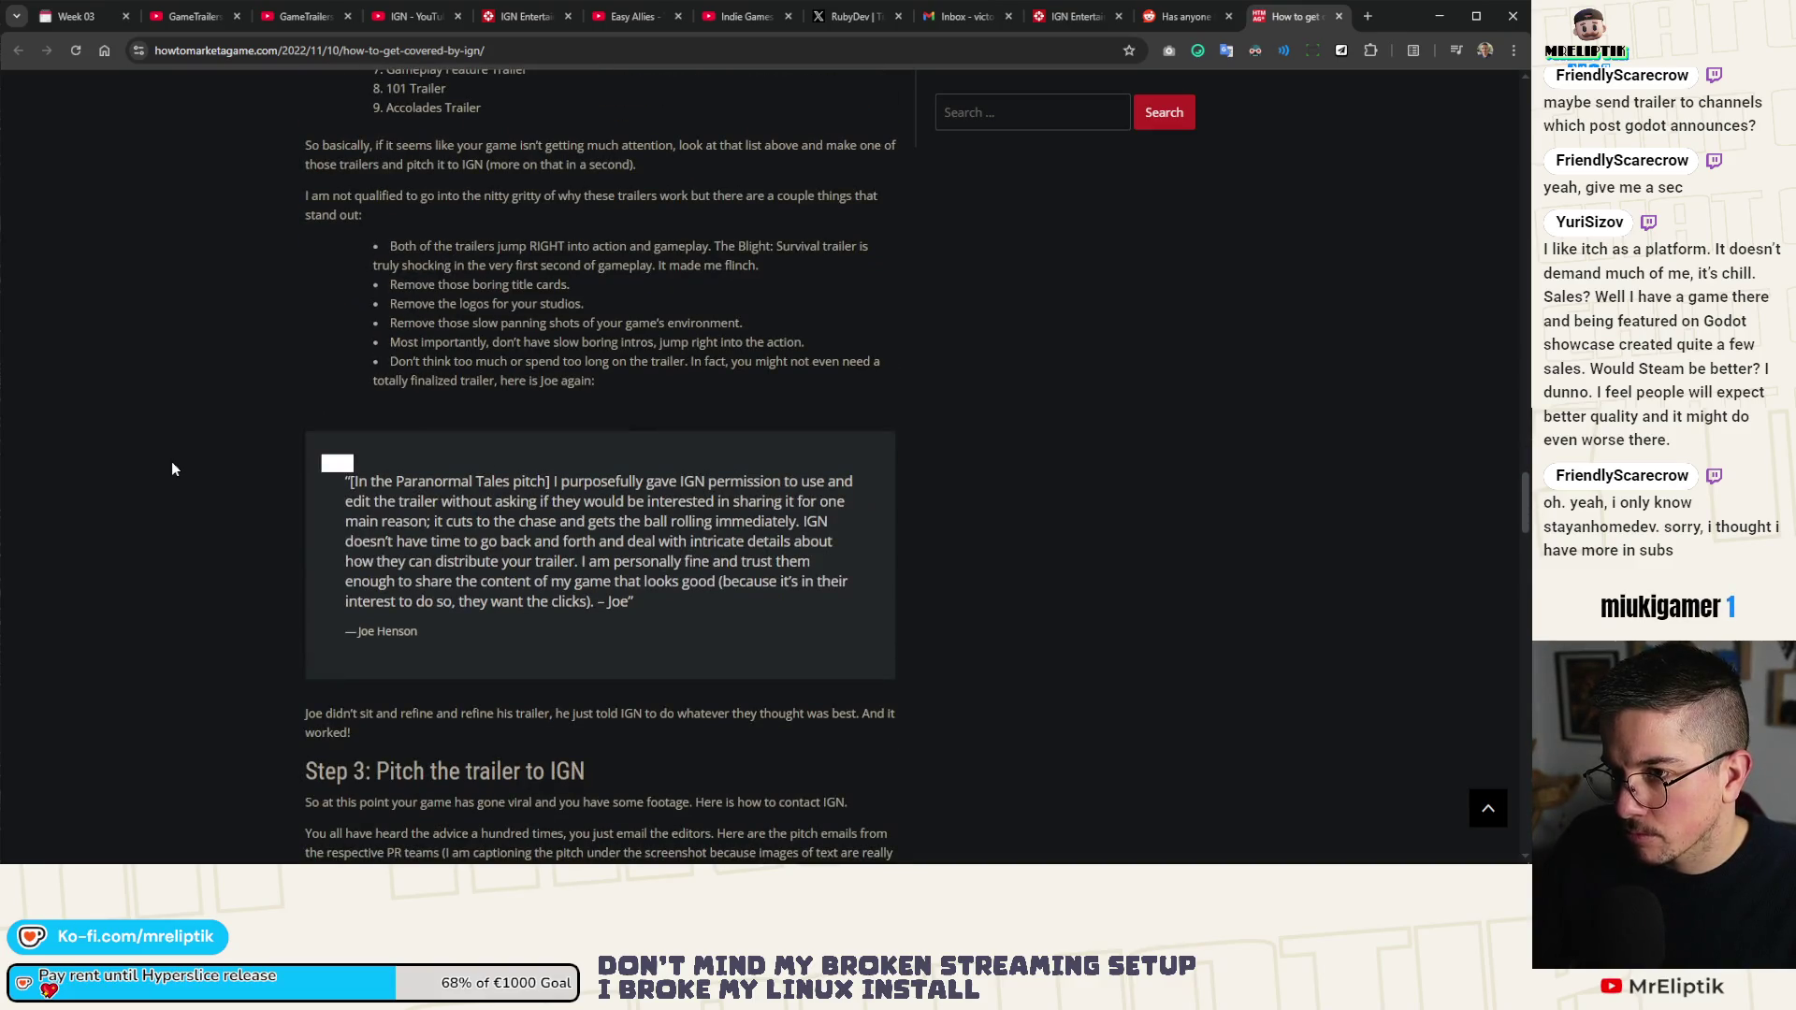
scroll(172, 469, up, 2)
scroll(172, 469, up, 1)
scroll(172, 468, down, 3)
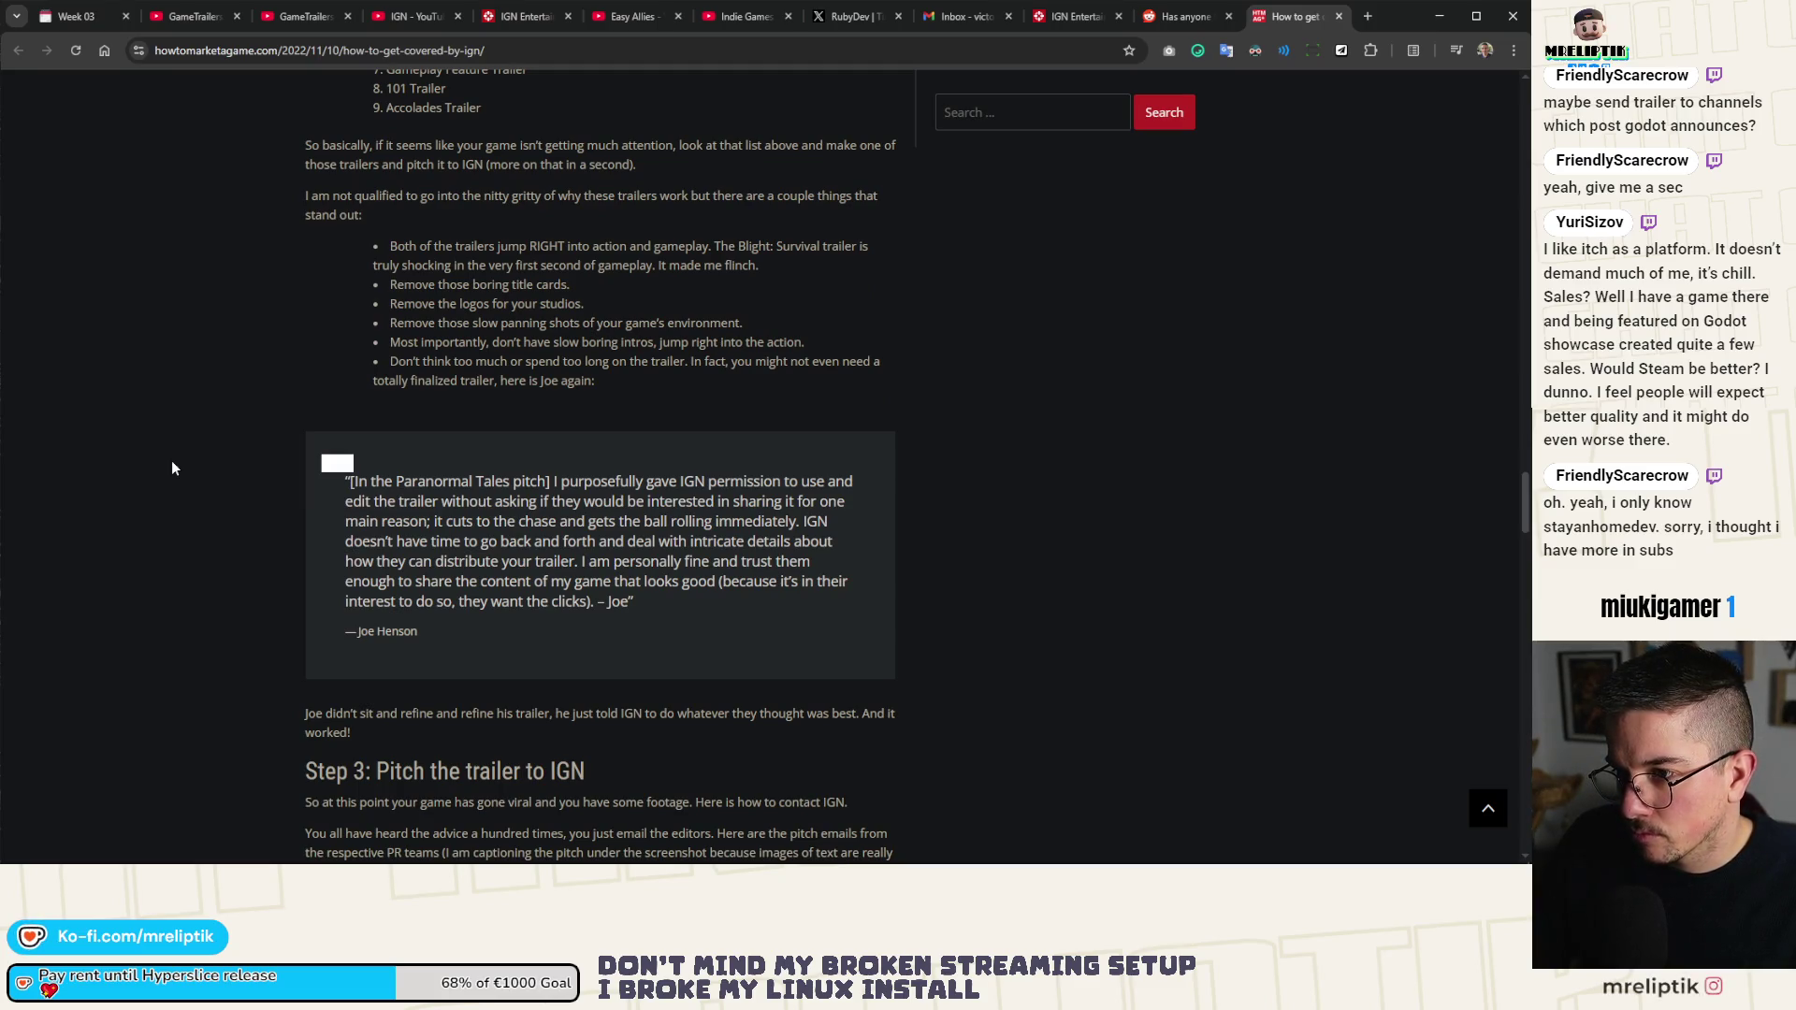
scroll(171, 460, down, 5)
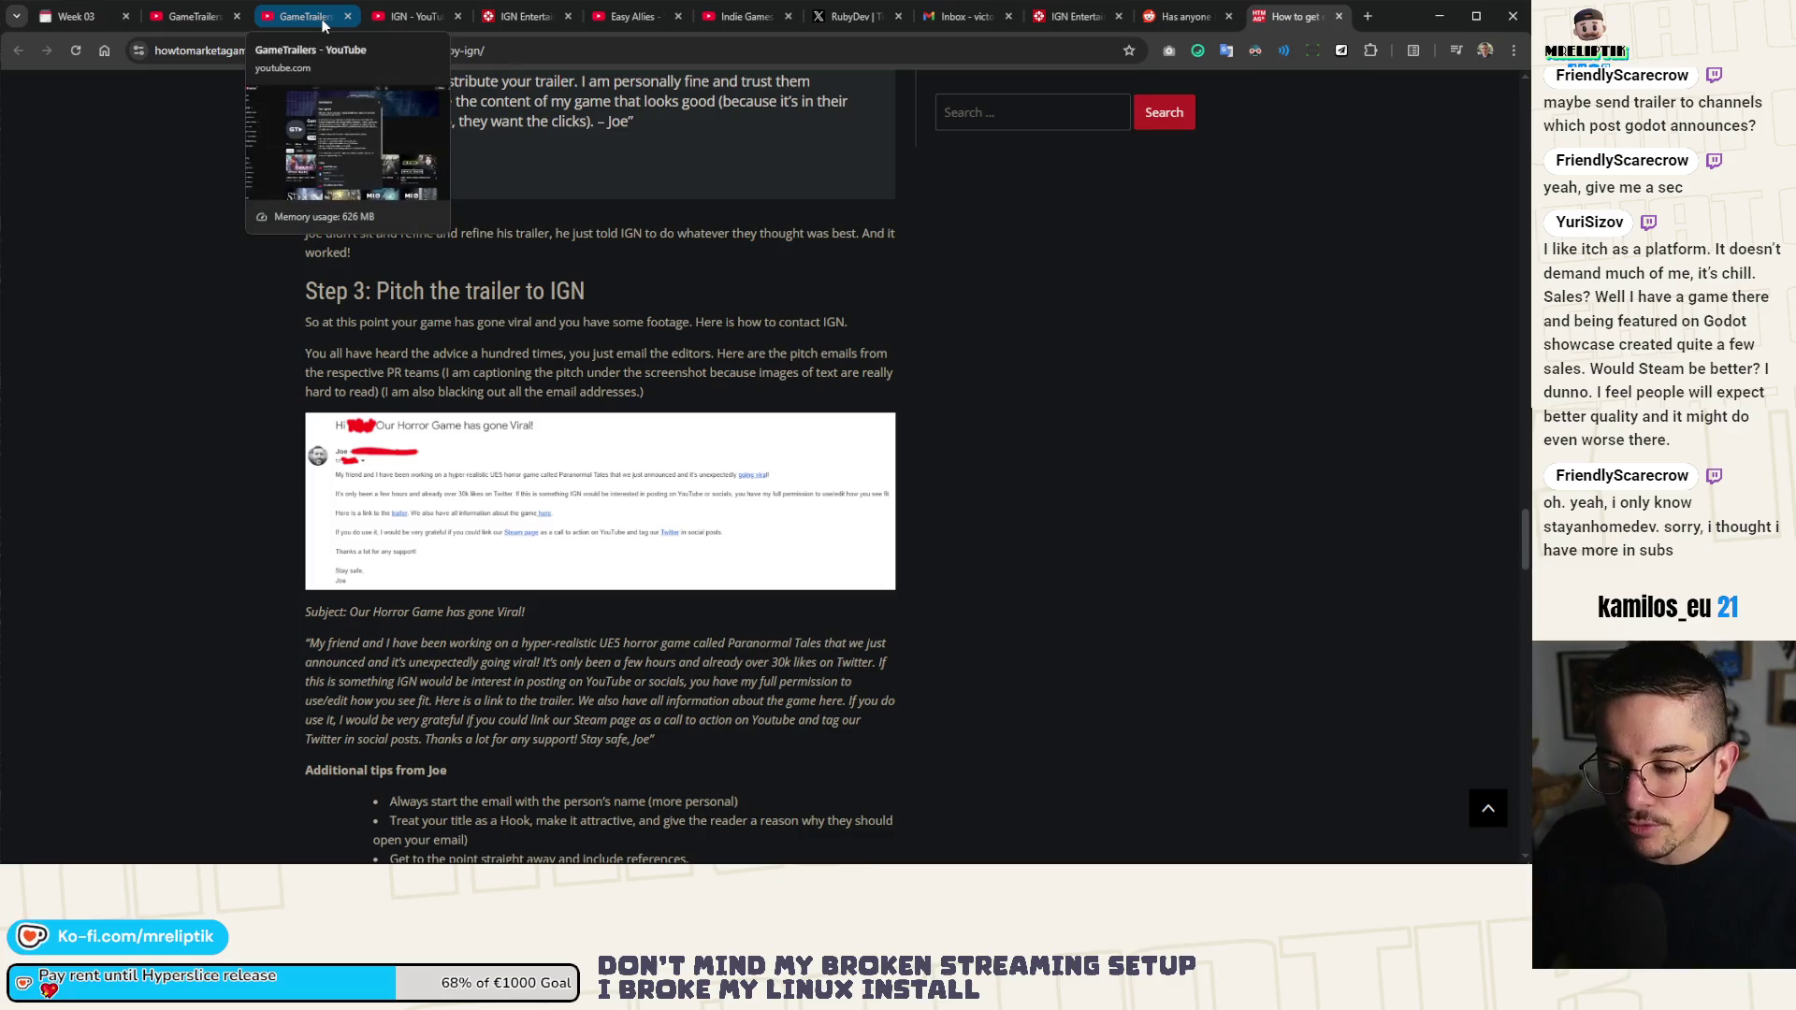
scroll(267, 421, down, 5)
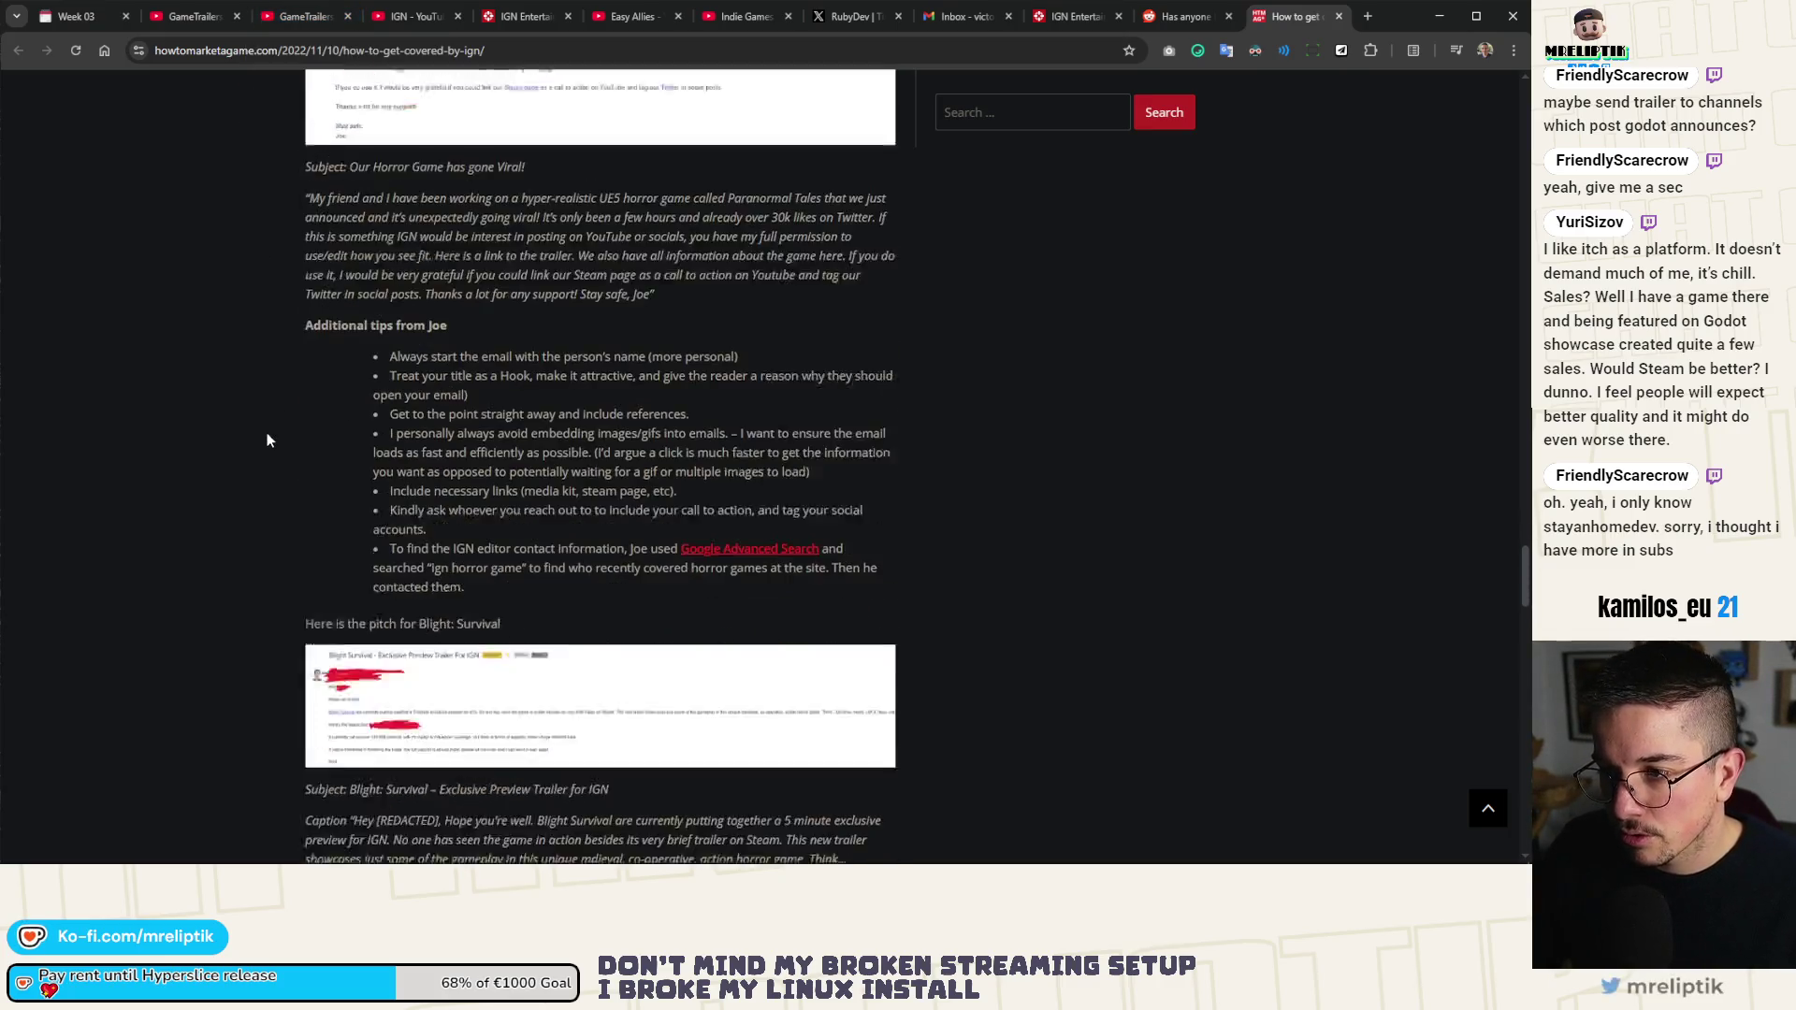
scroll(266, 440, up, 3)
scroll(266, 439, down, 3)
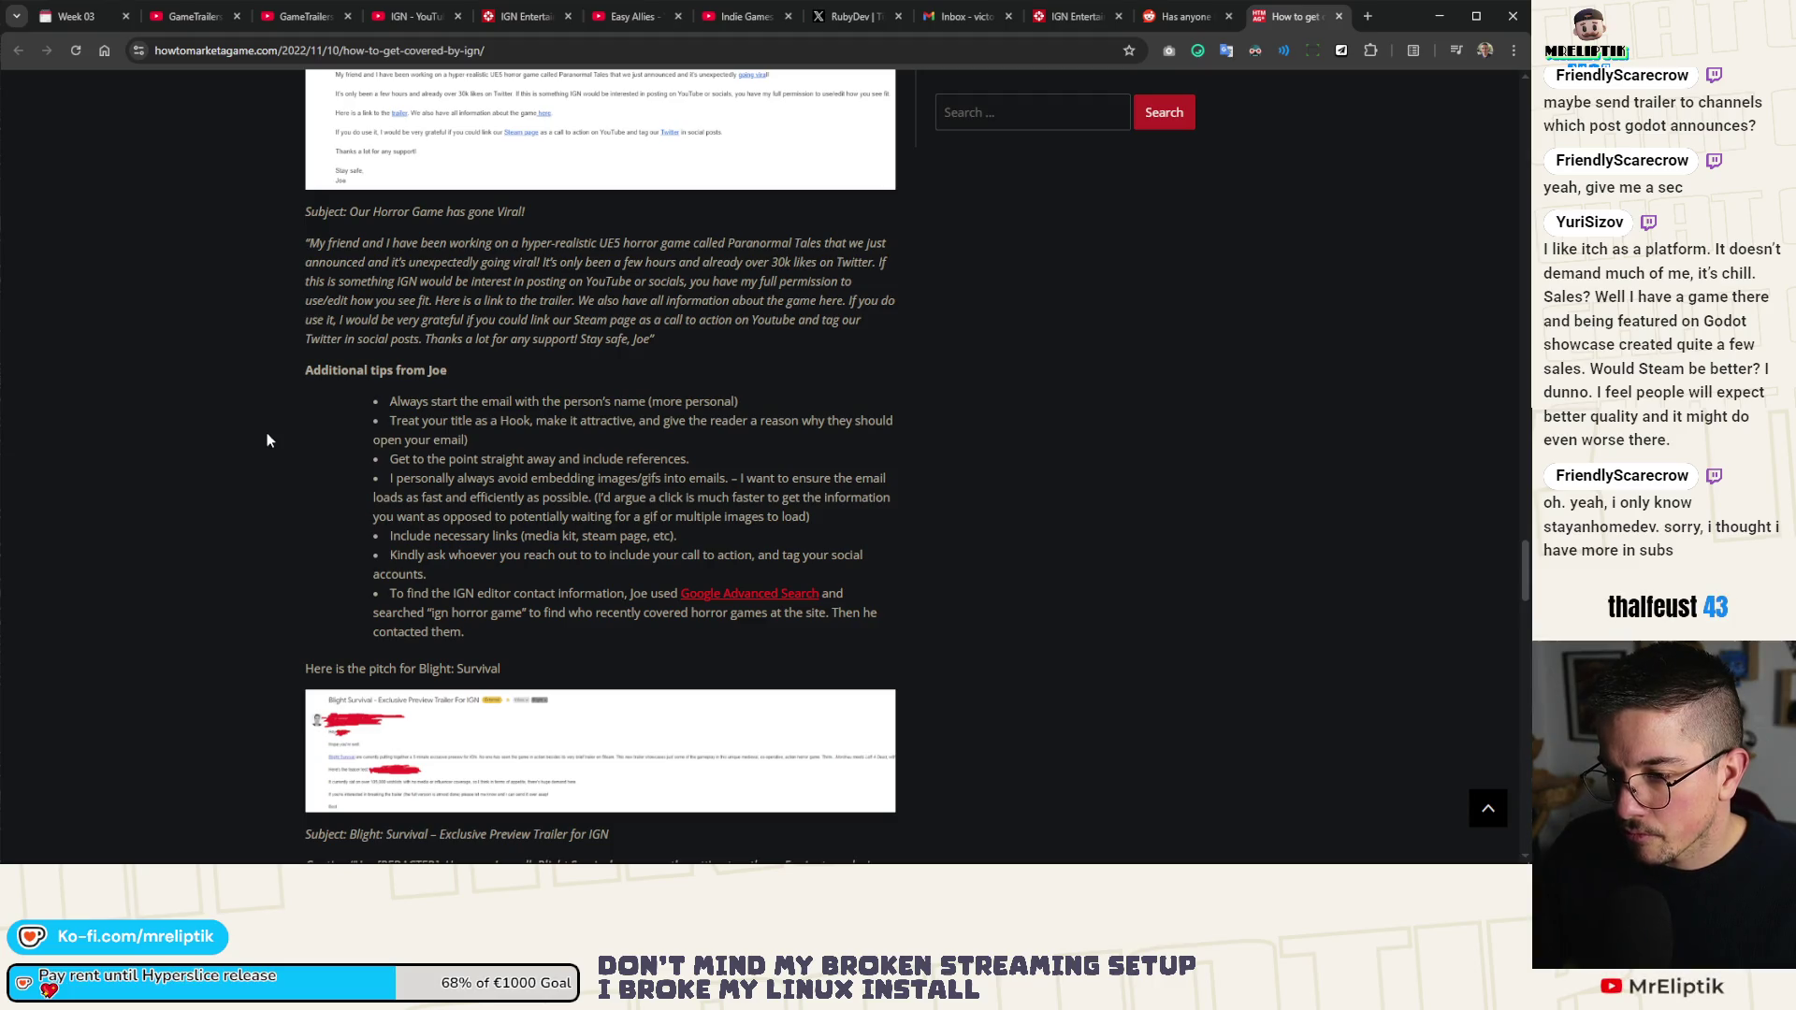
scroll(266, 435, down, 2)
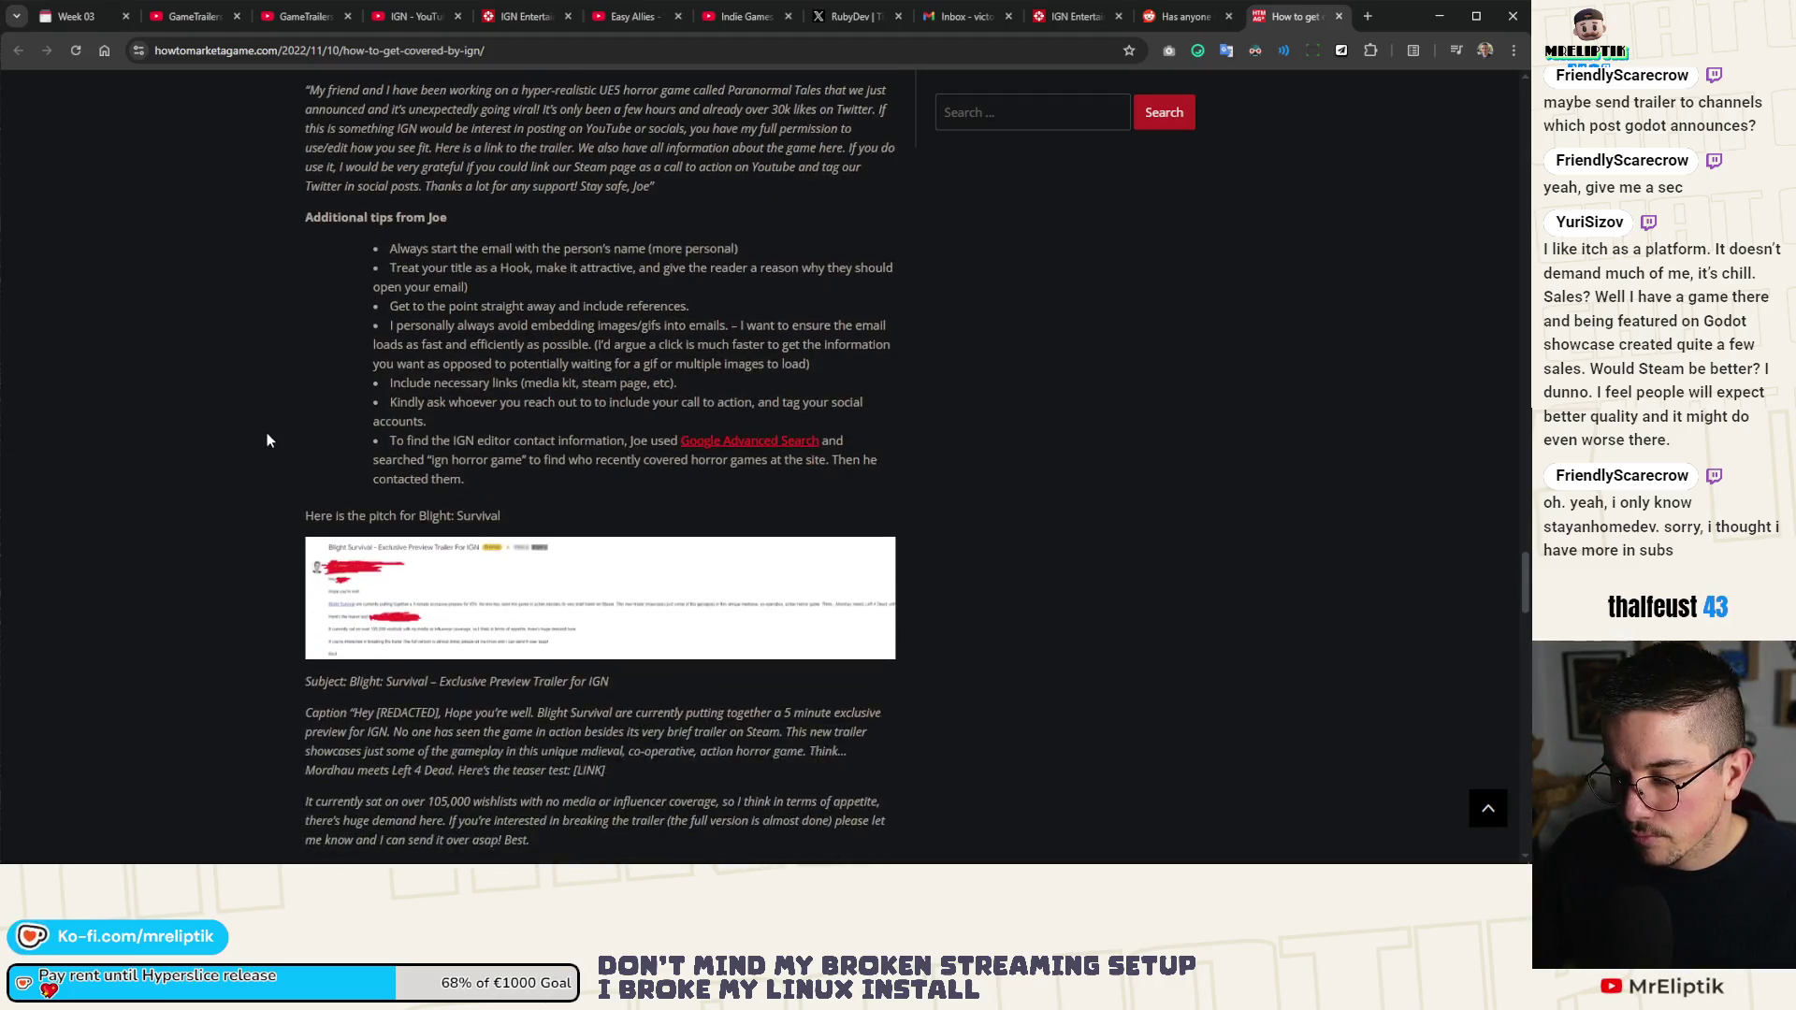
scroll(266, 435, down, 3)
scroll(266, 435, down, 2)
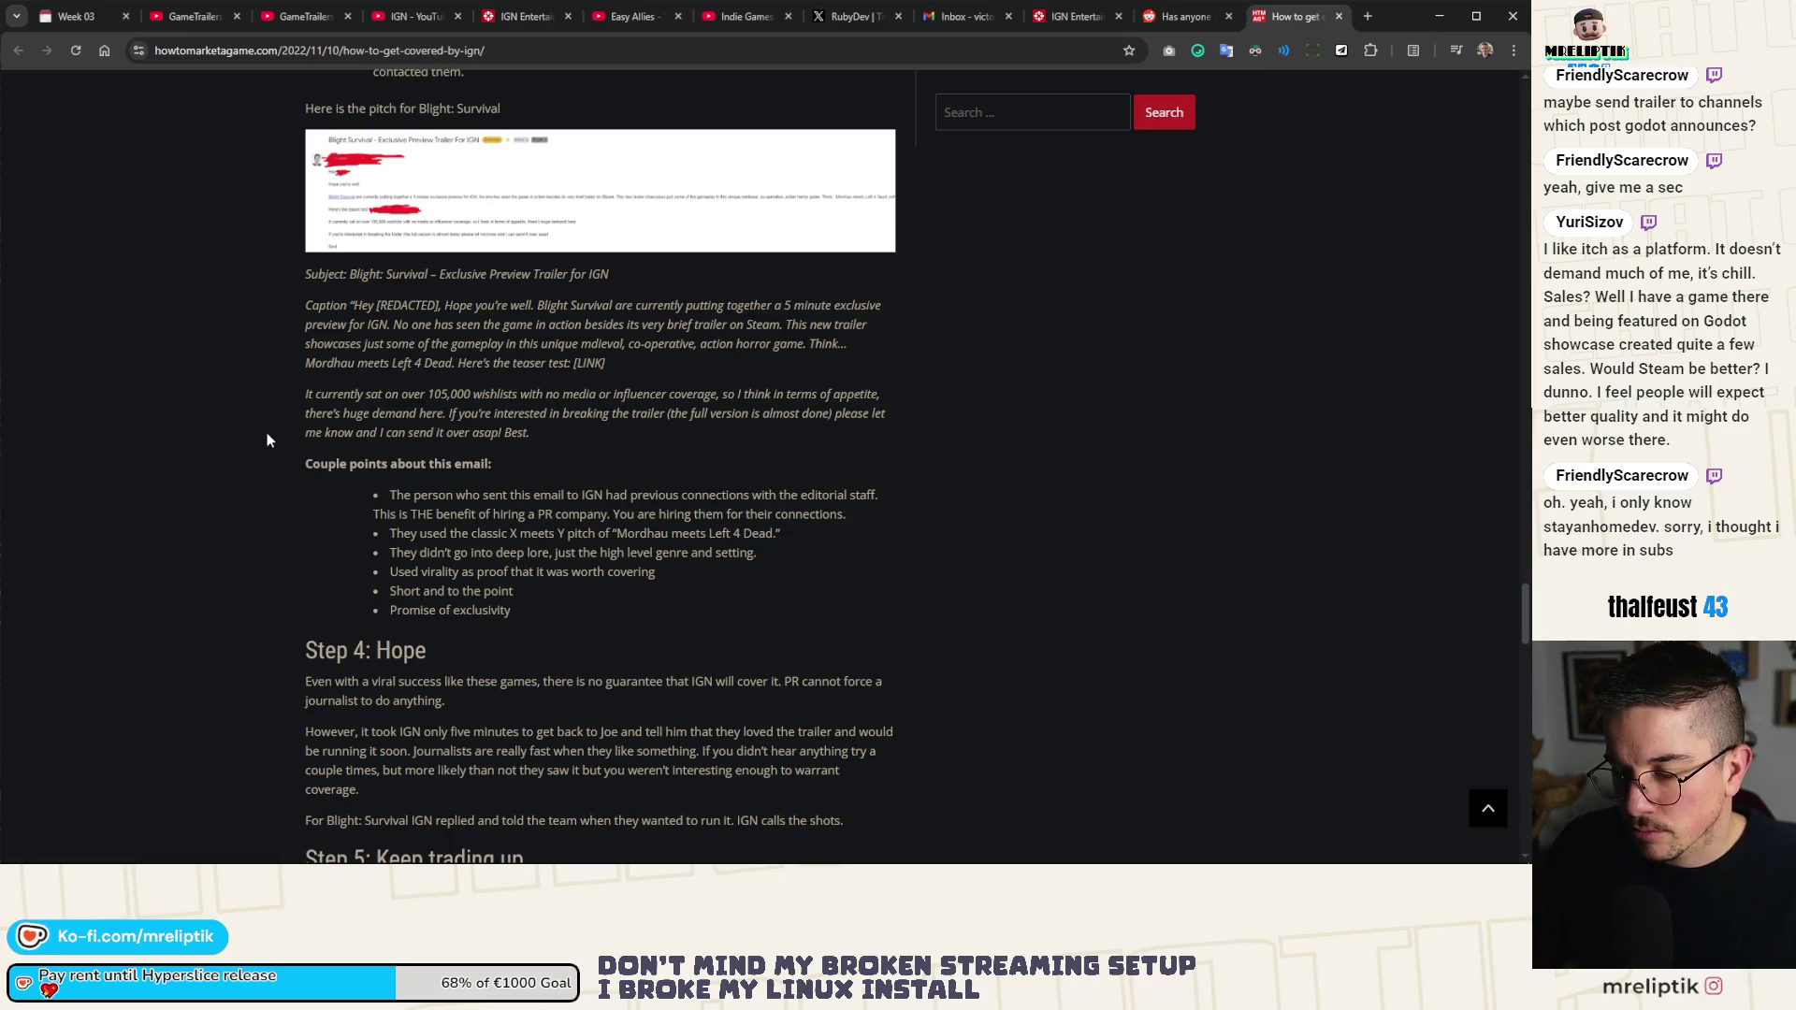
scroll(267, 433, down, 2)
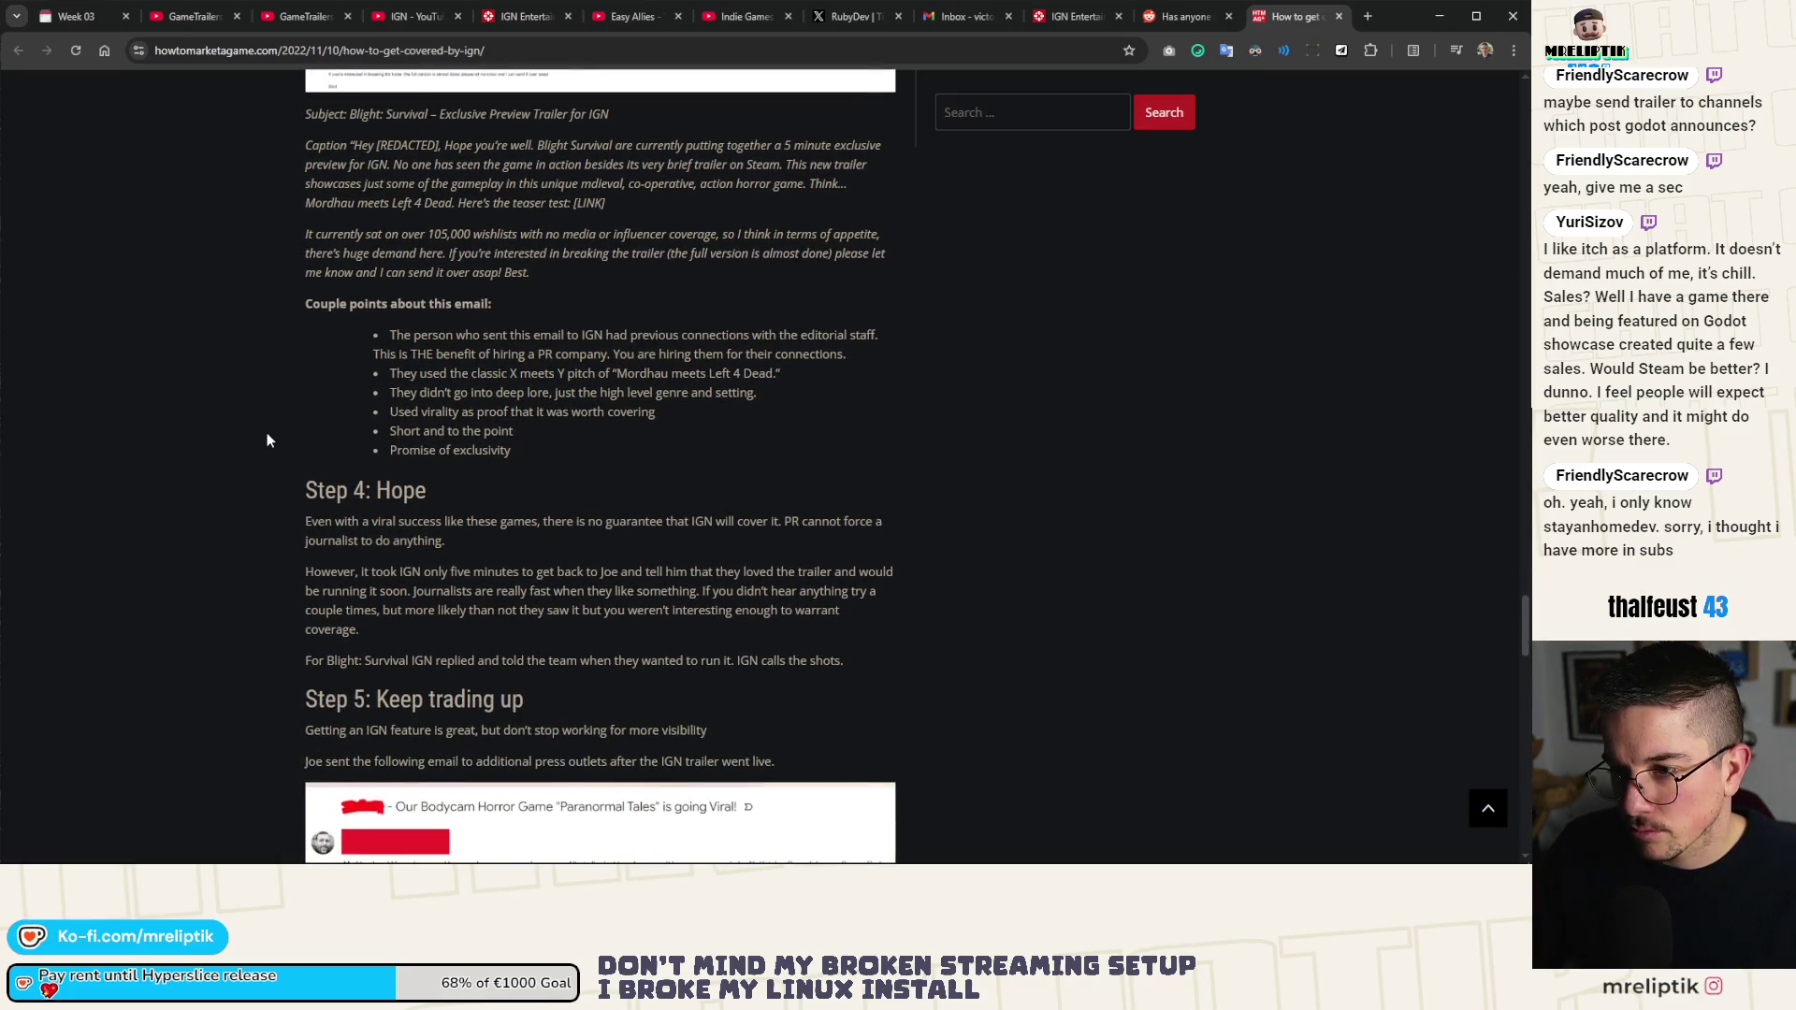
scroll(266, 433, down, 5)
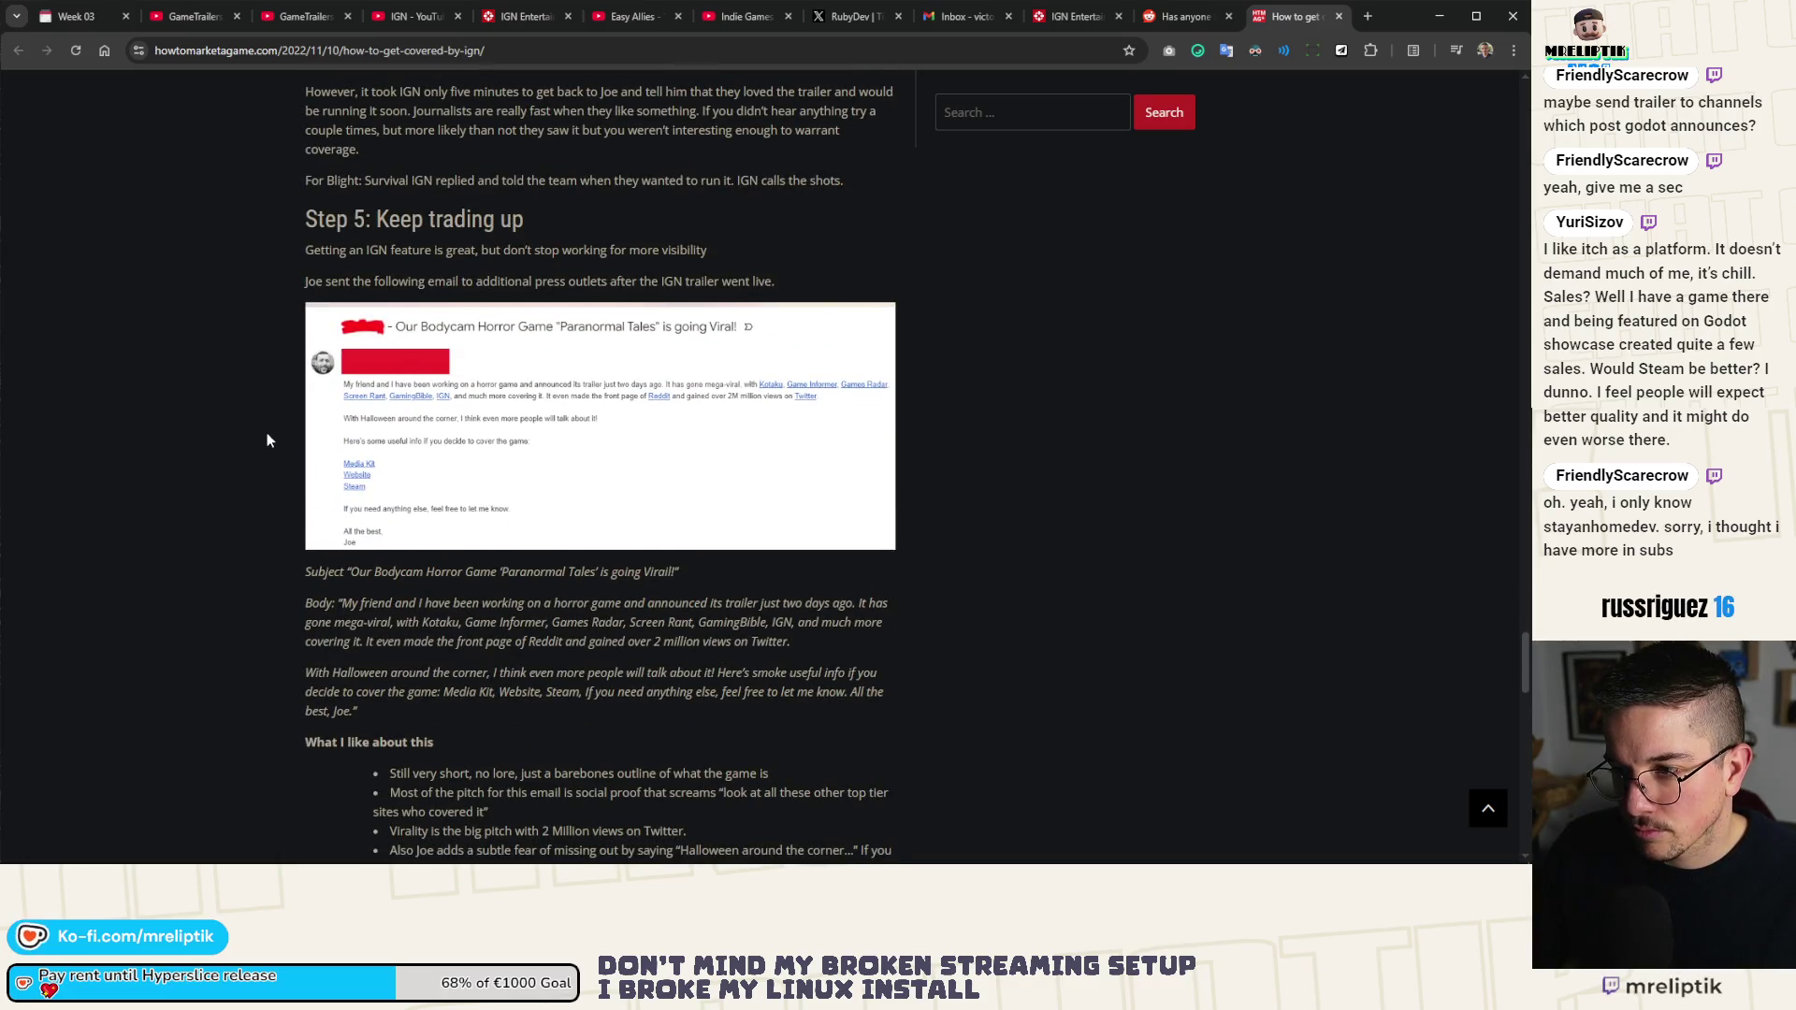
scroll(267, 439, down, 5)
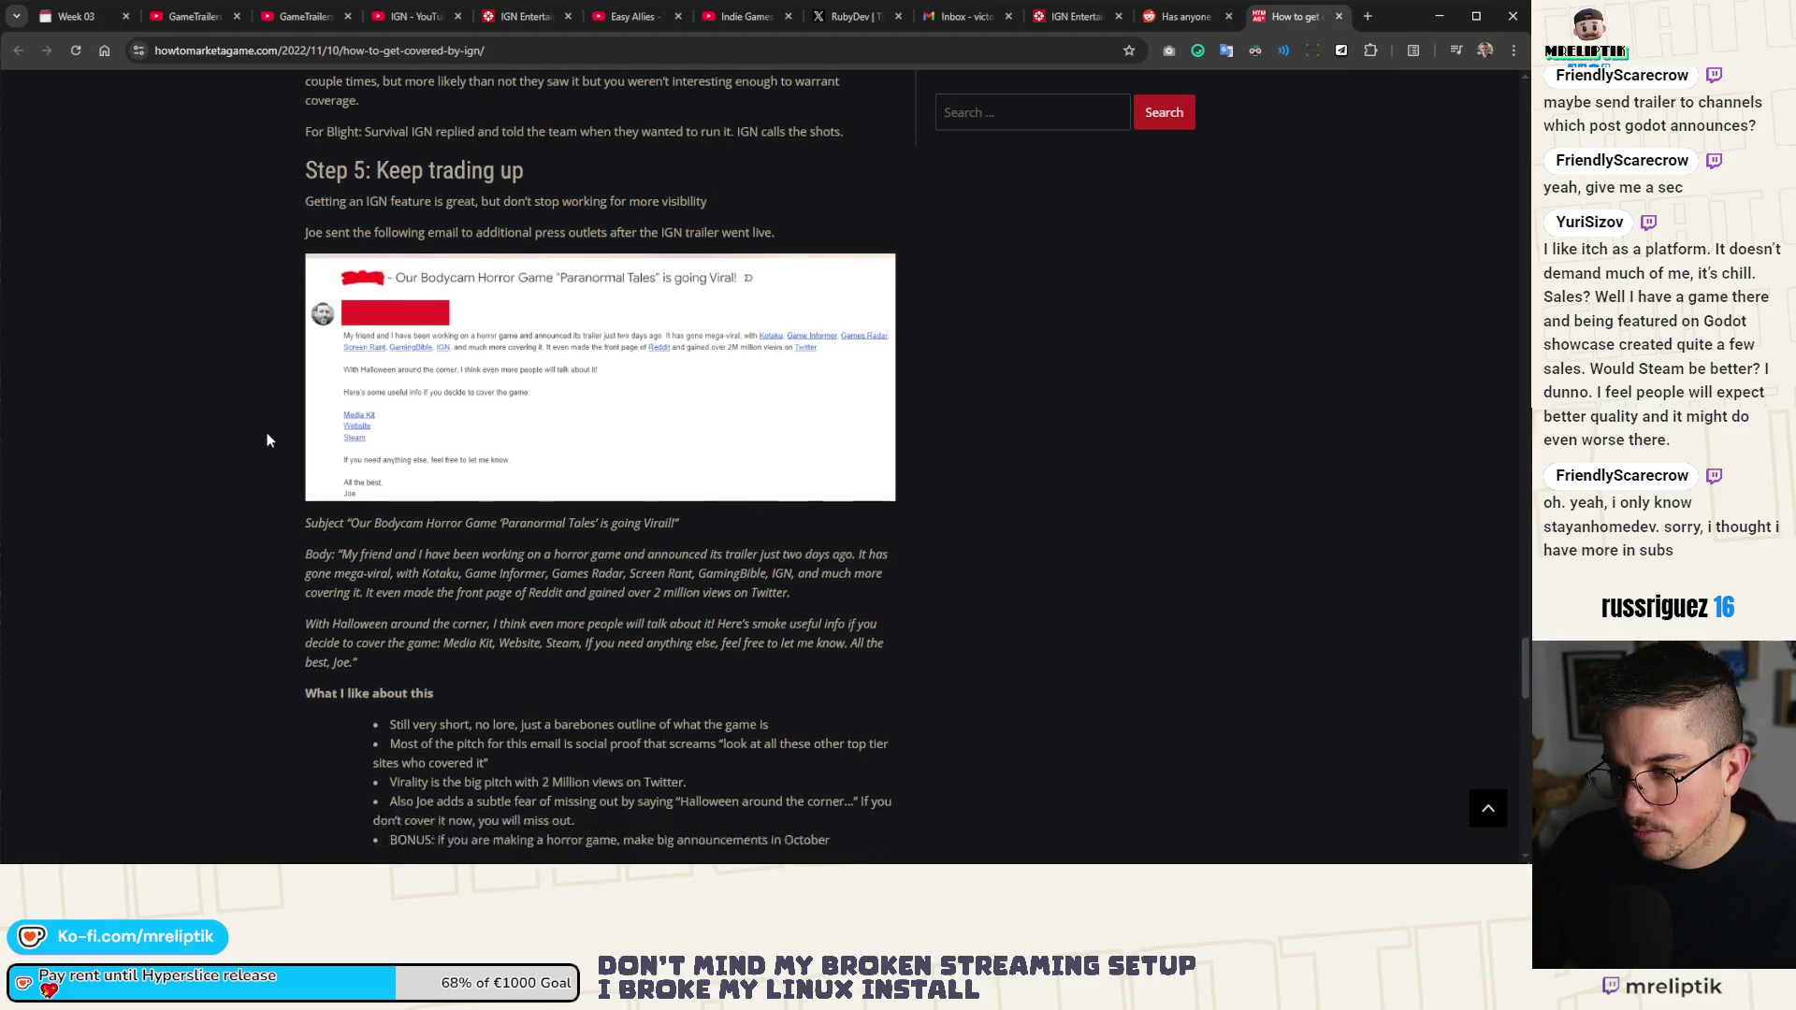
scroll(267, 439, down, 3)
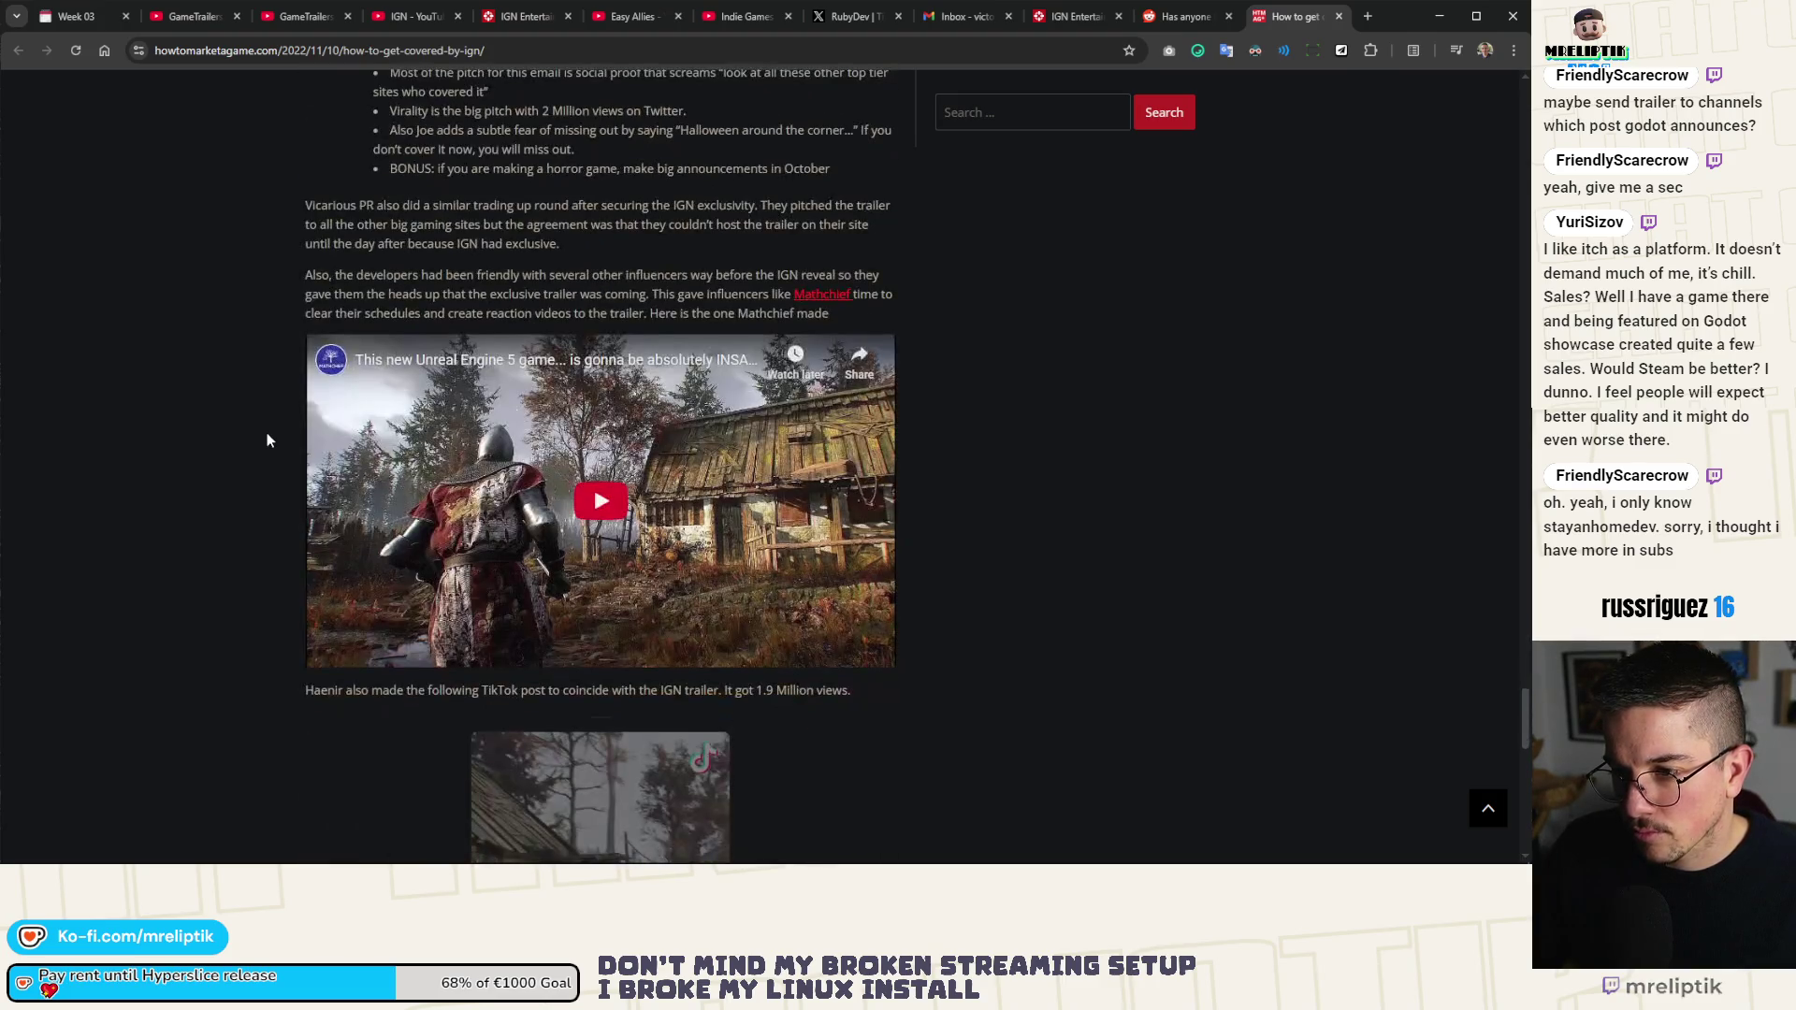
scroll(267, 440, up, 7)
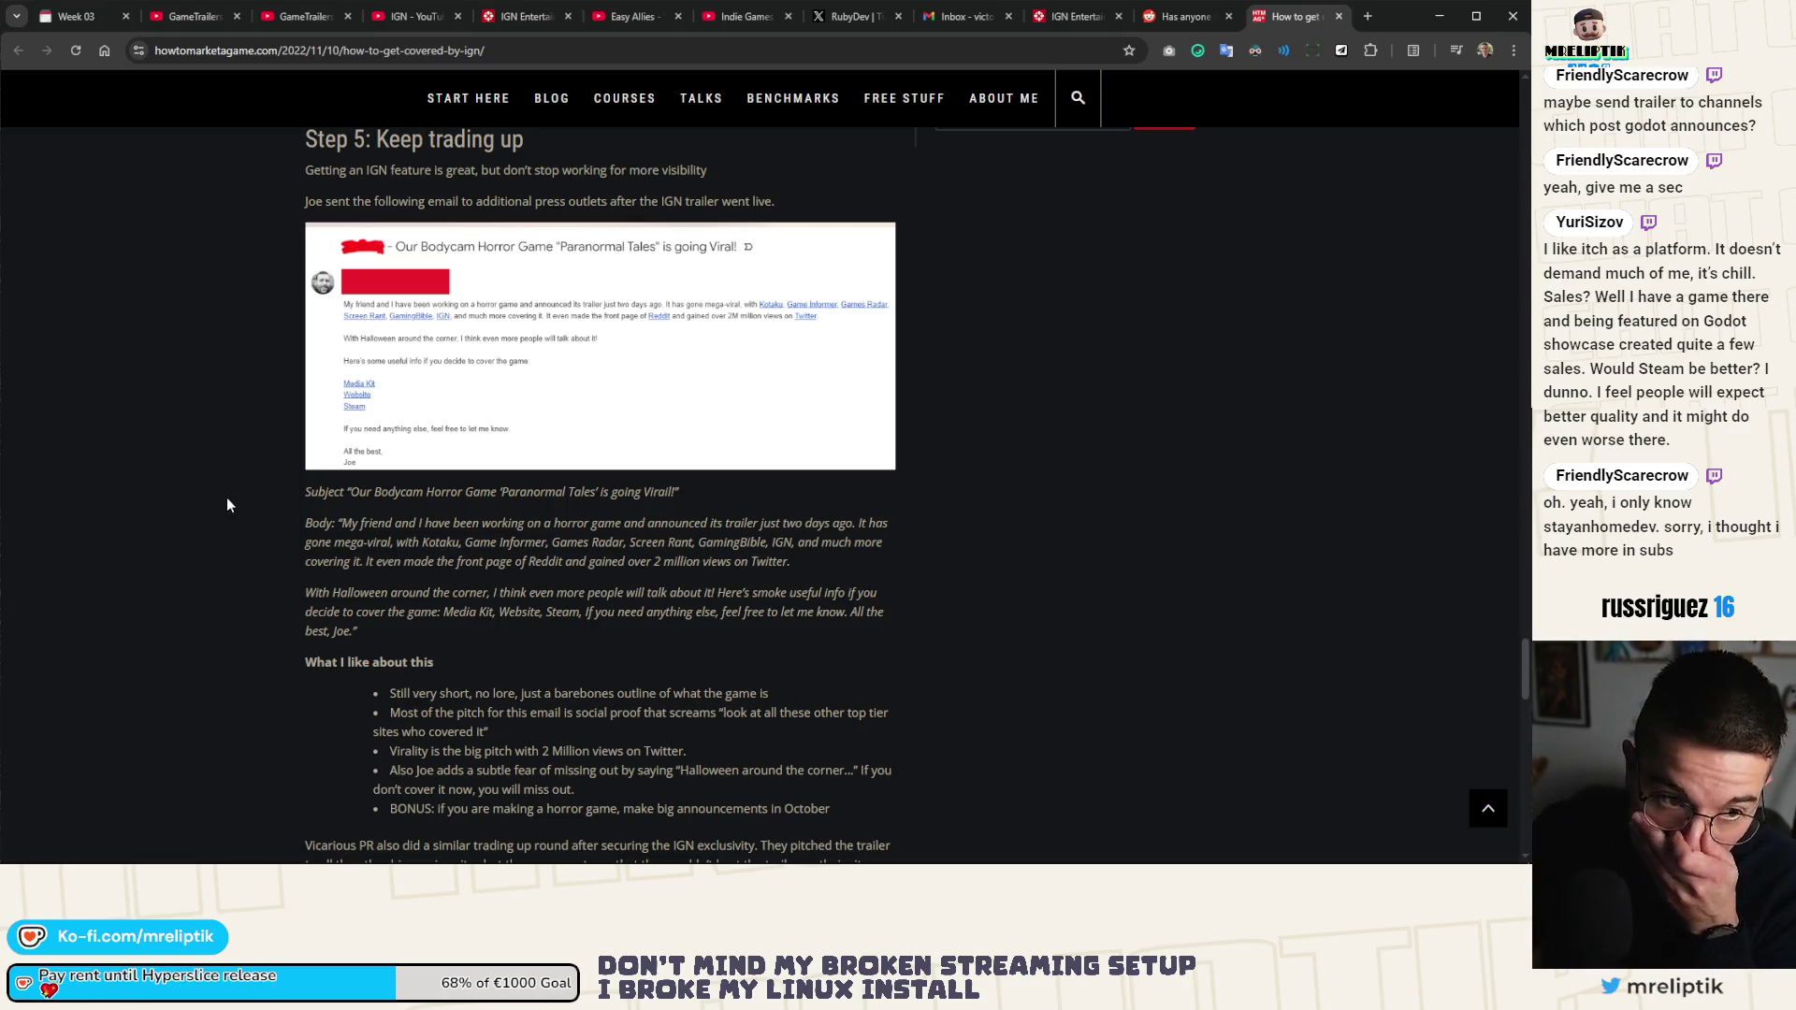
Review the body of the Hyperslice trailer pitch draft, then bring up the X pricing Venn diagram post
click(963, 16)
drag(180, 438, 138, 174)
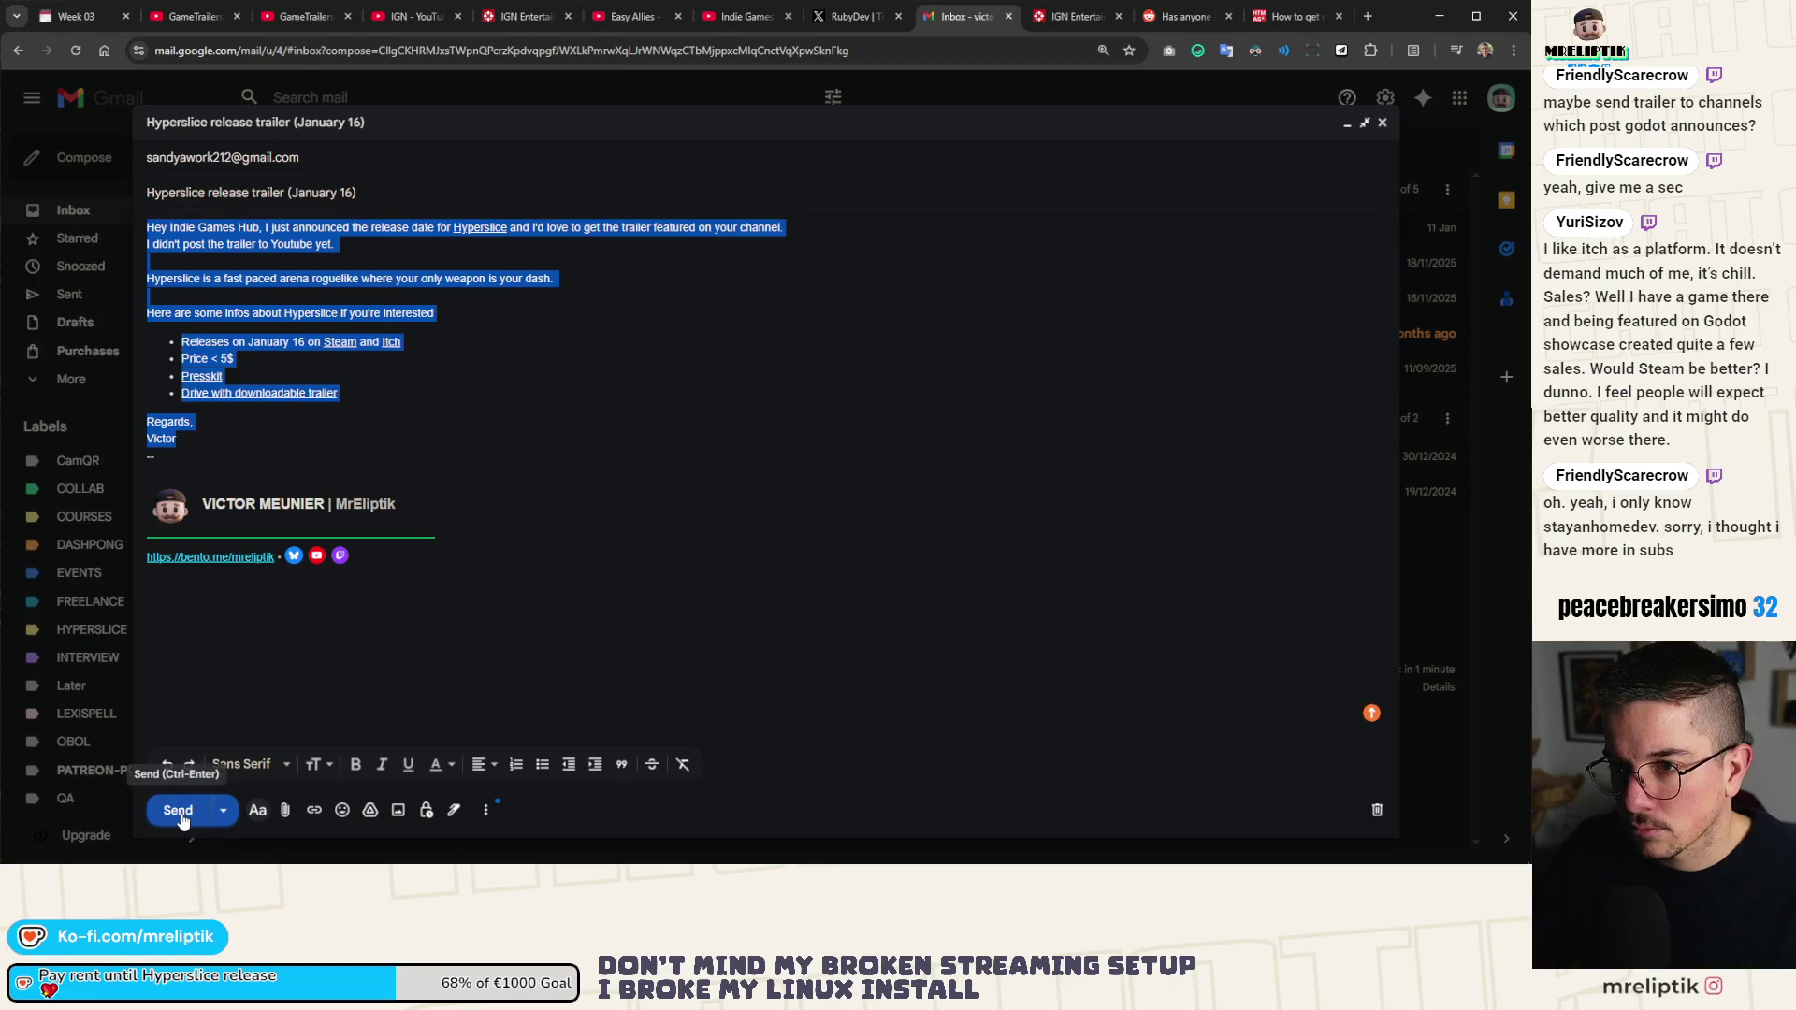
click(846, 17)
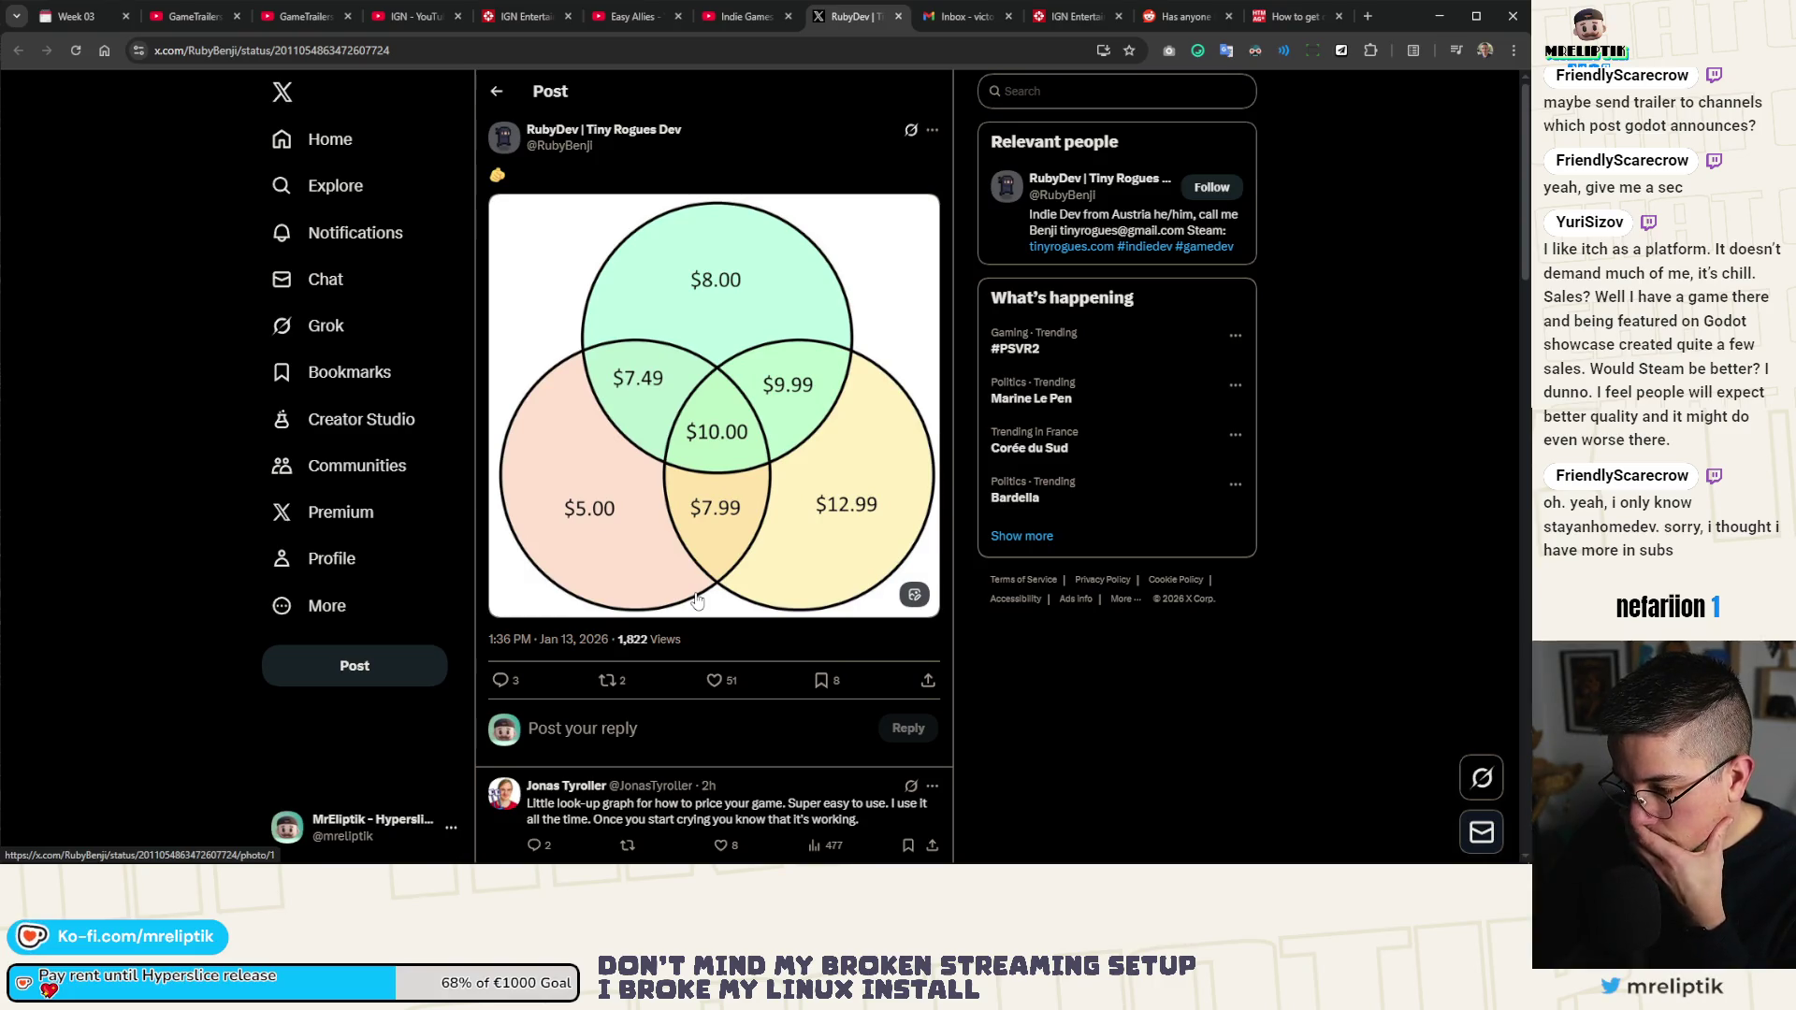
Skim the replies and close the $5.00–$12.99 pricing post, then go through the tabs to IGN's YouTube channel
scroll(711, 626, down, 3)
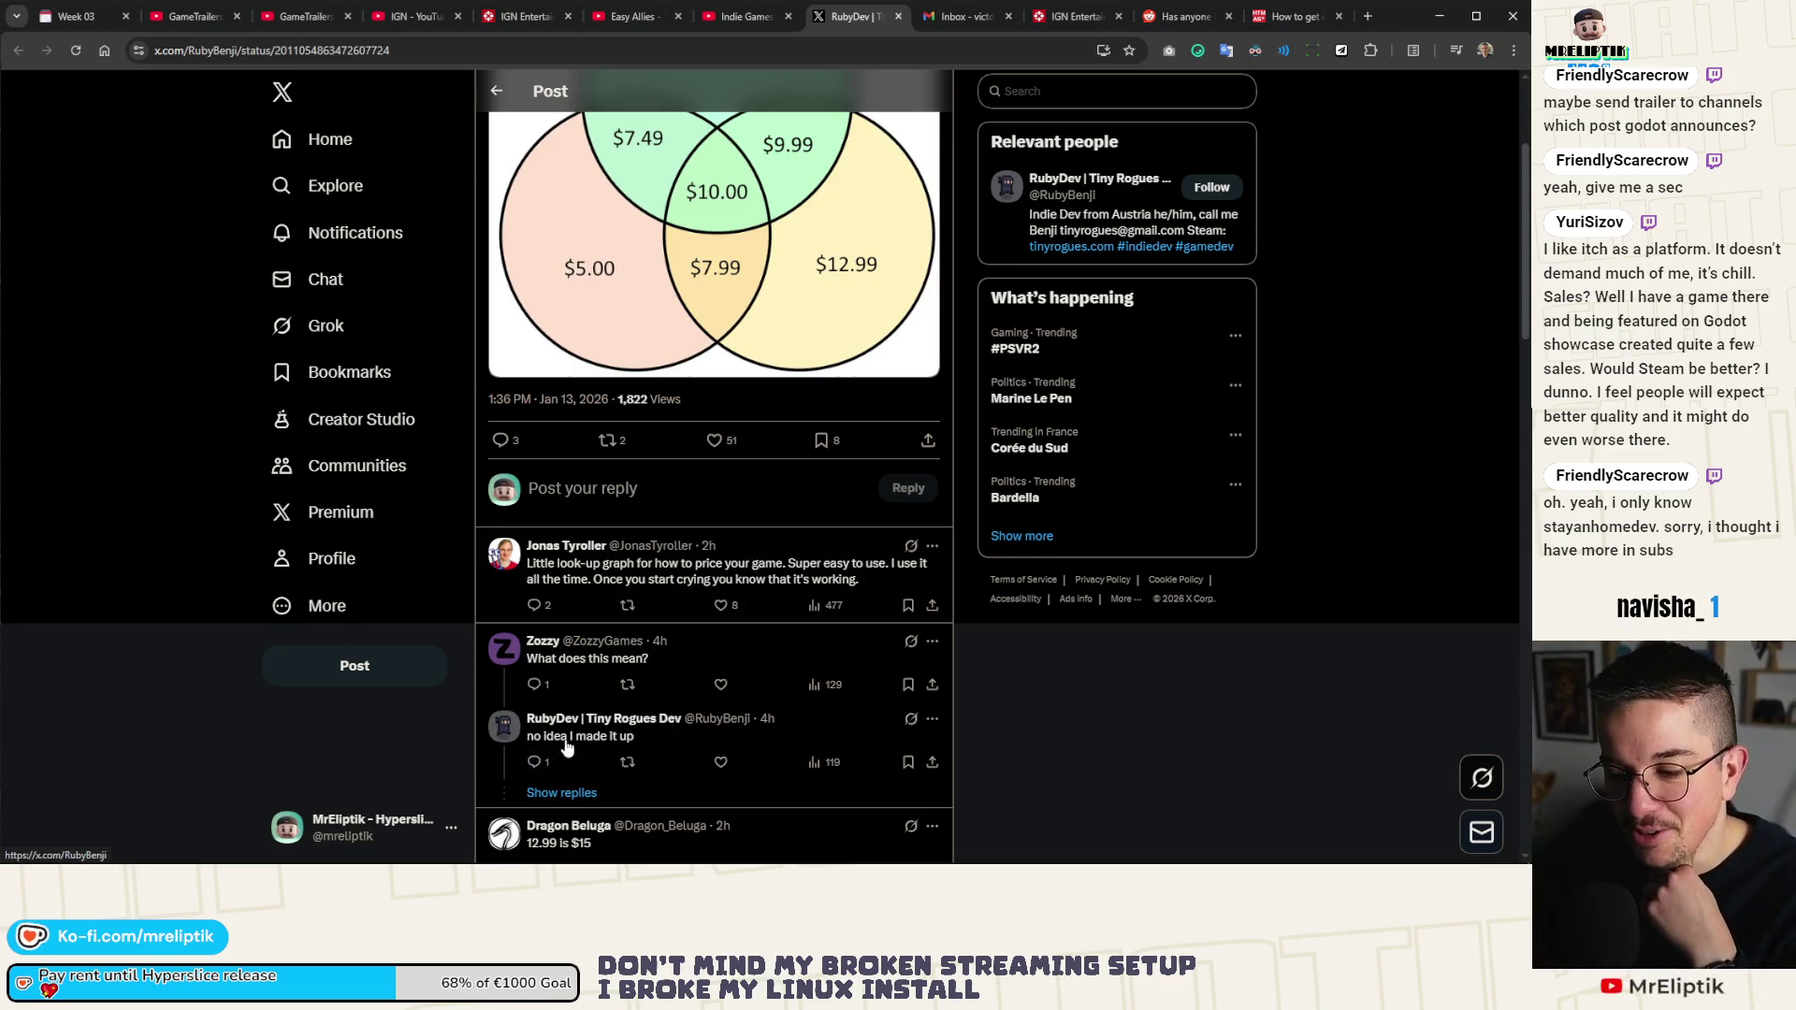
scroll(622, 748, up, 3)
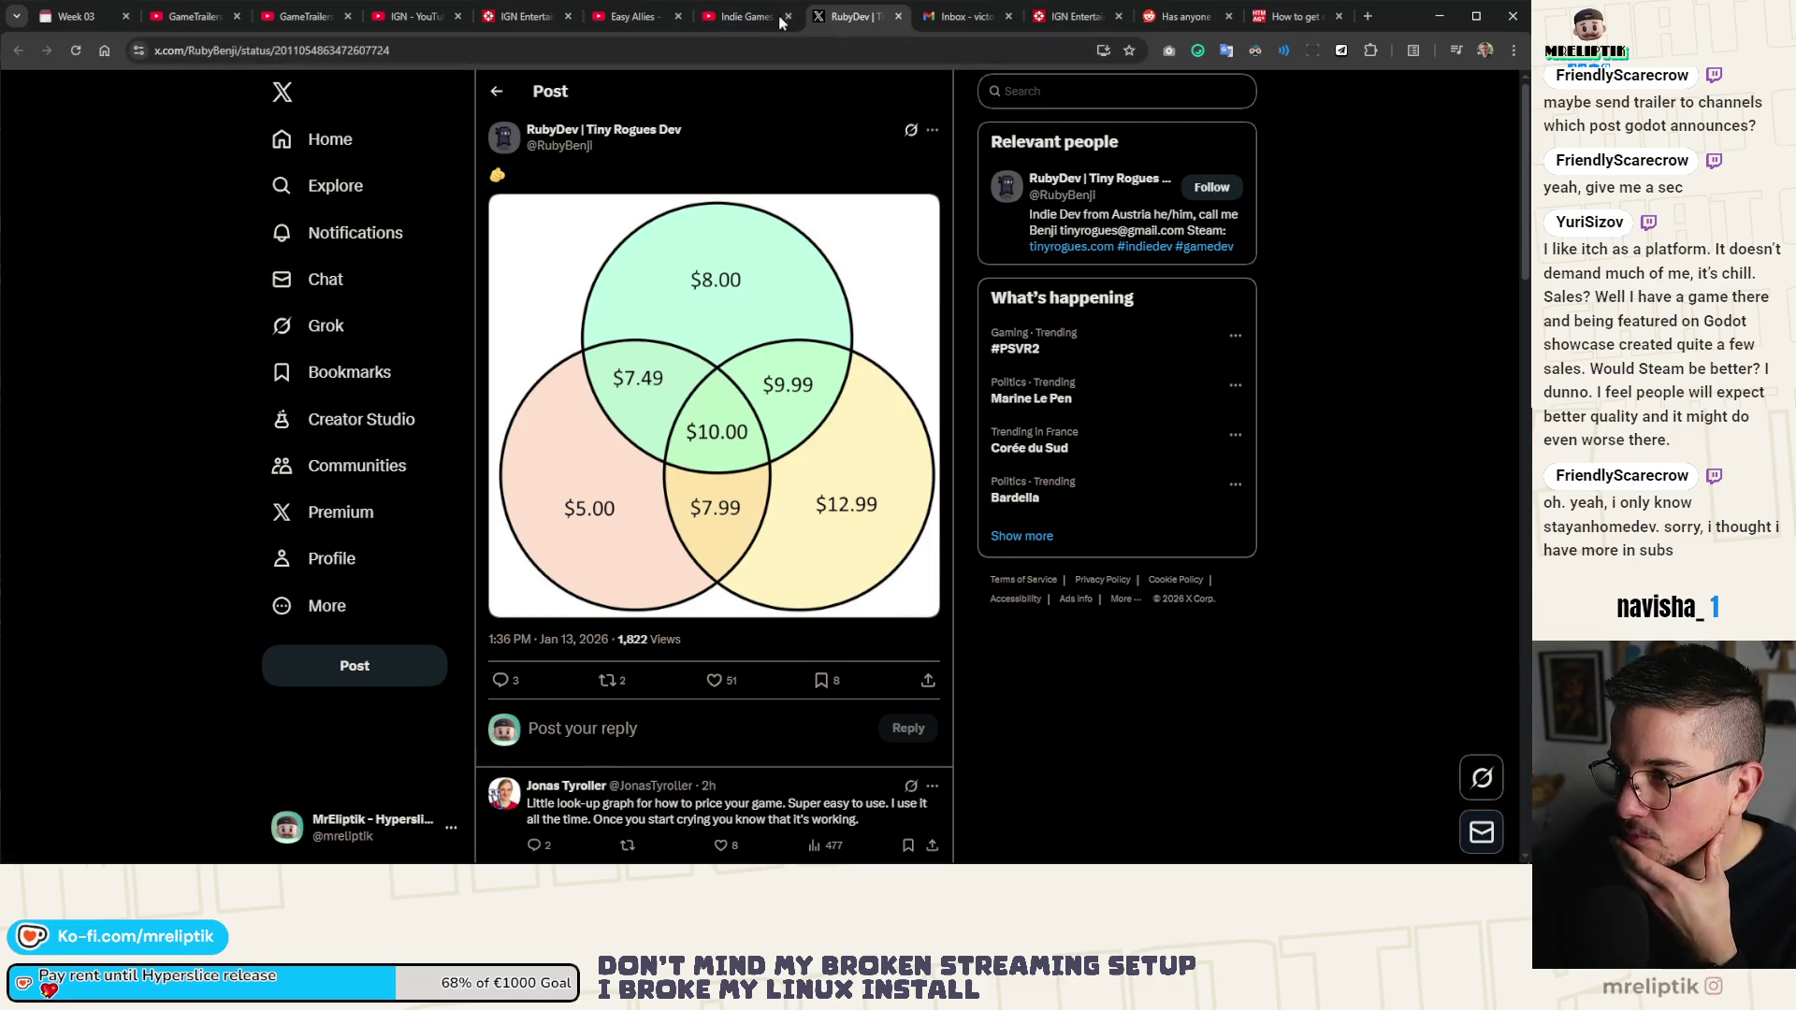
key(ctrl+w)
click(629, 16)
click(739, 16)
click(524, 16)
click(412, 16)
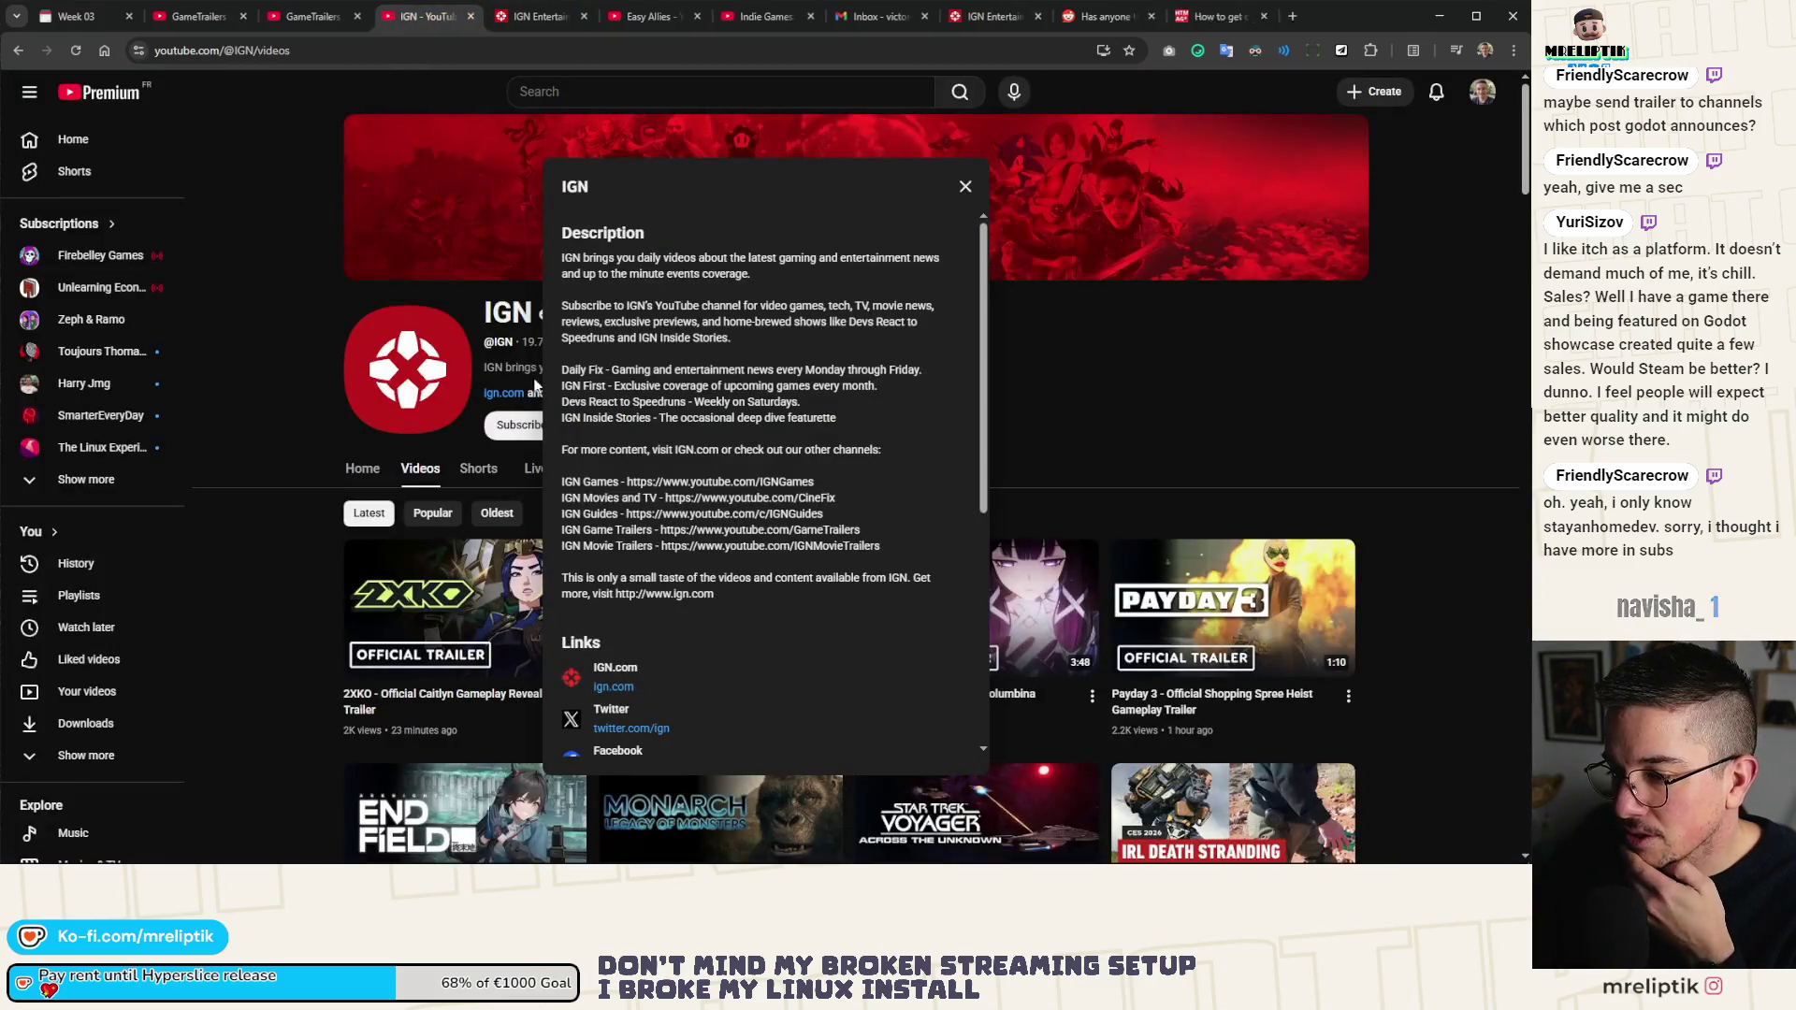
Close IGN's YouTube page and preview the Editorial News Tips form's Topic options without sending
key(ctrl+w)
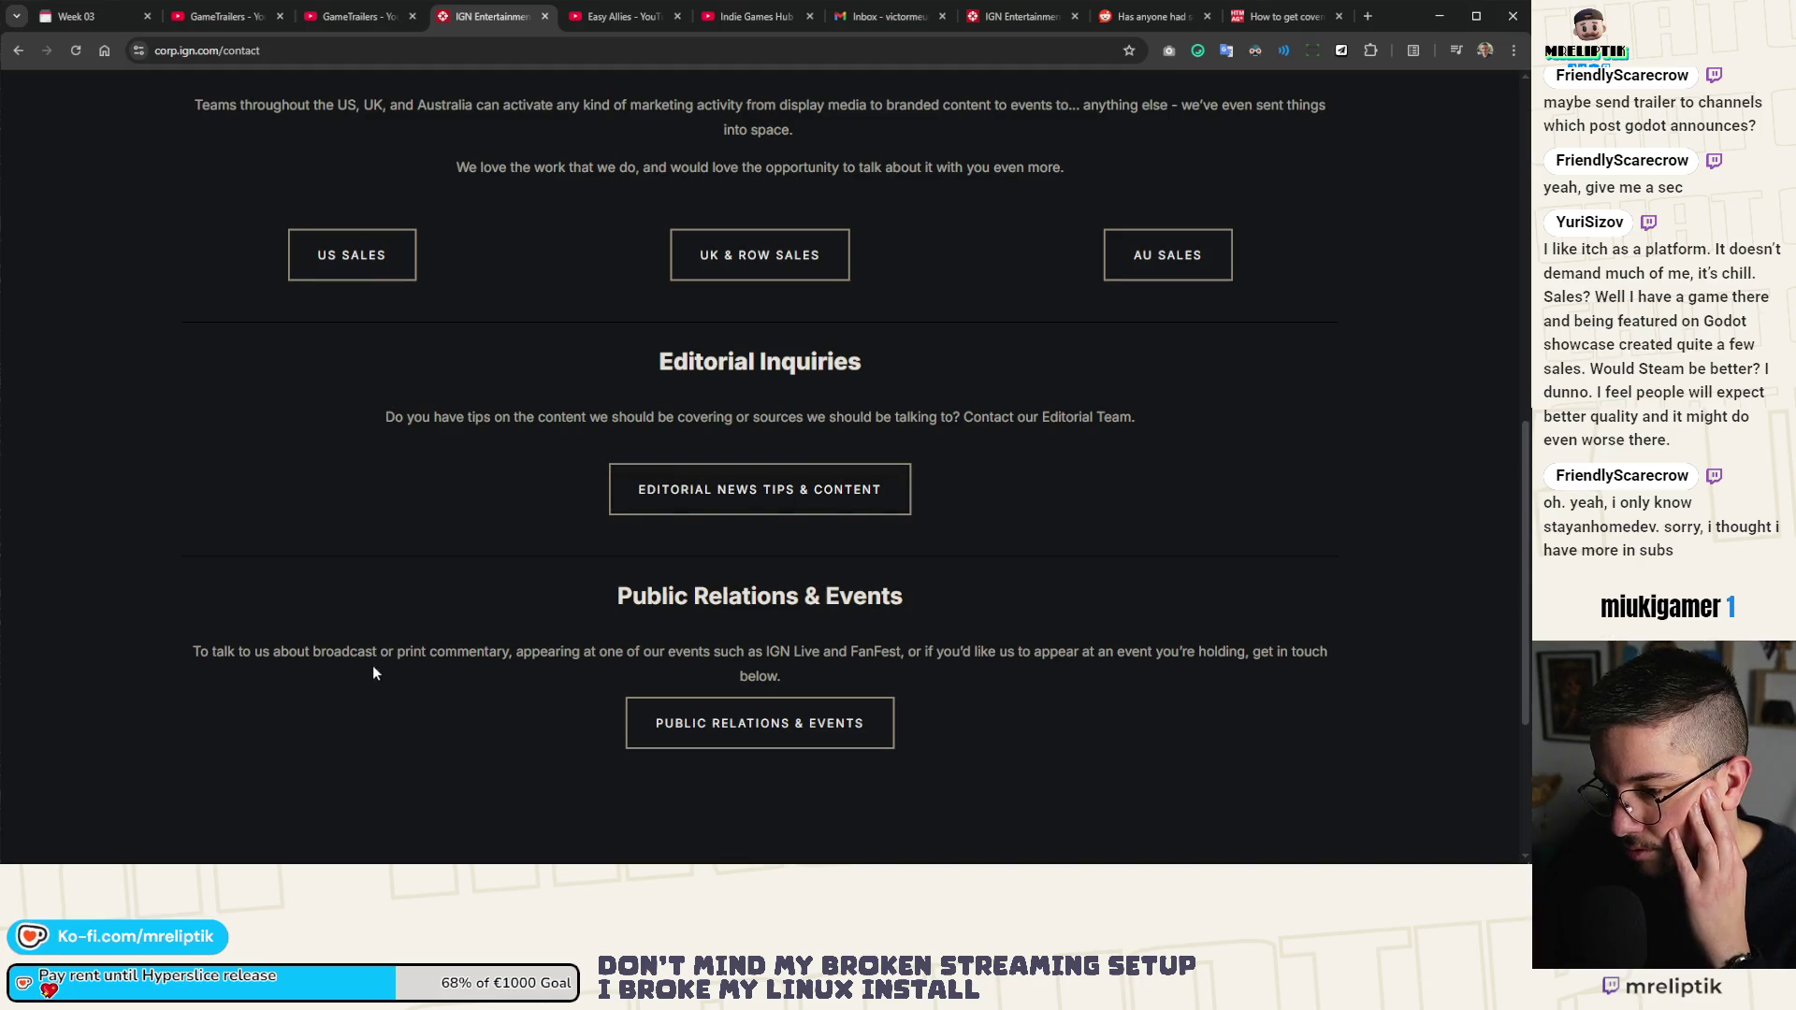
click(693, 500)
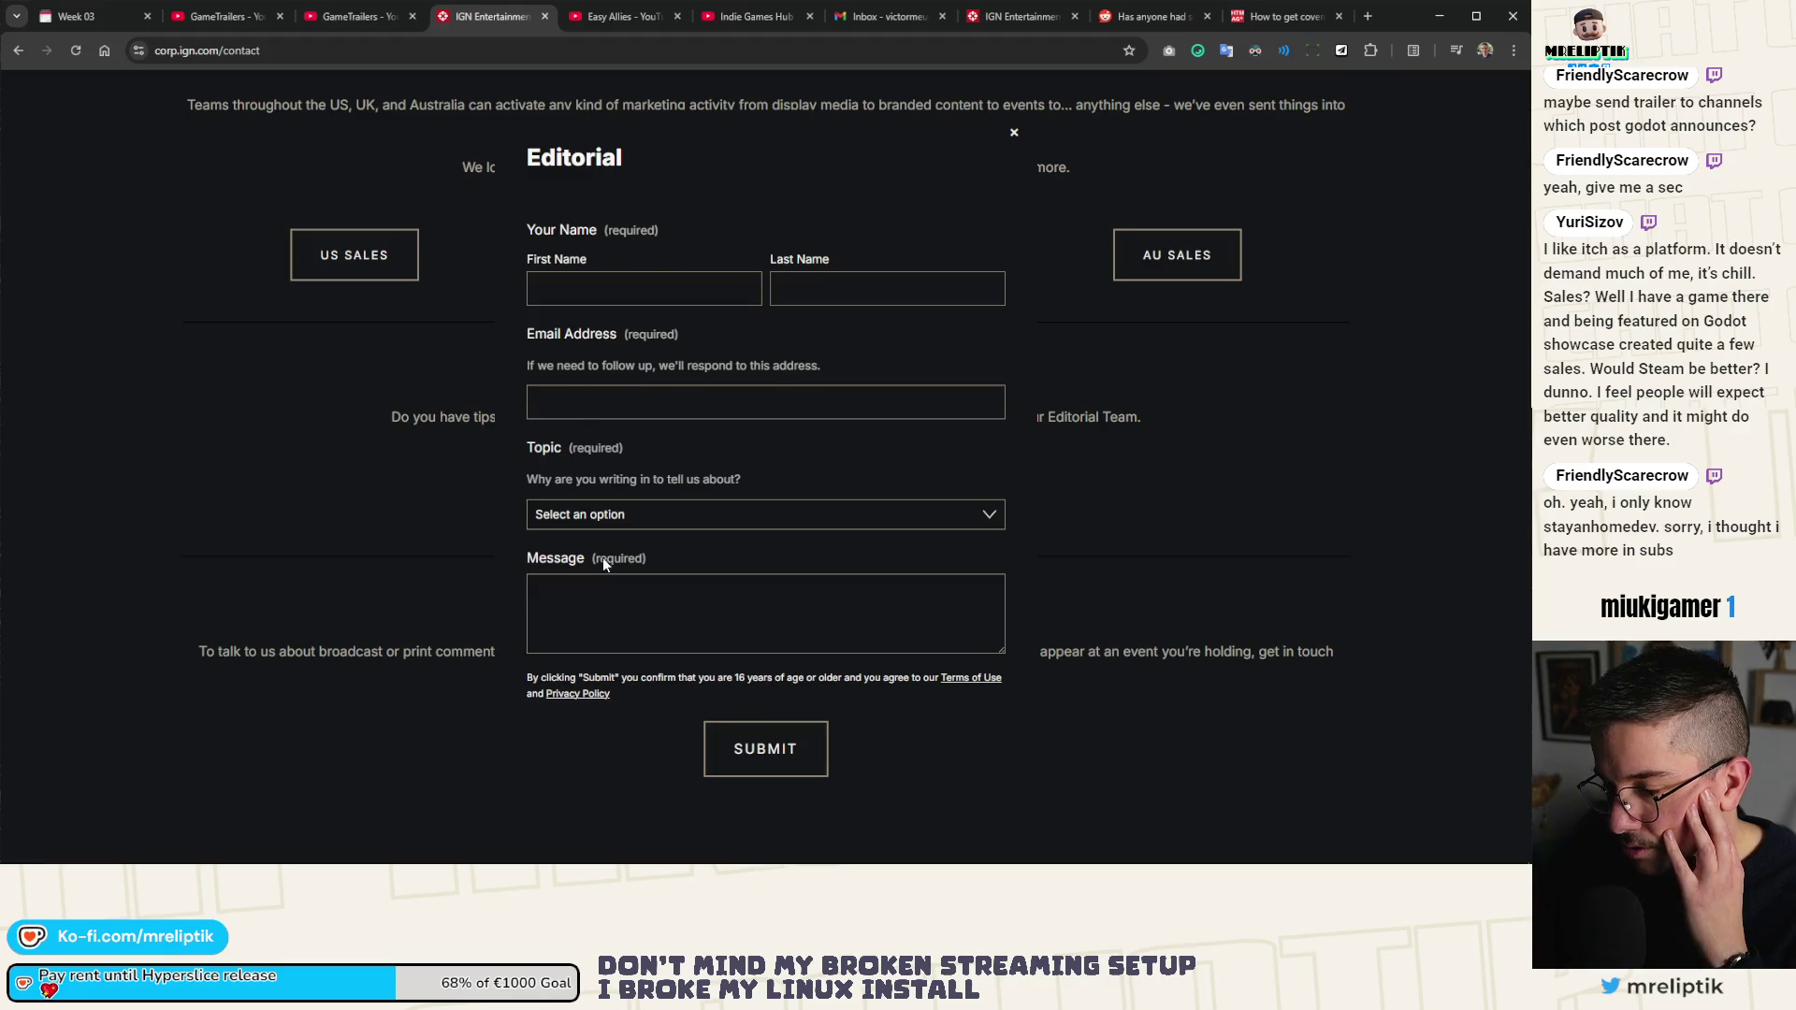
click(577, 520)
click(578, 522)
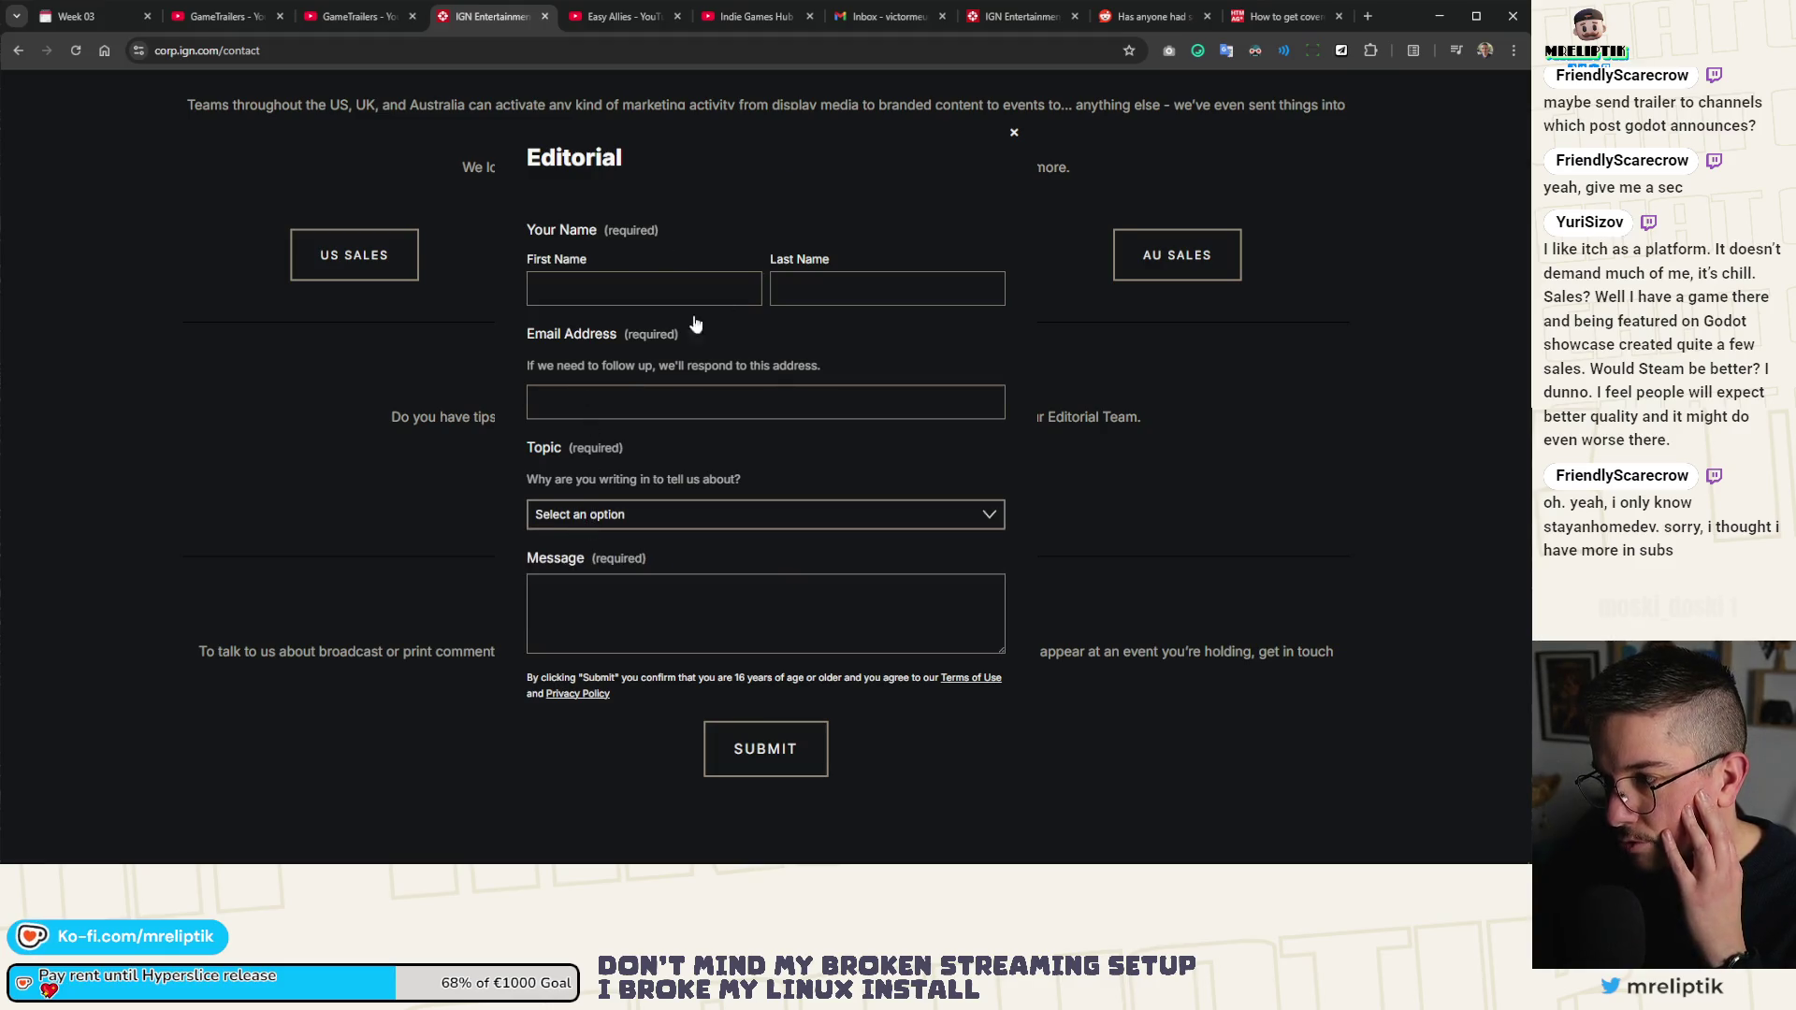
click(596, 19)
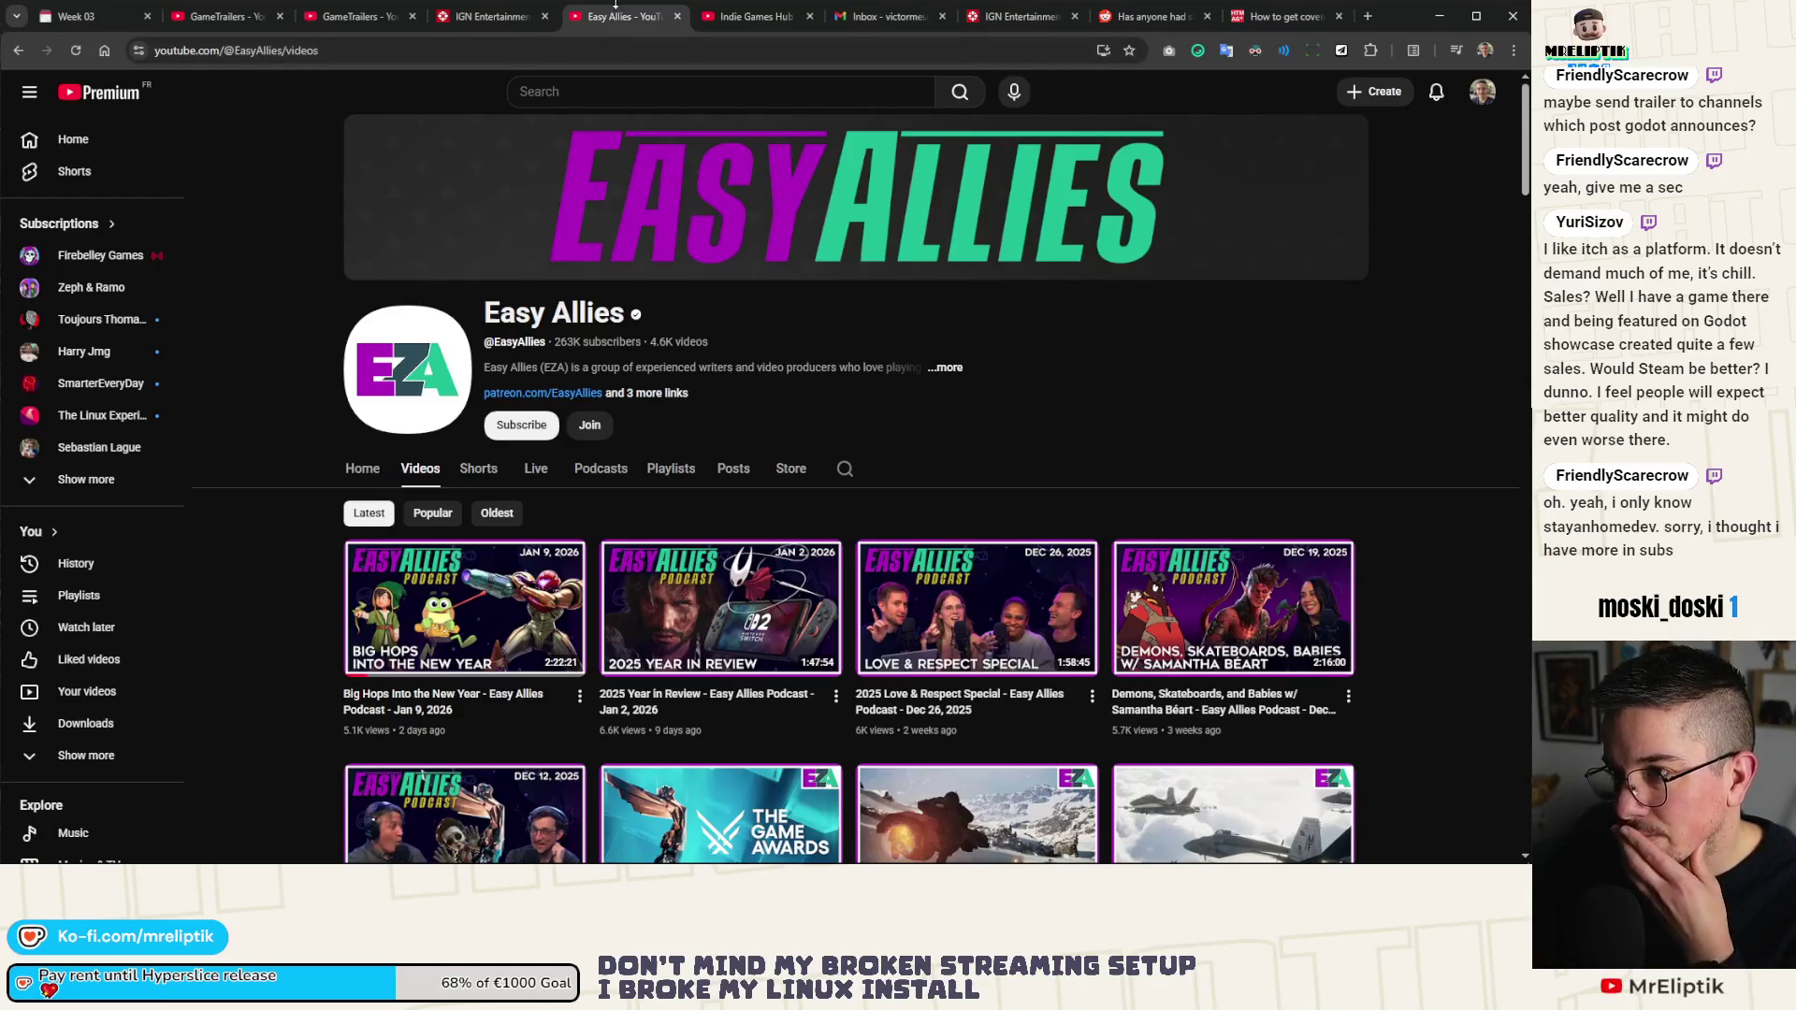
Close the Easy Allies YouTube tab and the Gmail draft tab, leaving IGN's Contact Us page
middle_click(615, 5)
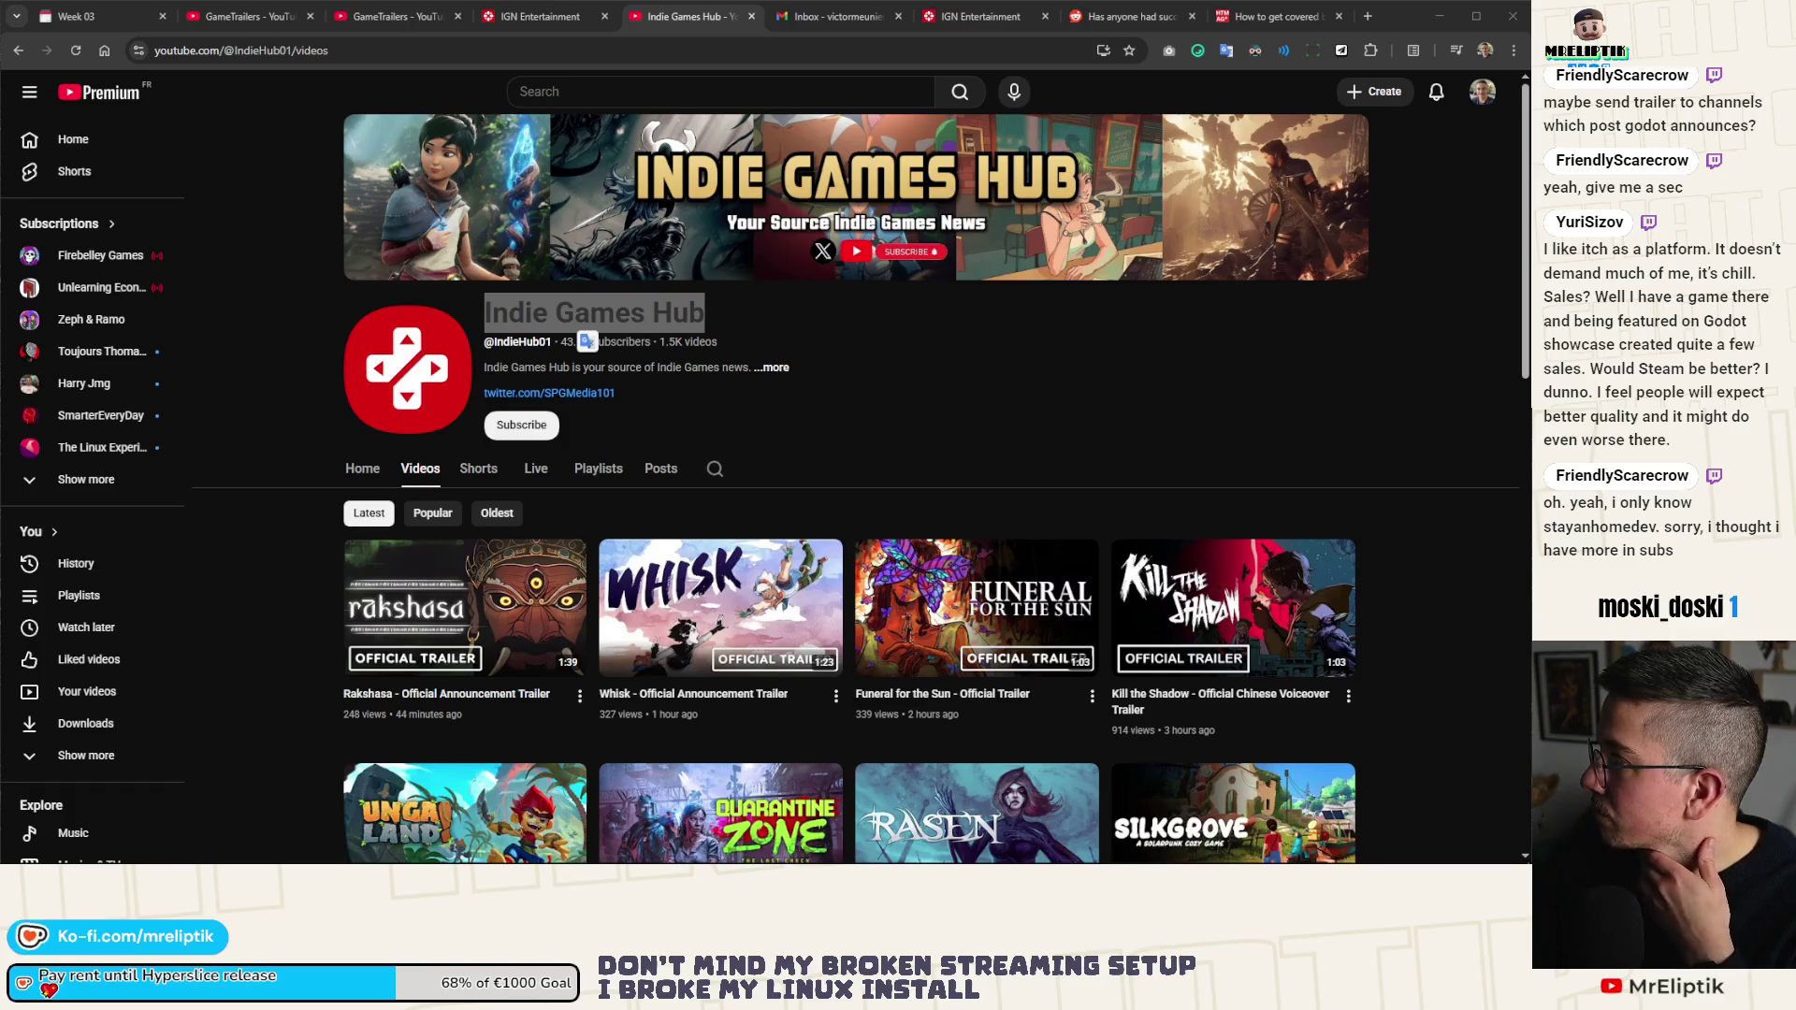
click(830, 13)
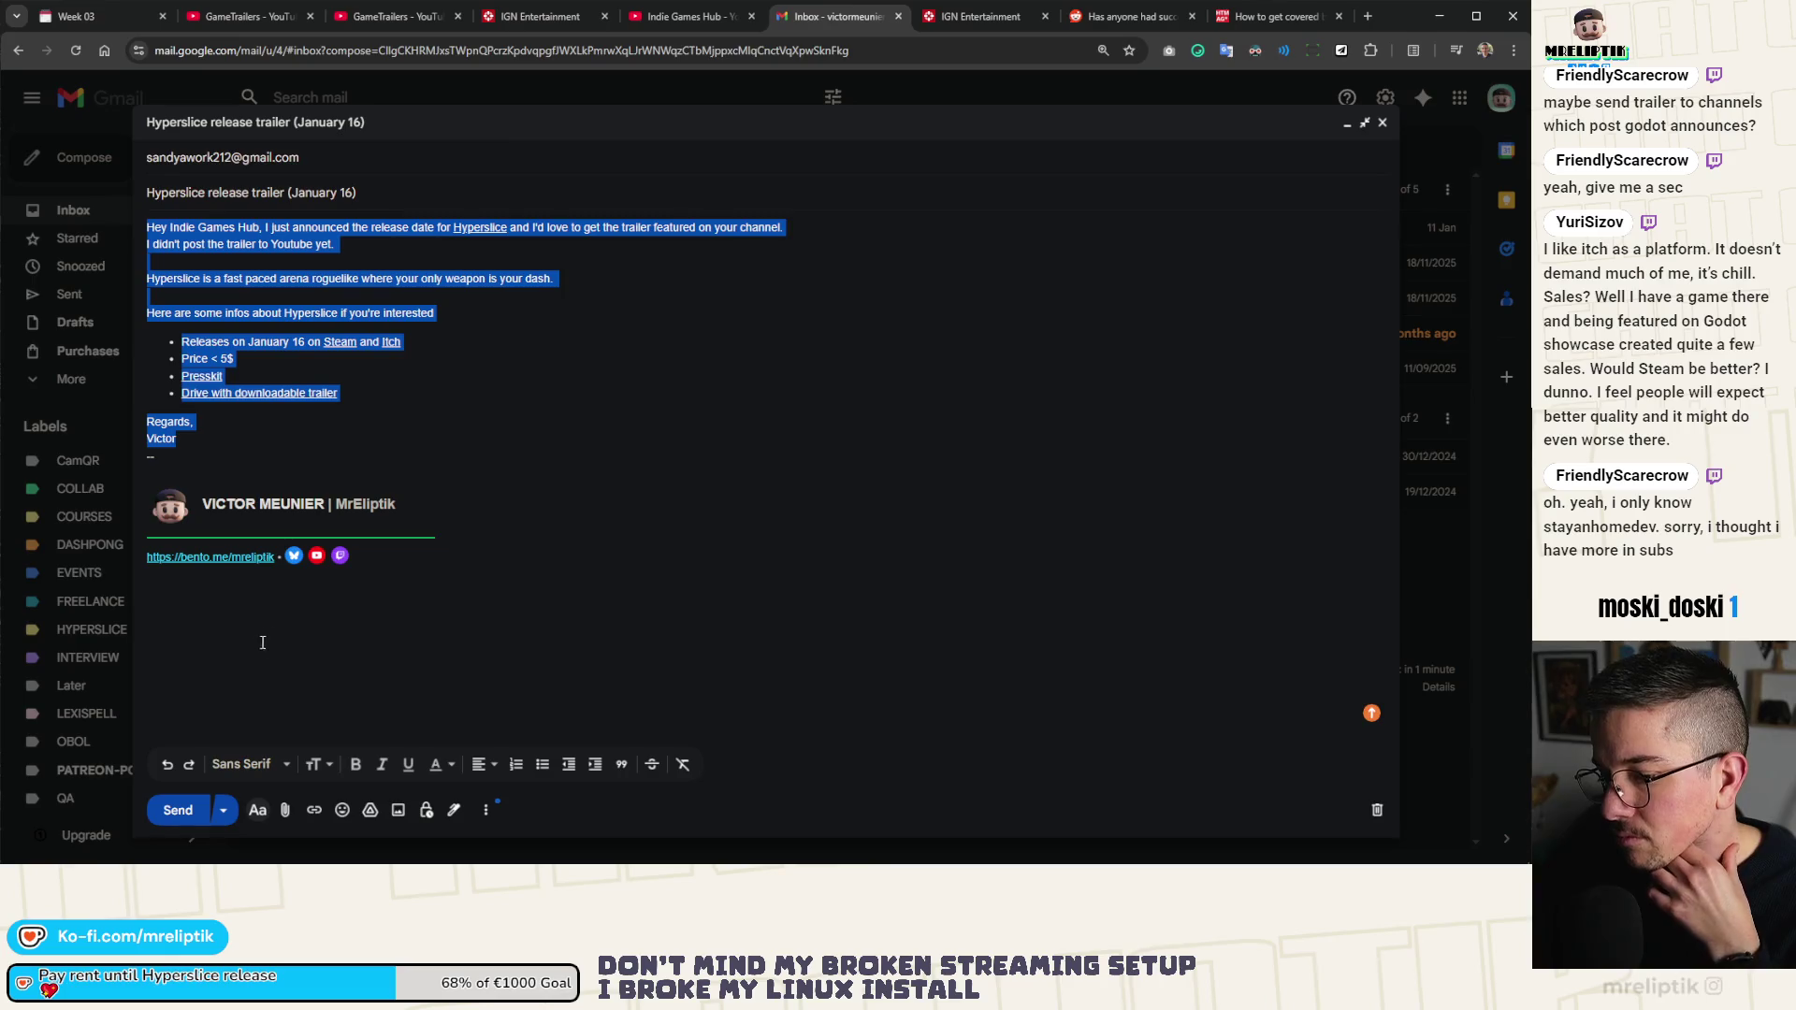
middle_click(847, 23)
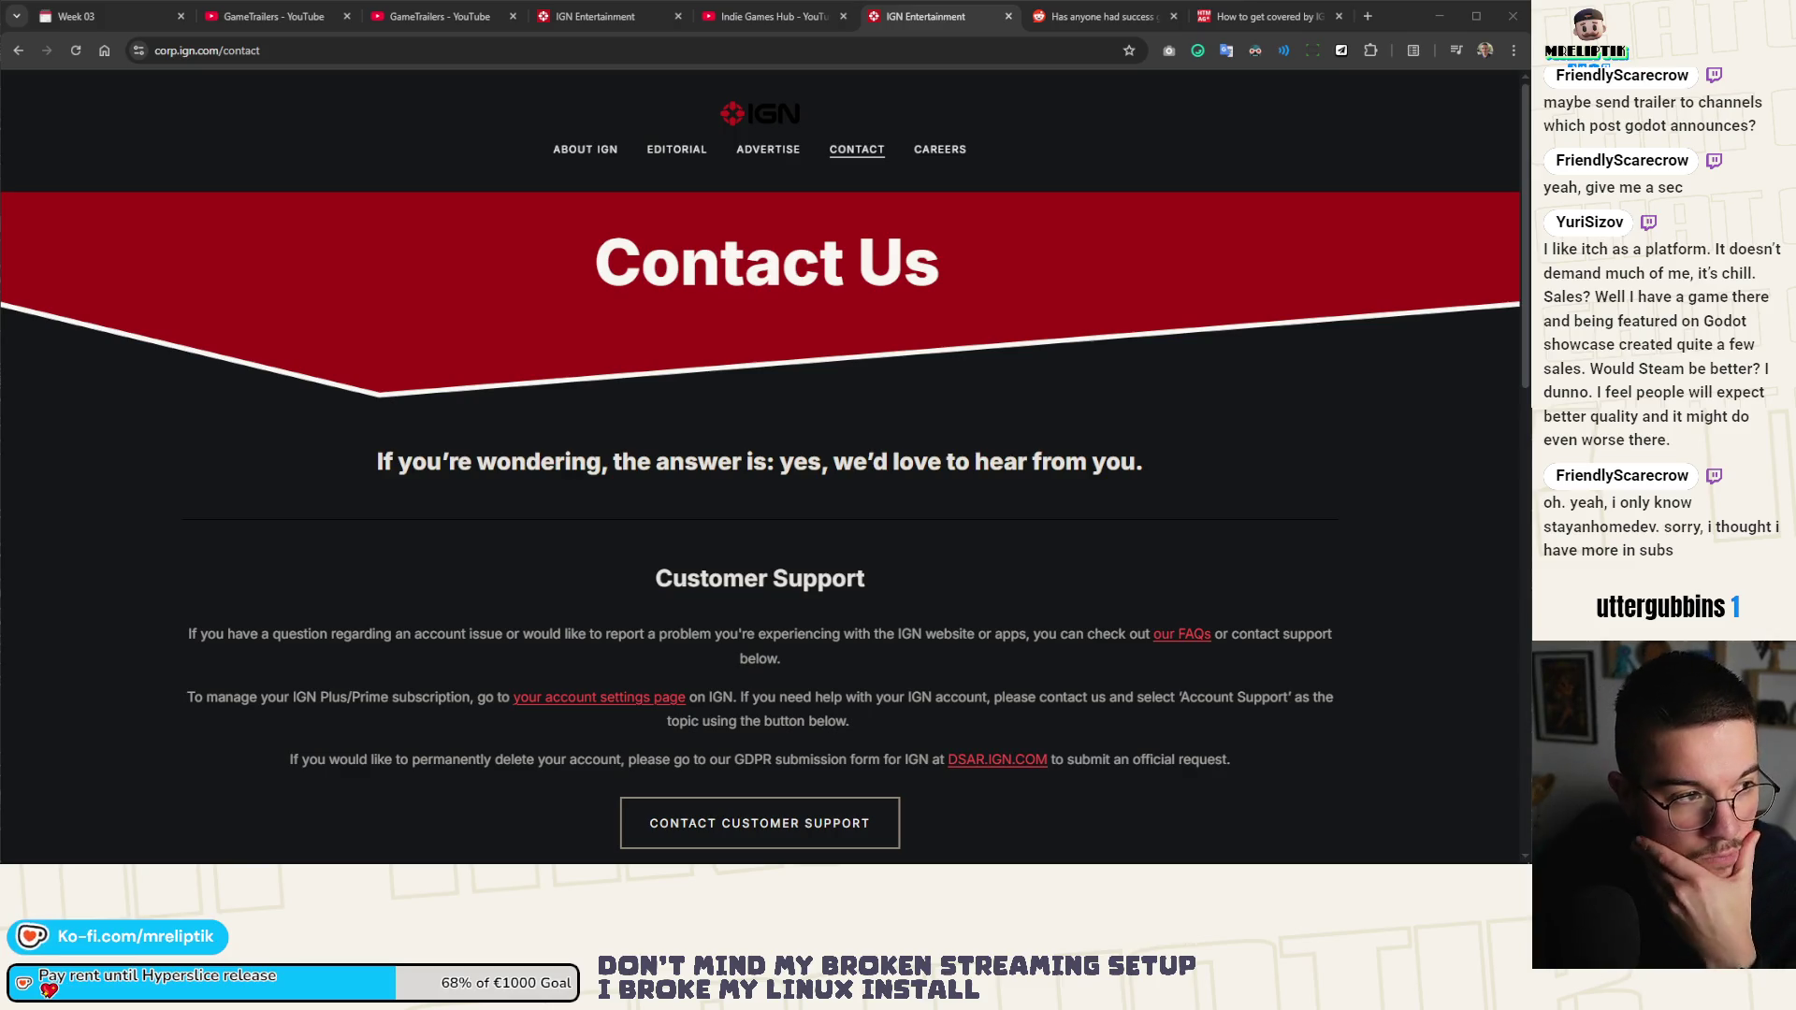
Read through the r/gamedev comments on getting an indie trailer onto IGN, then close the thread
click(1066, 11)
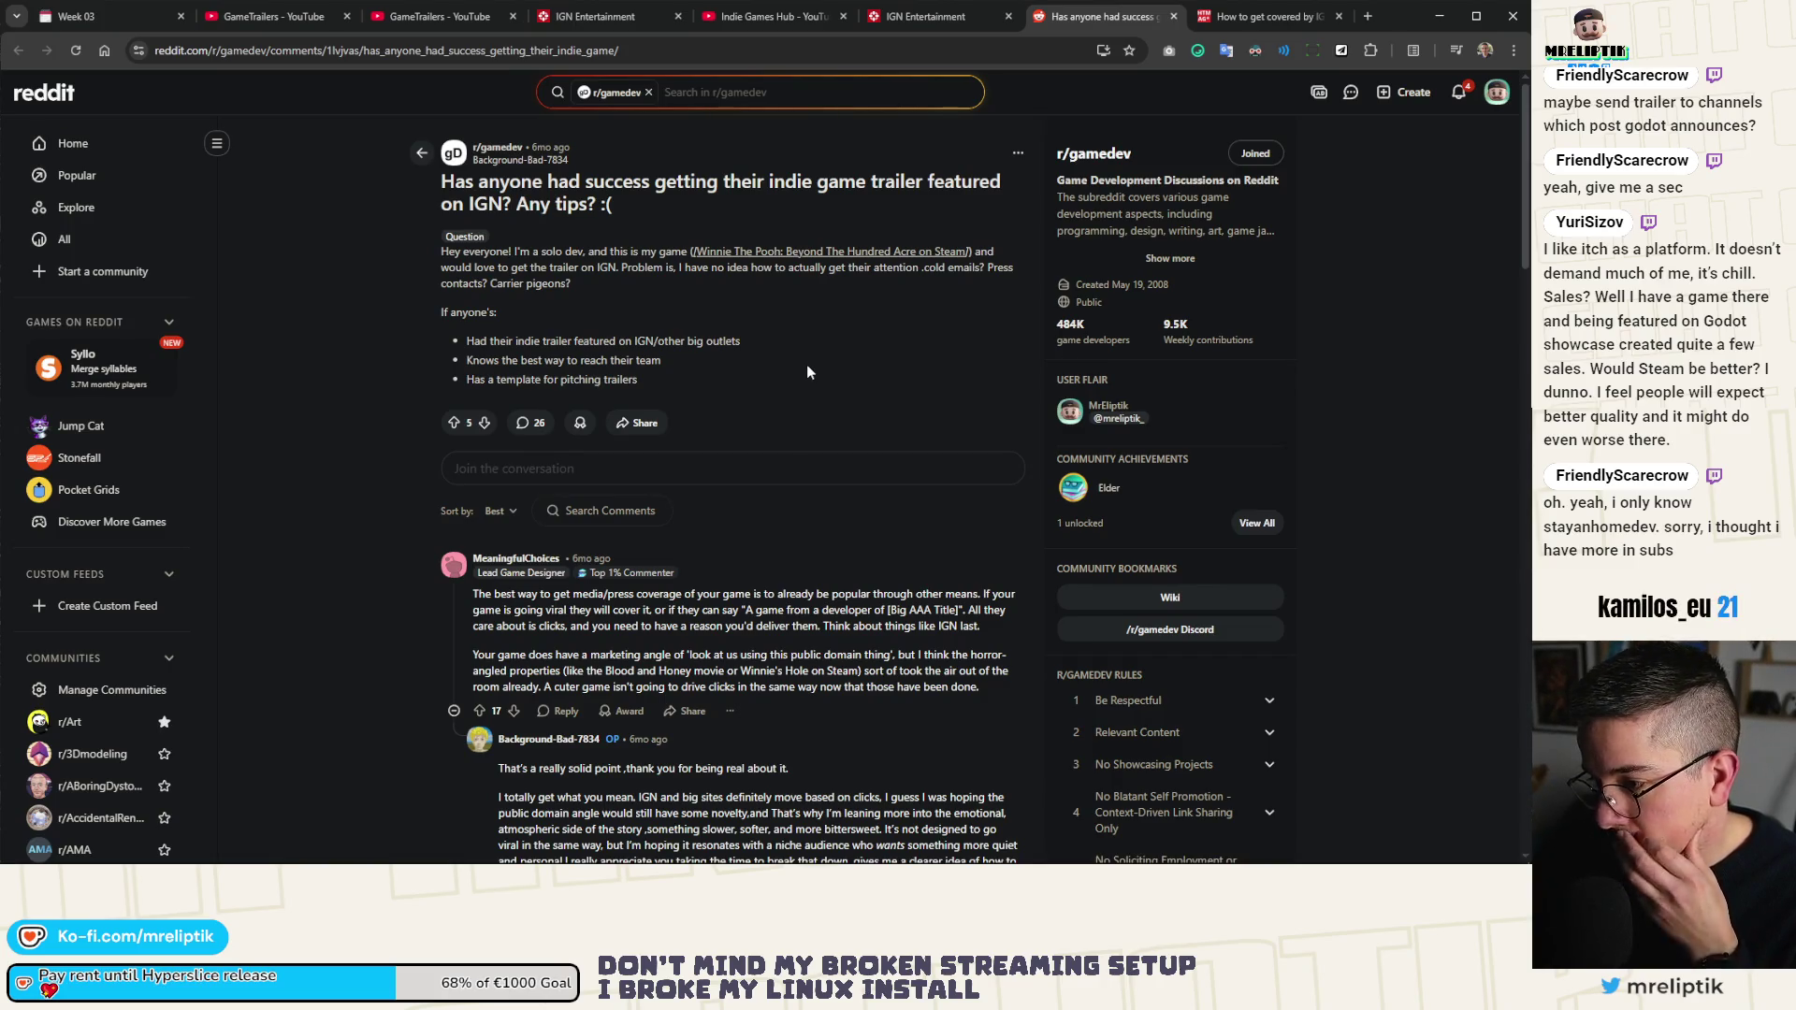
scroll(809, 372, down, 6)
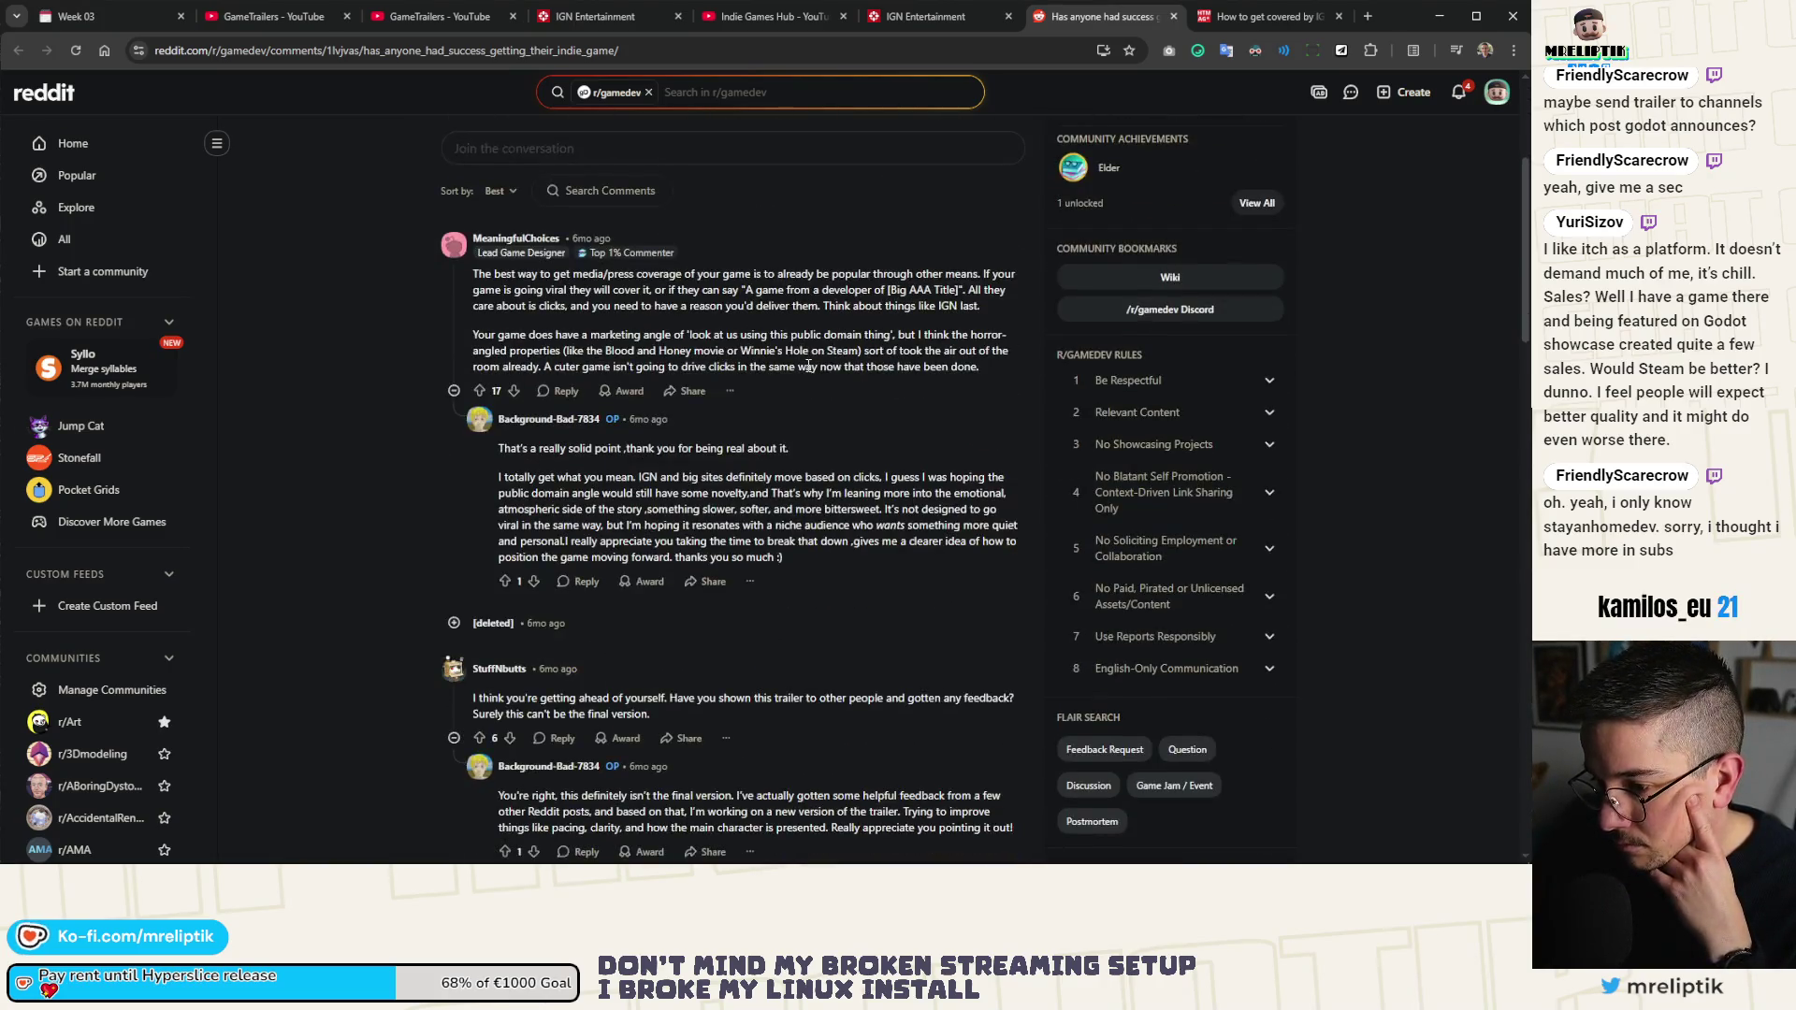
scroll(809, 373, down, 3)
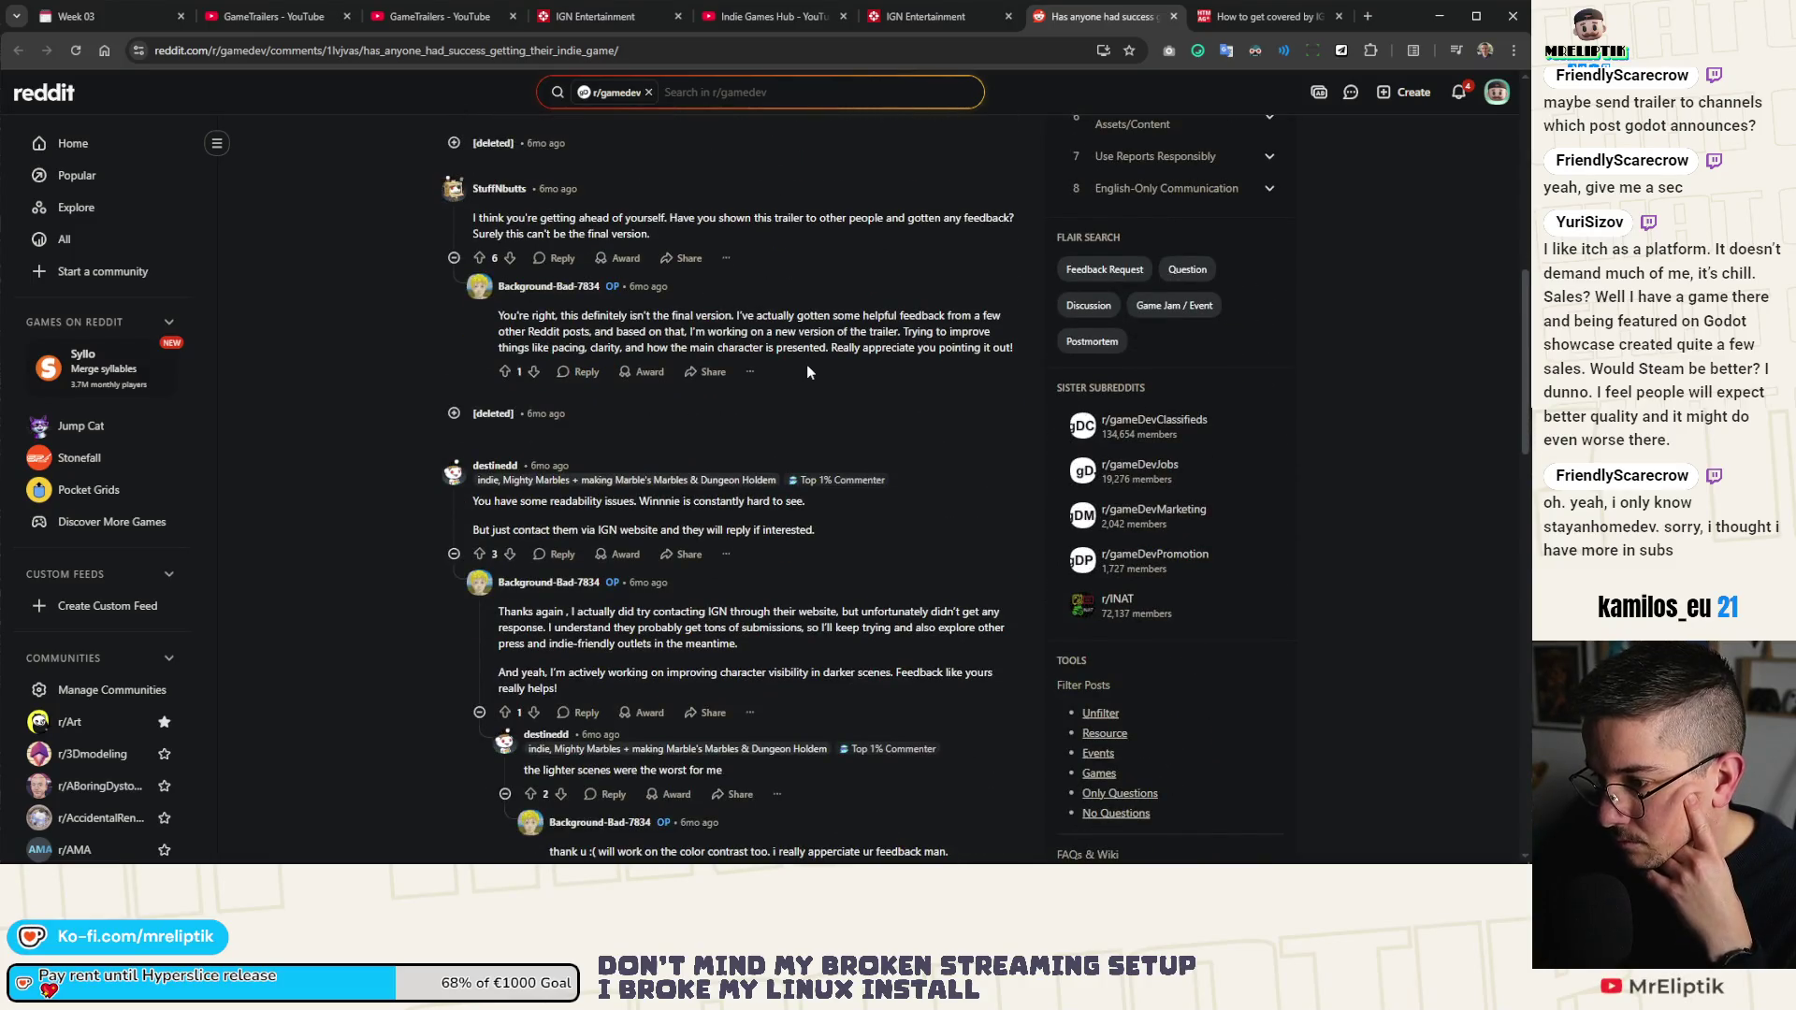
scroll(808, 371, down, 6)
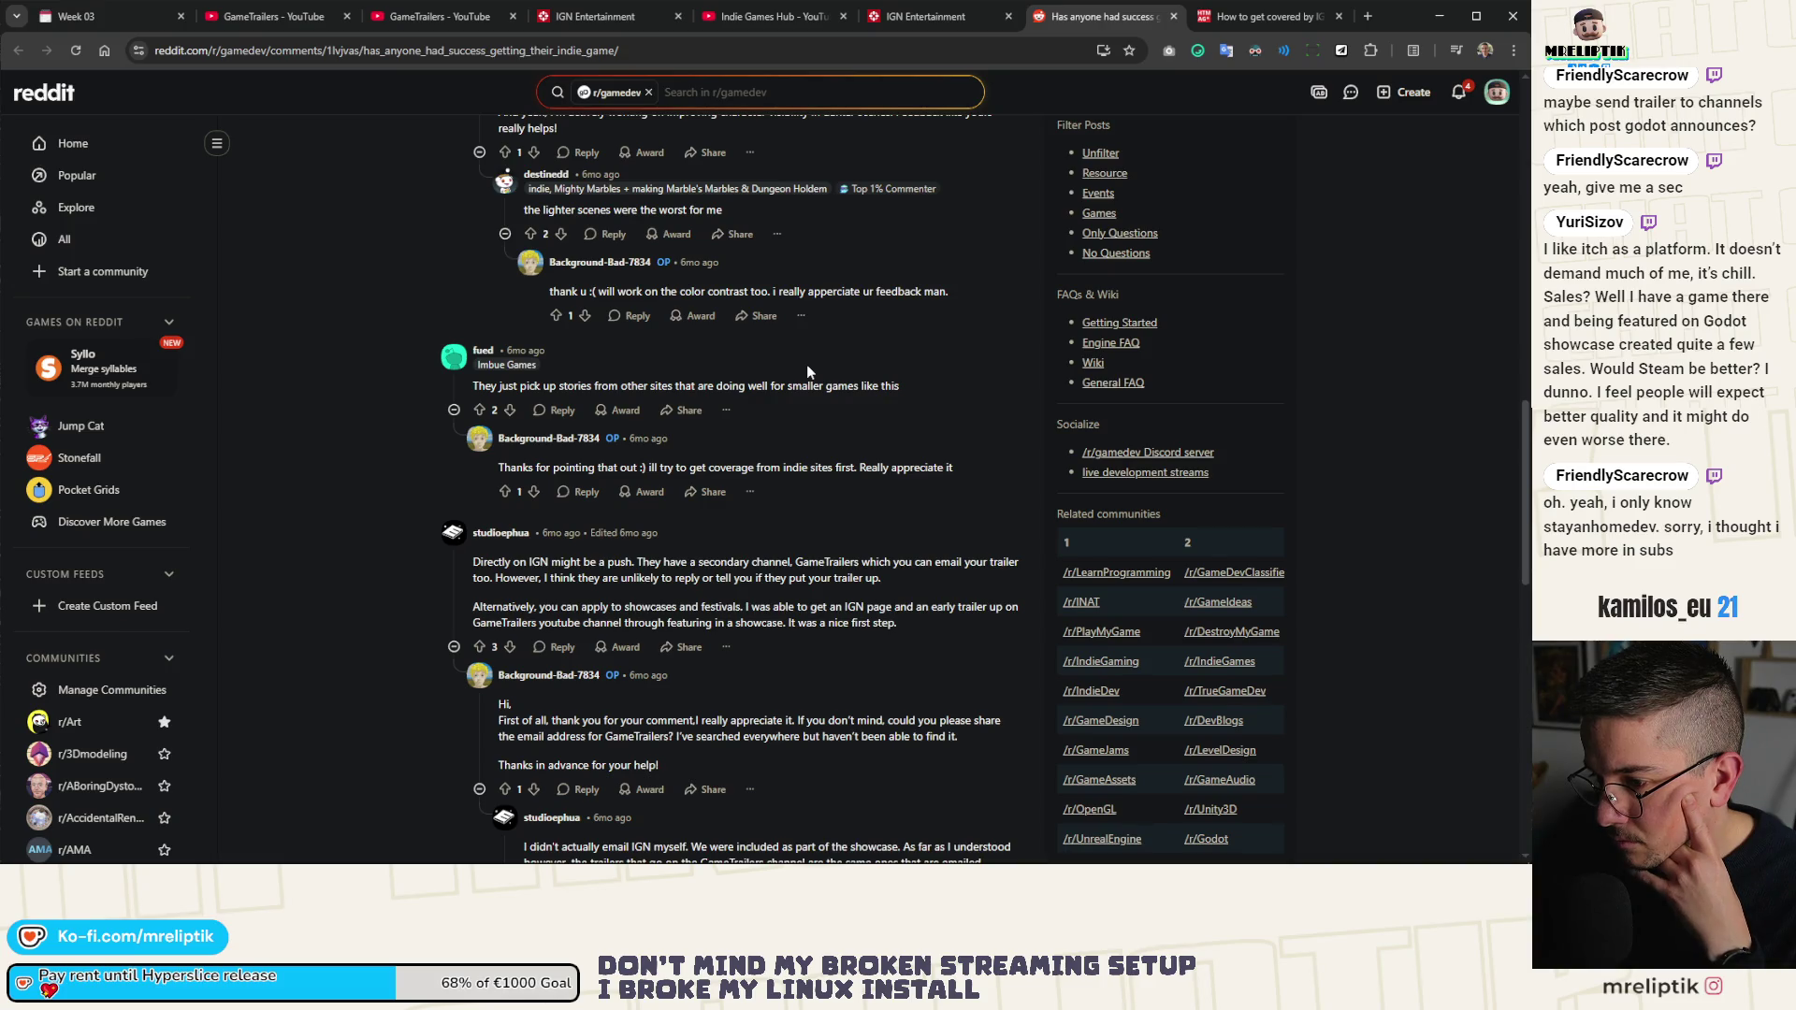
scroll(807, 363, down, 3)
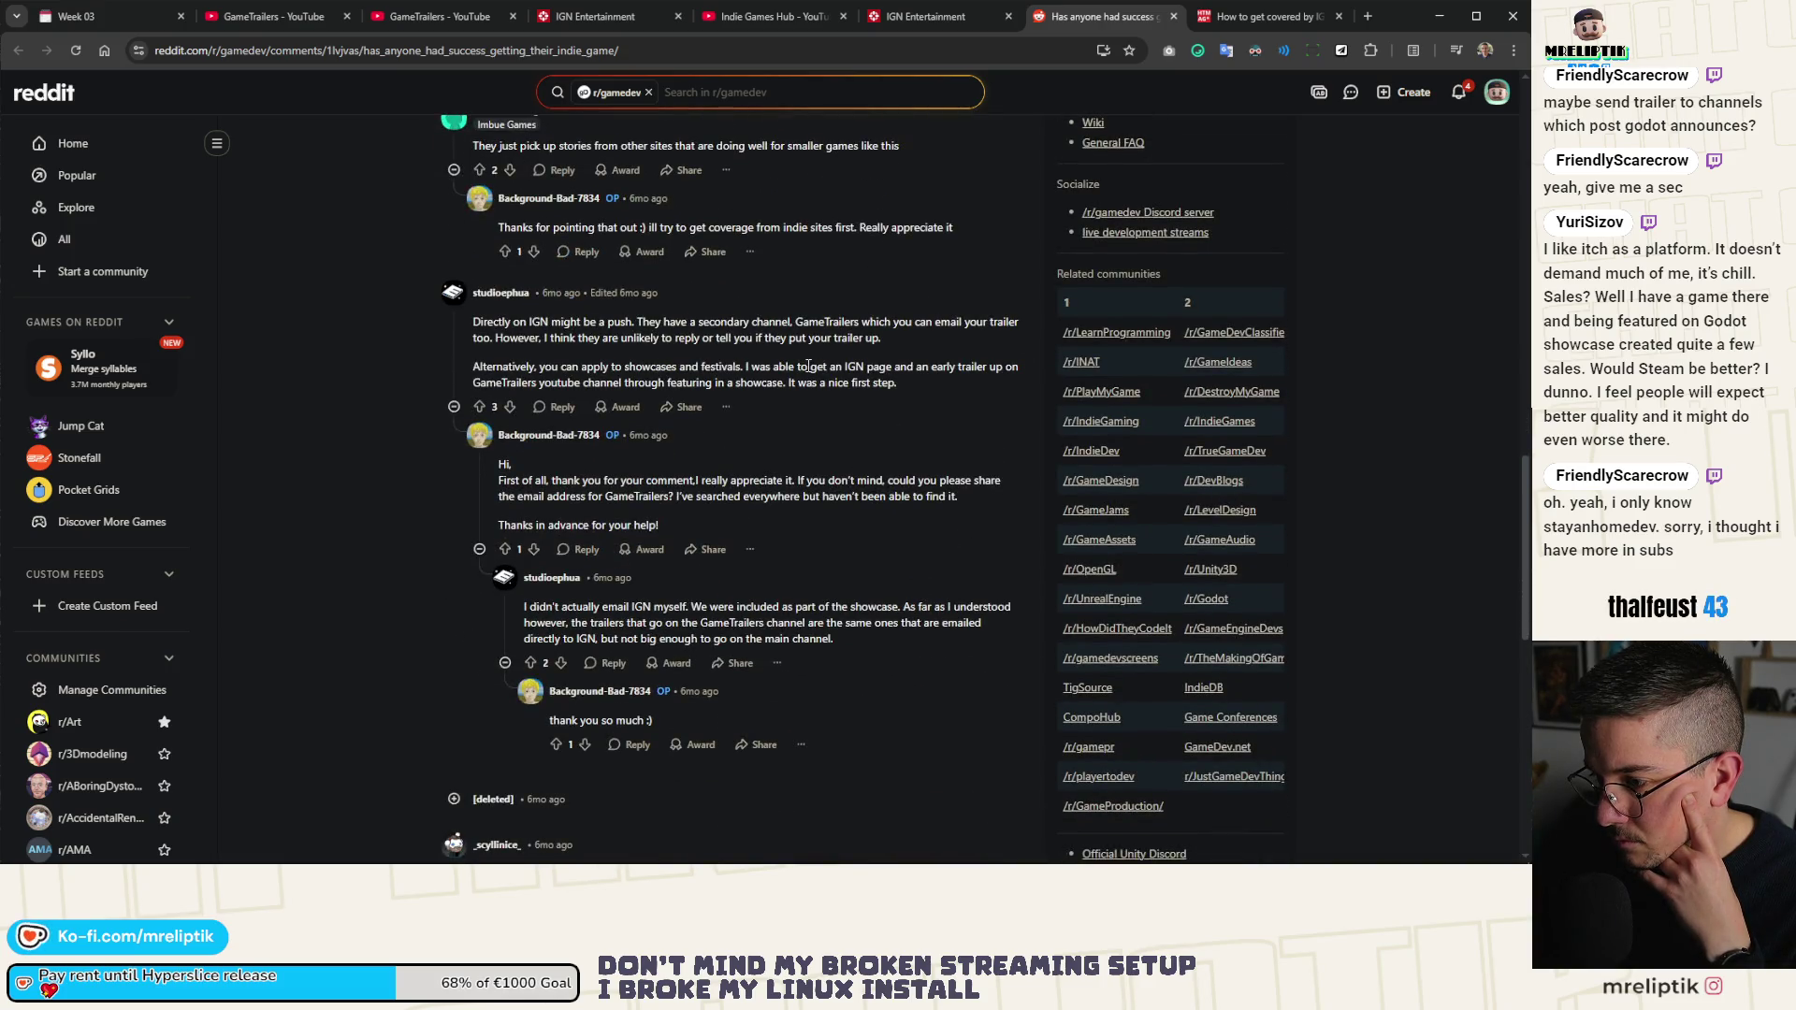
scroll(808, 365, down, 3)
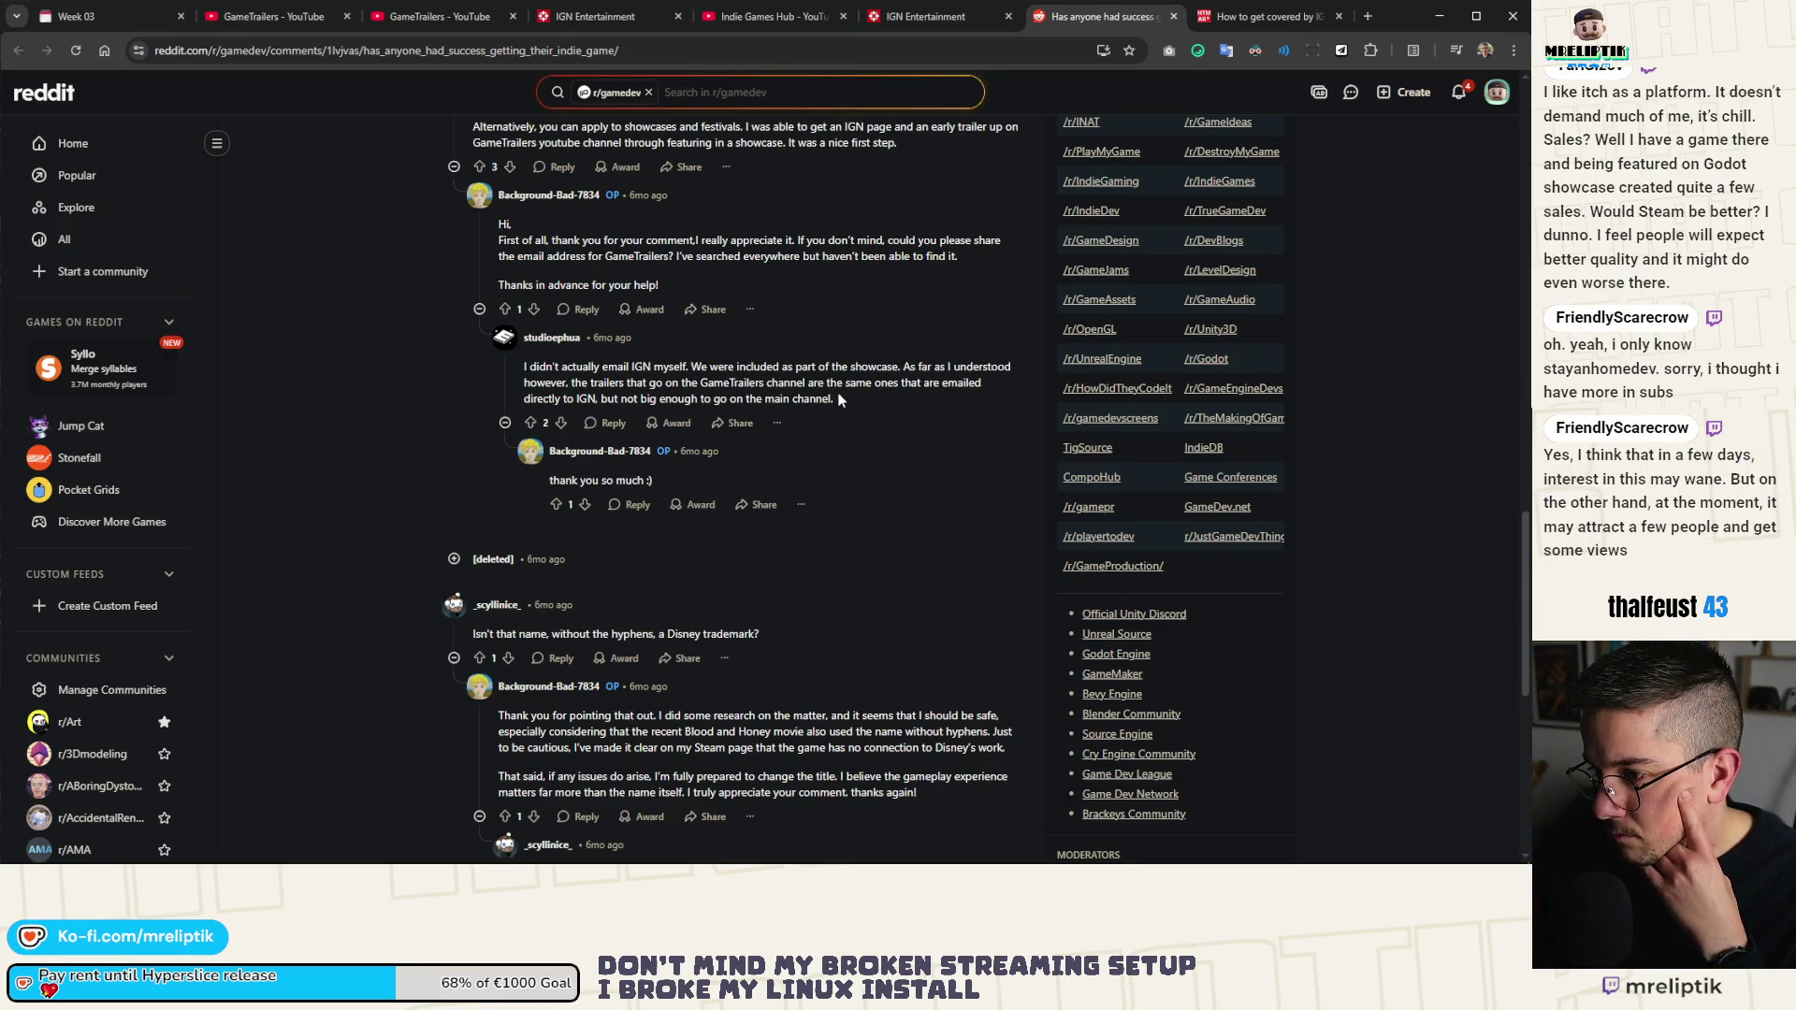
scroll(839, 399, down, 4)
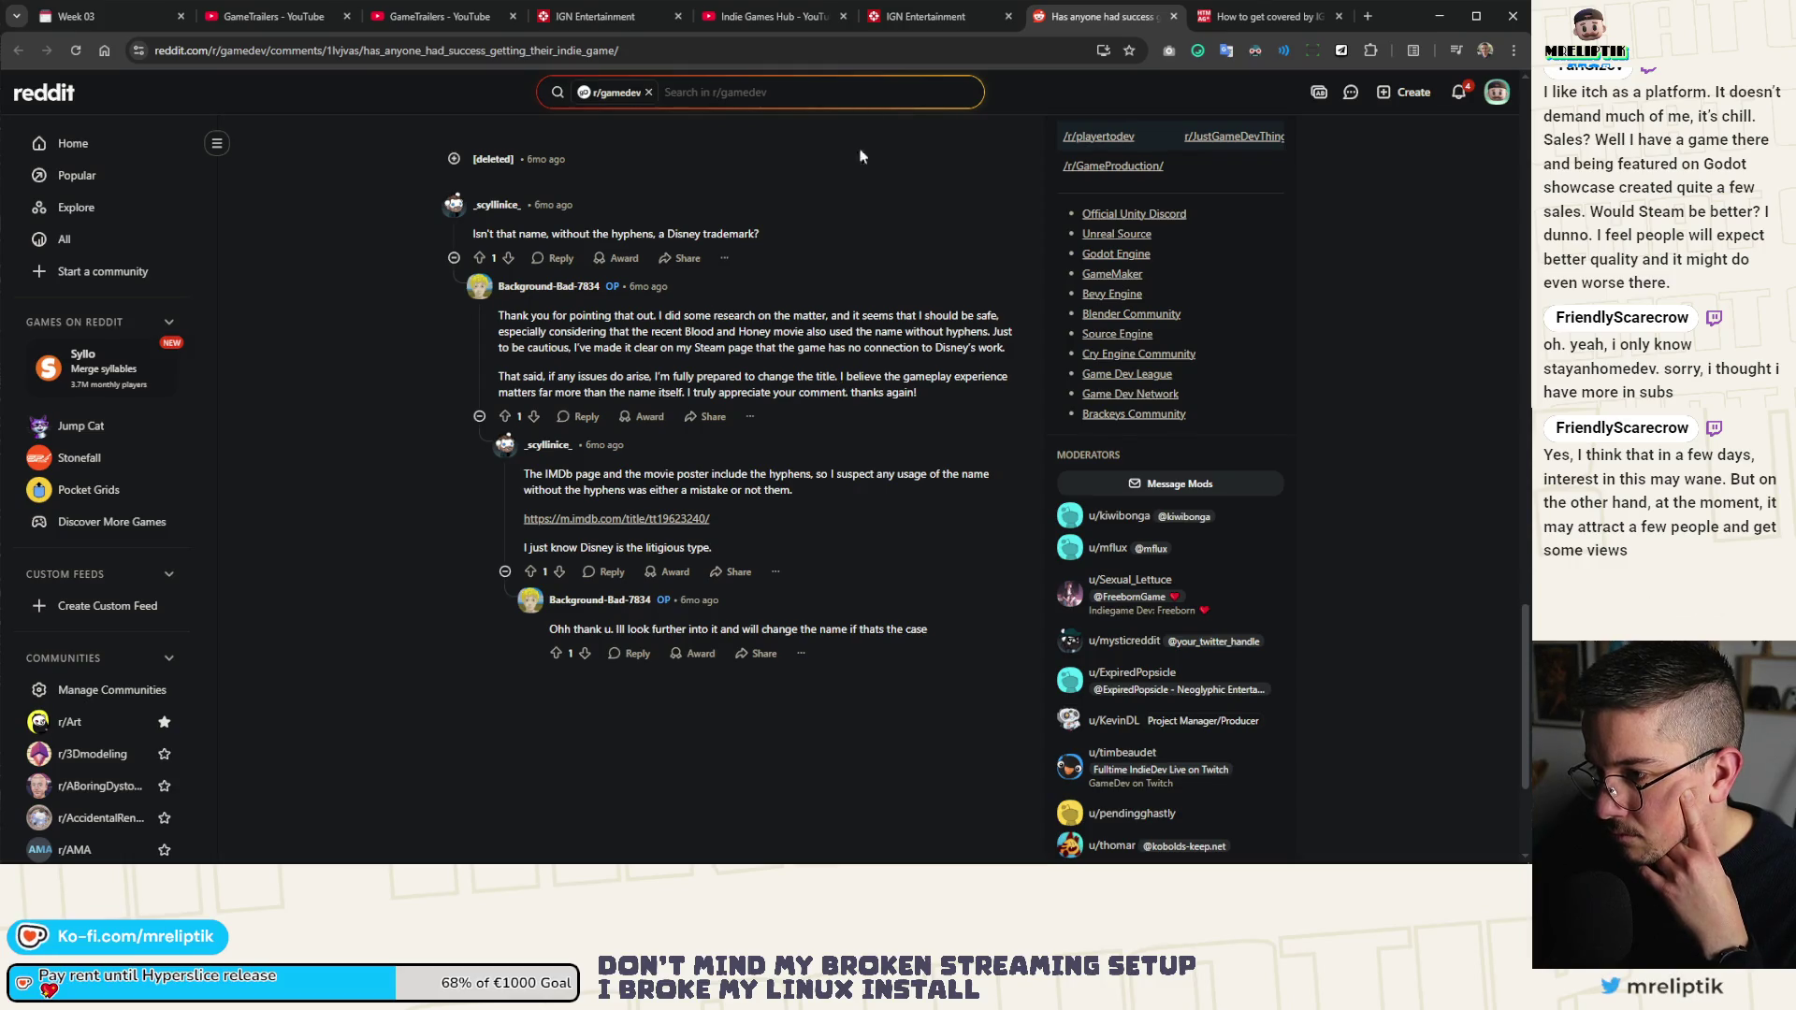
middle_click(1087, 16)
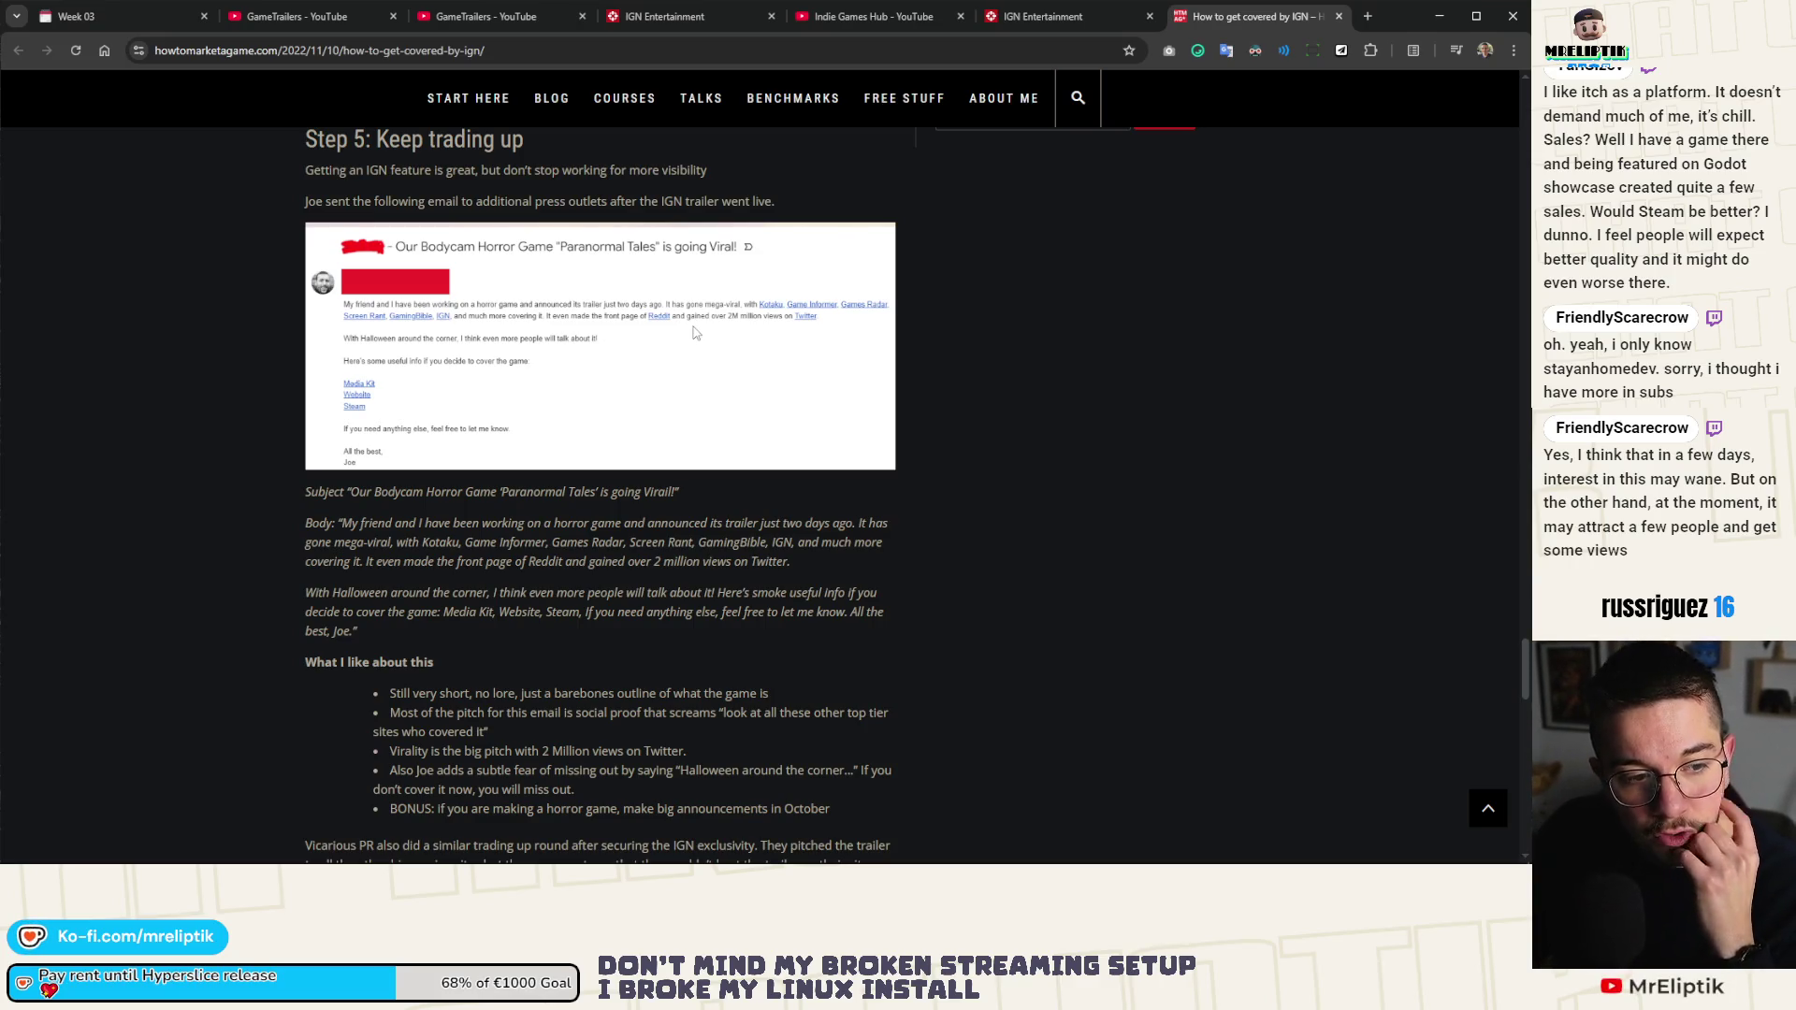
Search Google for 'gaem treailers email' and open the r/gamedev post sharing GameTrailers' address
scroll(513, 447, down, 8)
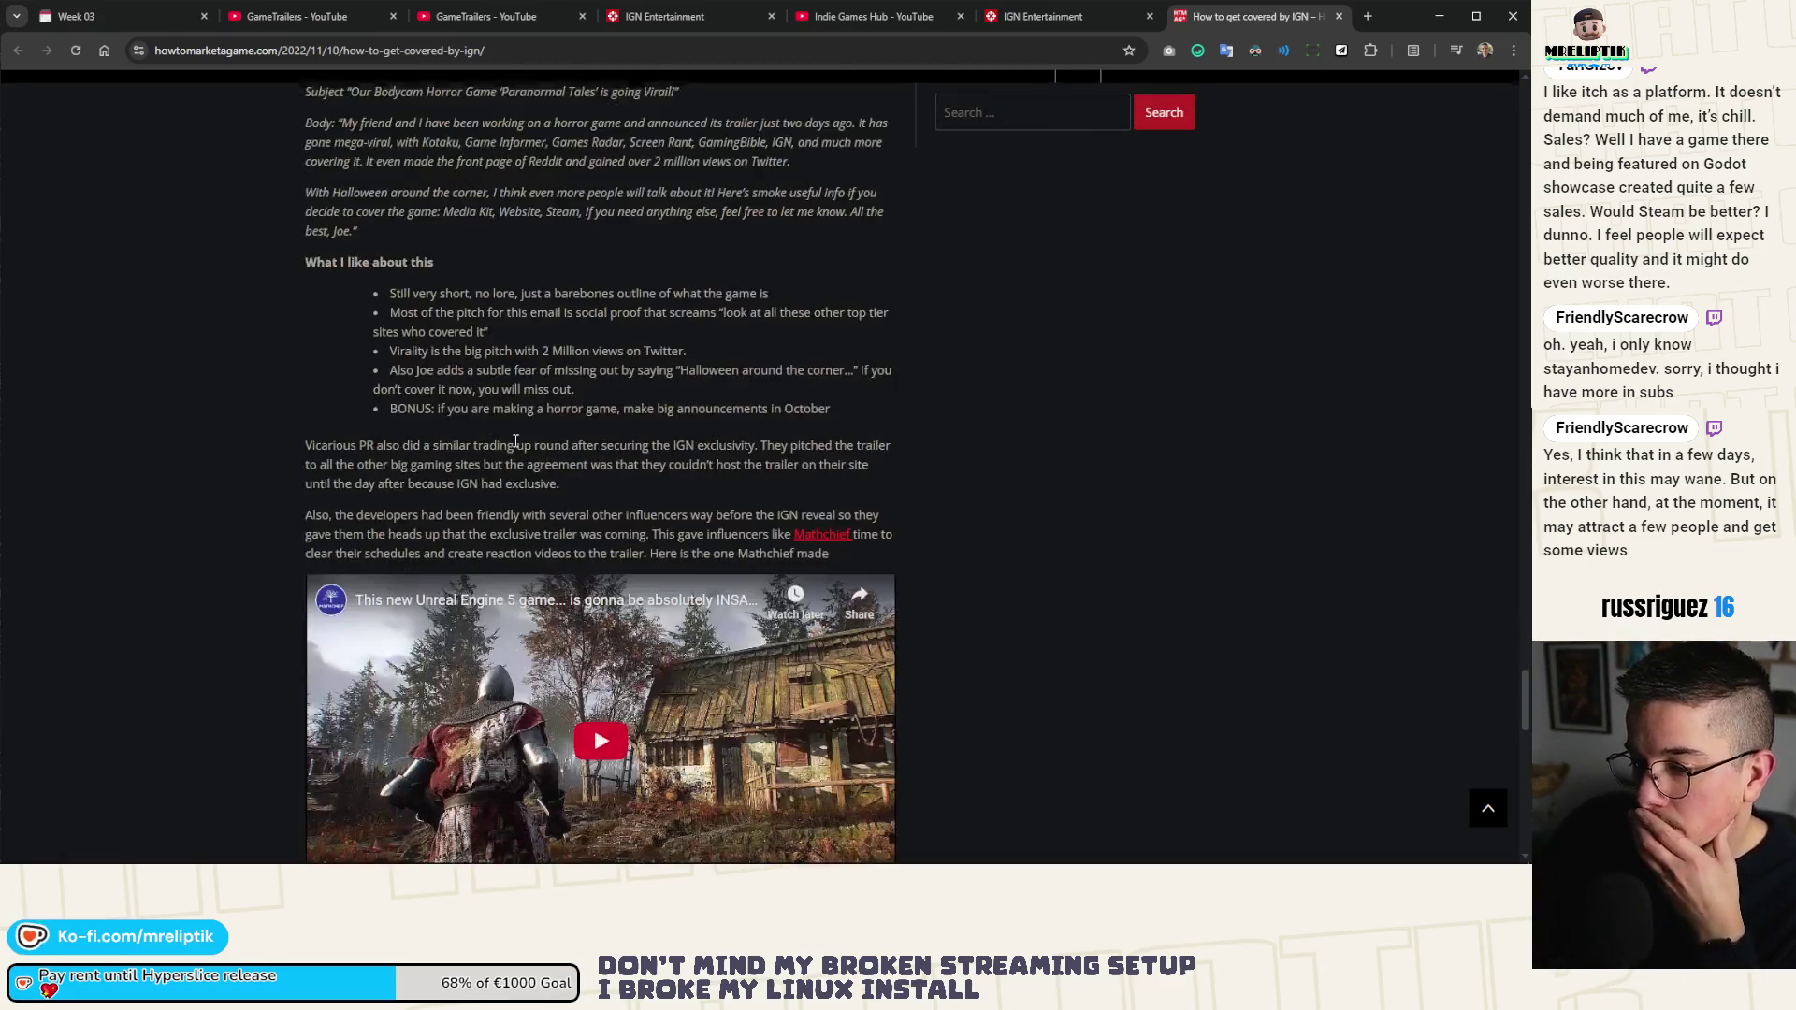
scroll(514, 446, down, 10)
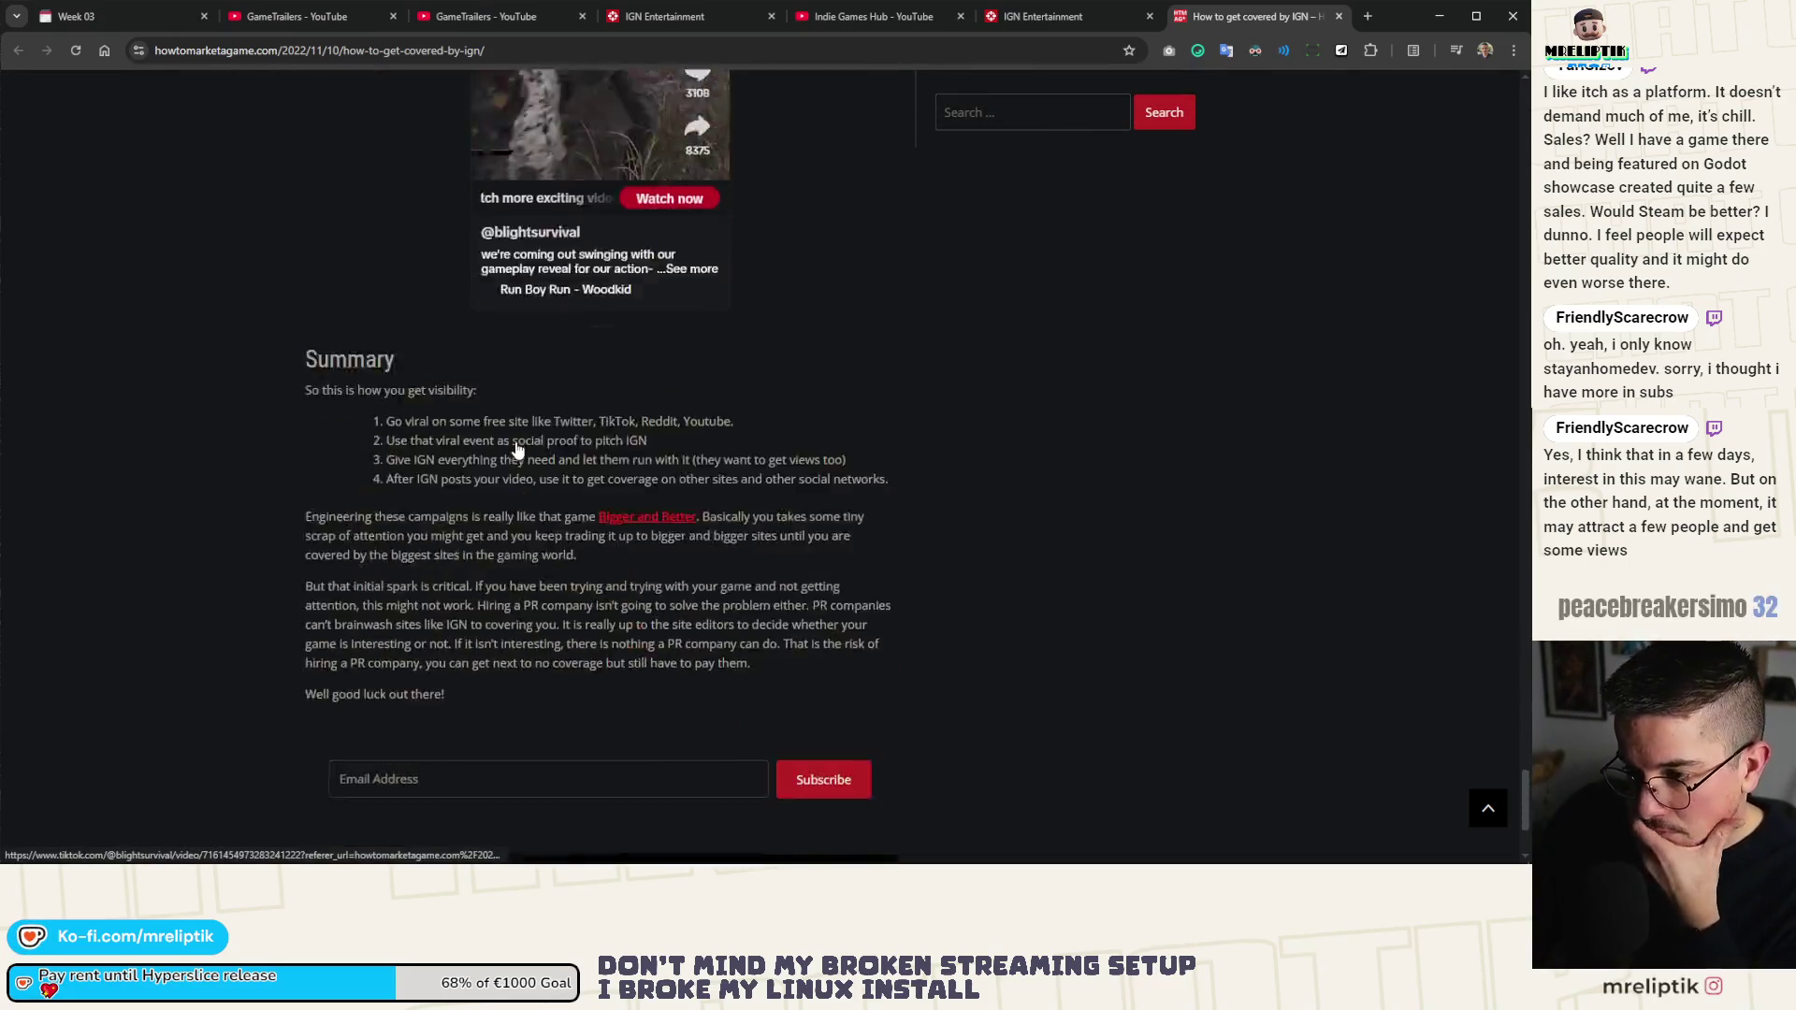
click(547, 47)
text(gaem treailers )
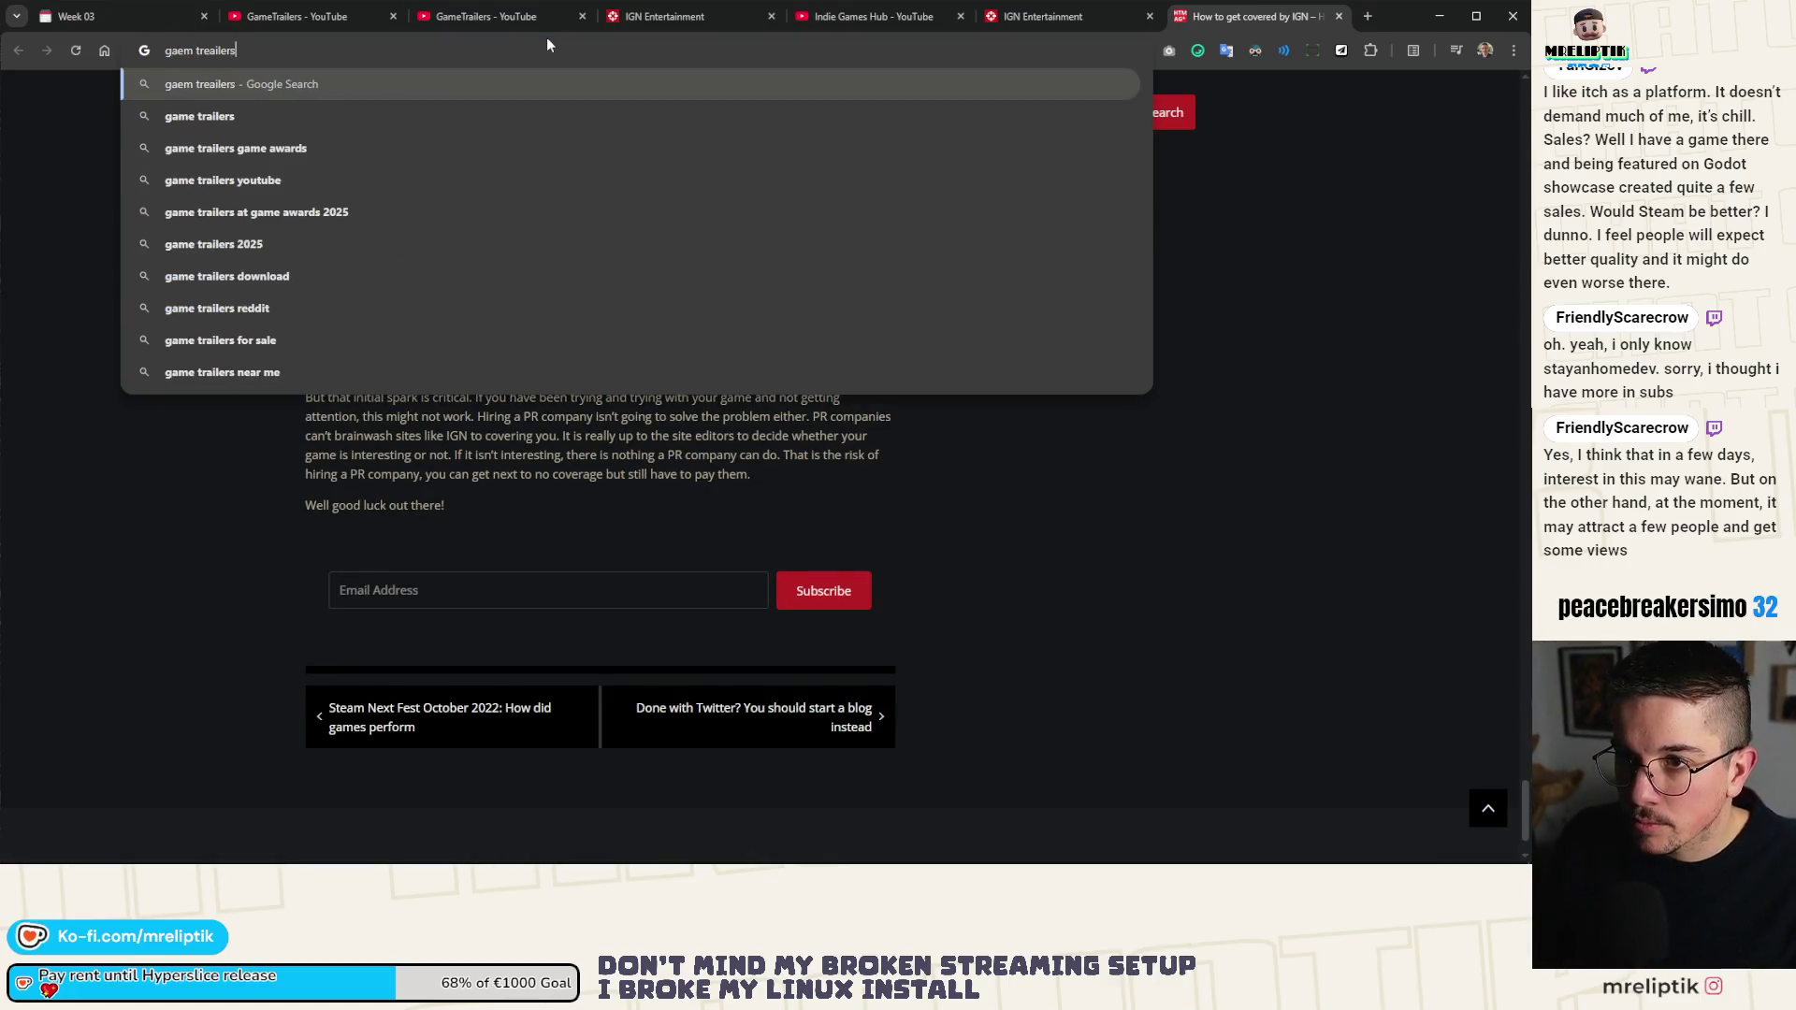
text(email)
key(Return)
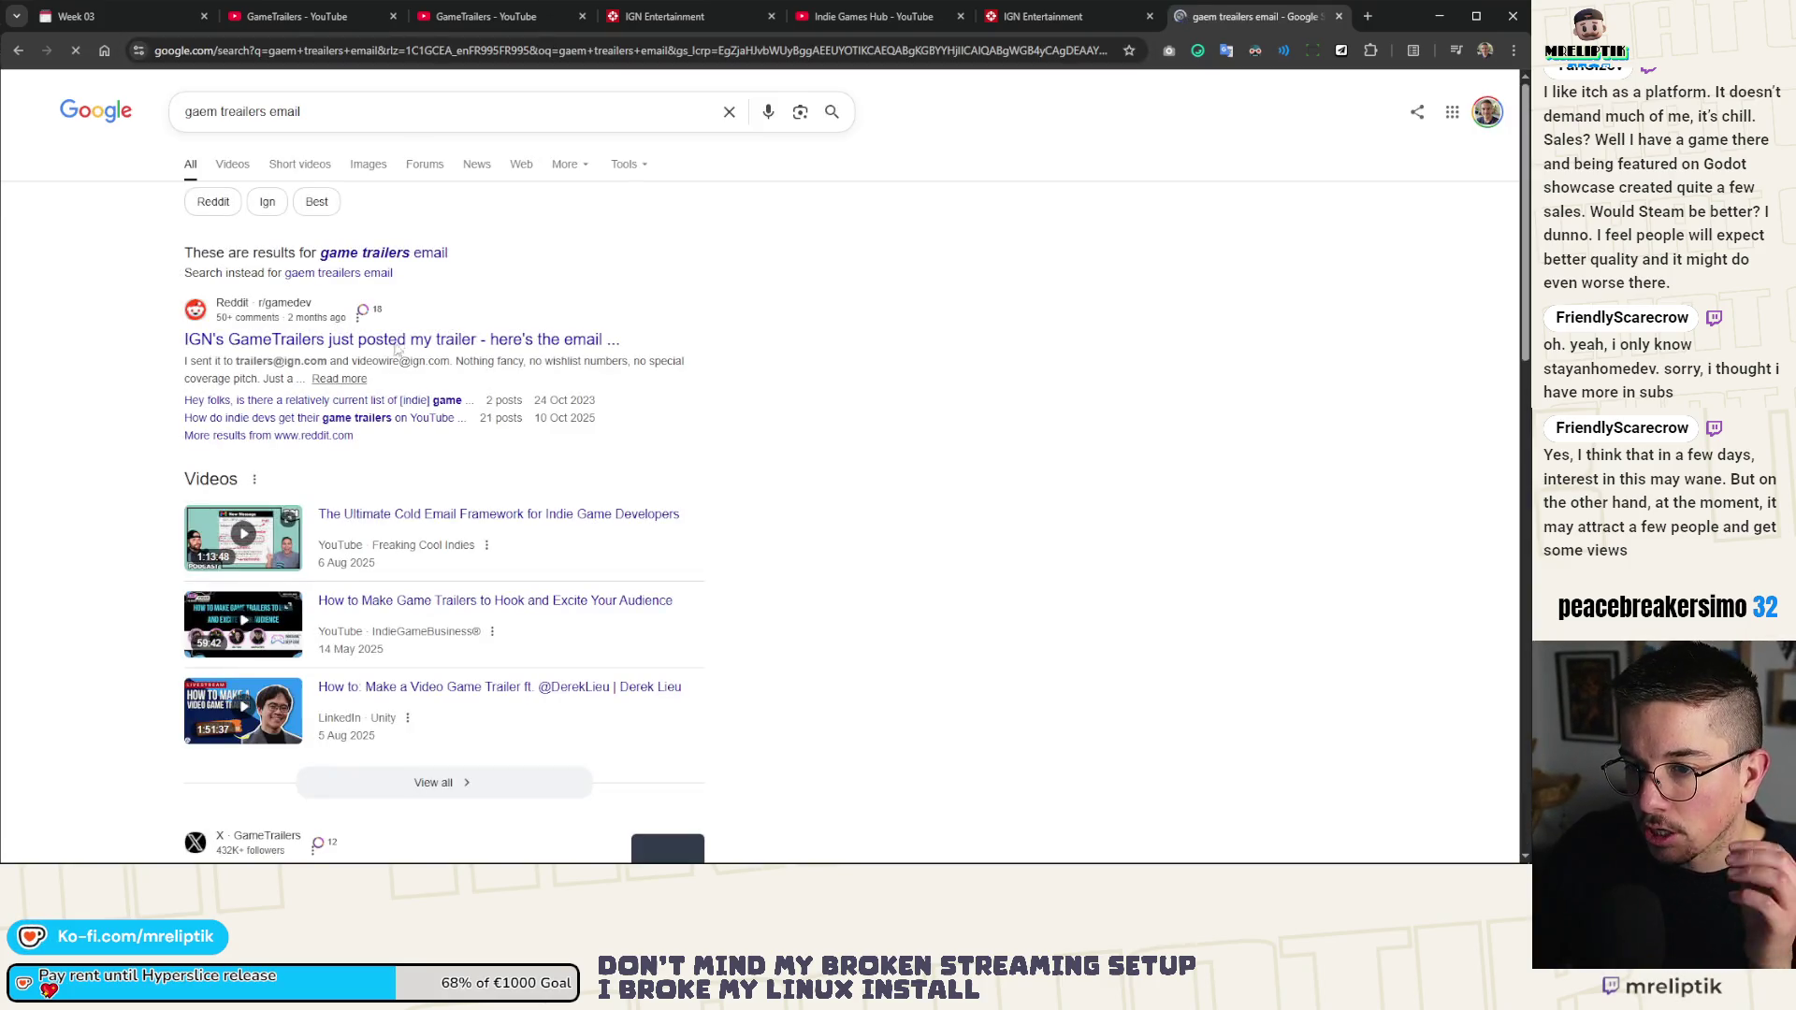
click(363, 342)
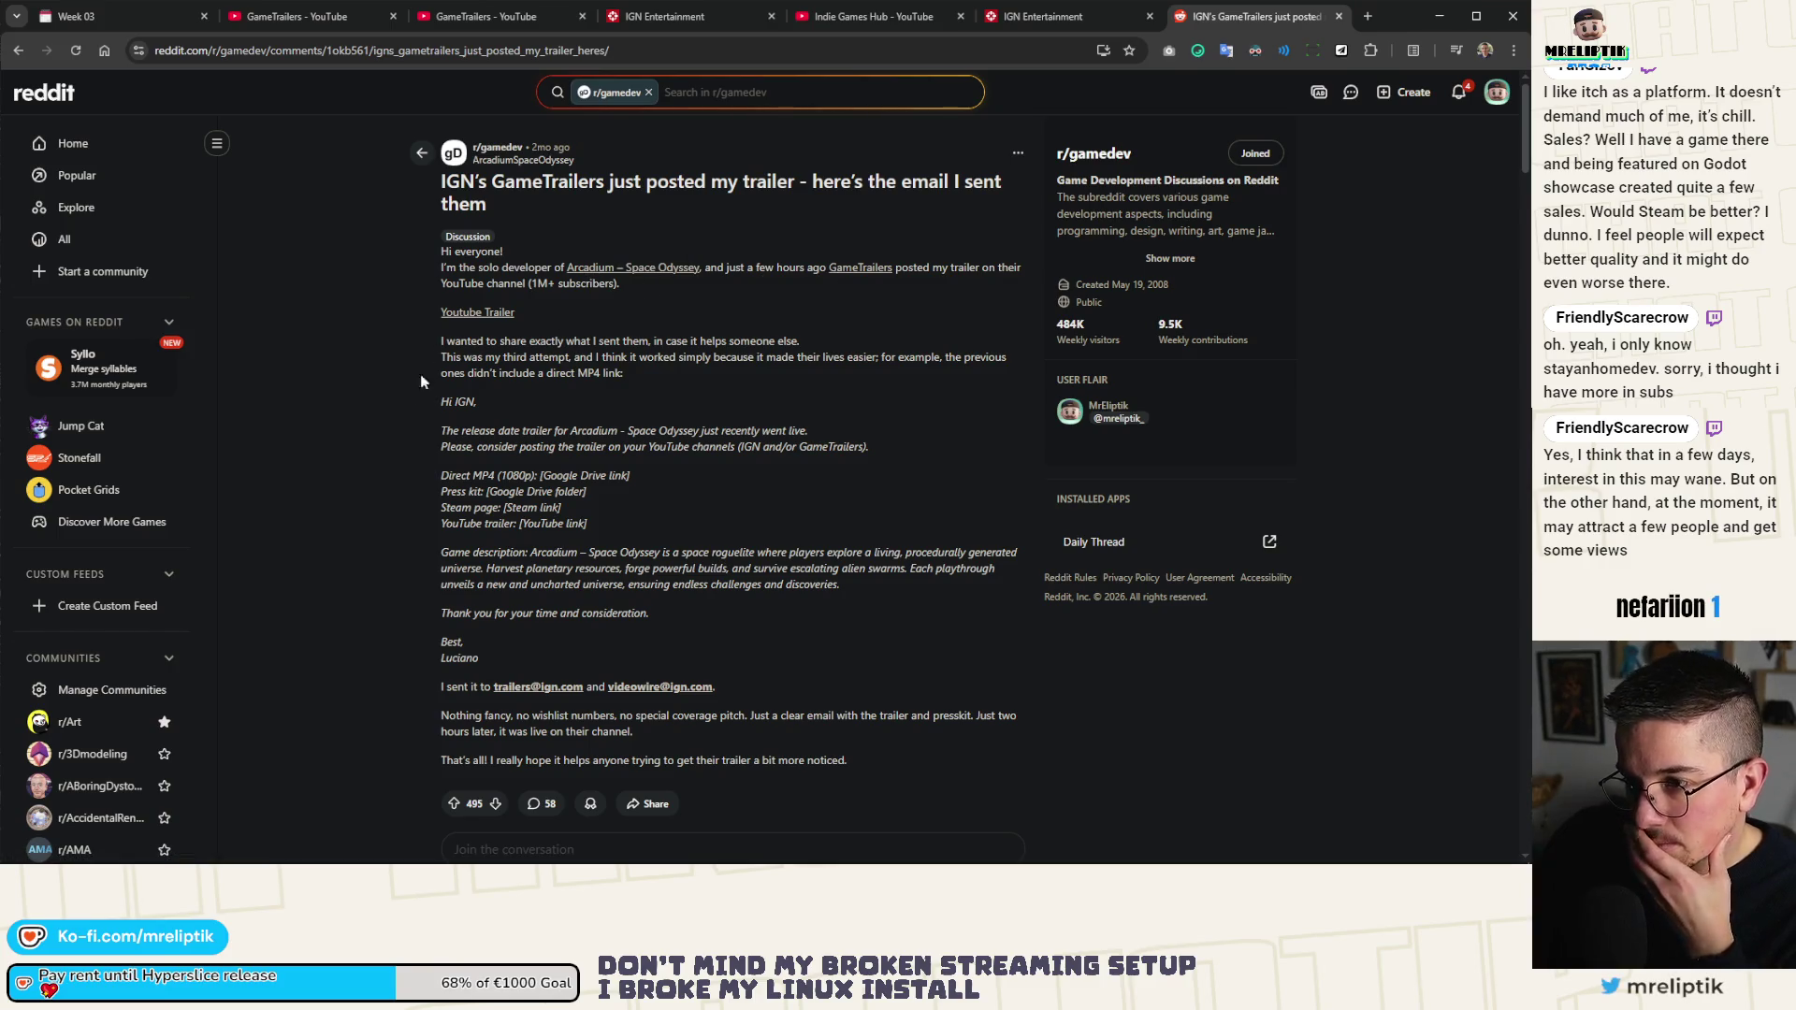
scroll(434, 393, down, 2)
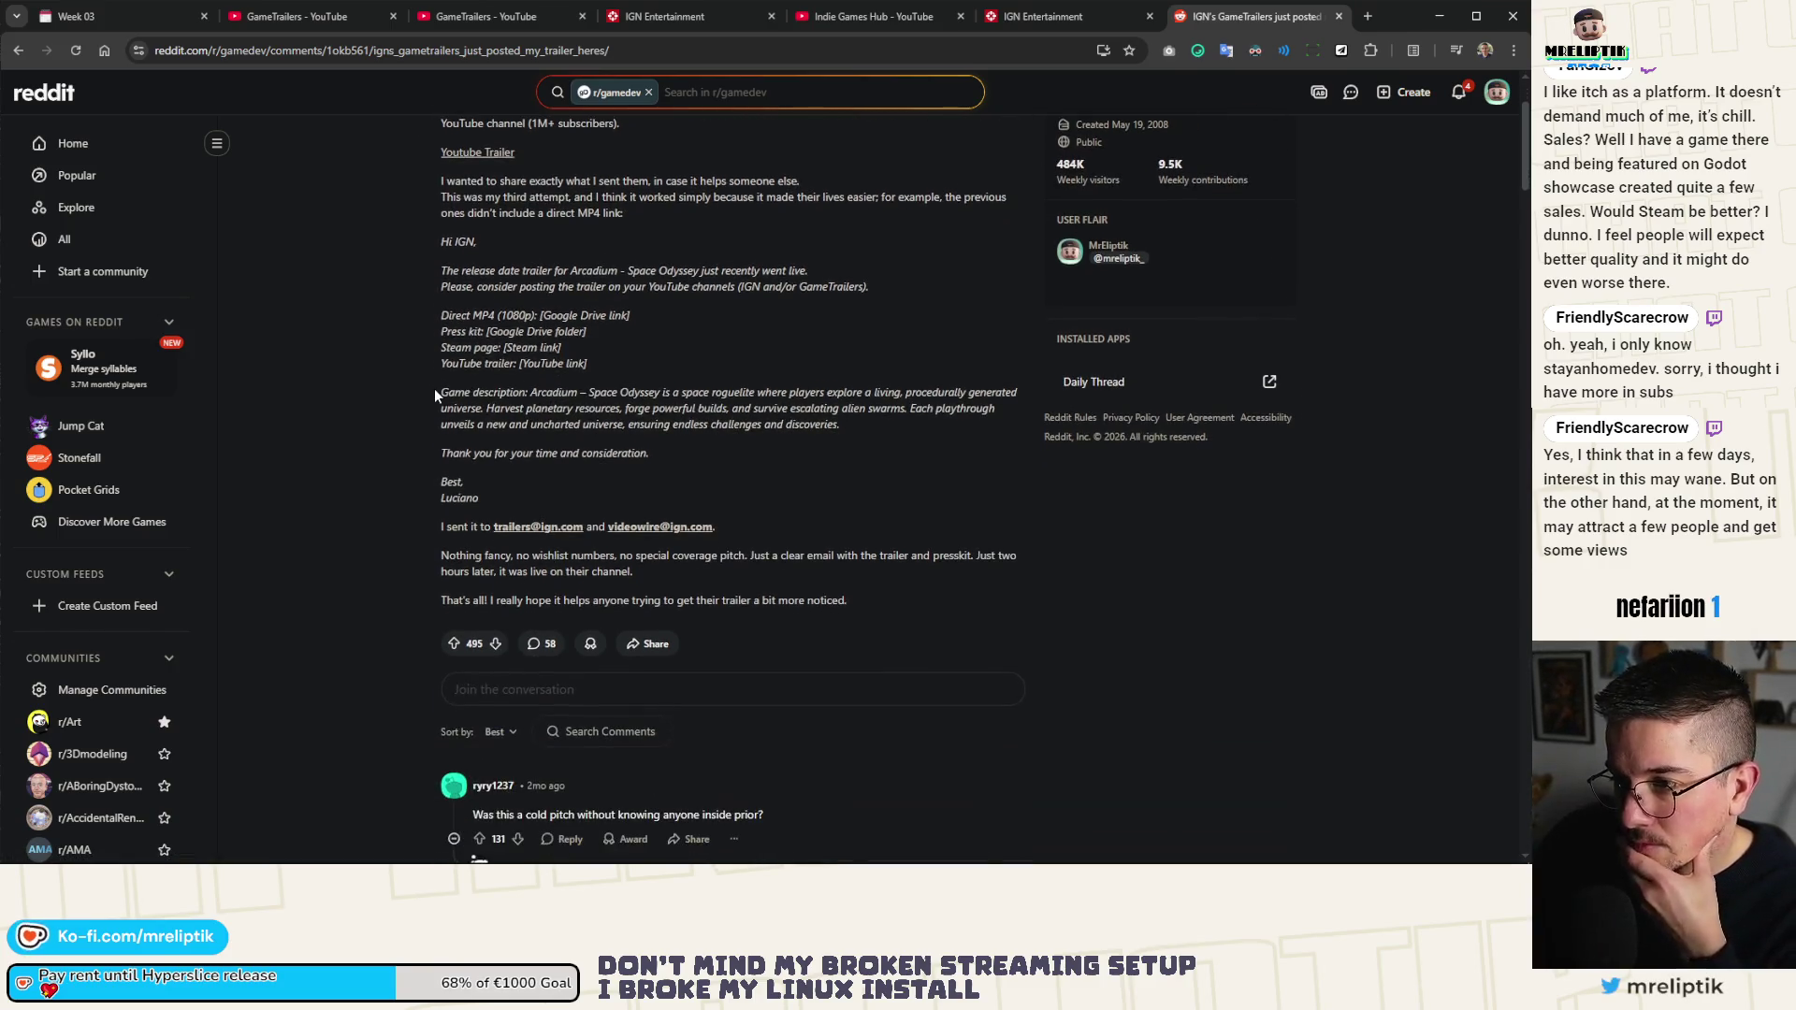
scroll(434, 393, down, 2)
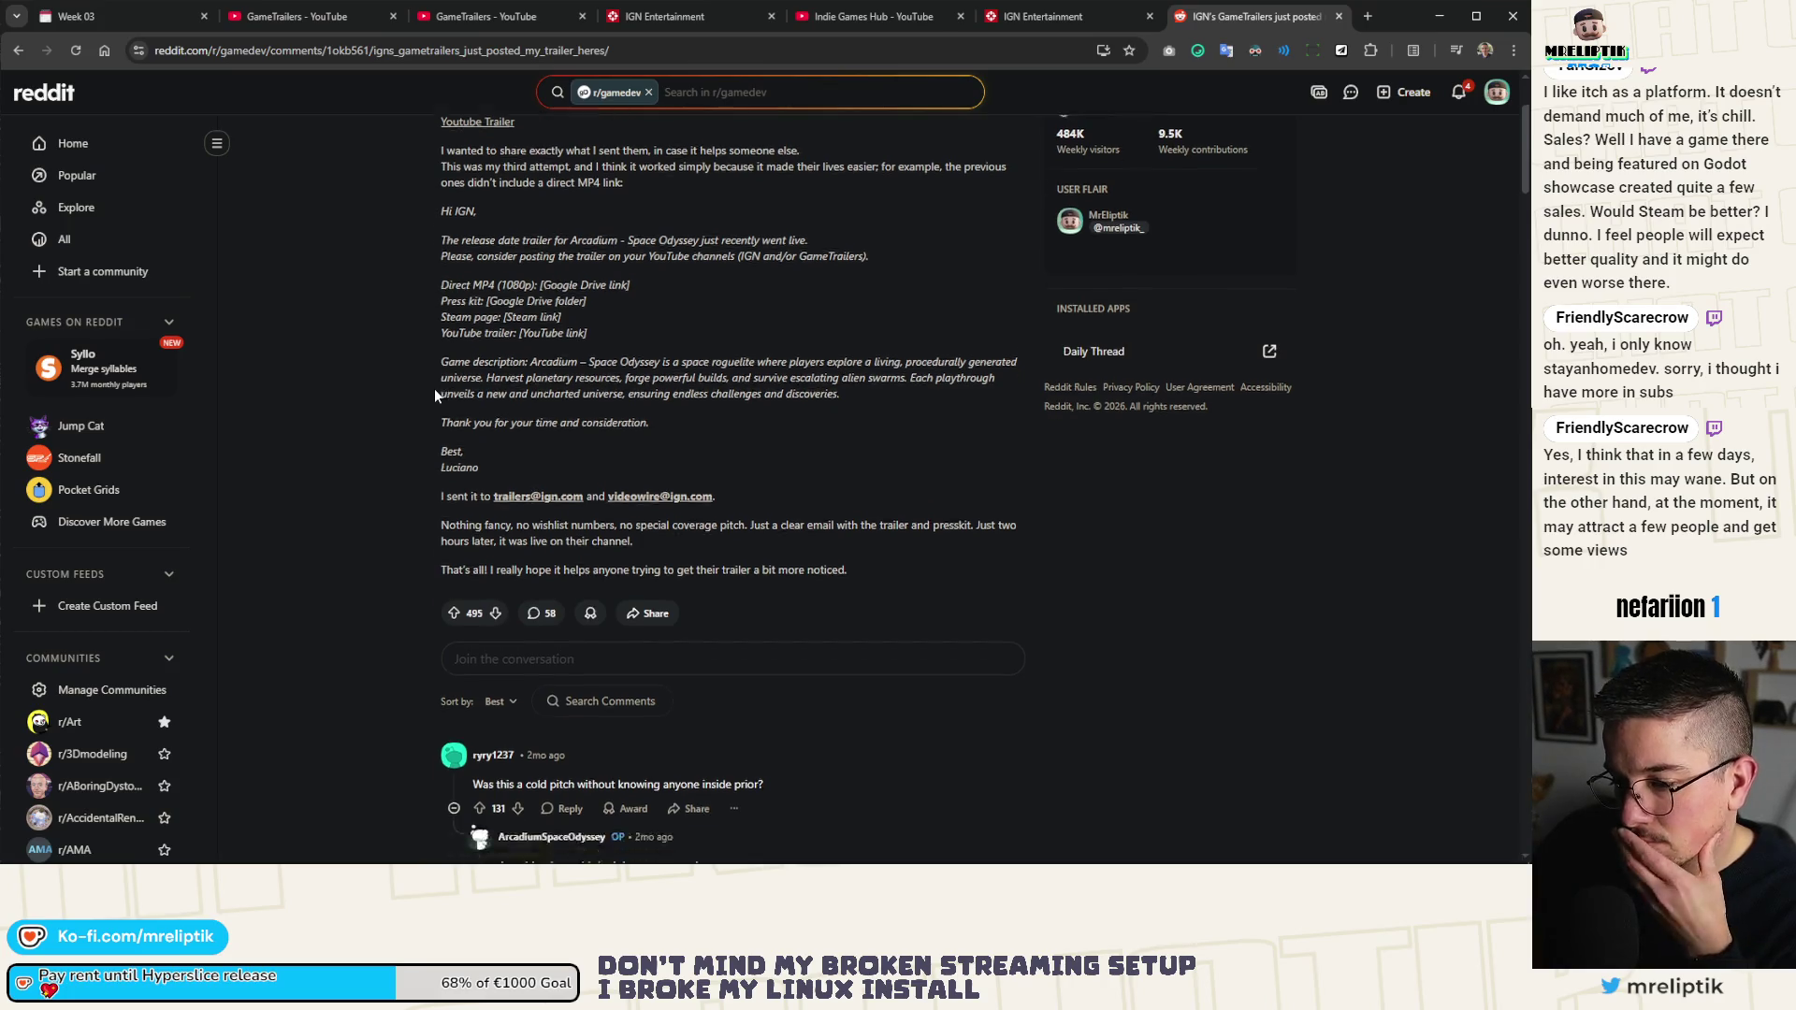
scroll(434, 395, down, 2)
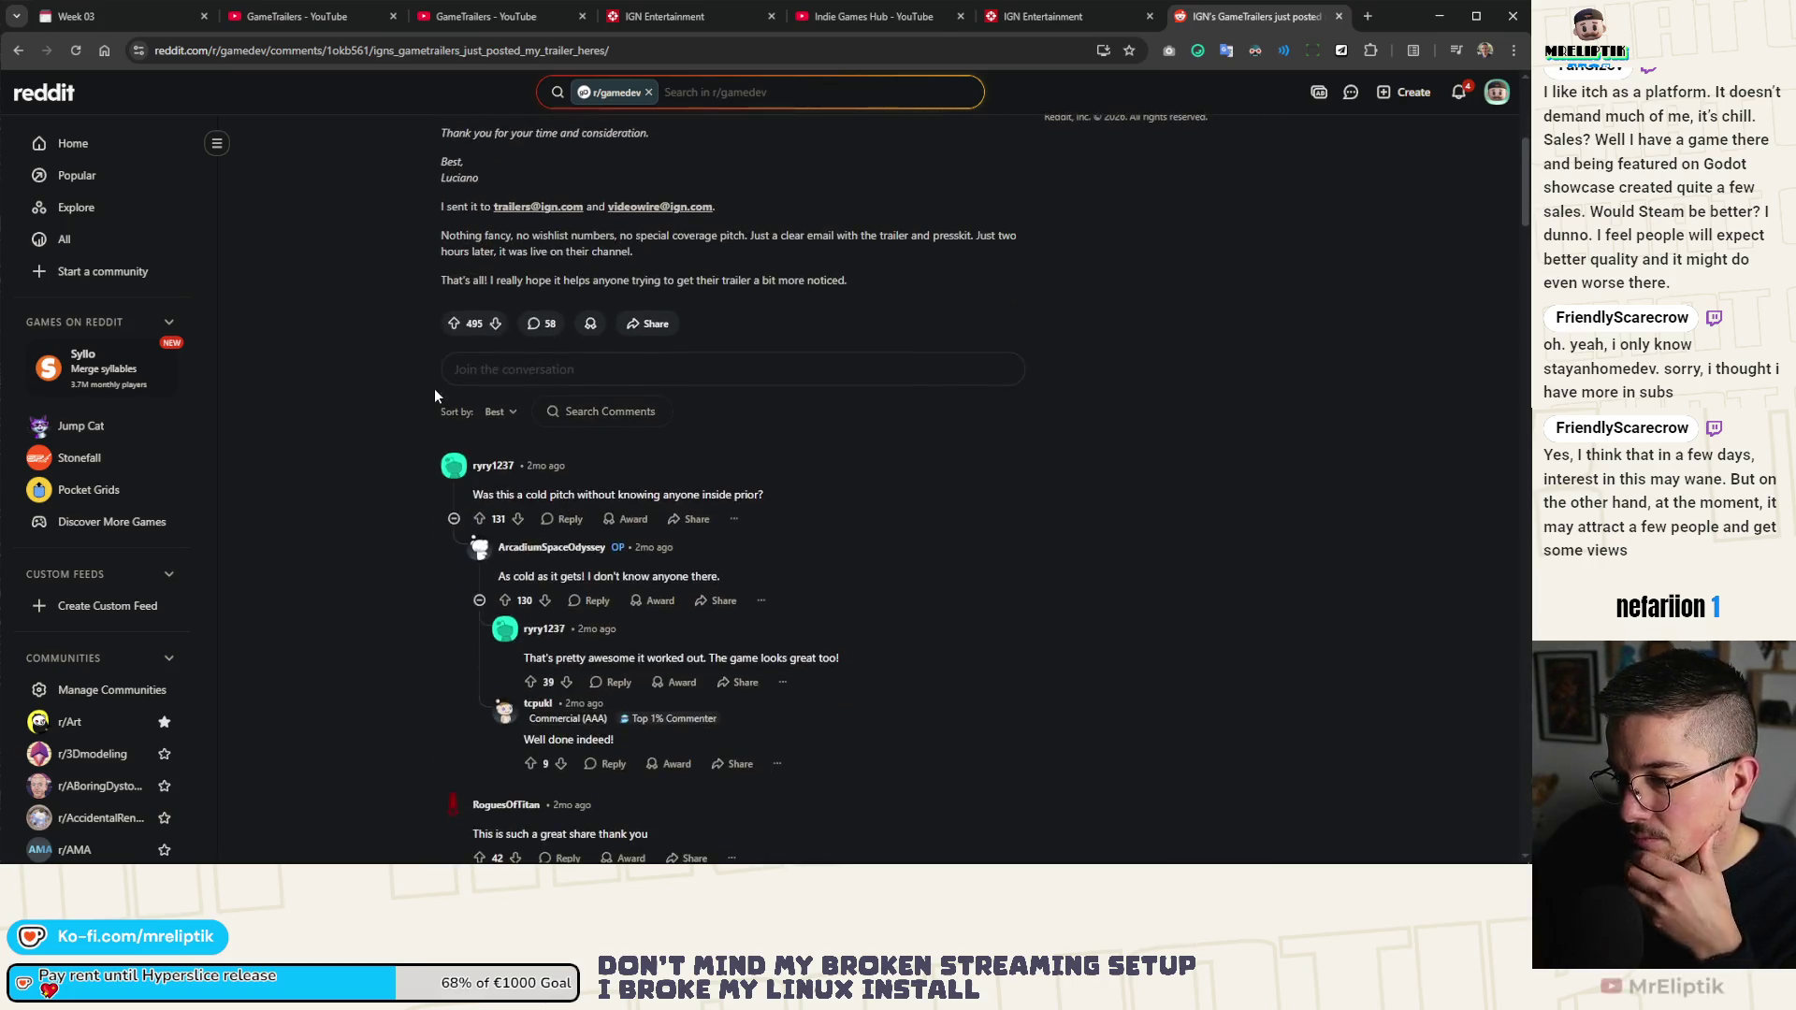
scroll(411, 397, down, 2)
scroll(632, 421, down, 3)
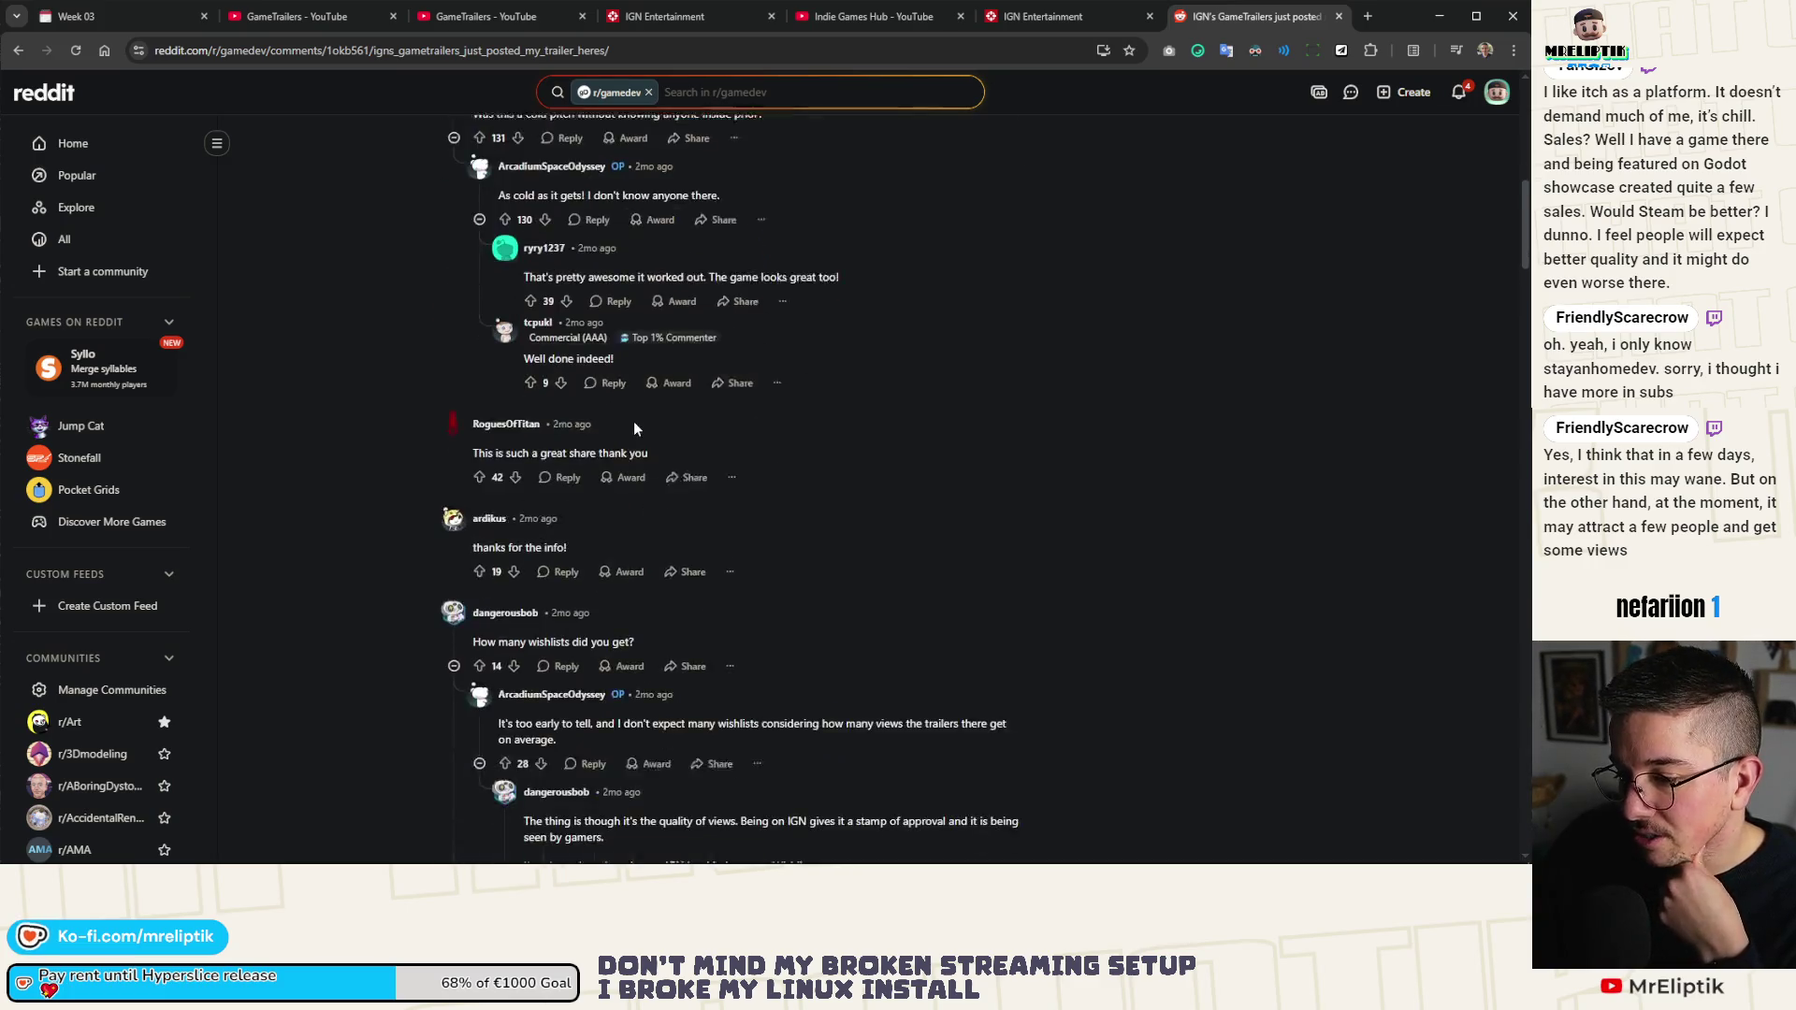
scroll(580, 410, down, 10)
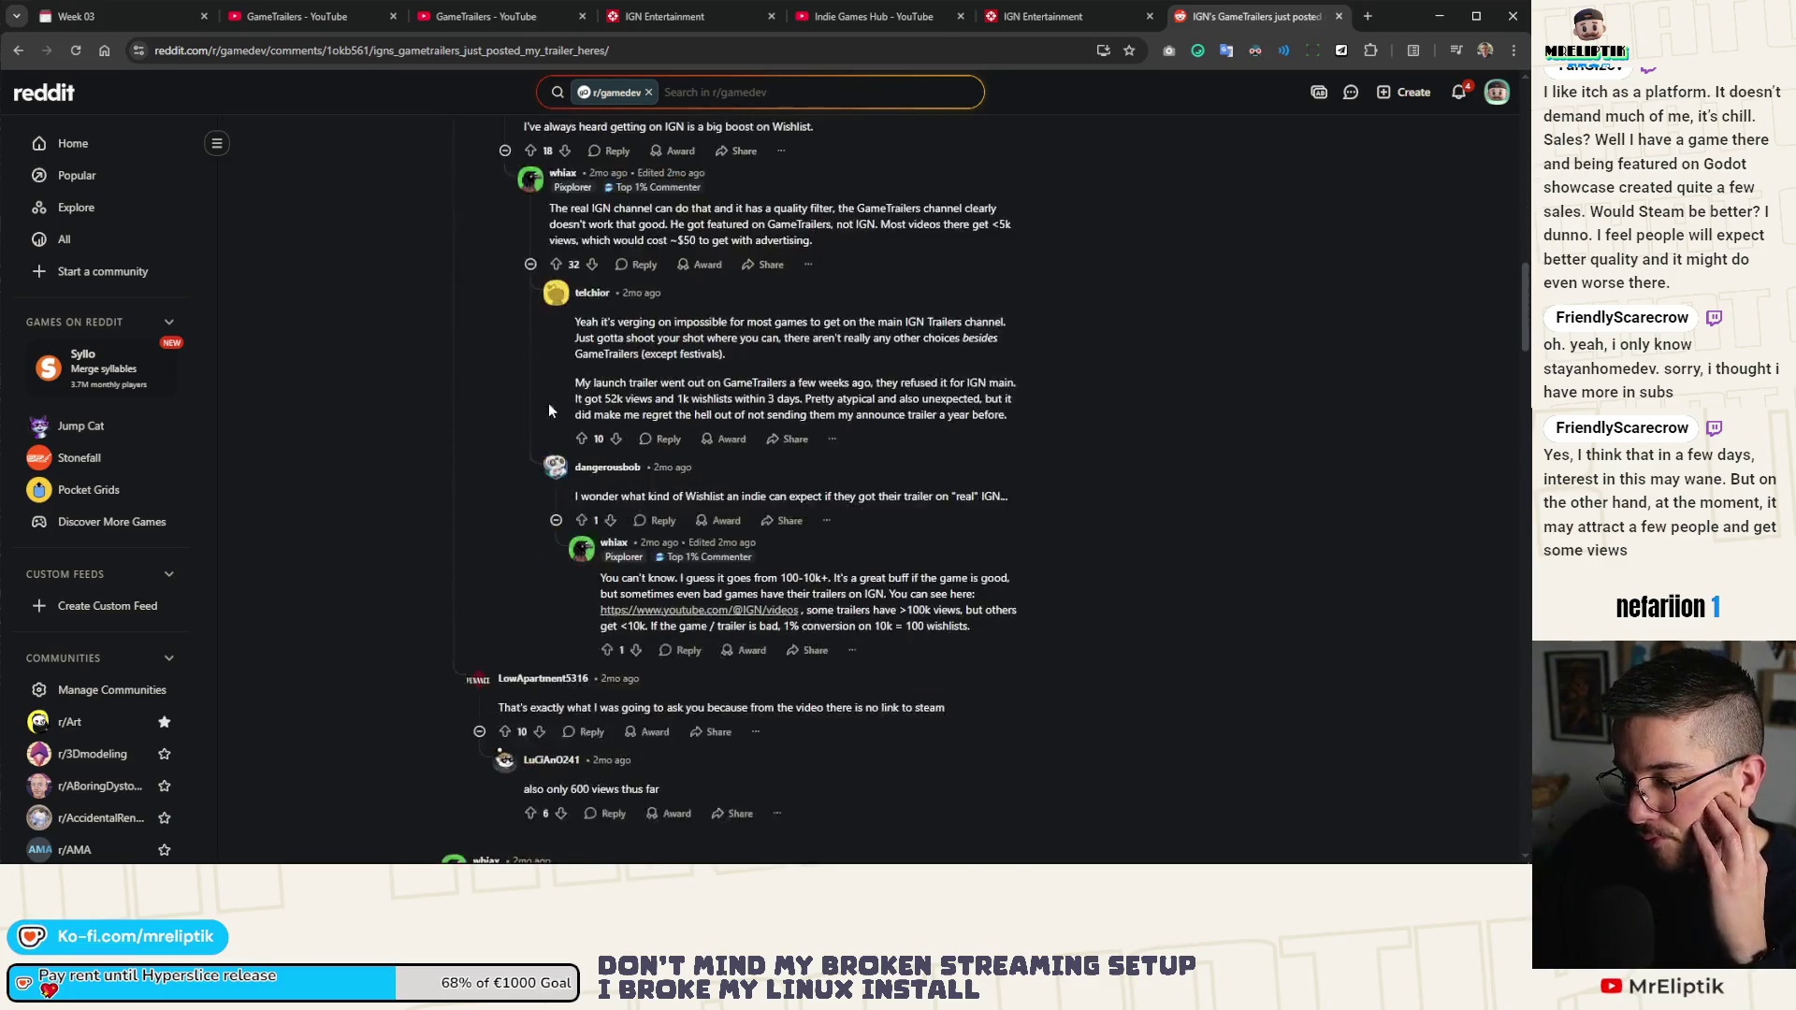
scroll(807, 410, down, 3)
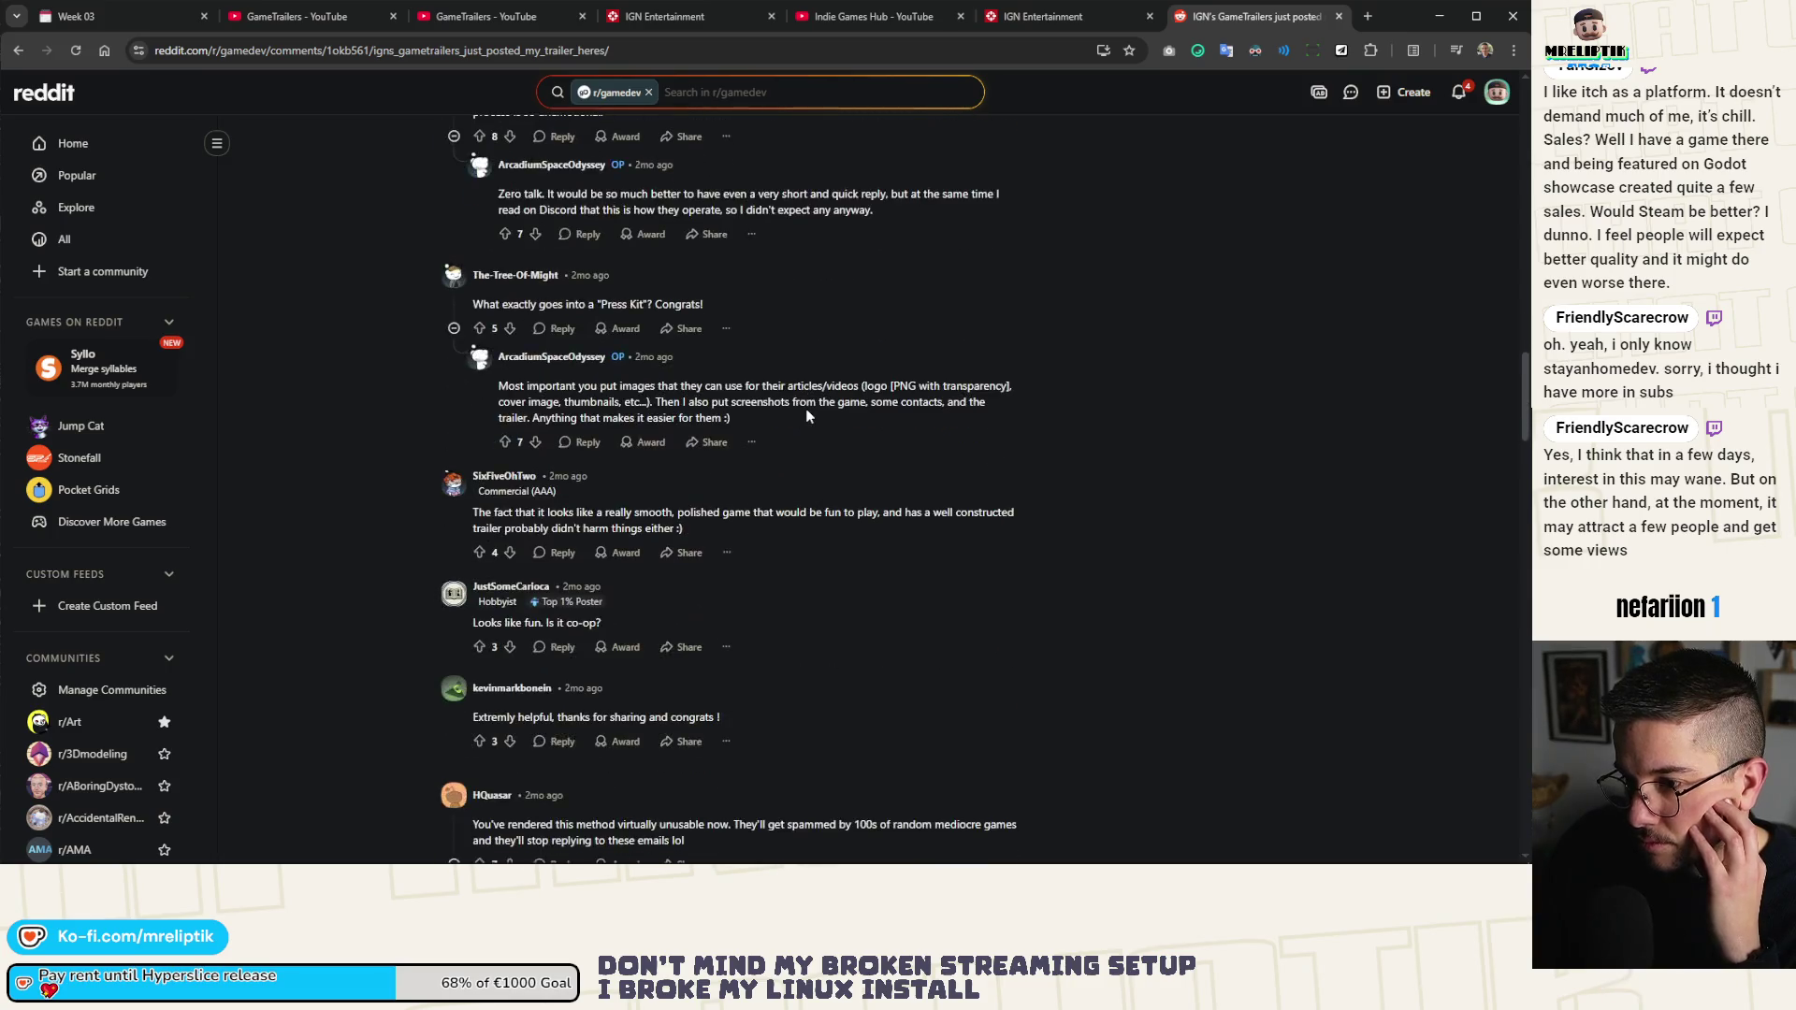
scroll(807, 416, down, 5)
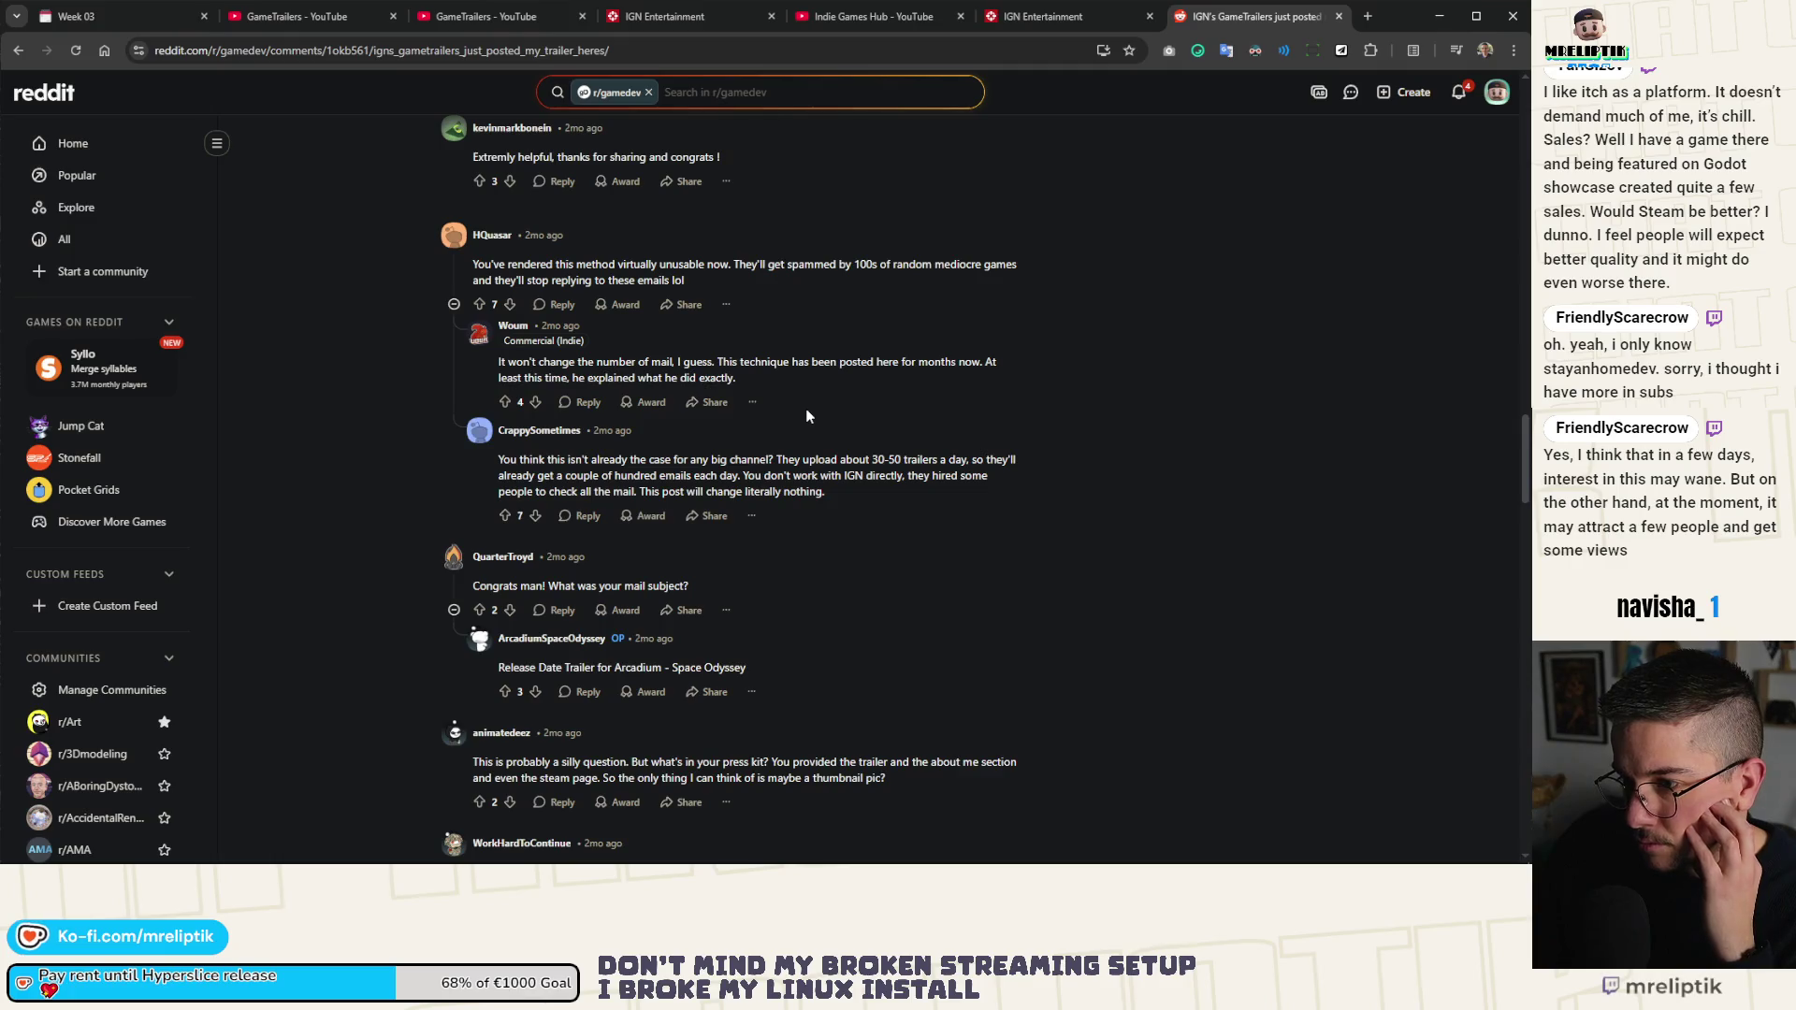
scroll(807, 413, down, 5)
scroll(807, 416, down, 6)
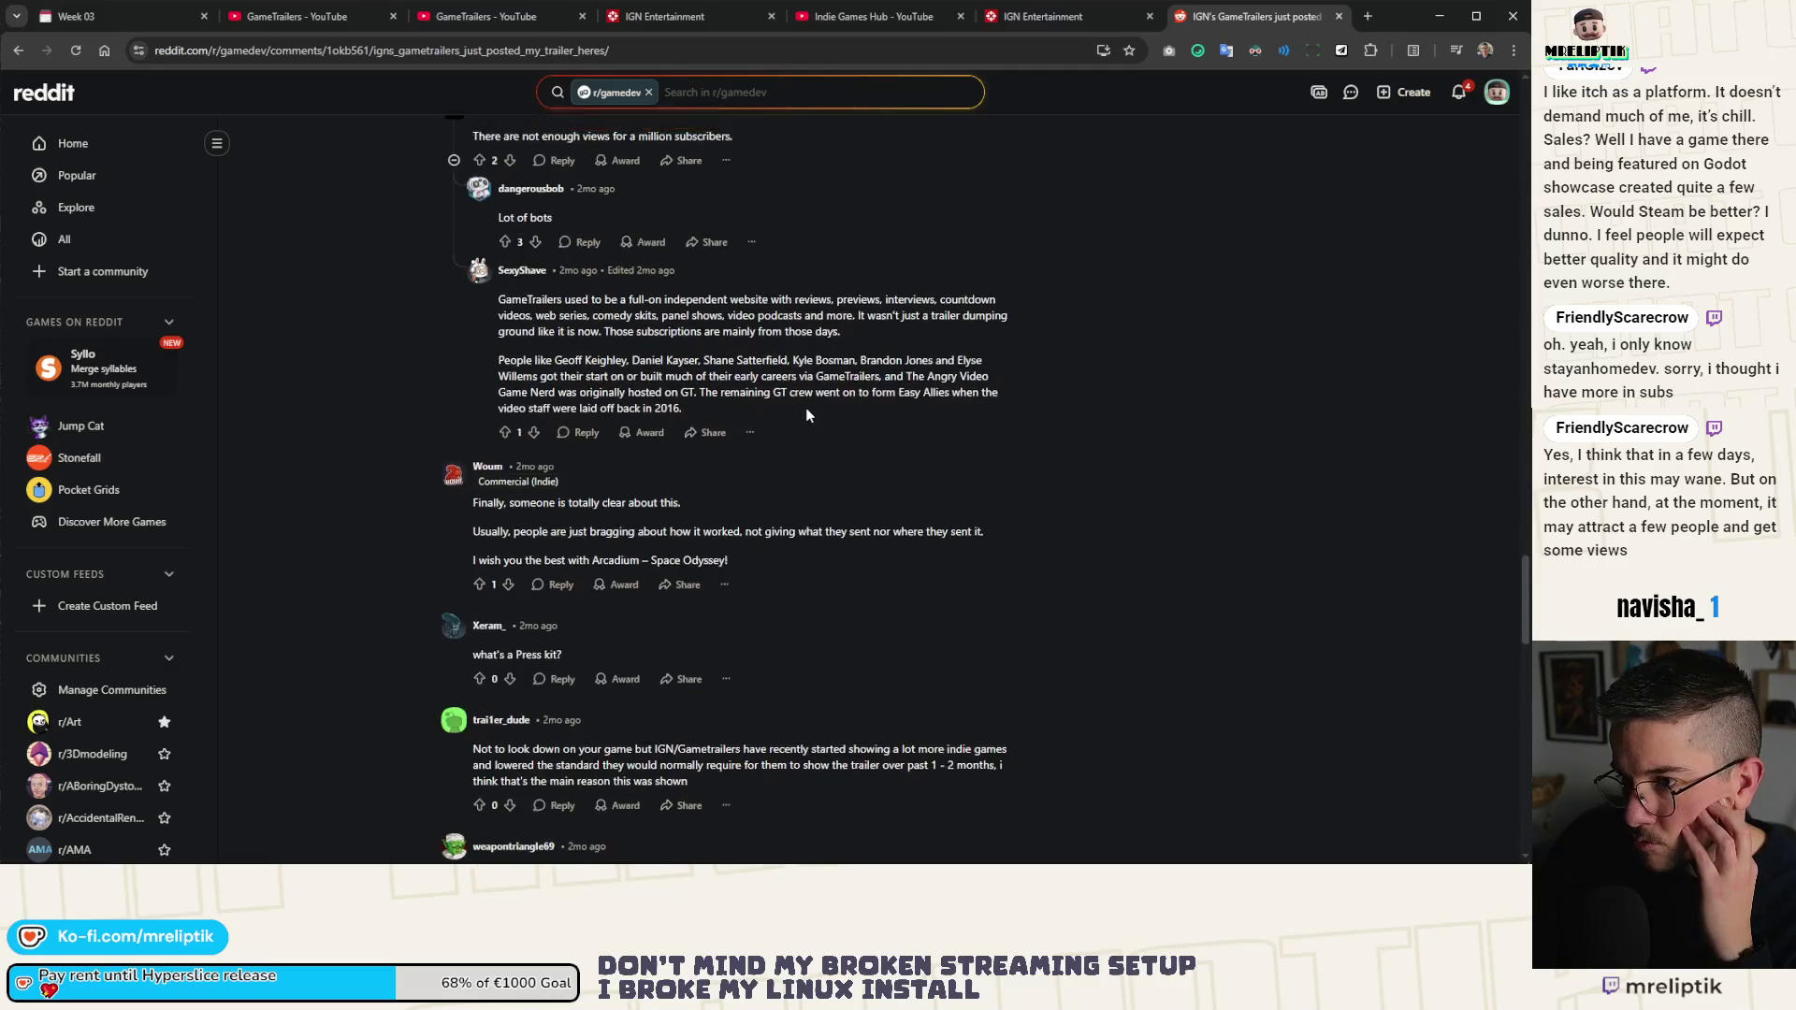
scroll(807, 413, down, 3)
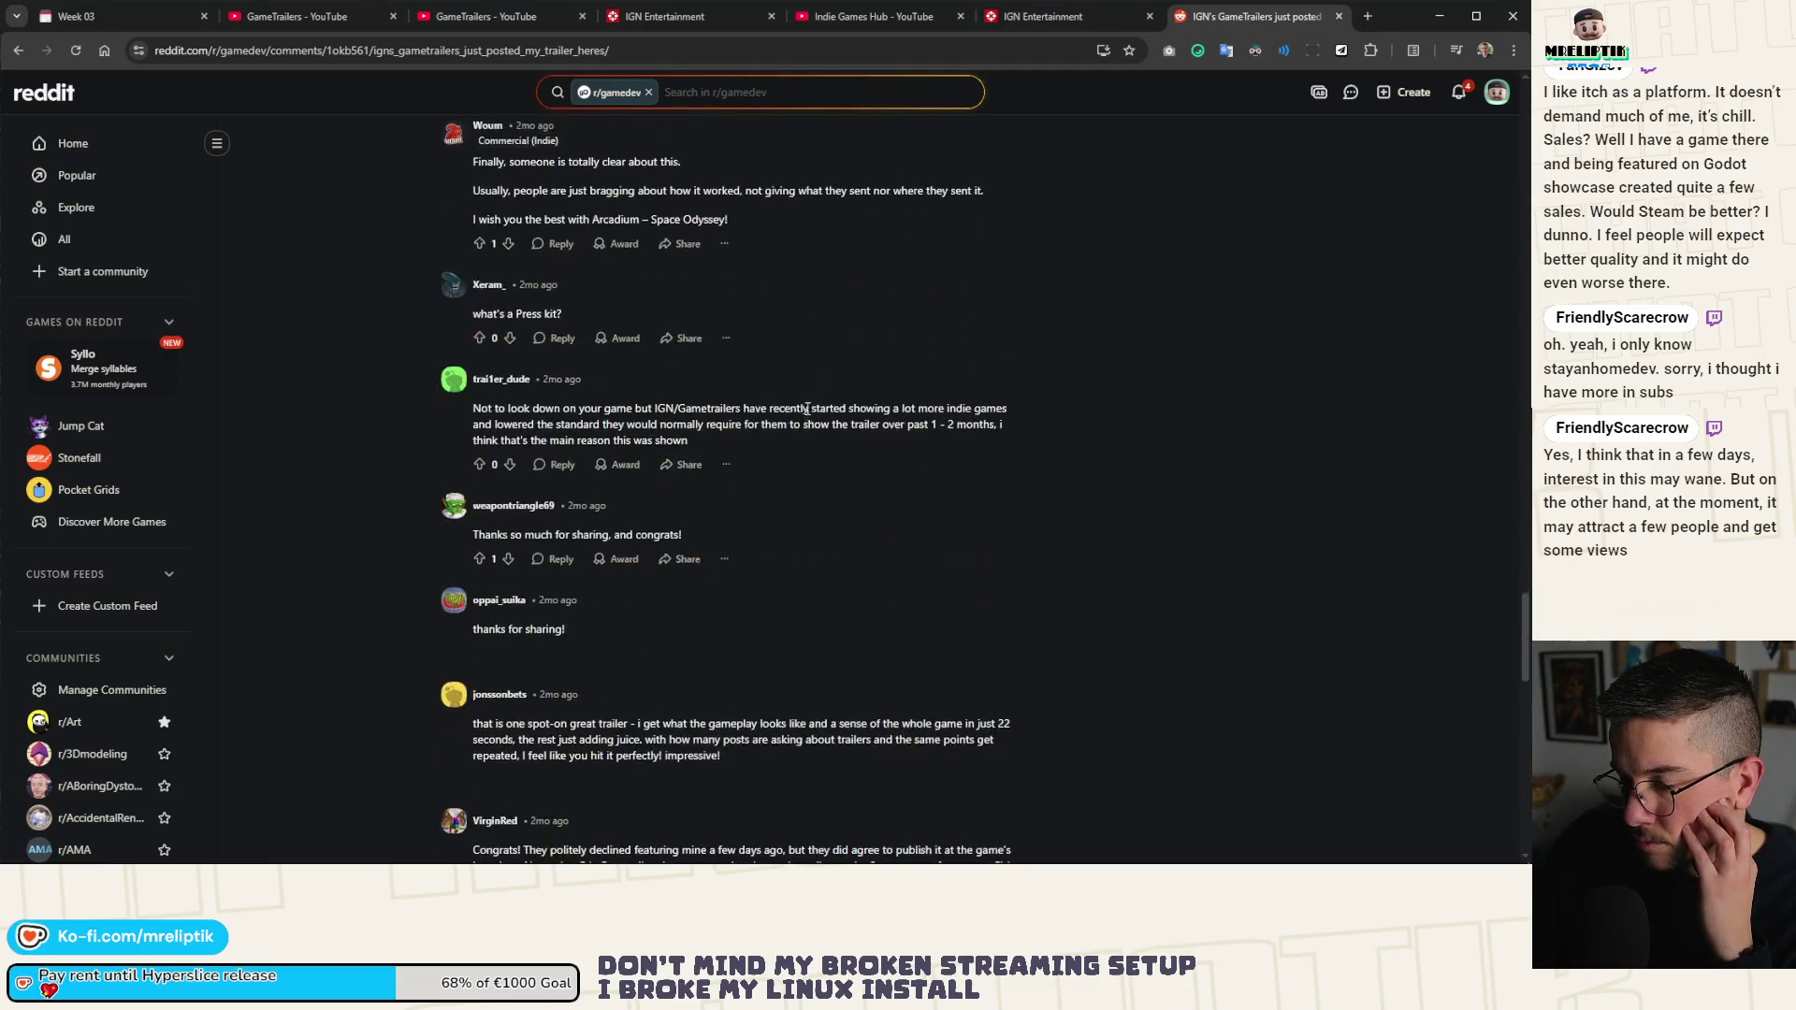
scroll(806, 408, down, 4)
scroll(754, 428, up, 10)
scroll(754, 437, up, 15)
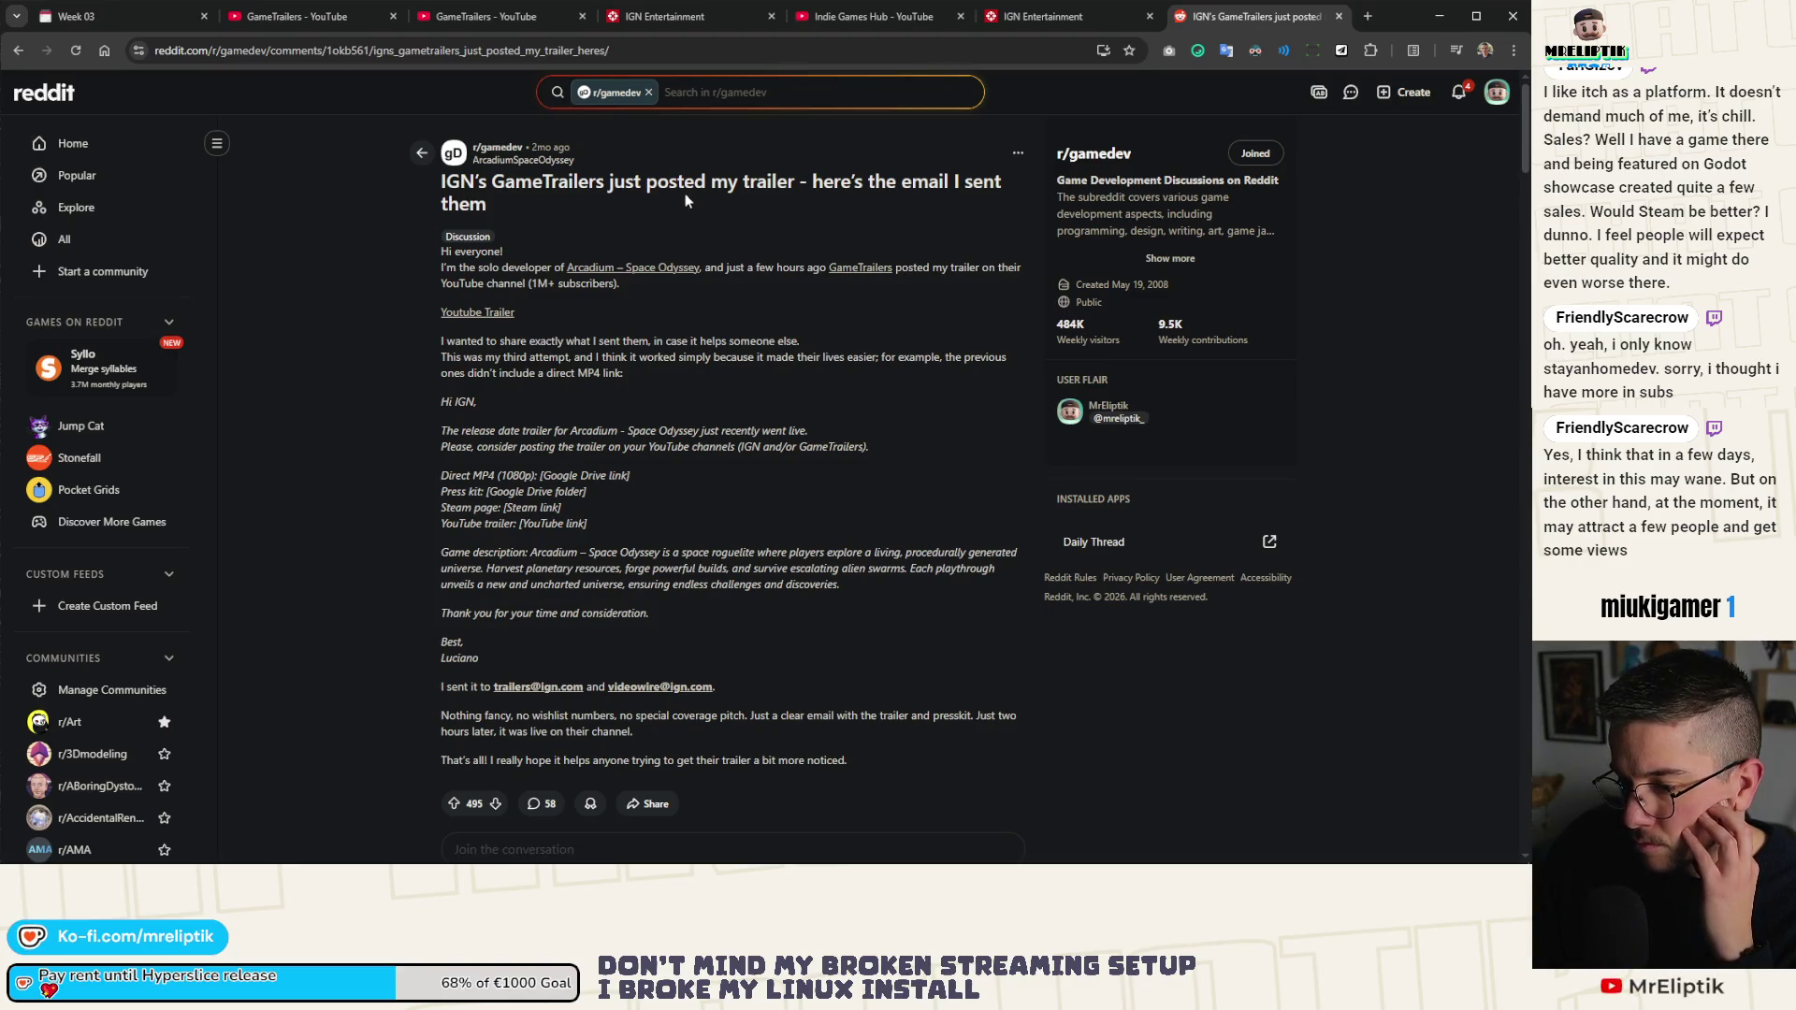
Close the Reddit, IGN contact, Indie Games Hub and editorial form tabs, and pull the Gmail draft into the window
key(ctrl+w)
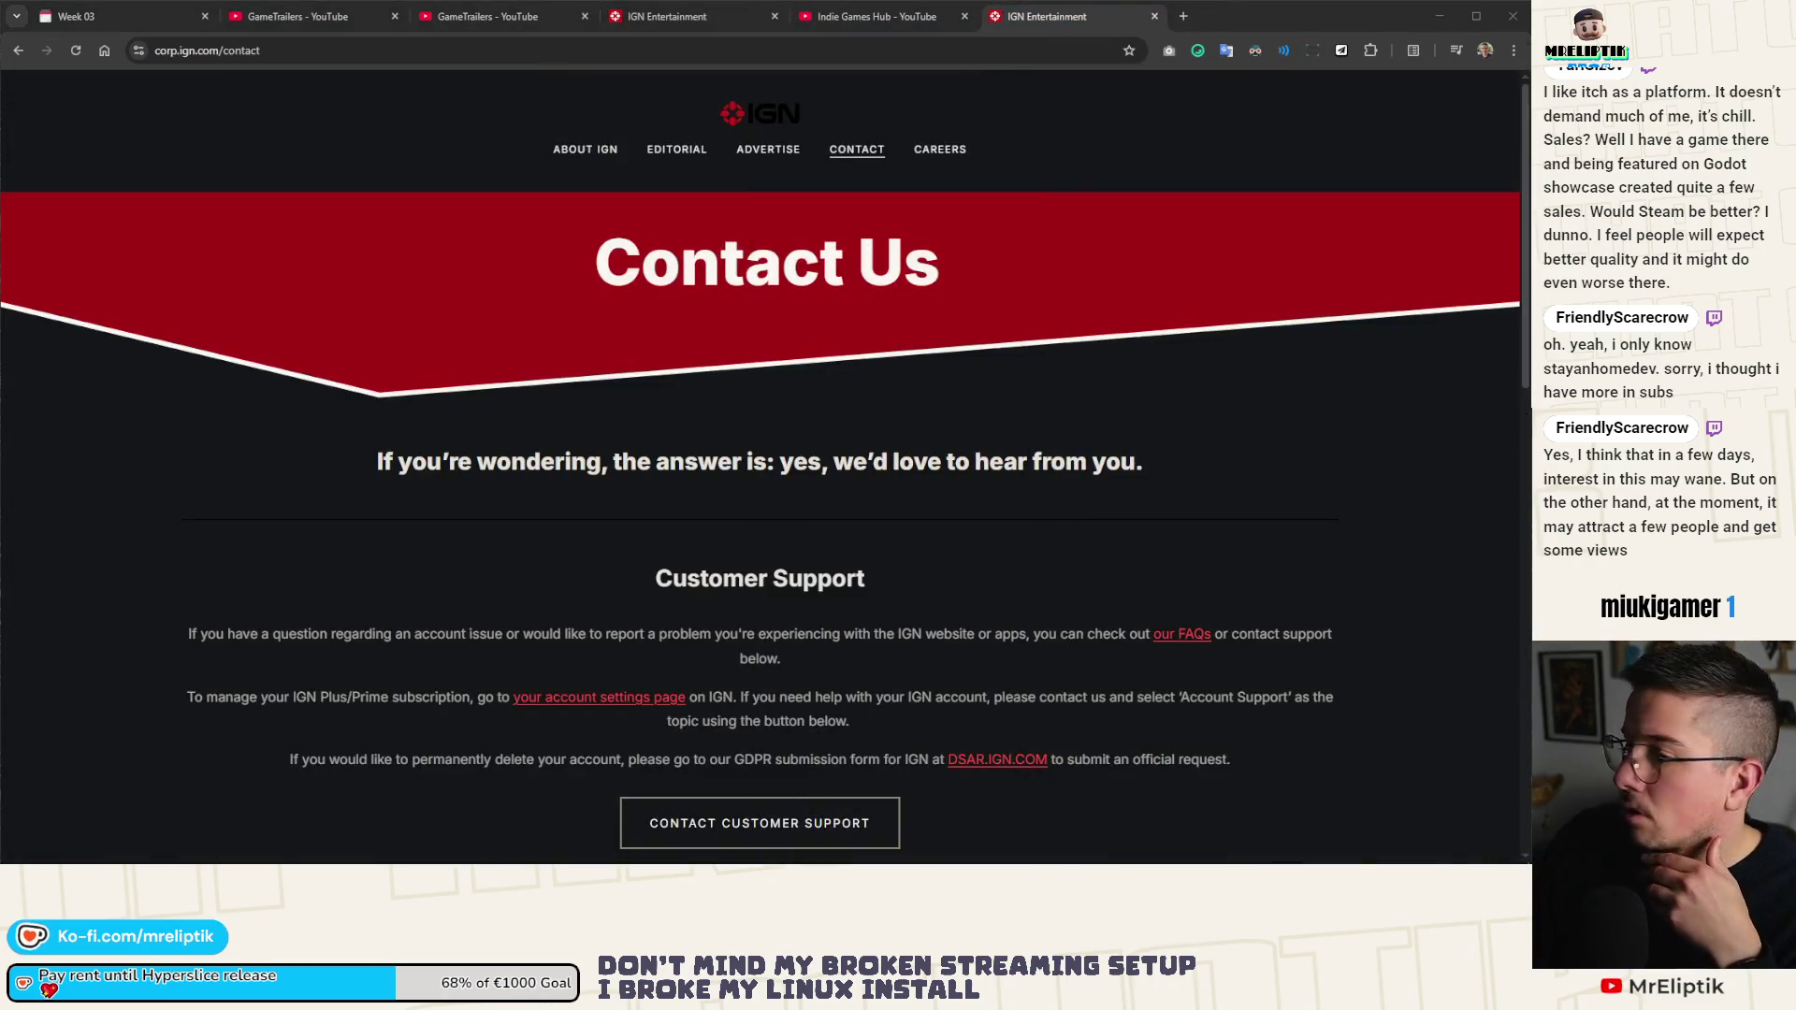
click(1154, 16)
click(964, 16)
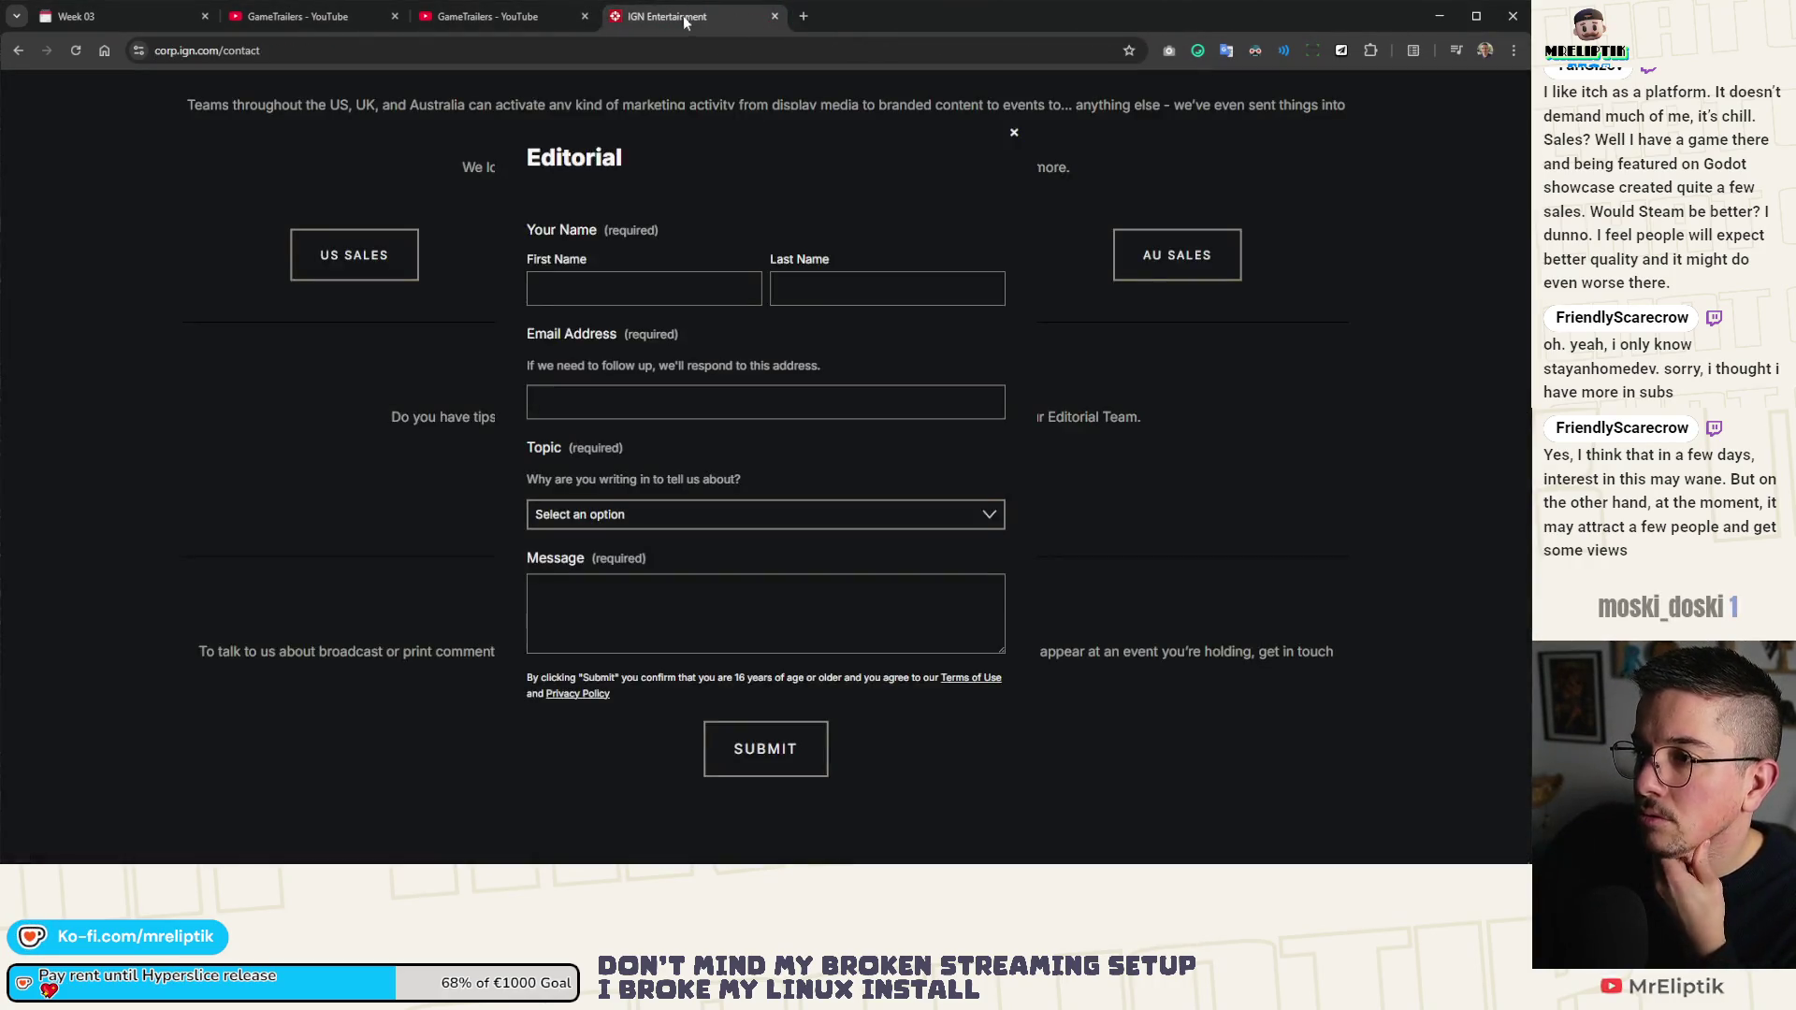
middle_click(683, 22)
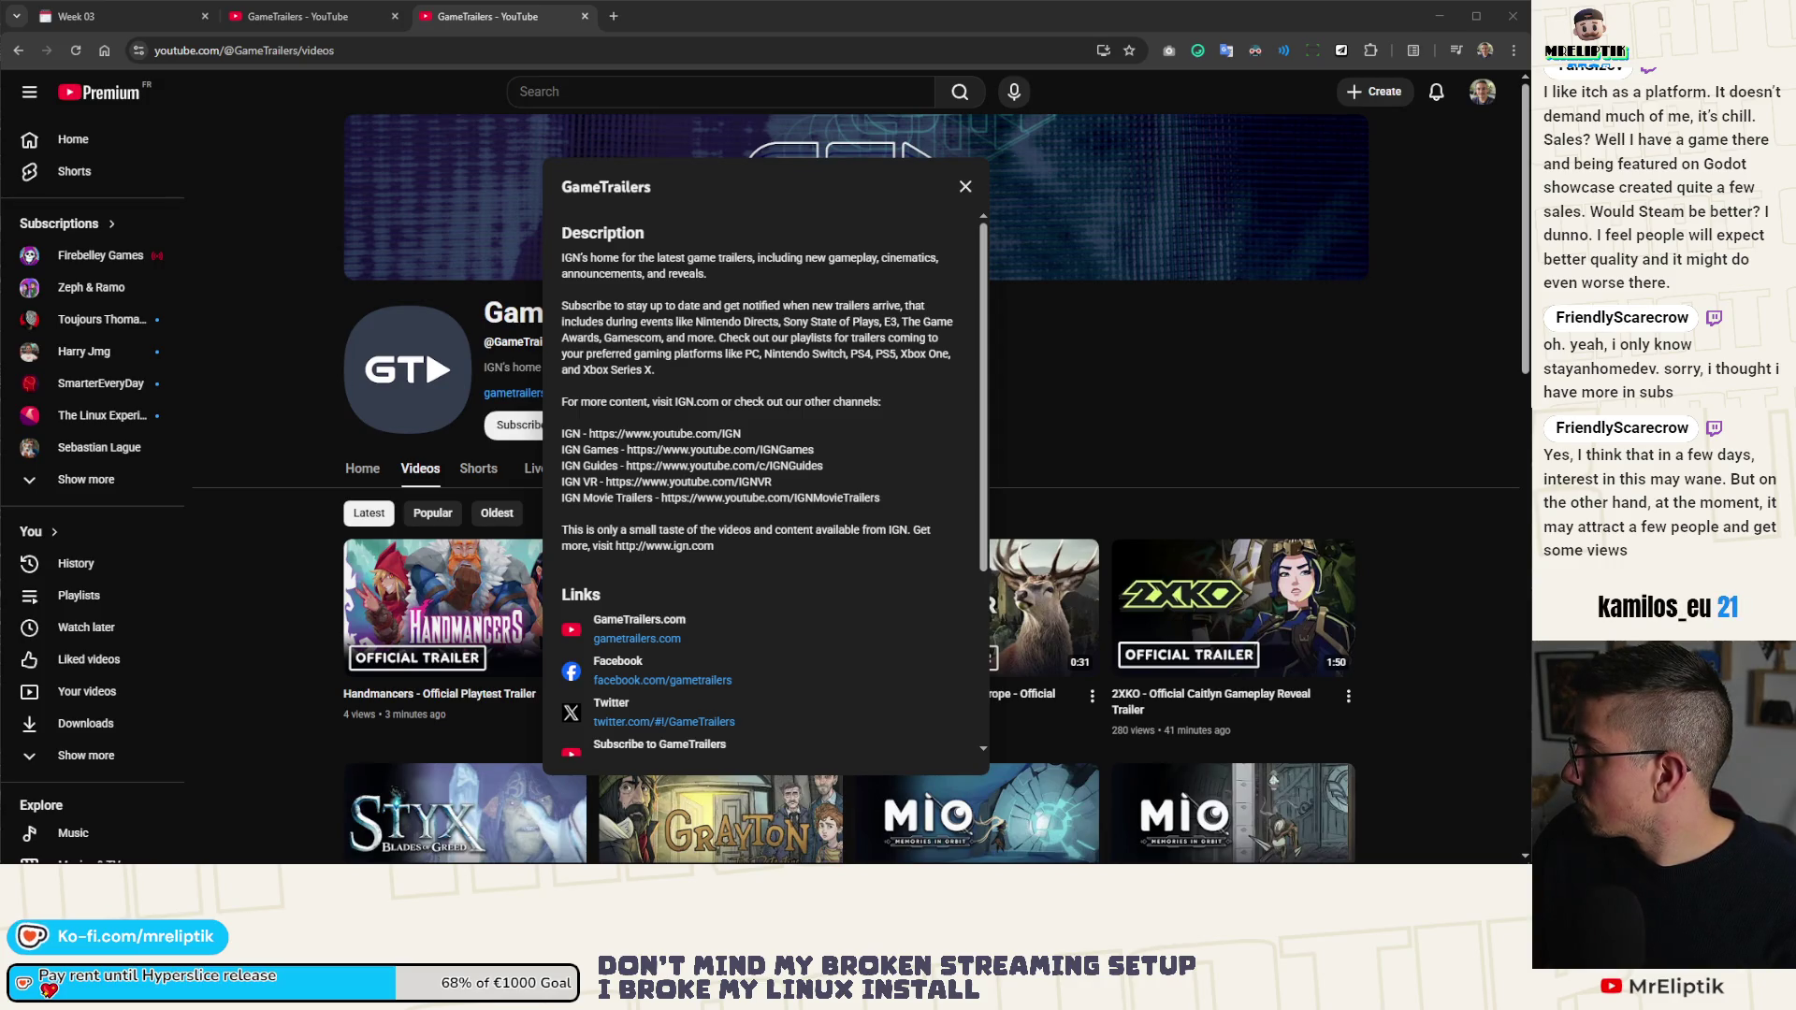
drag(880, 0, 880, 7)
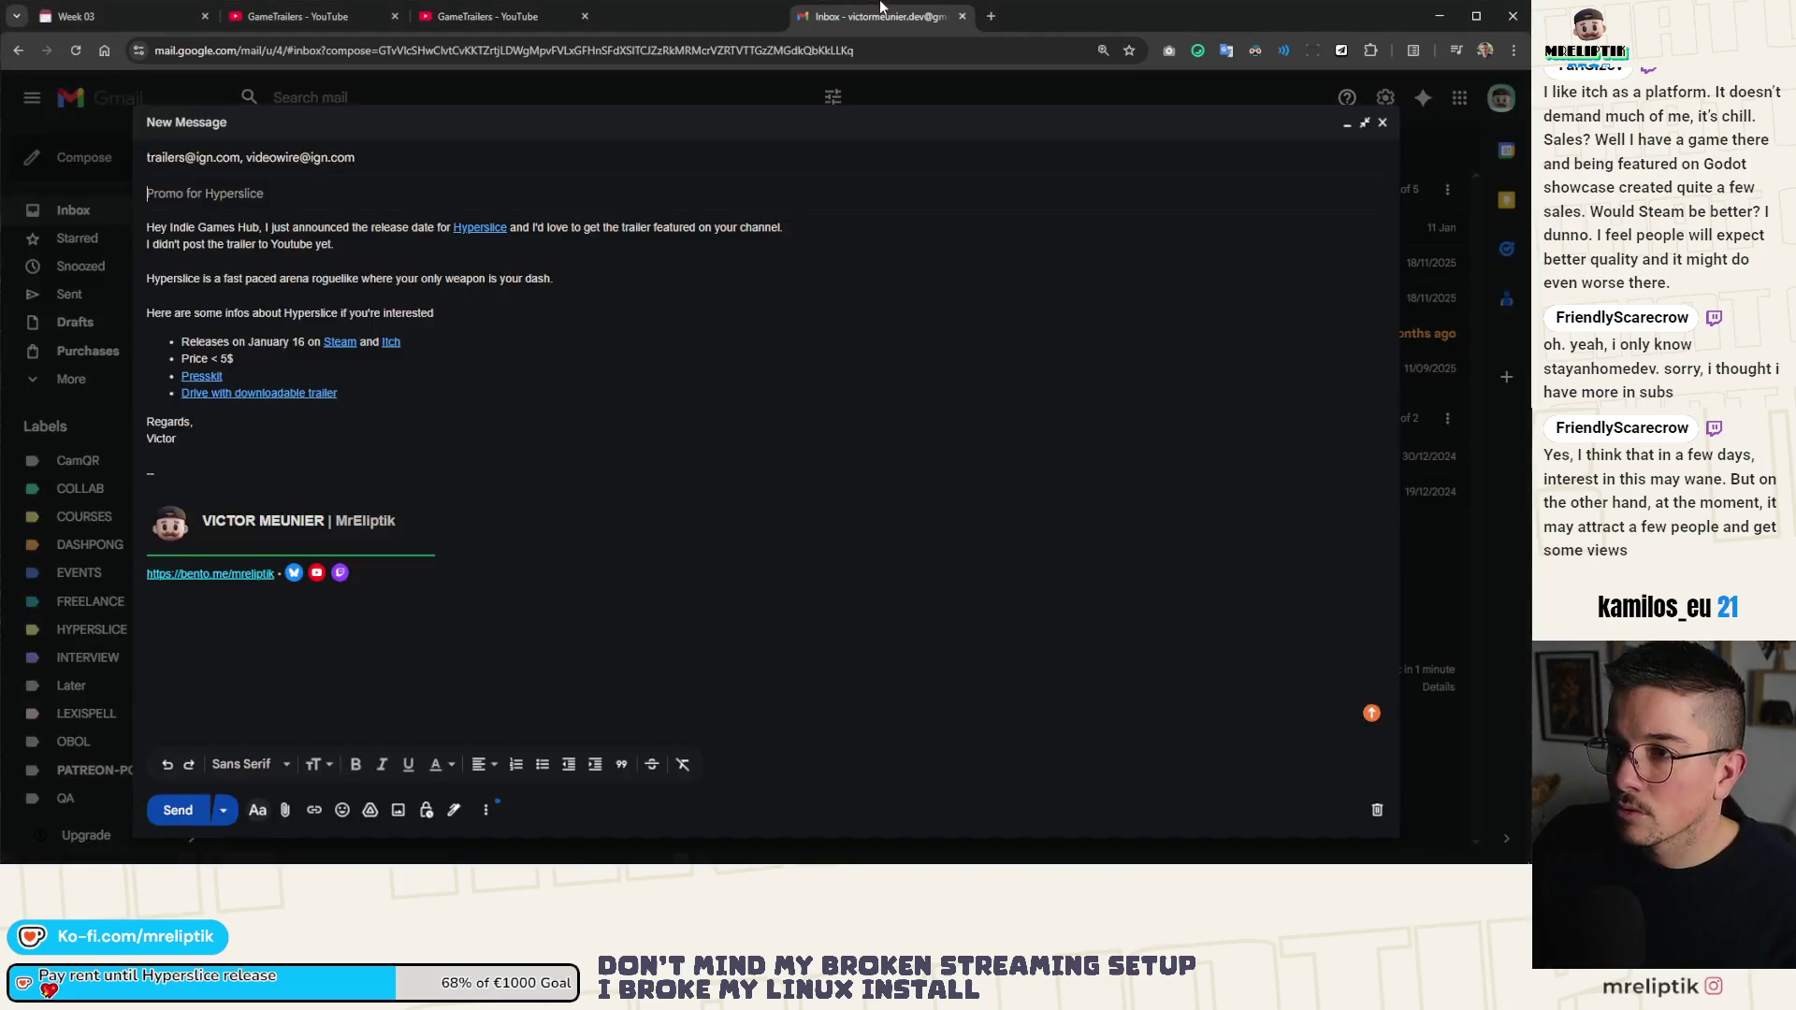
Close both GameTrailers tabs
click(488, 18)
middle_click(485, 19)
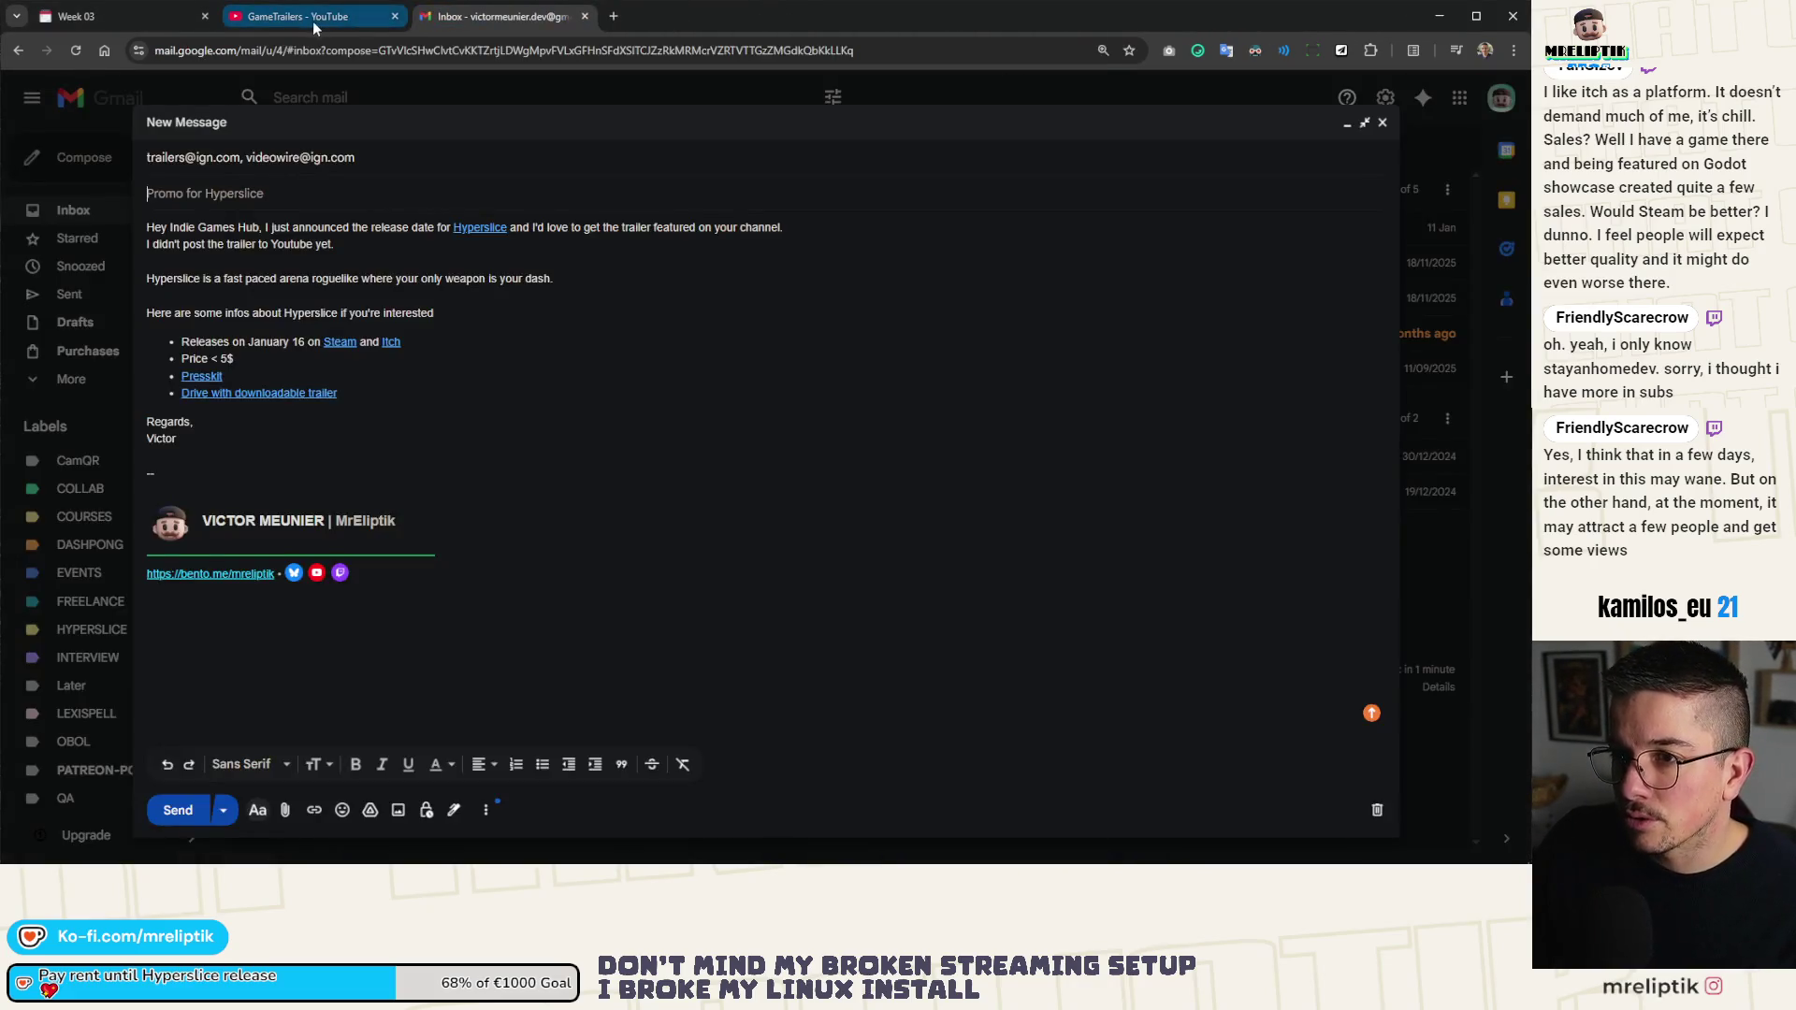
middle_click(312, 21)
In the draft, replace the period after 'Youtube yet' with ', here's the'
key(alt+Tab)
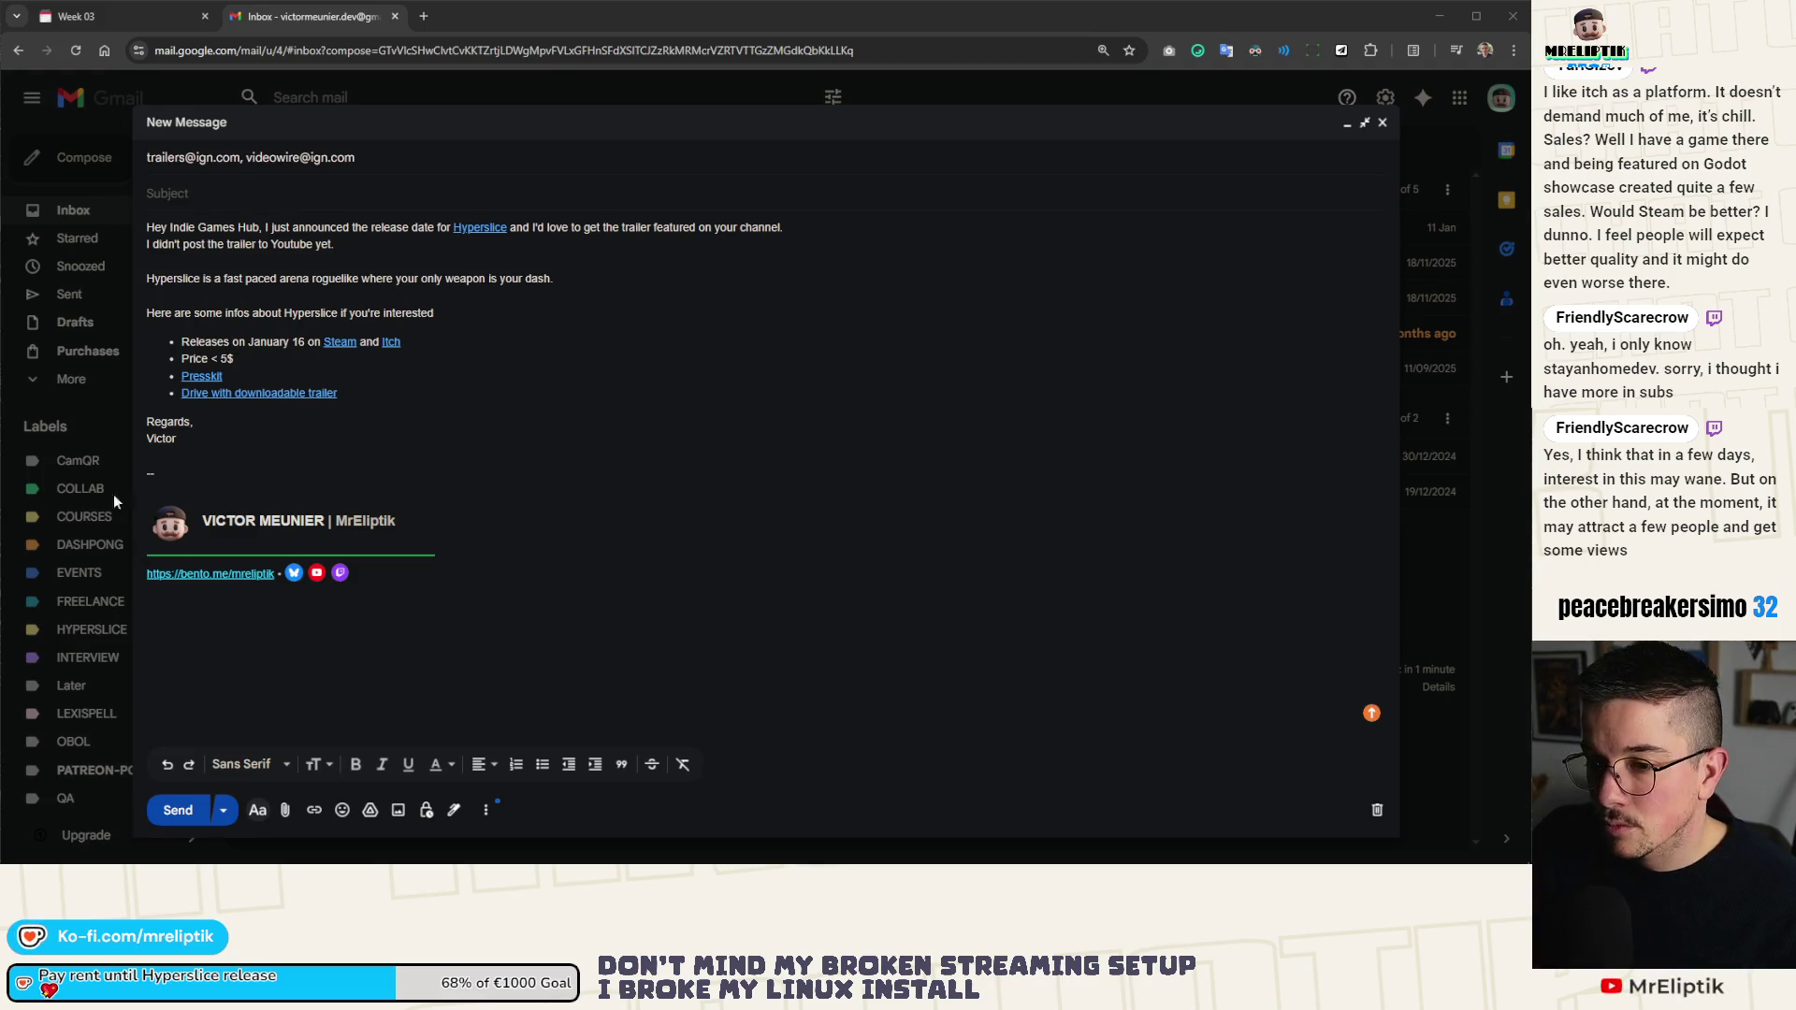
click(281, 376)
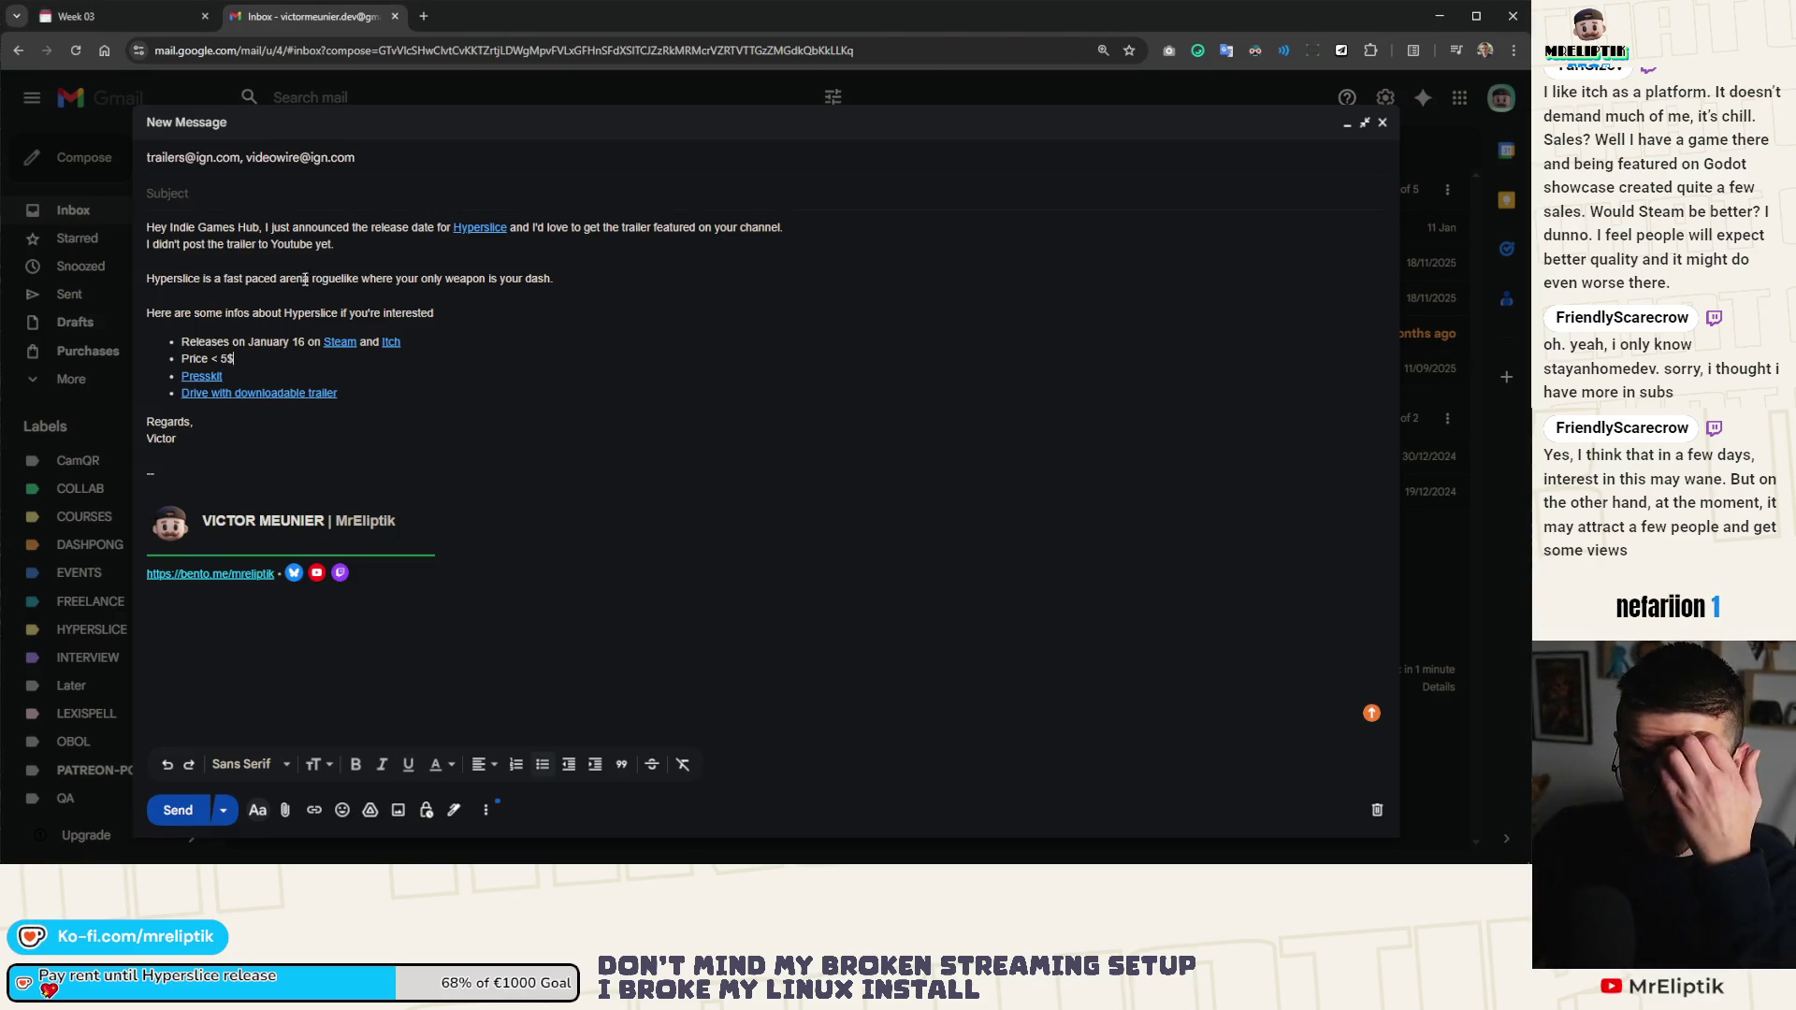
click(382, 231)
click(397, 246)
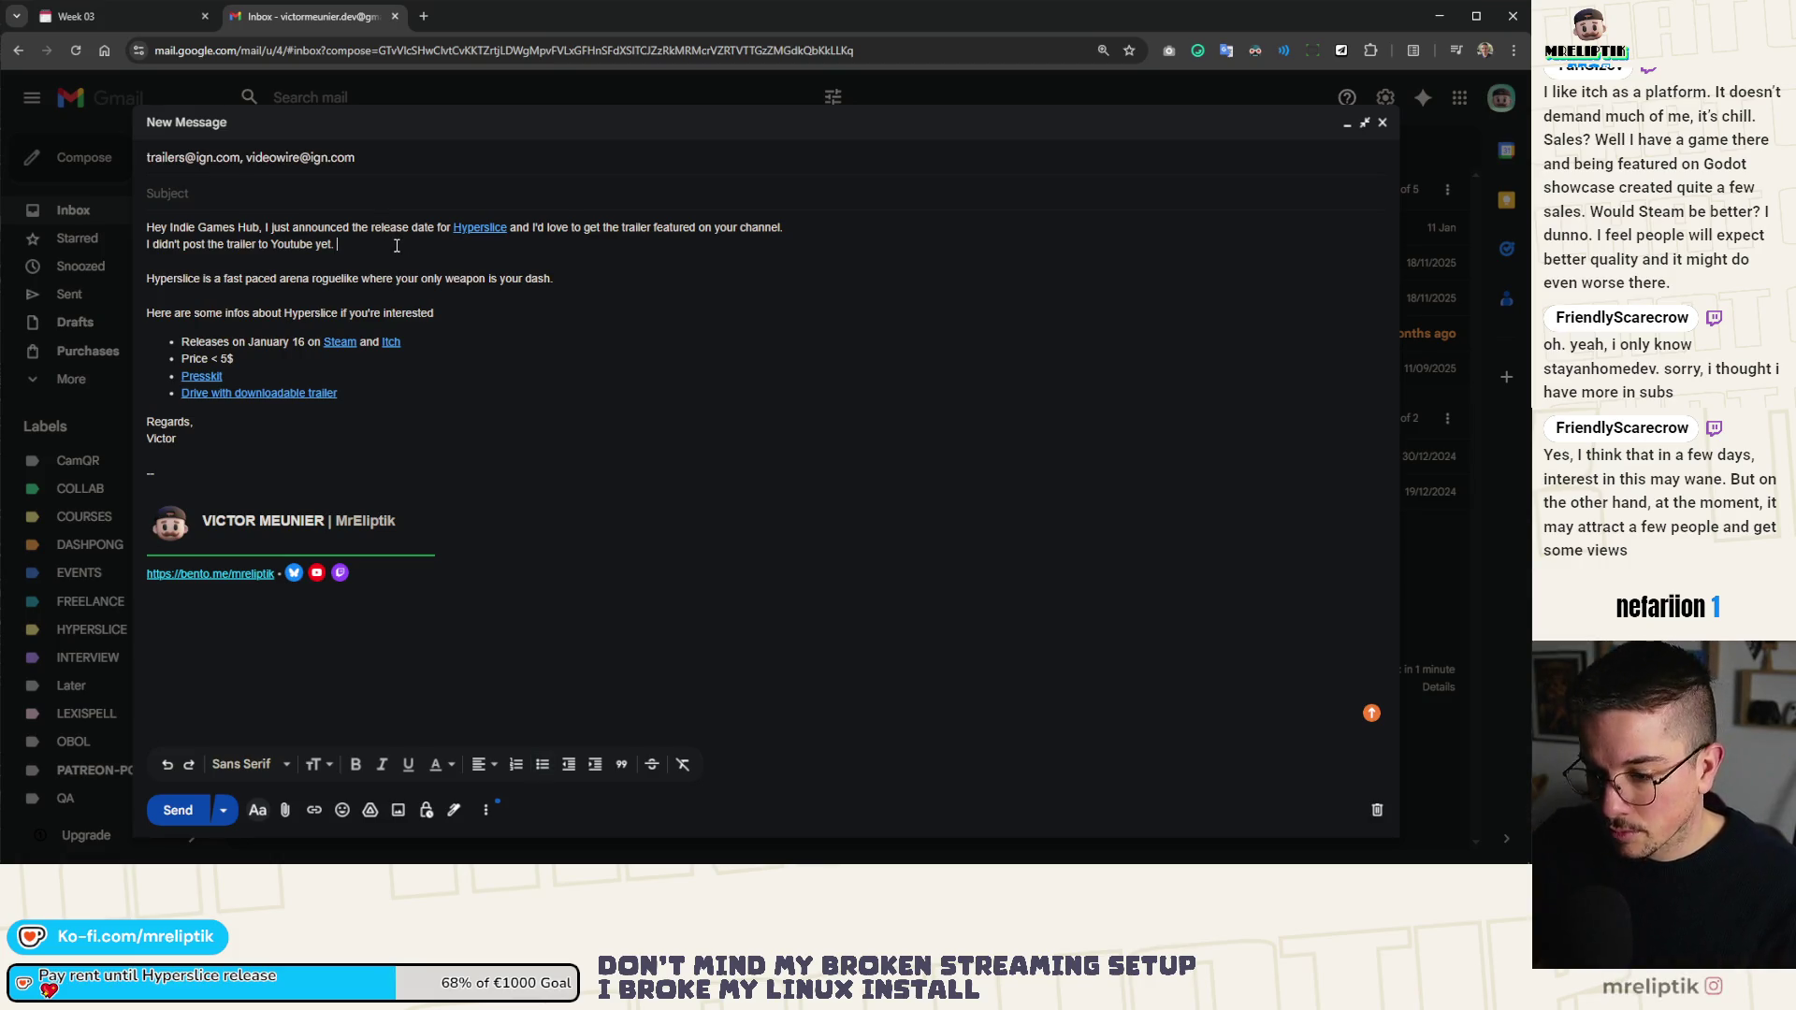
key(BackSpace)
text(, here's the)
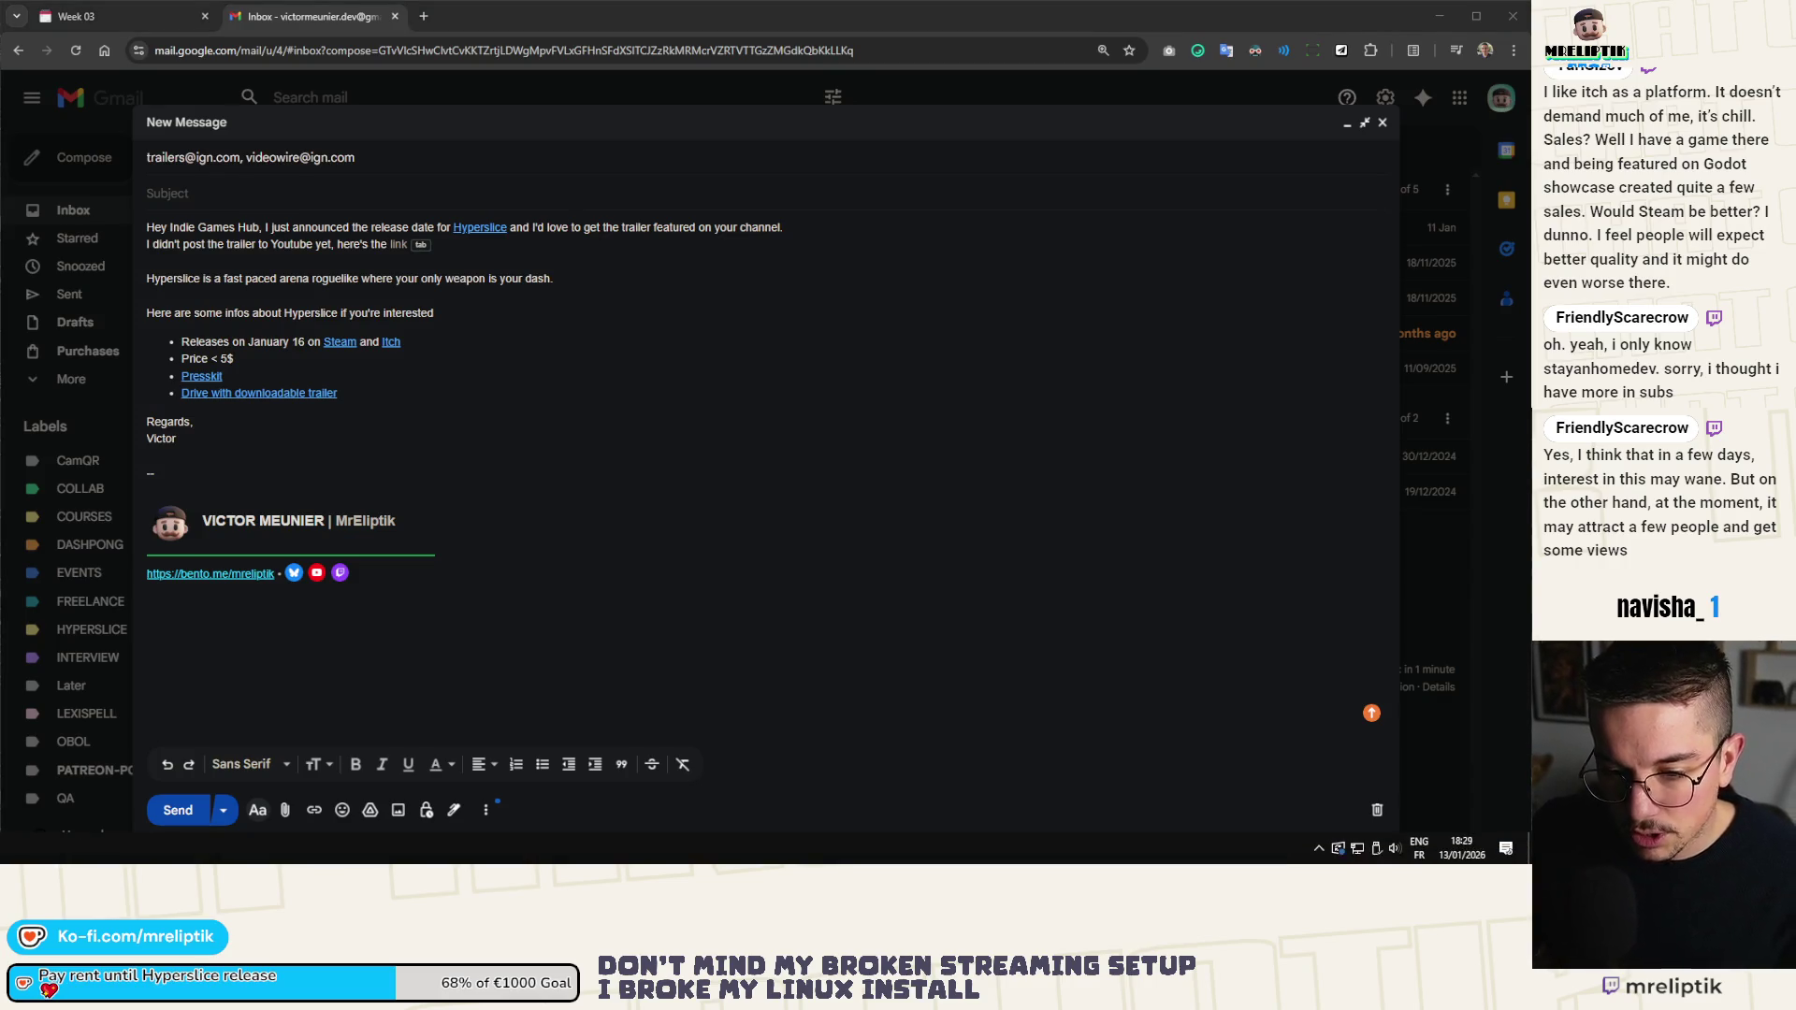
Copy the trailer URL from YouTube Studio and type 'unlisted link' after 'here's the'
key(alt+Tab)
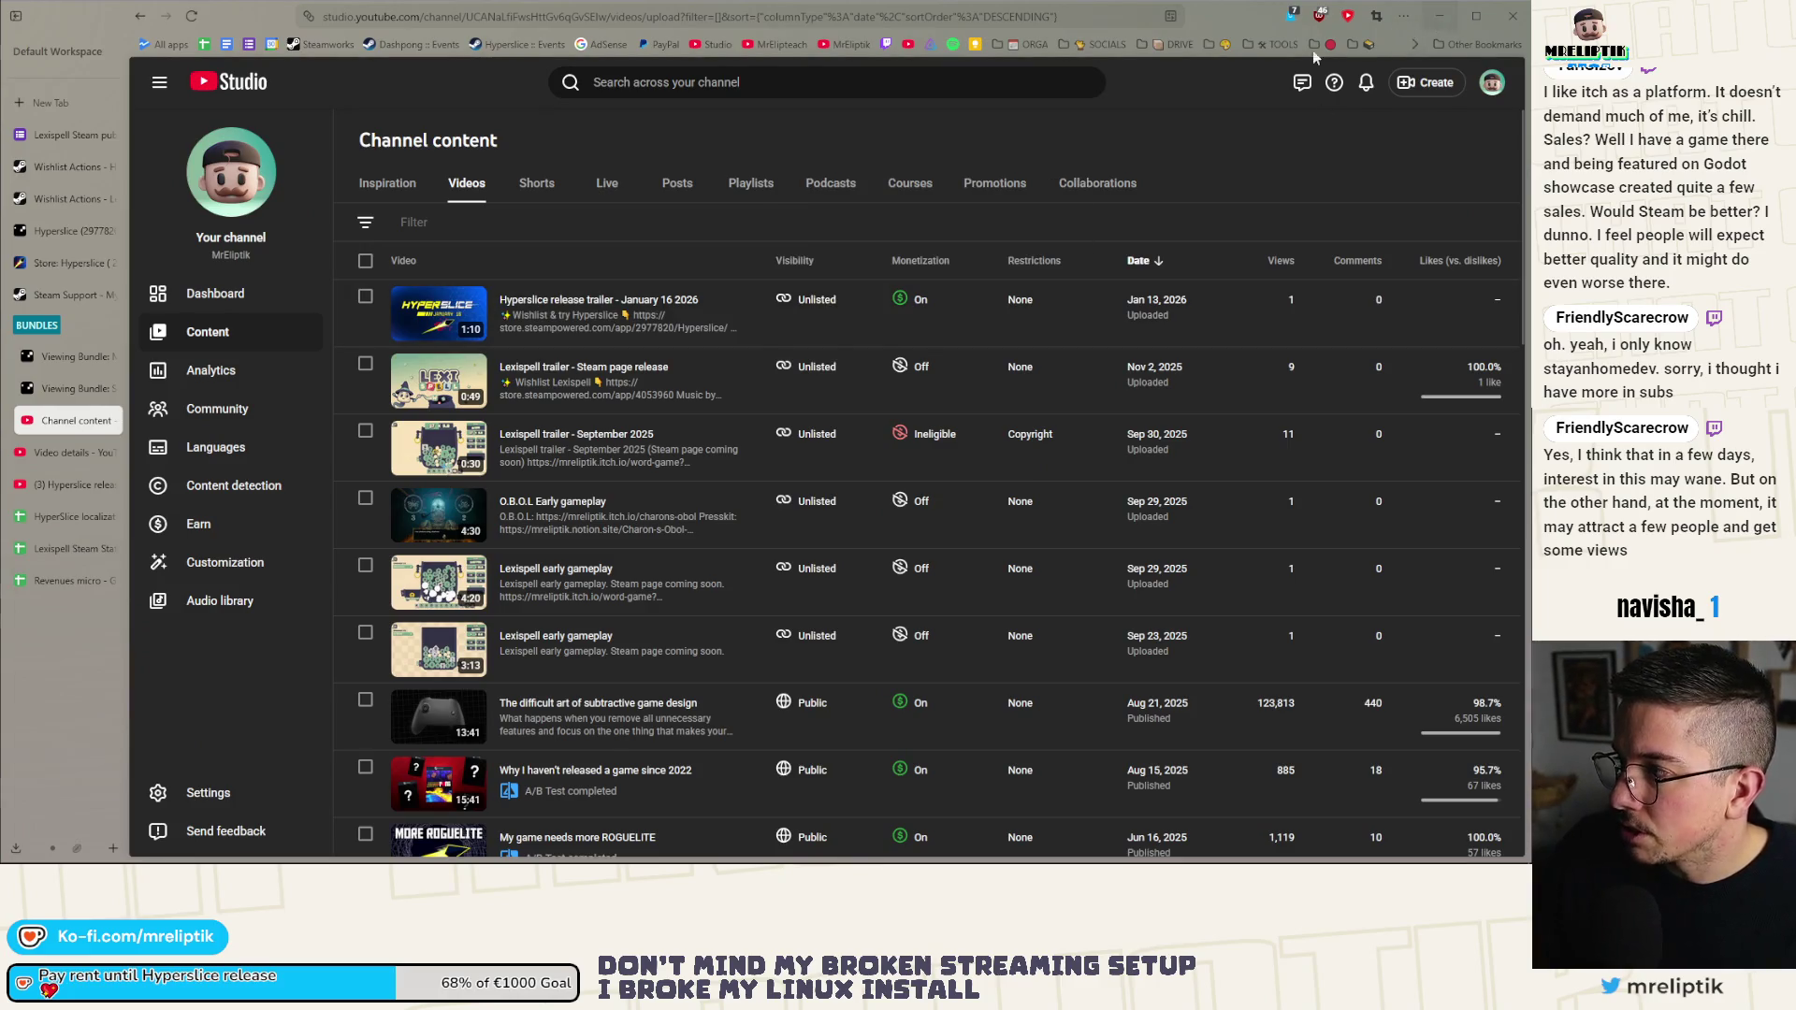
key(alt+Tab)
text(unlis)
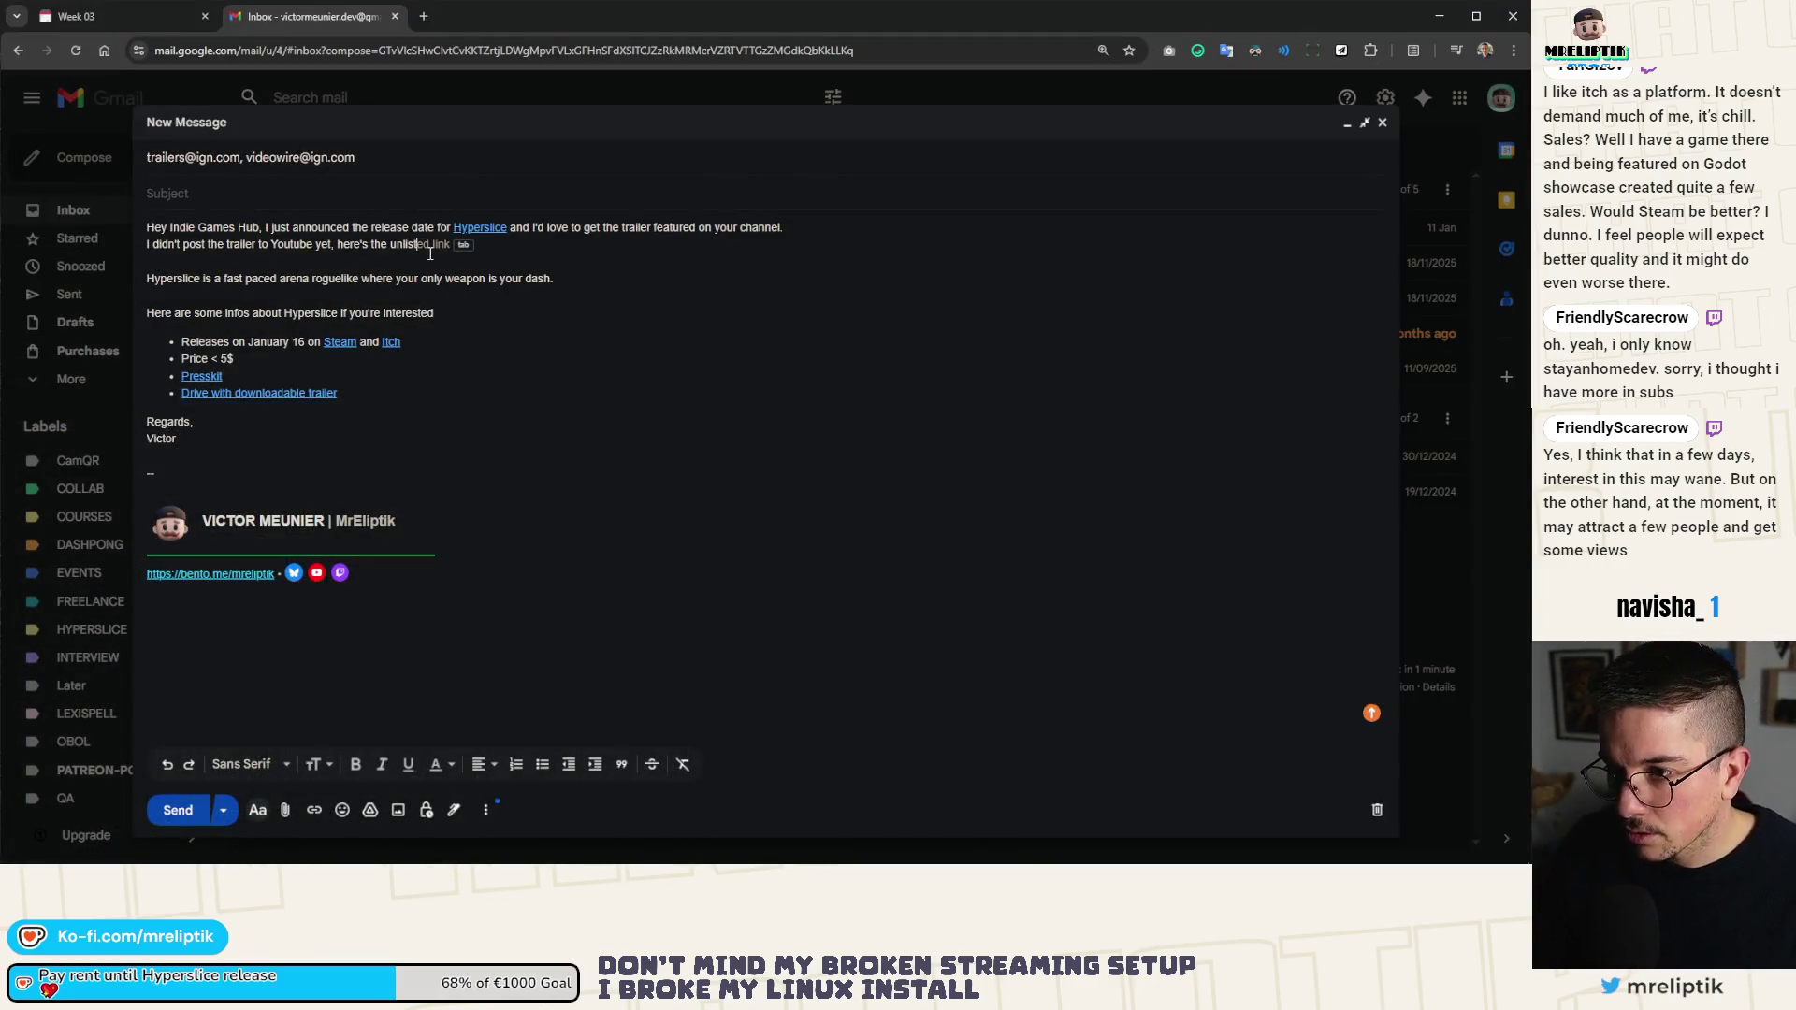
key(Tab)
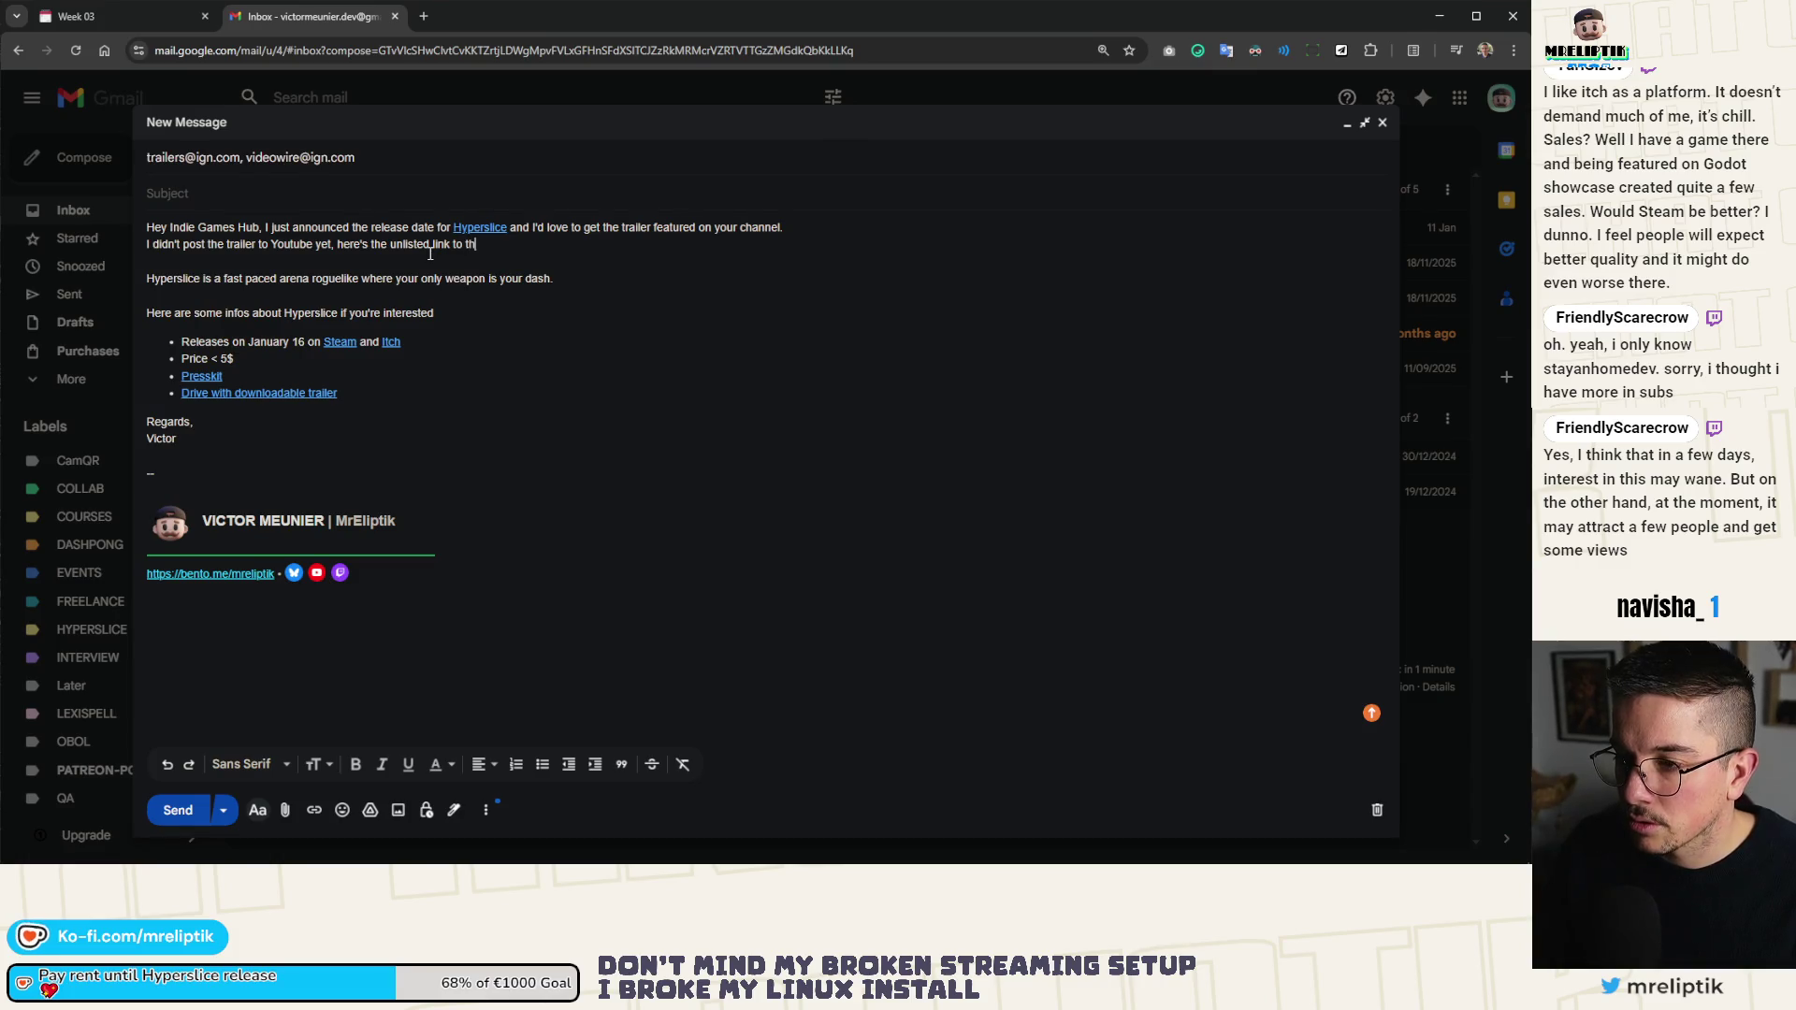
key(BackSpace)
key(BackSpace)
key(BackSpace)
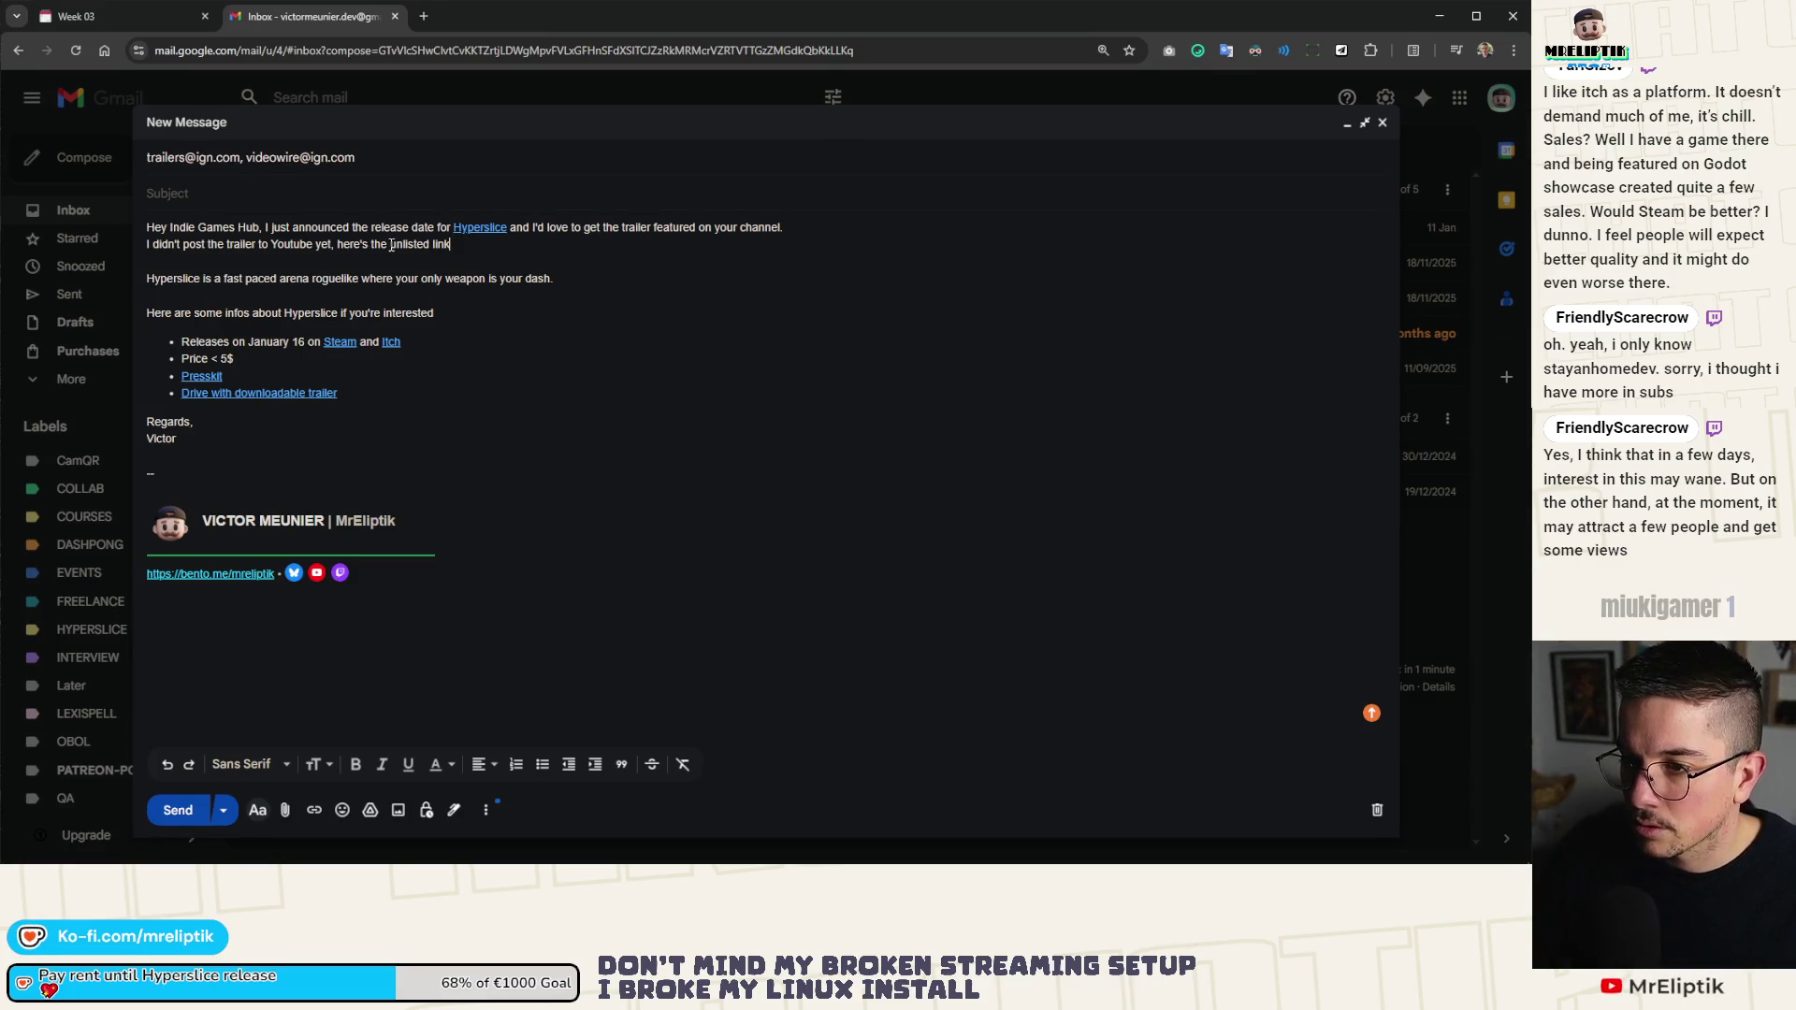
drag(392, 246, 453, 248)
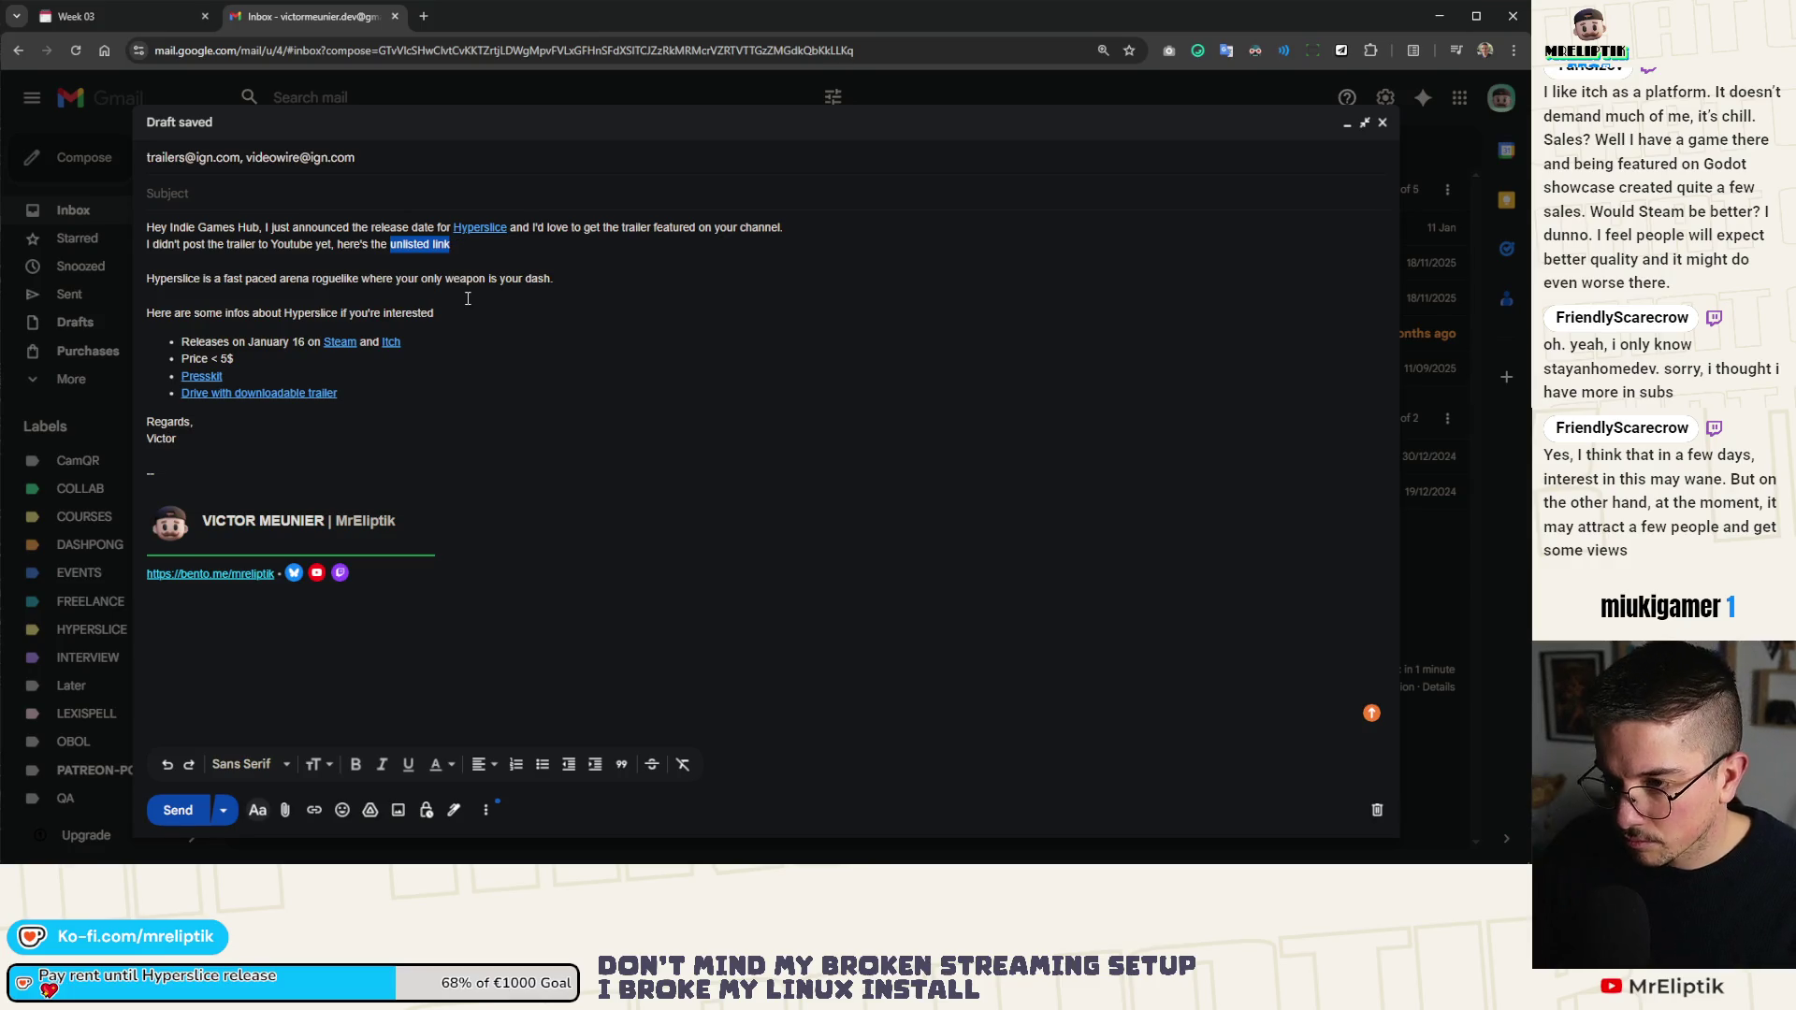
click(432, 245)
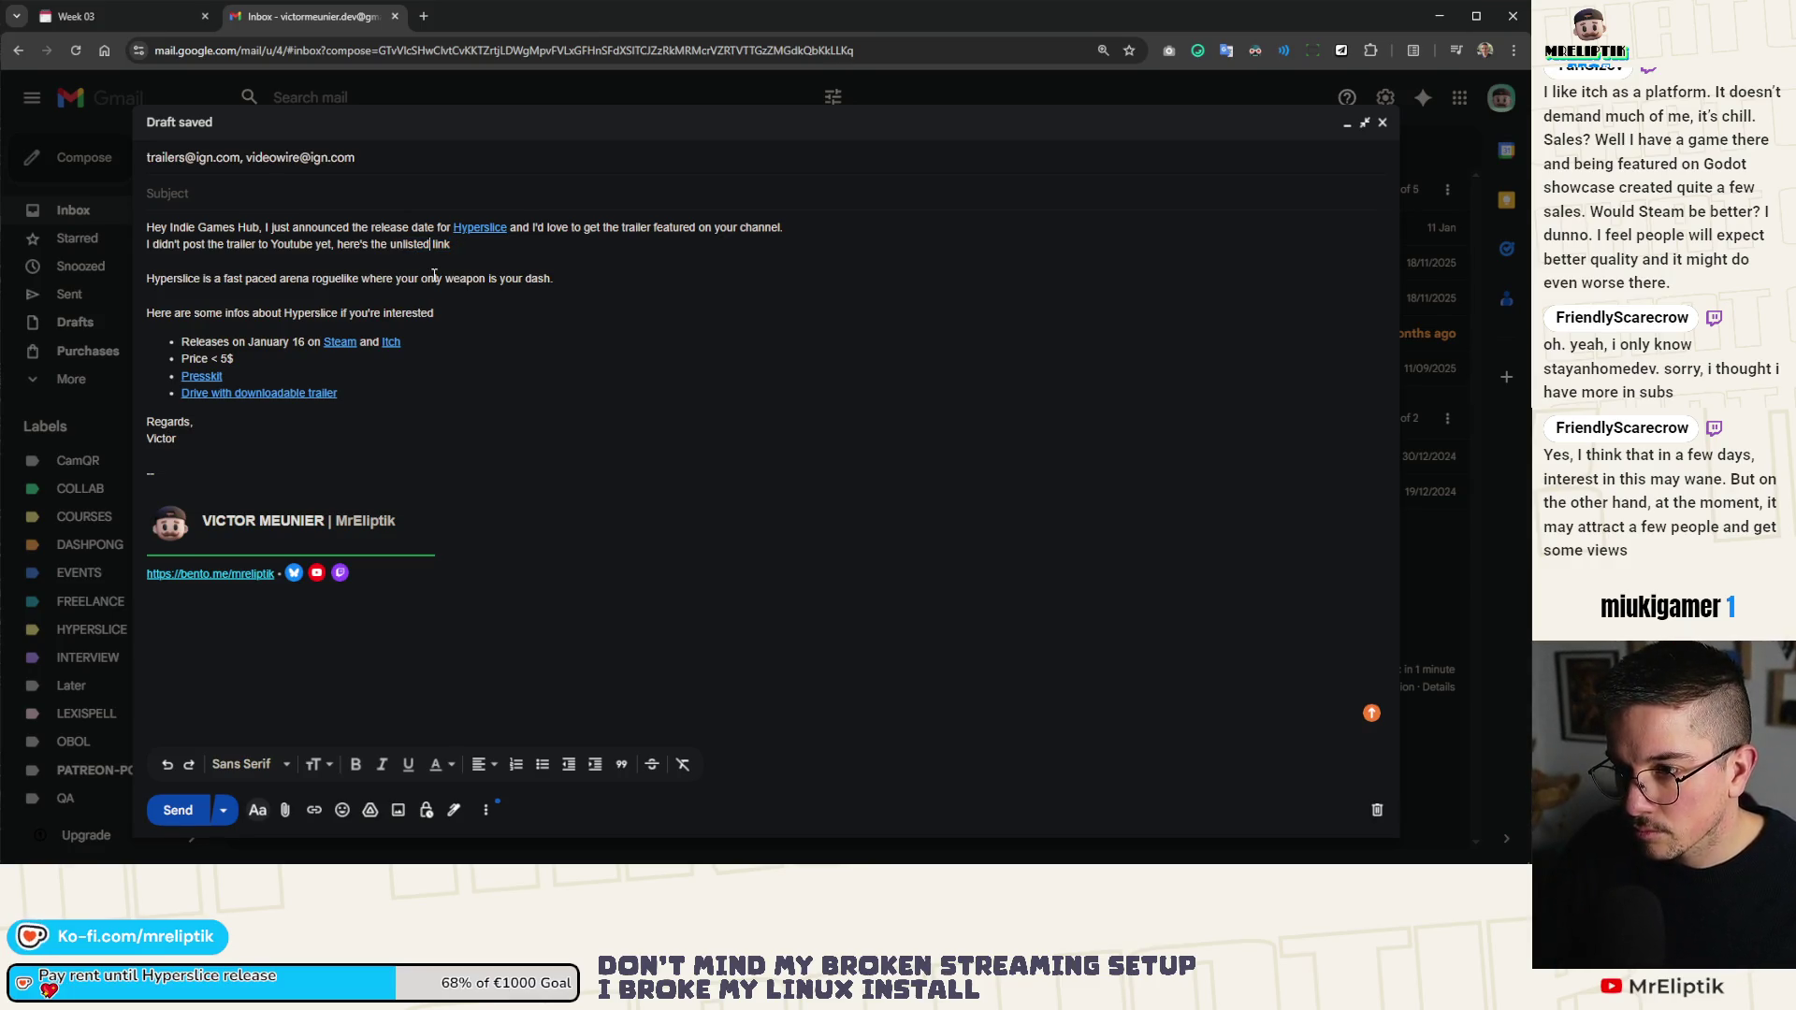
text(Youtube)
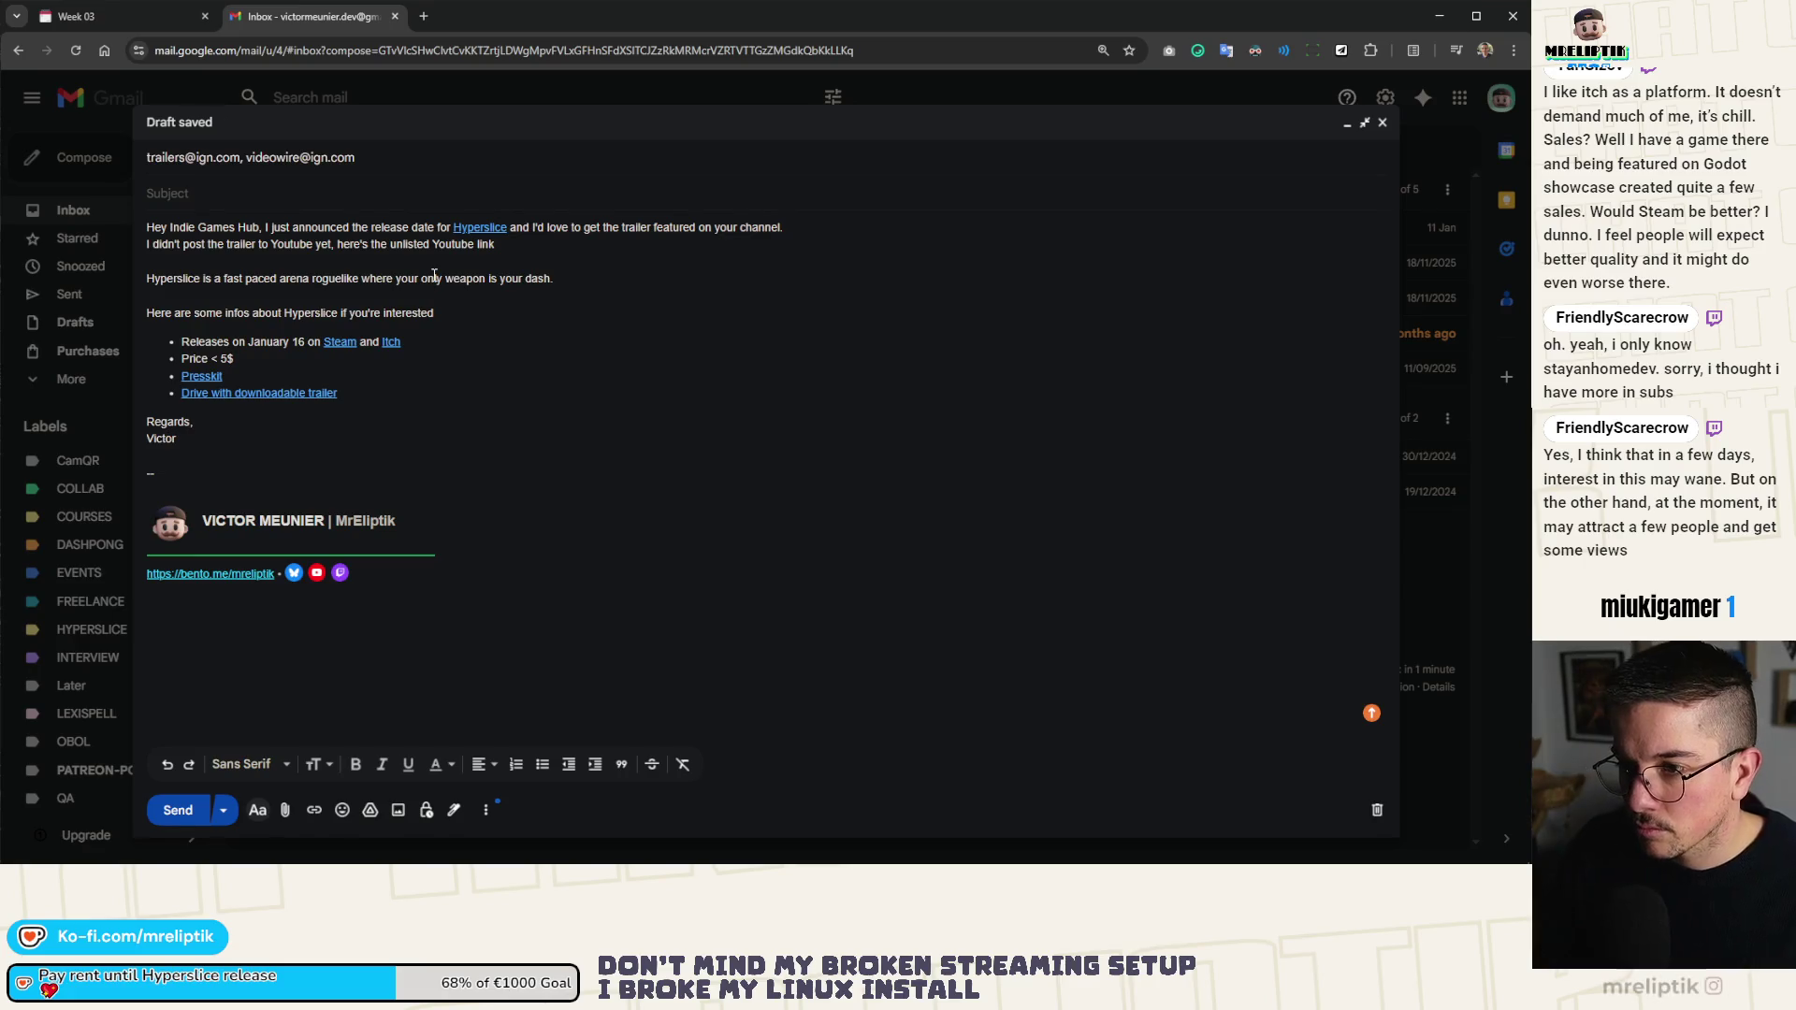
double_click(440, 245)
key(BackSpace)
key(ctrl+shift+Left)
key(ctrl+shift+Left)
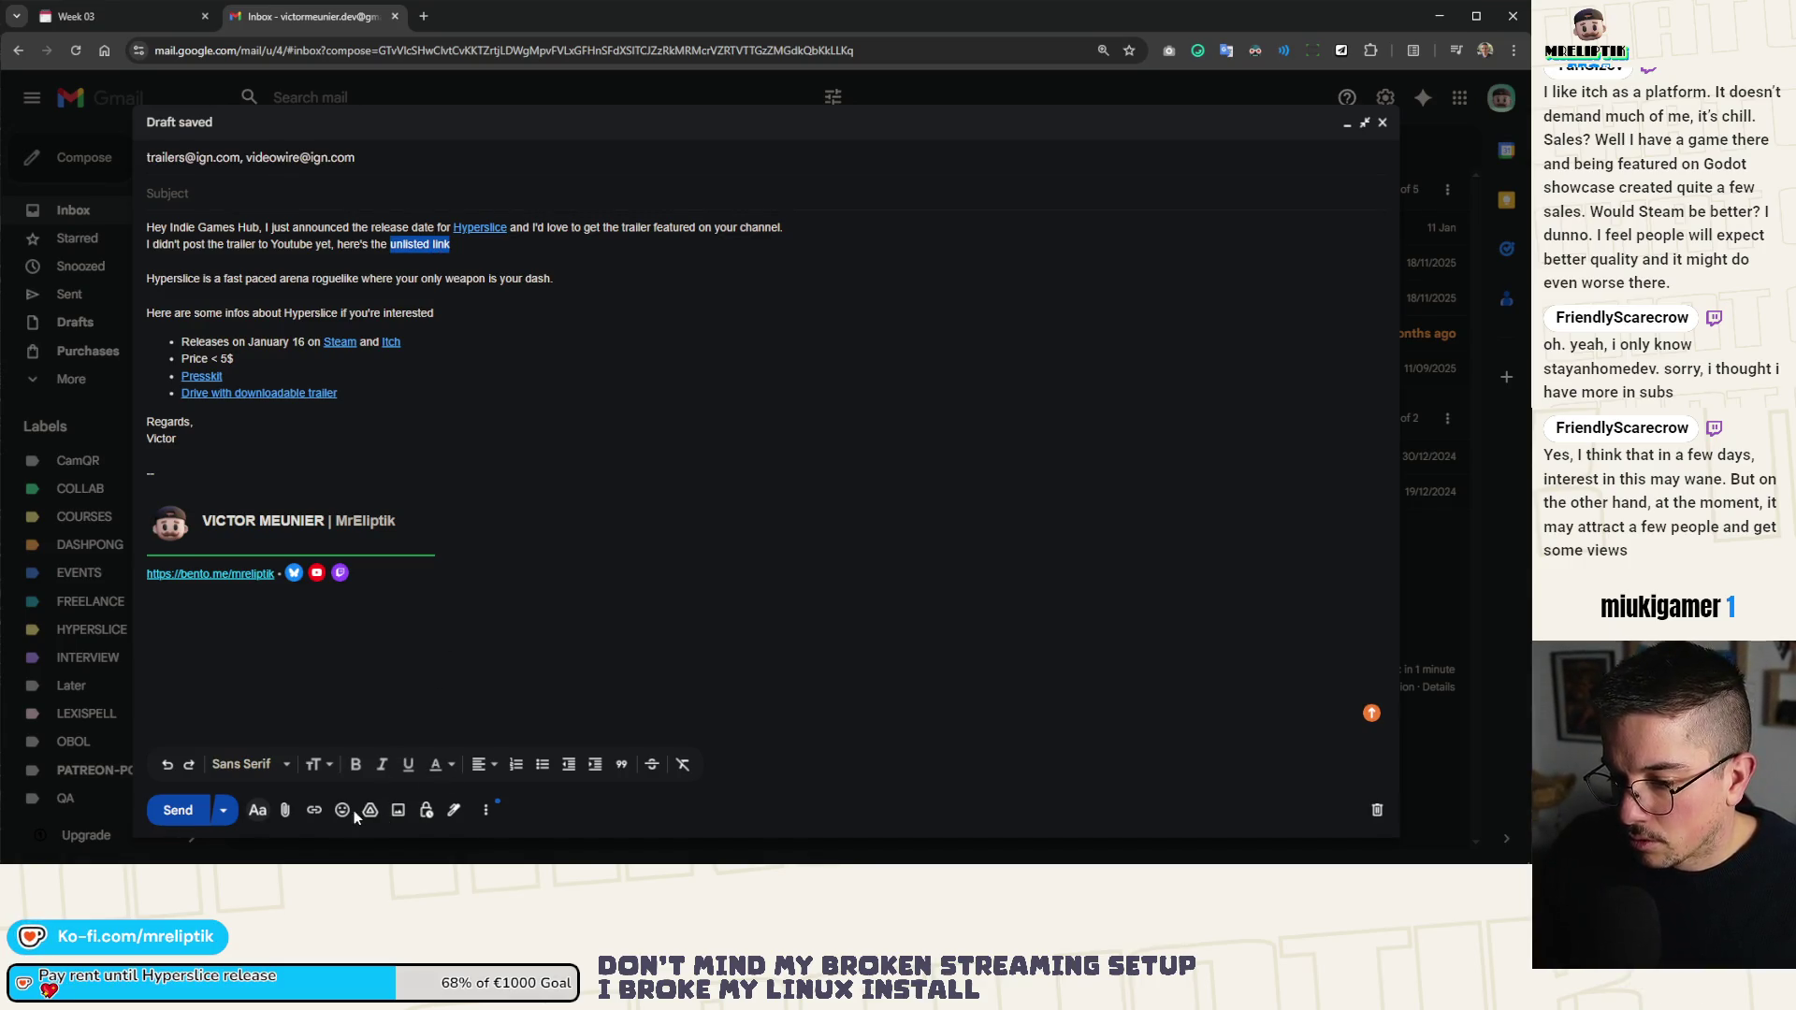
Link 'unlisted link' to the trailer's YouTube URL and end the line with a period
click(322, 811)
key(ctrl+v)
click(631, 282)
click(493, 248)
text(.)
key(BackSpace)
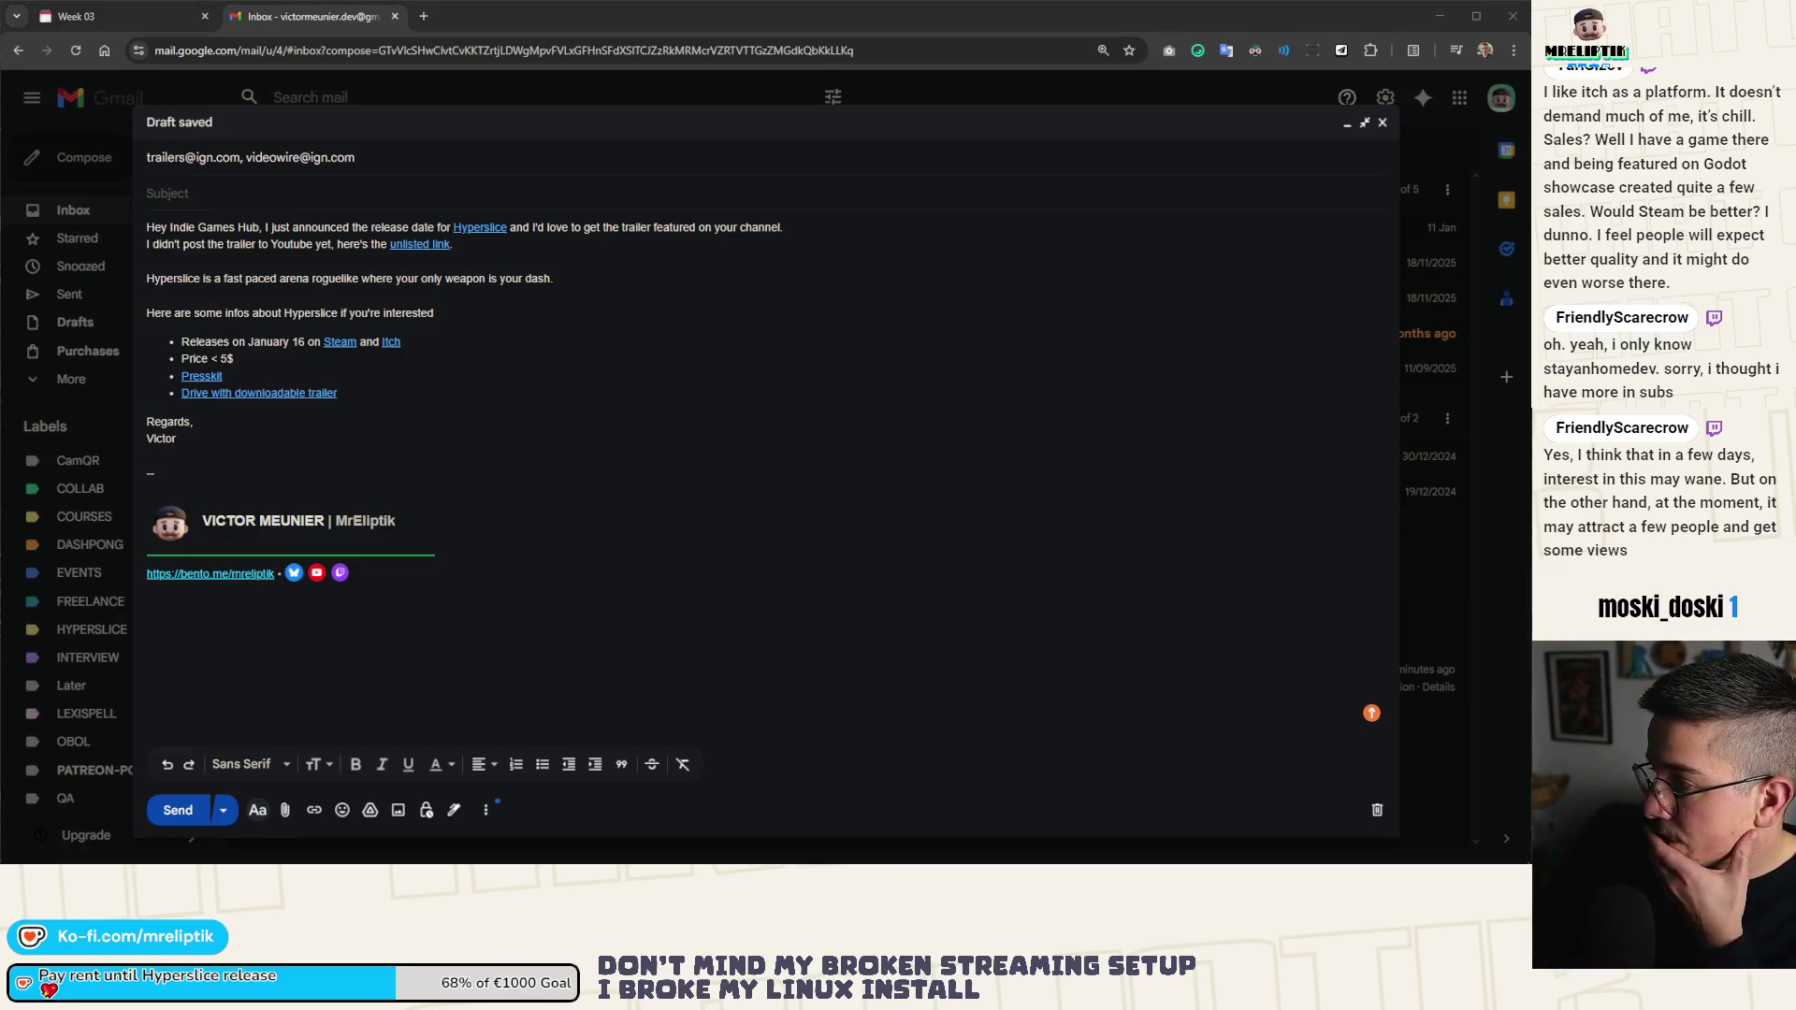
Change the greeting to address IGN instead of Indie Games Hub and add a blank line after it
double_click(172, 227)
key(ctrl+shift+Left)
key(ctrl+shift+Left)
text(IGN)
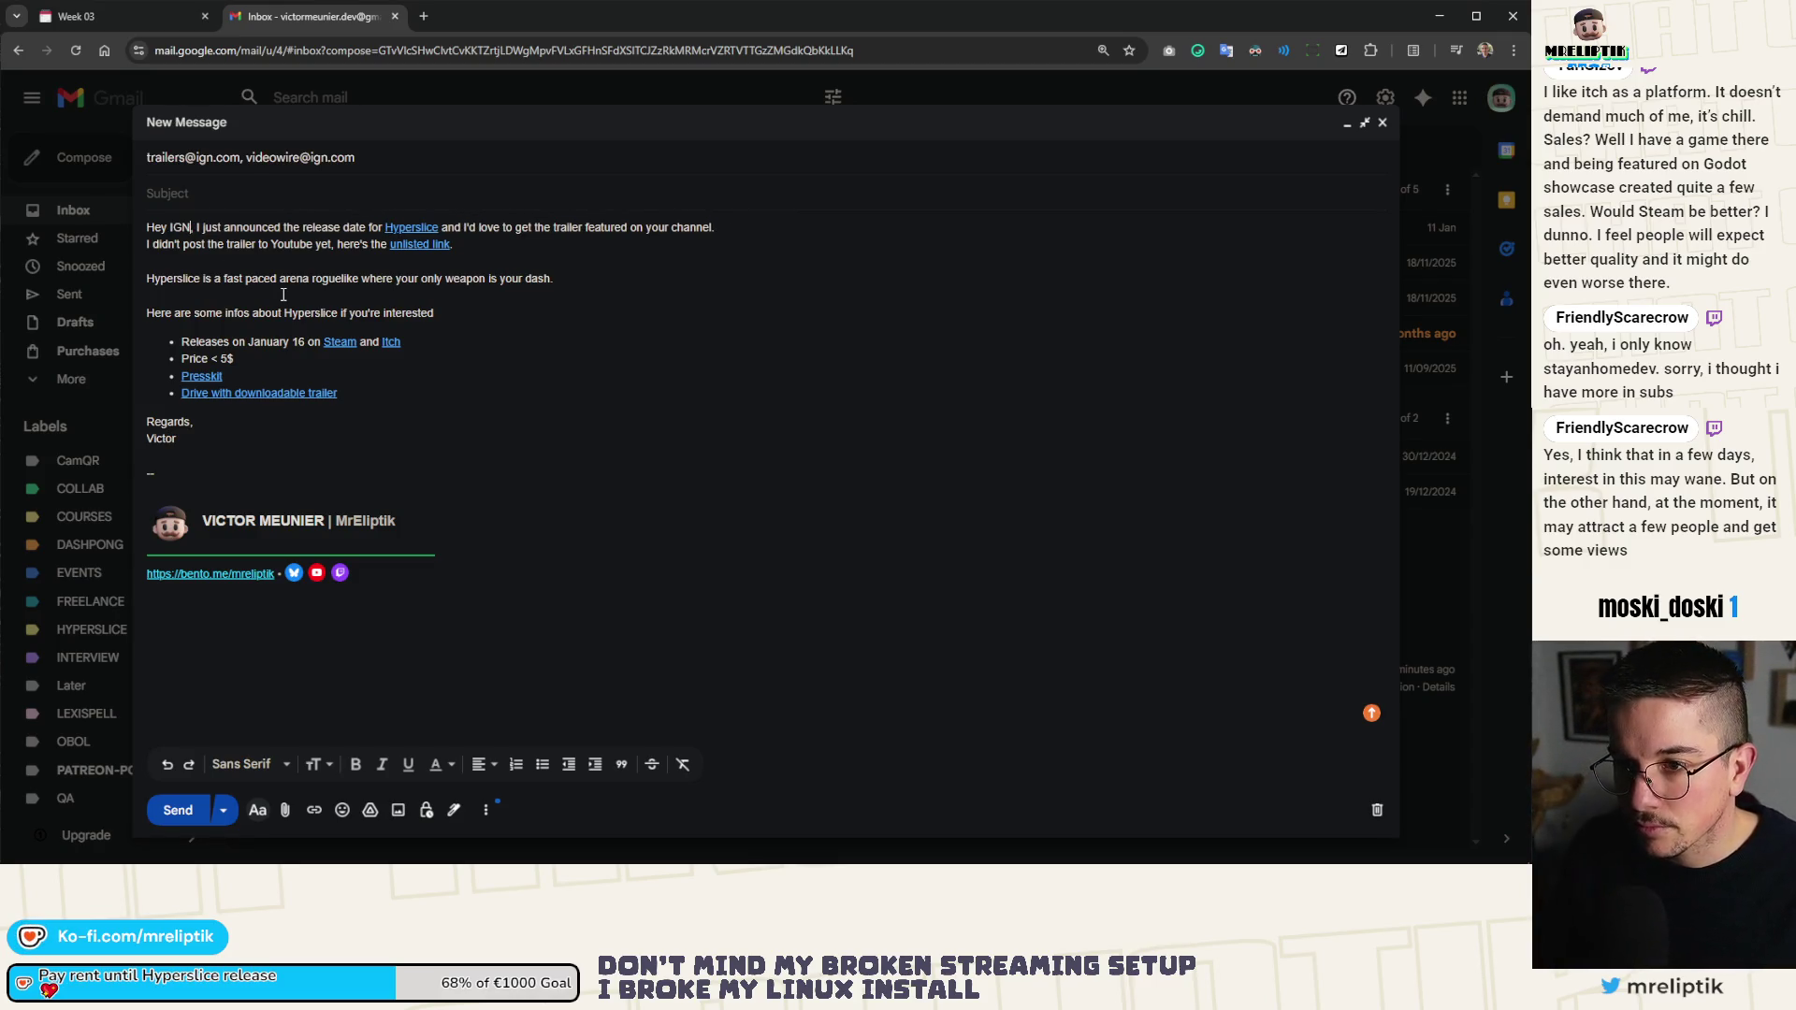
key(ctrl+Left)
key(Left)
key(BackSpace)
key(BackSpace)
text(i)
key(ctrl+Right)
key(ctrl+Right)
key(Return)
key(Return)
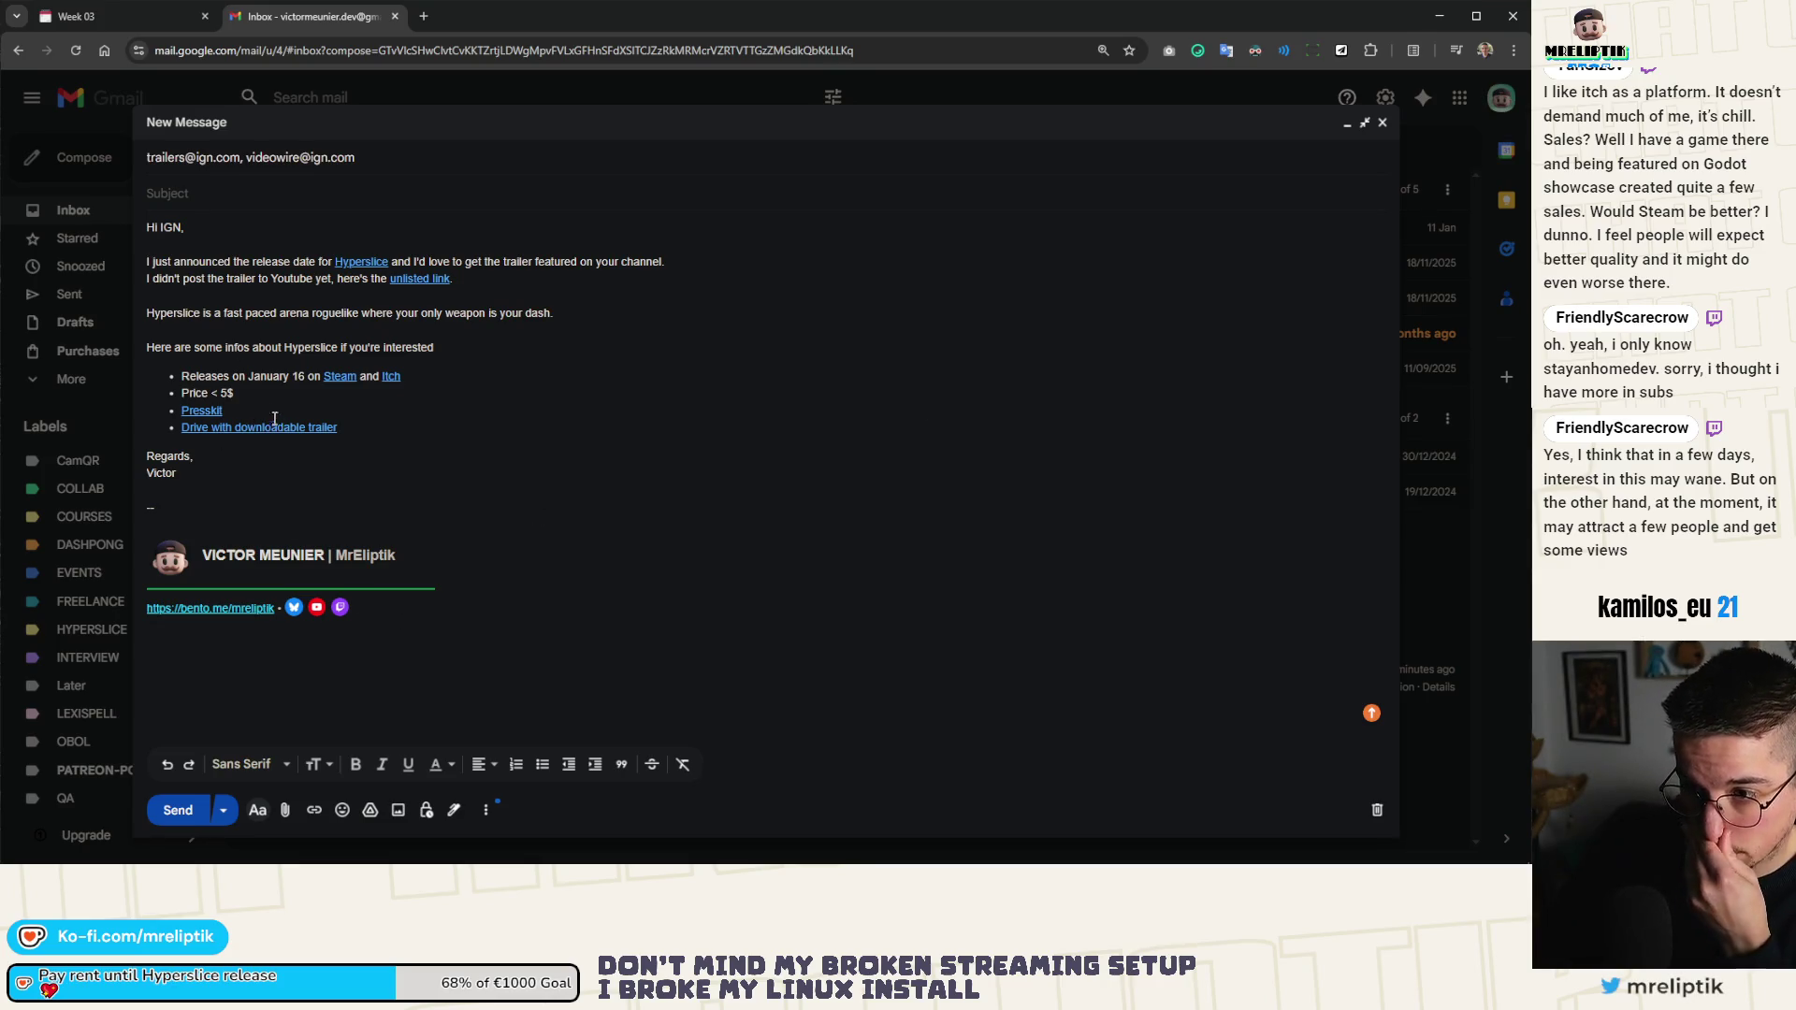
Retype the trailer bullet's wording toward 'Downloadable trailer link'
click(243, 428)
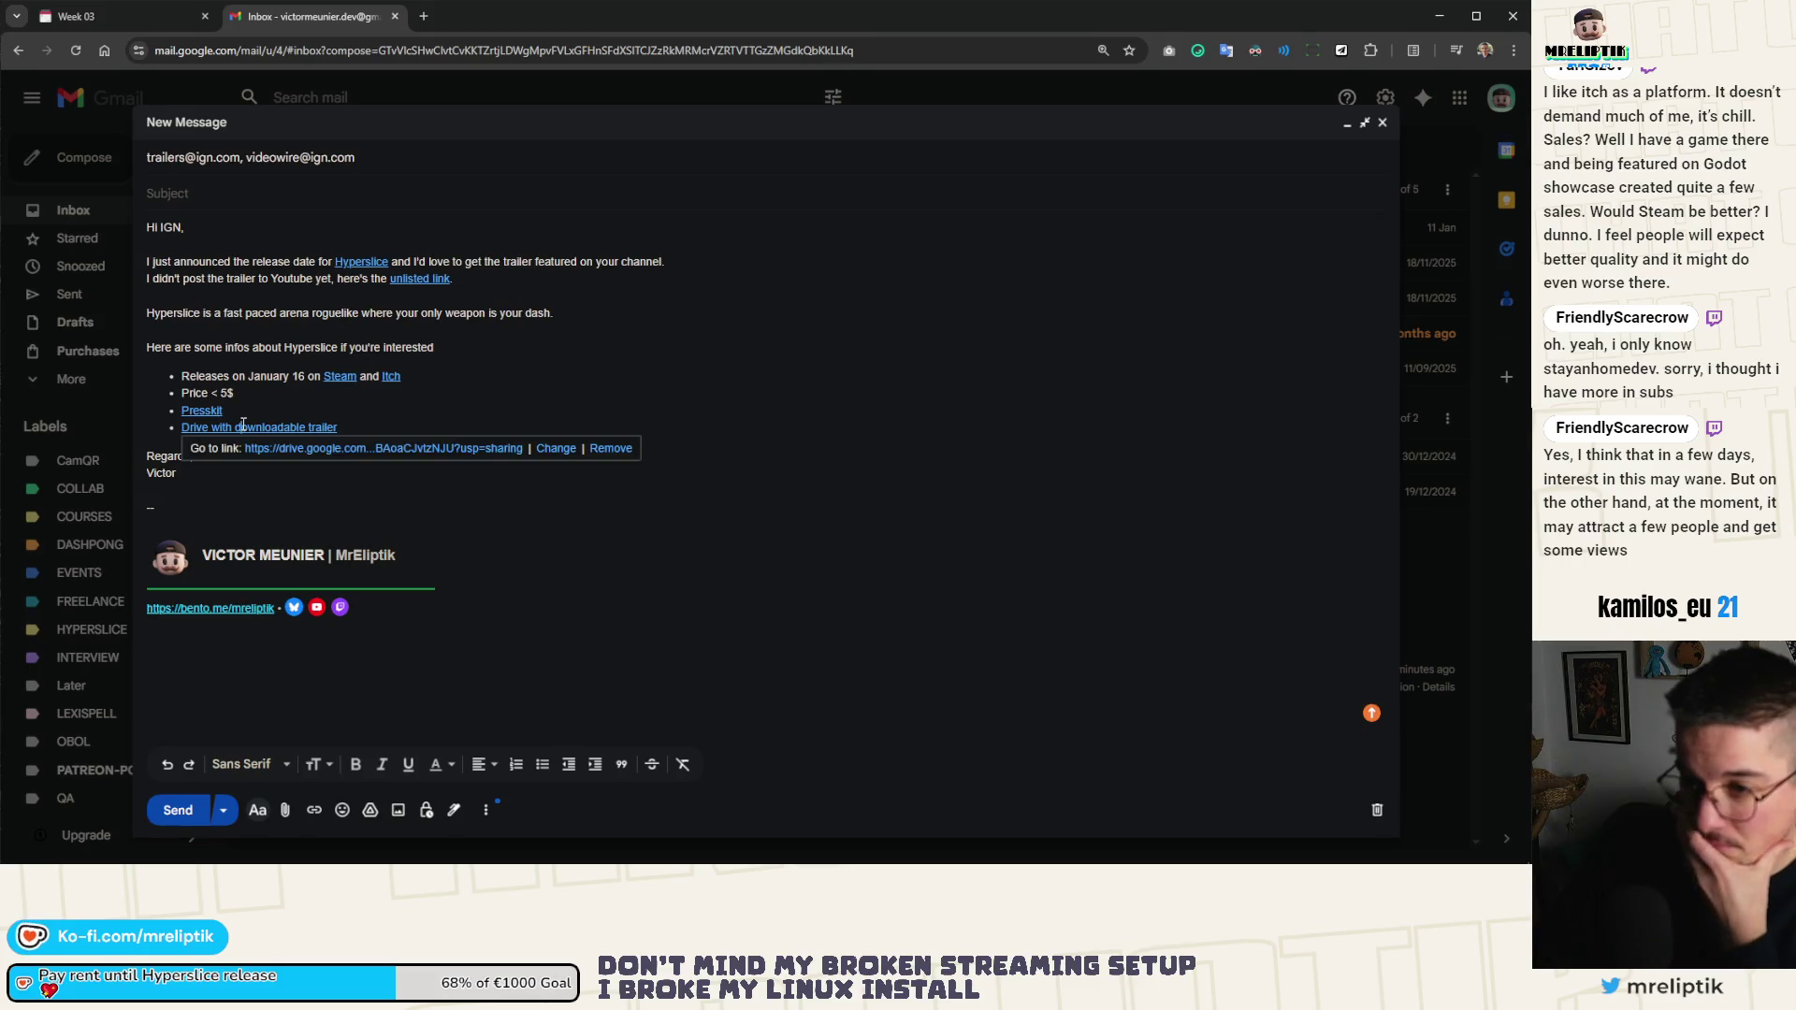
key(shift+Home)
text(D)
key(End)
text(t)
key(BackSpace)
text(lin)
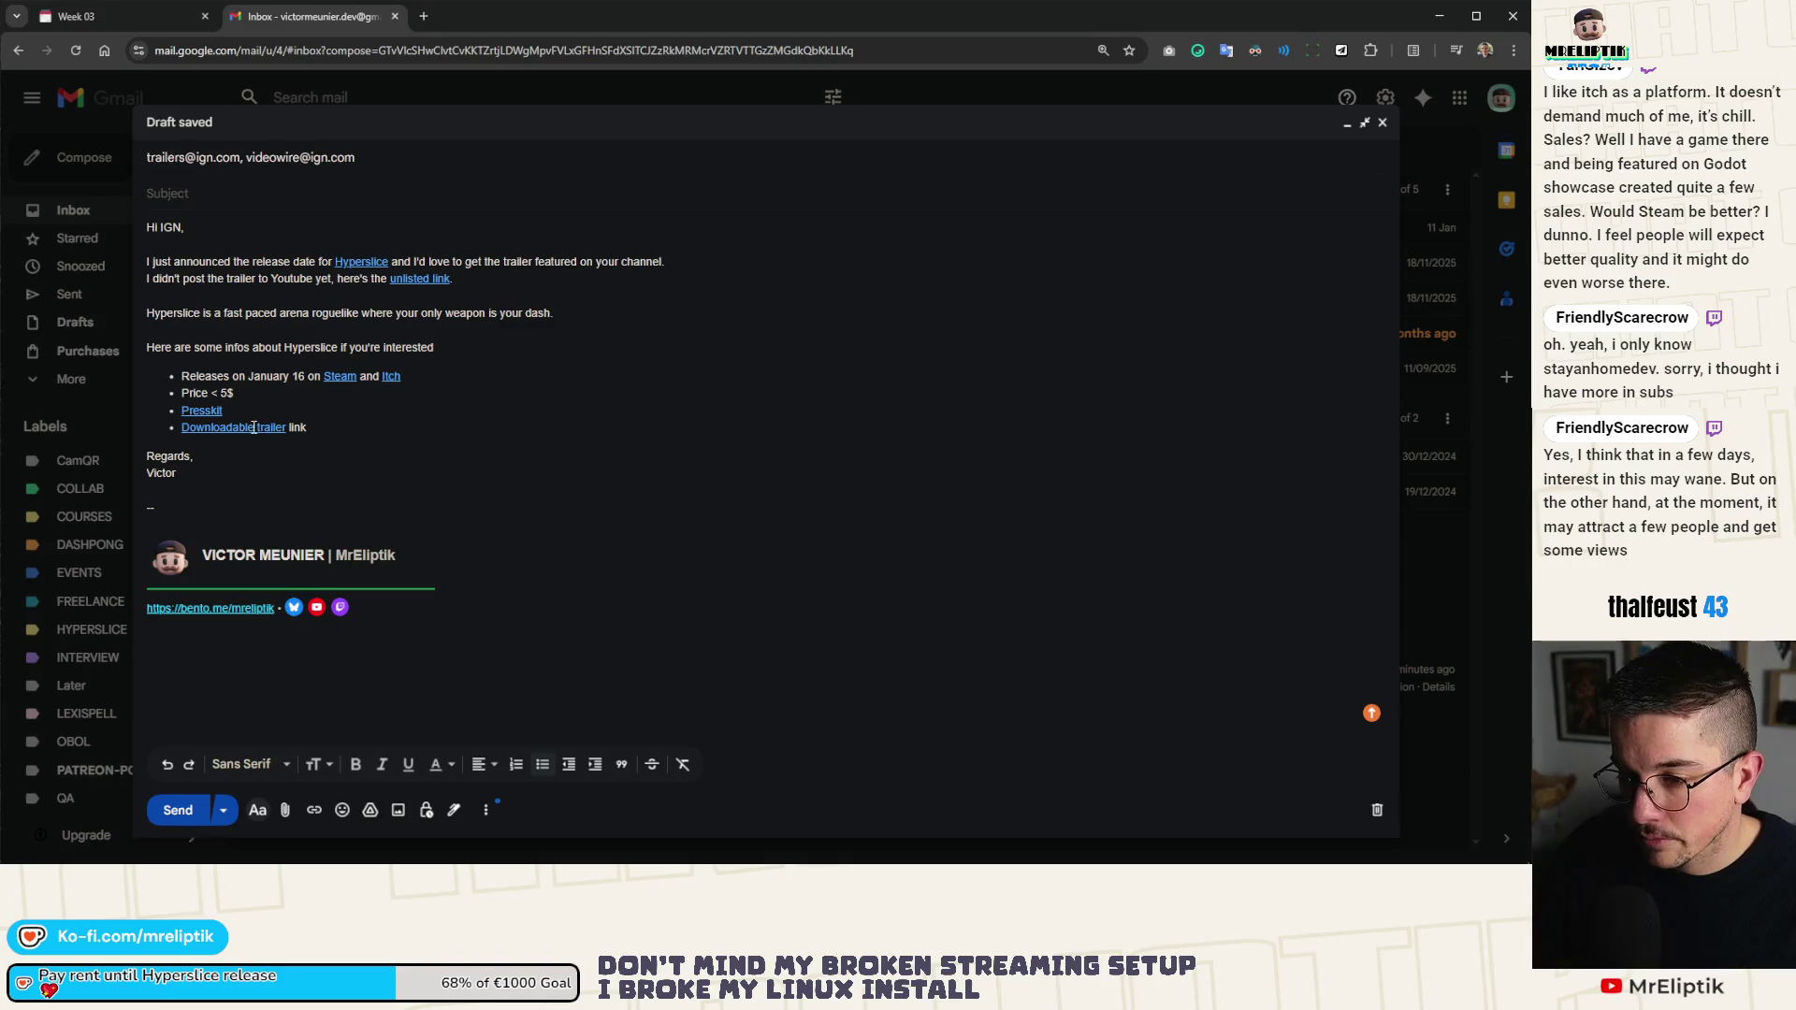
Apply 'Downloadable trailer link' as the Drive link's display text and check its target
click(250, 429)
click(544, 457)
key(Tab)
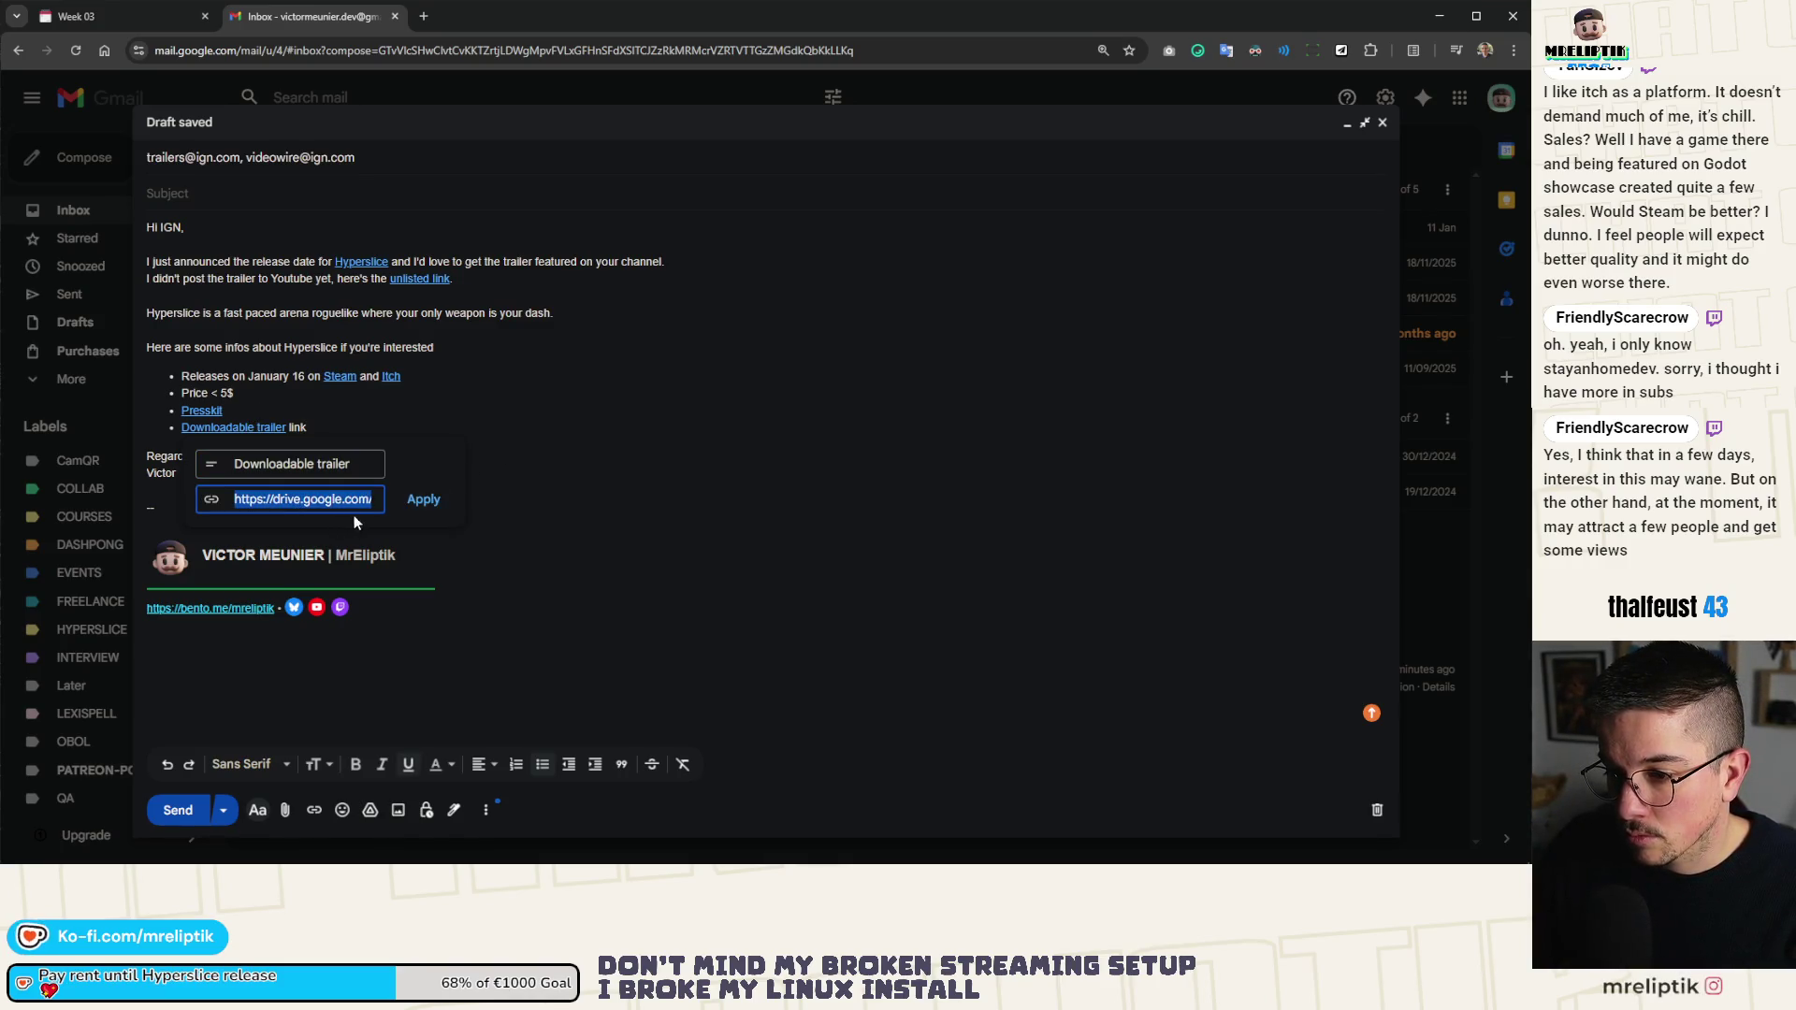
click(368, 462)
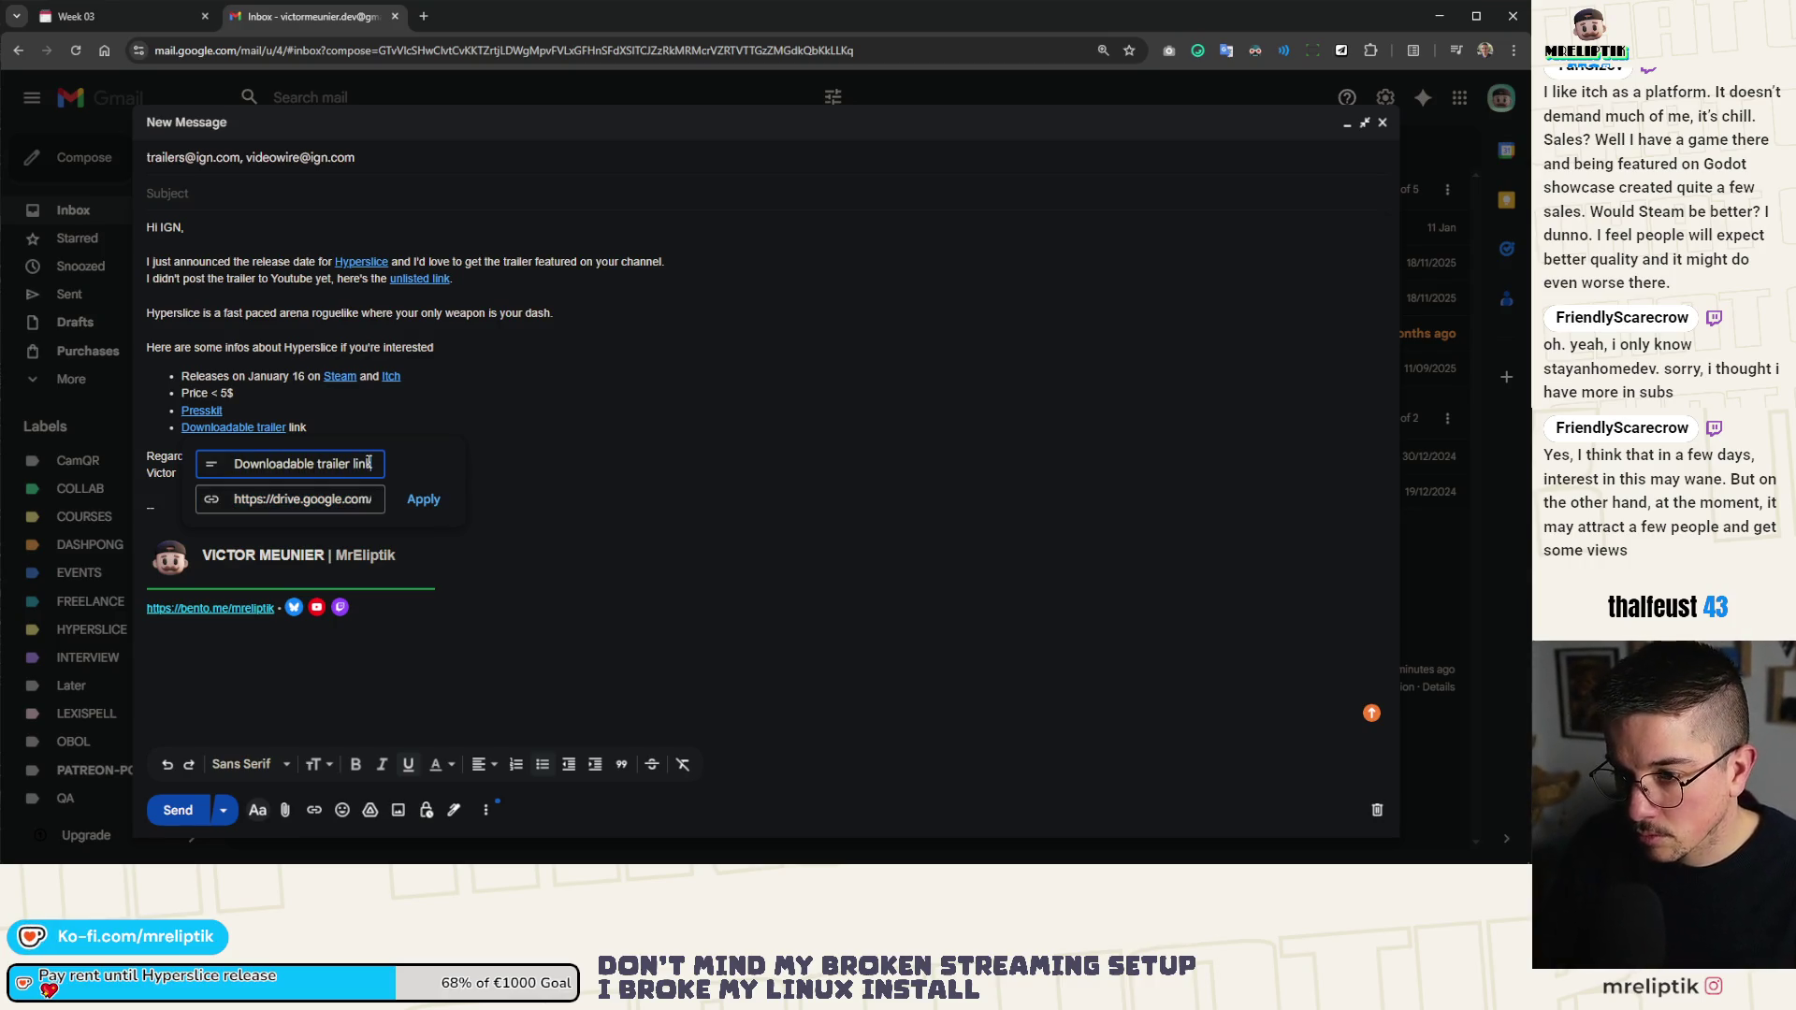
click(423, 501)
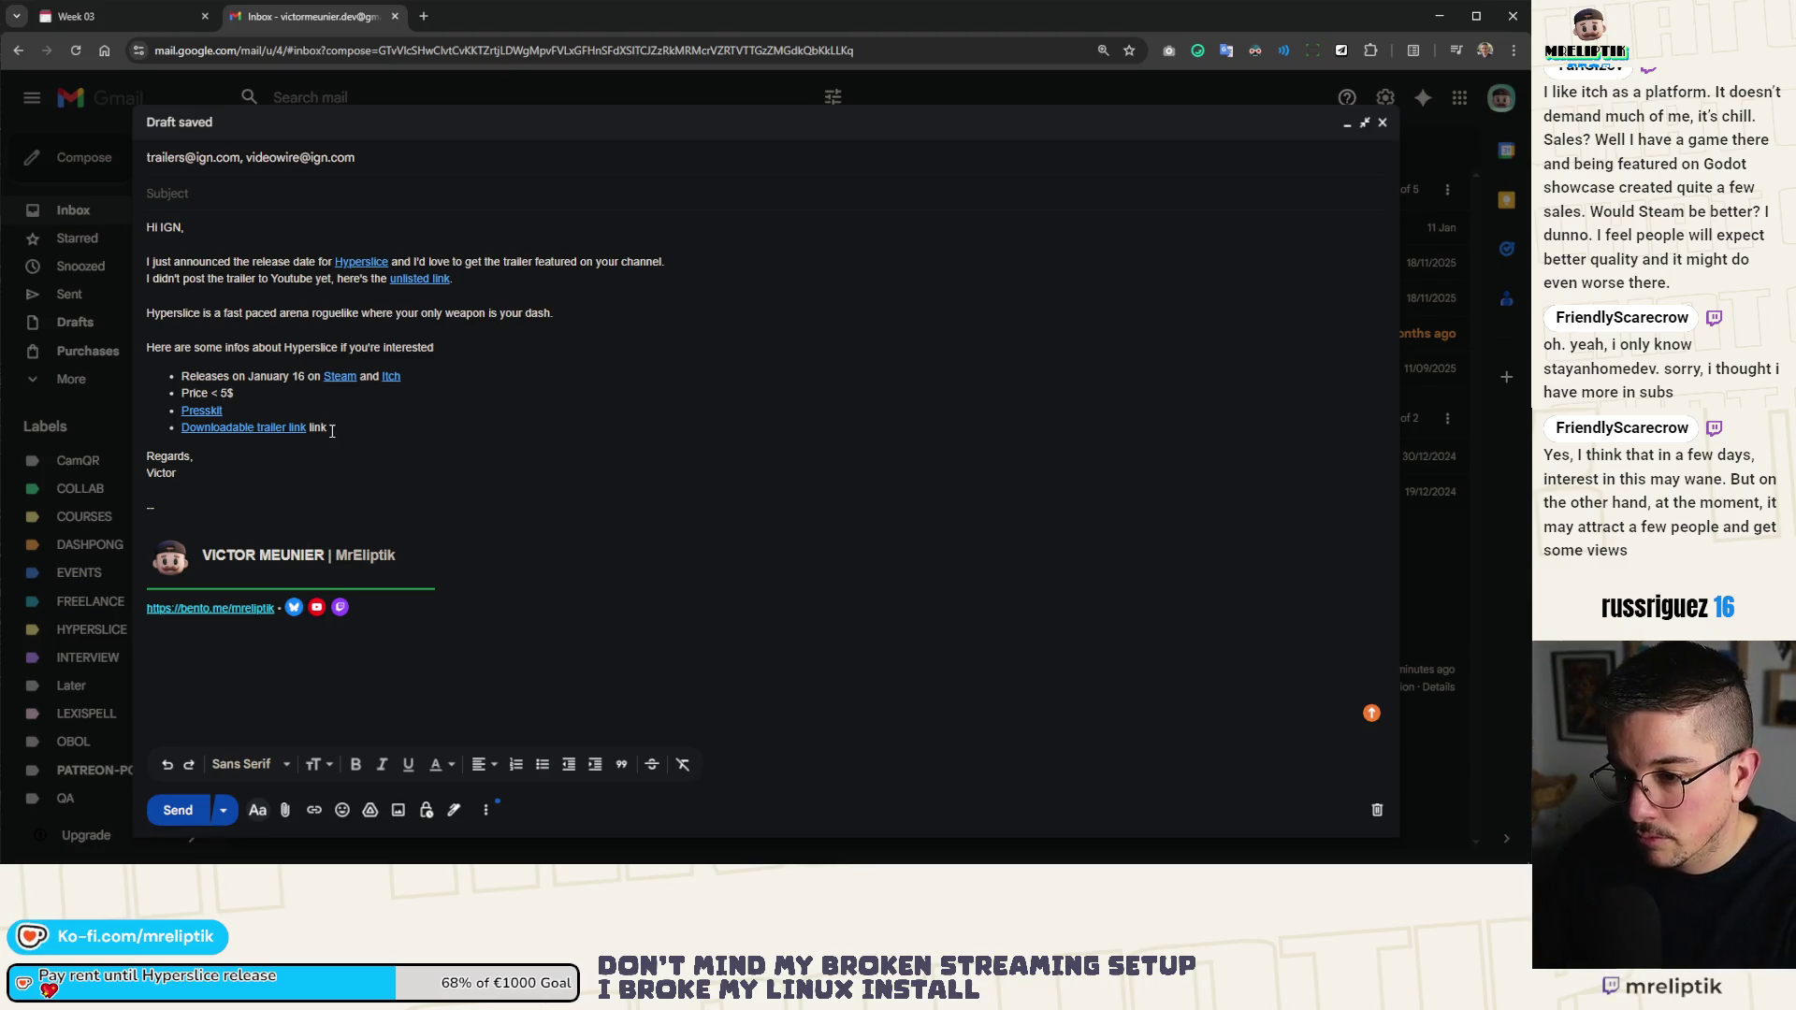
click(339, 435)
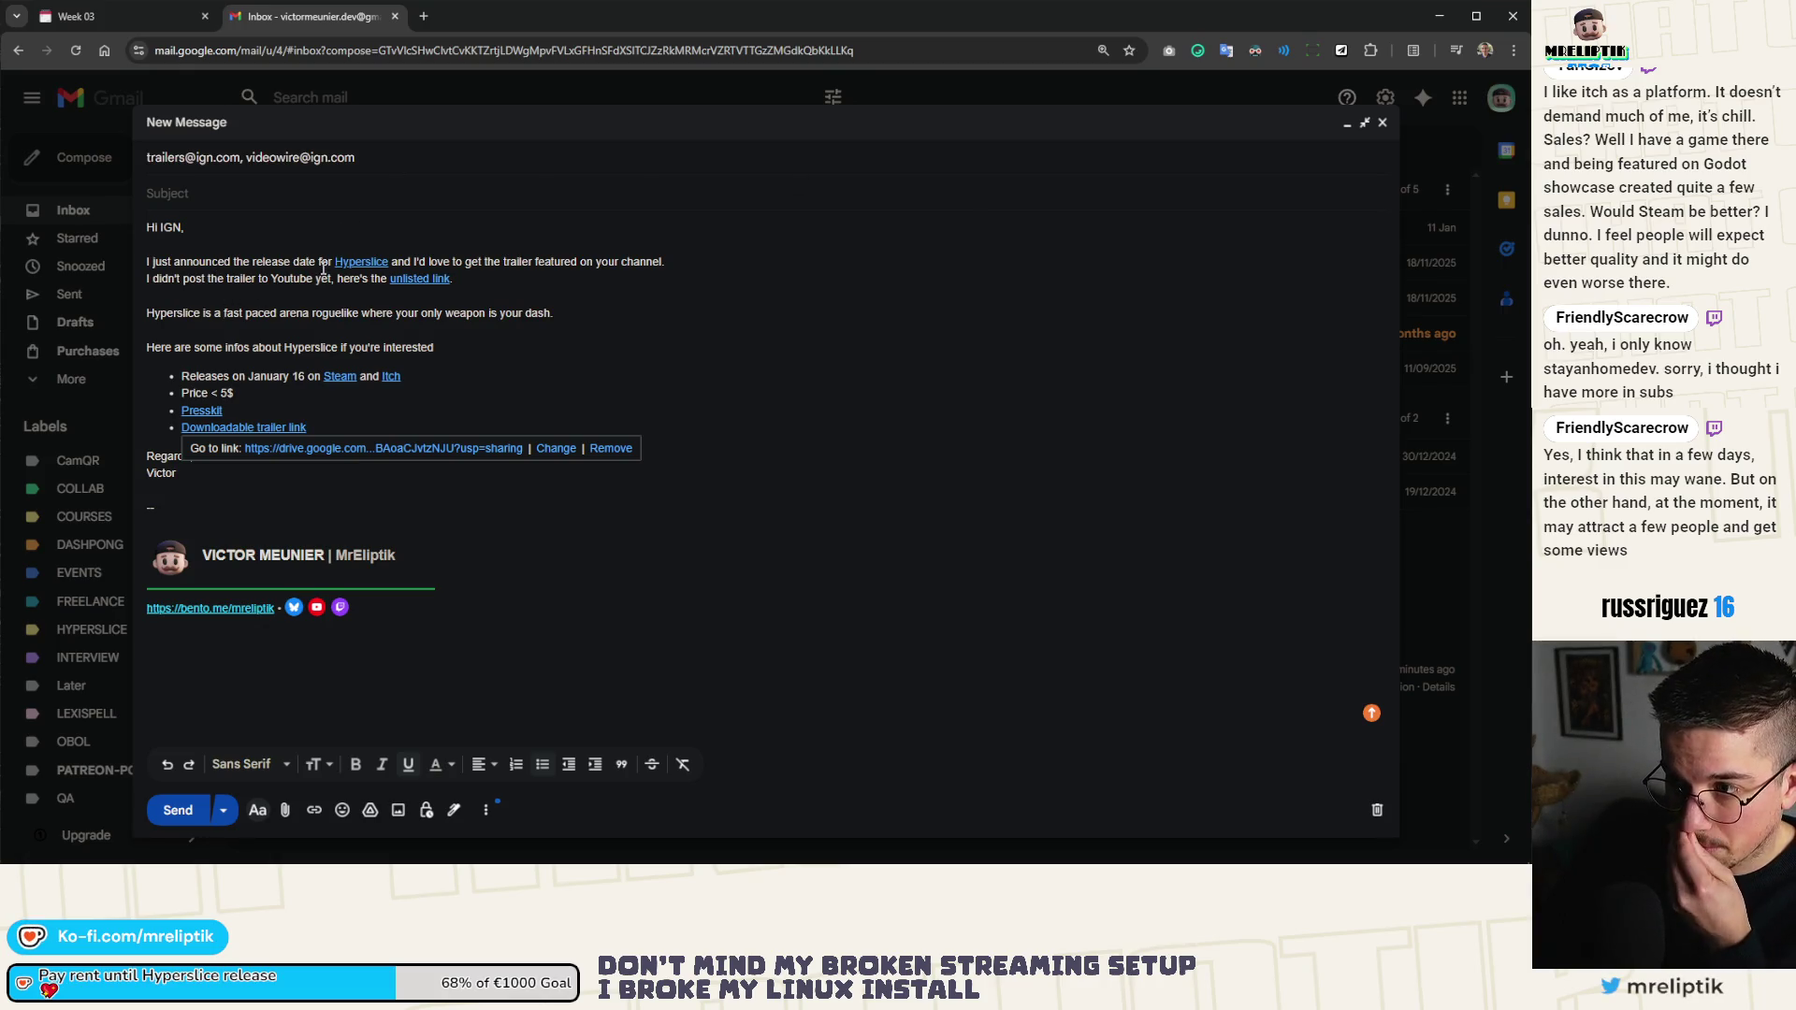
Change 'your channel.' to 'IGN or GameTrailers.' and prefix the description with 'Game description:'
double_click(644, 262)
key(BackSpace)
key(BackSpace)
key(BackSpace)
key(BackSpace)
key(BackSpace)
key(BackSpace)
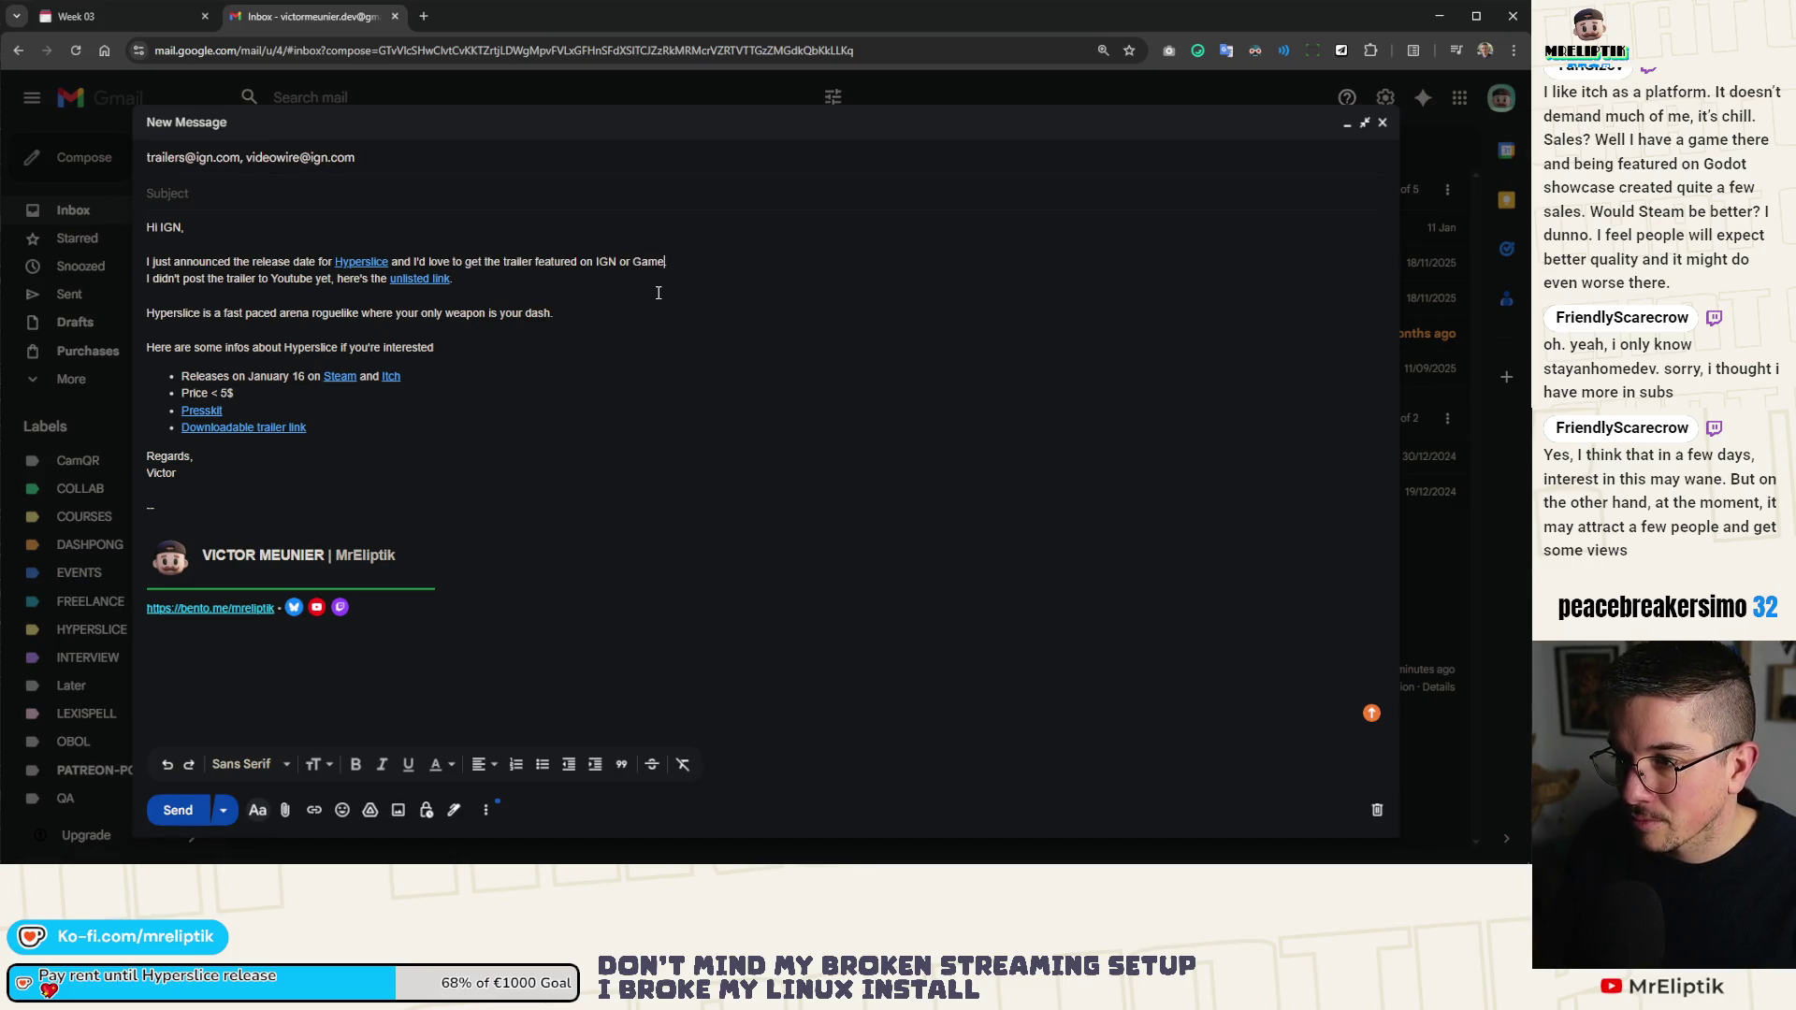
text(lers)
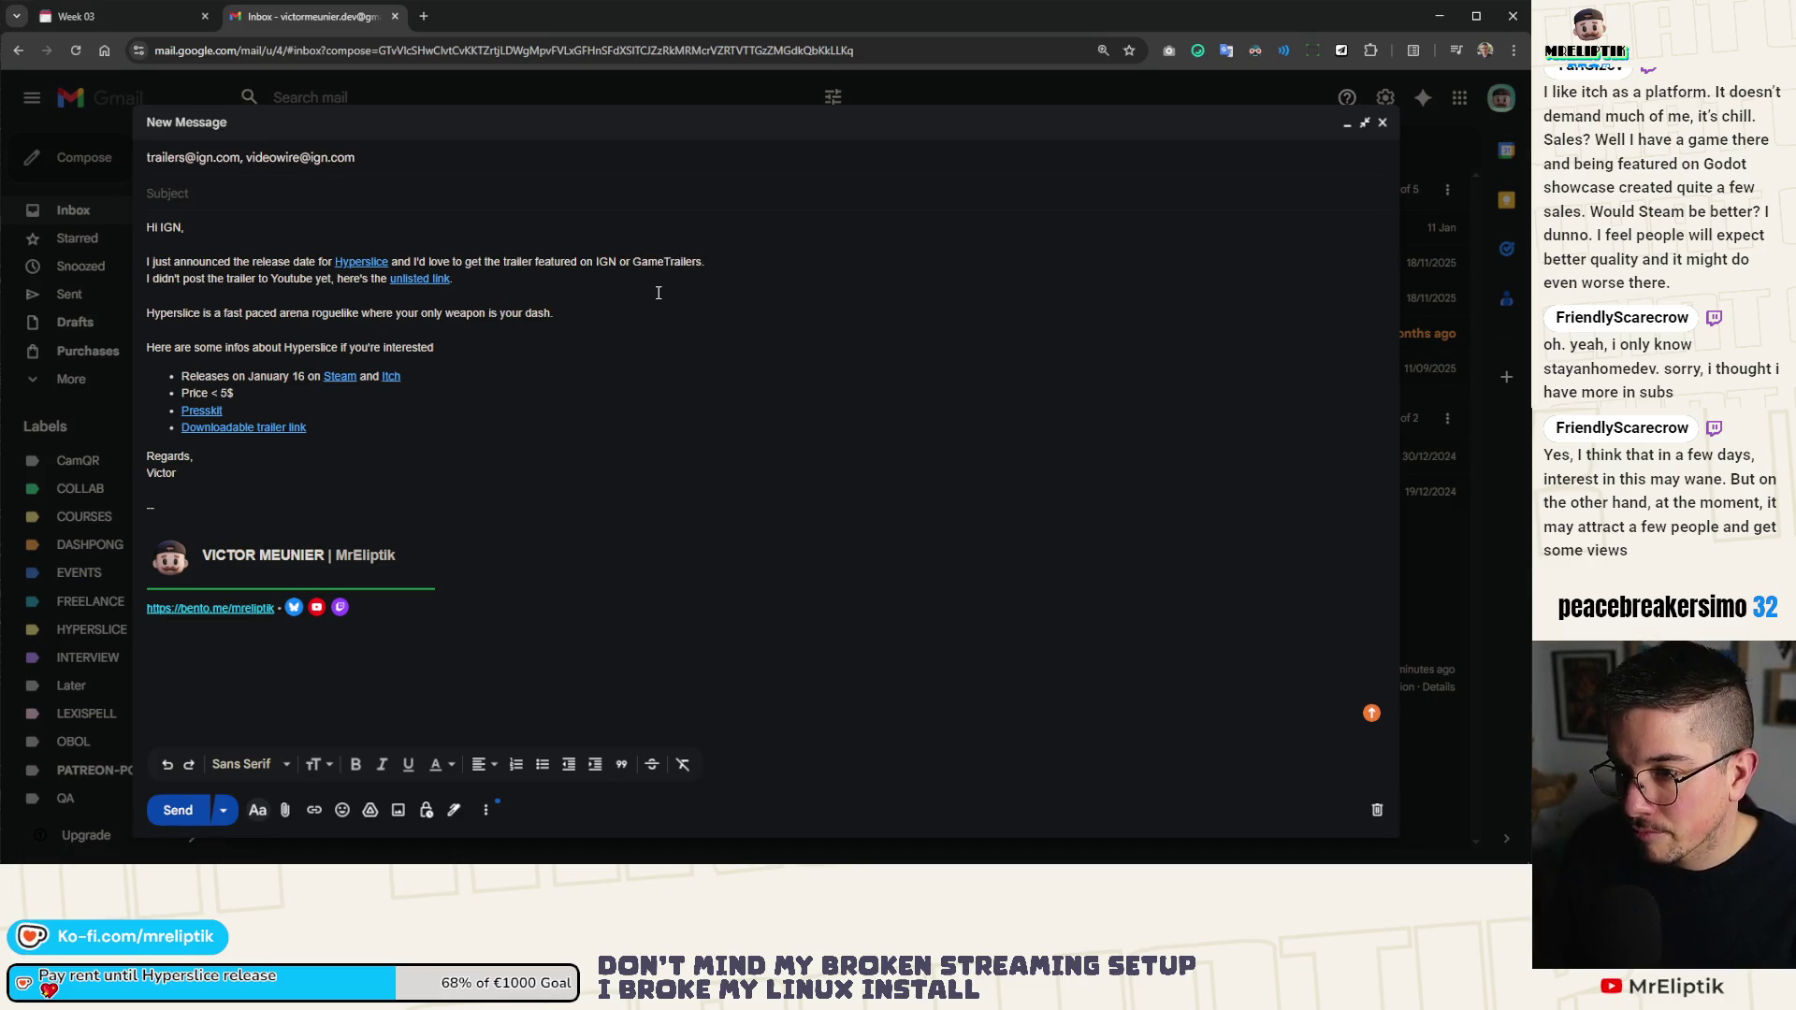
text(.)
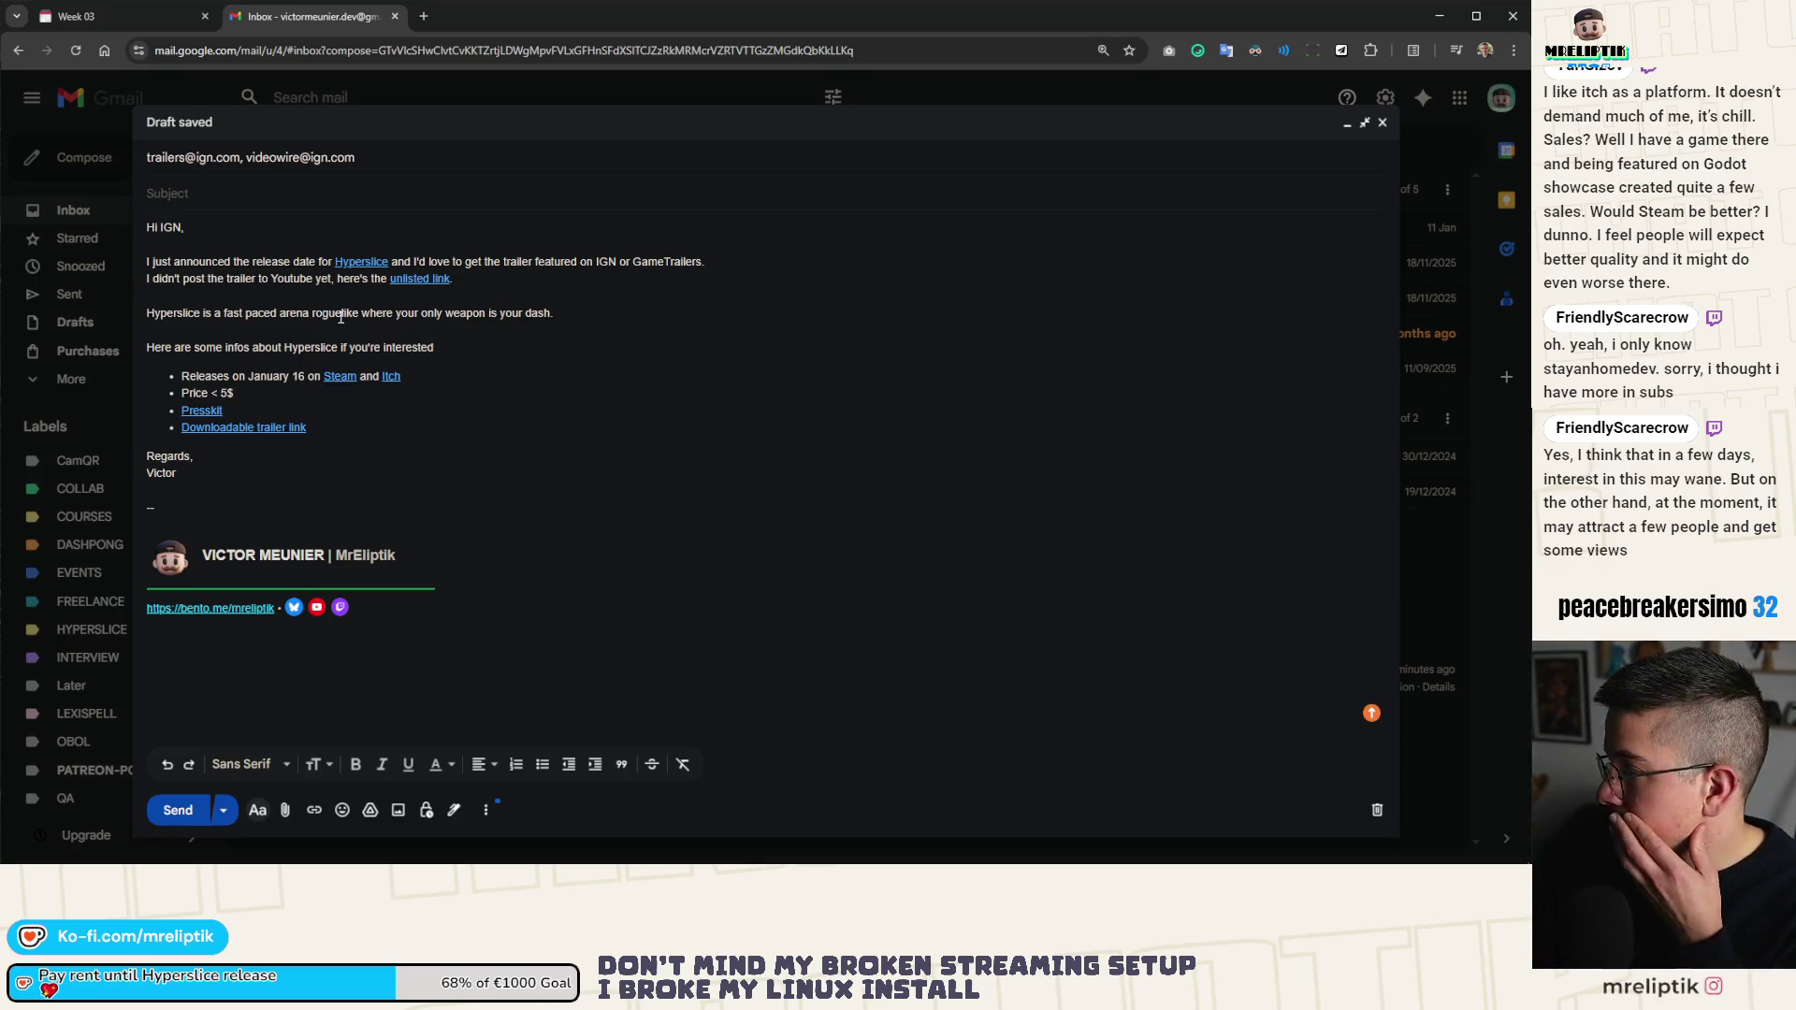
click(146, 314)
text(Game description)
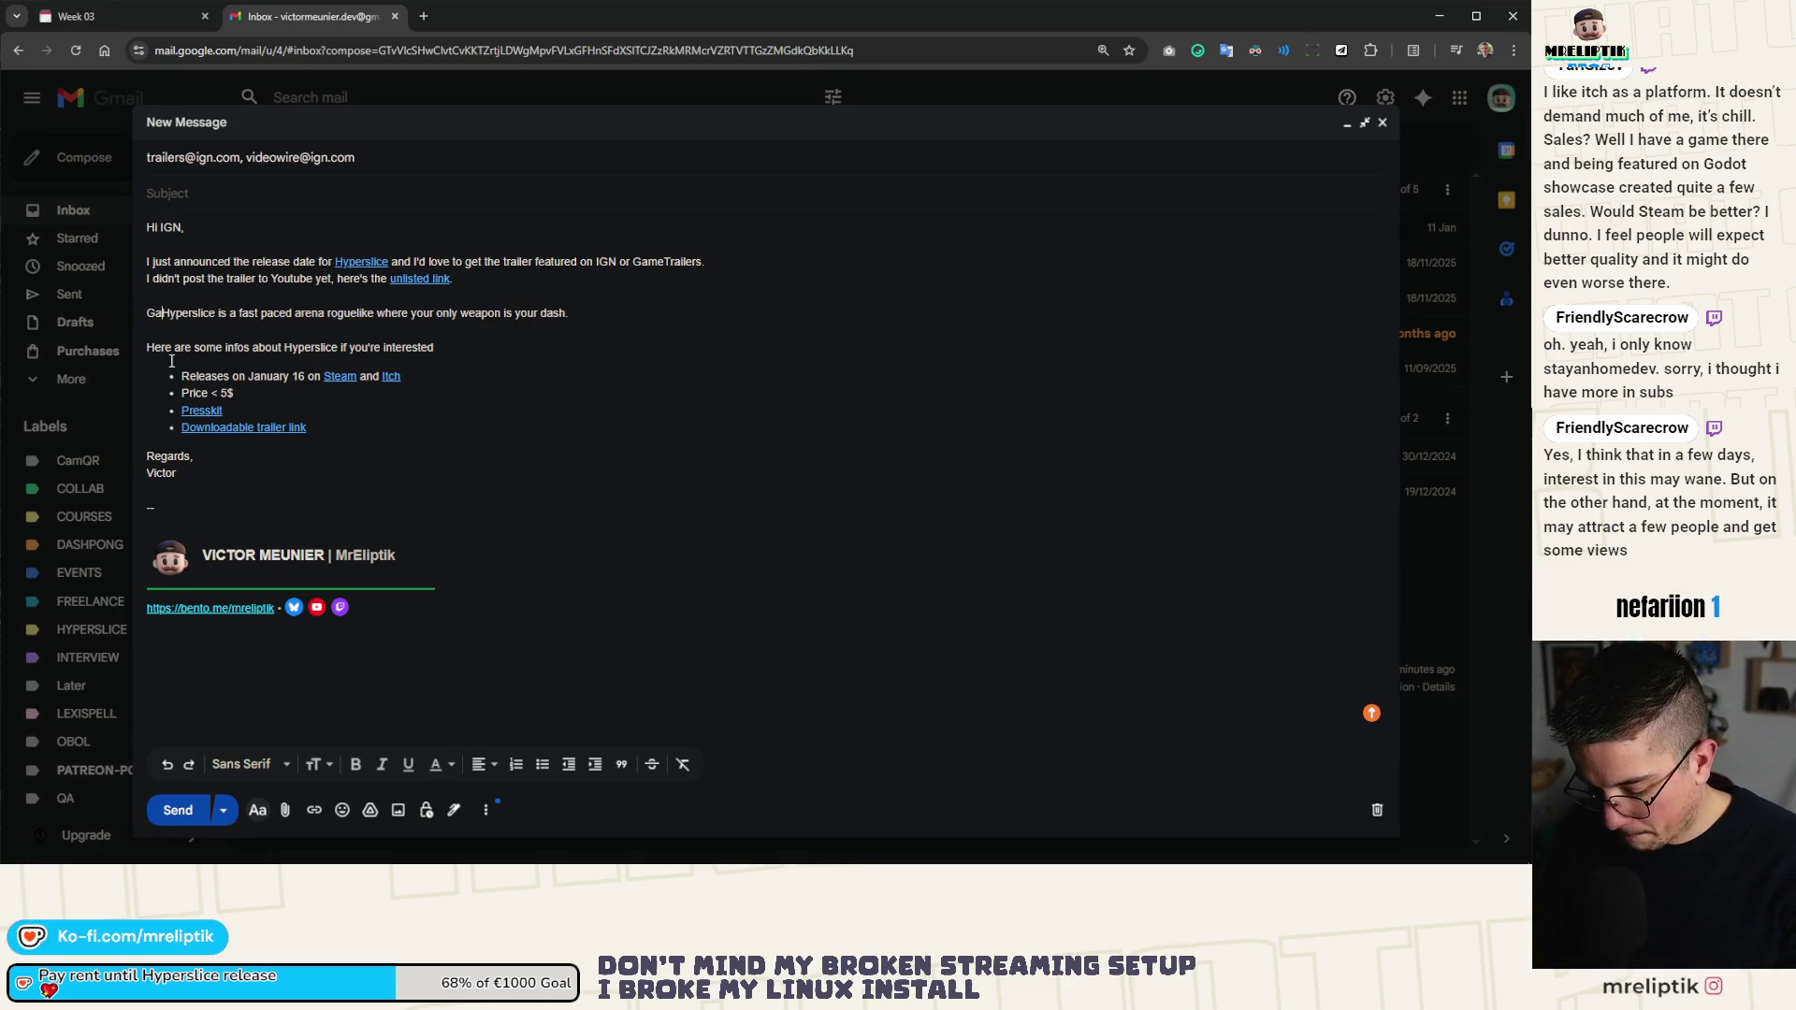
text(:)
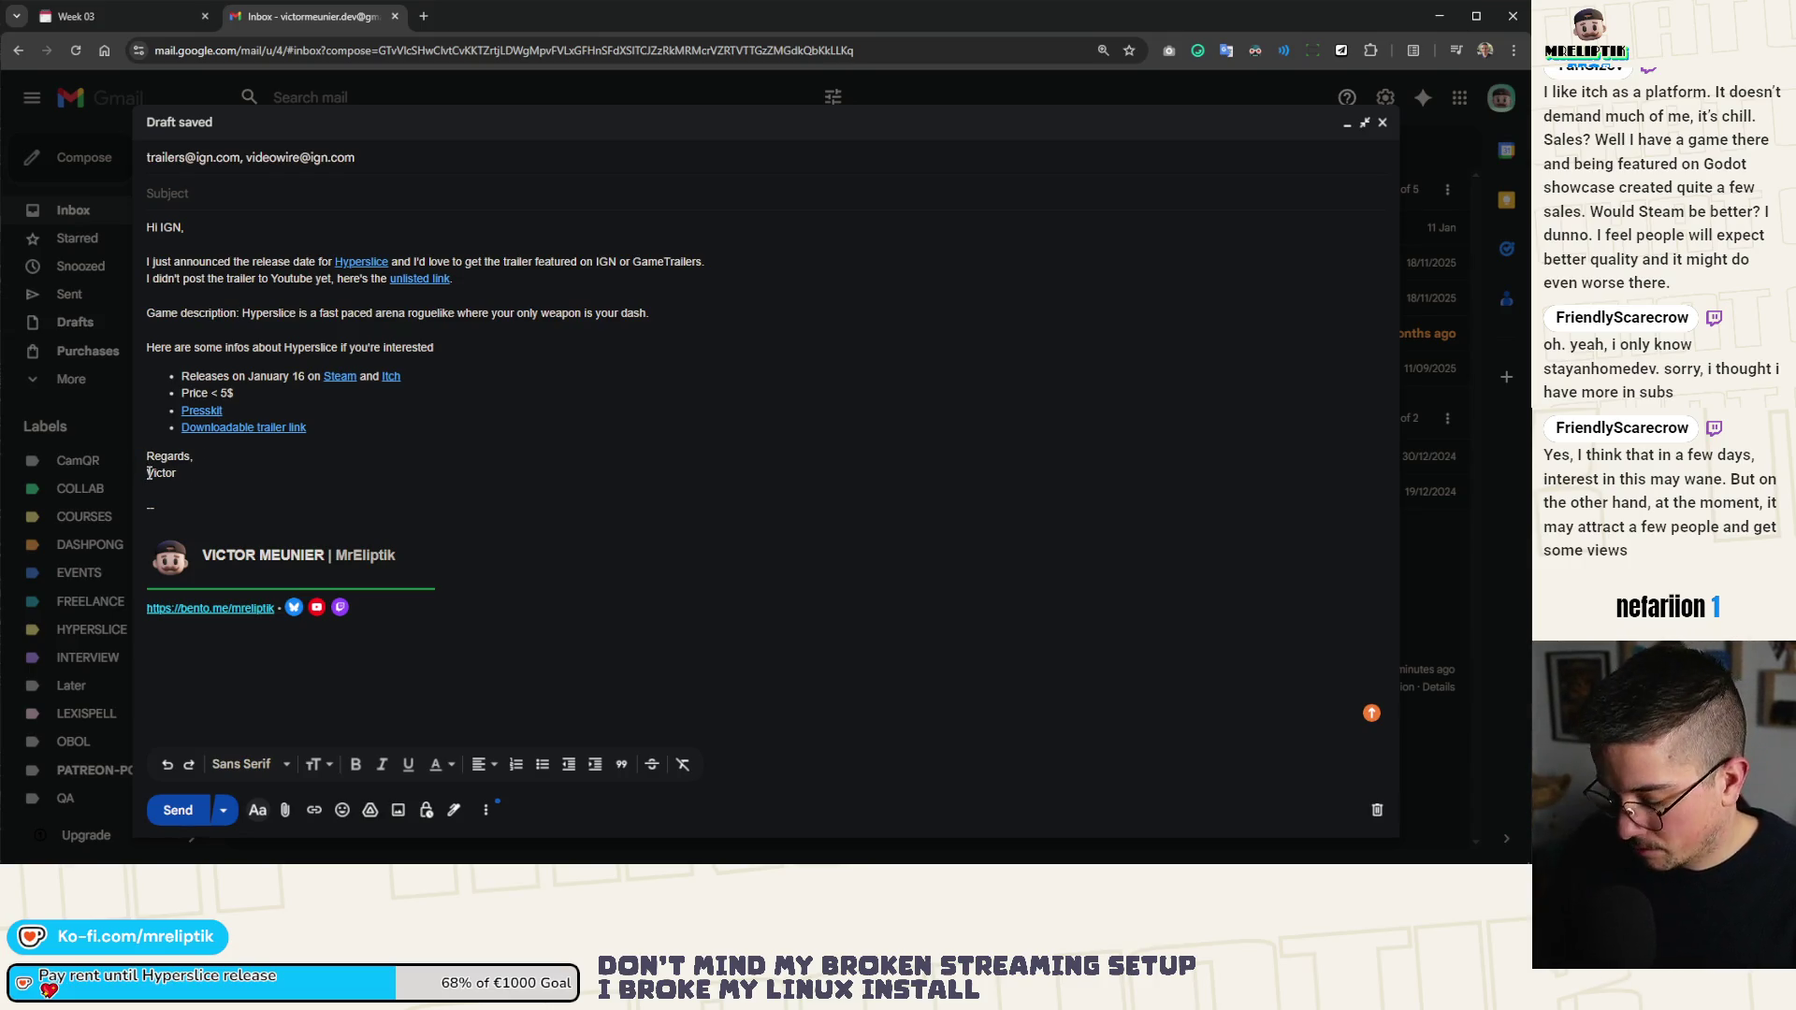
Add 'Thank you for your time and consideration.' above Regards, then select the old description wording
key(Return)
key(Return)
key(Up)
key(Up)
text(Thank you)
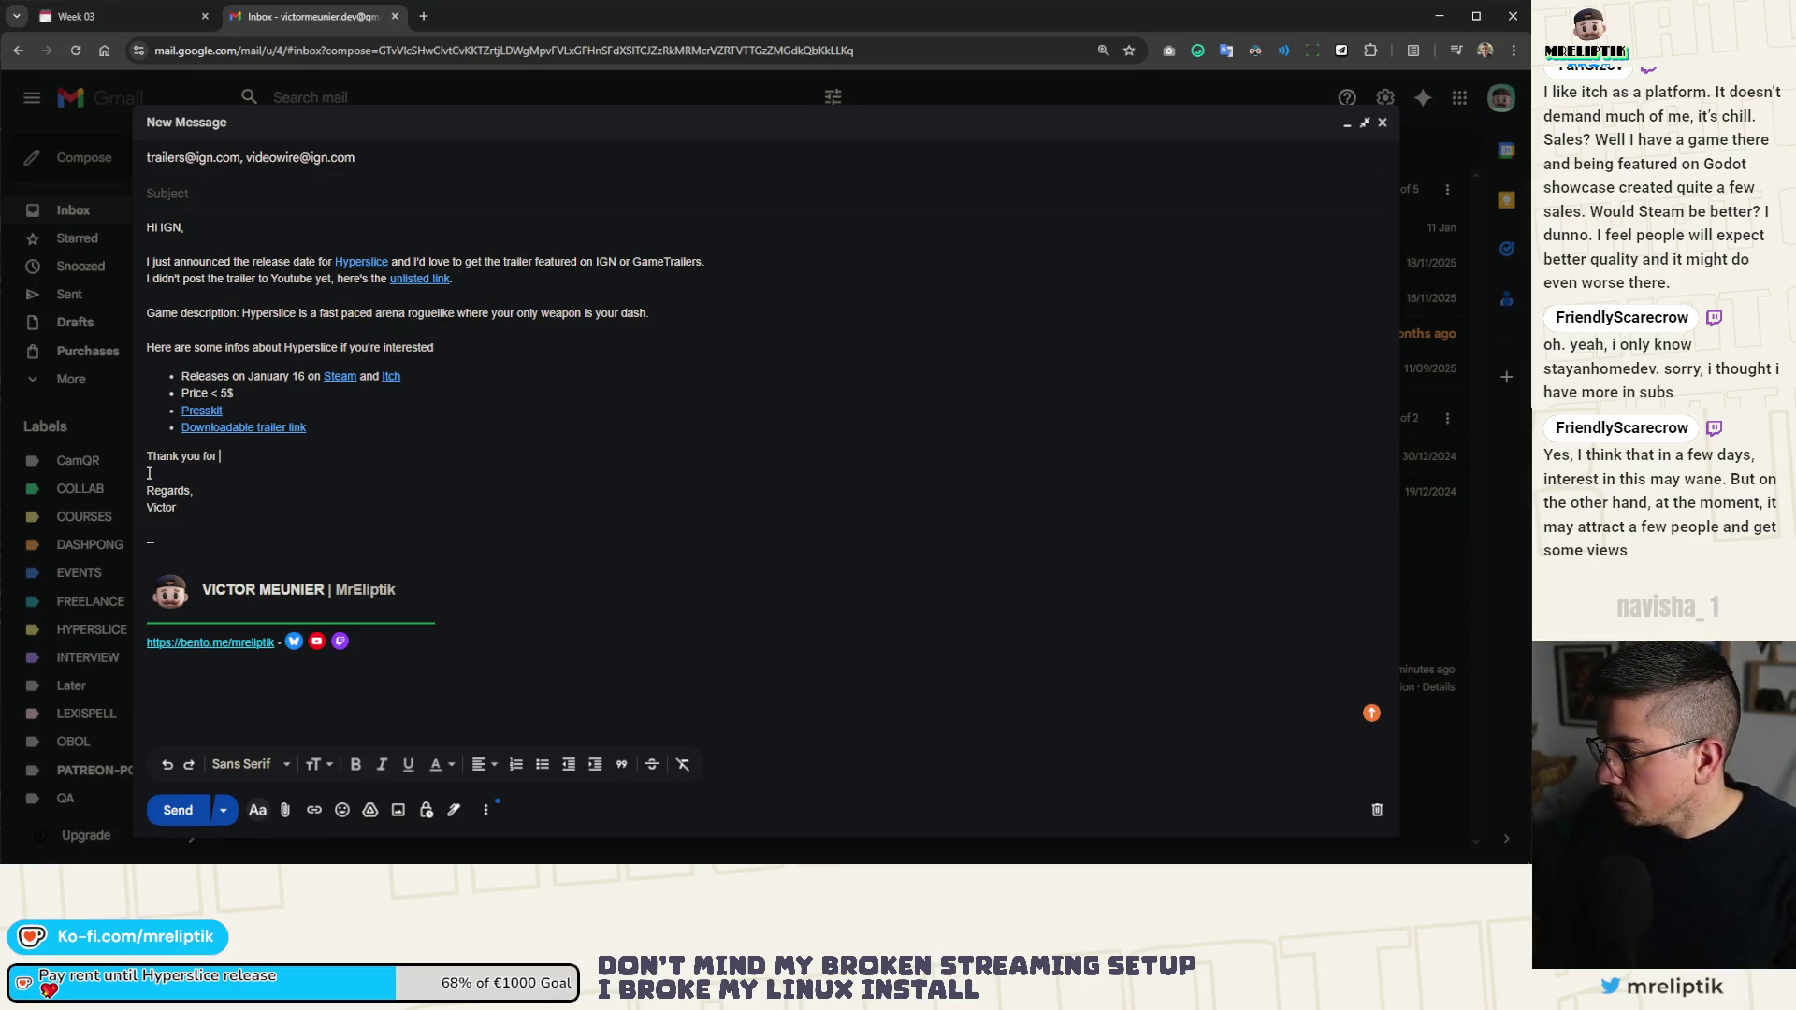
text(con)
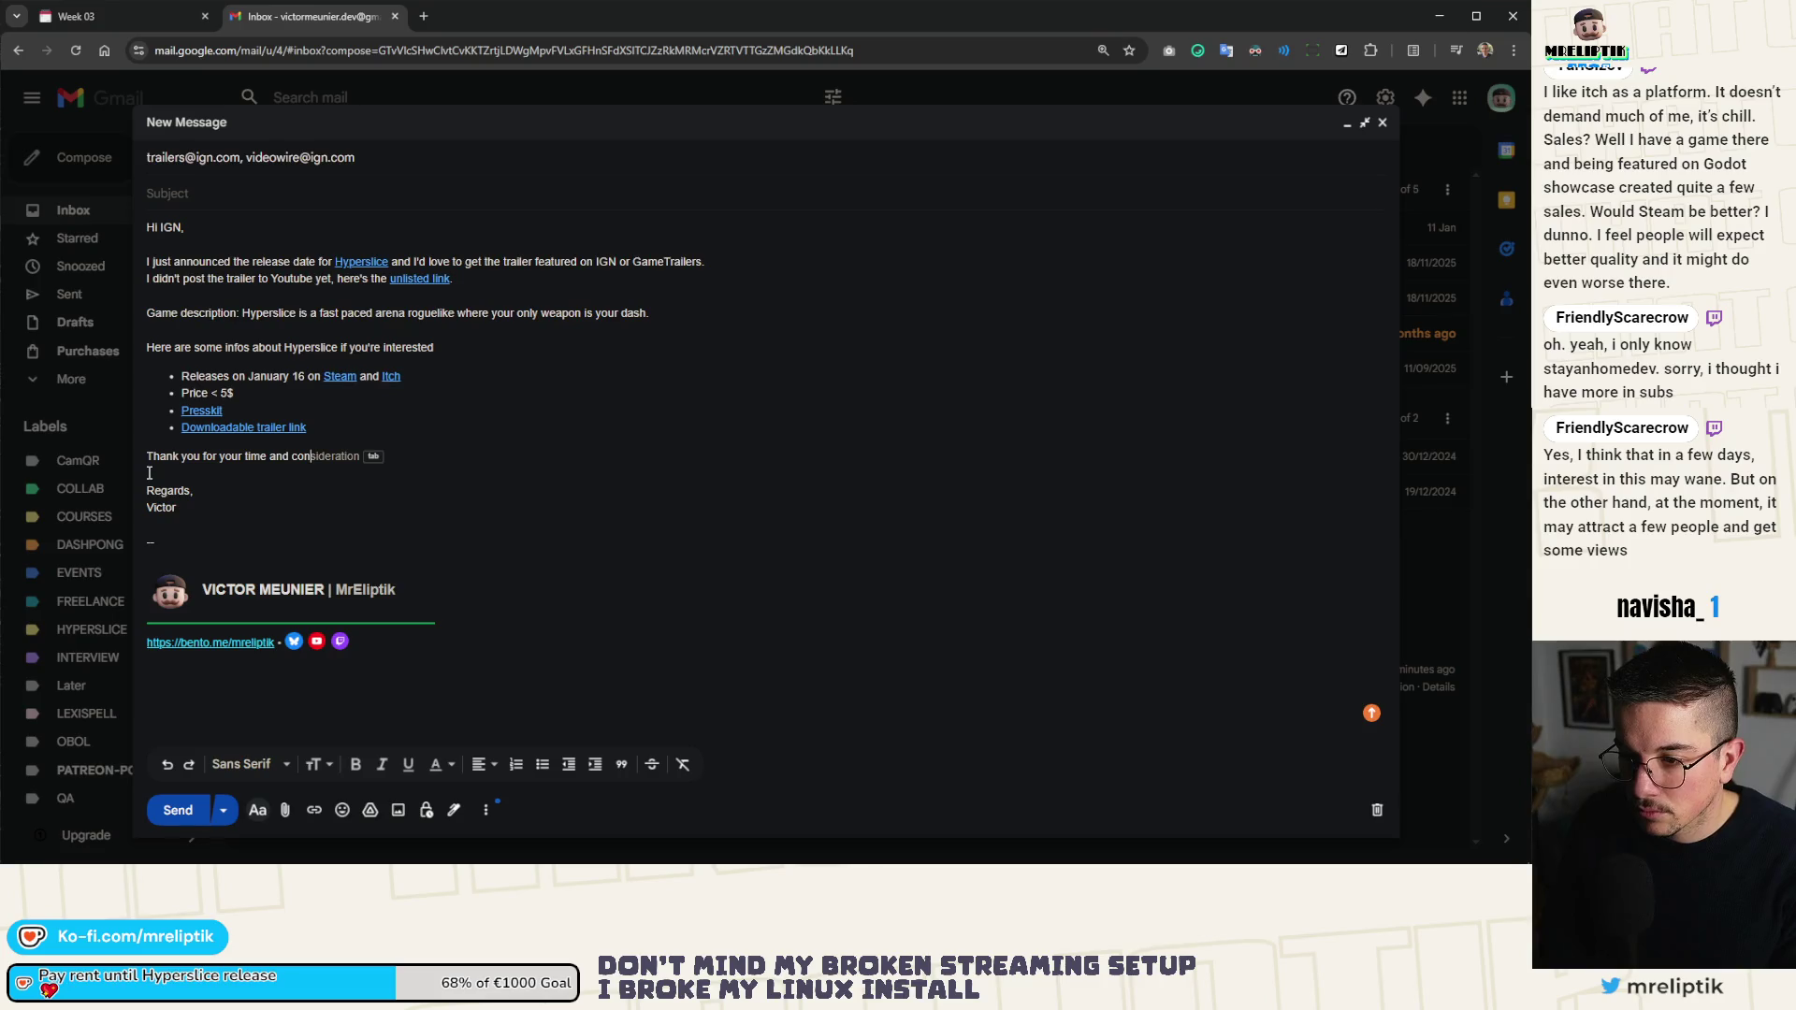
key(Tab)
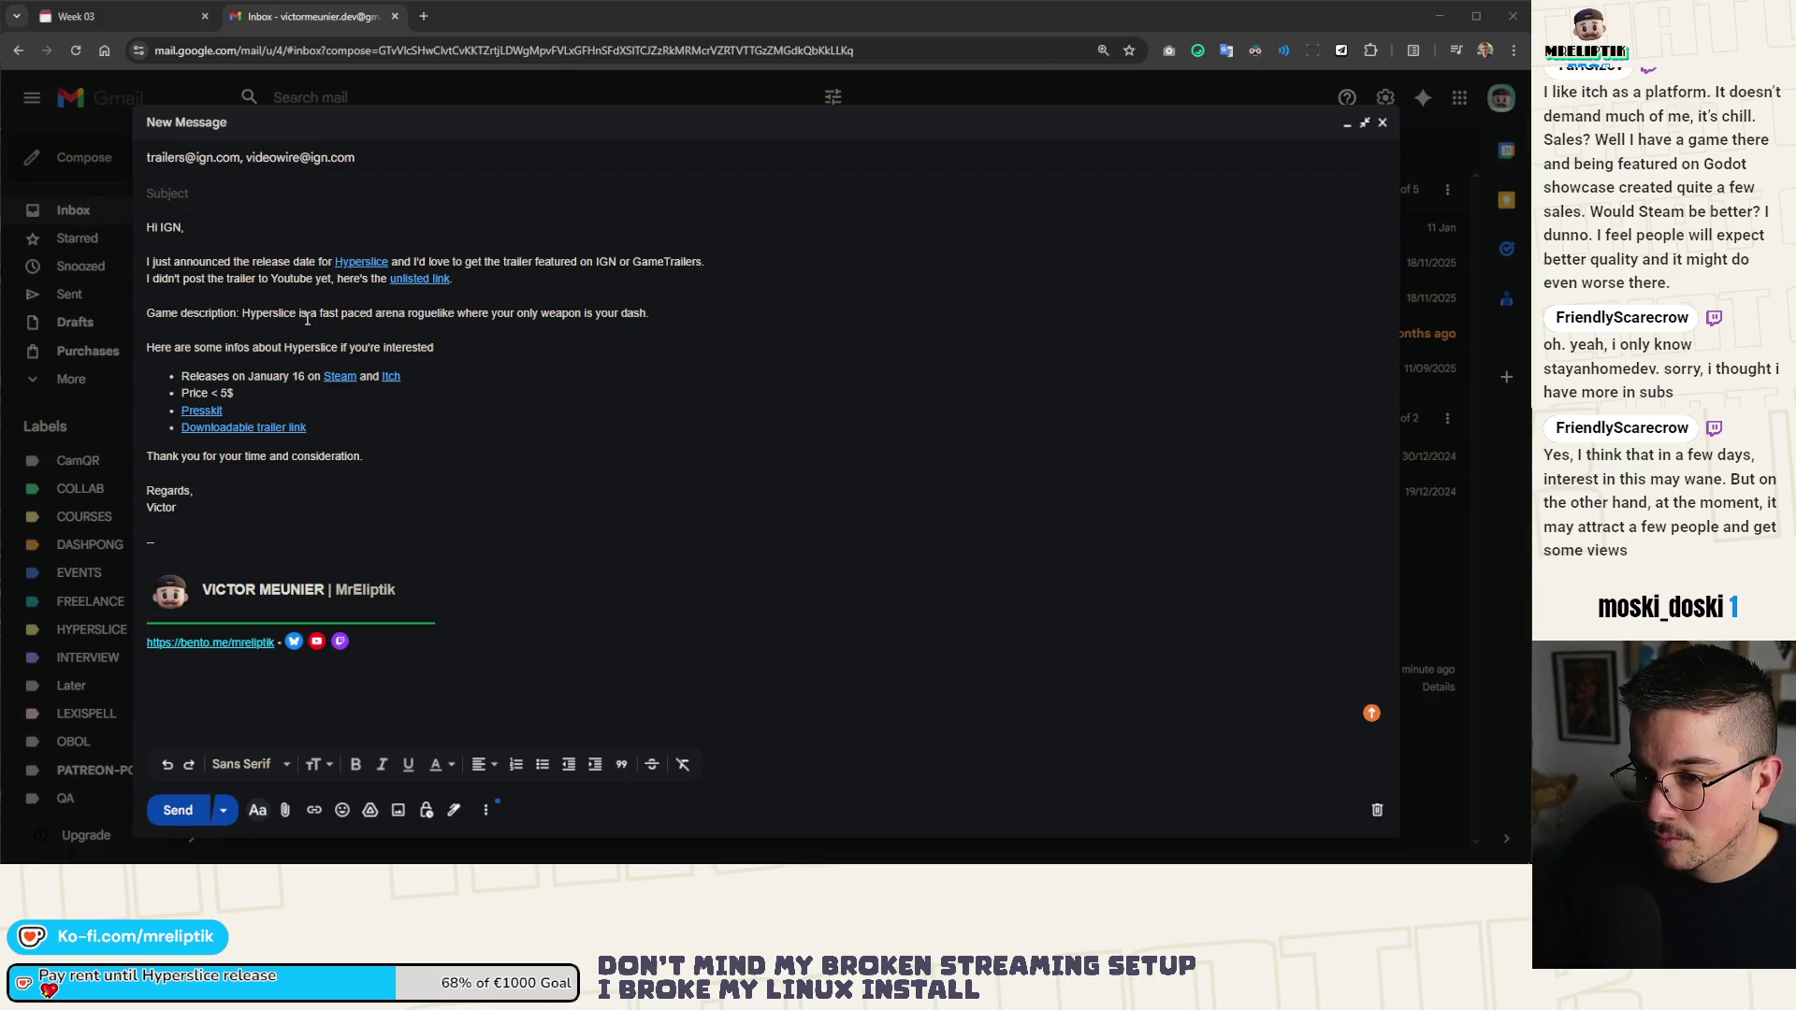
drag(319, 315, 655, 318)
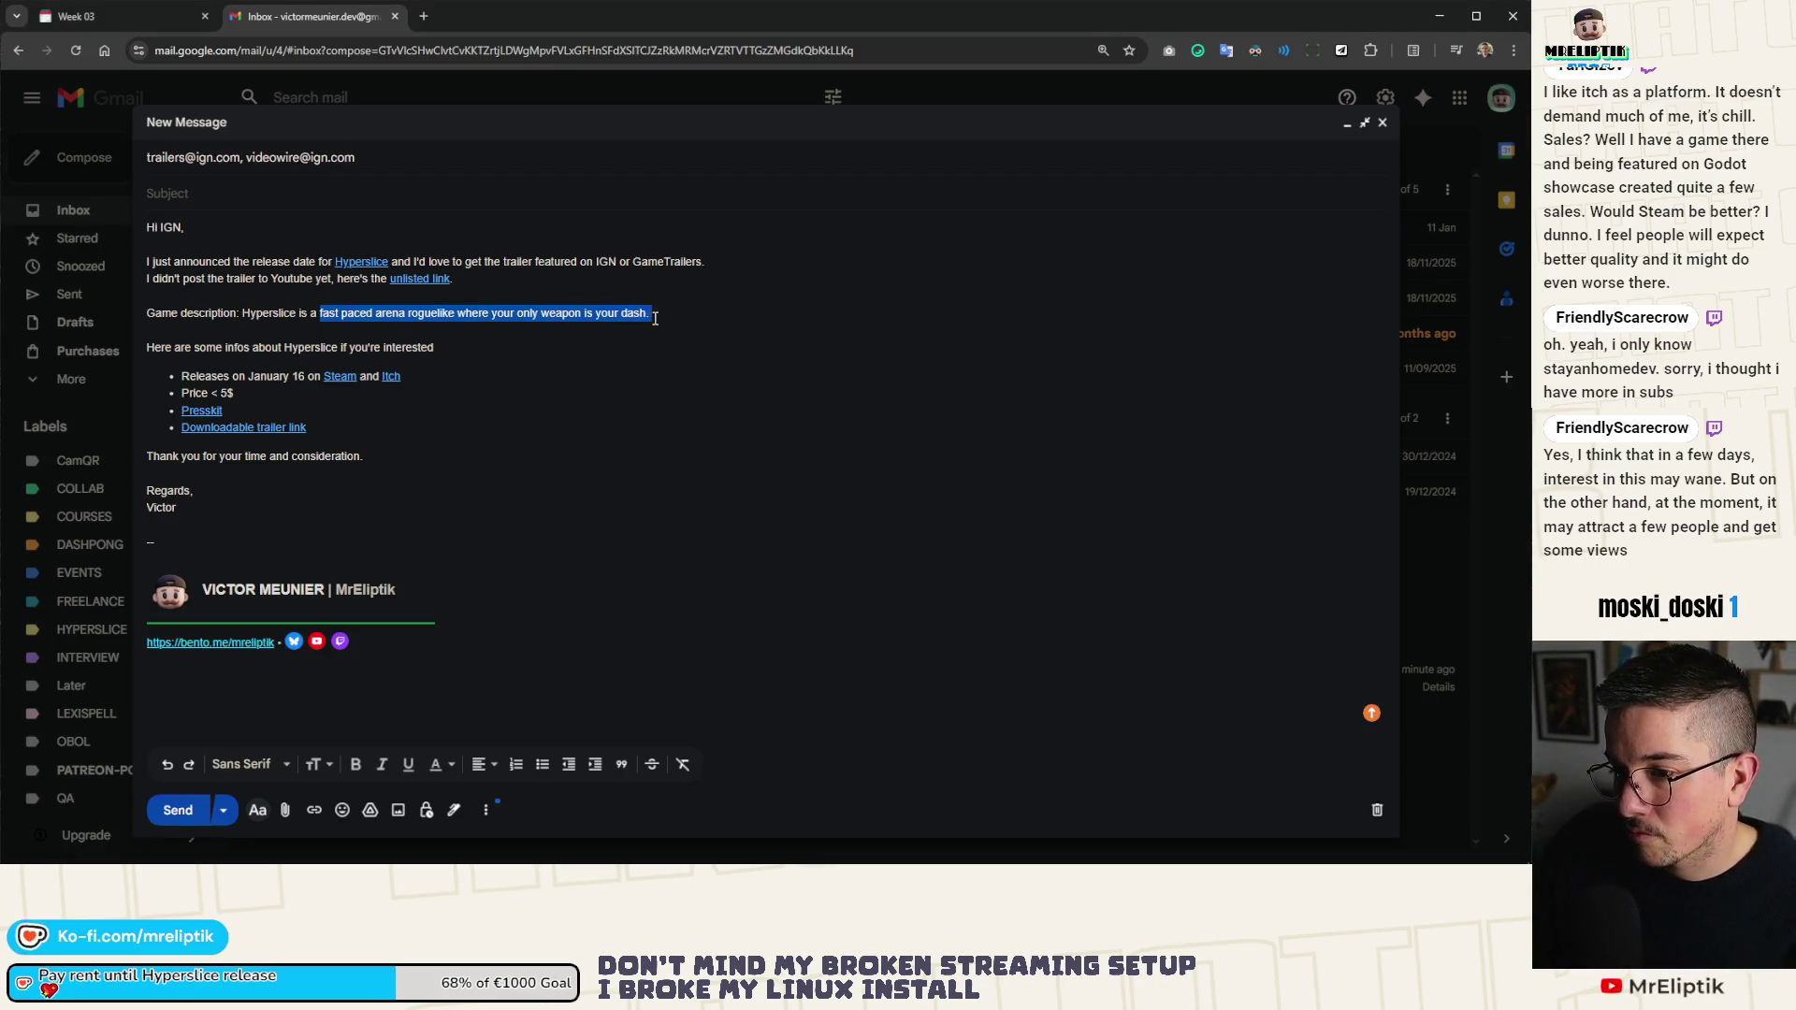
Paste the longer description about defeating enemy waves using only your dash as a weapon
text(Fast paced action arena roguelite where you defeat waves of enemies, hazards and dangerous threats using only your dash as a weapon.)
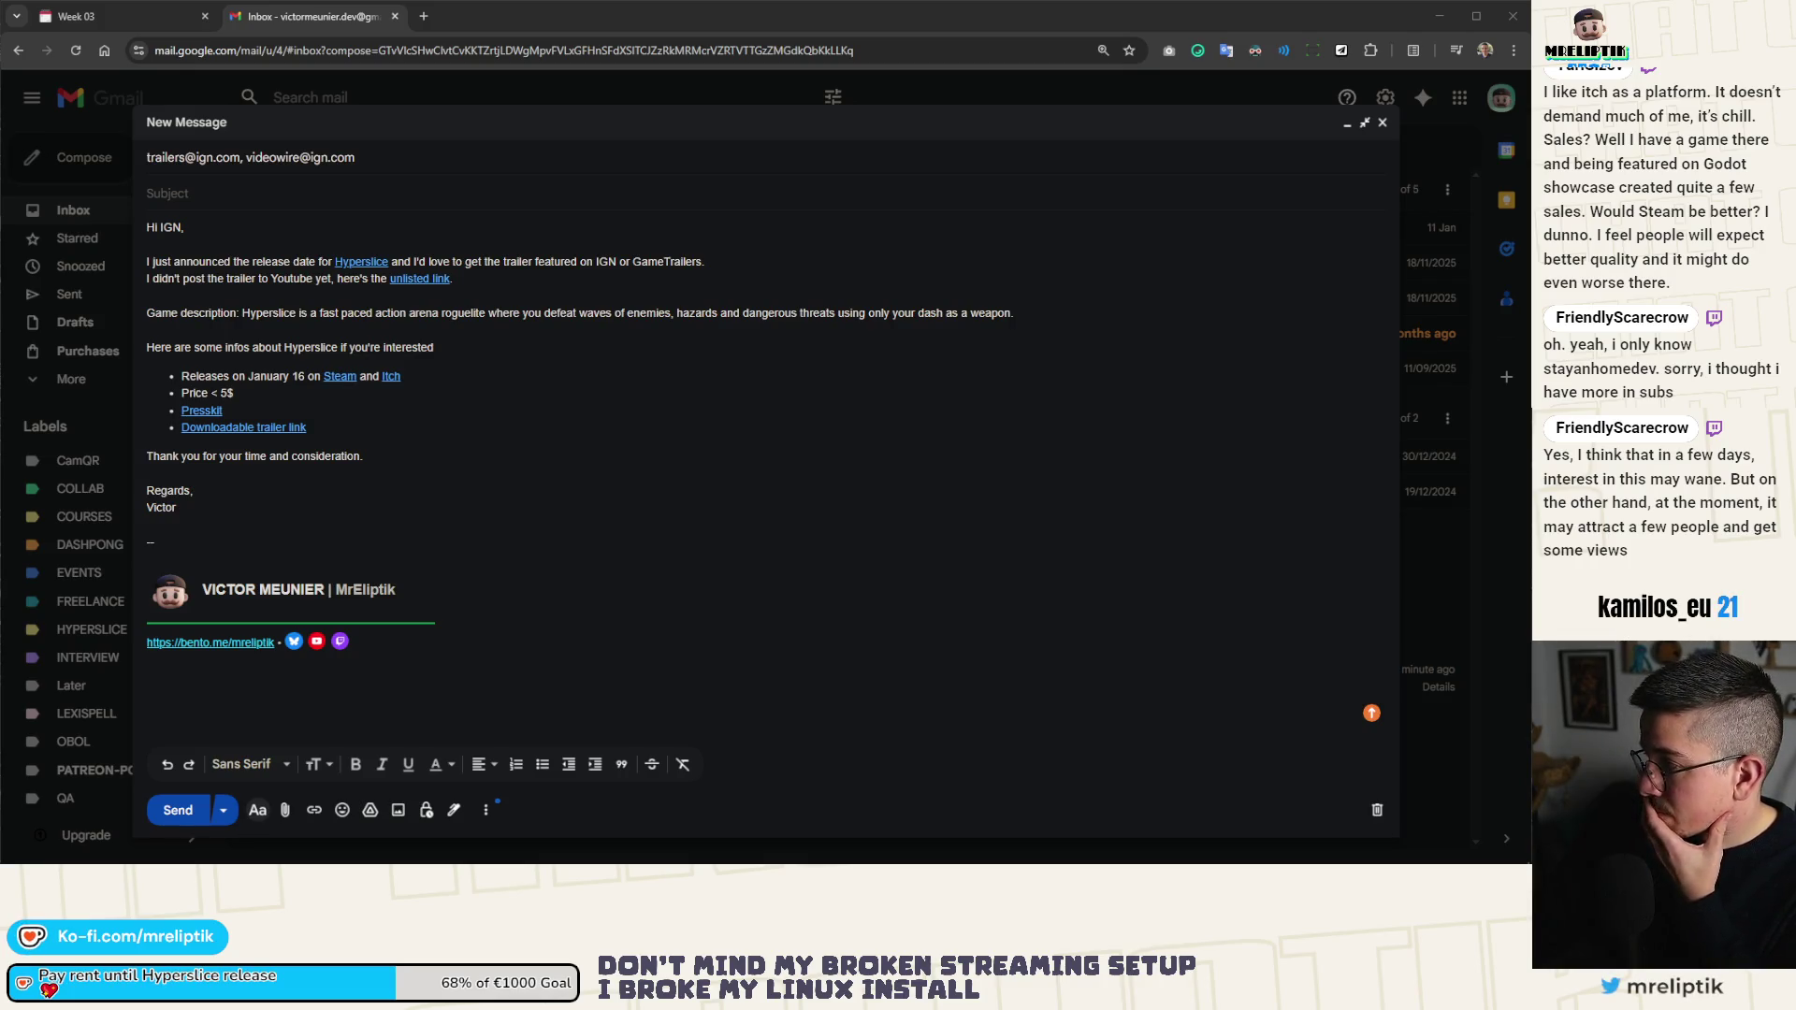
Type the subject 'Release trailer for Hyperslice (Release date: January 16 2026)'
click(204, 195)
text(TR)
key(BackSpace)
text(lease trailer f)
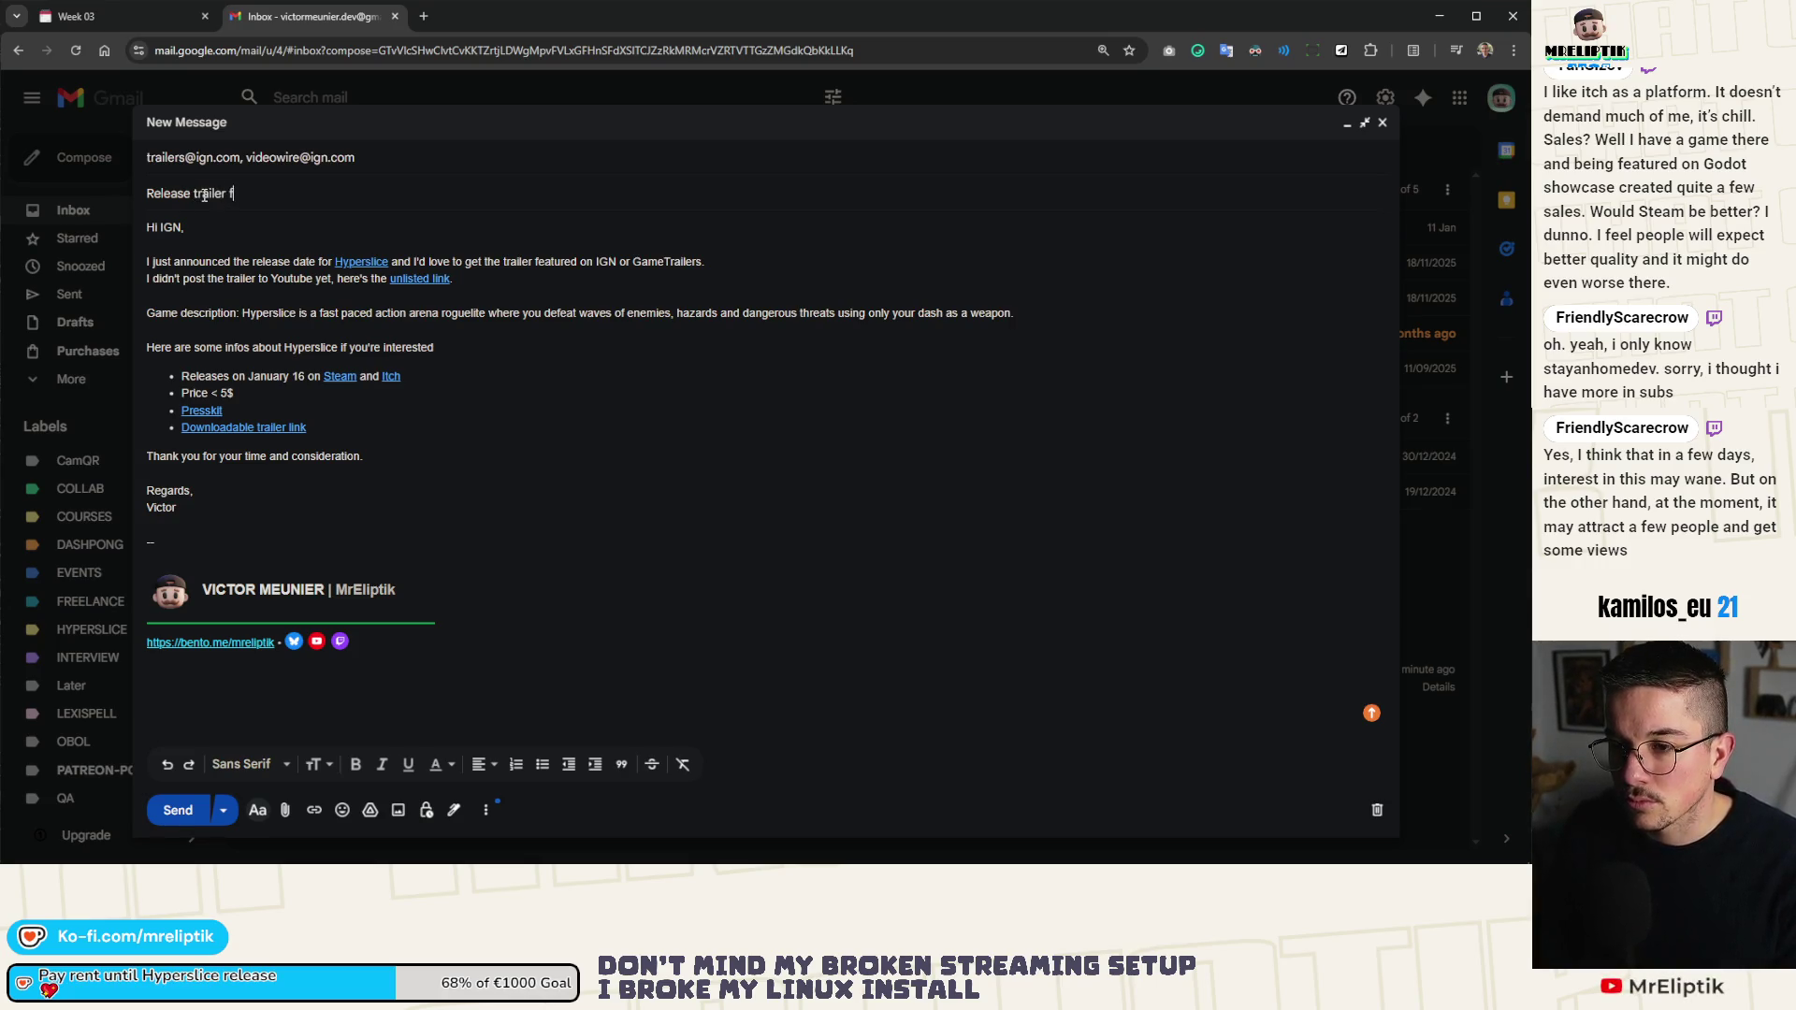
text(or HG)
key(BackSpace)
text(ypersl)
key(BackSpace)
key(BackSpace)
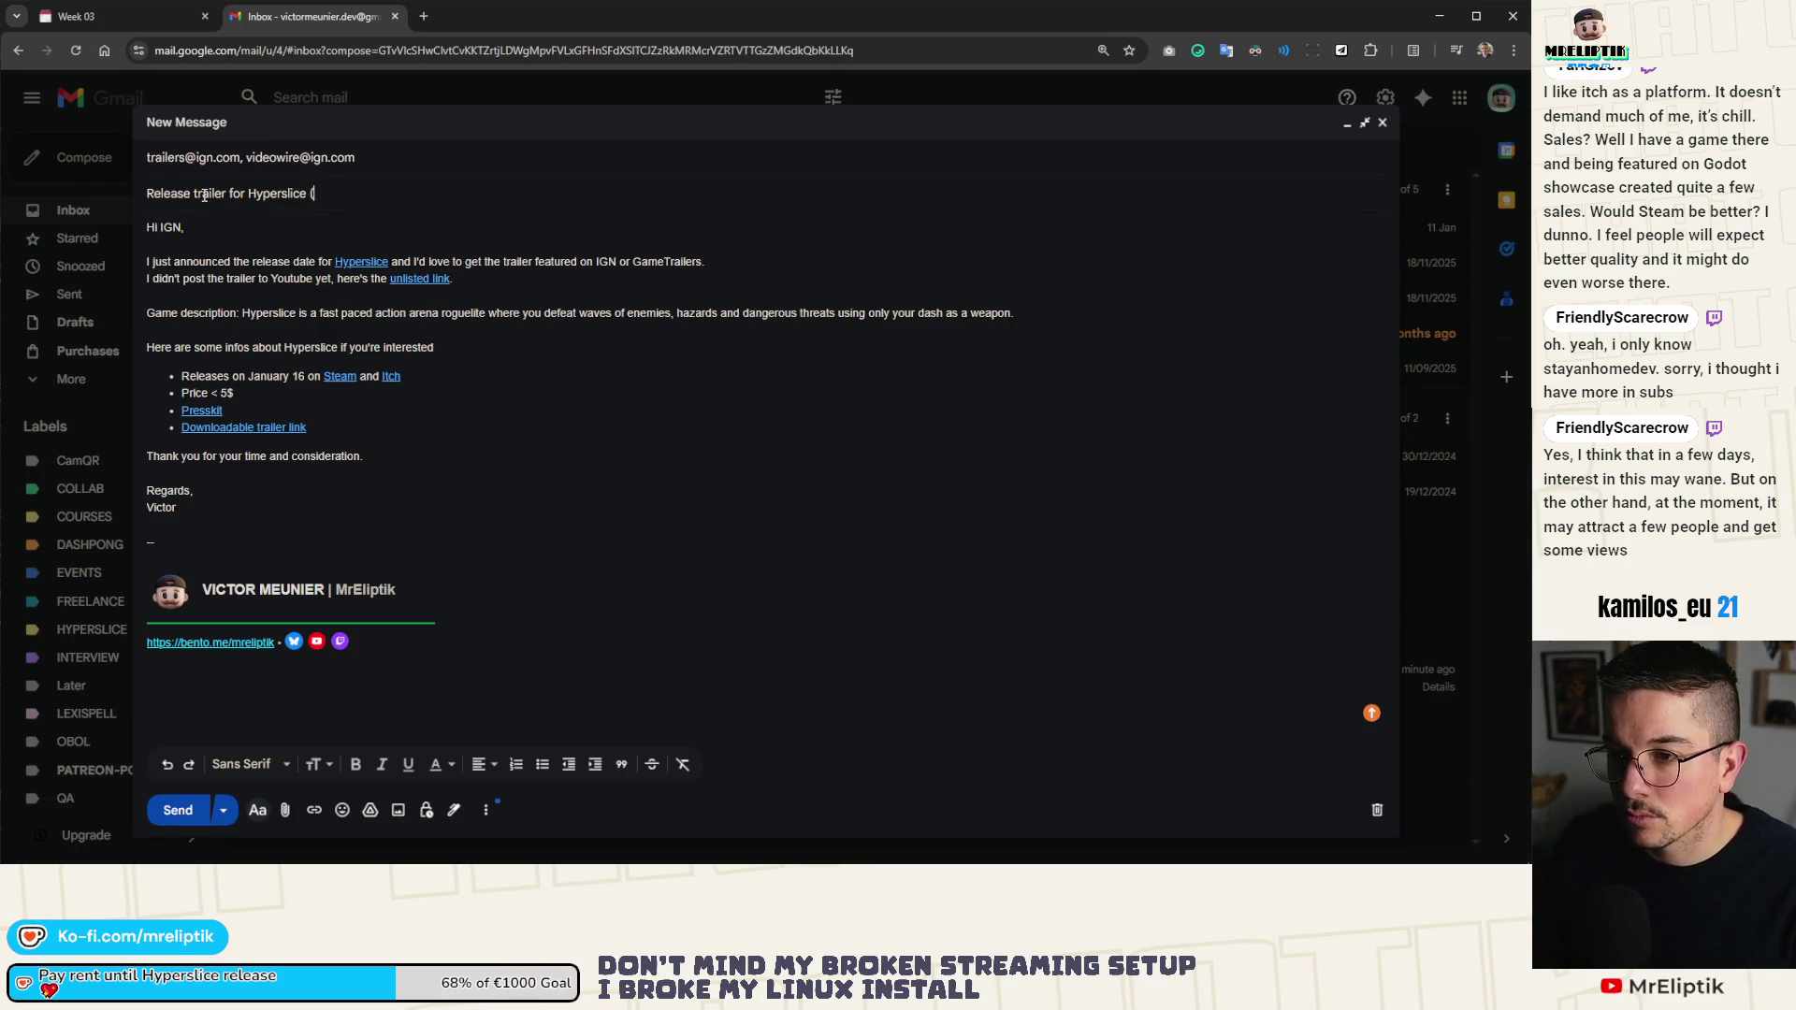
text(J)
key(BackSpace)
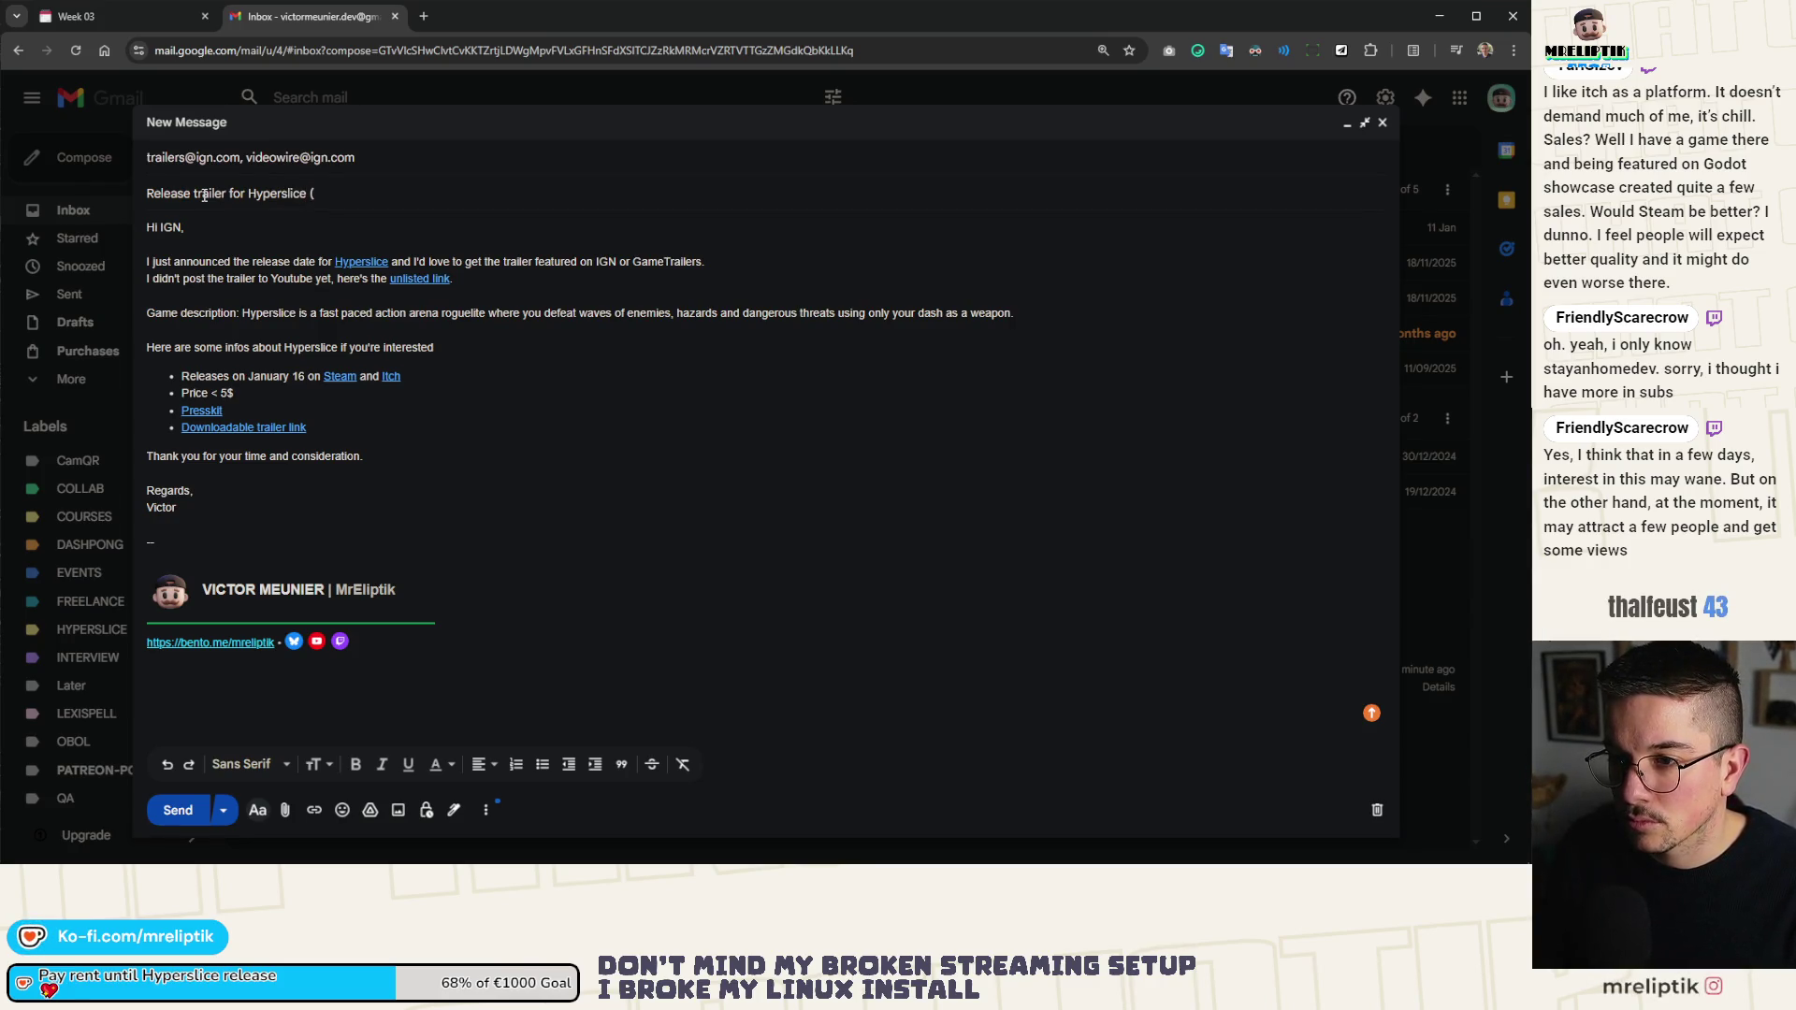
text(se date: Januara)
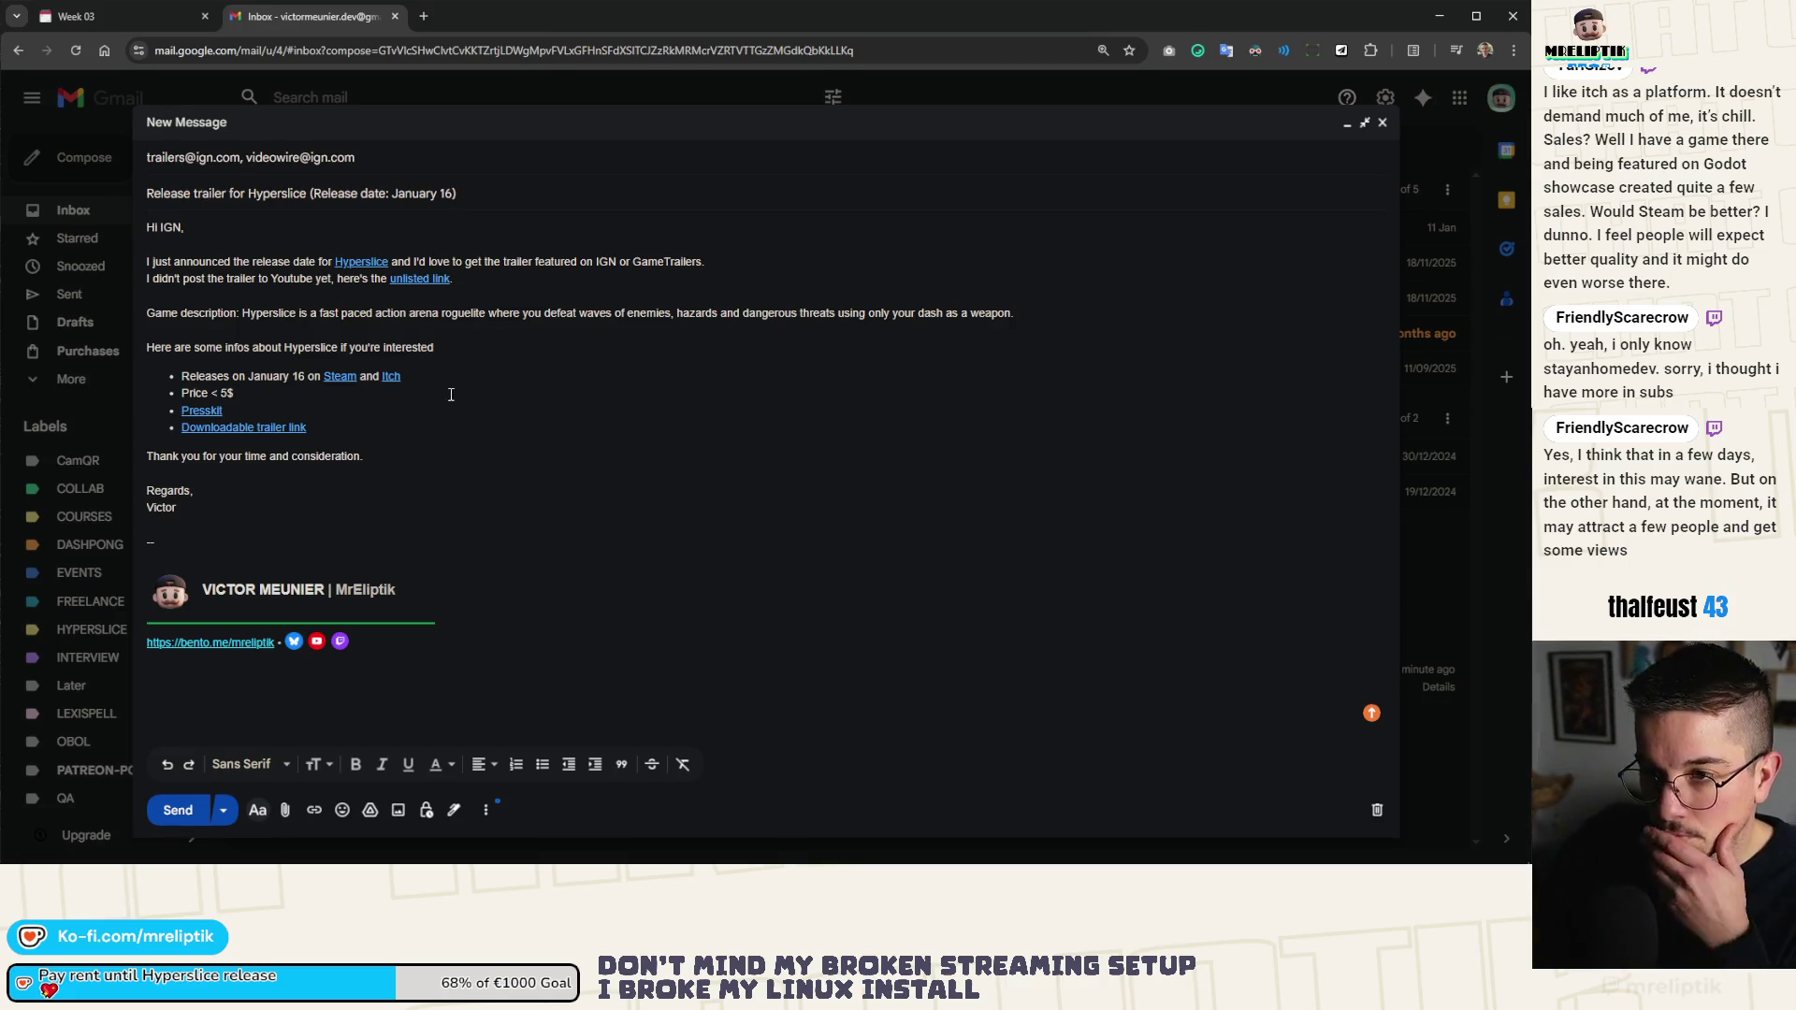
text(2026)
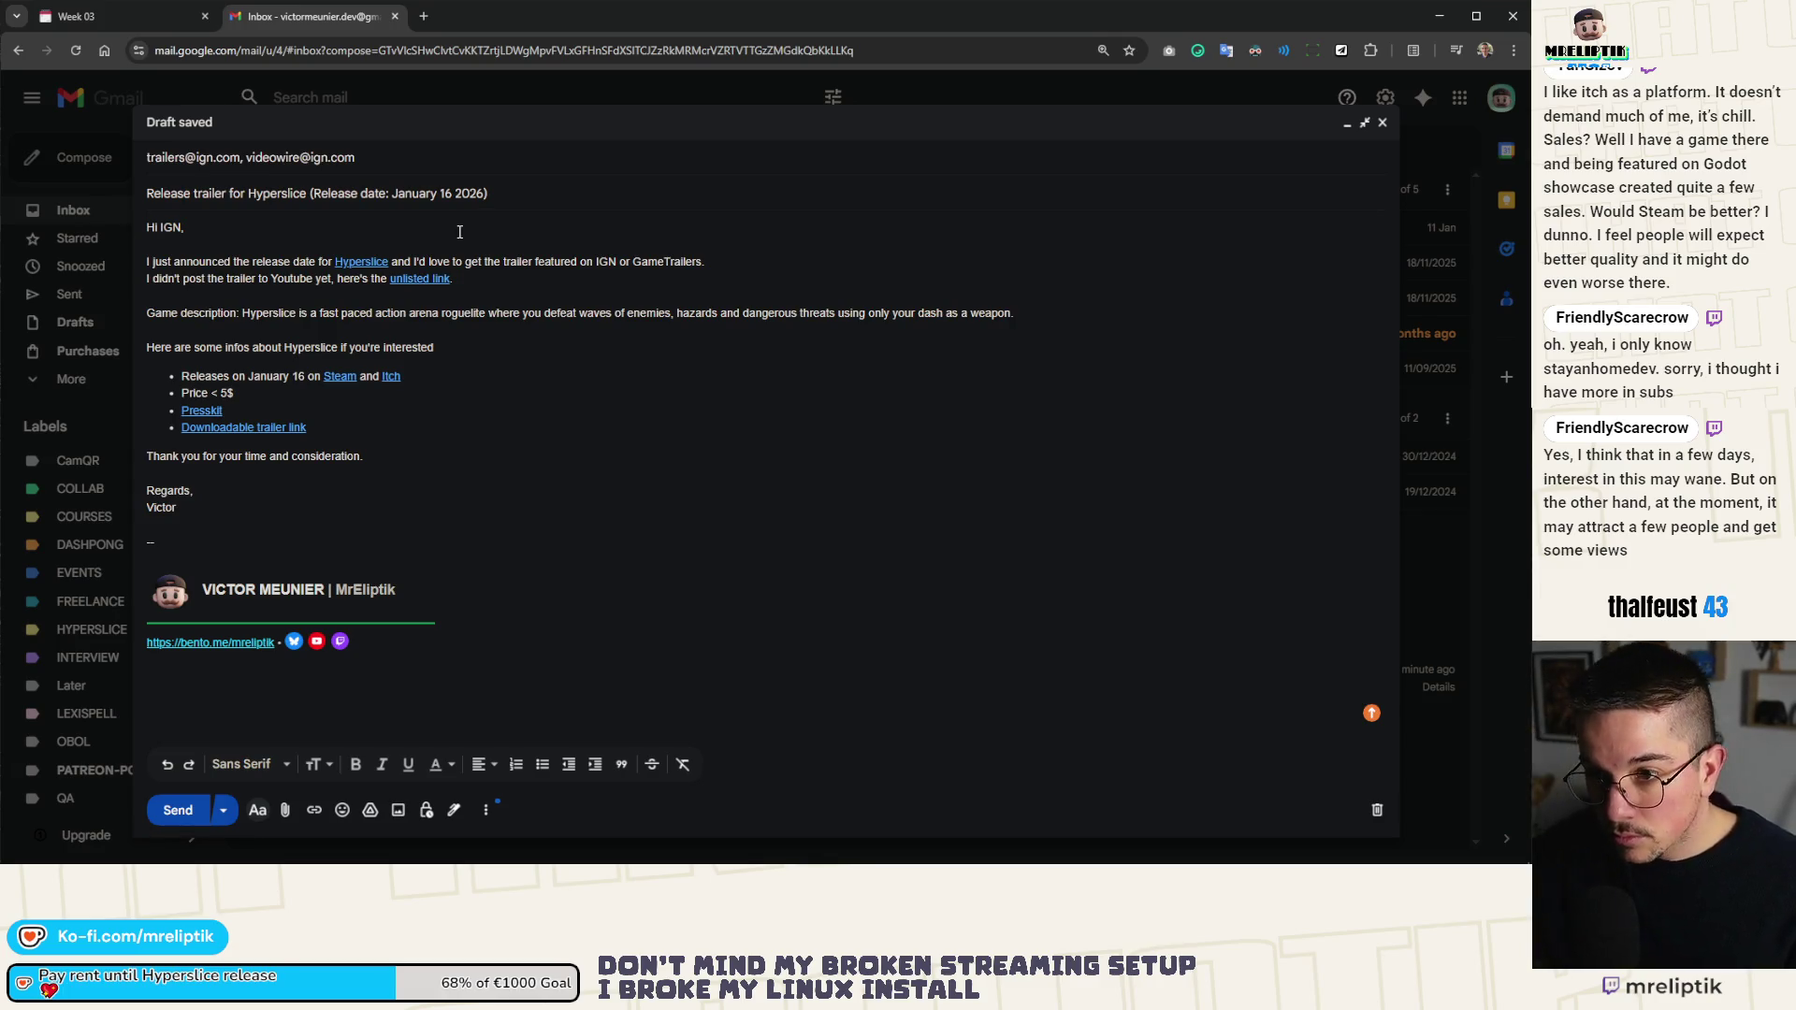
Insert 'date' after 'Release' in the subject, delete 'yet' from the Youtube line, and send the pitch
click(194, 194)
text(date)
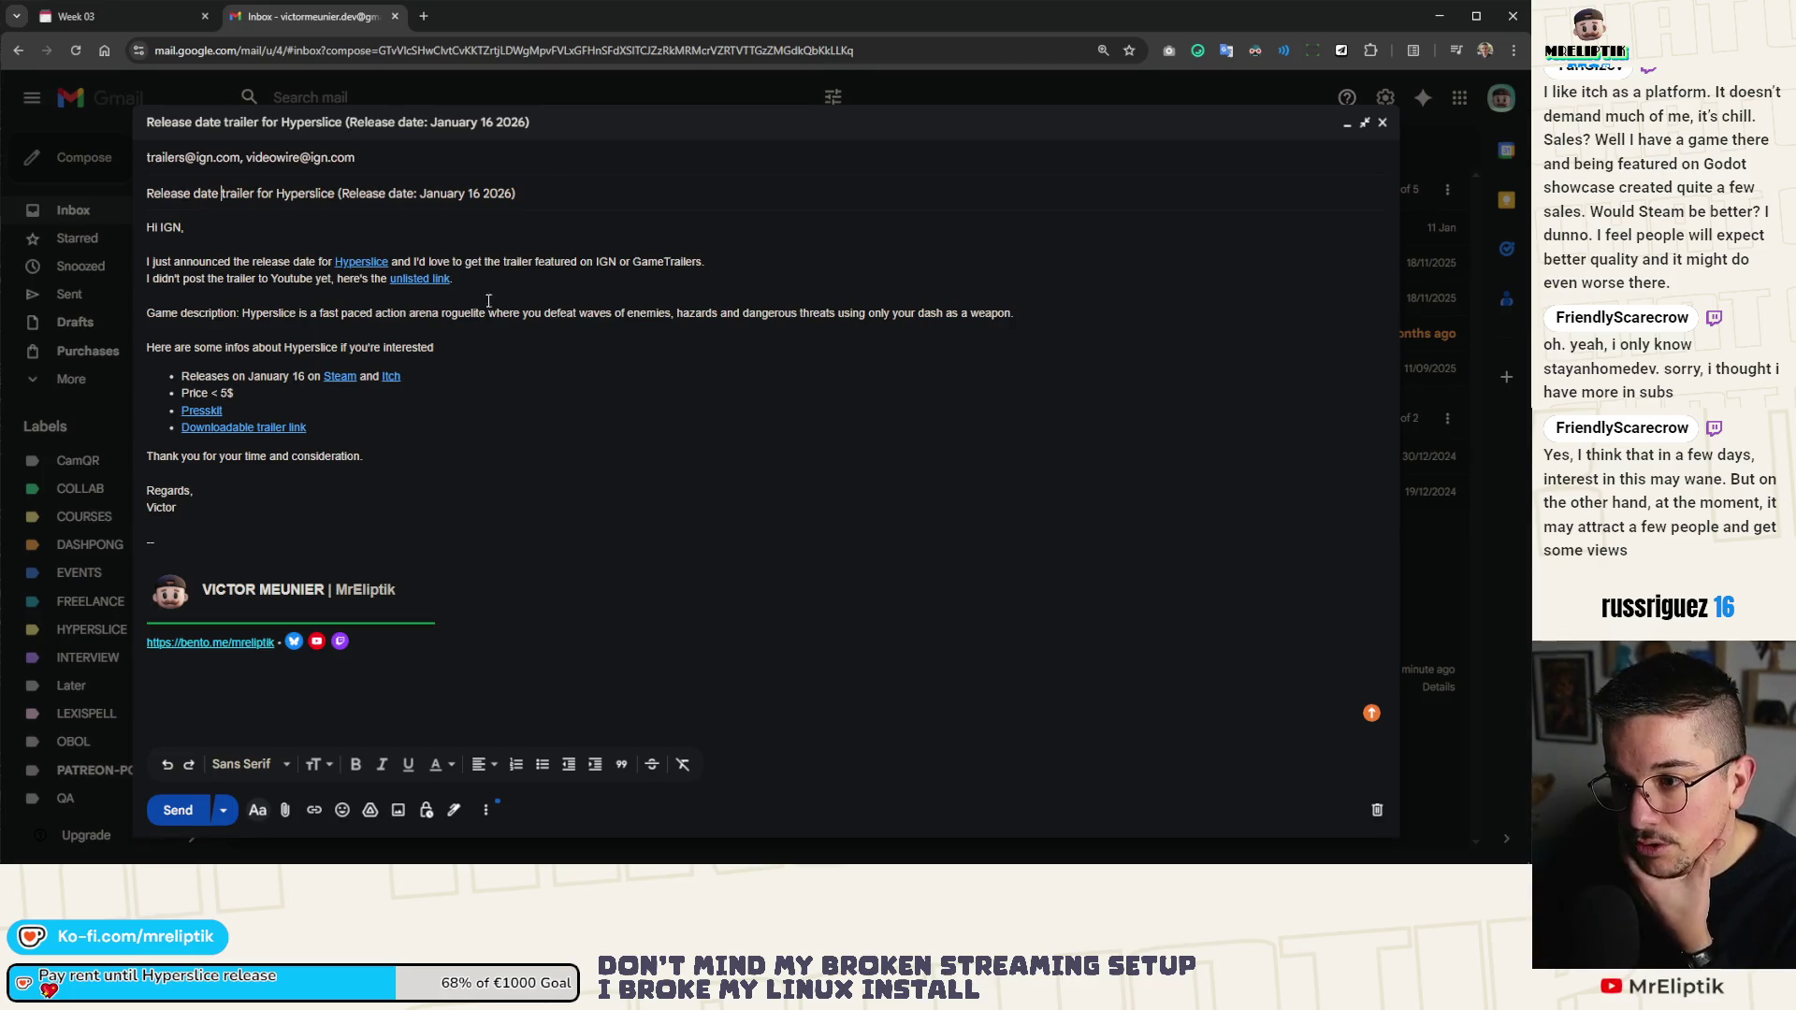
key(BackSpace)
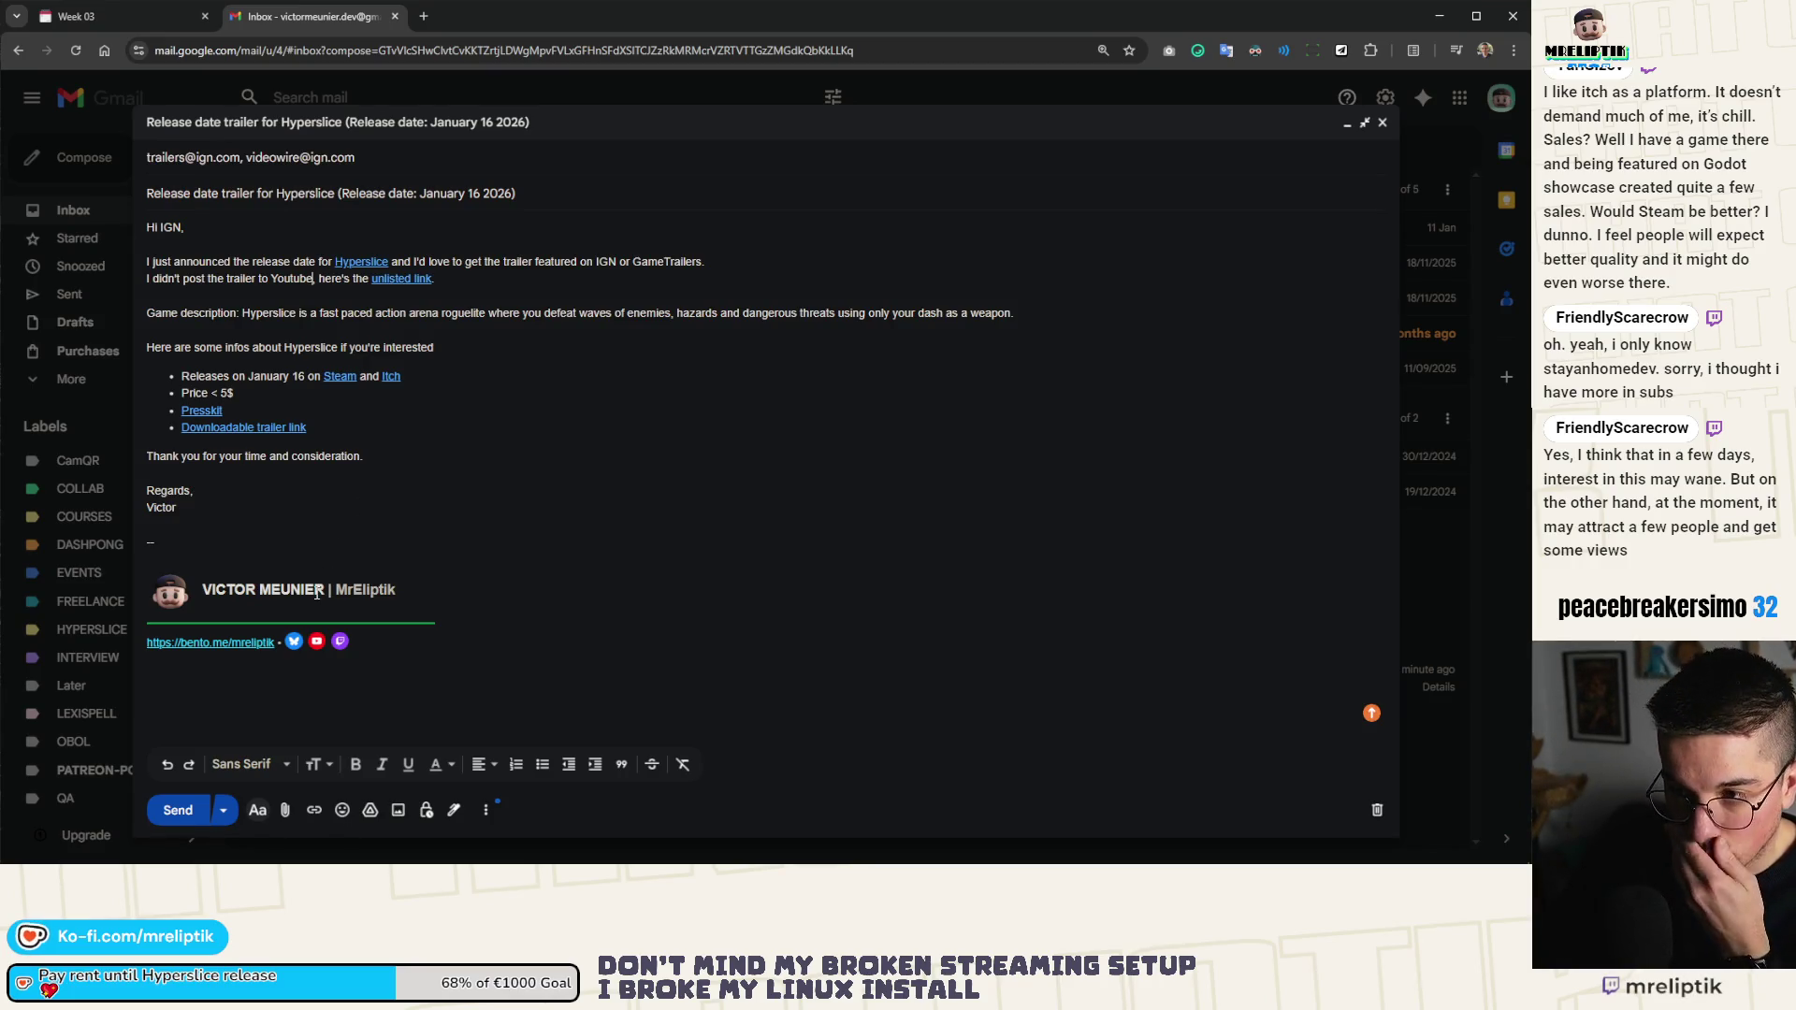
click(177, 807)
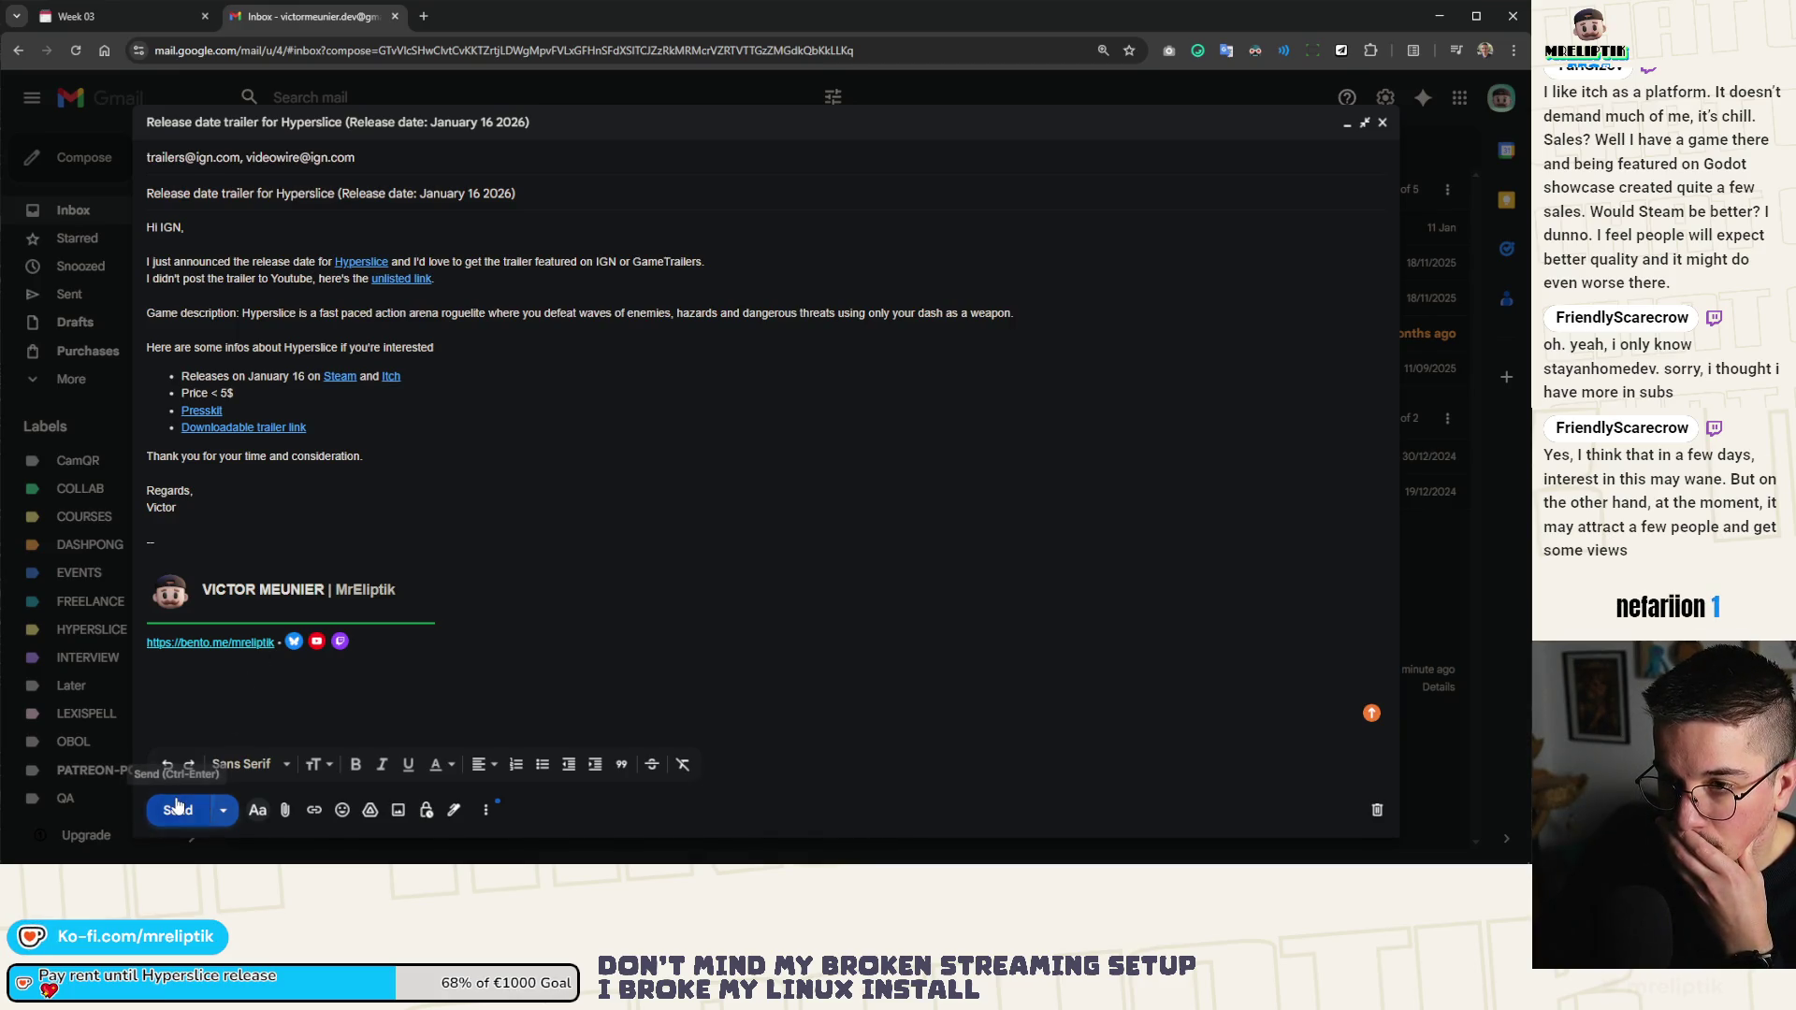
Close the Gmail tab and tick off the YT Shorts and Upload YT + thumb tasks on Week 03
click(159, 19)
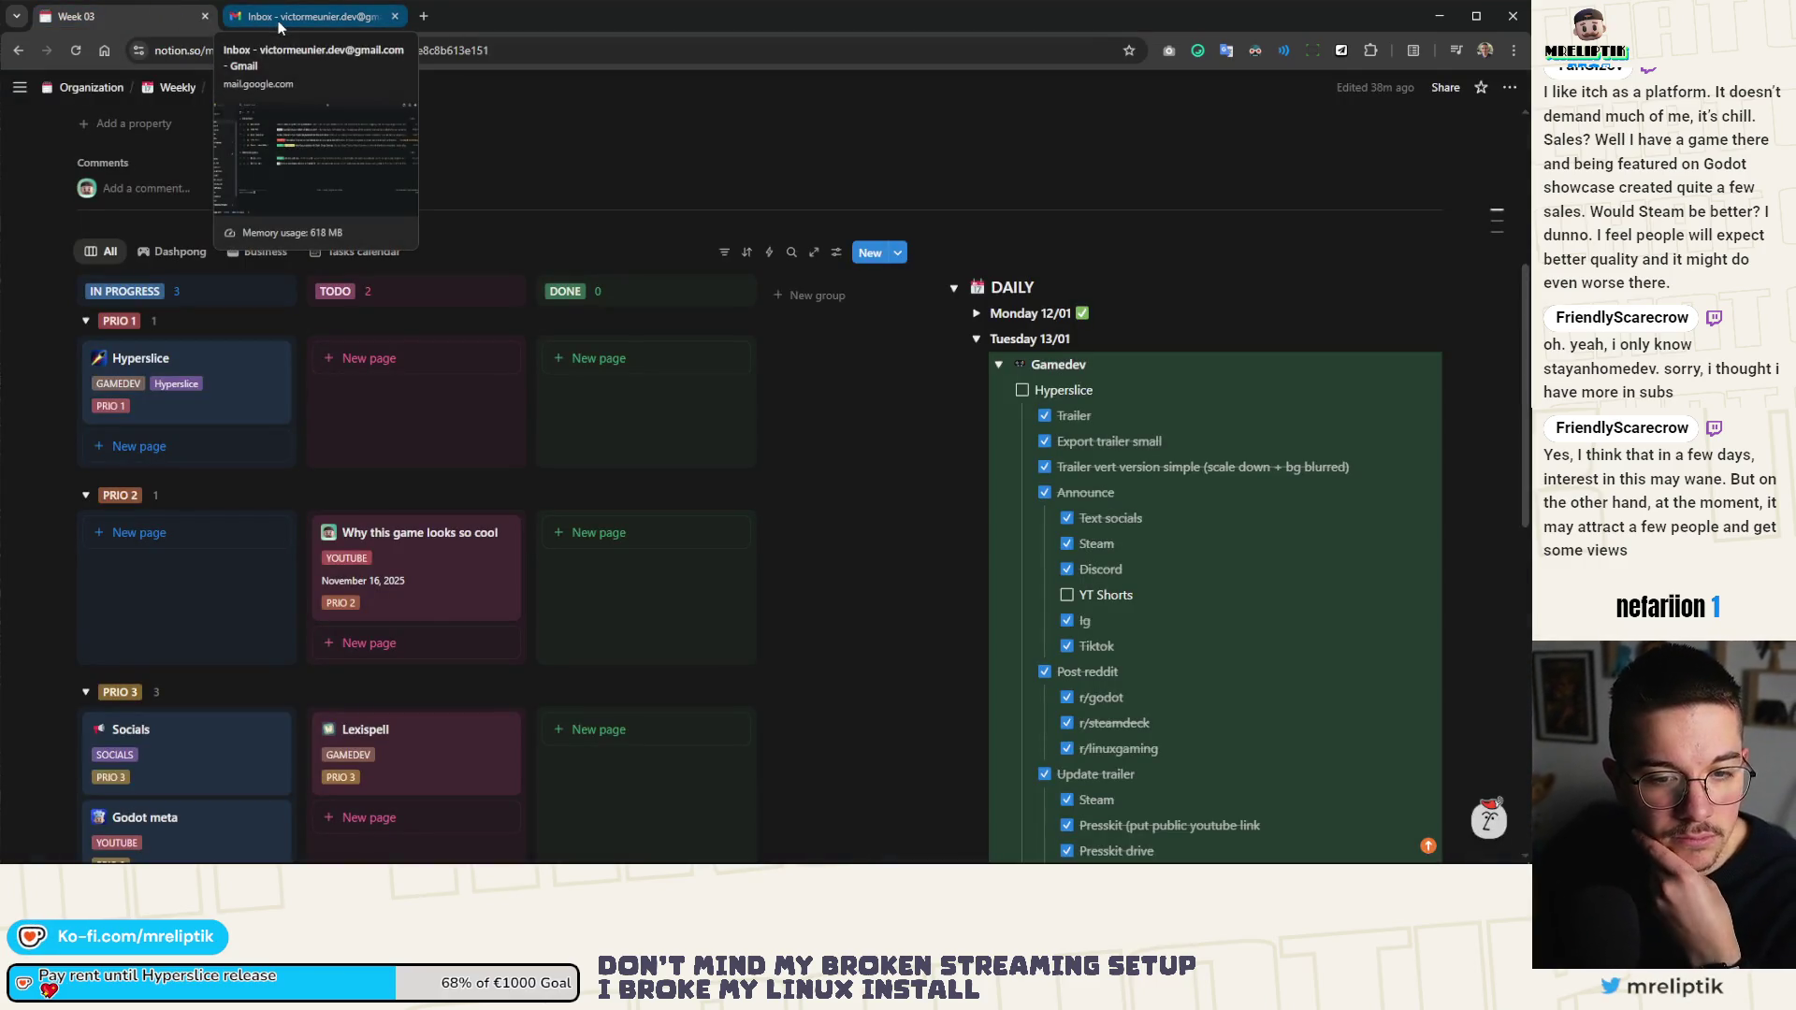
middle_click(278, 20)
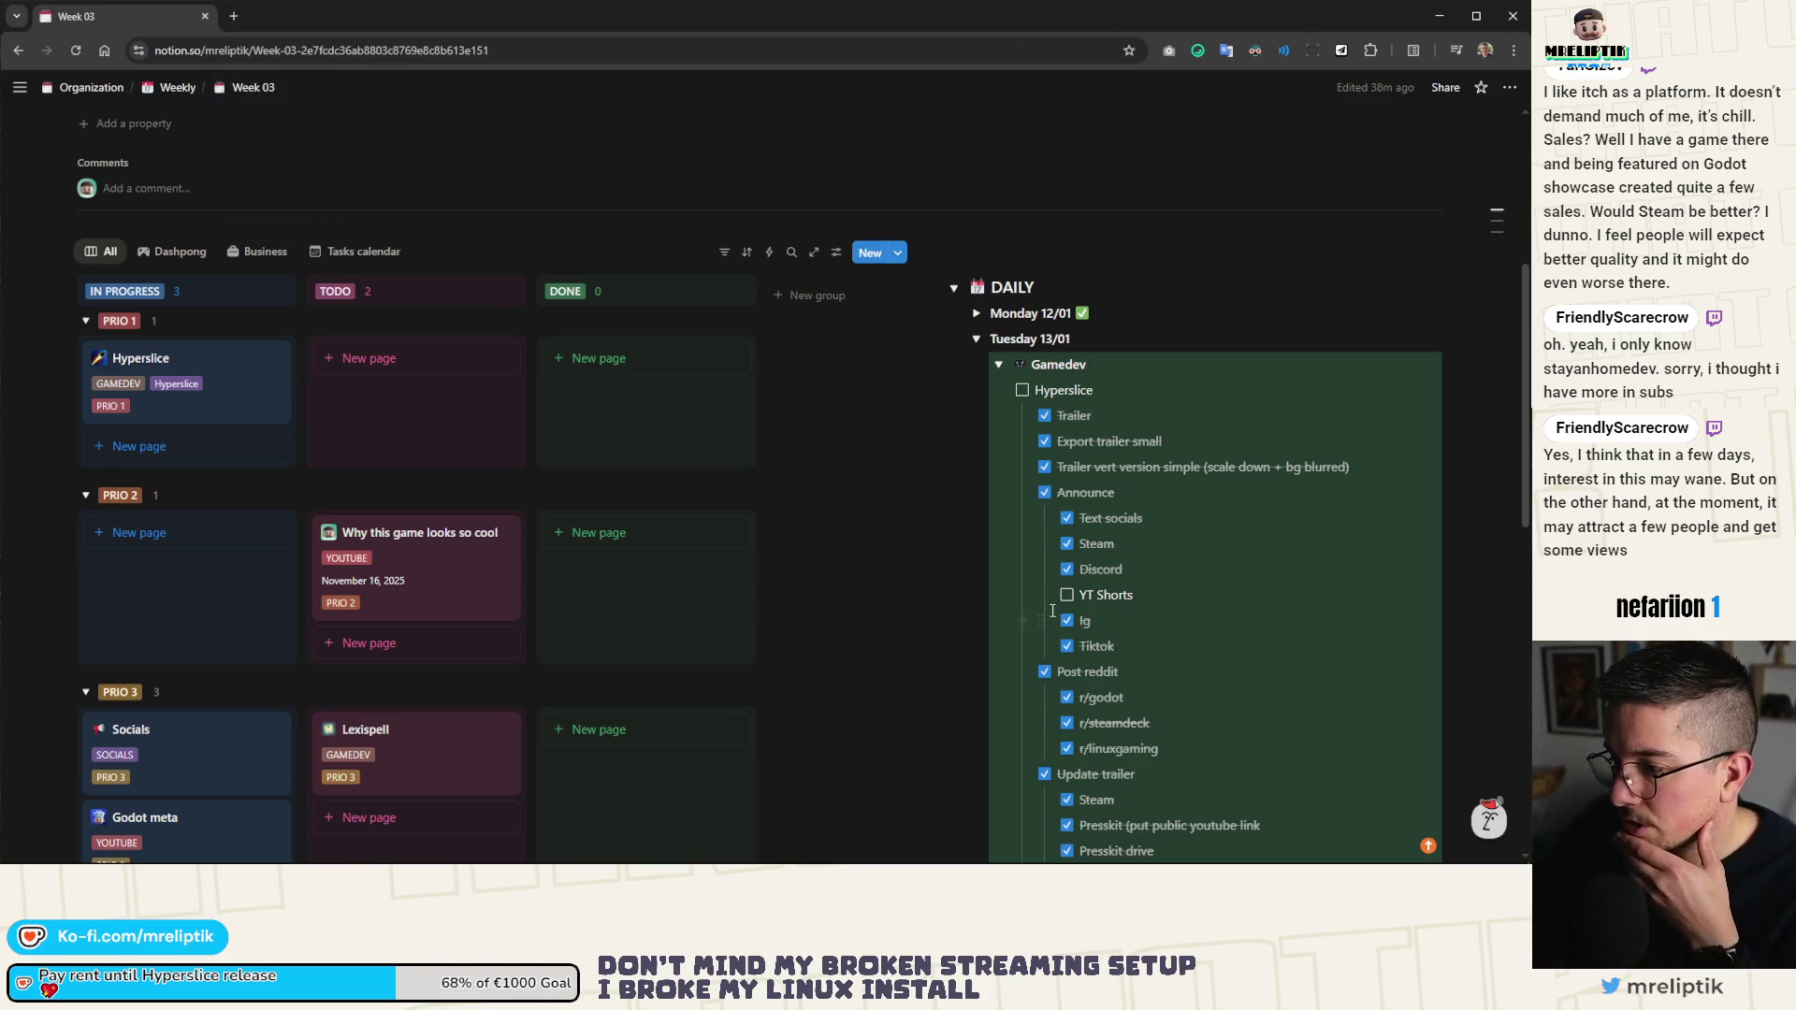
click(1067, 596)
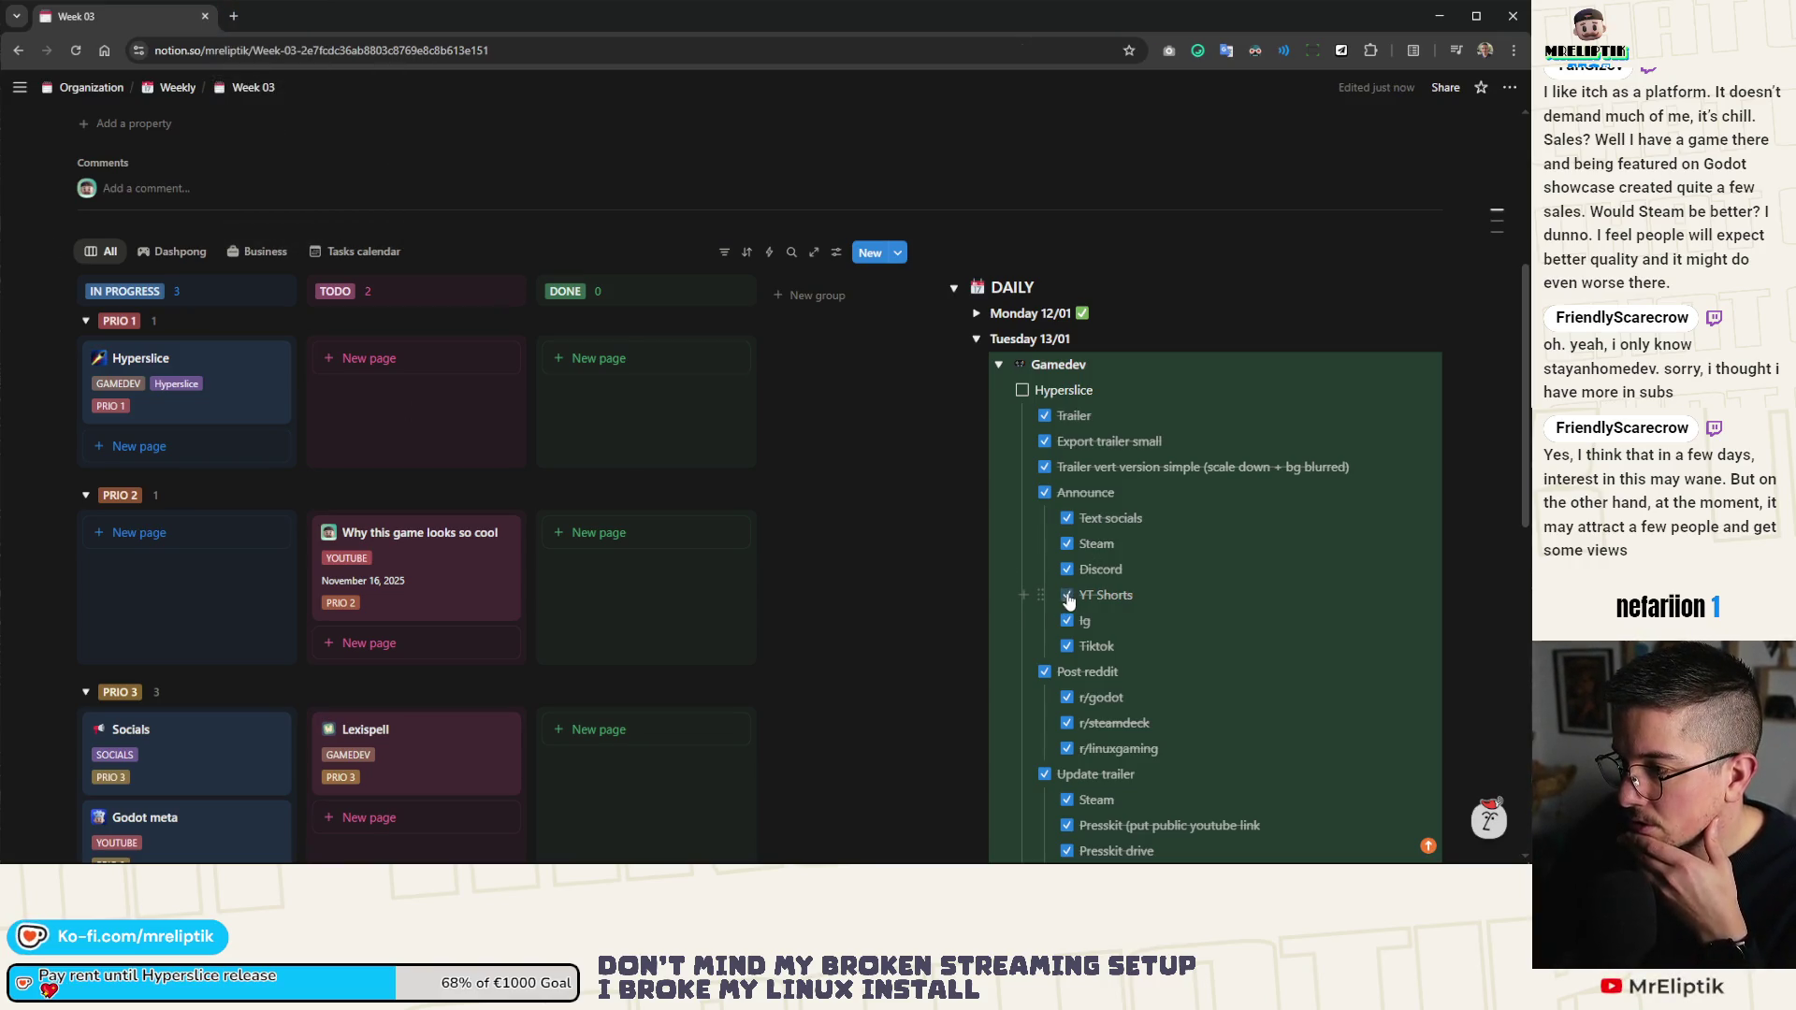
scroll(1014, 404, down, 3)
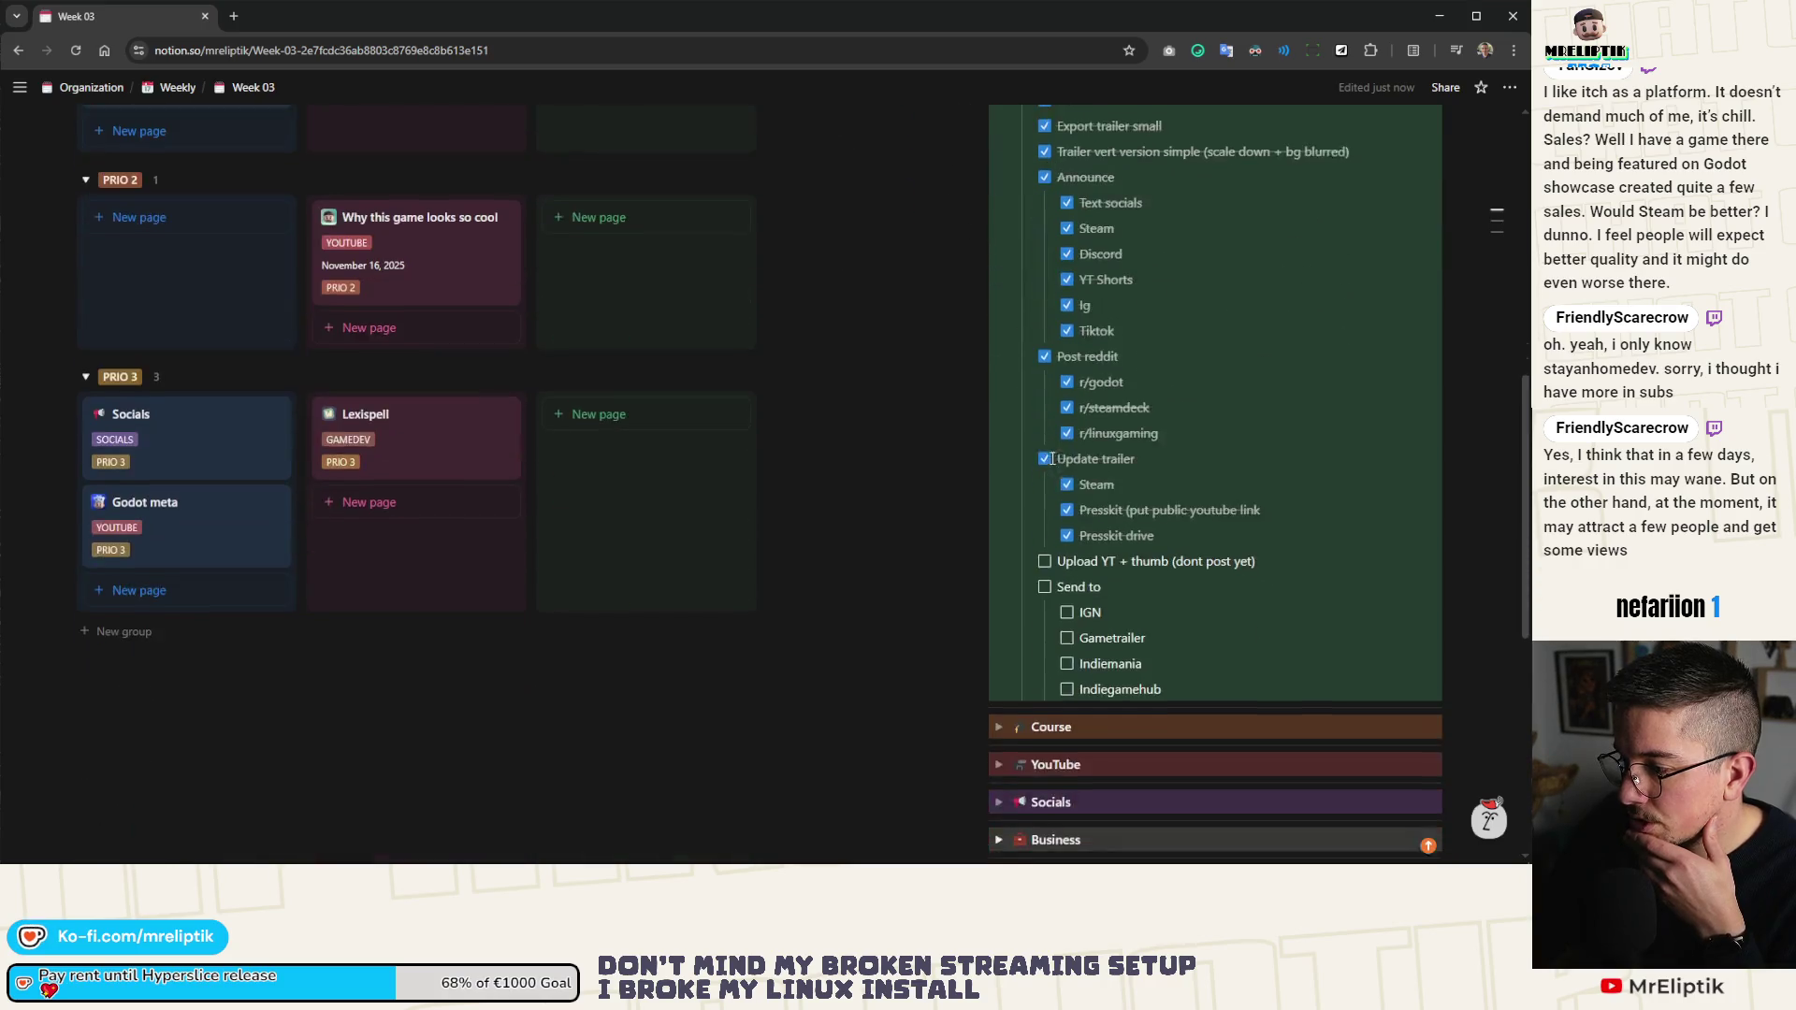
click(1045, 559)
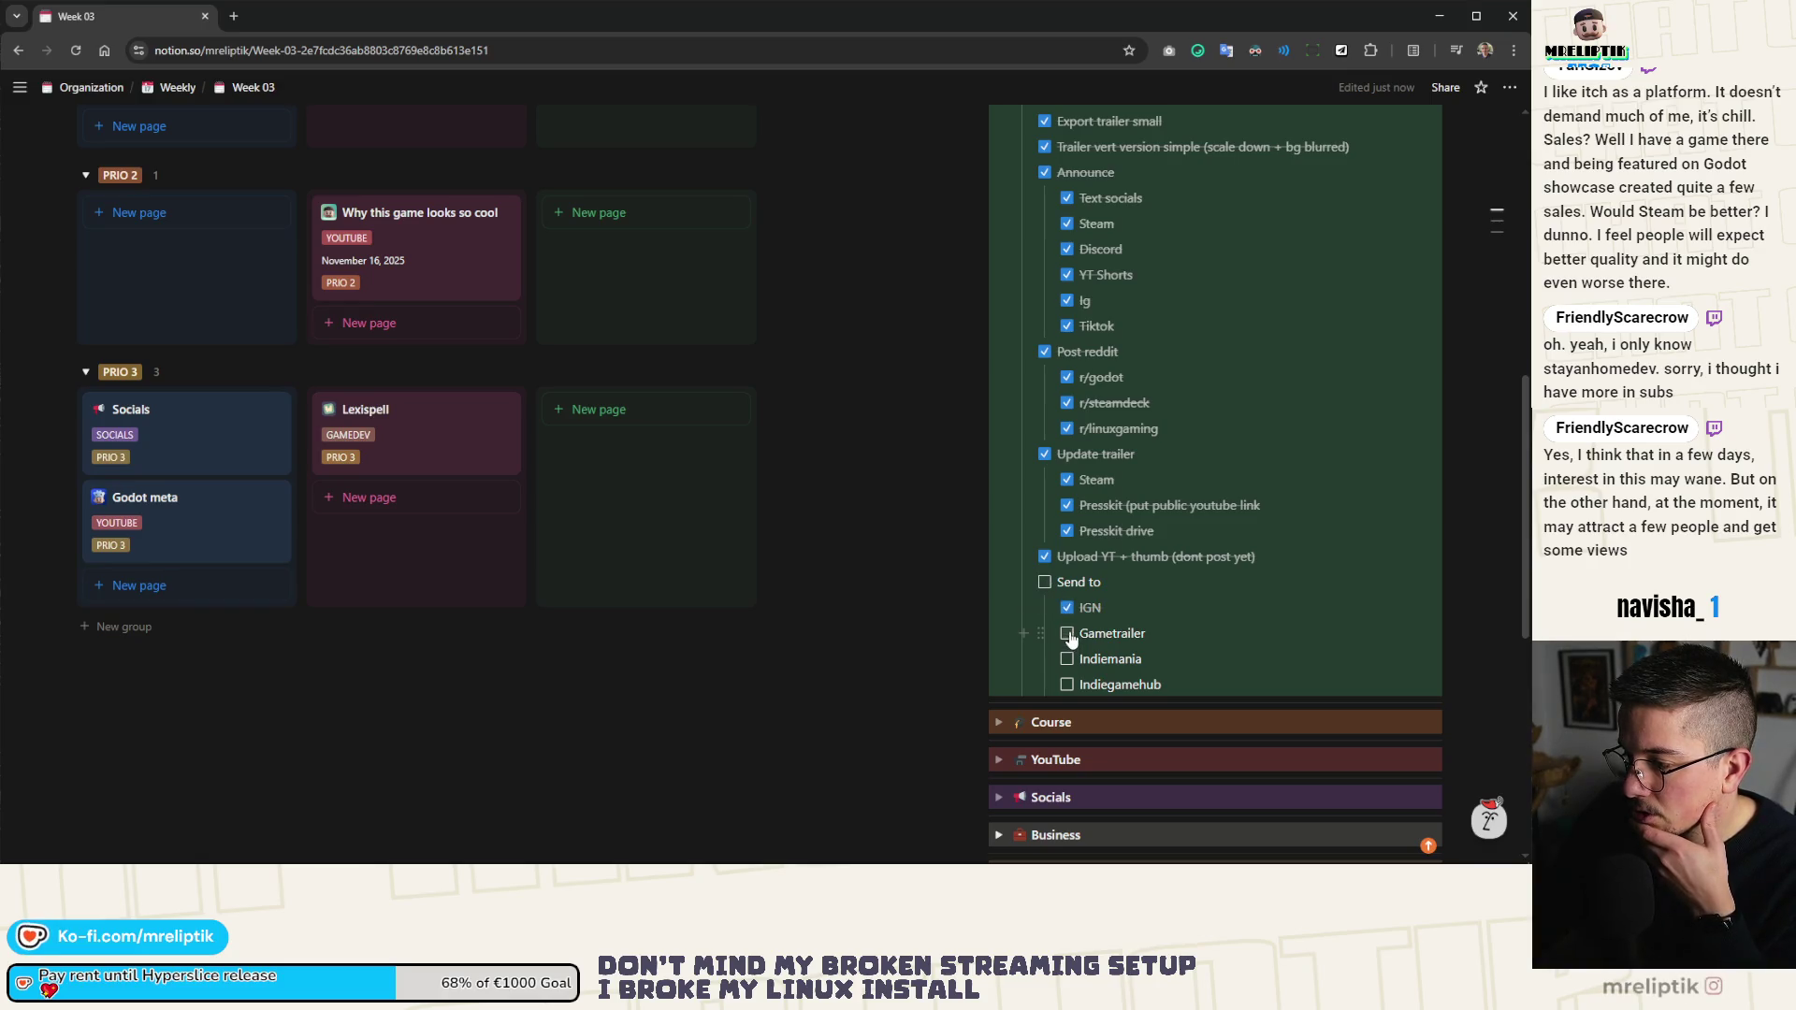
Delete the Indiemania to-do item and open a new blank browser tab
double_click(1103, 661)
key(BackSpace)
key(BackSpace)
key(BackSpace)
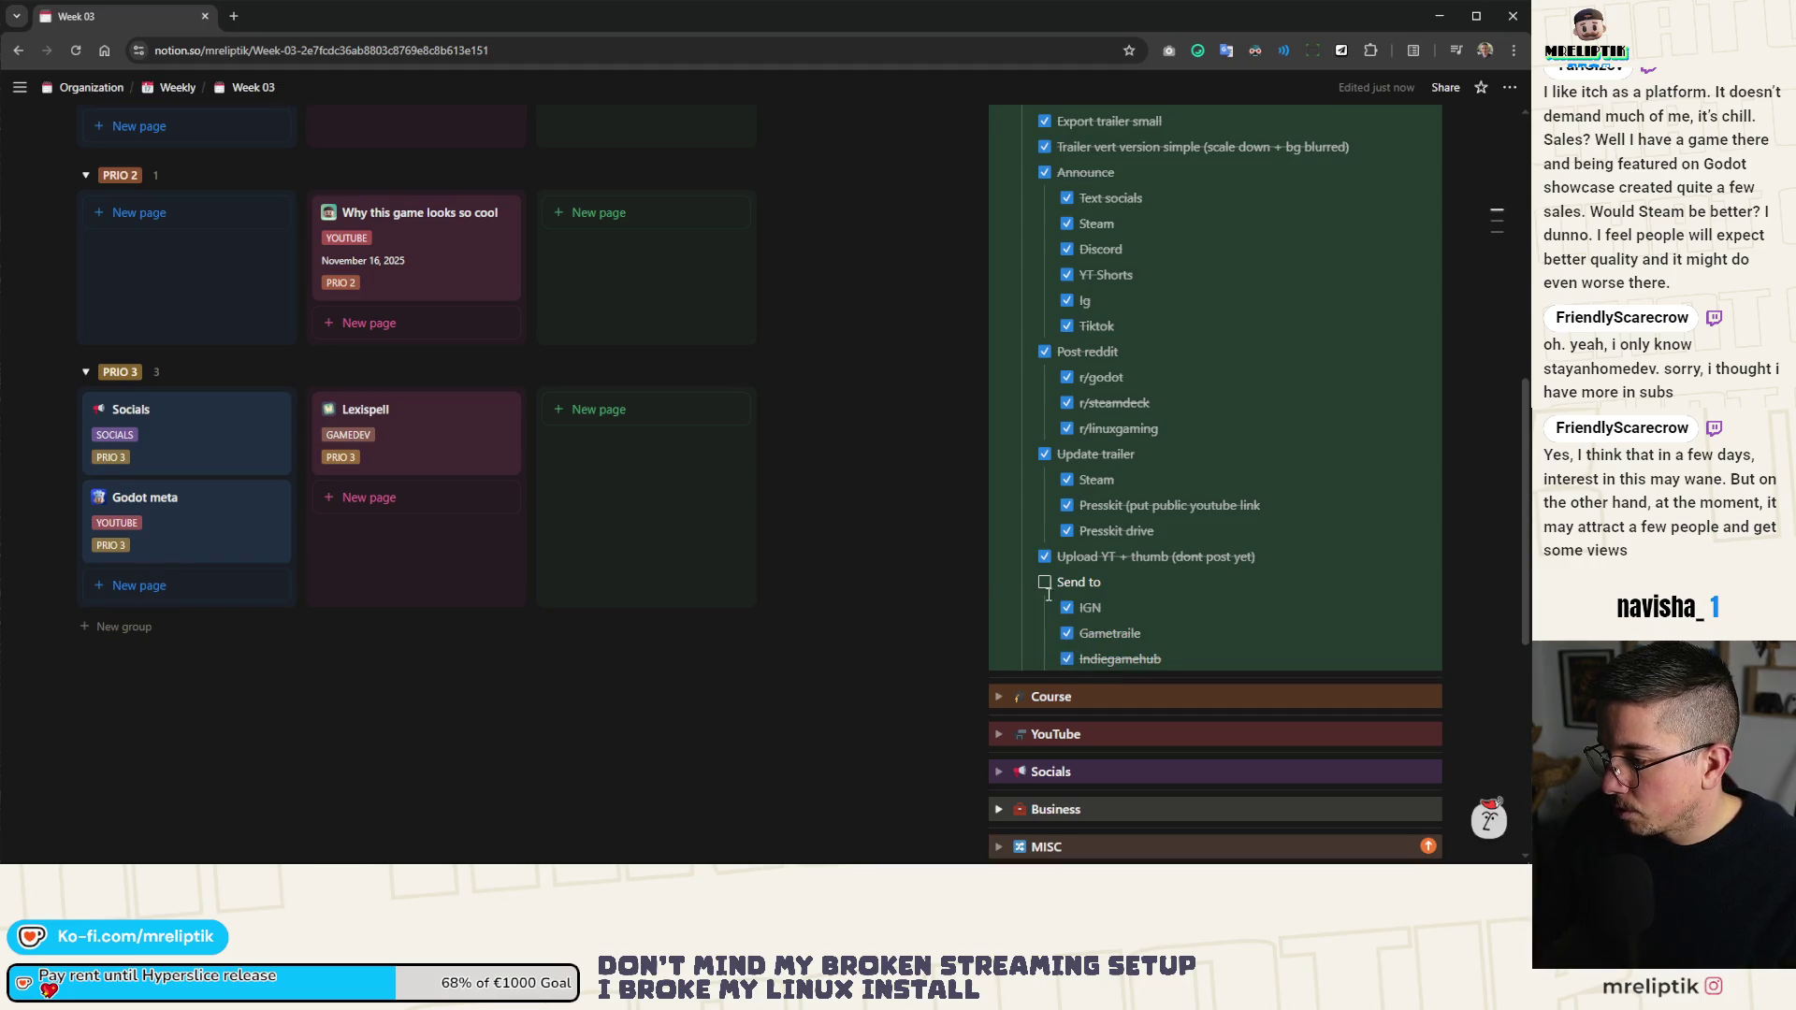
scroll(748, 468, up, 4)
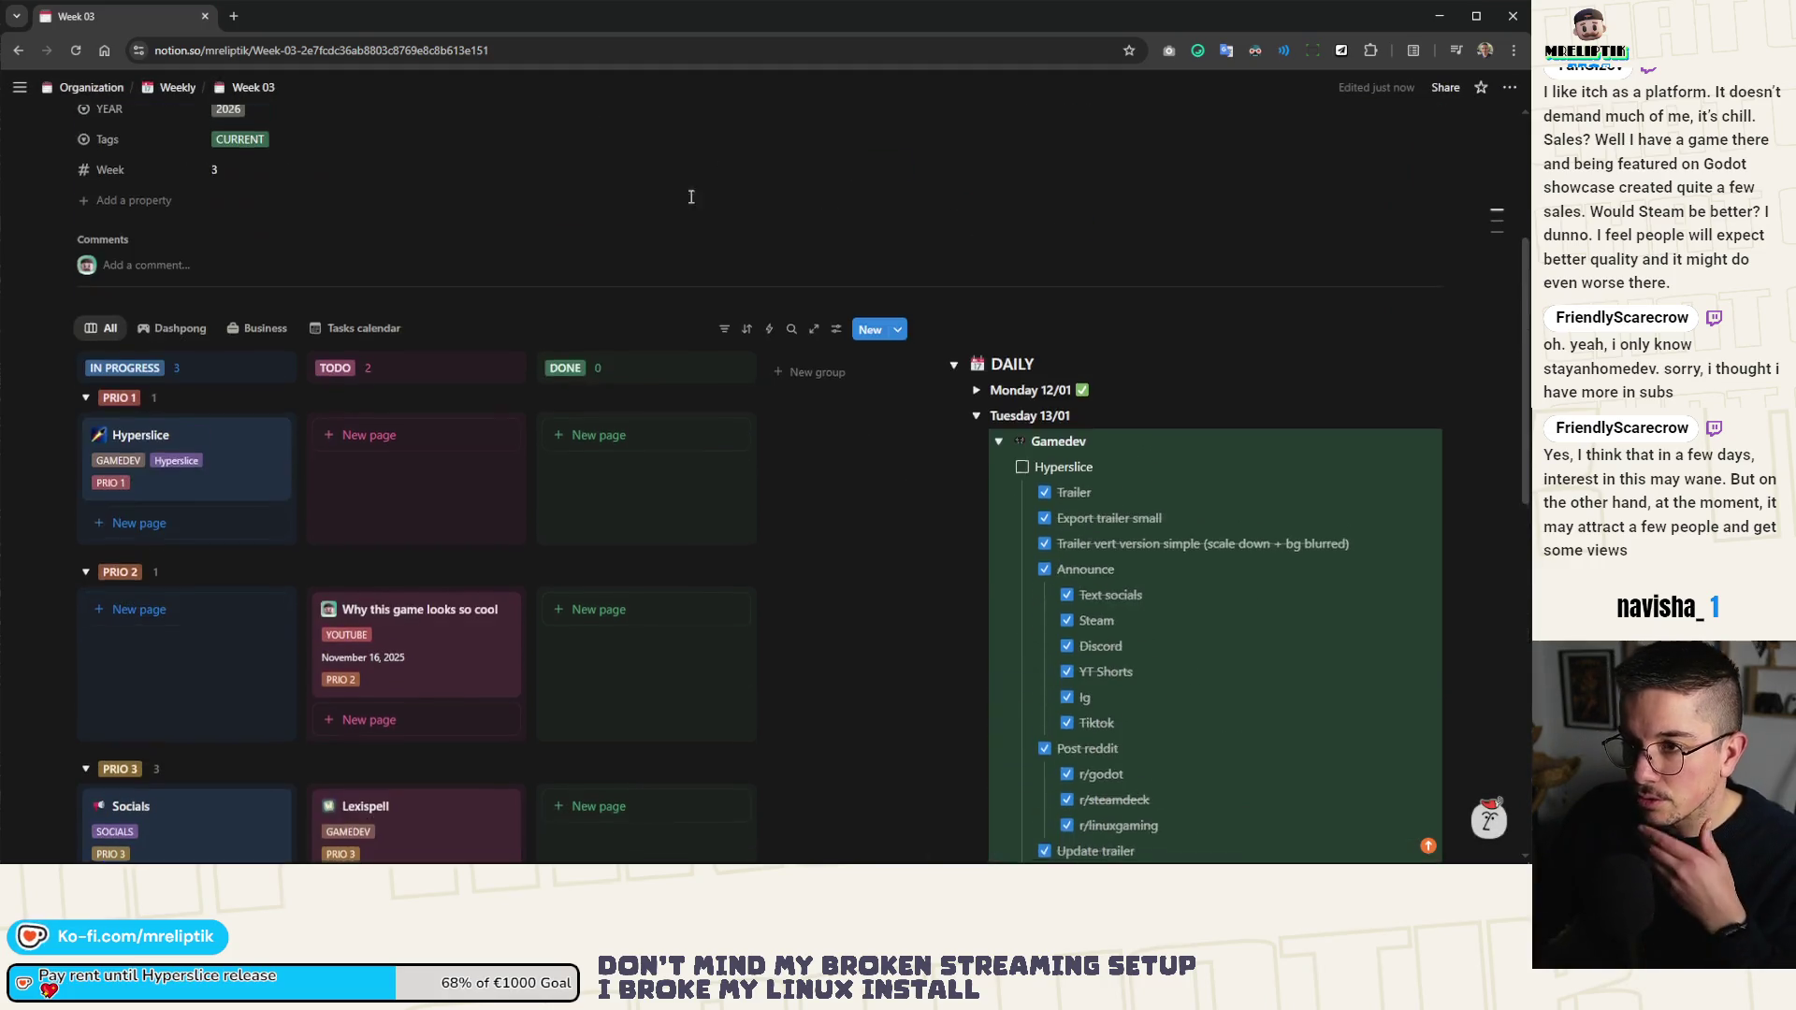
click(234, 16)
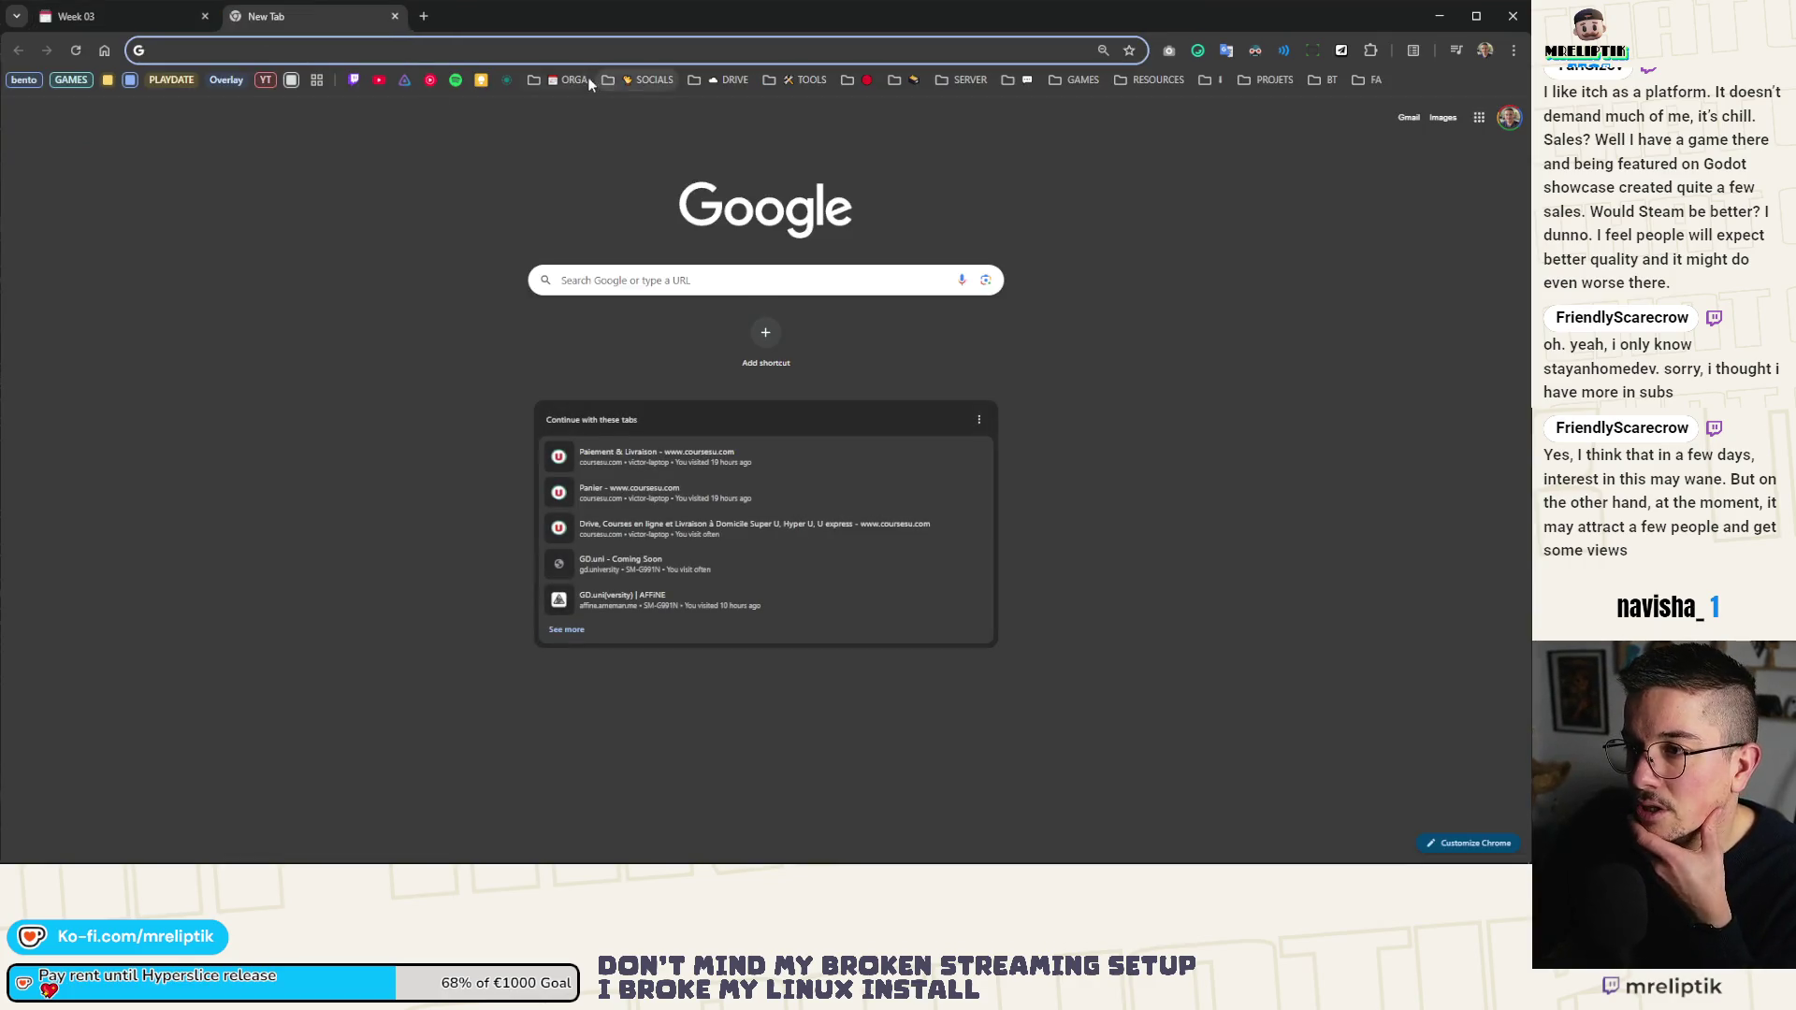
From the SOCIALS bookmarks, open Bluesky and X in background tabs and Reddit in this one
click(636, 80)
middle_click(623, 138)
middle_click(620, 112)
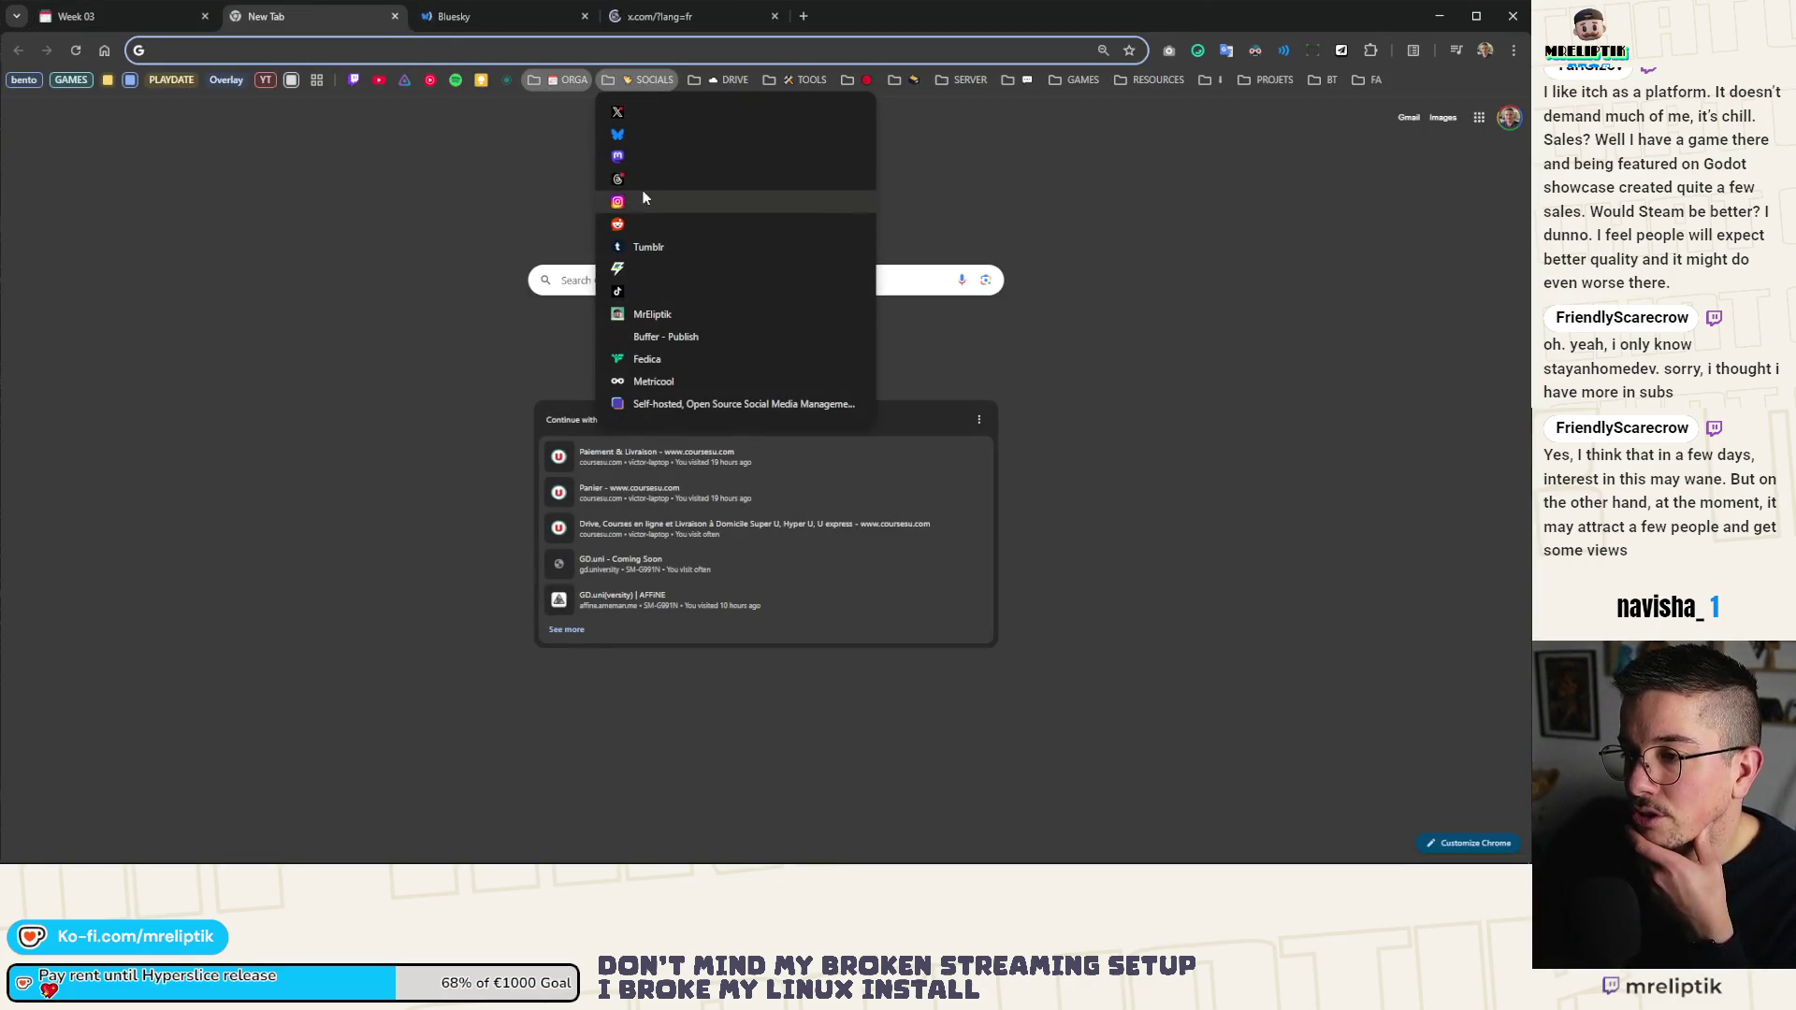
click(634, 223)
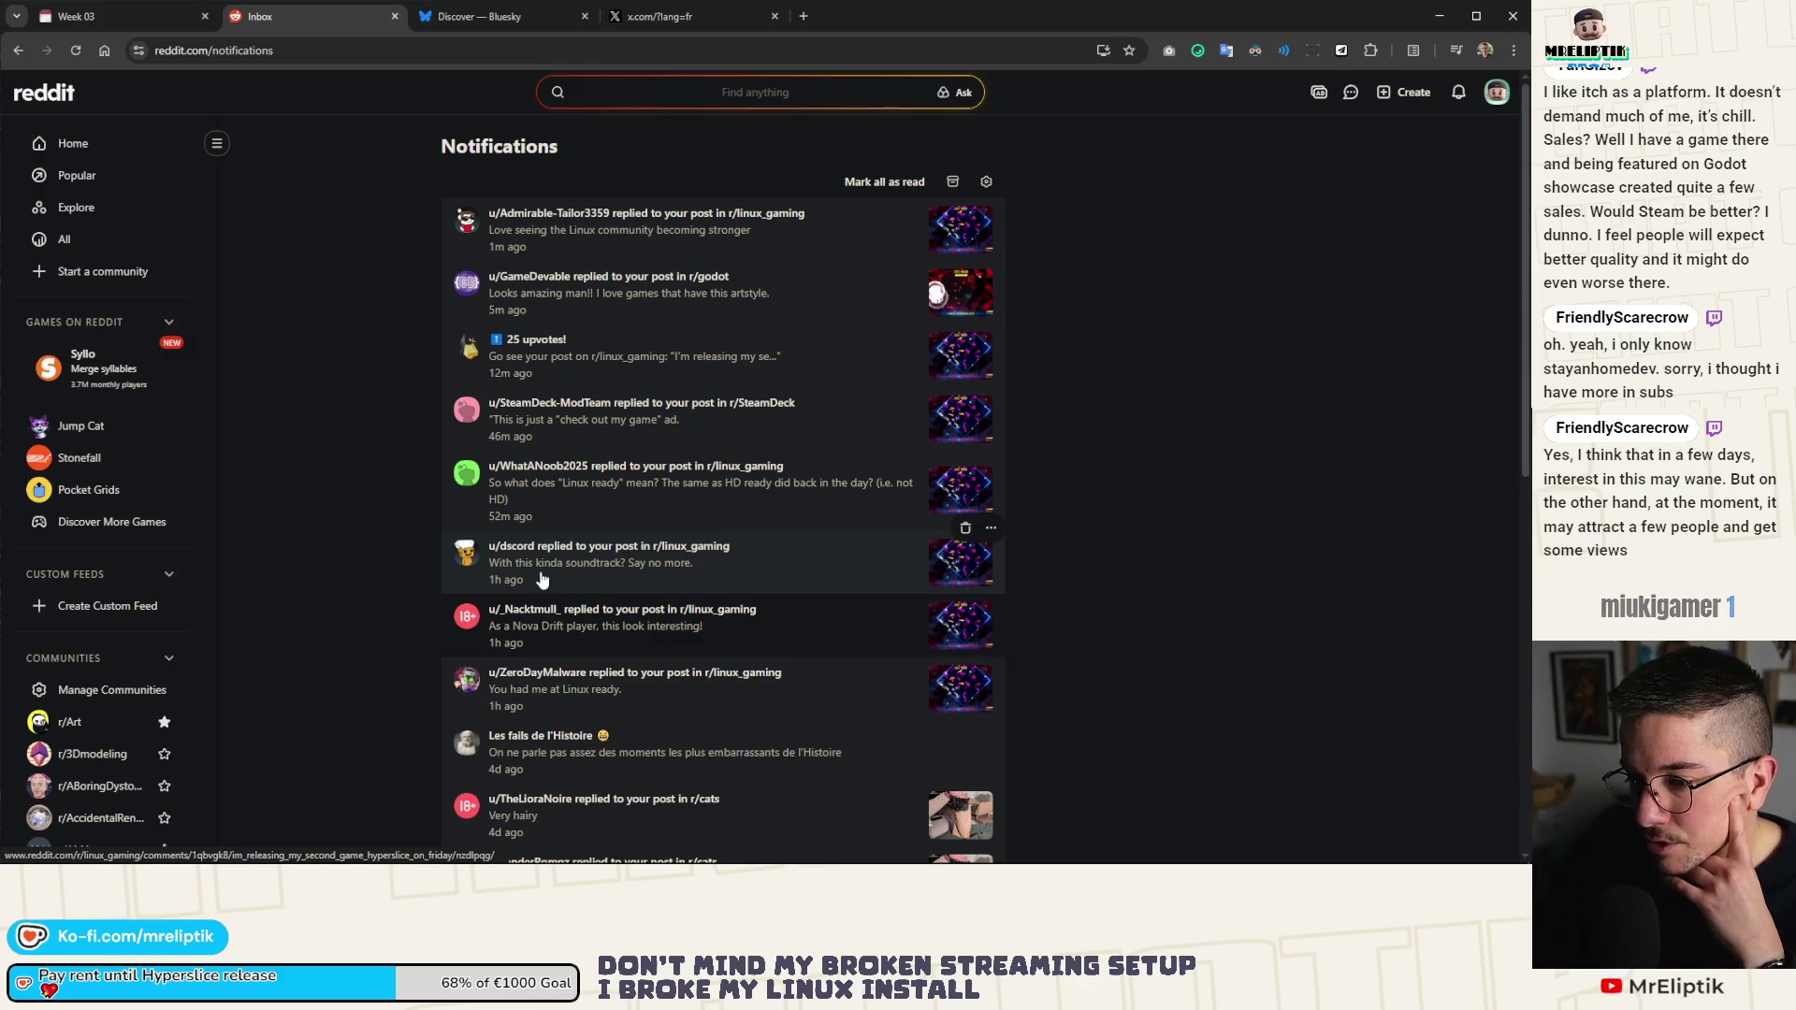
Open the post with the soundtrack comment and type a reply praising the music
click(589, 577)
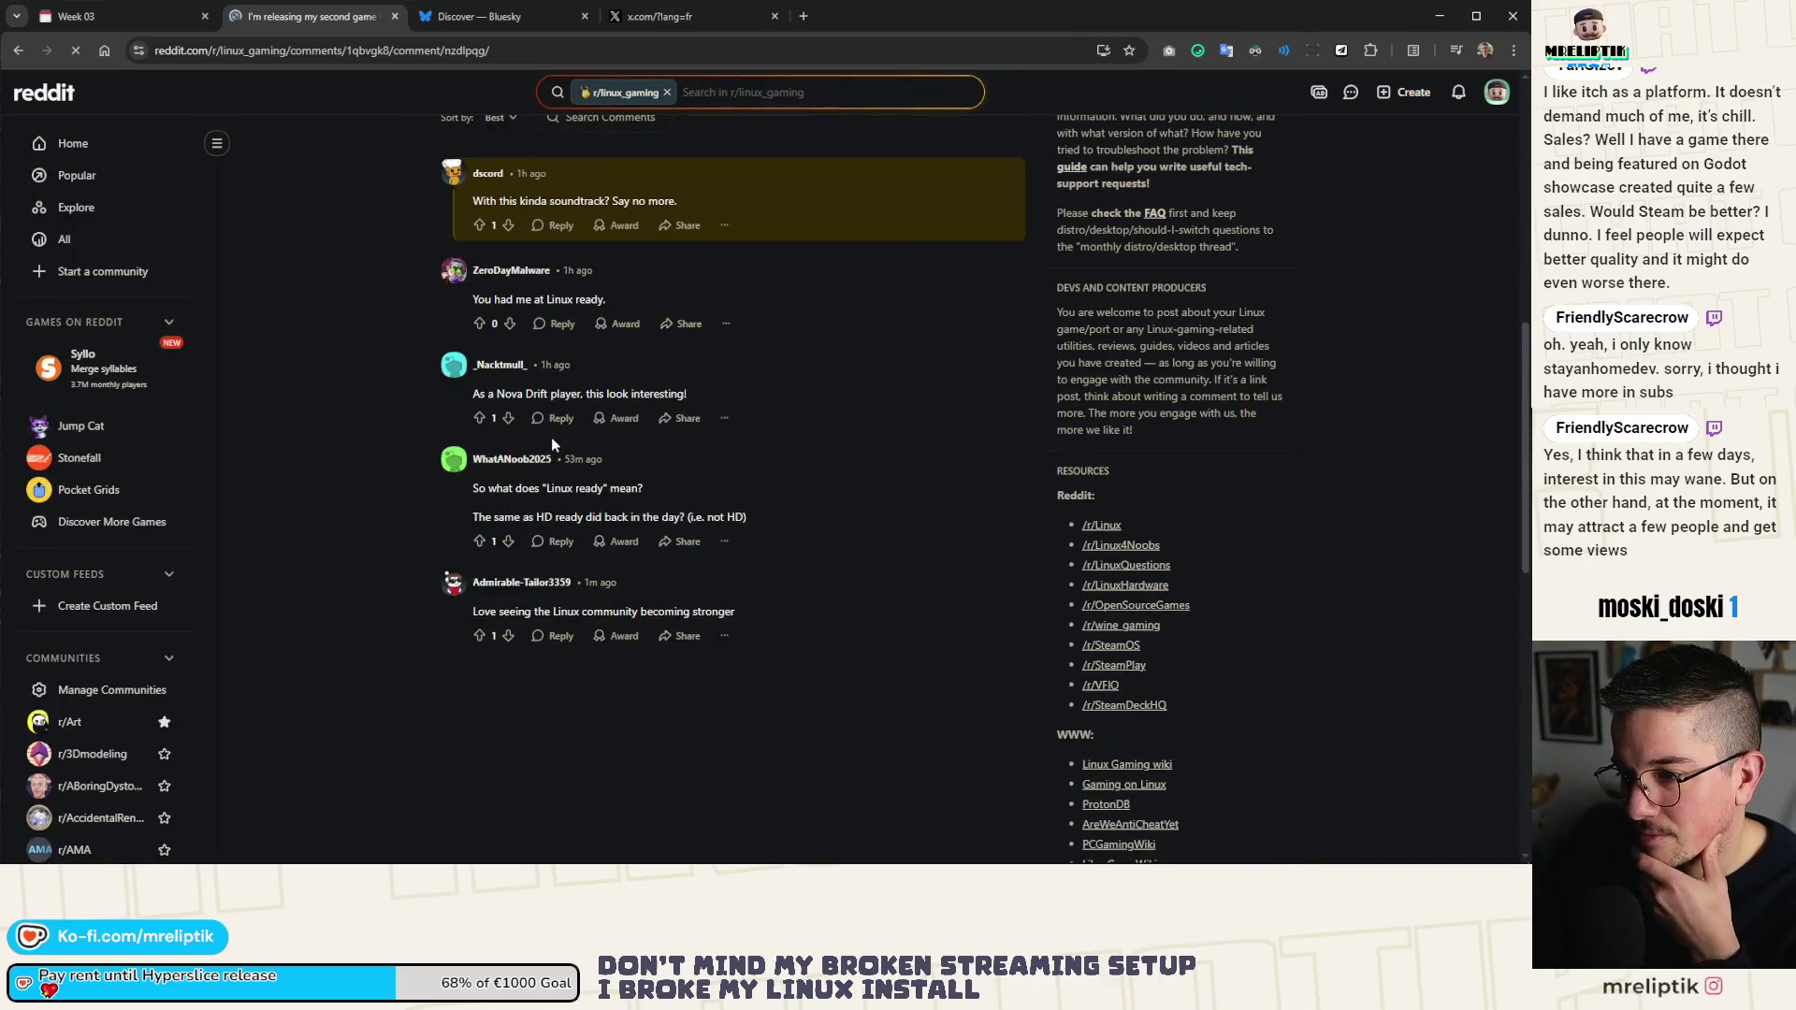
click(554, 225)
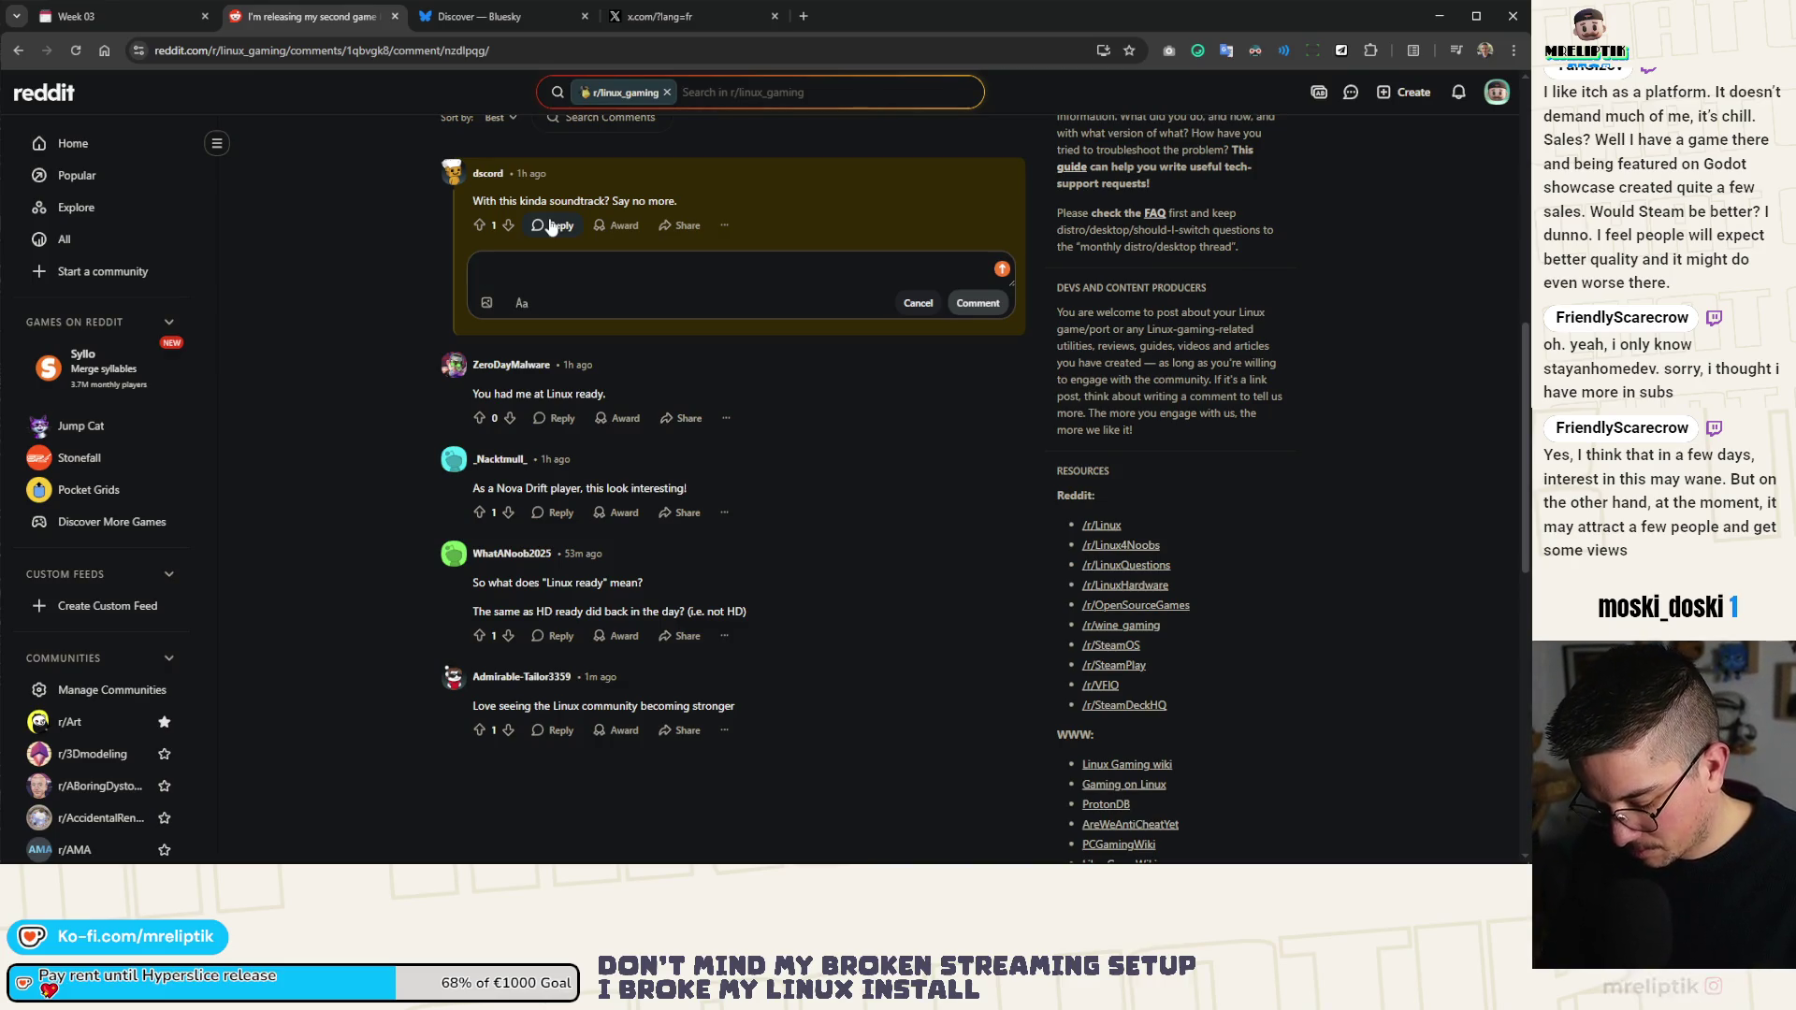
text(Yeah I'm so glad Trevron made so)
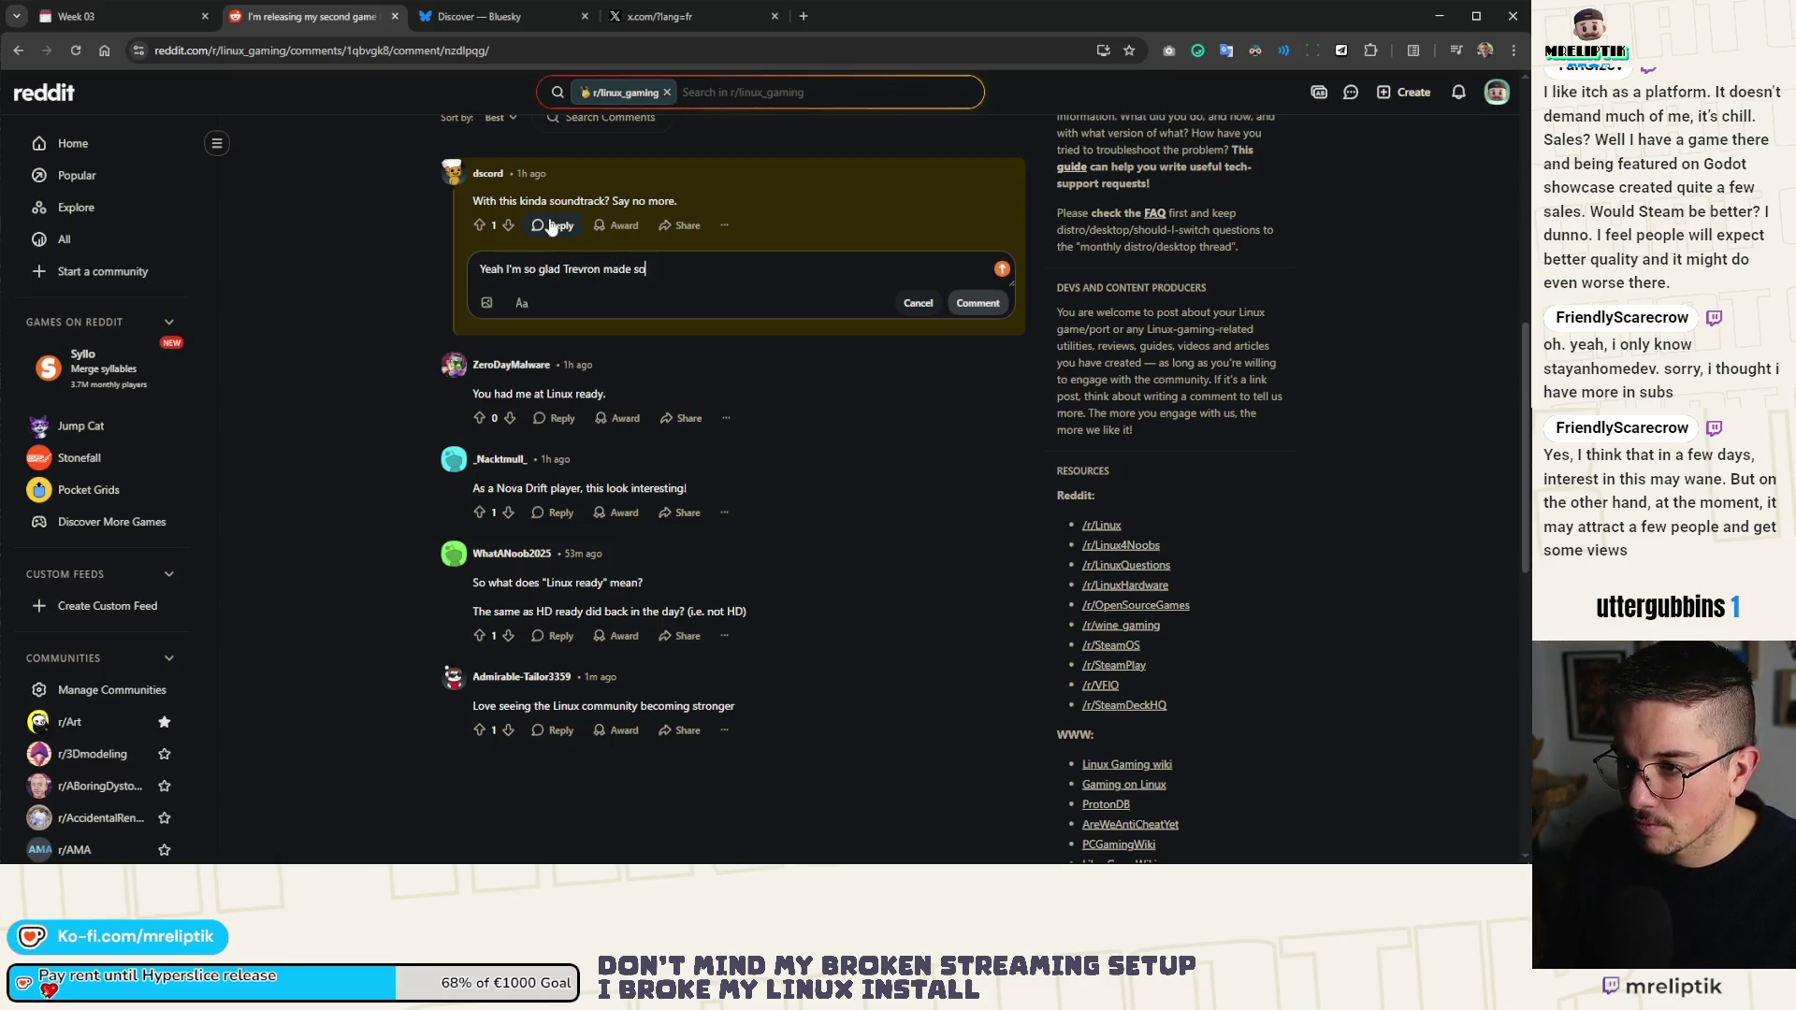
text(juicy Dnb just for the)
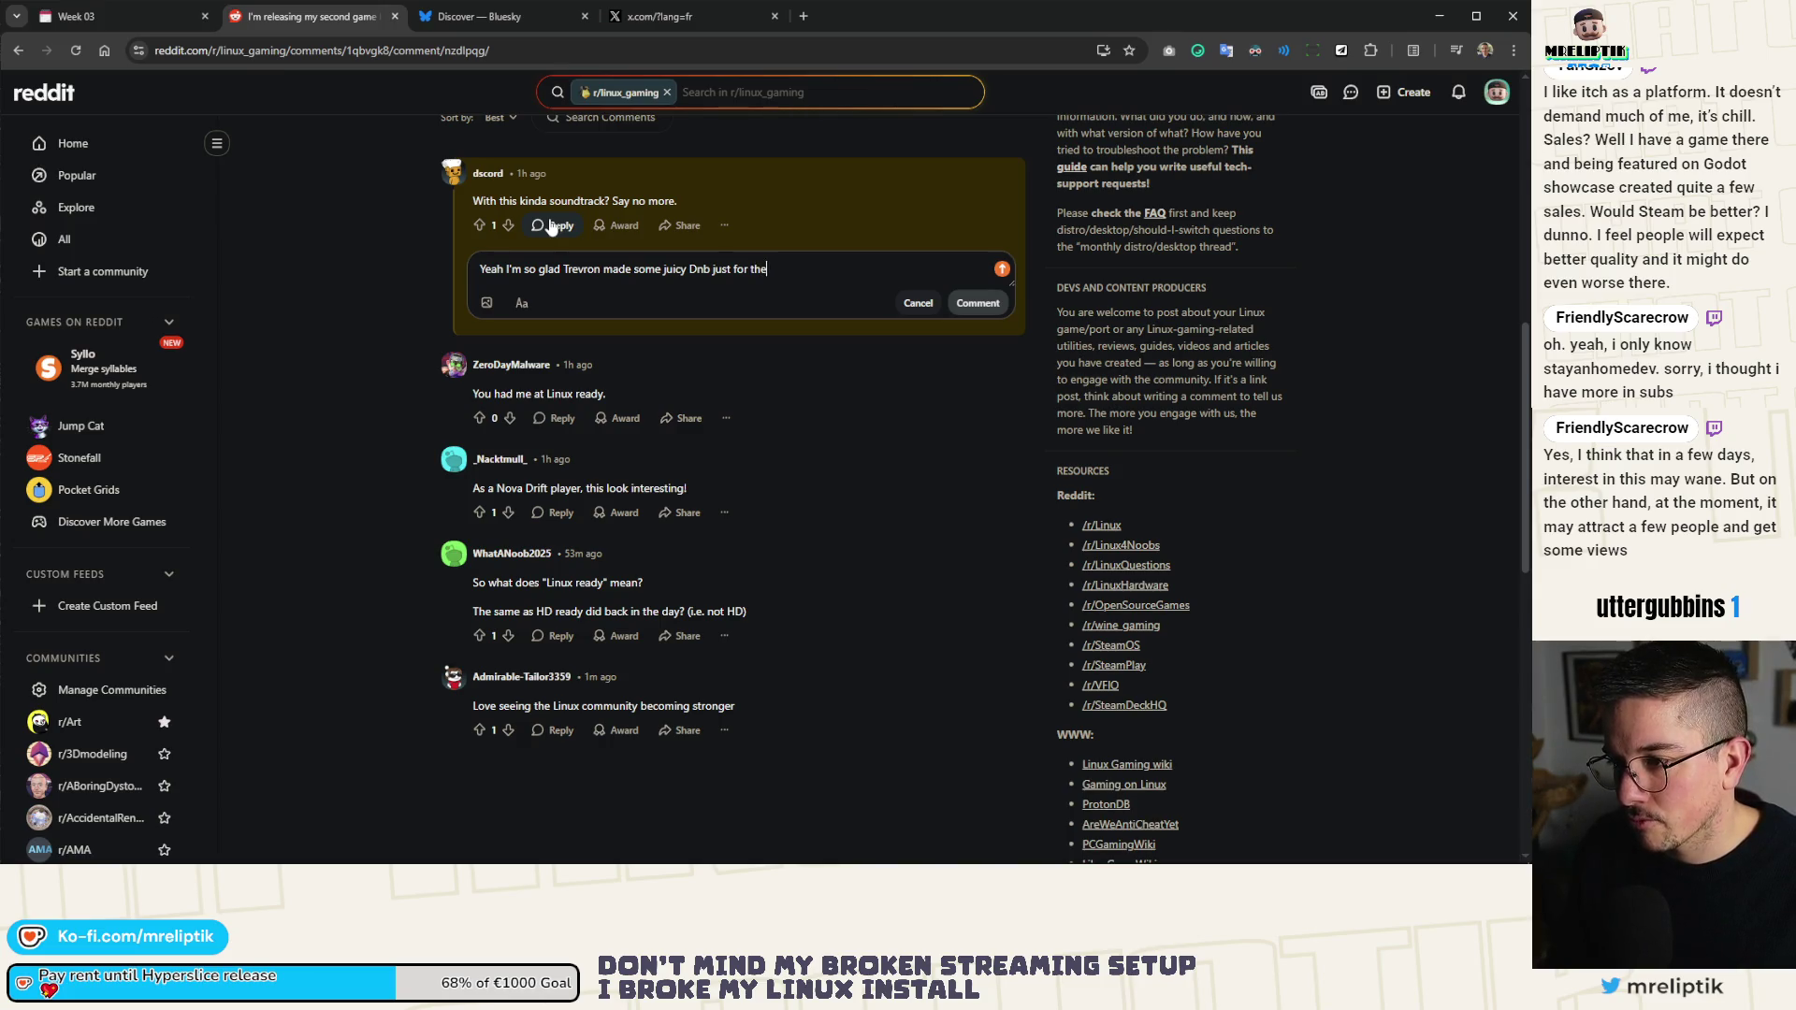
text( ame!)
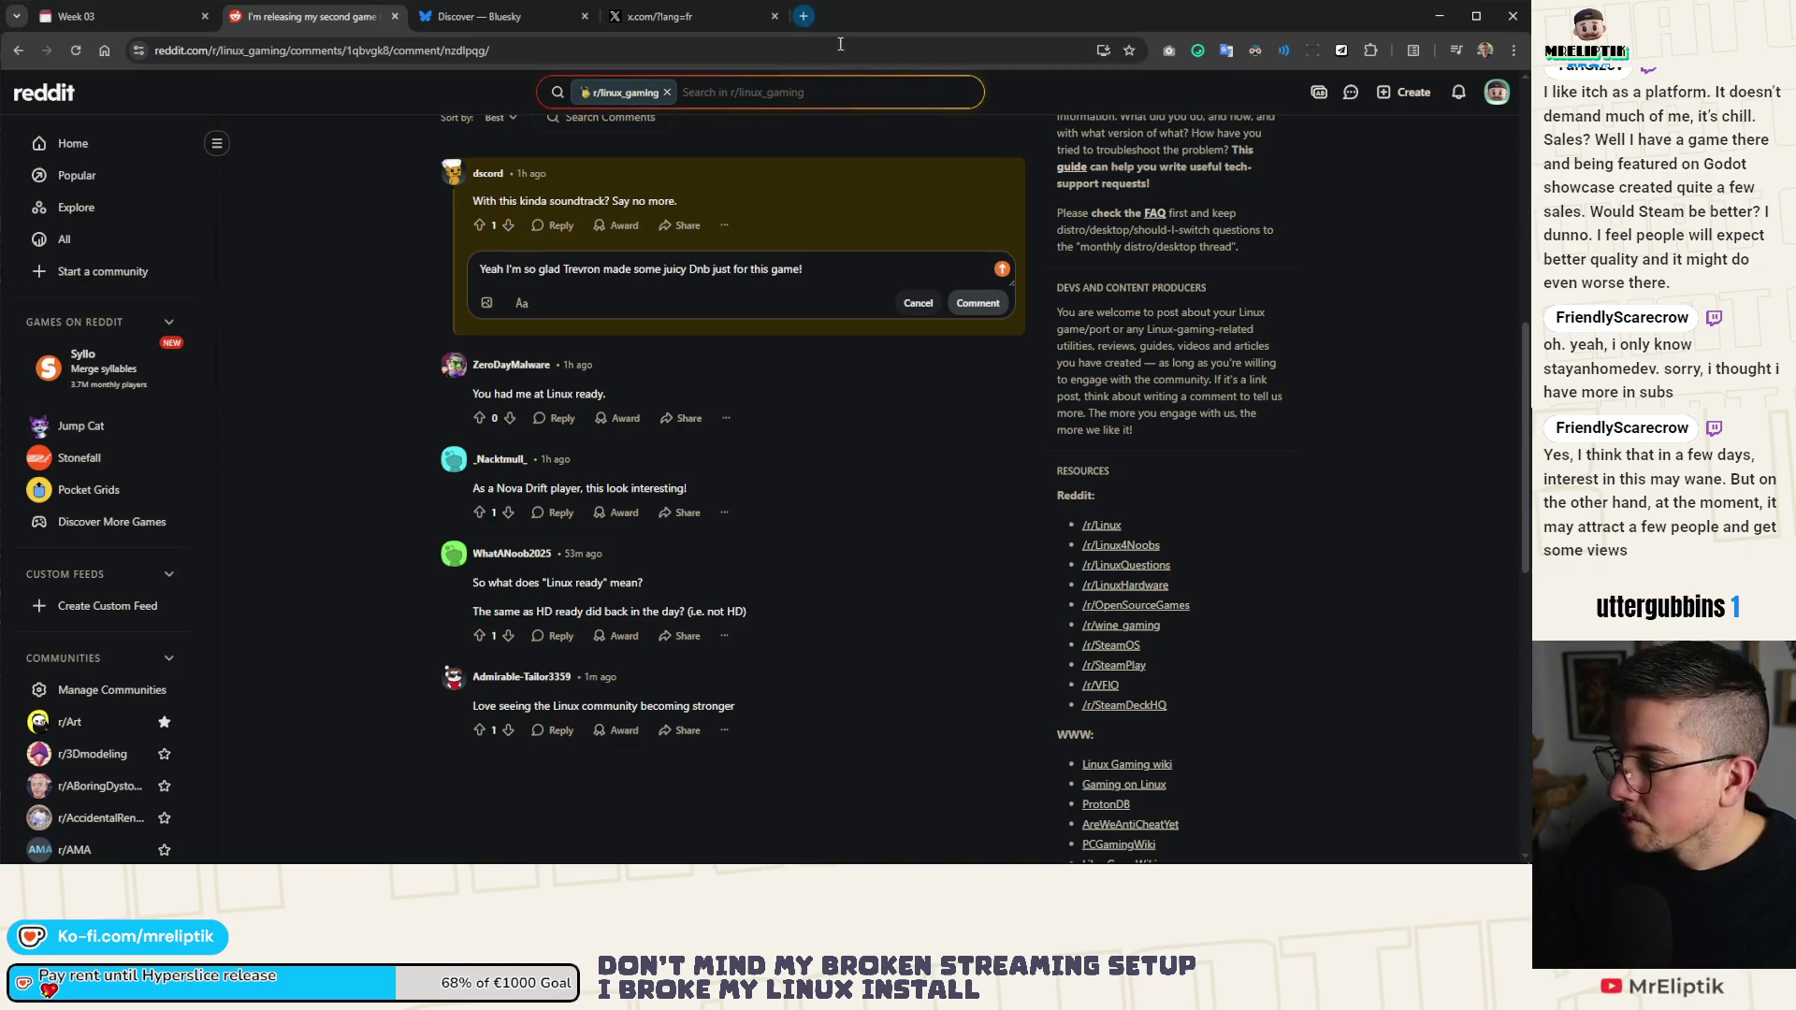
key(alt+Tab)
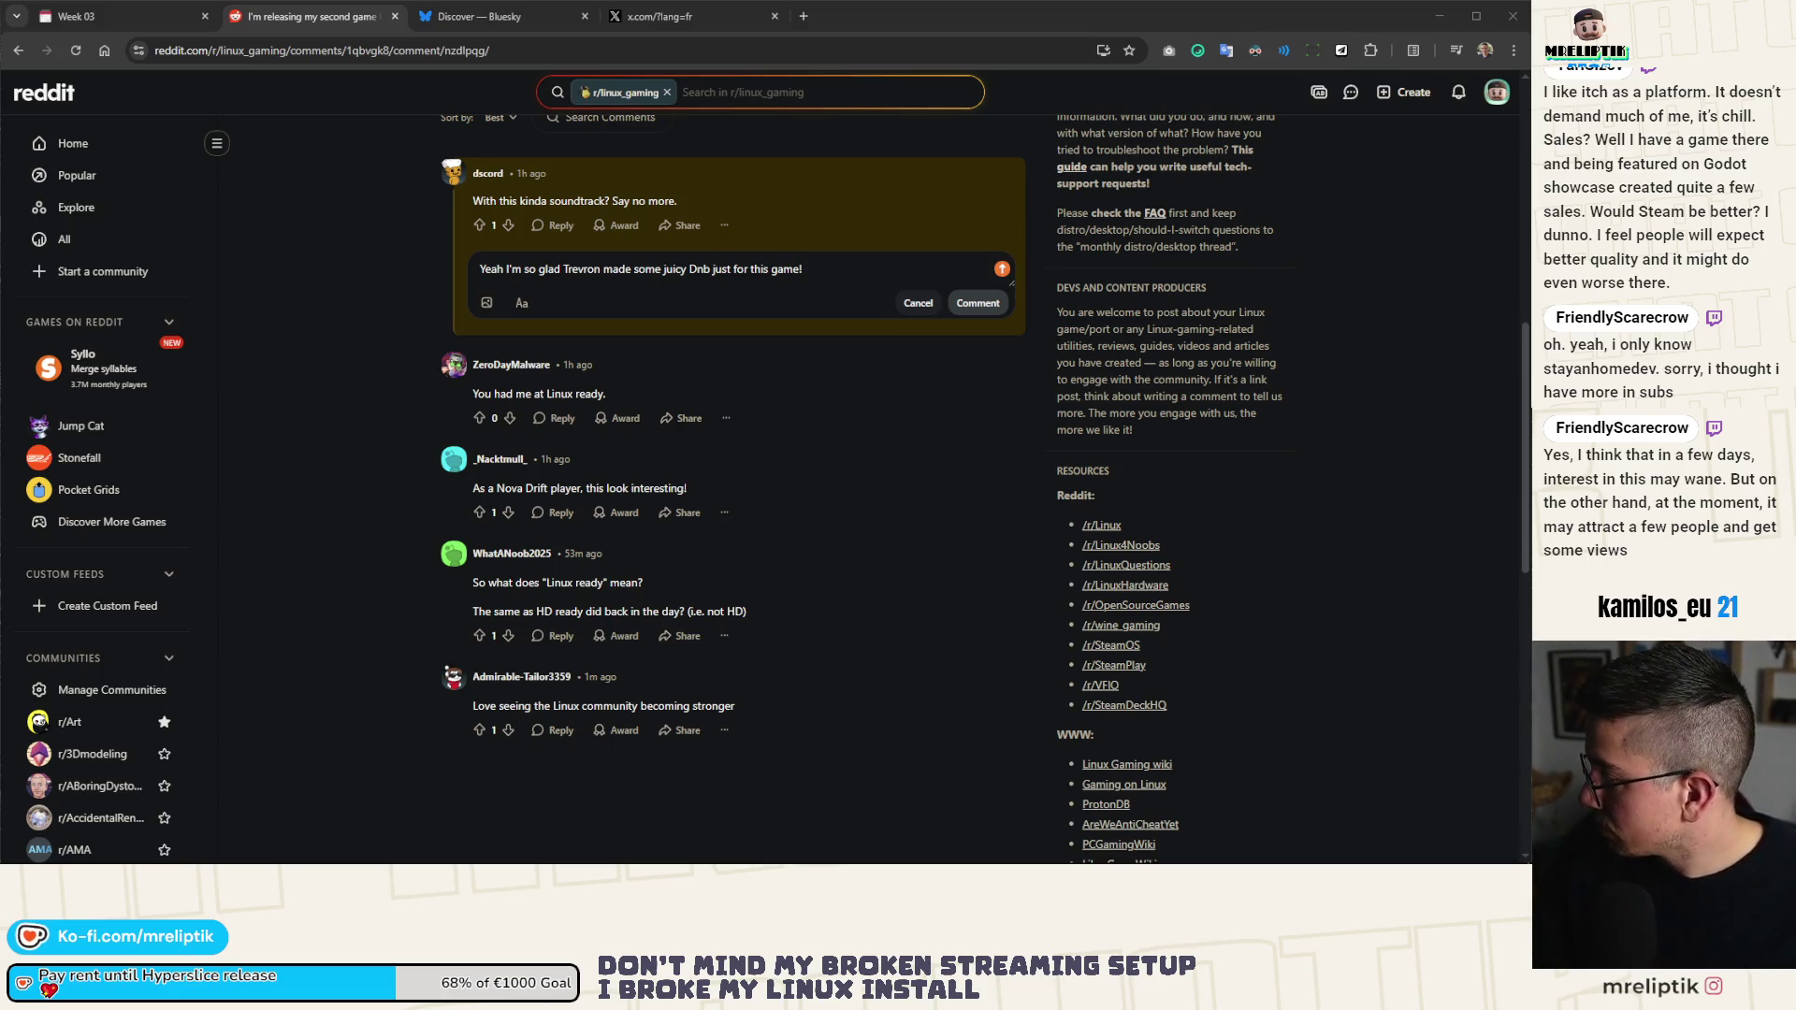
Link the composer's name in the reply to their website and post the reply
double_click(579, 269)
click(599, 269)
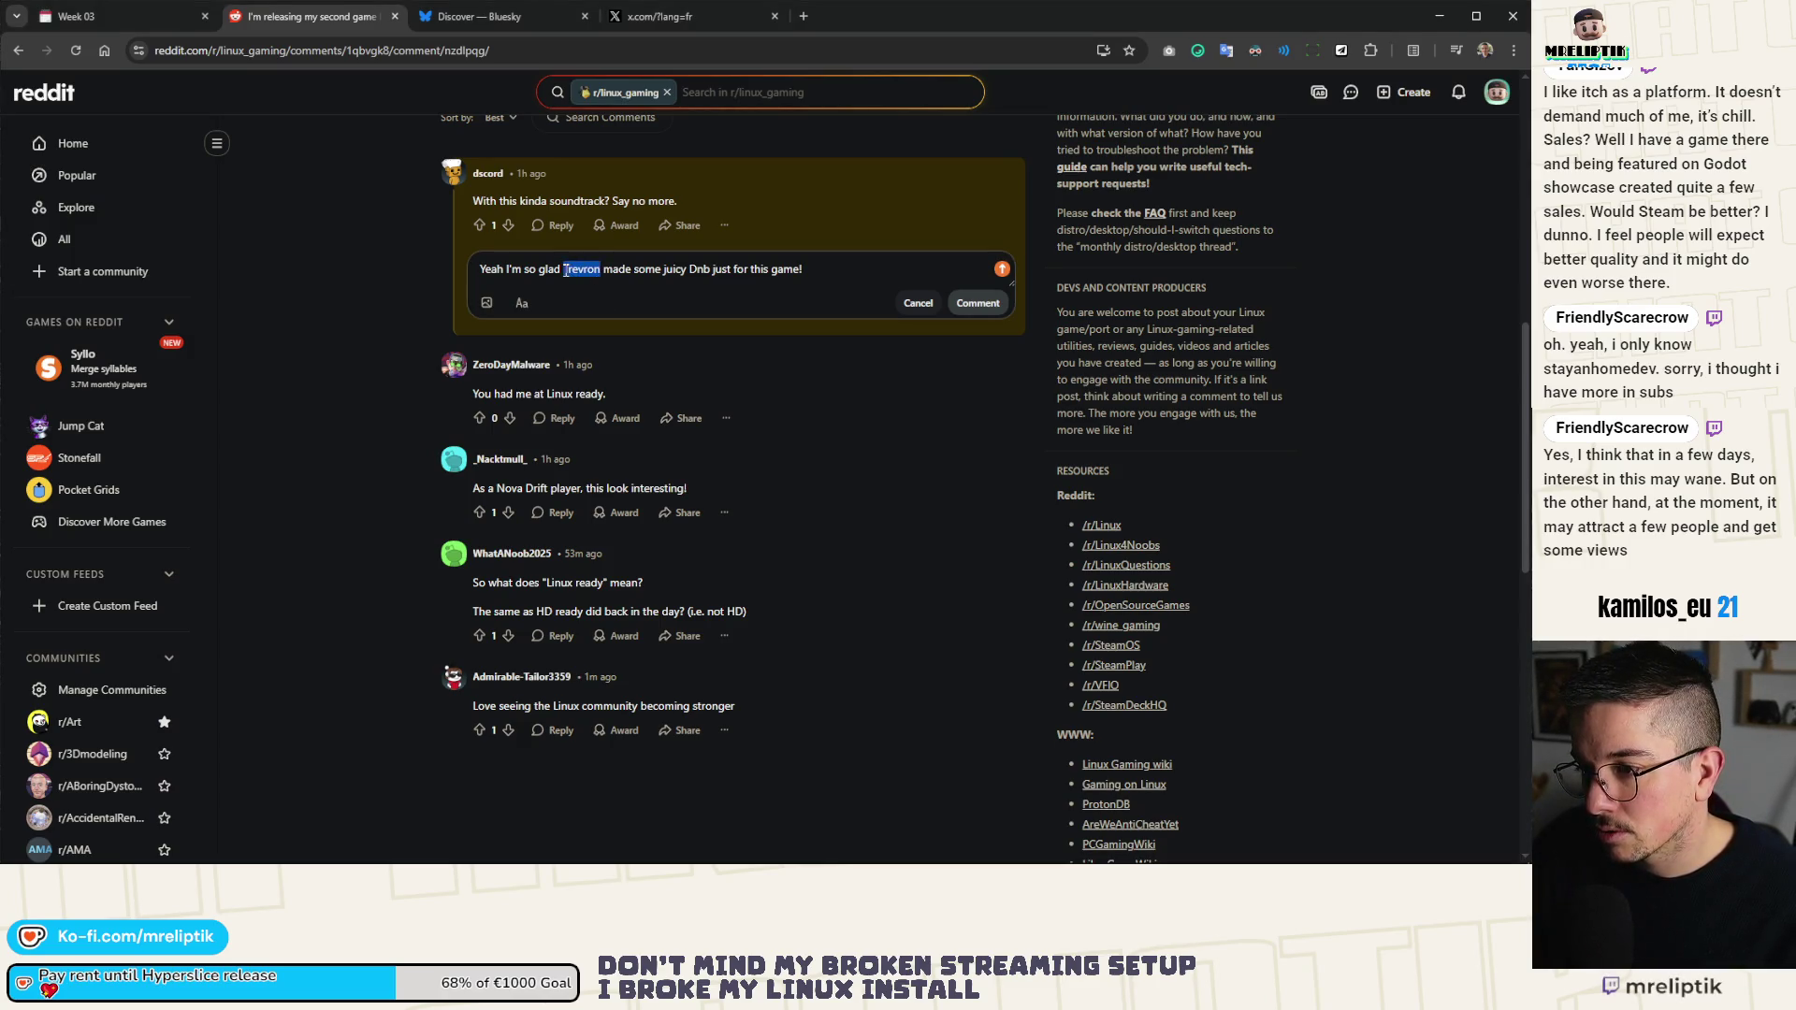
click(521, 303)
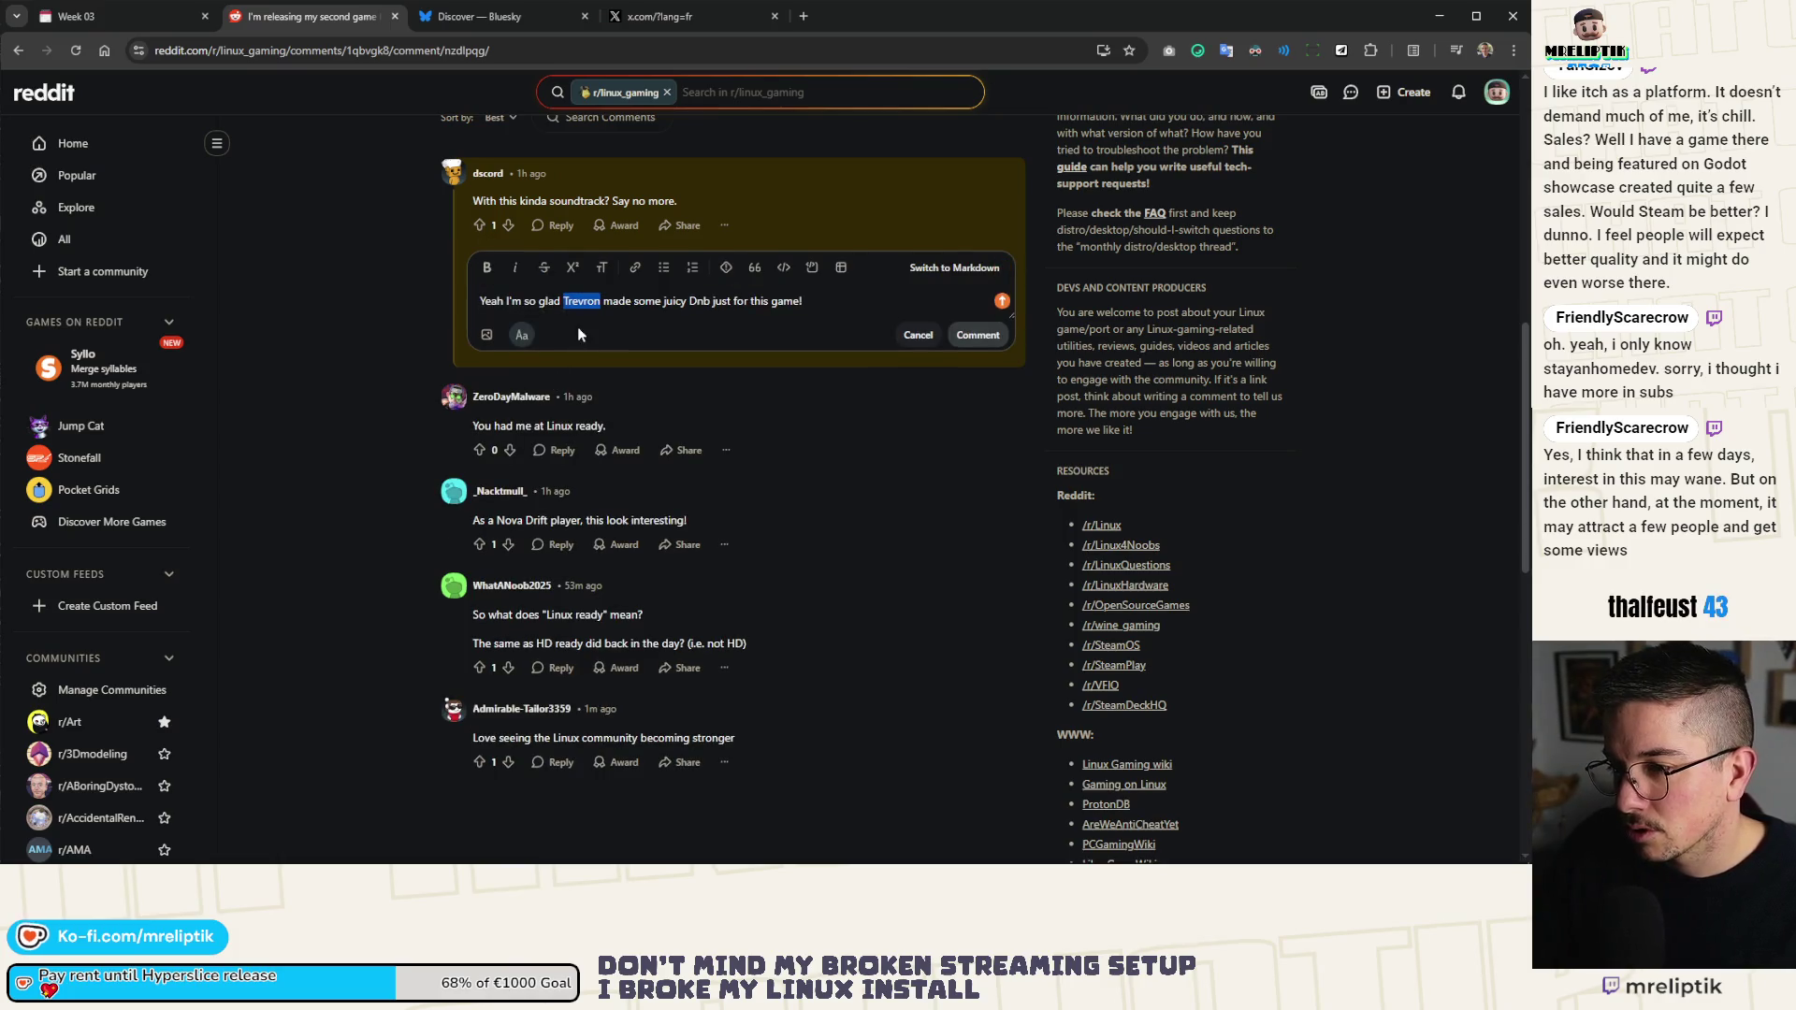
click(635, 268)
key(ctrl+v)
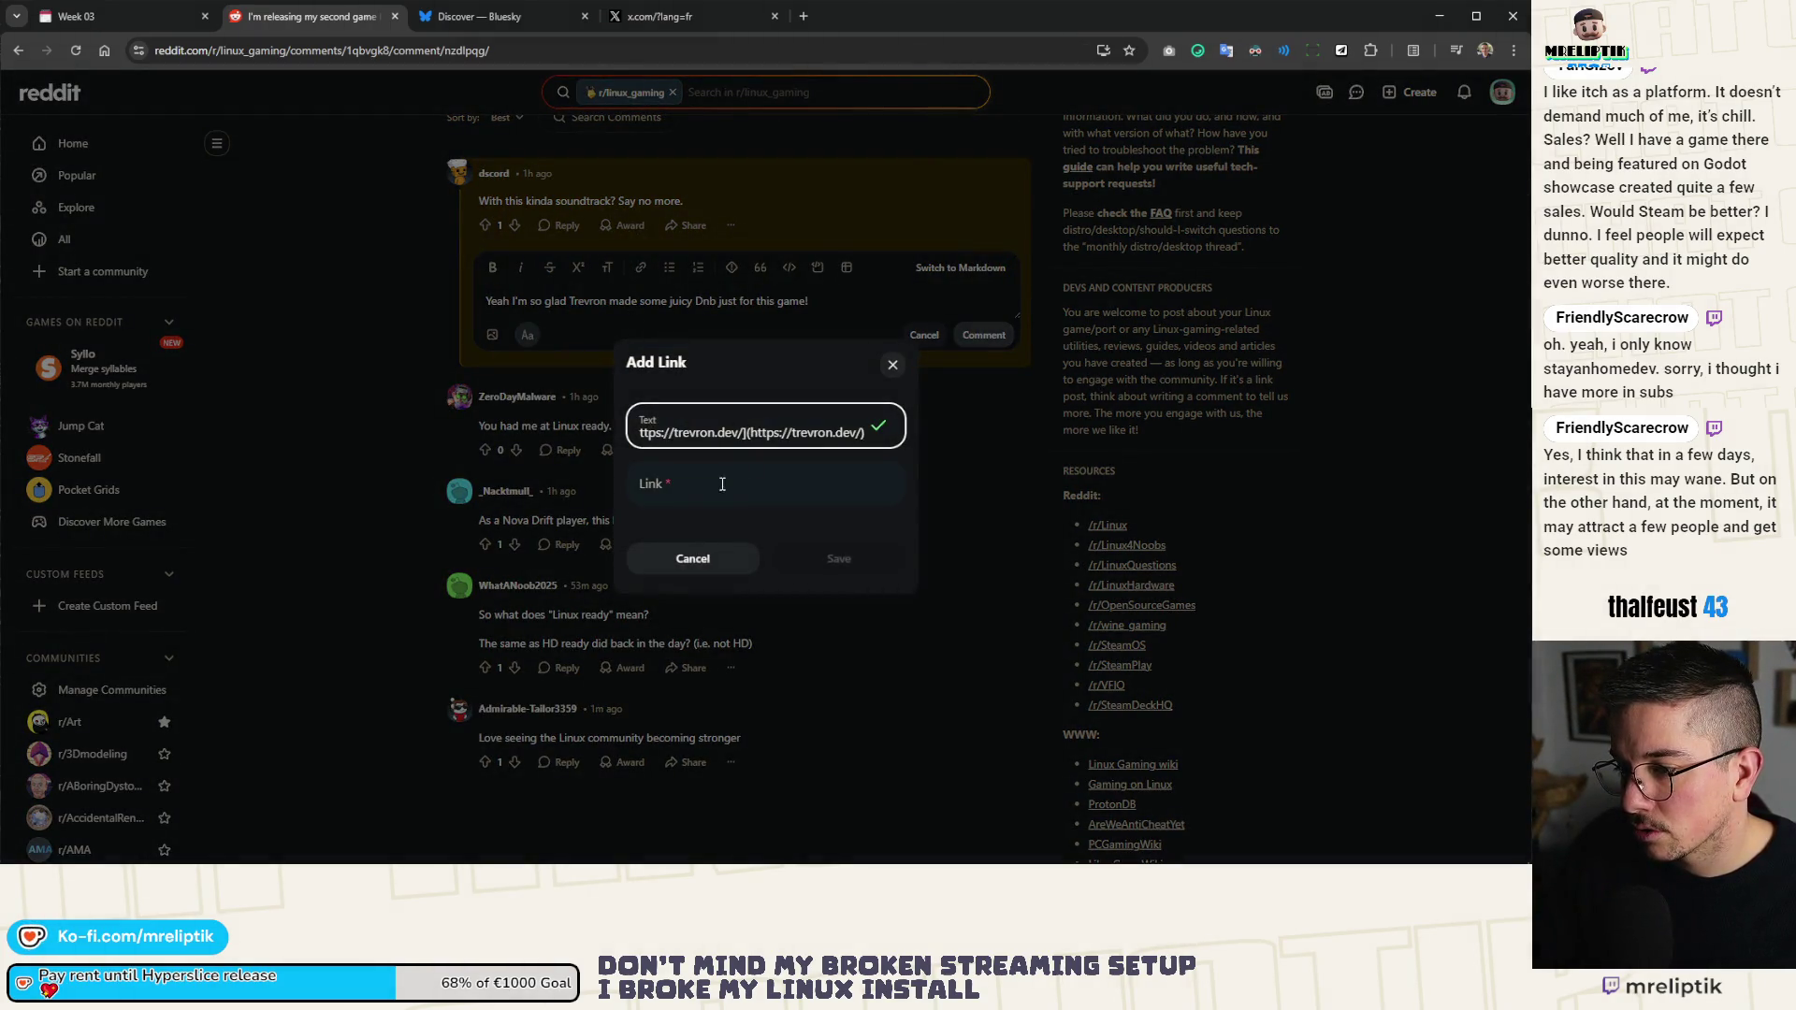
key(ctrl+z)
click(722, 483)
key(ctrl+v)
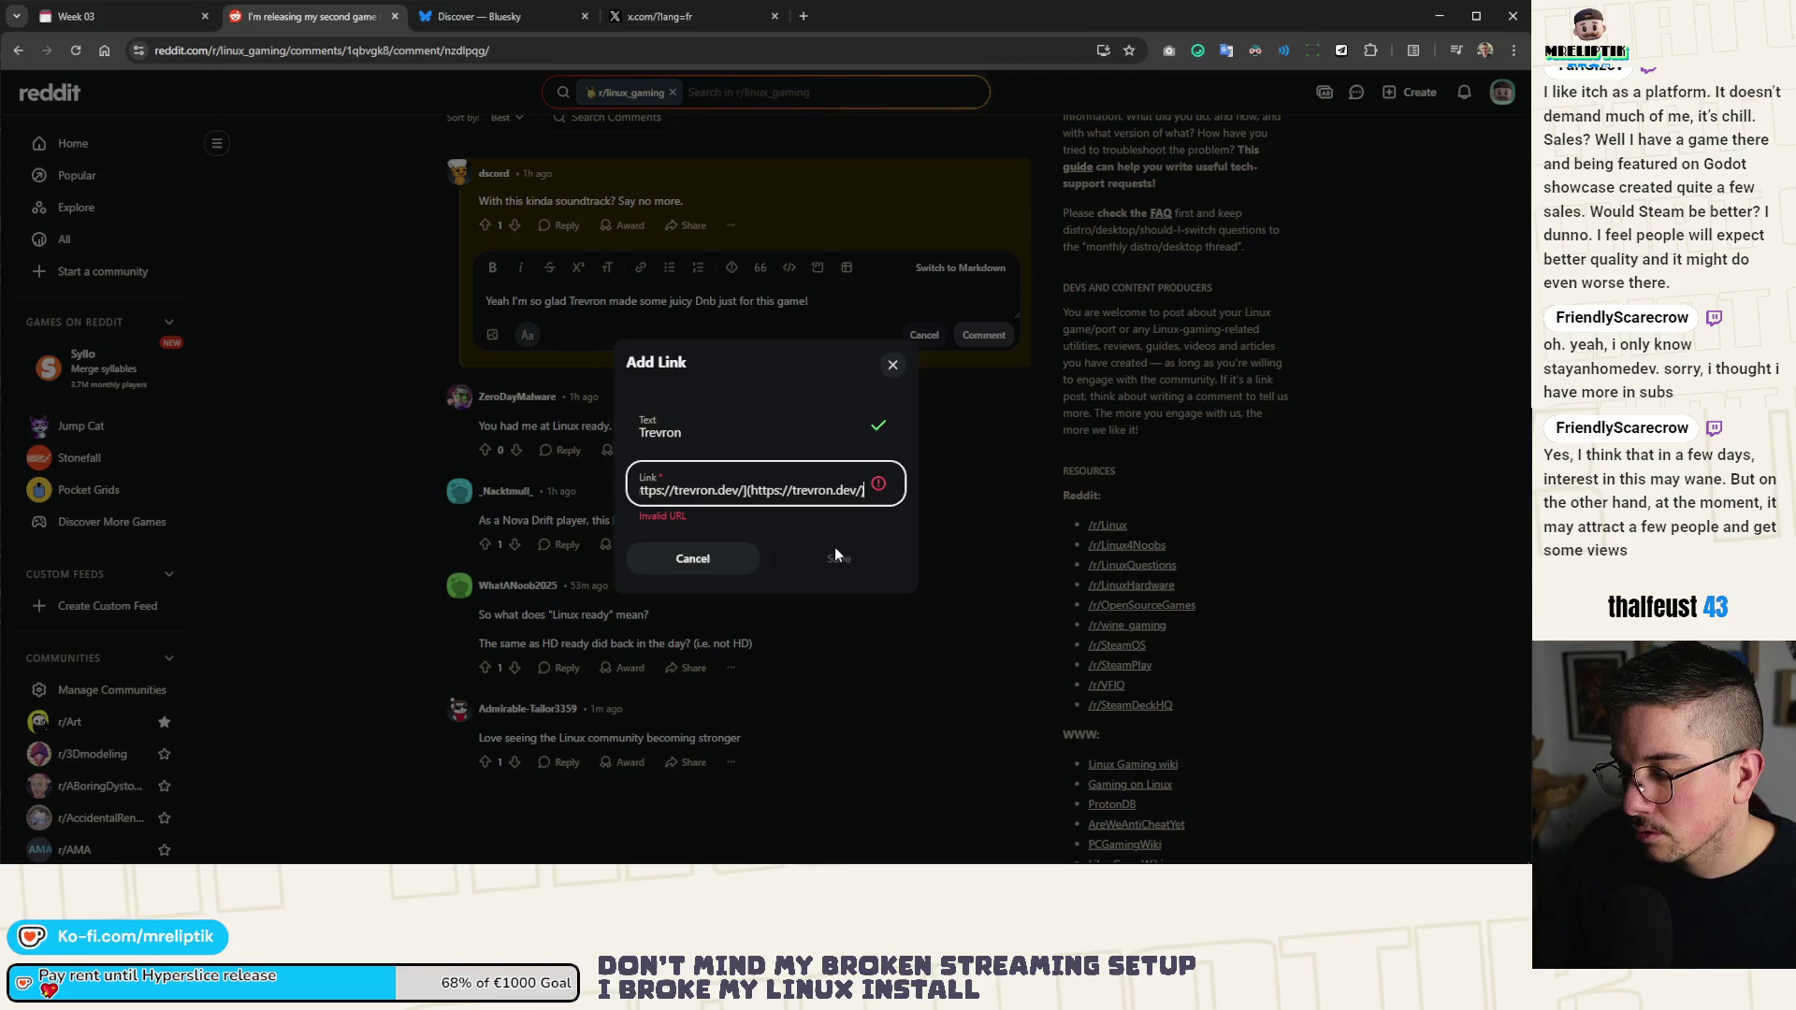
click(757, 505)
key(shift+End)
key(BackSpace)
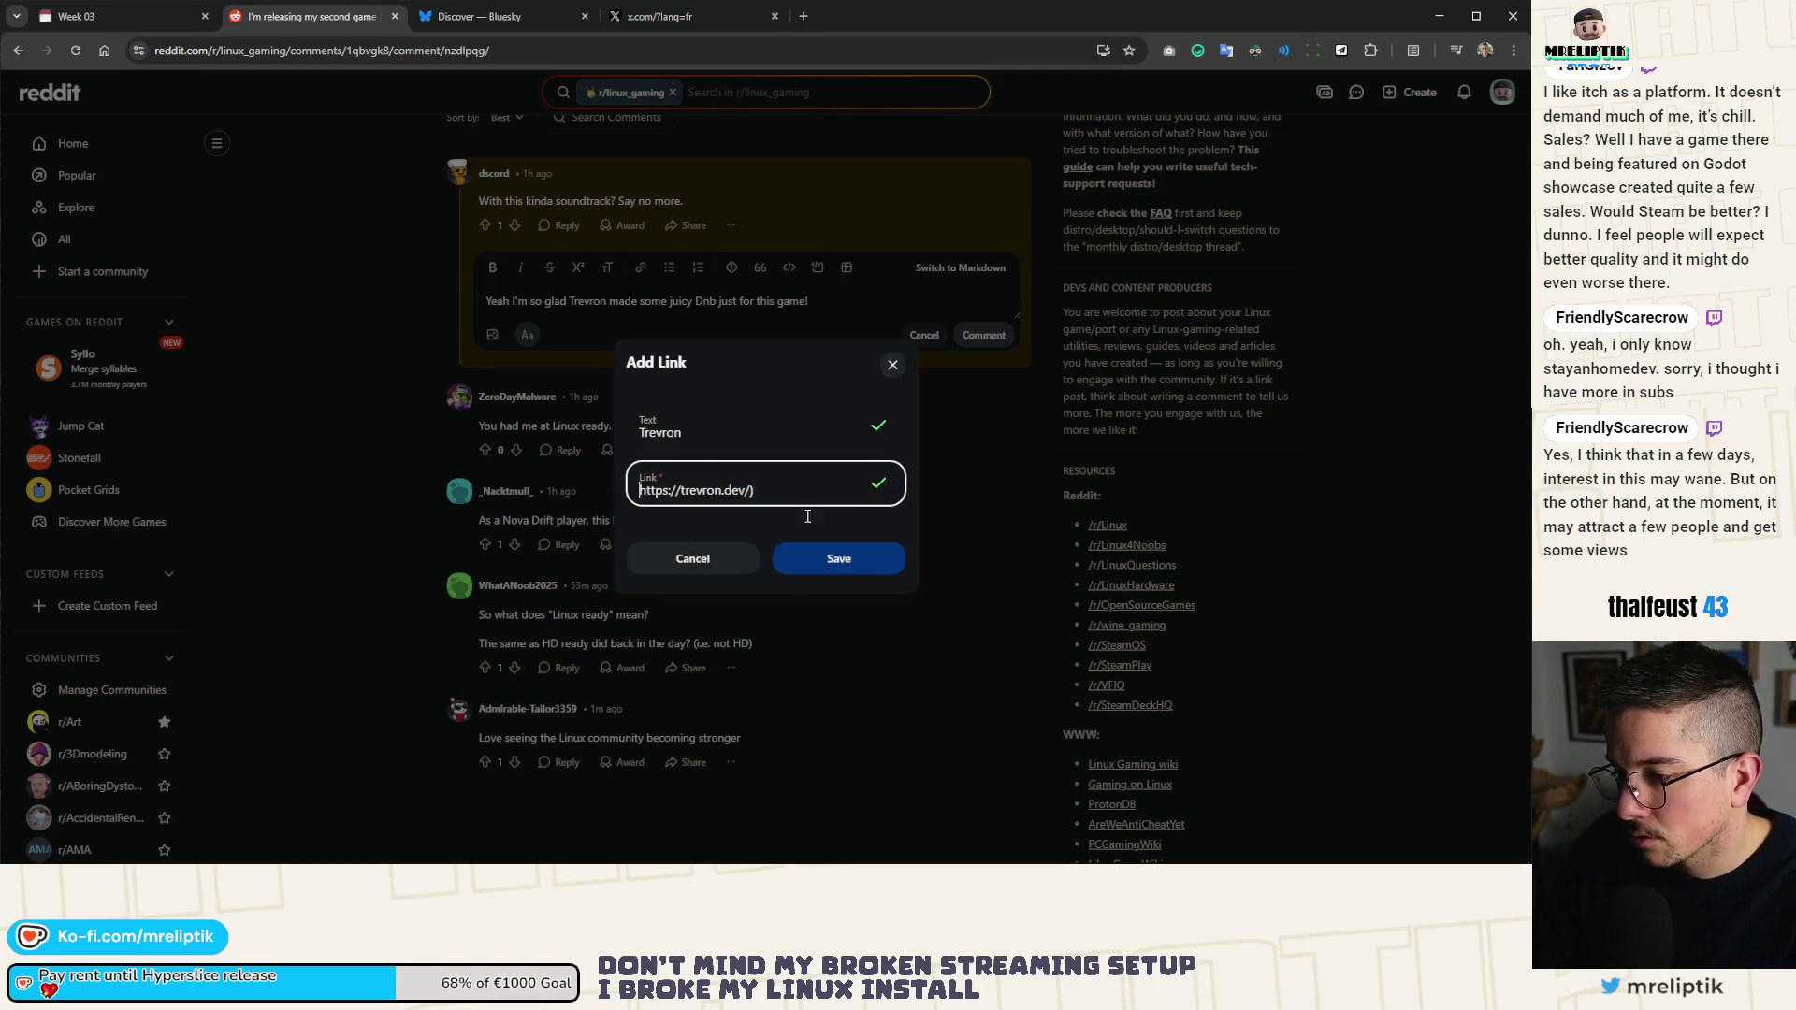
click(831, 549)
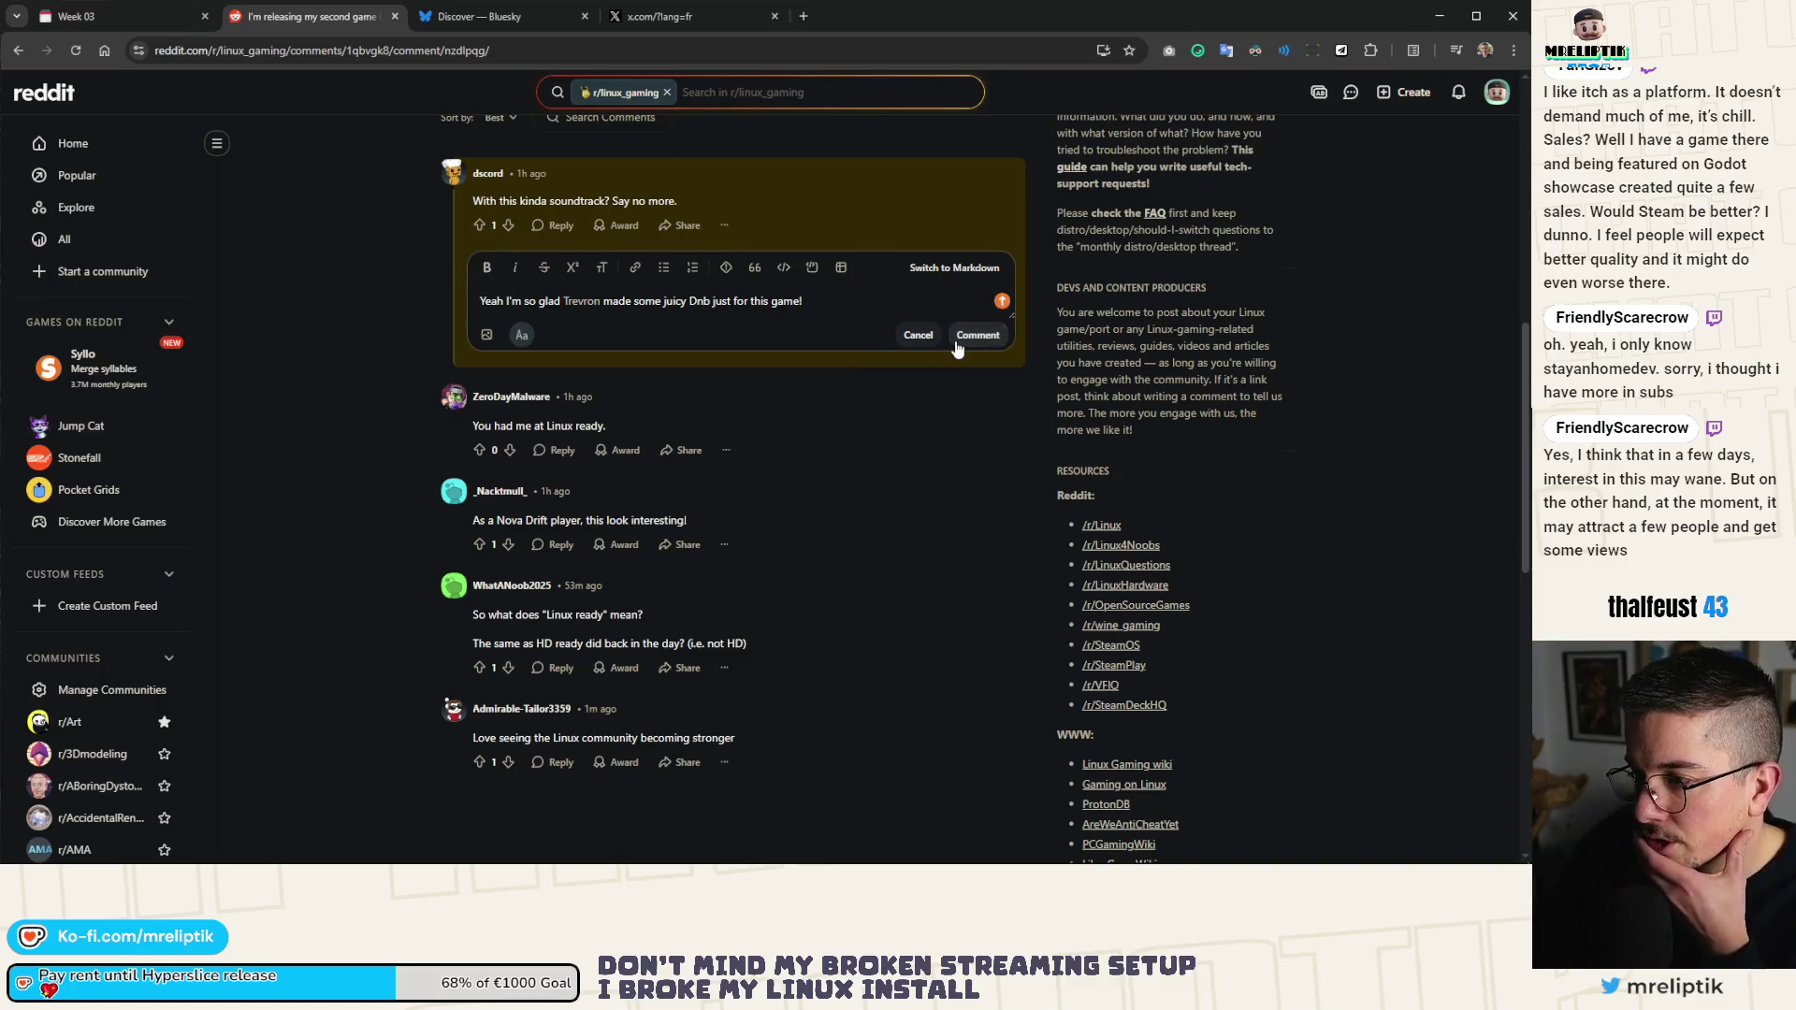
key(ctrl+Return)
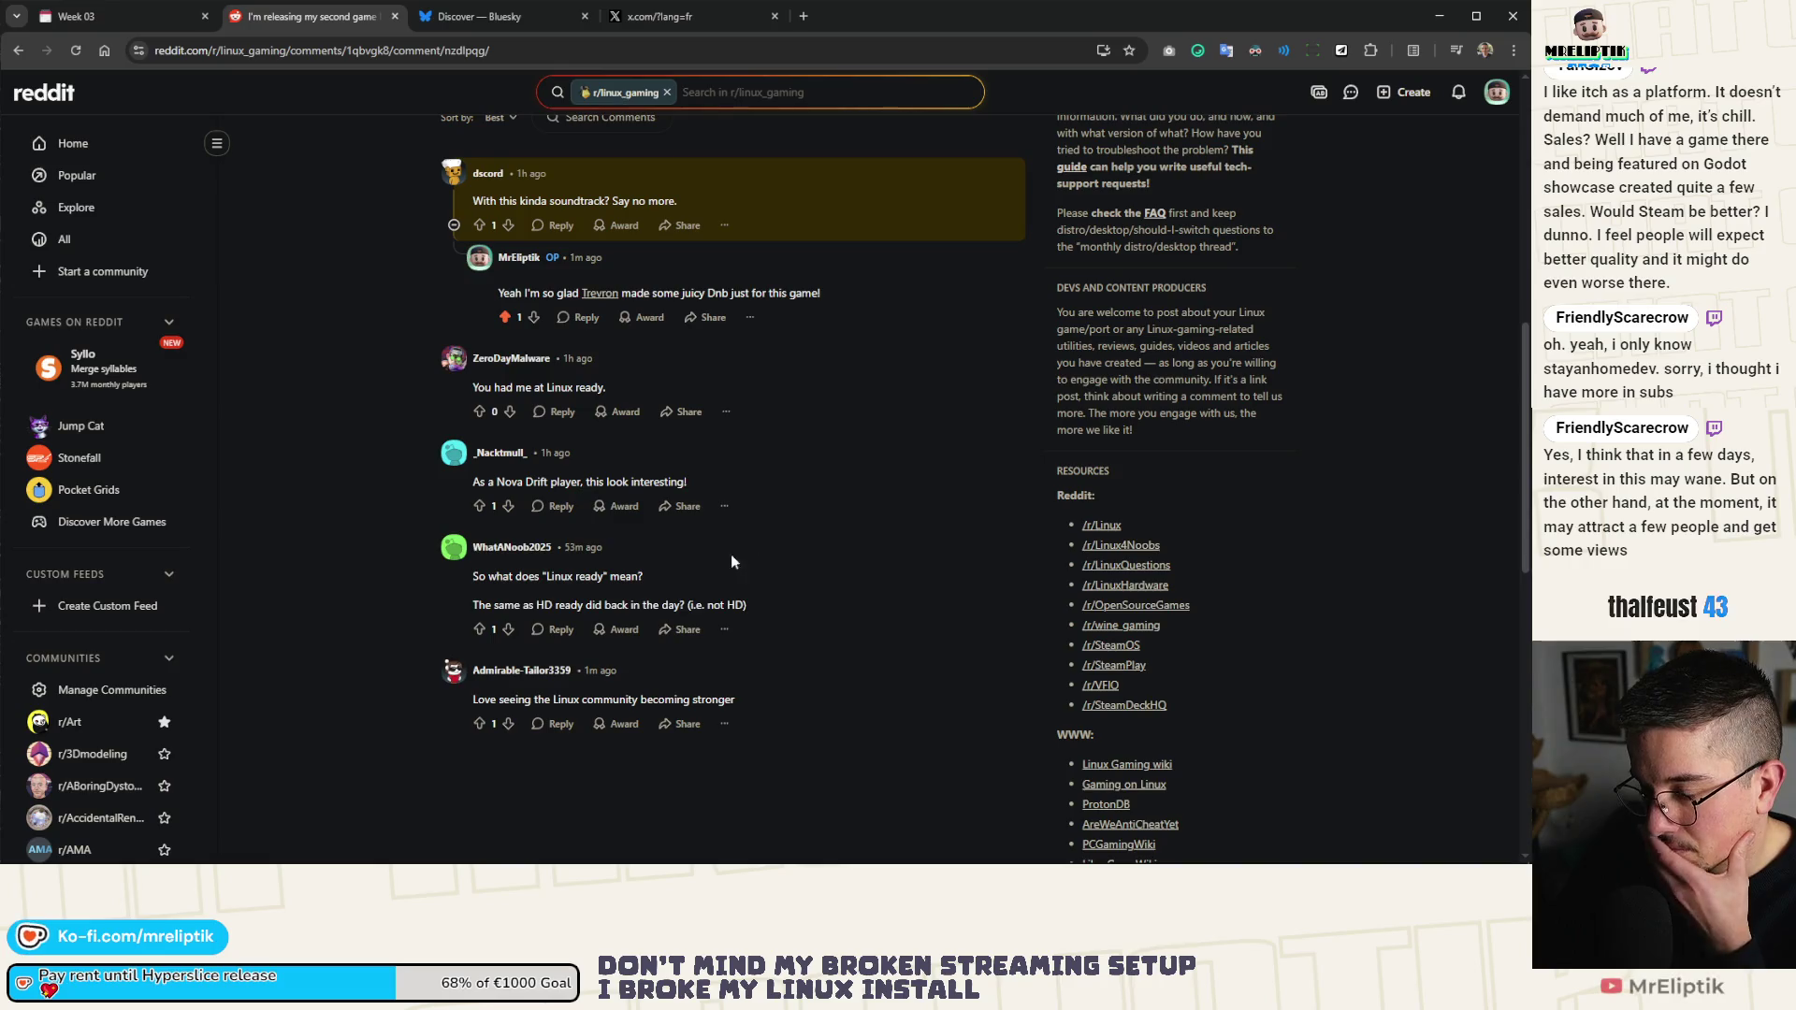
Reply that the game was made and tested on Linux and runs smoothly natively, then return to notifications
click(558, 630)
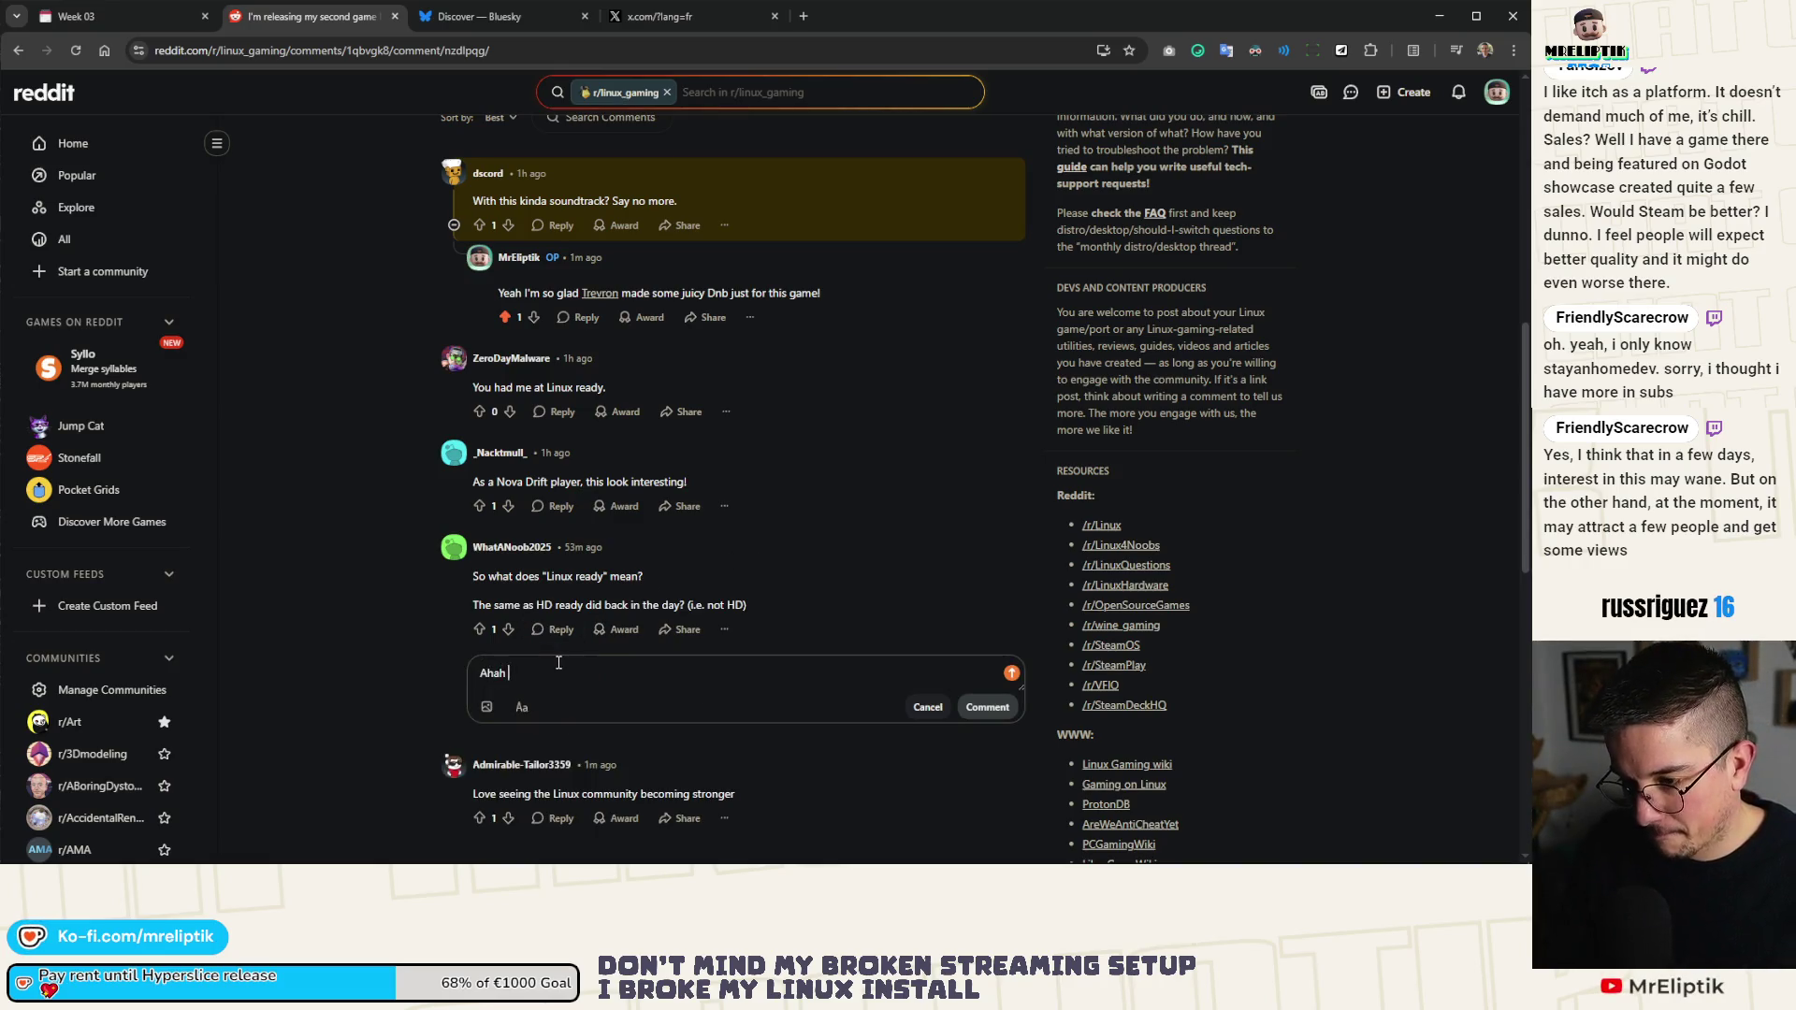
text(s I've)
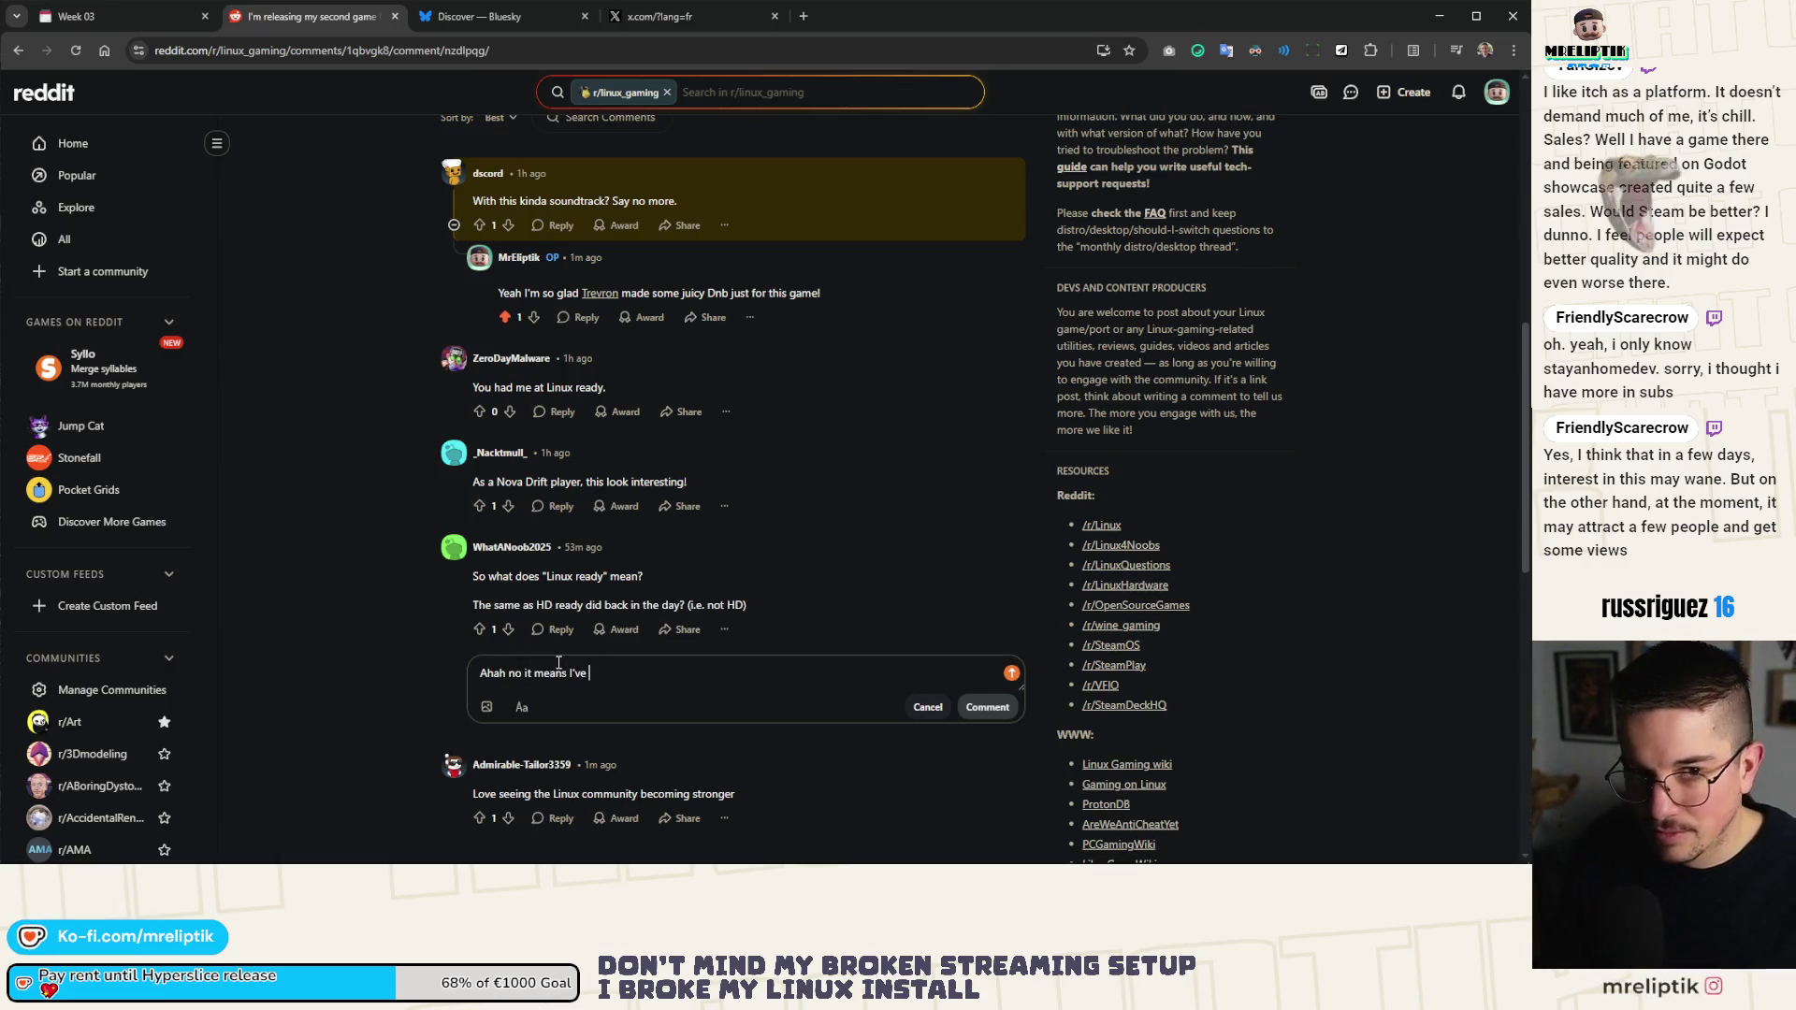
text( made and tested the ga)
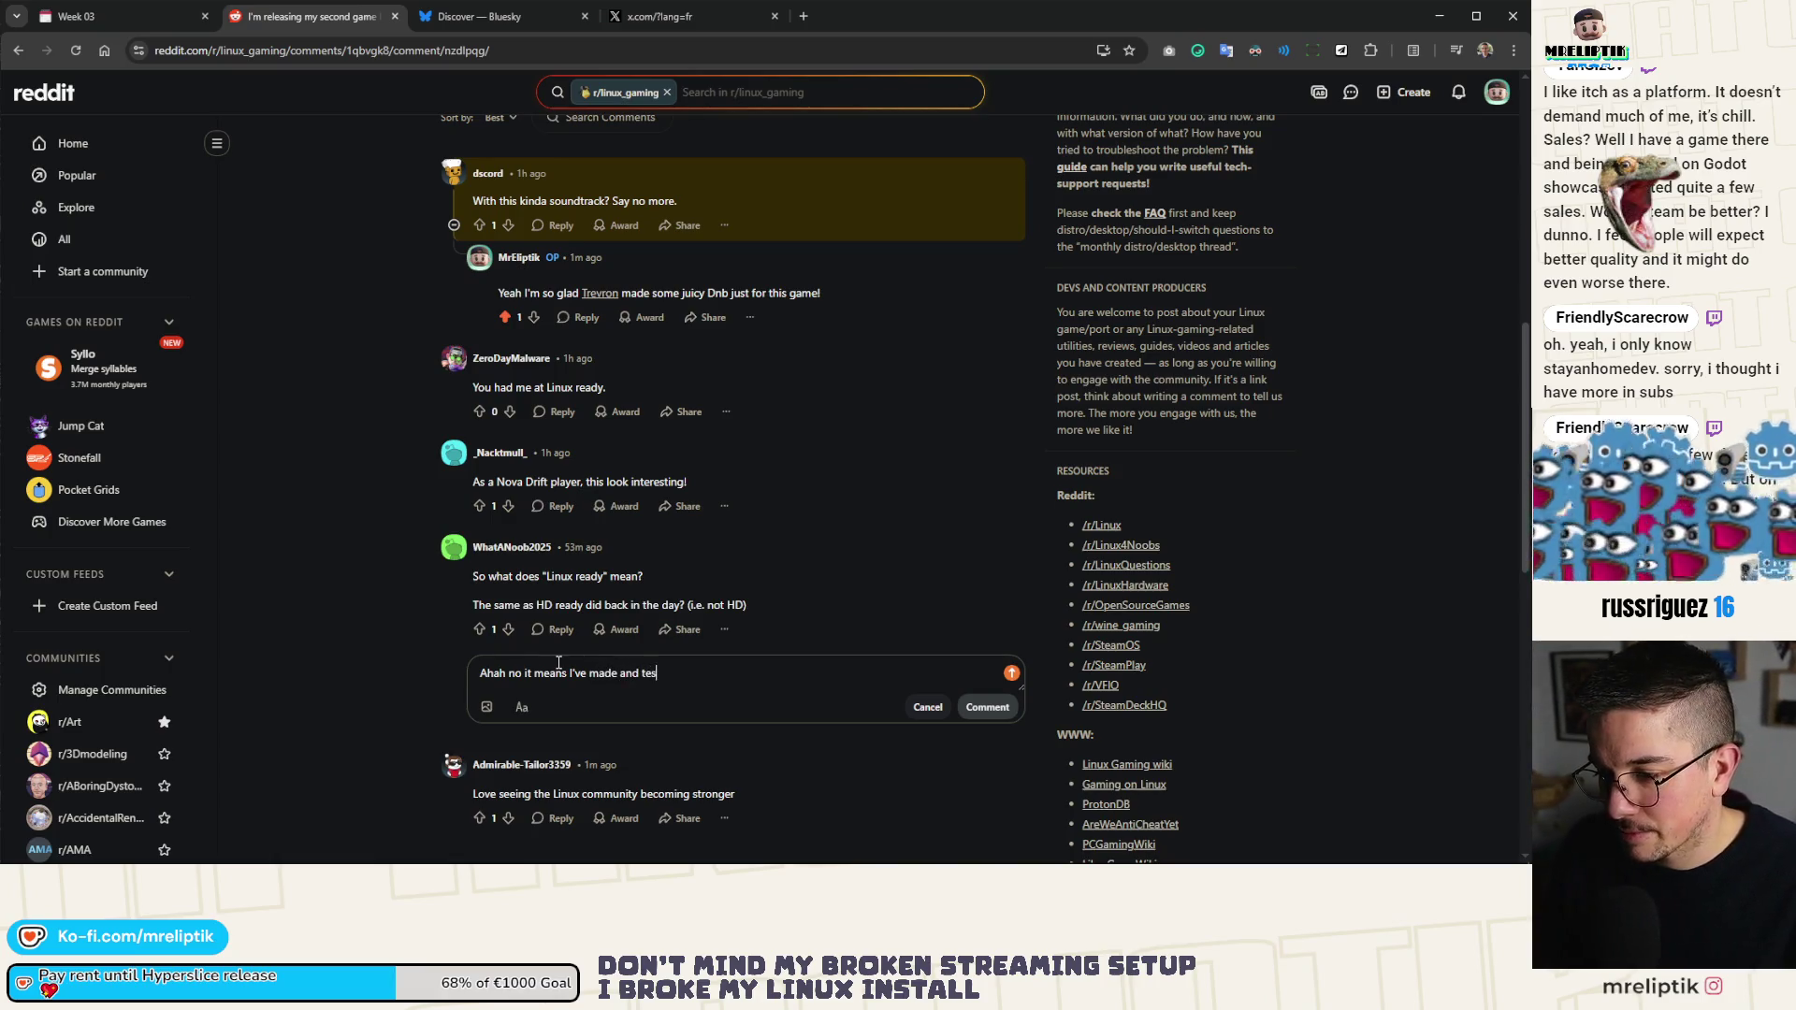
text(me u)
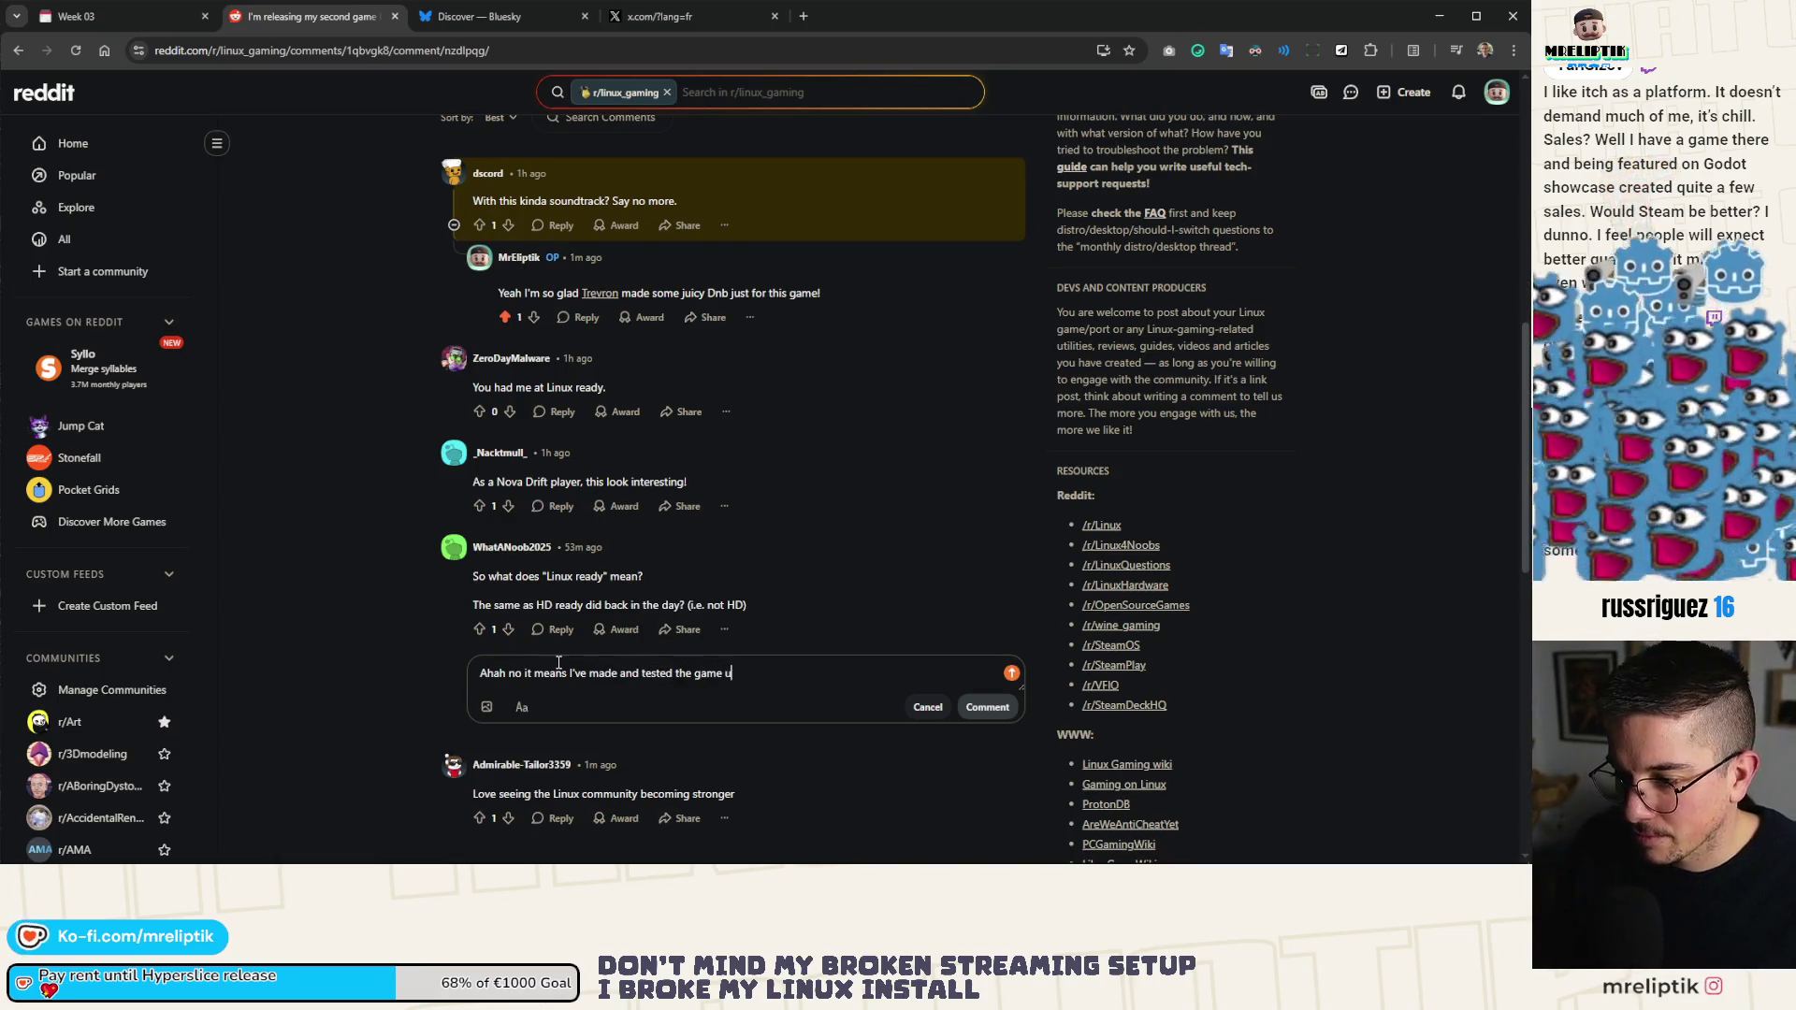
text(sing Linux so )
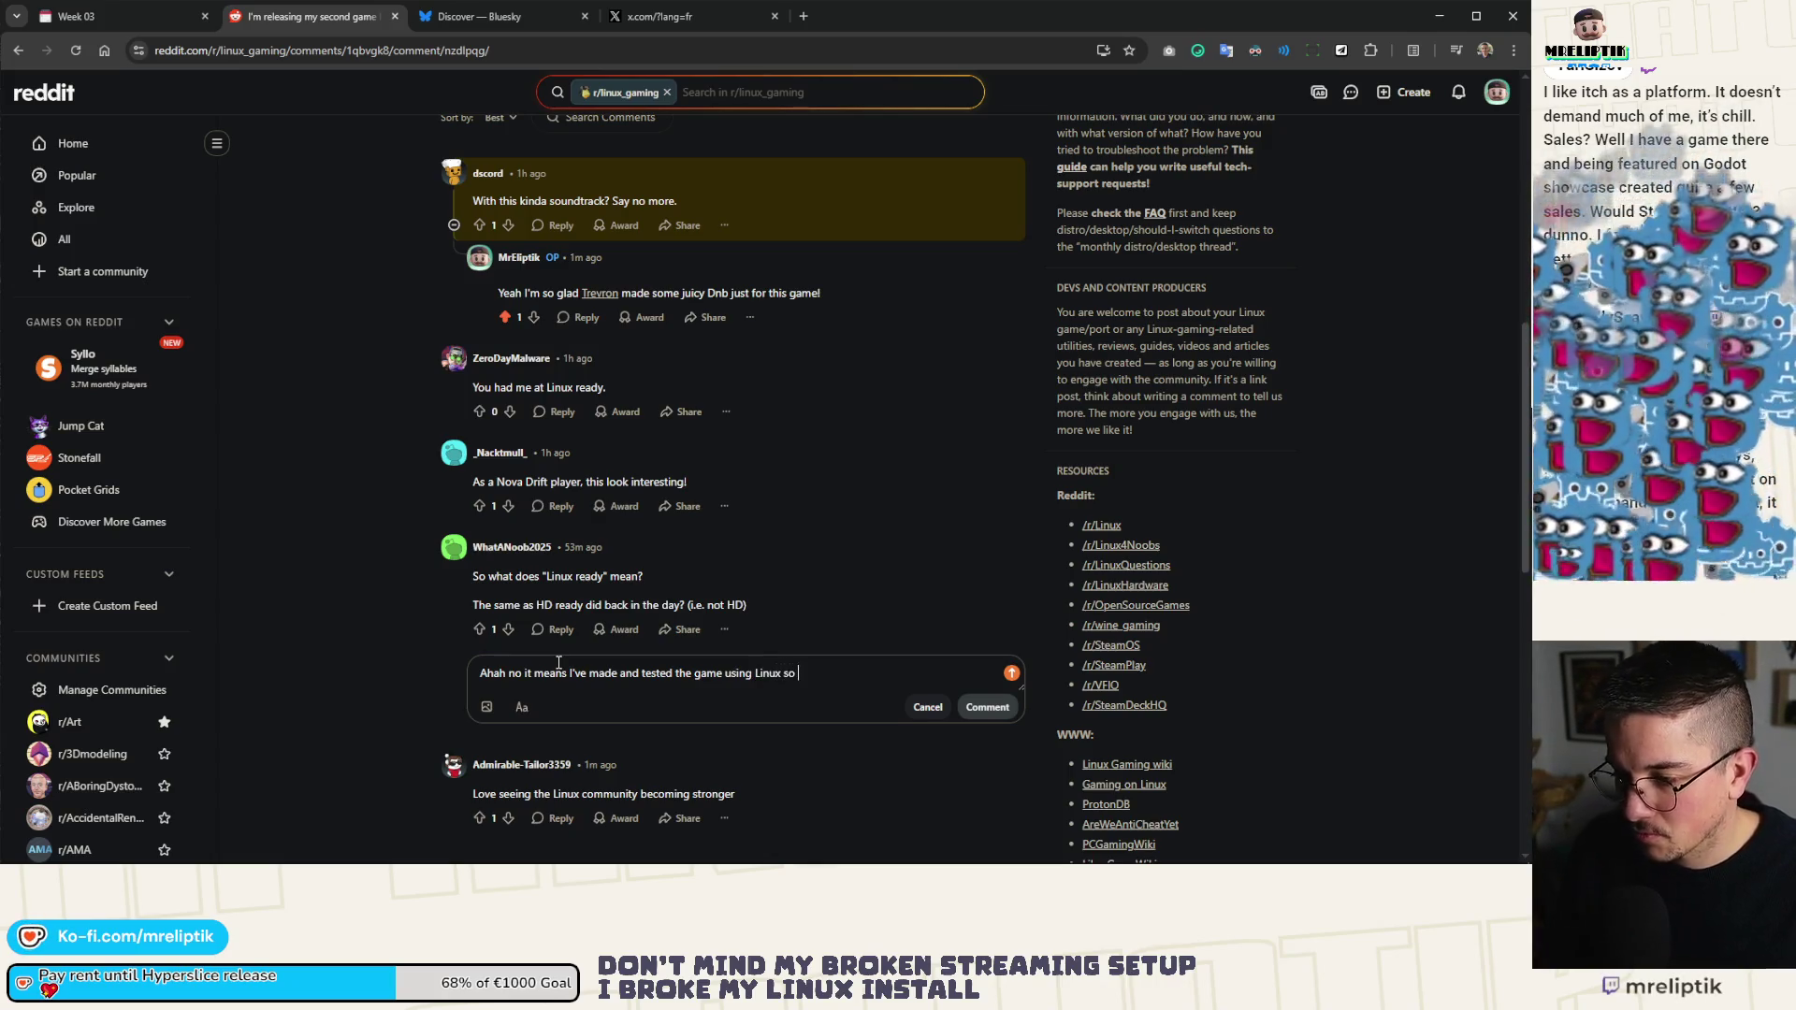
text(it should run smooth wi)
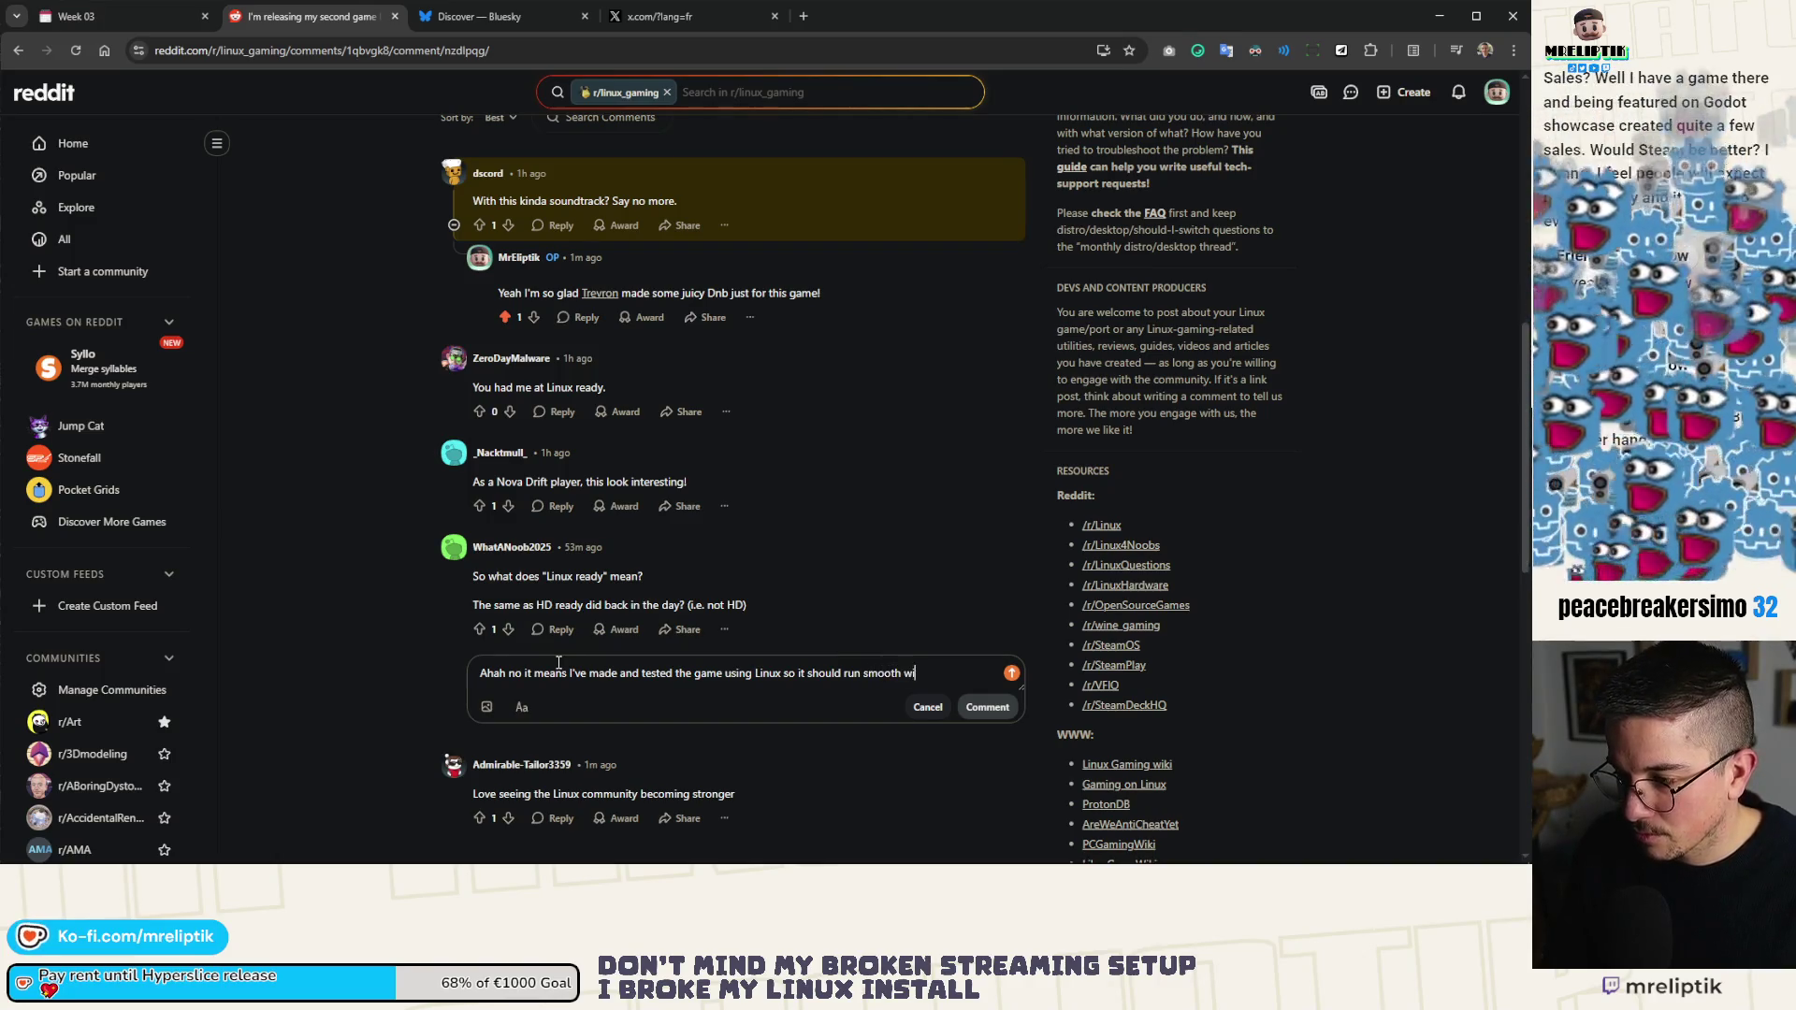
text(t)
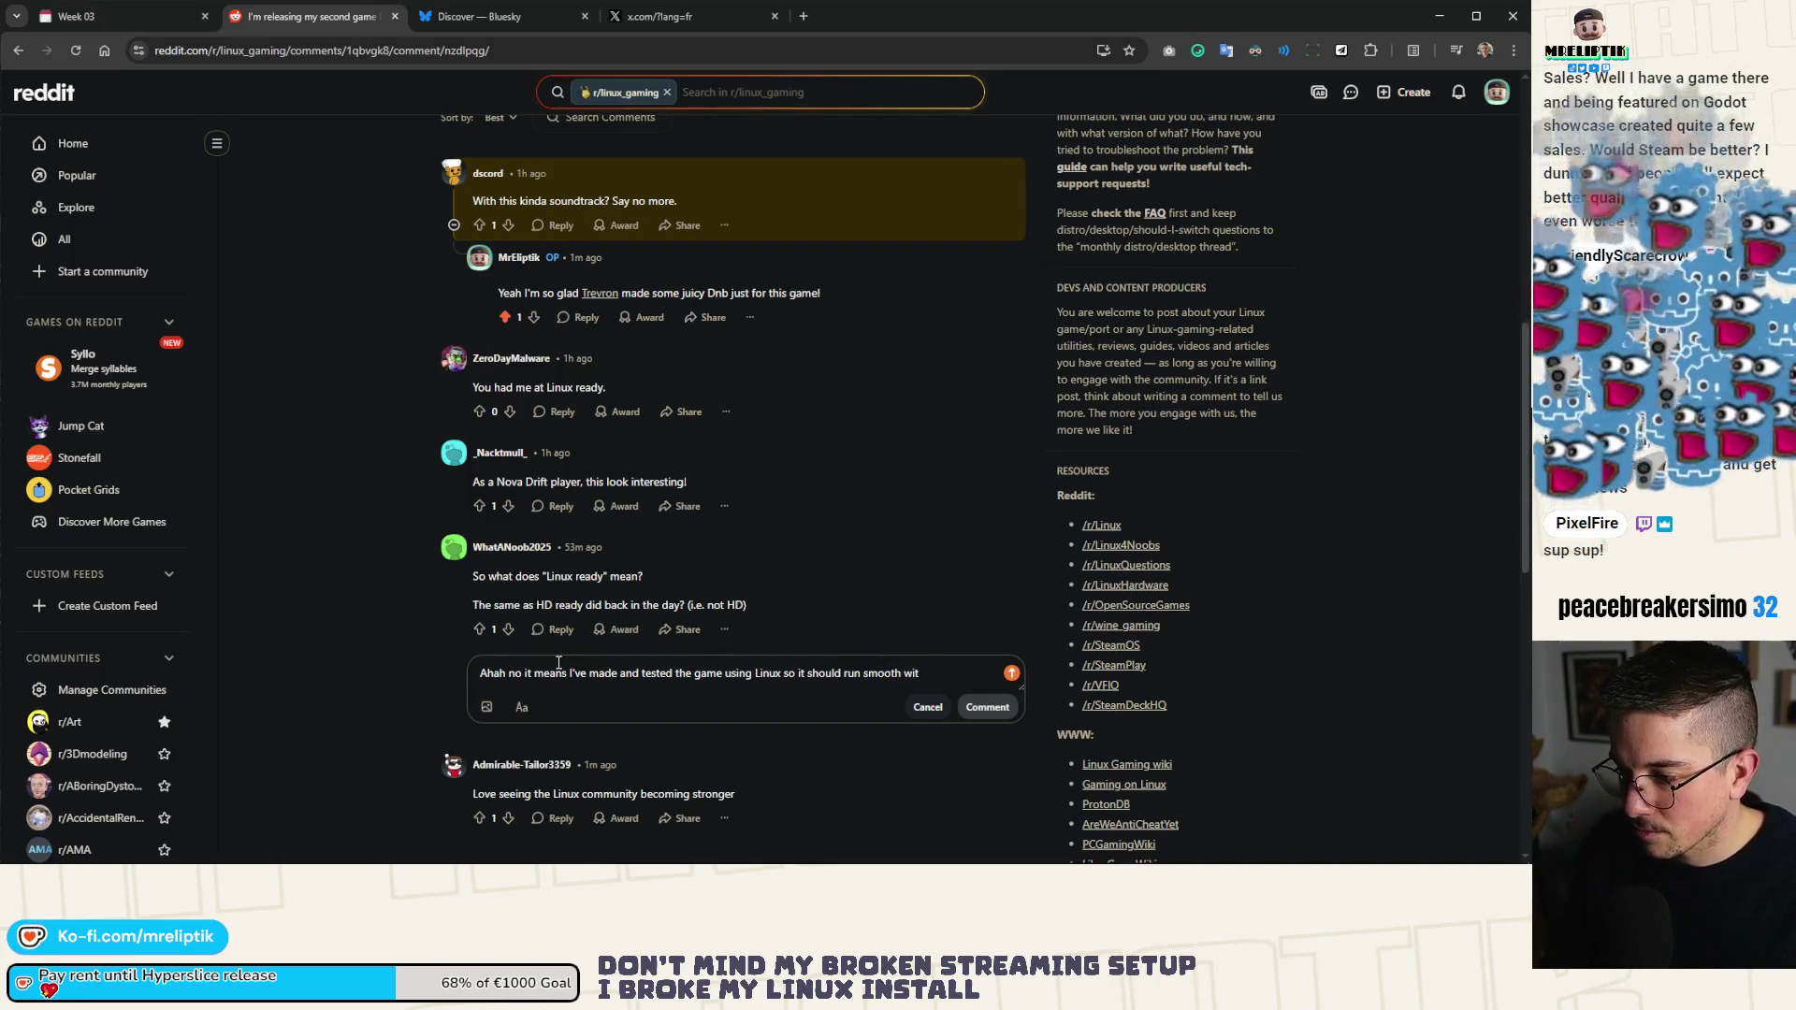
text(h a native build!)
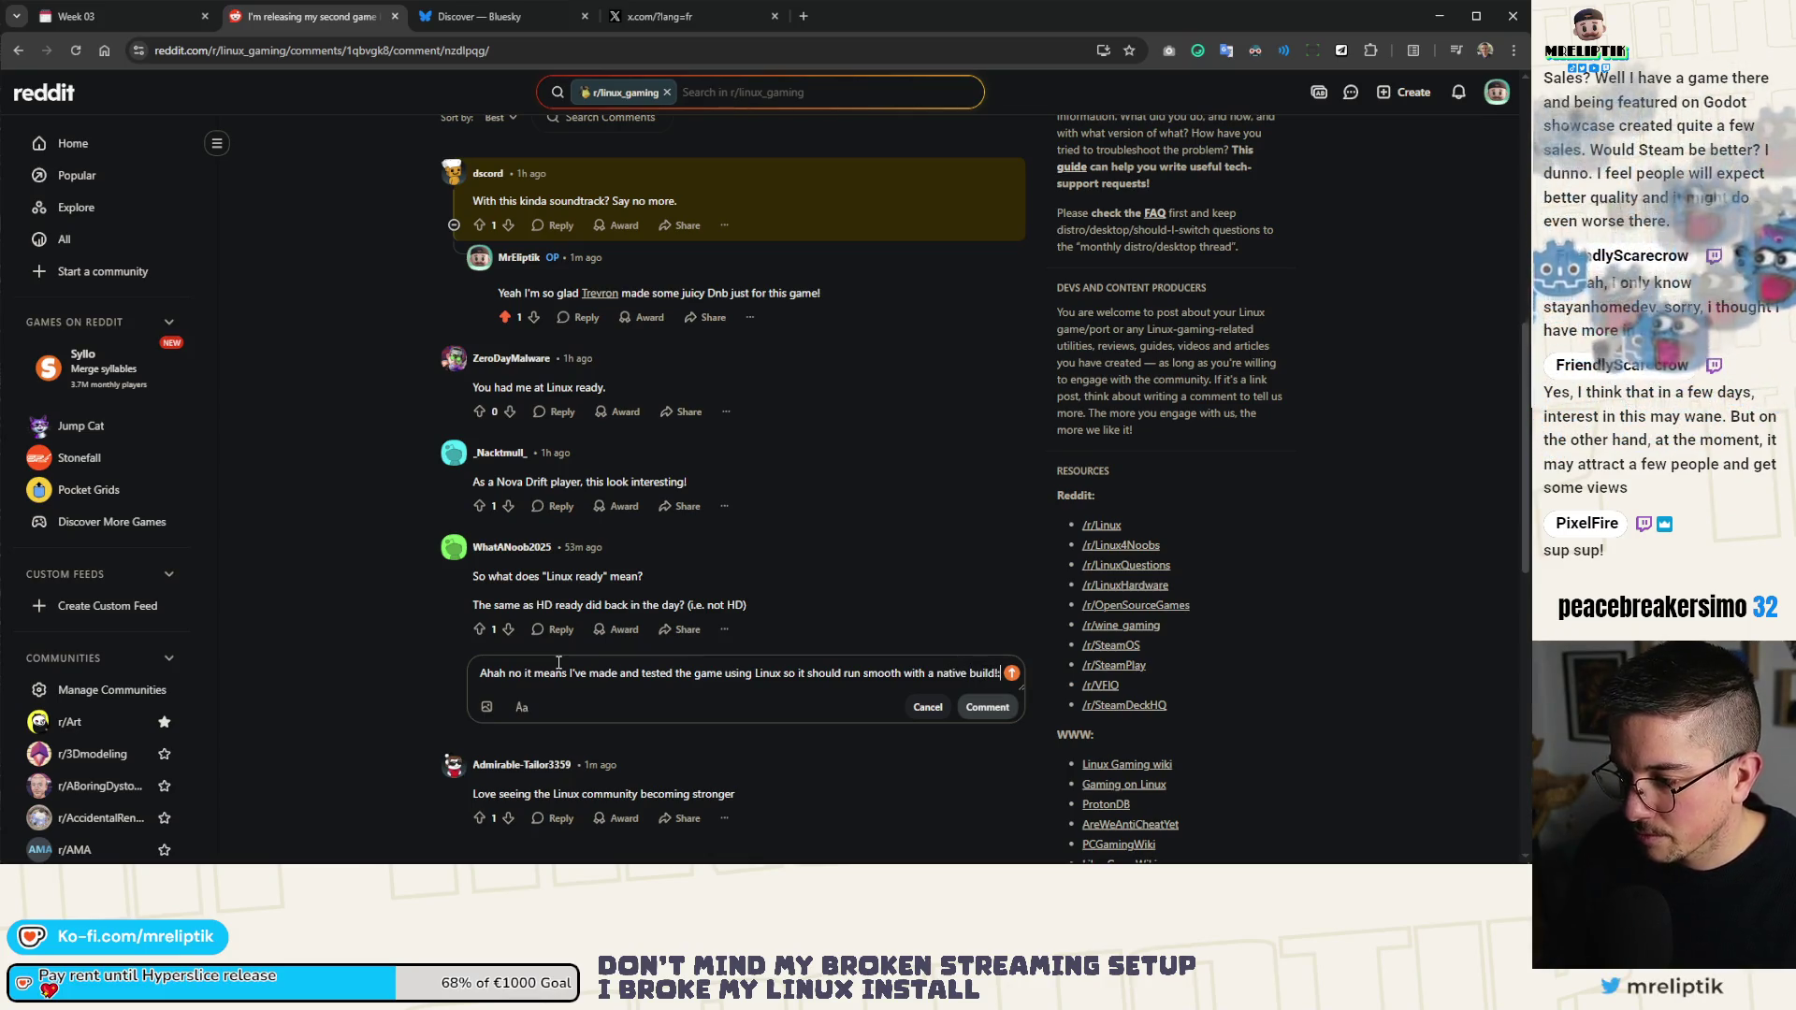
click(986, 707)
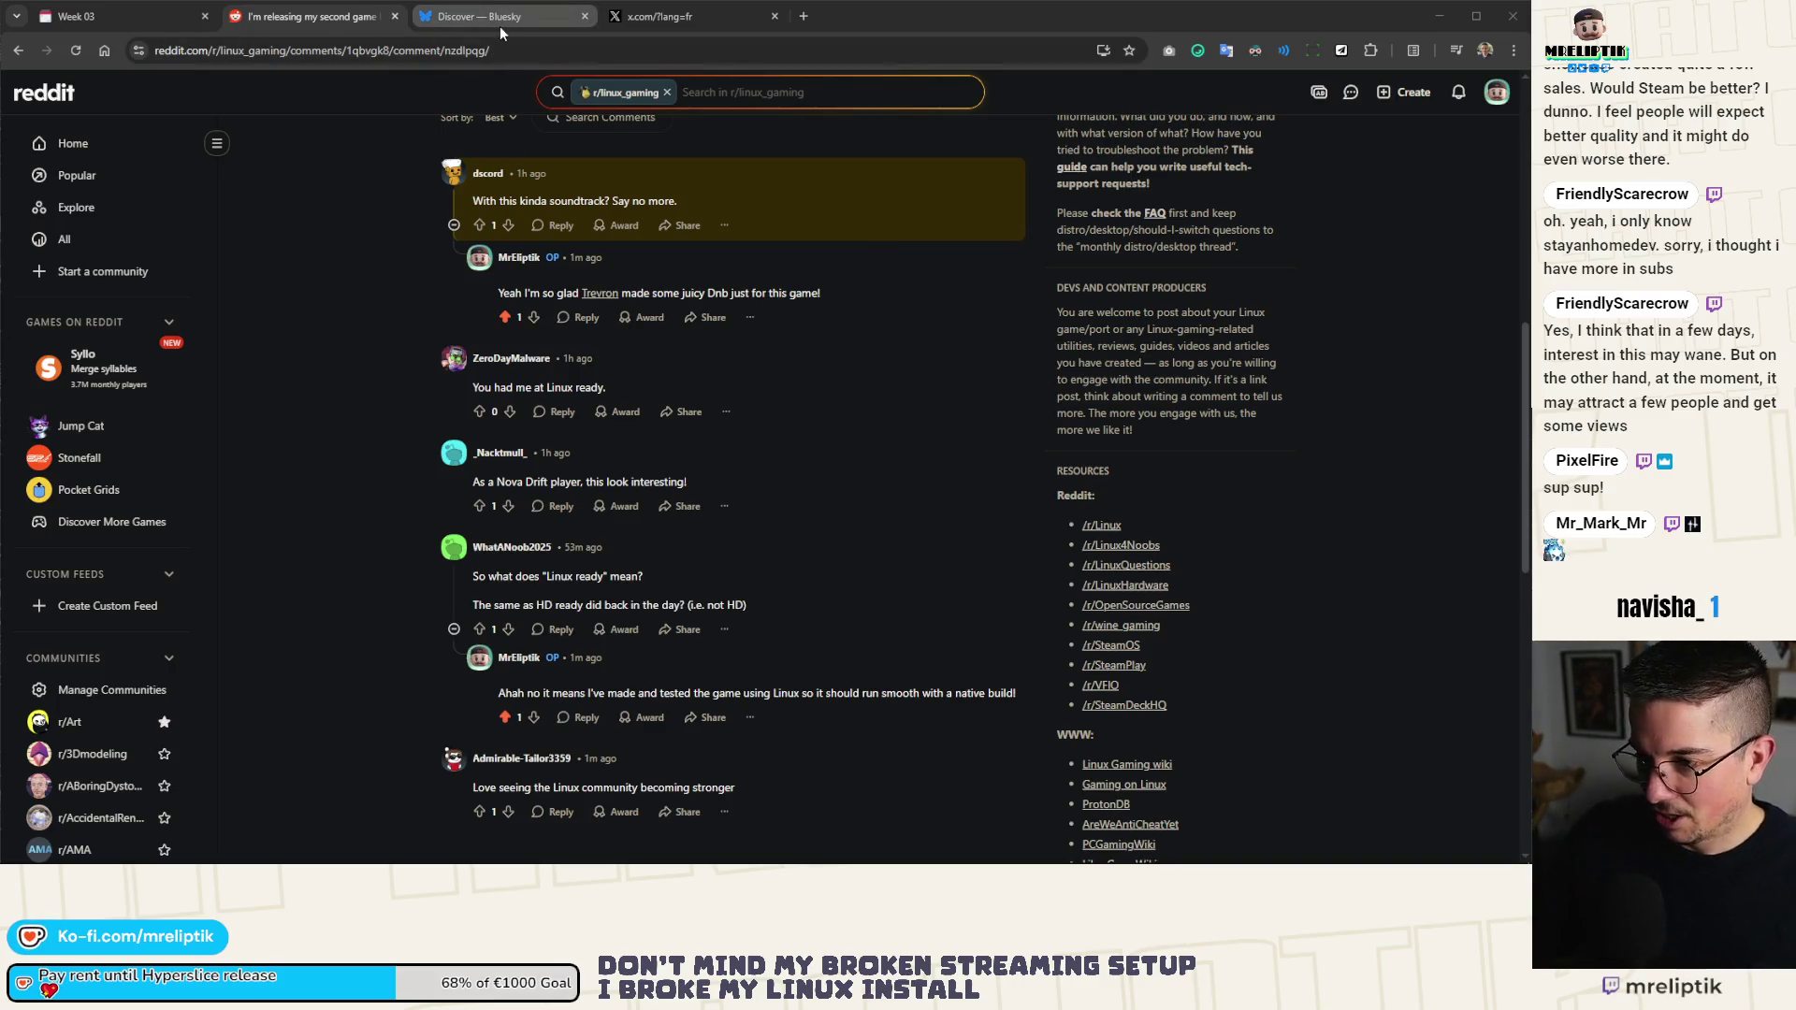
click(1458, 93)
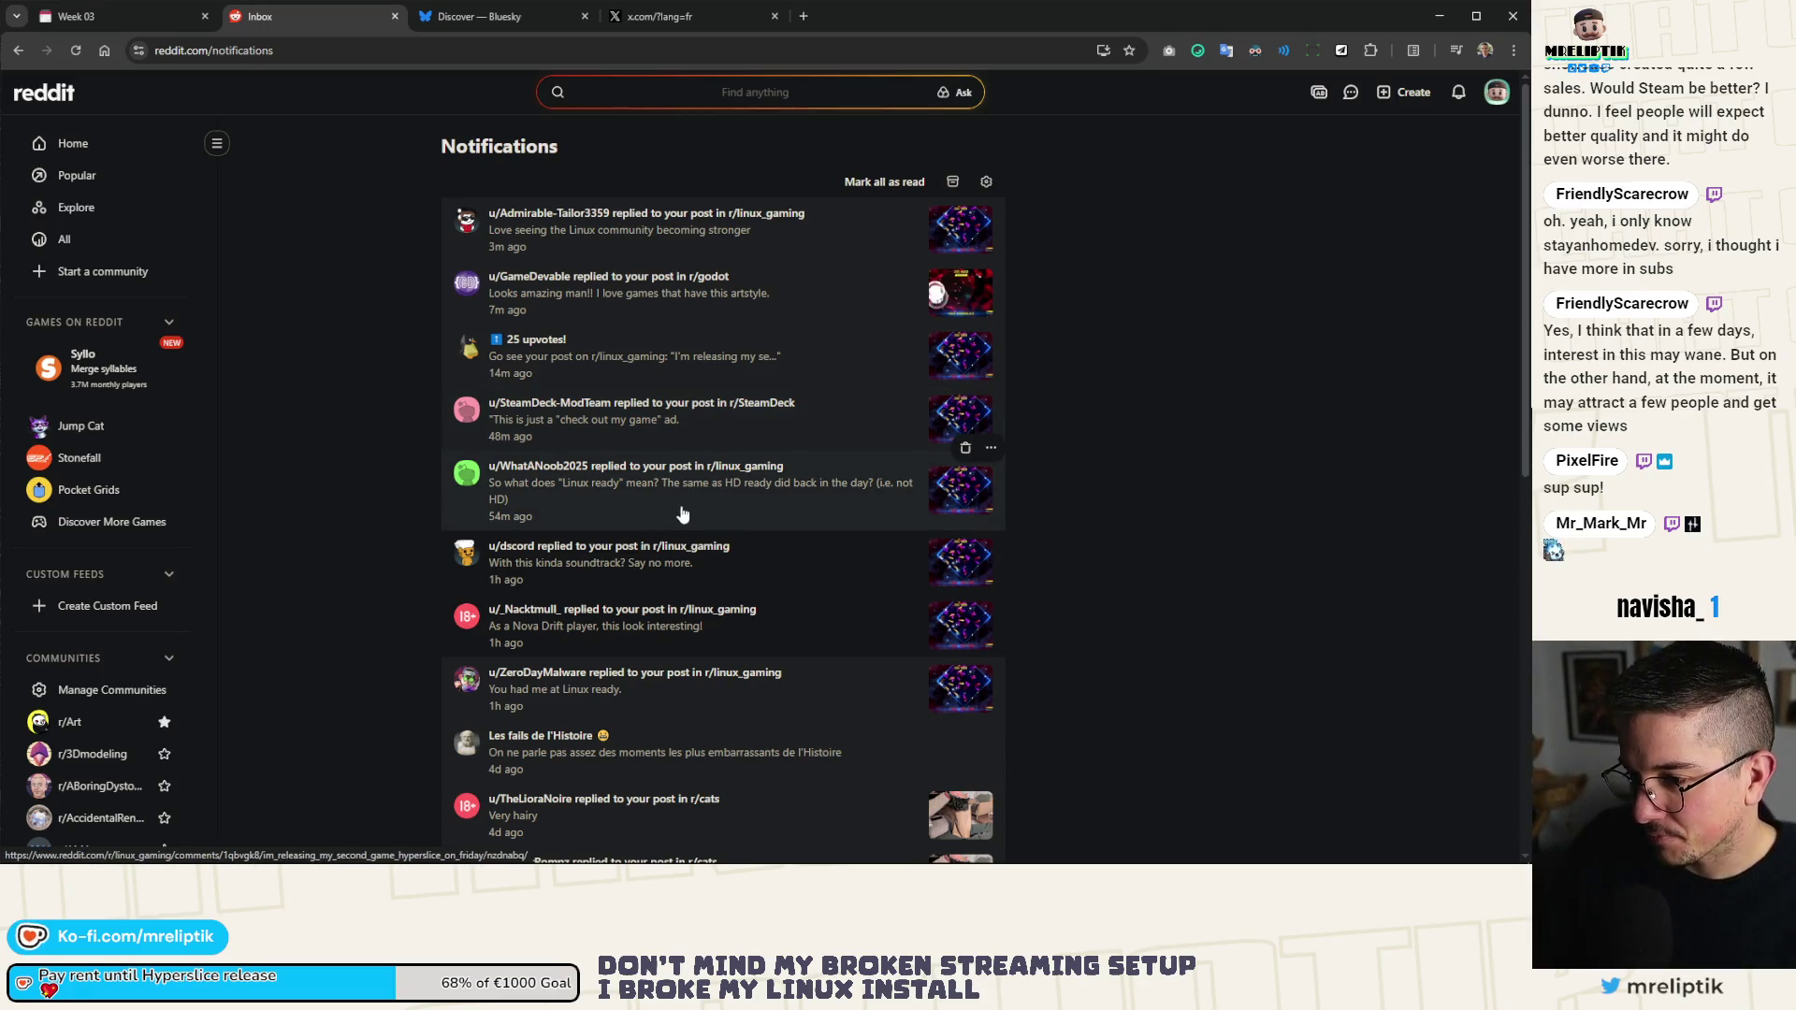
Mark every Reddit notification as read, then close the Reddit inbox tab
click(880, 185)
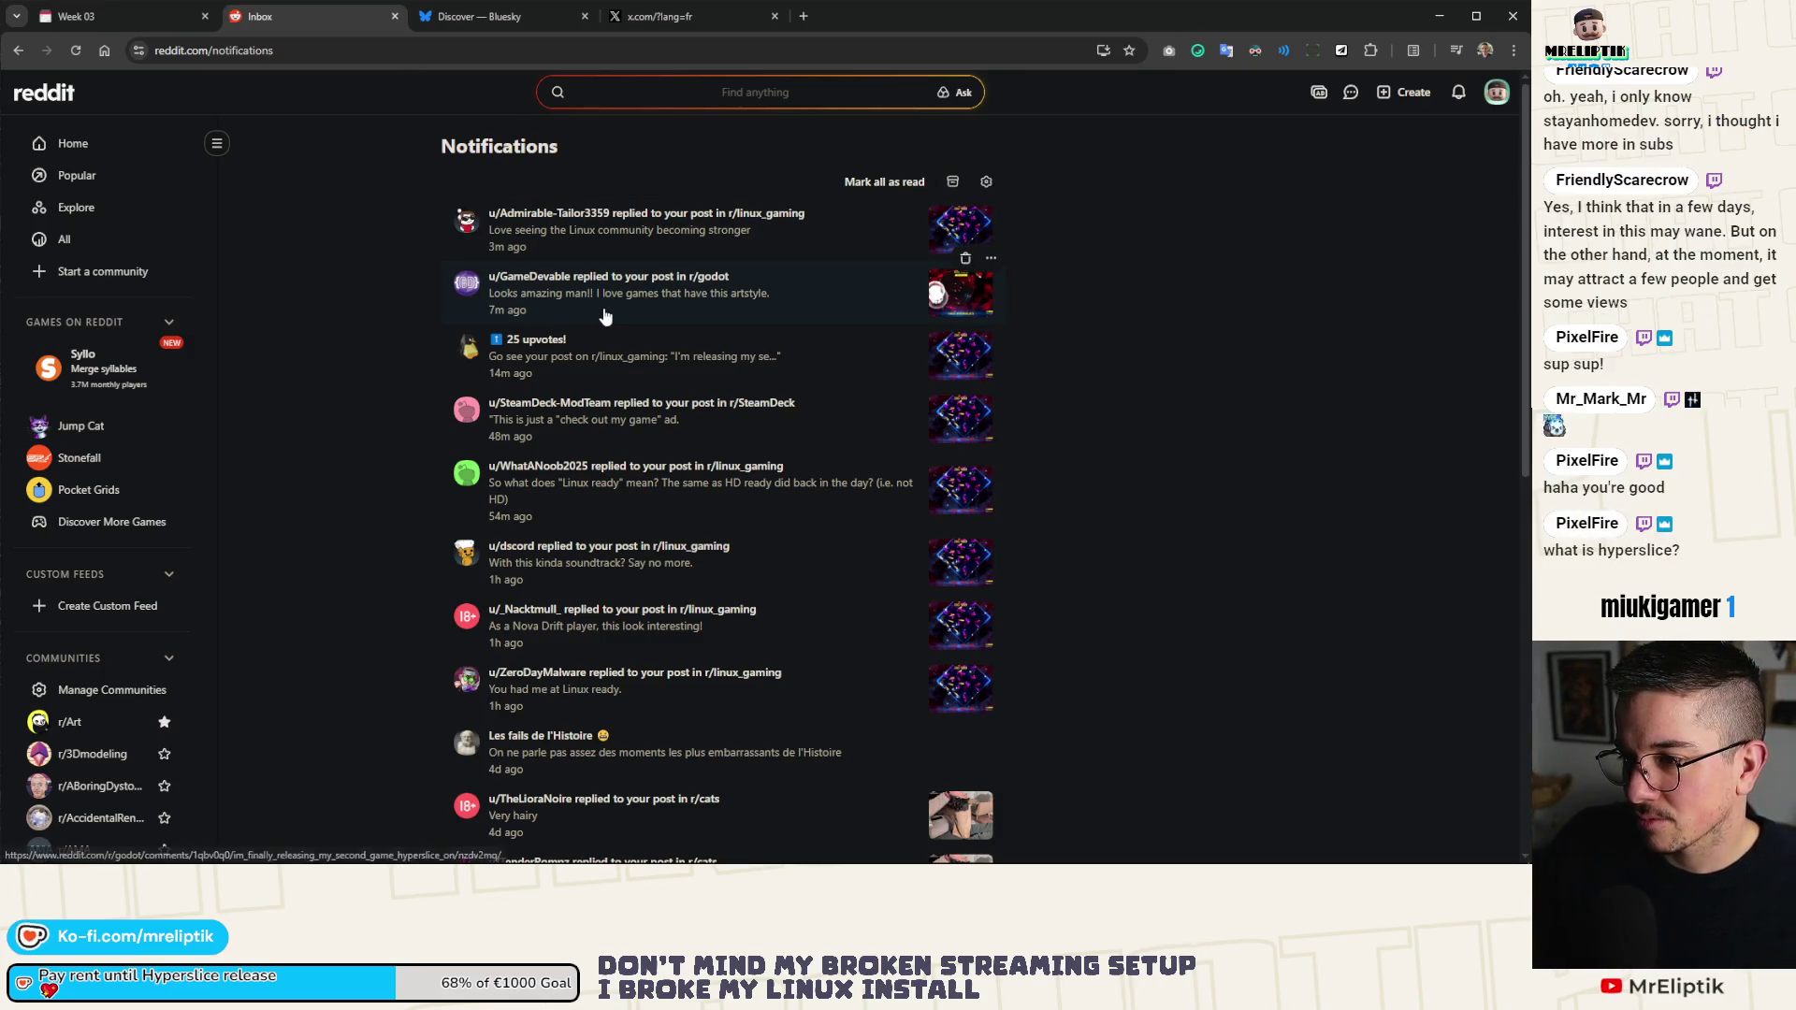
middle_click(352, 20)
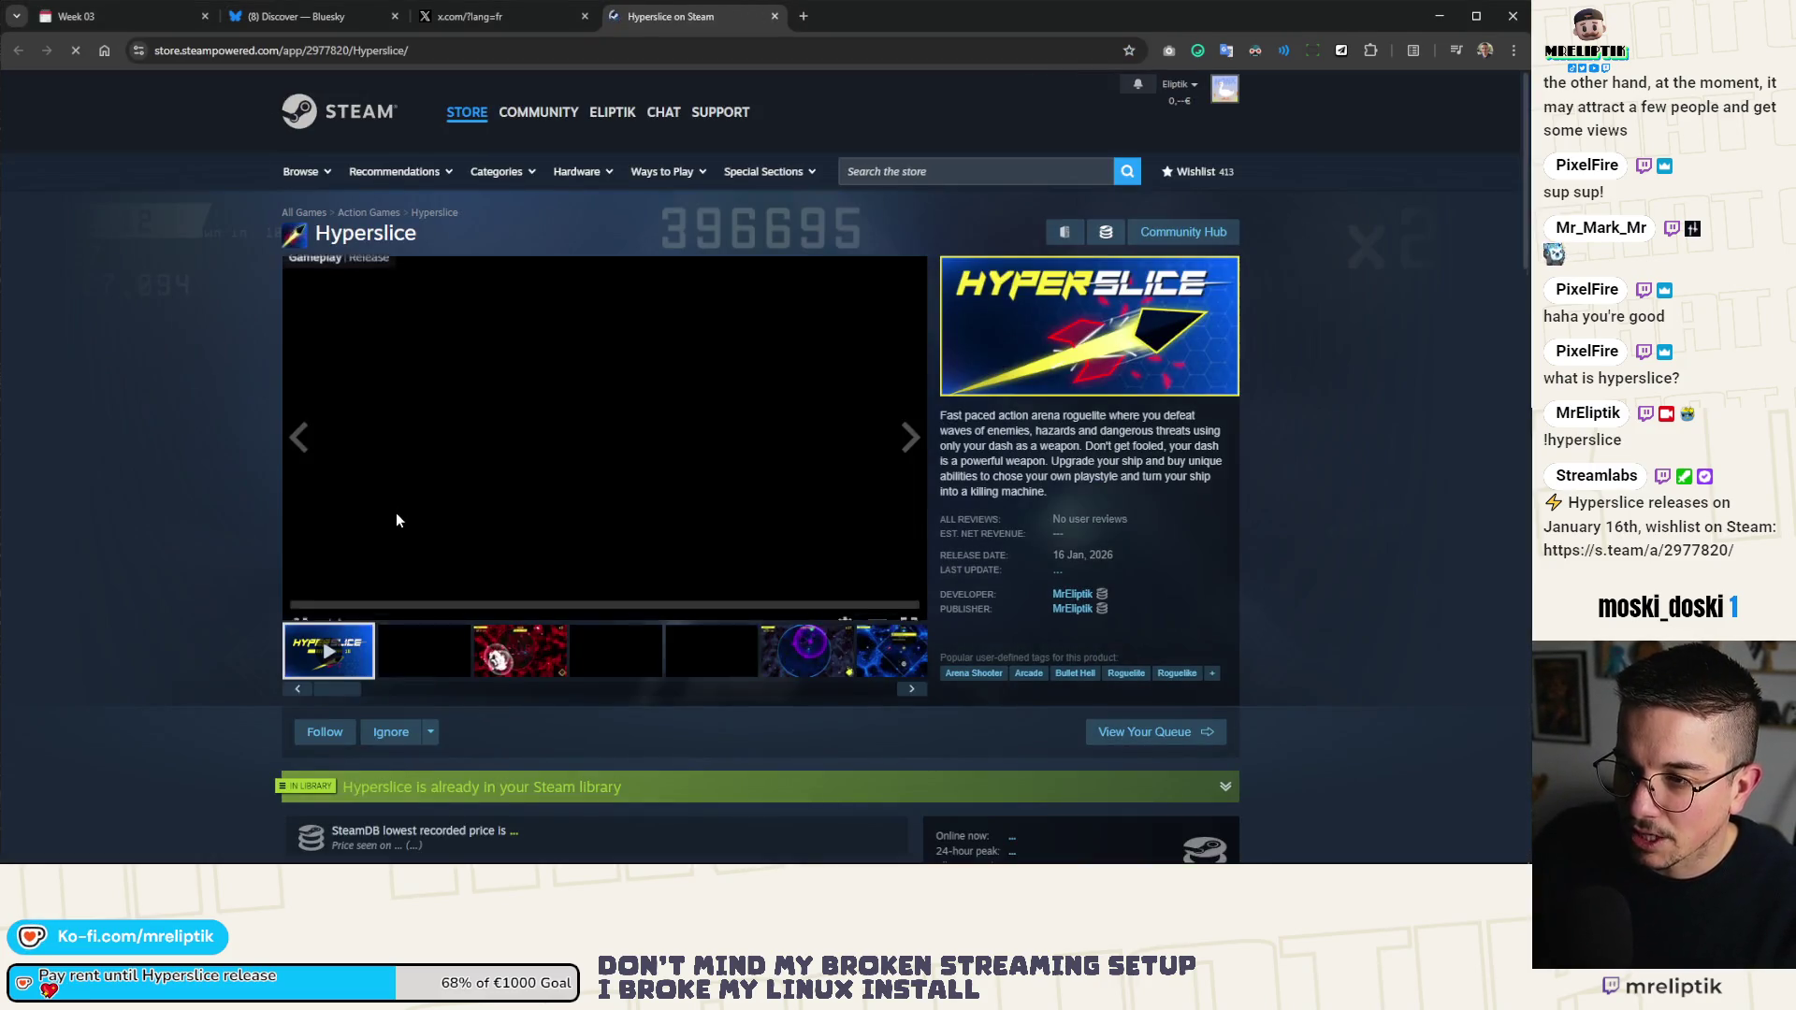
Play the Hyperslice trailer in the media viewer, advance to the next clip, then close the Steam page
click(630, 552)
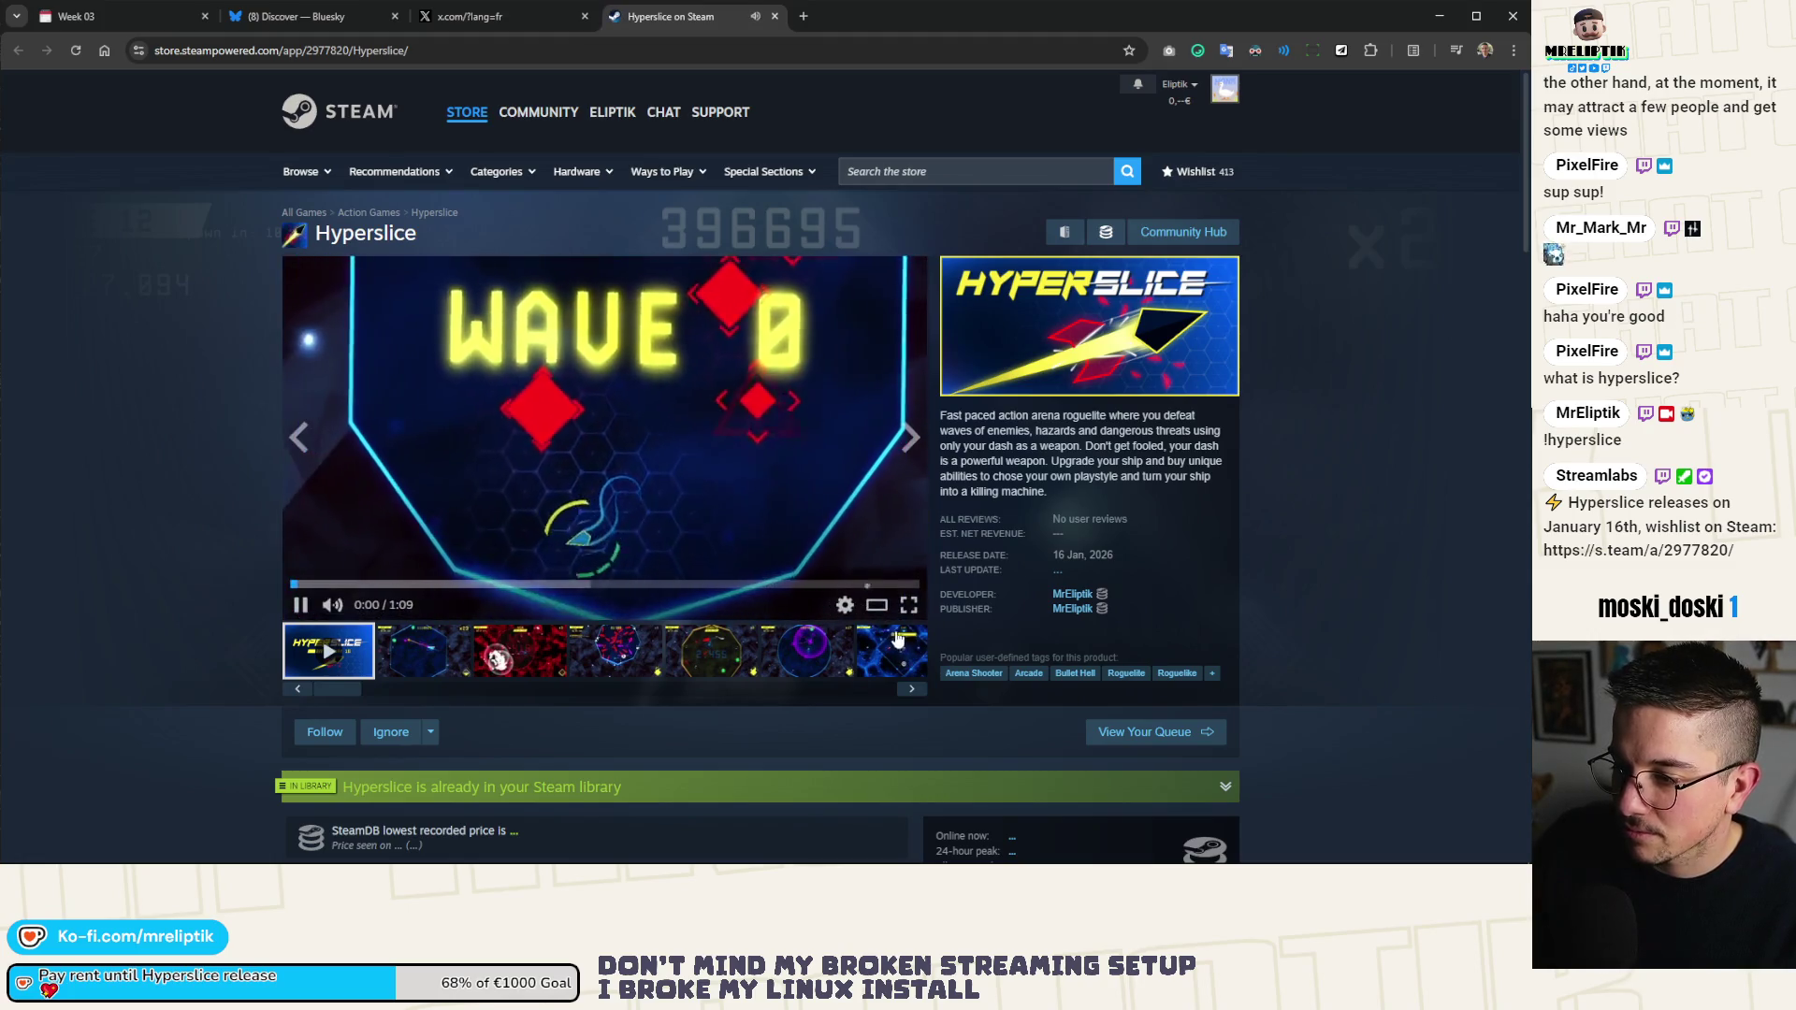
click(630, 552)
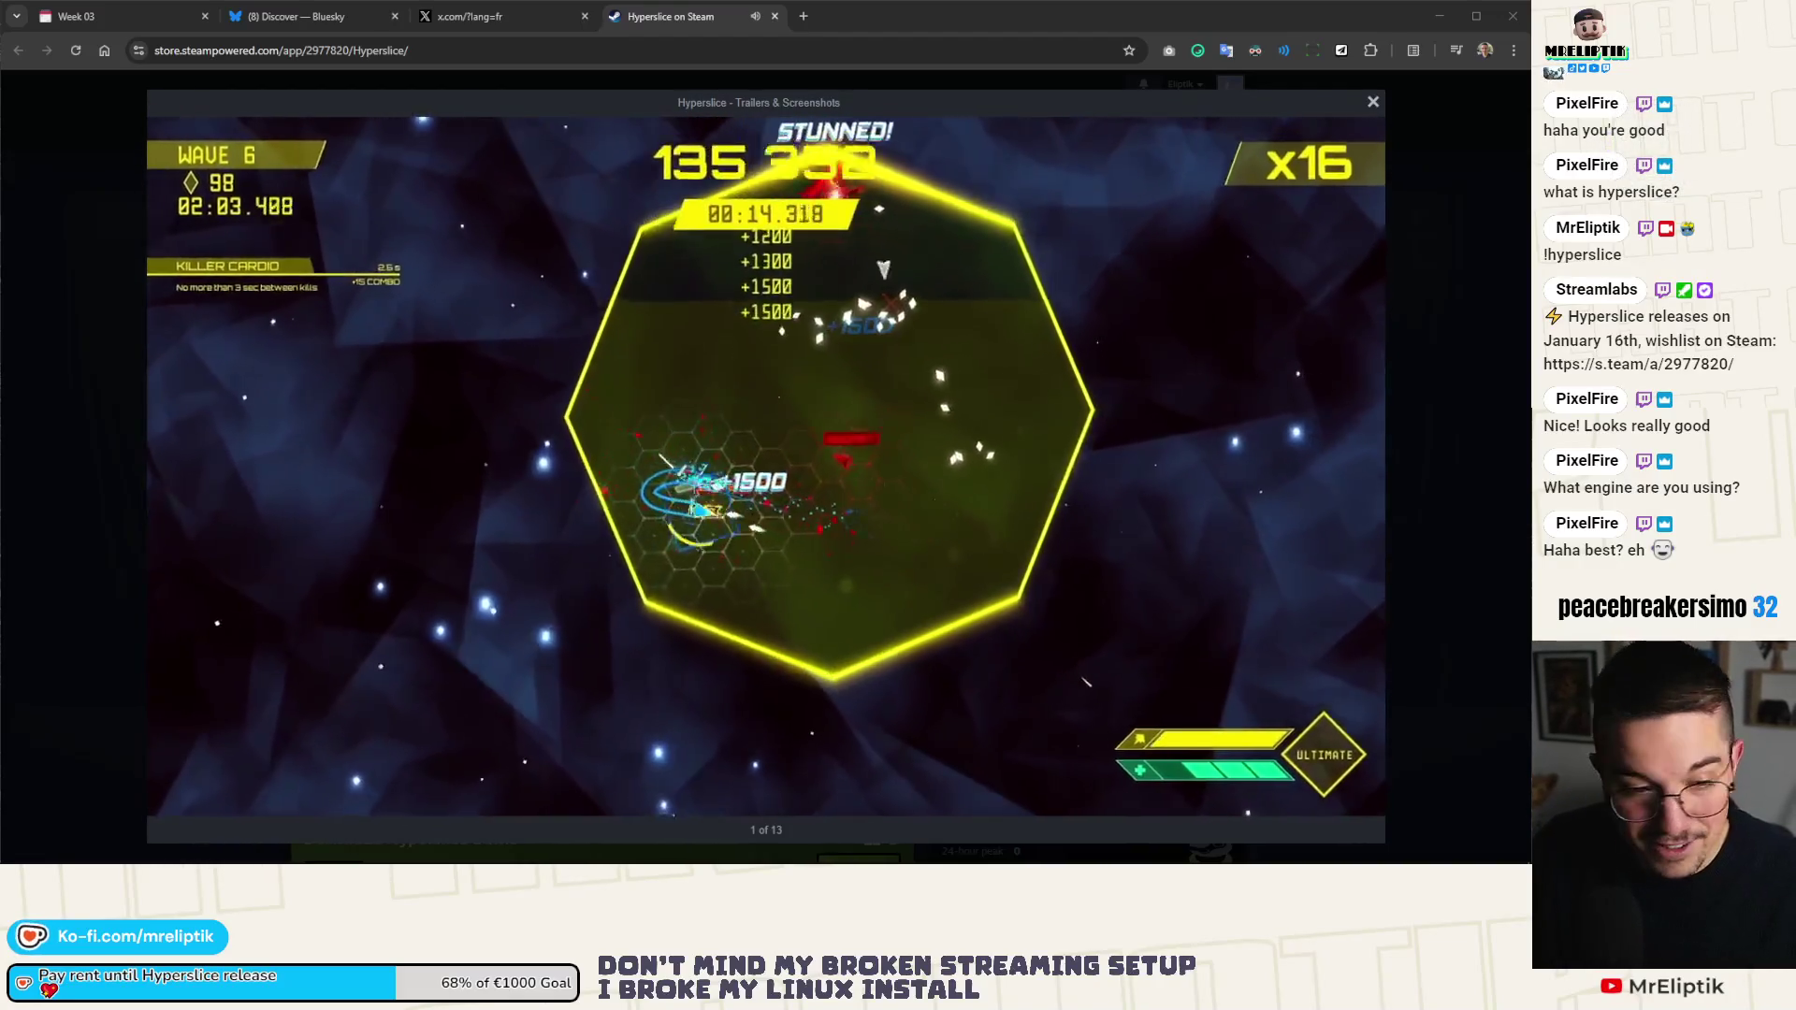
key(Right)
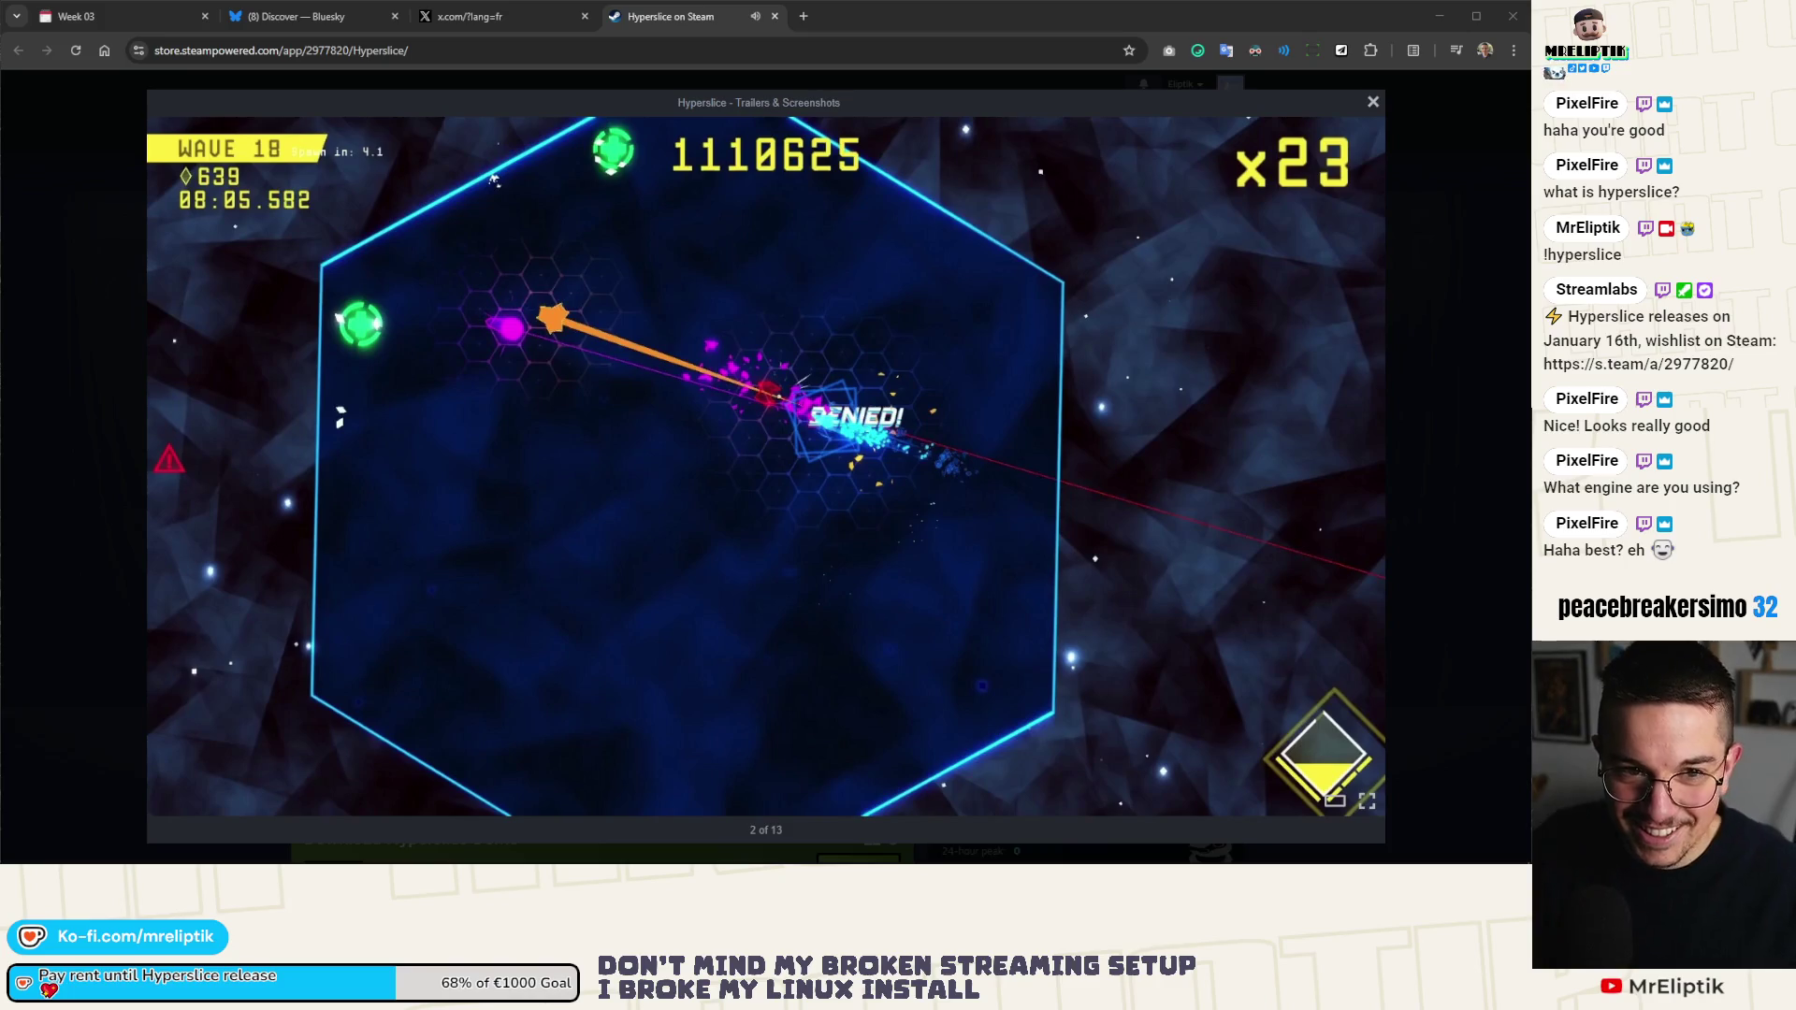
middle_click(701, 23)
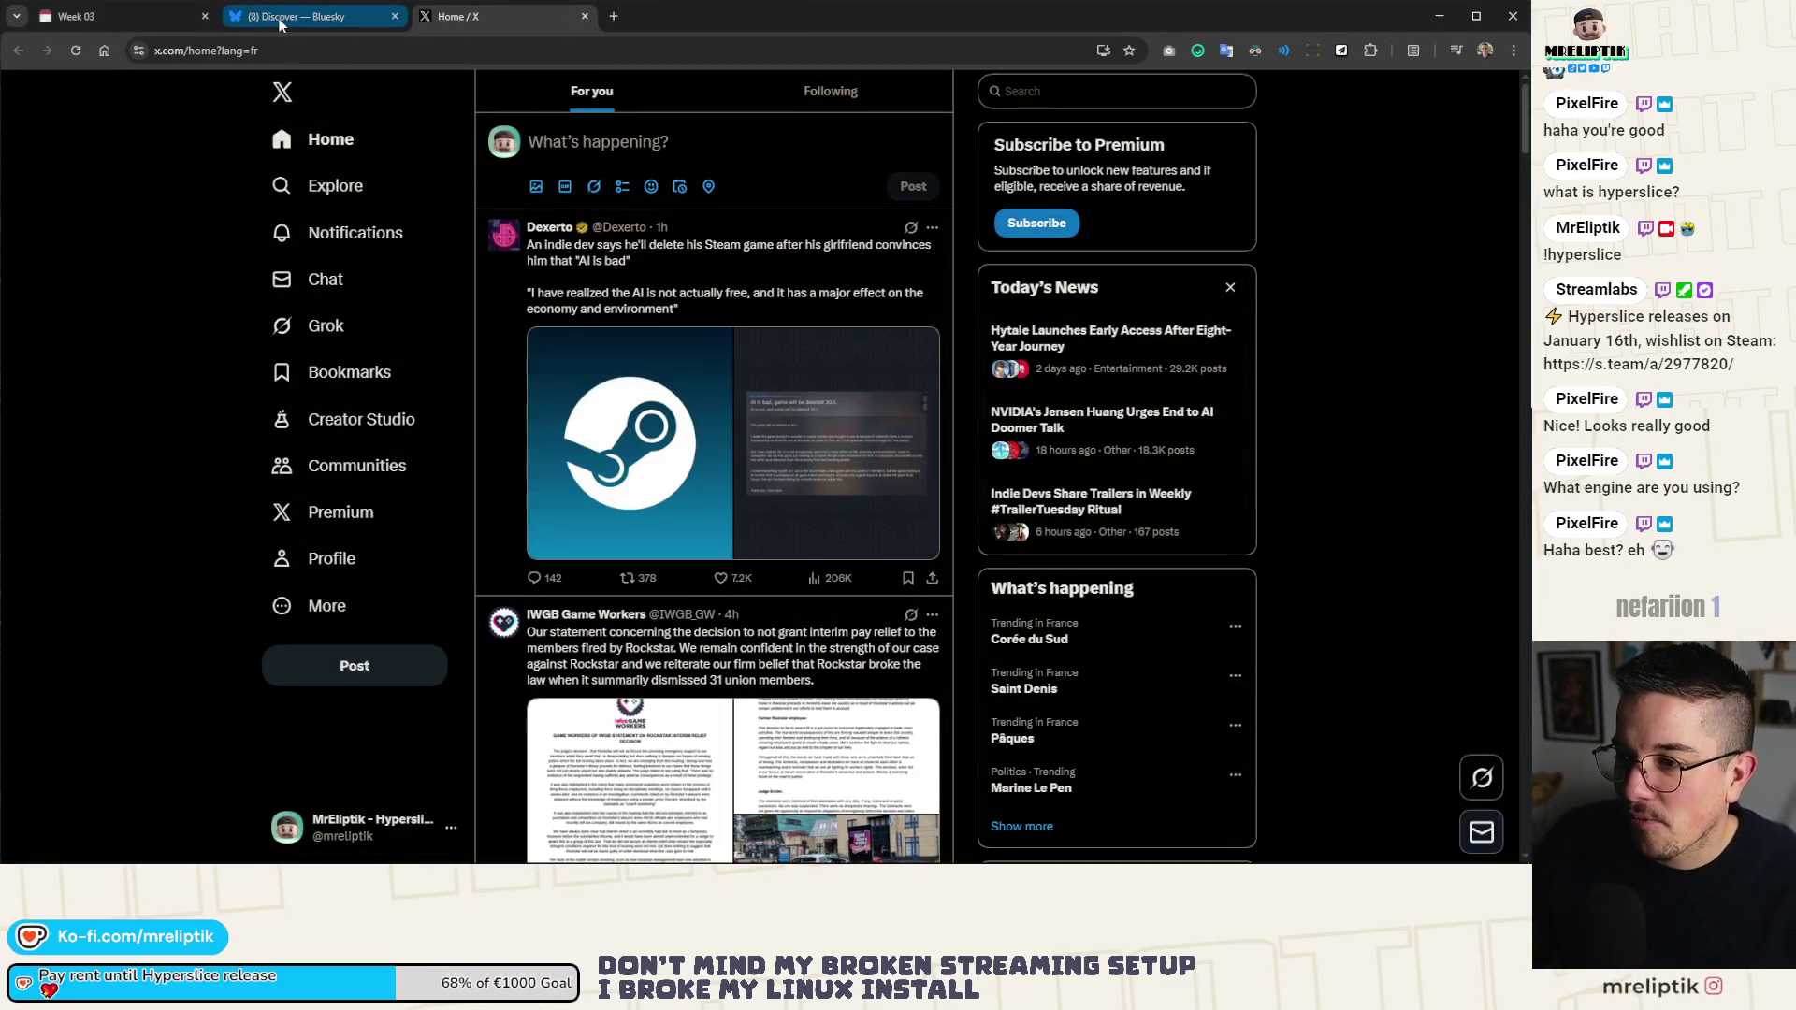
Check Bluesky's notifications, cycle through the tabs, then minimize the browser to reveal YouTube Studio
mouse_move(278, 24)
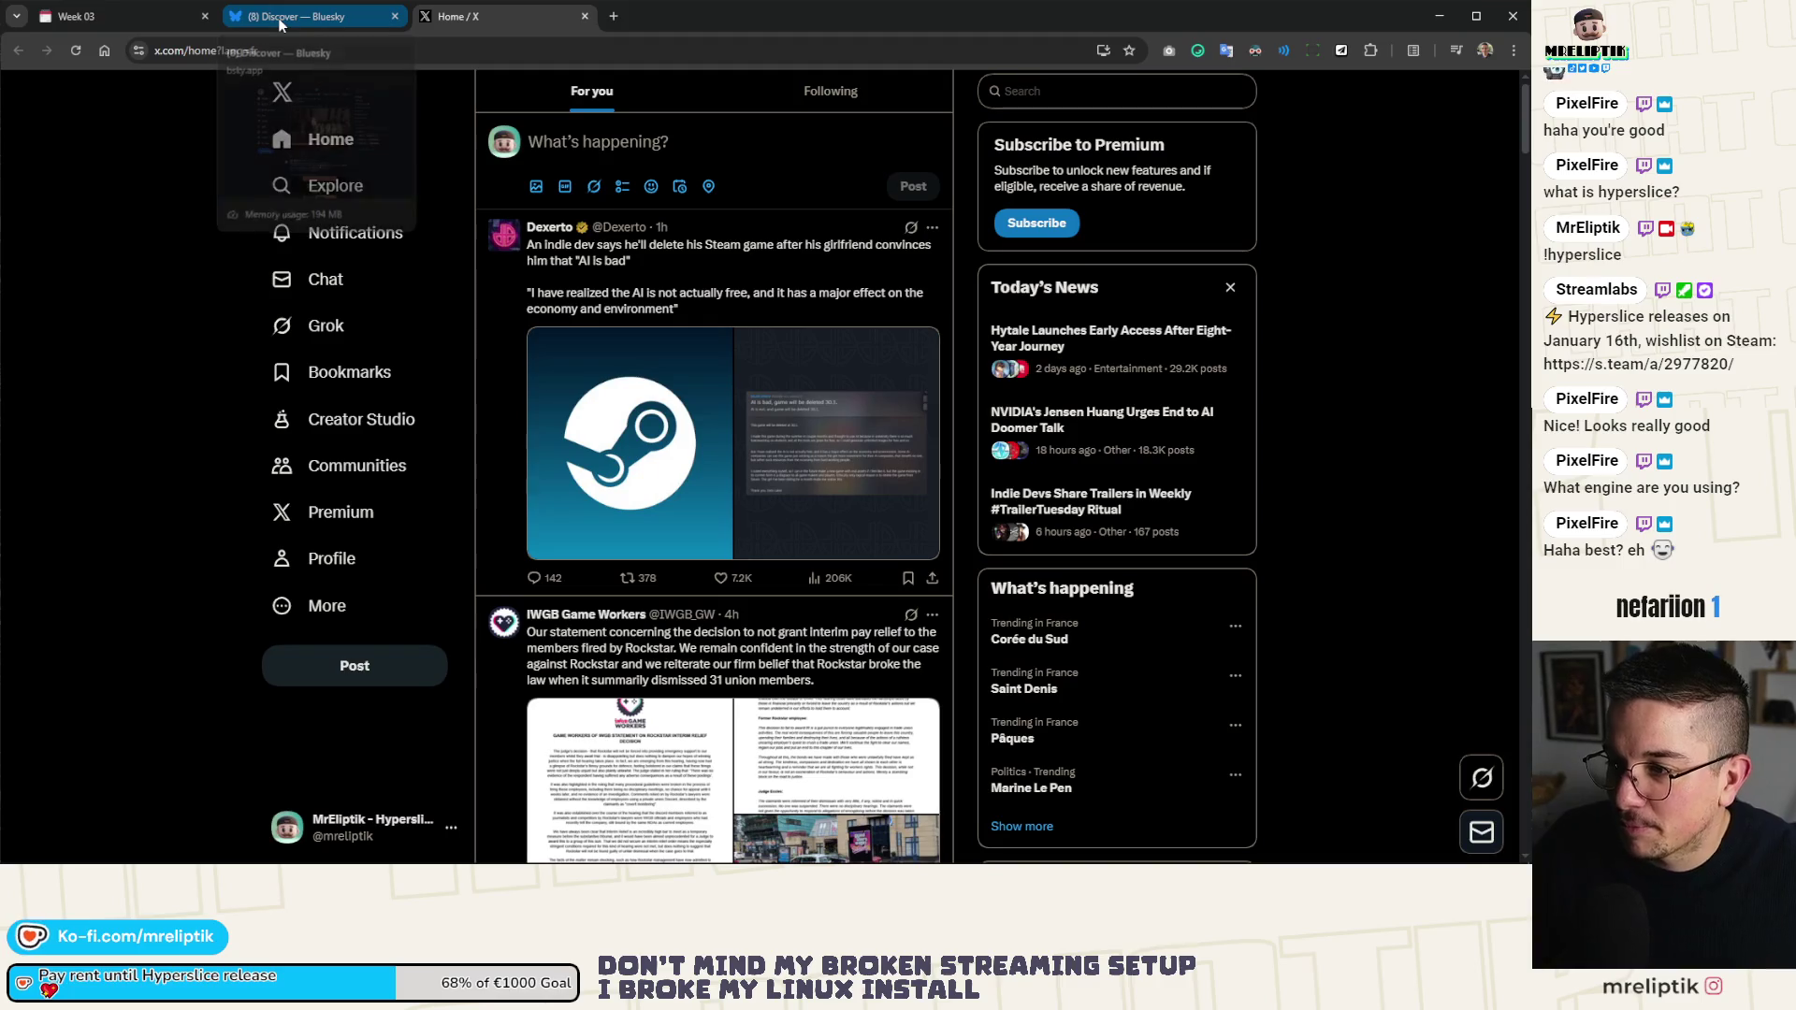
click(278, 25)
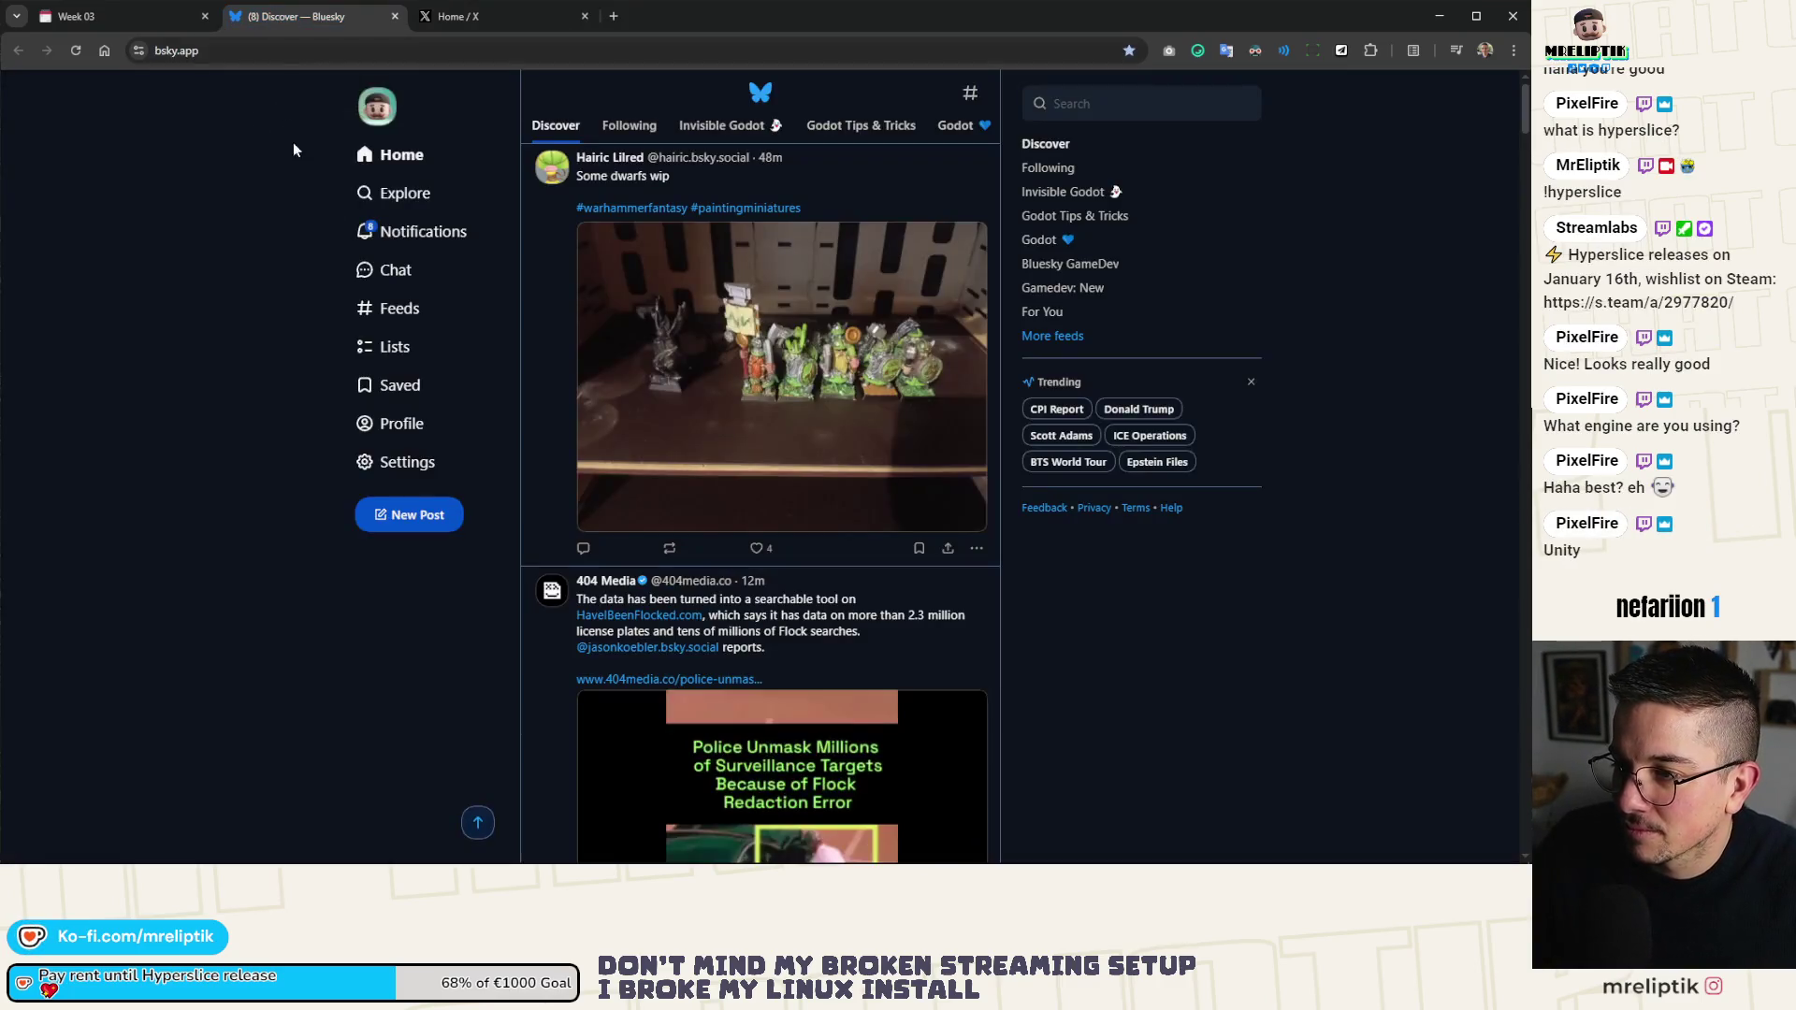
click(381, 232)
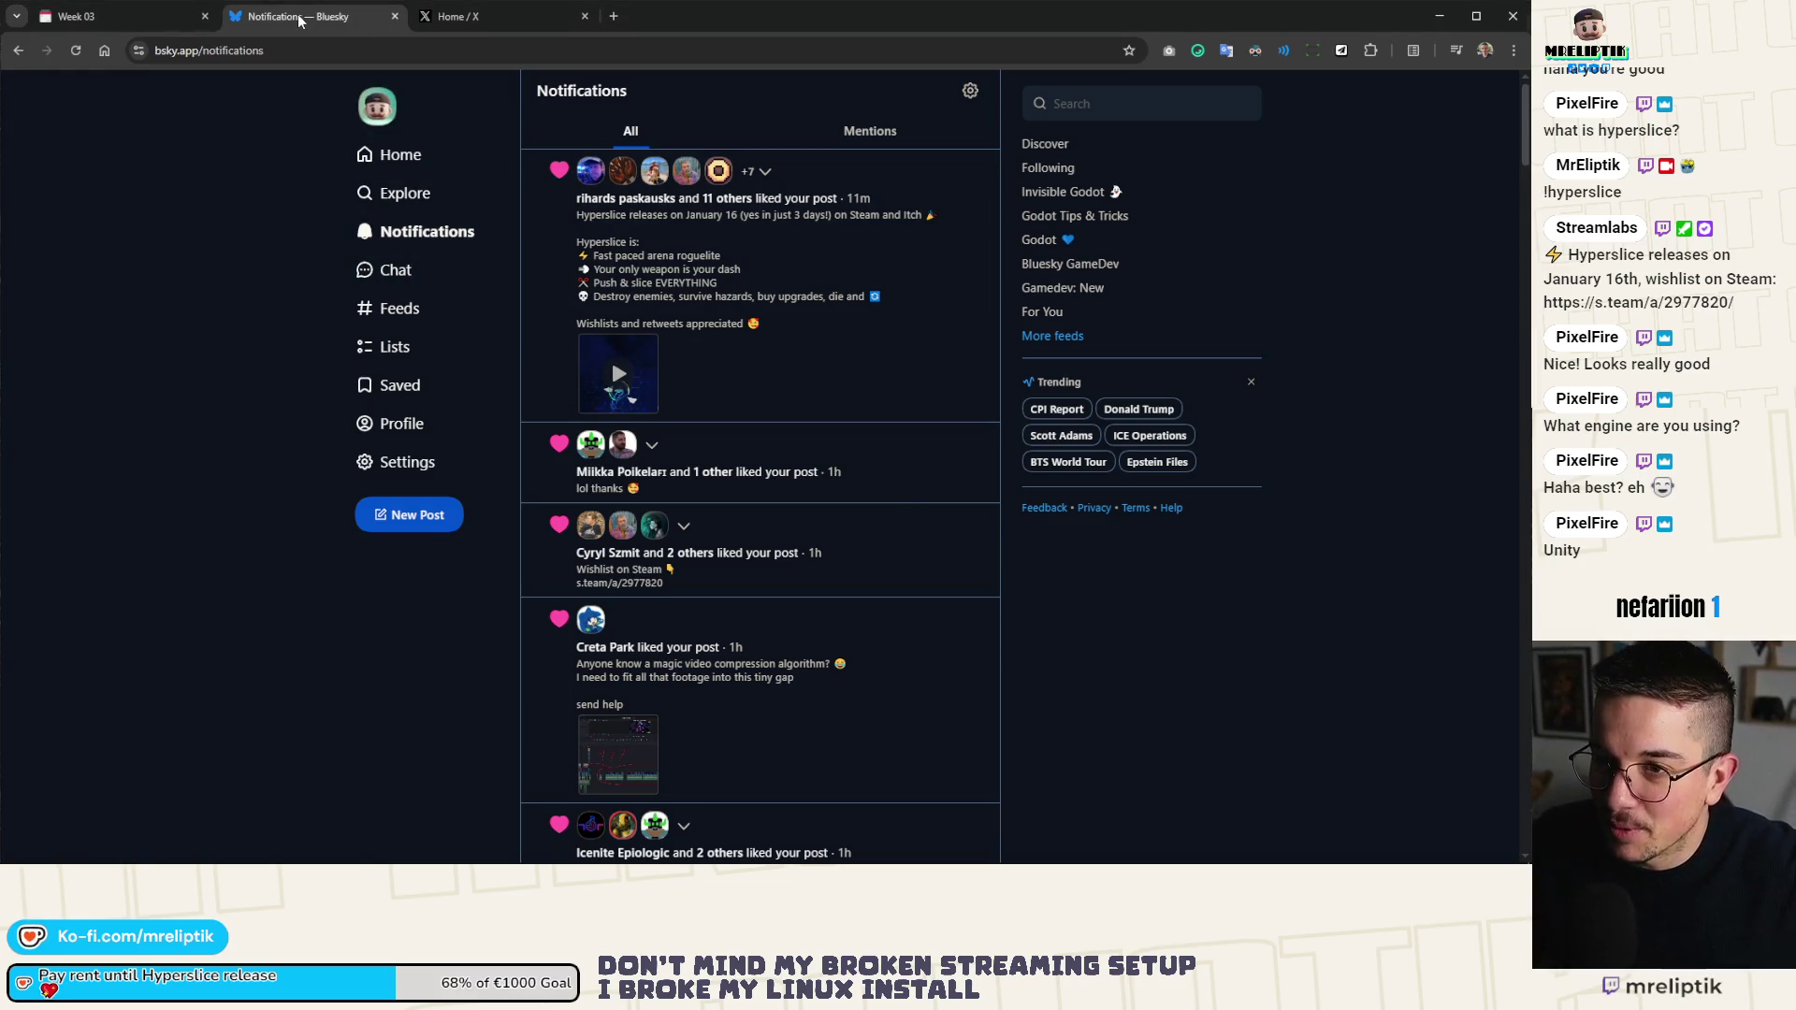
key(ctrl+Tab)
click(137, 25)
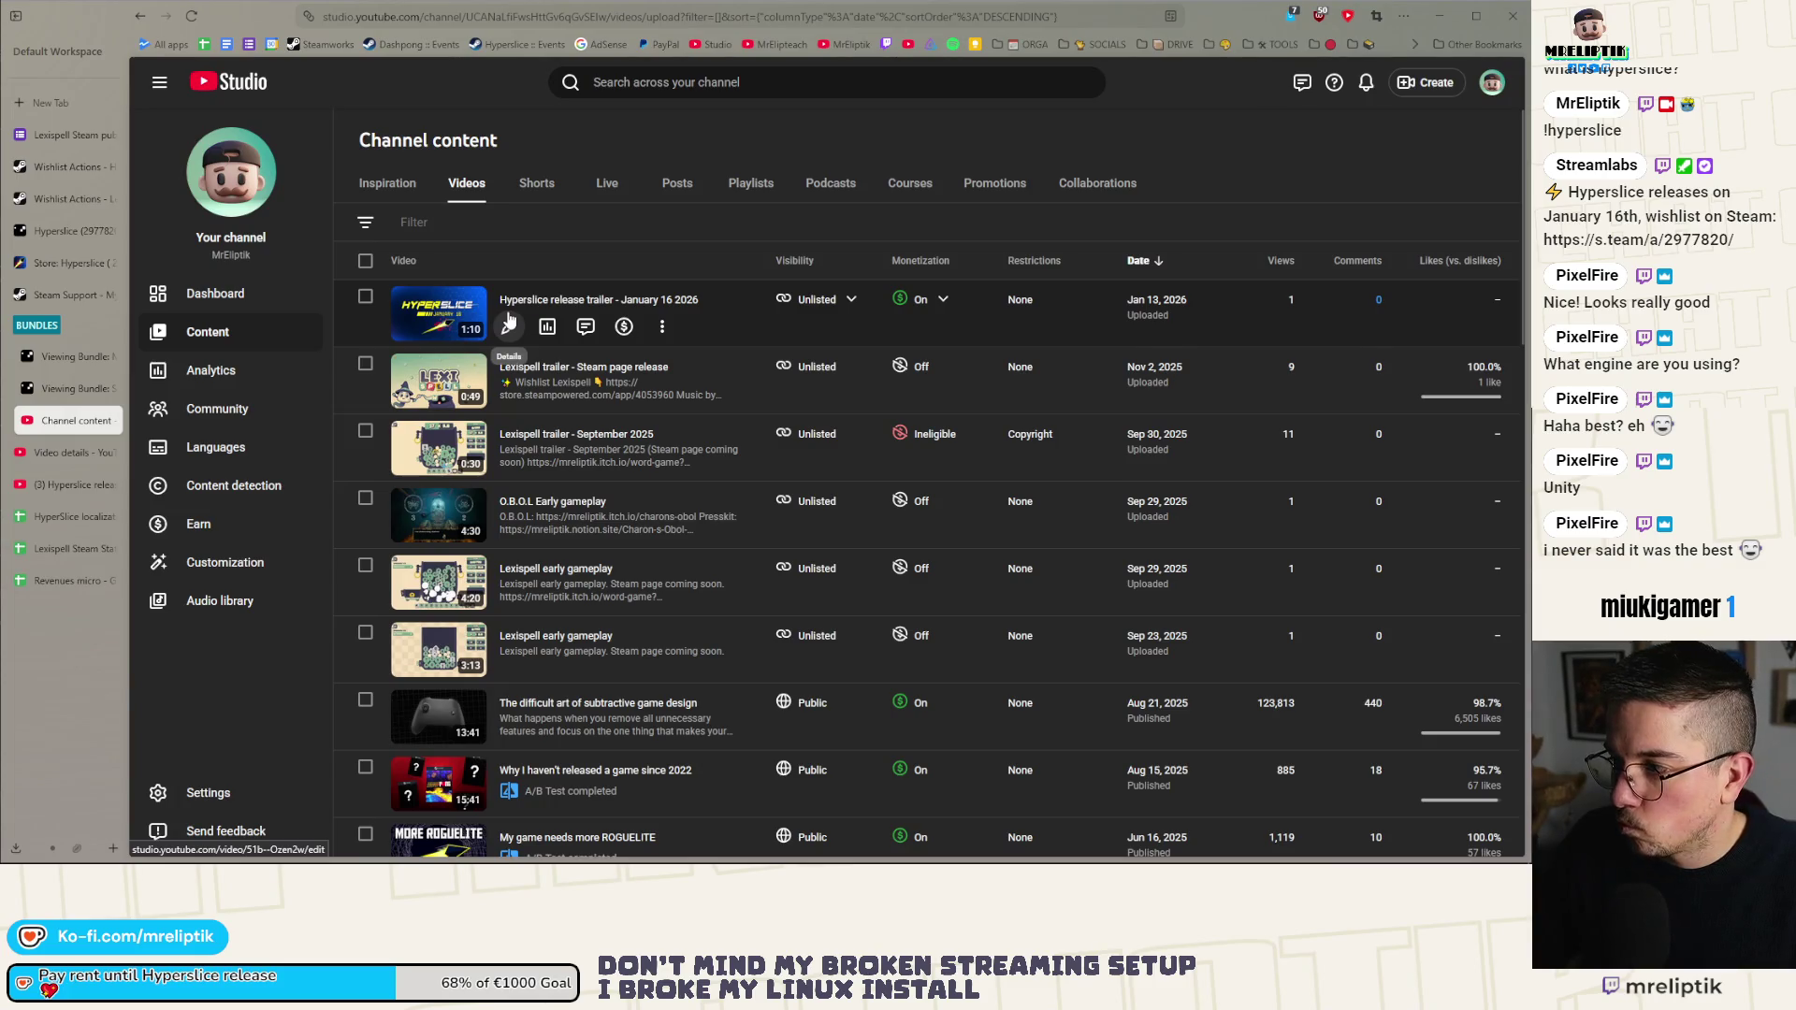
Check the Steam support ticket for replies, the Hyperslice store admin page and the trailer's video details
click(63, 298)
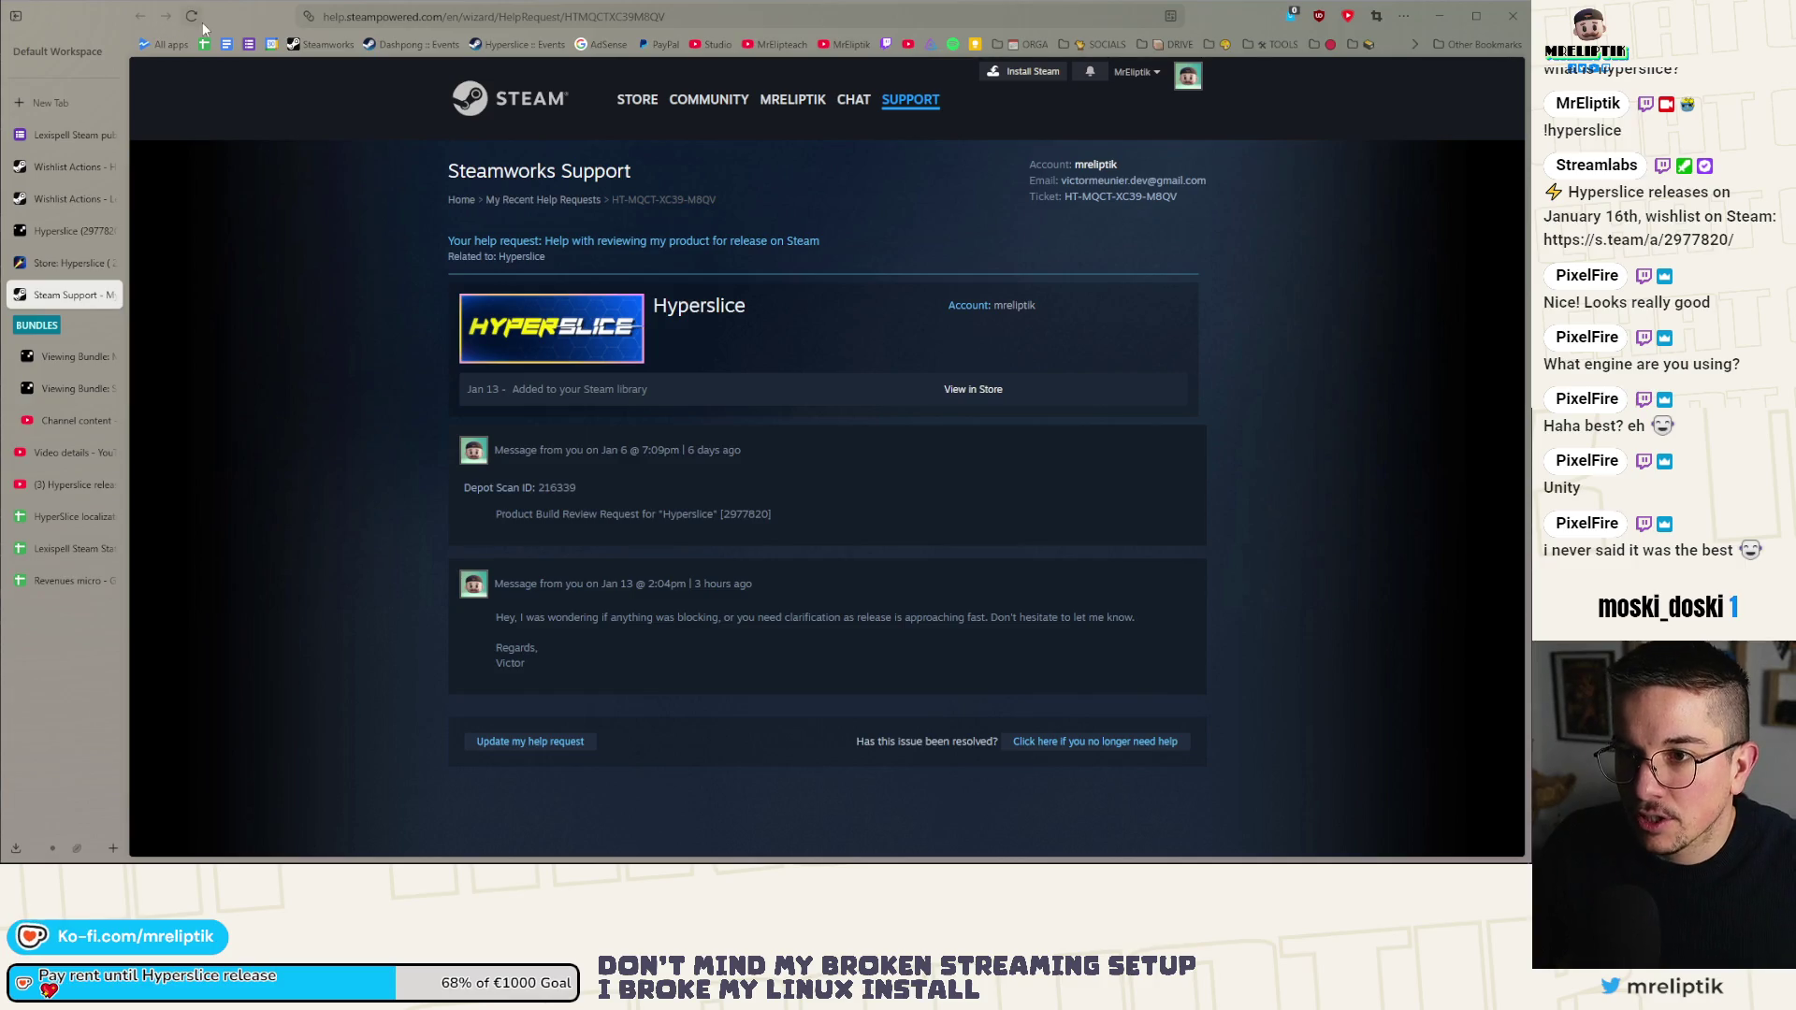
click(194, 19)
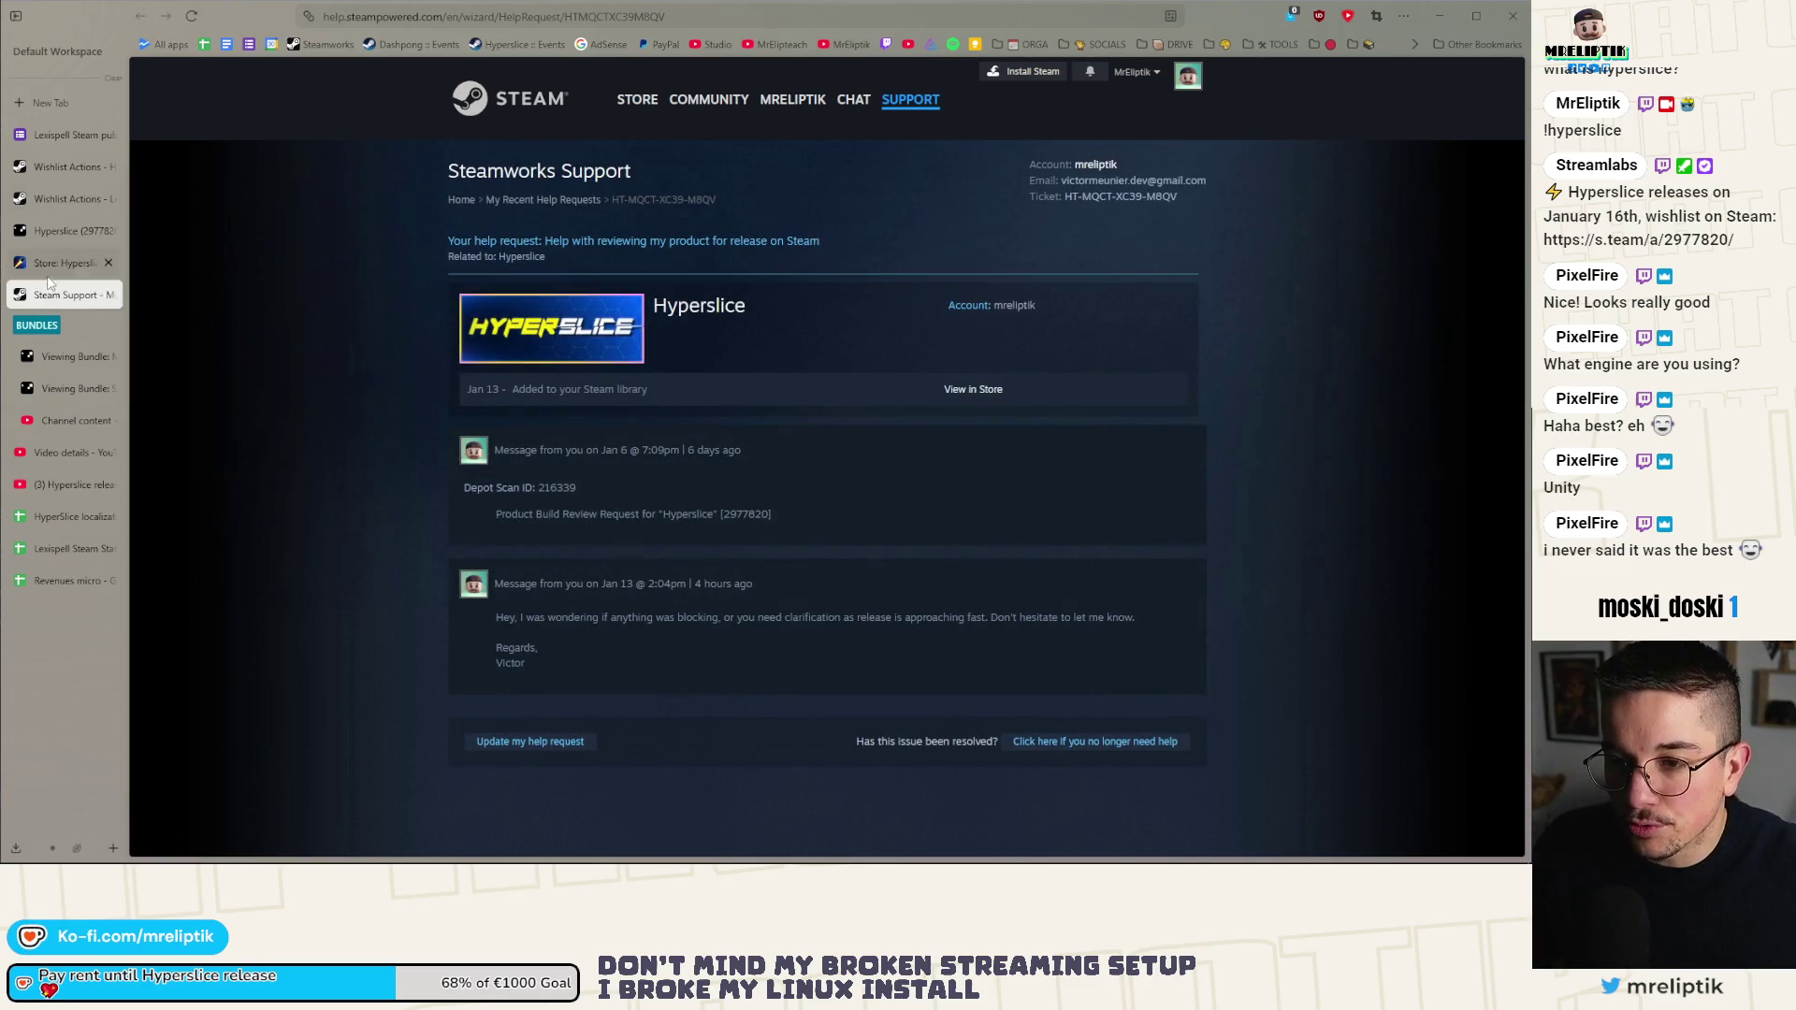
click(47, 271)
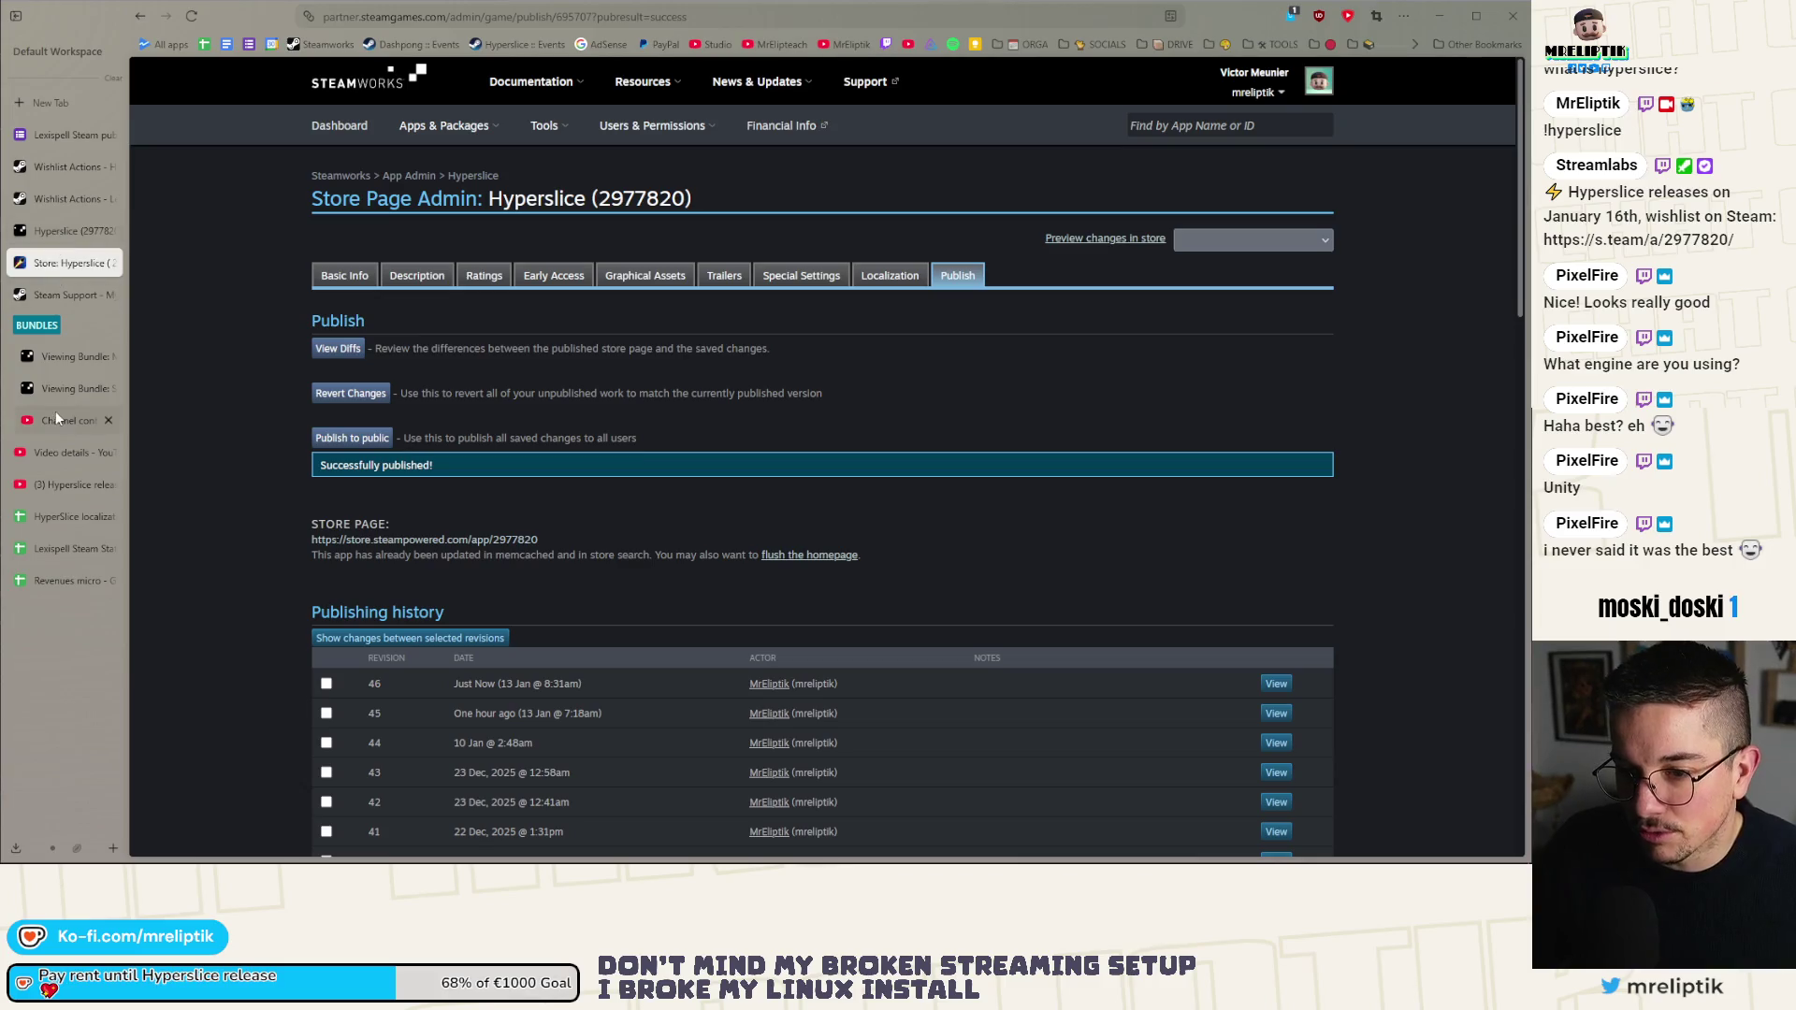
click(46, 483)
click(50, 464)
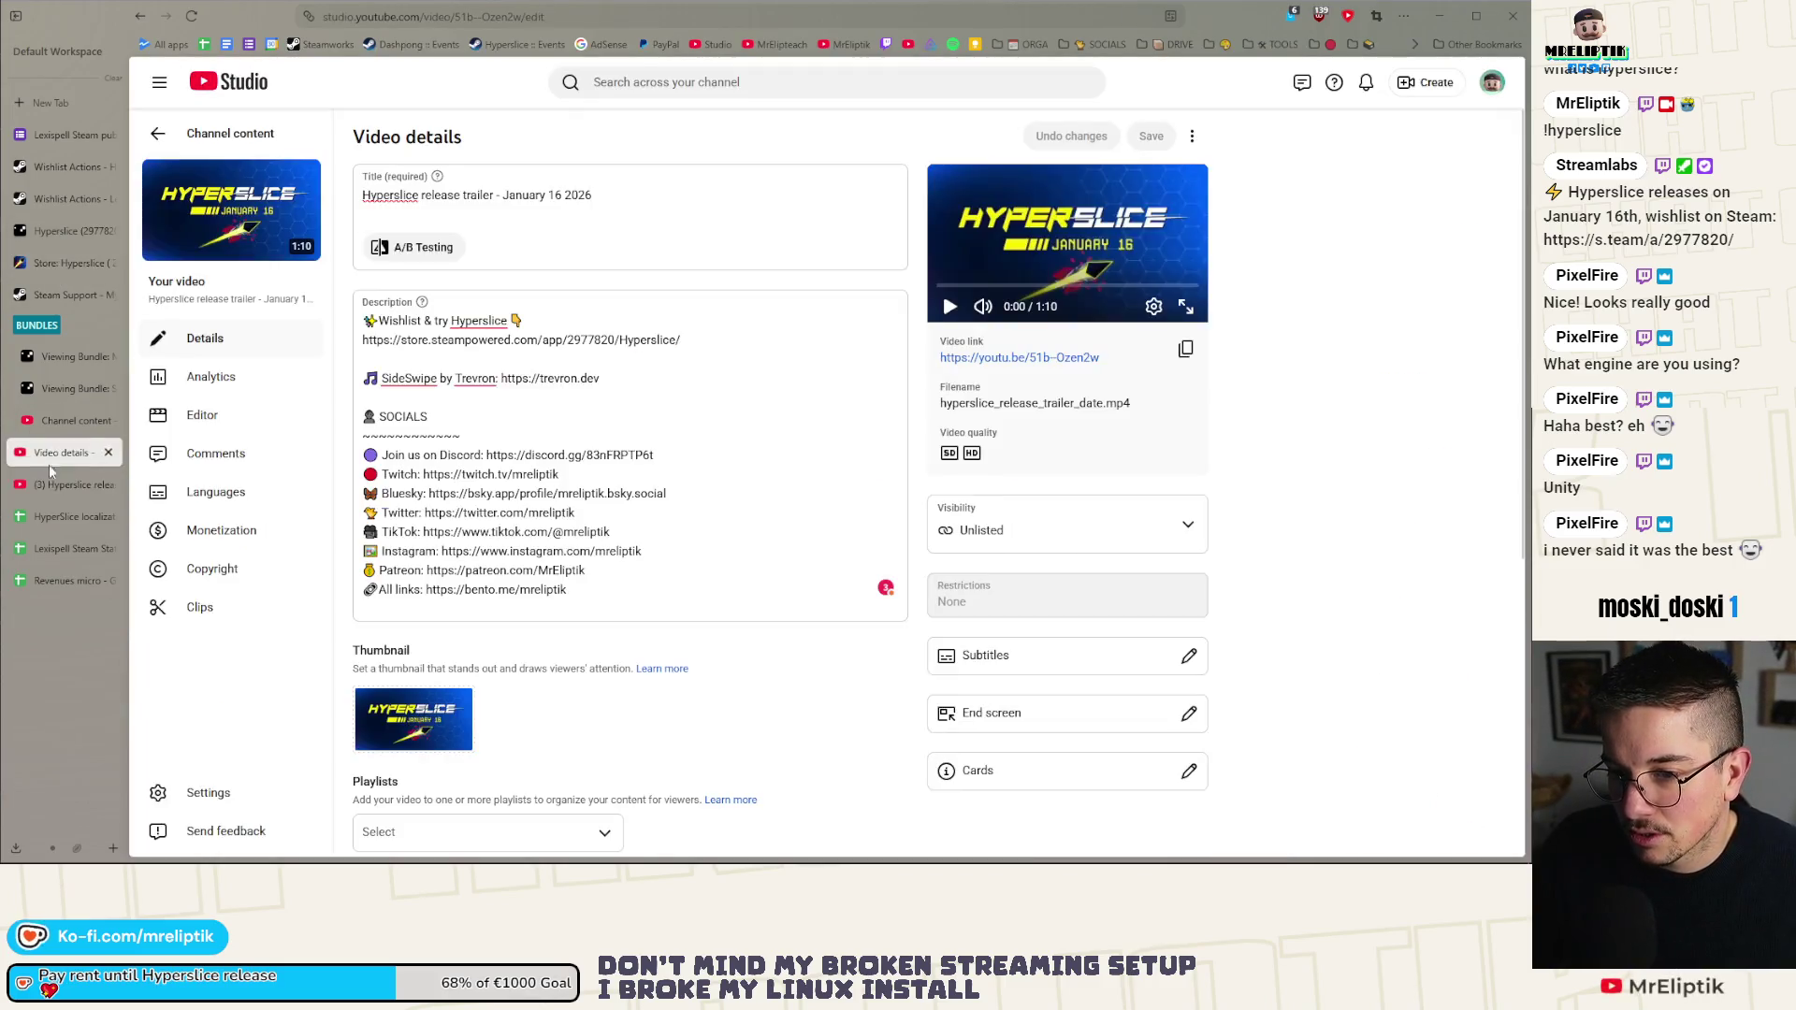
Close the release video and duplicate Channel content tabs, go to the dashboard, then close the browser
click(114, 484)
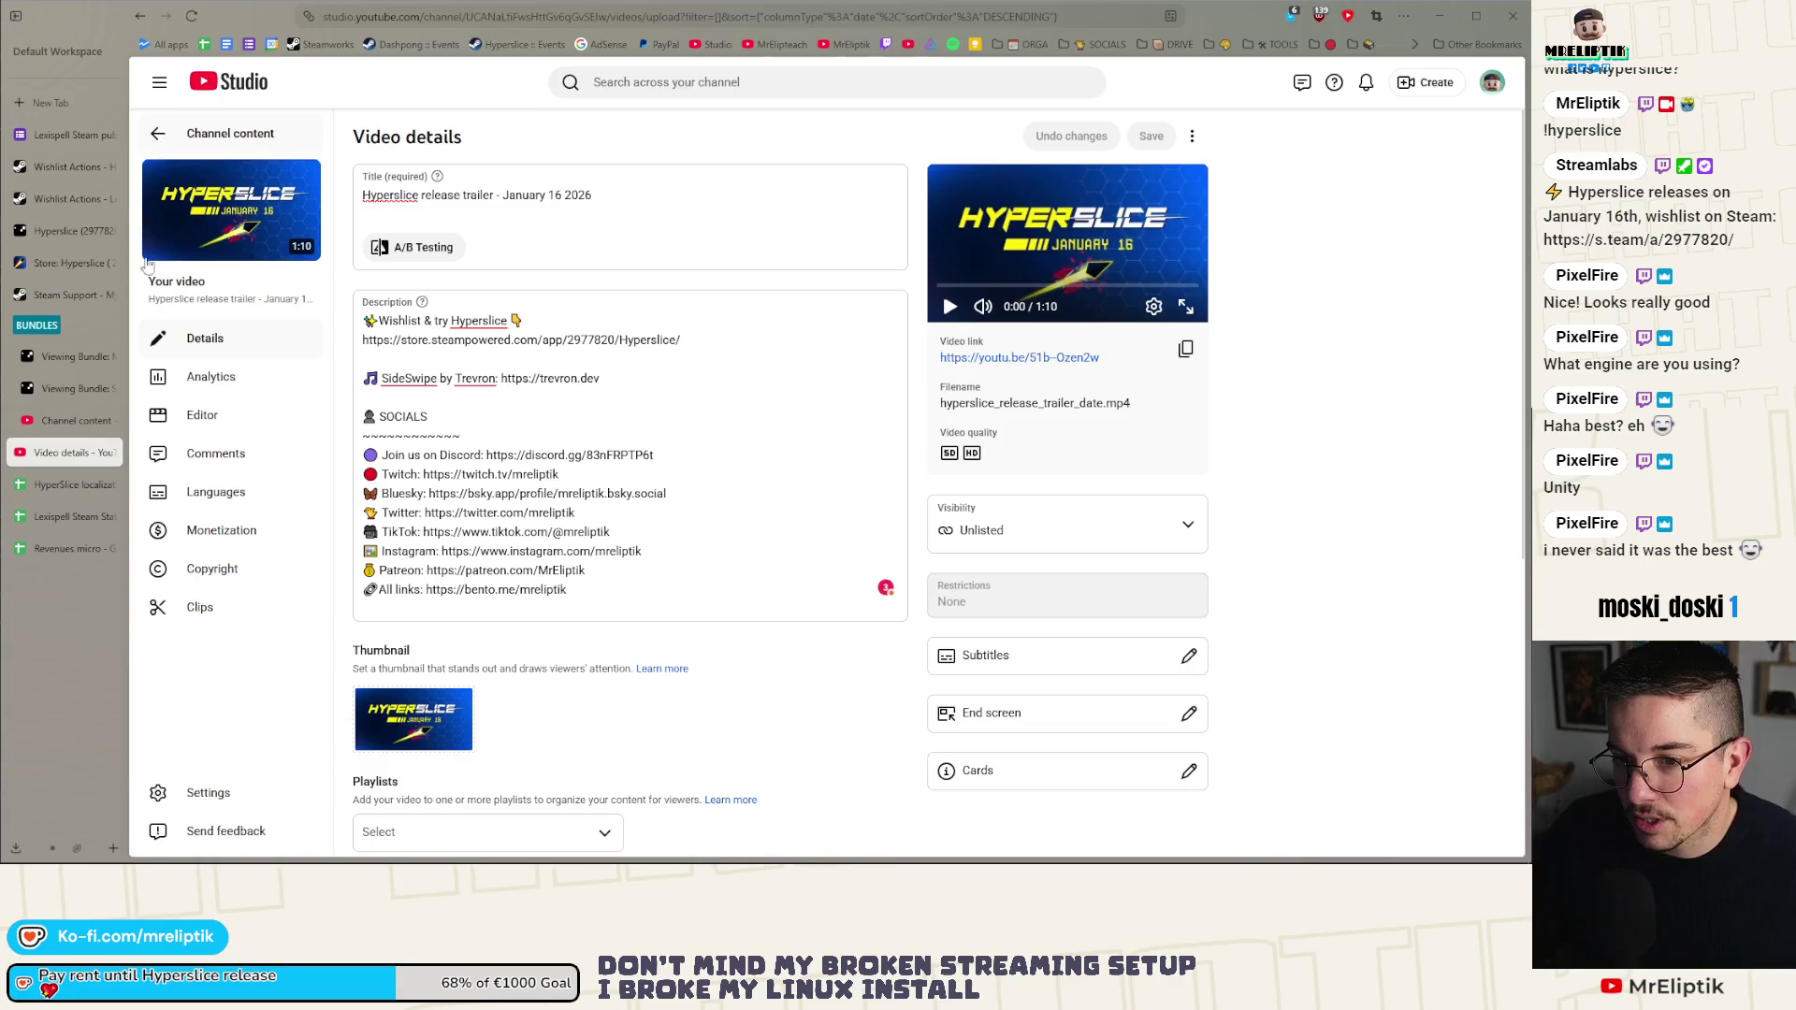
click(49, 424)
middle_click(43, 450)
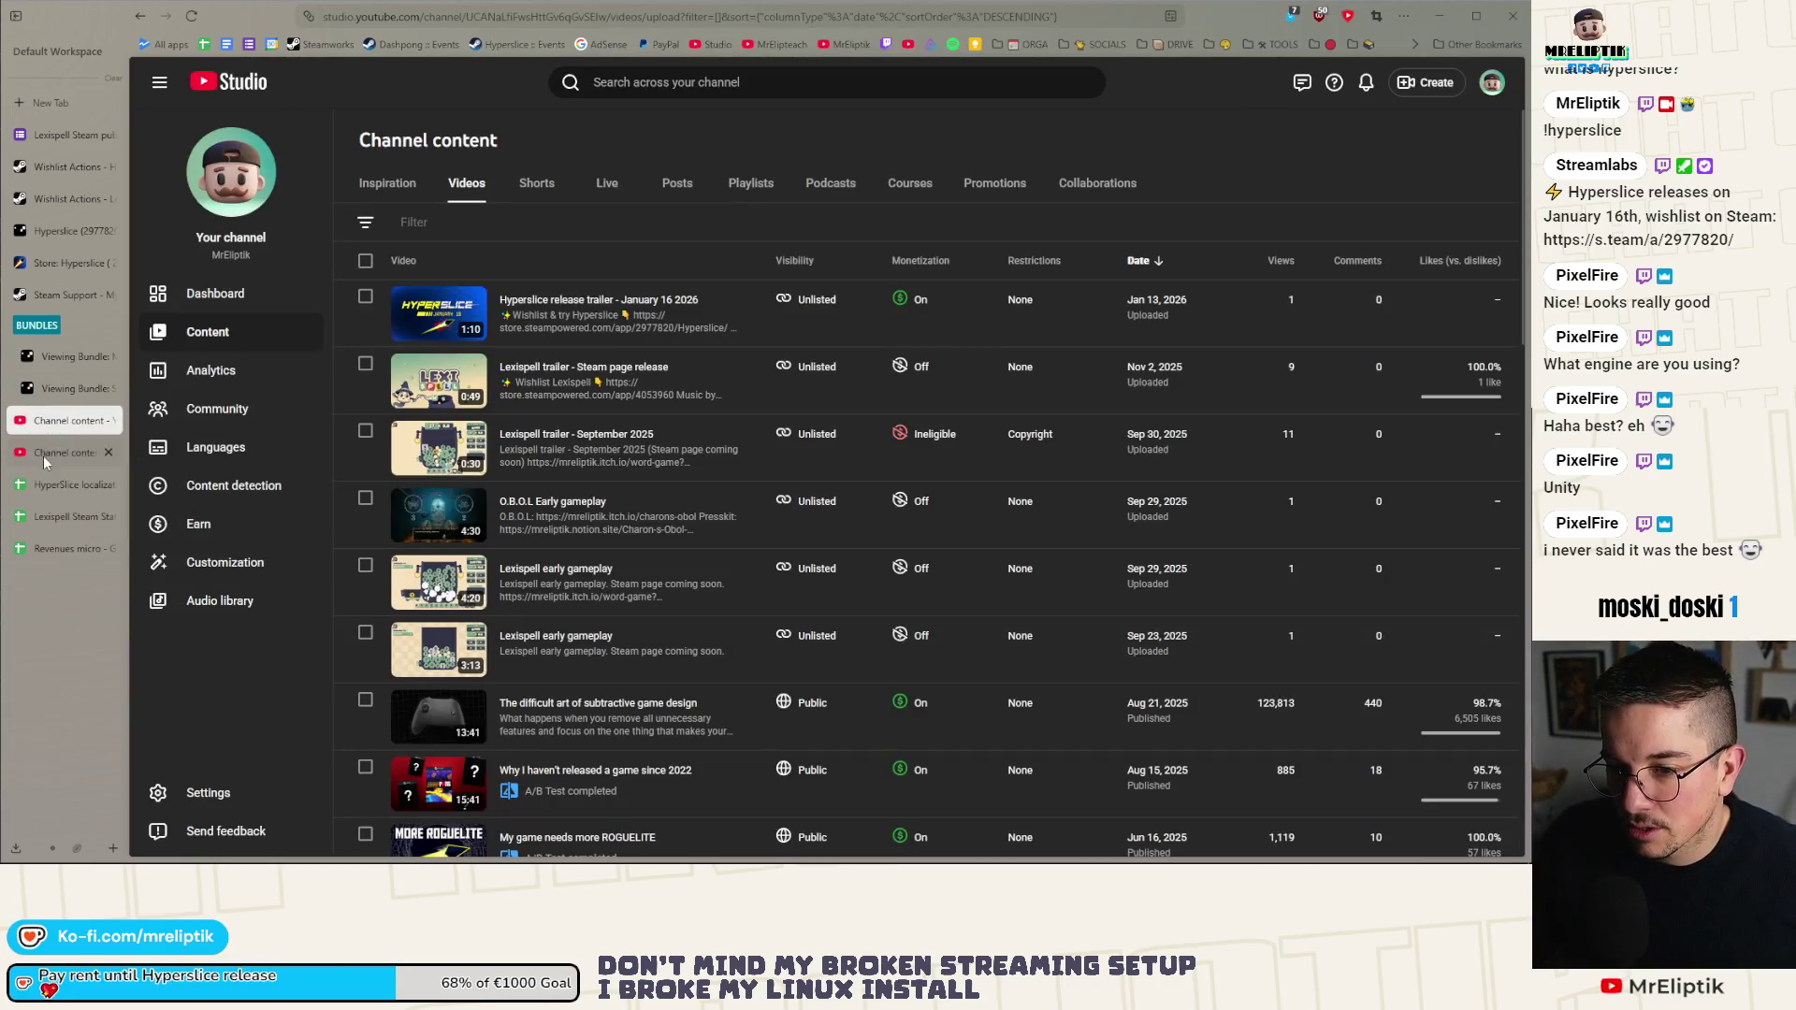
click(205, 293)
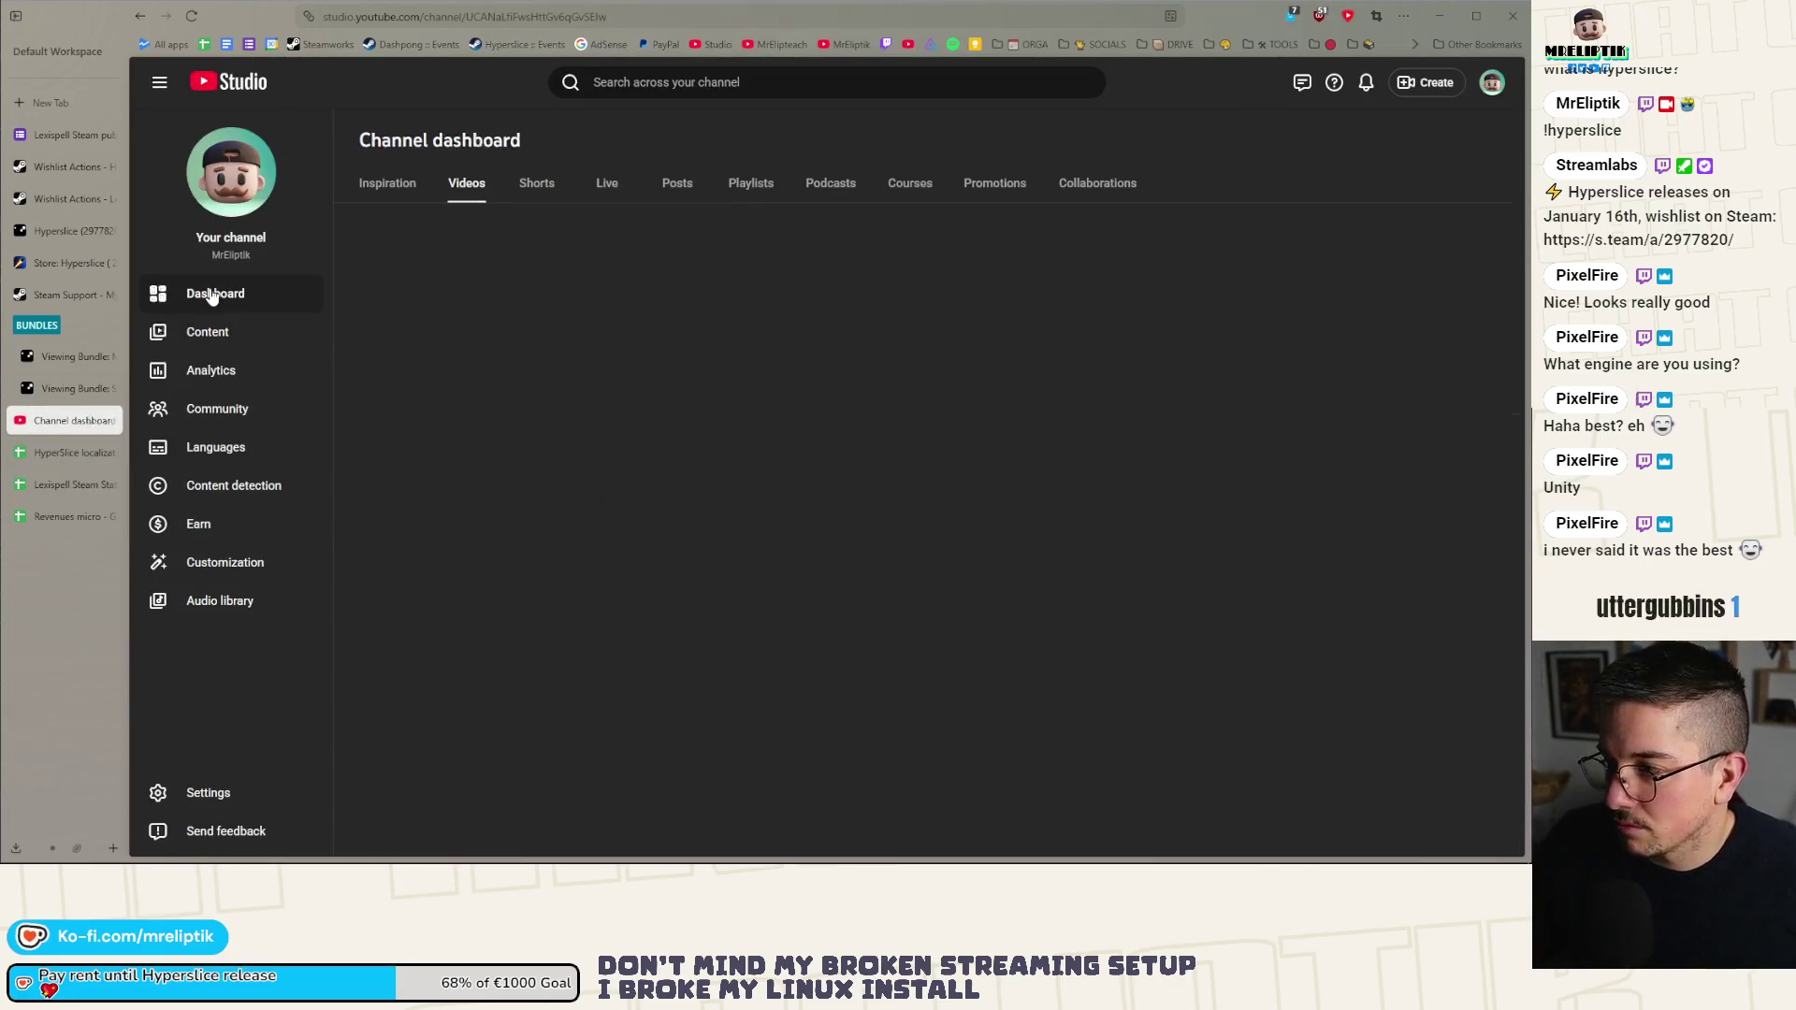
click(1515, 18)
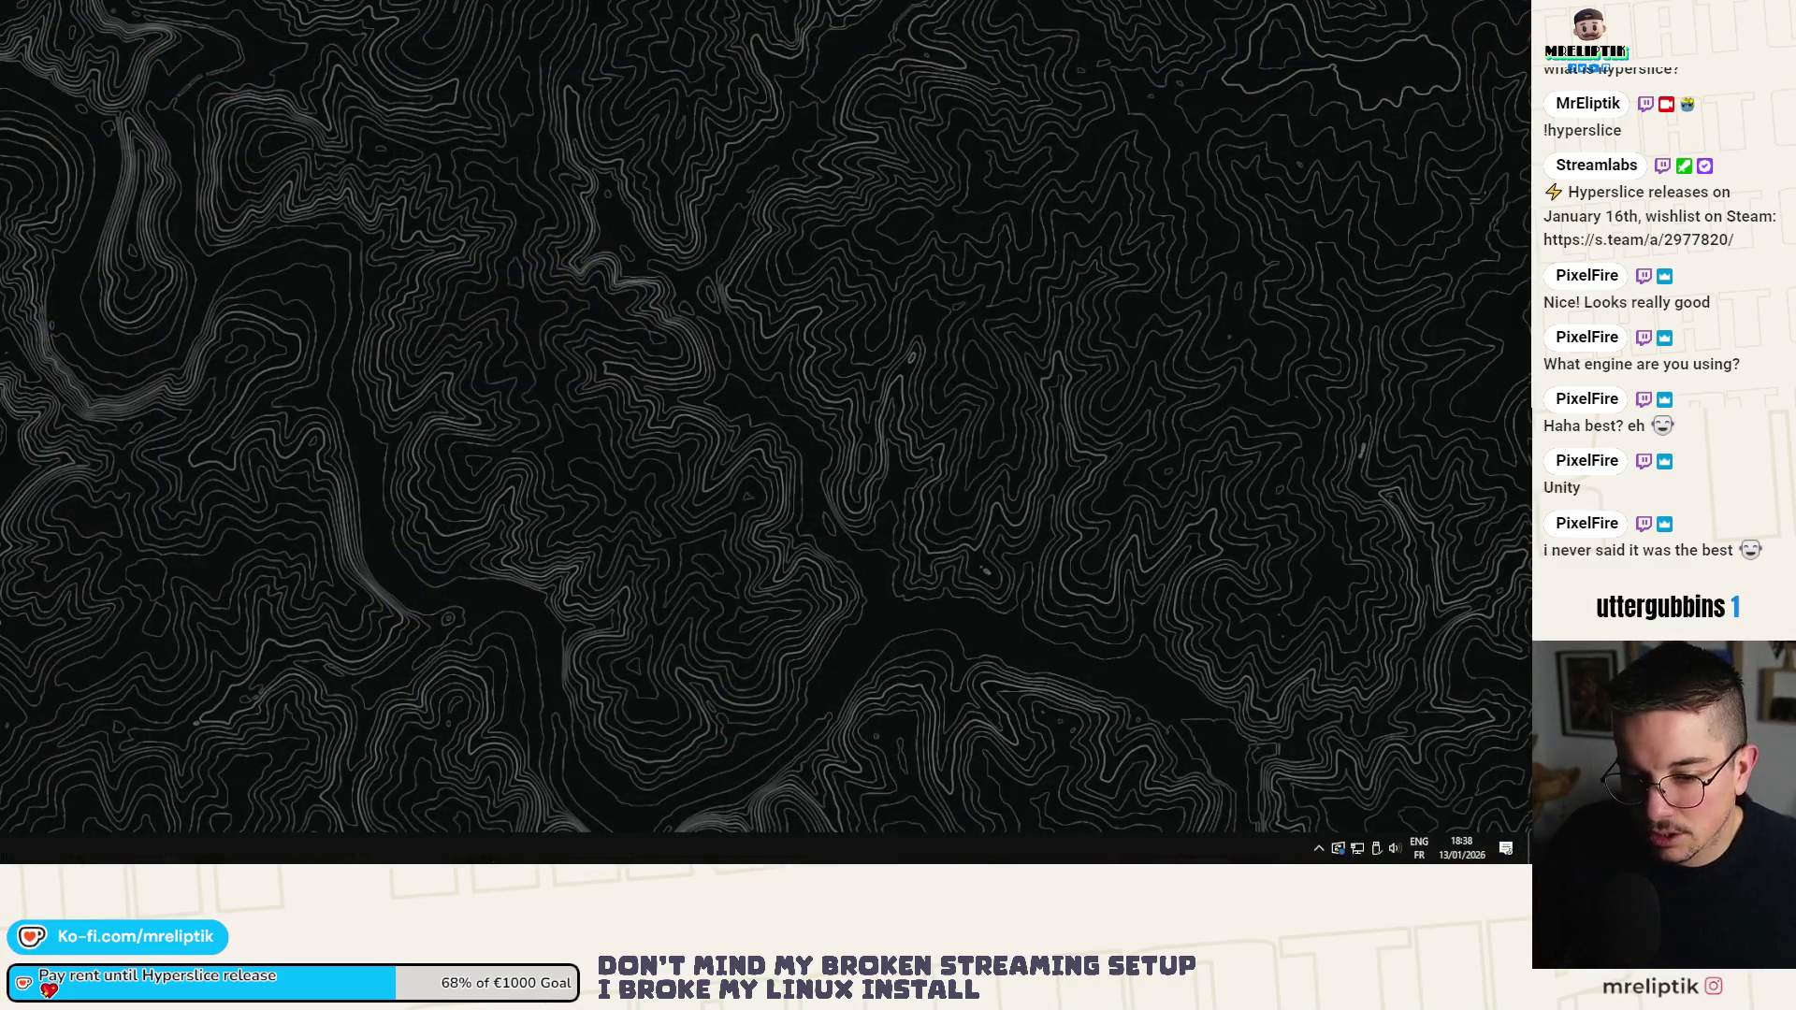
Launch Godot 3.6.2, close the older version's Project Manager, then launch Visual Studio Code
key(super)
click(211, 161)
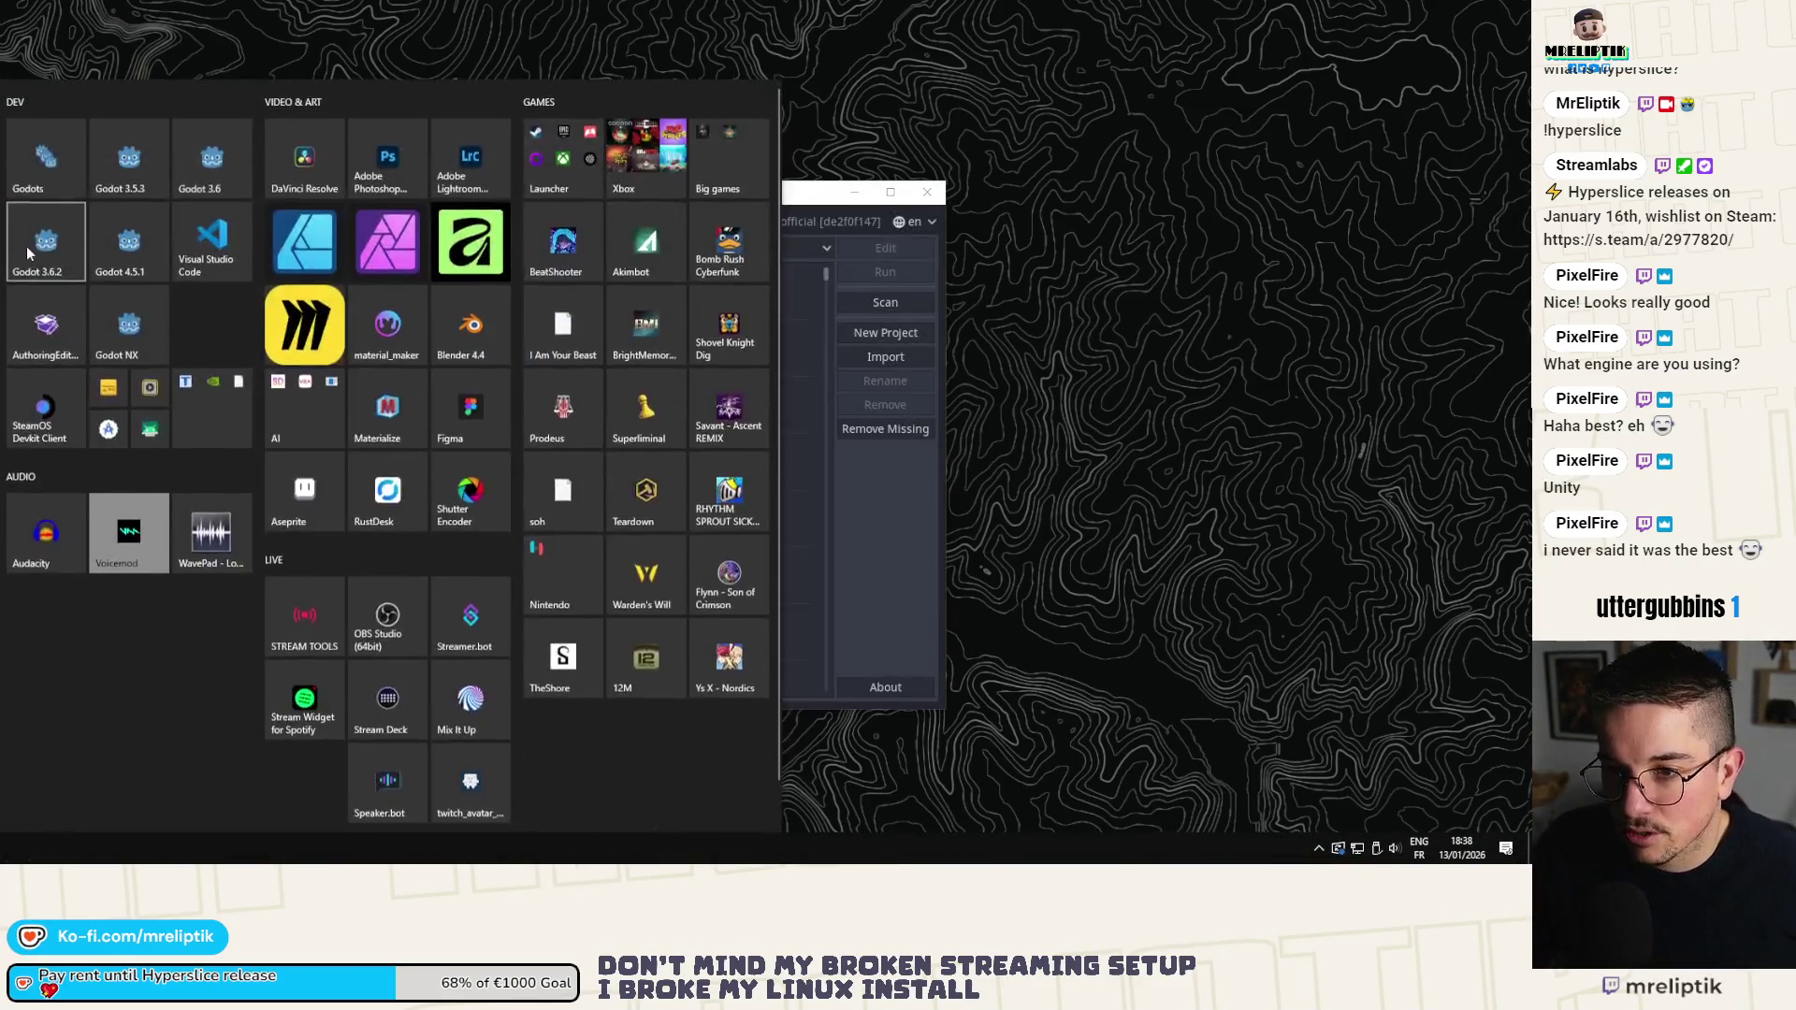
click(927, 191)
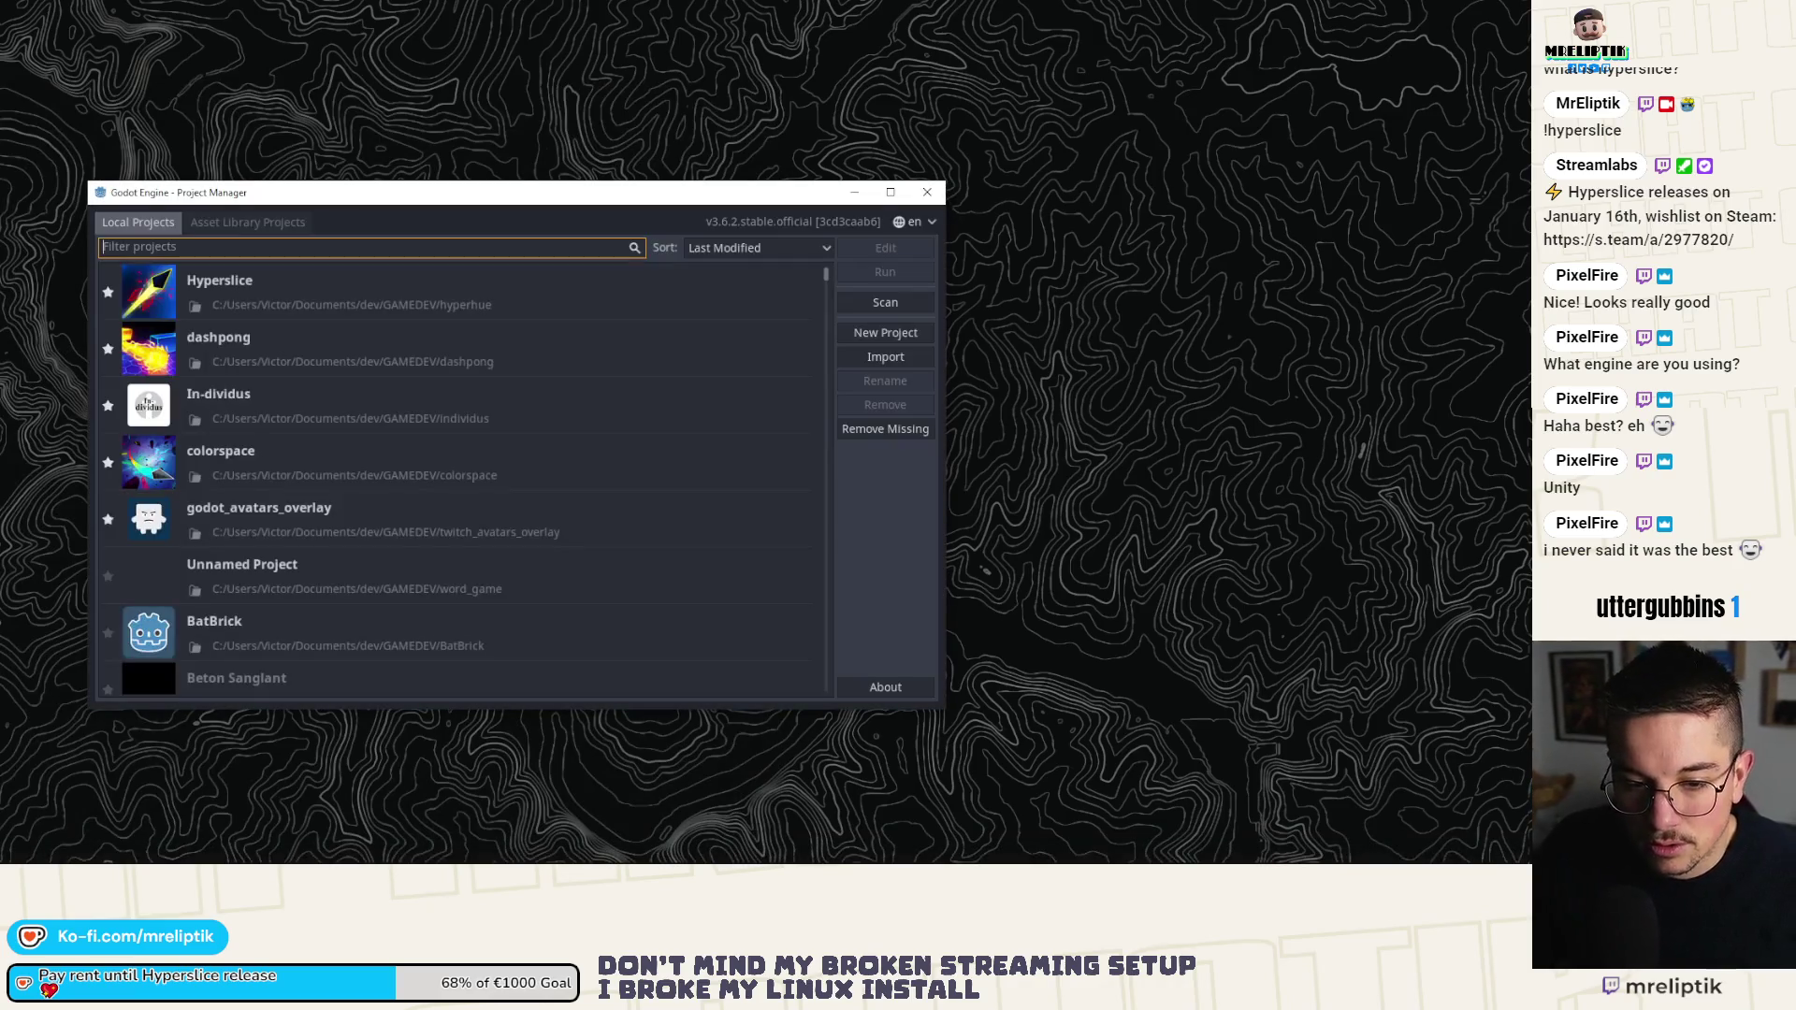
key(super)
click(199, 260)
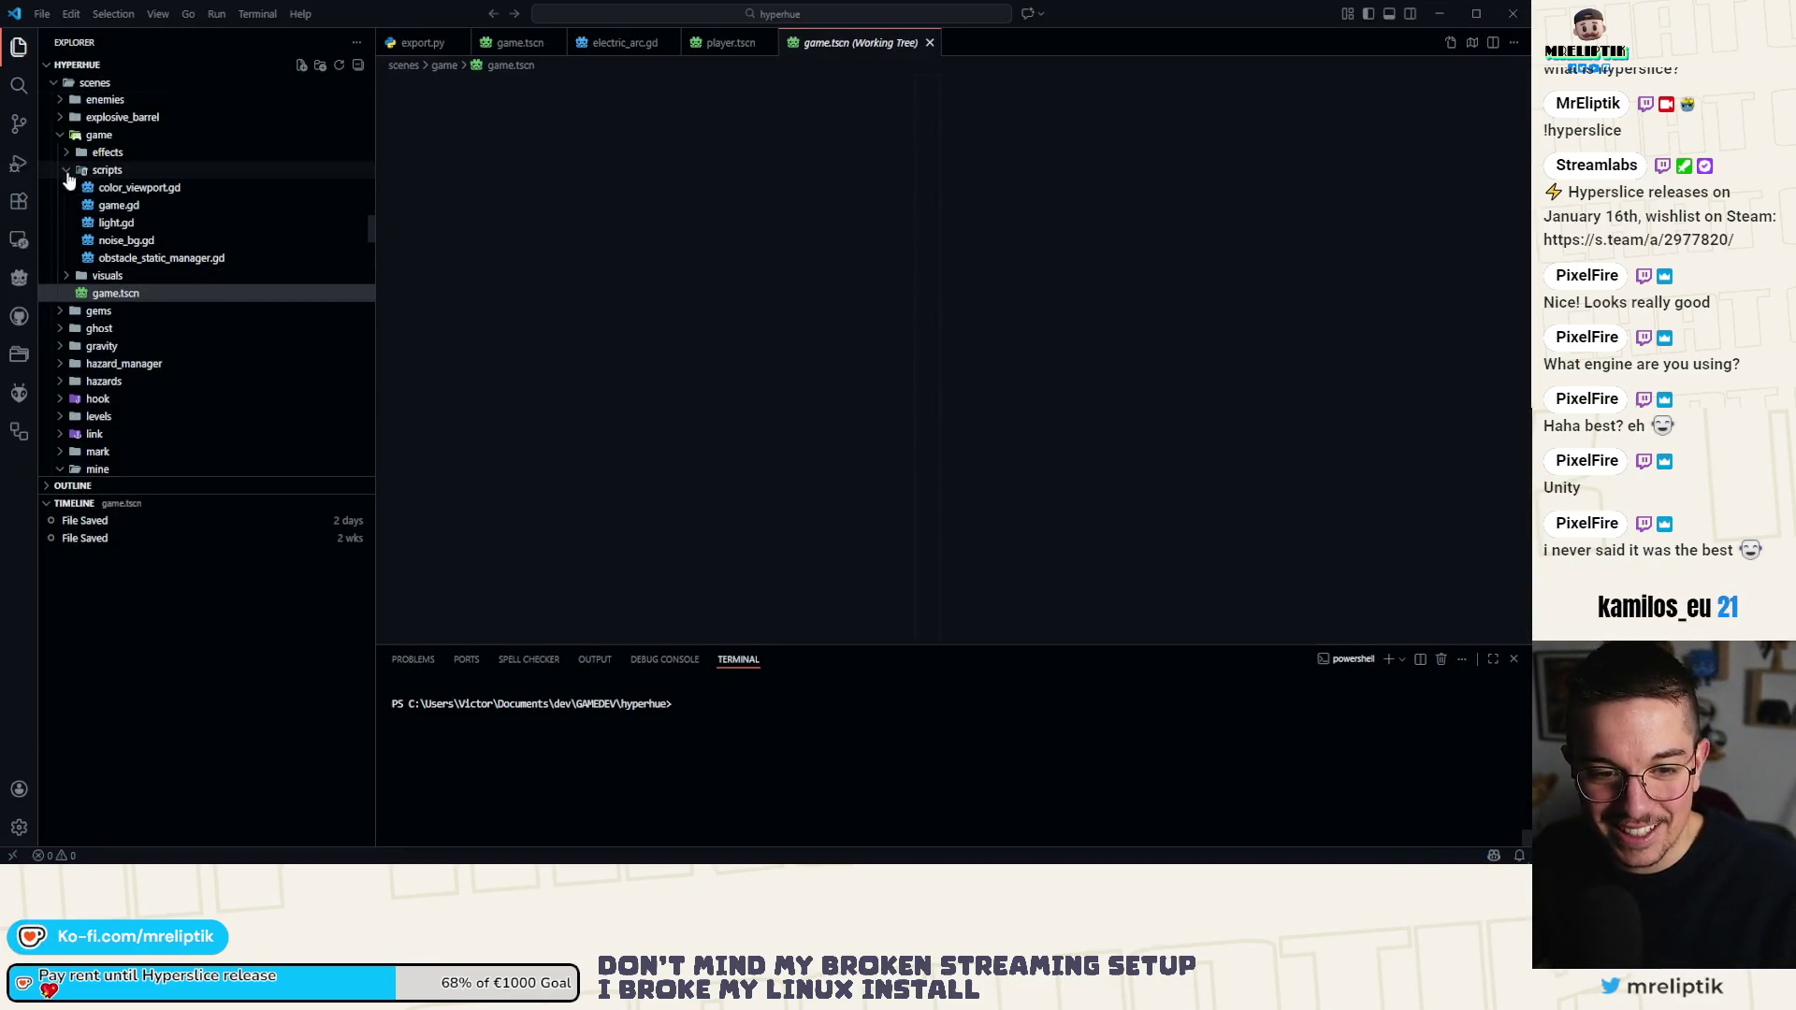
In Source Control, discard the uncommitted changes to build_number.gd
key(ctrl+shift+g)
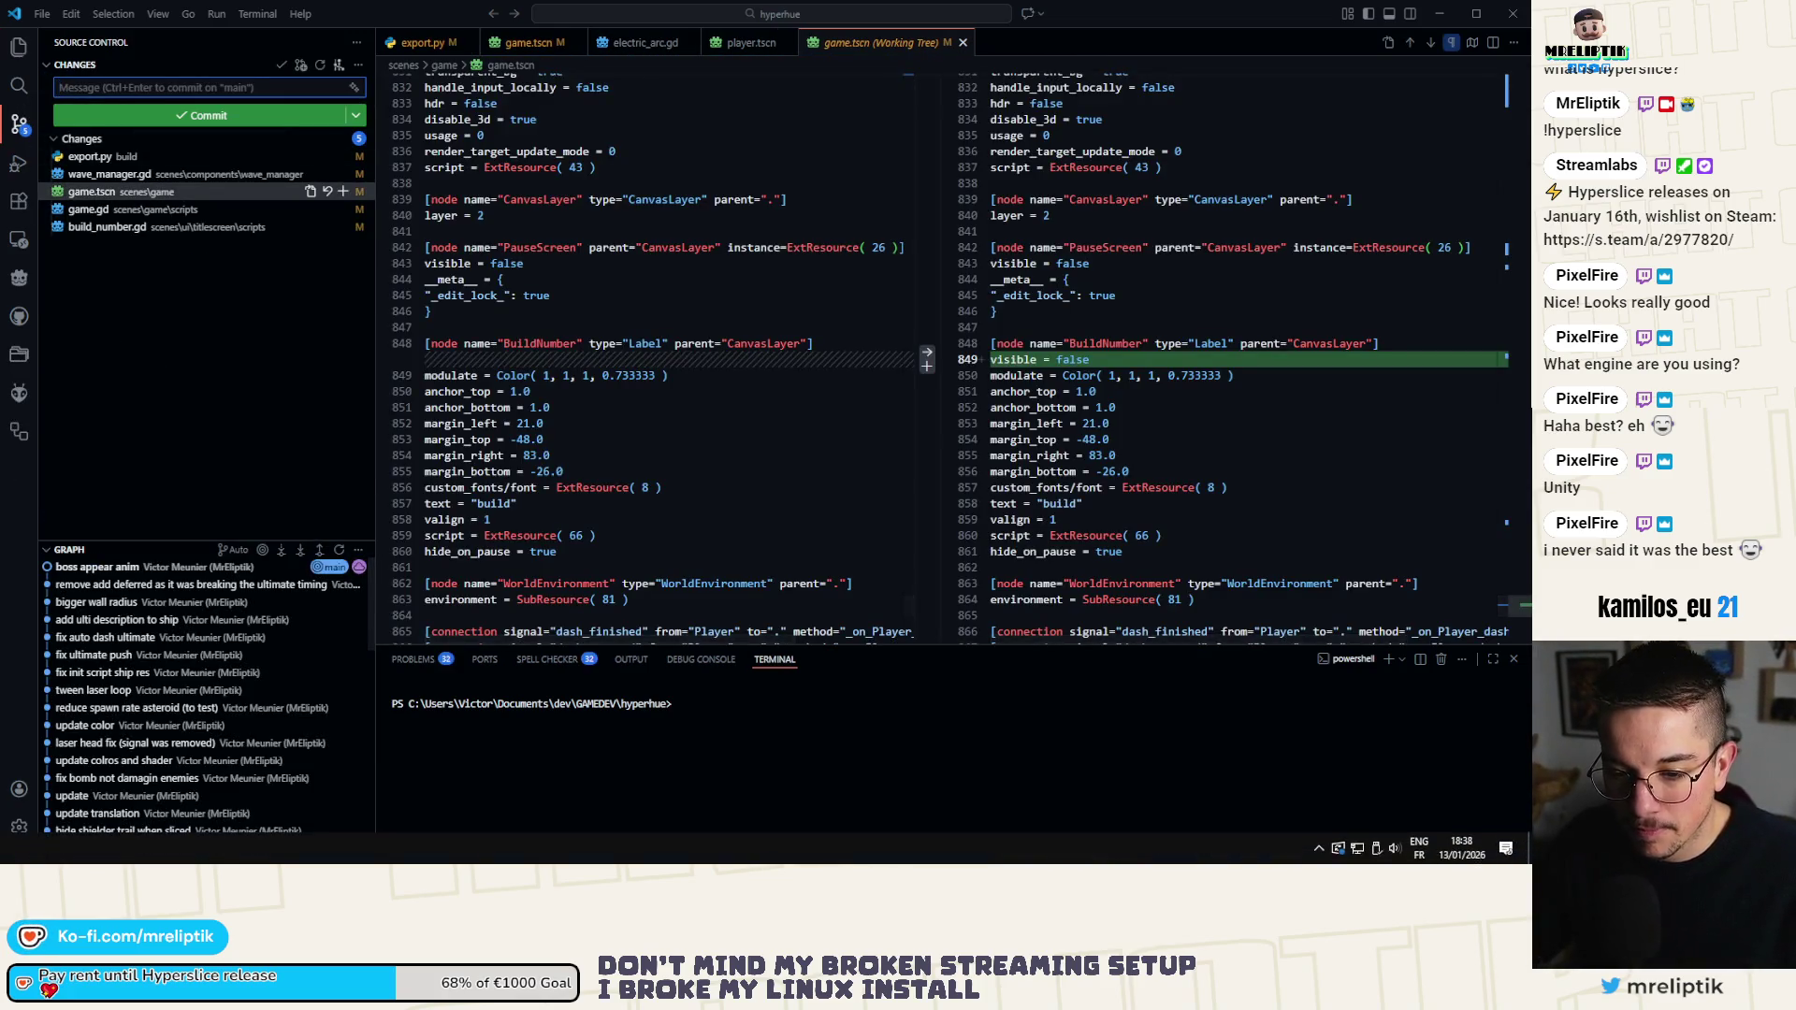
click(109, 227)
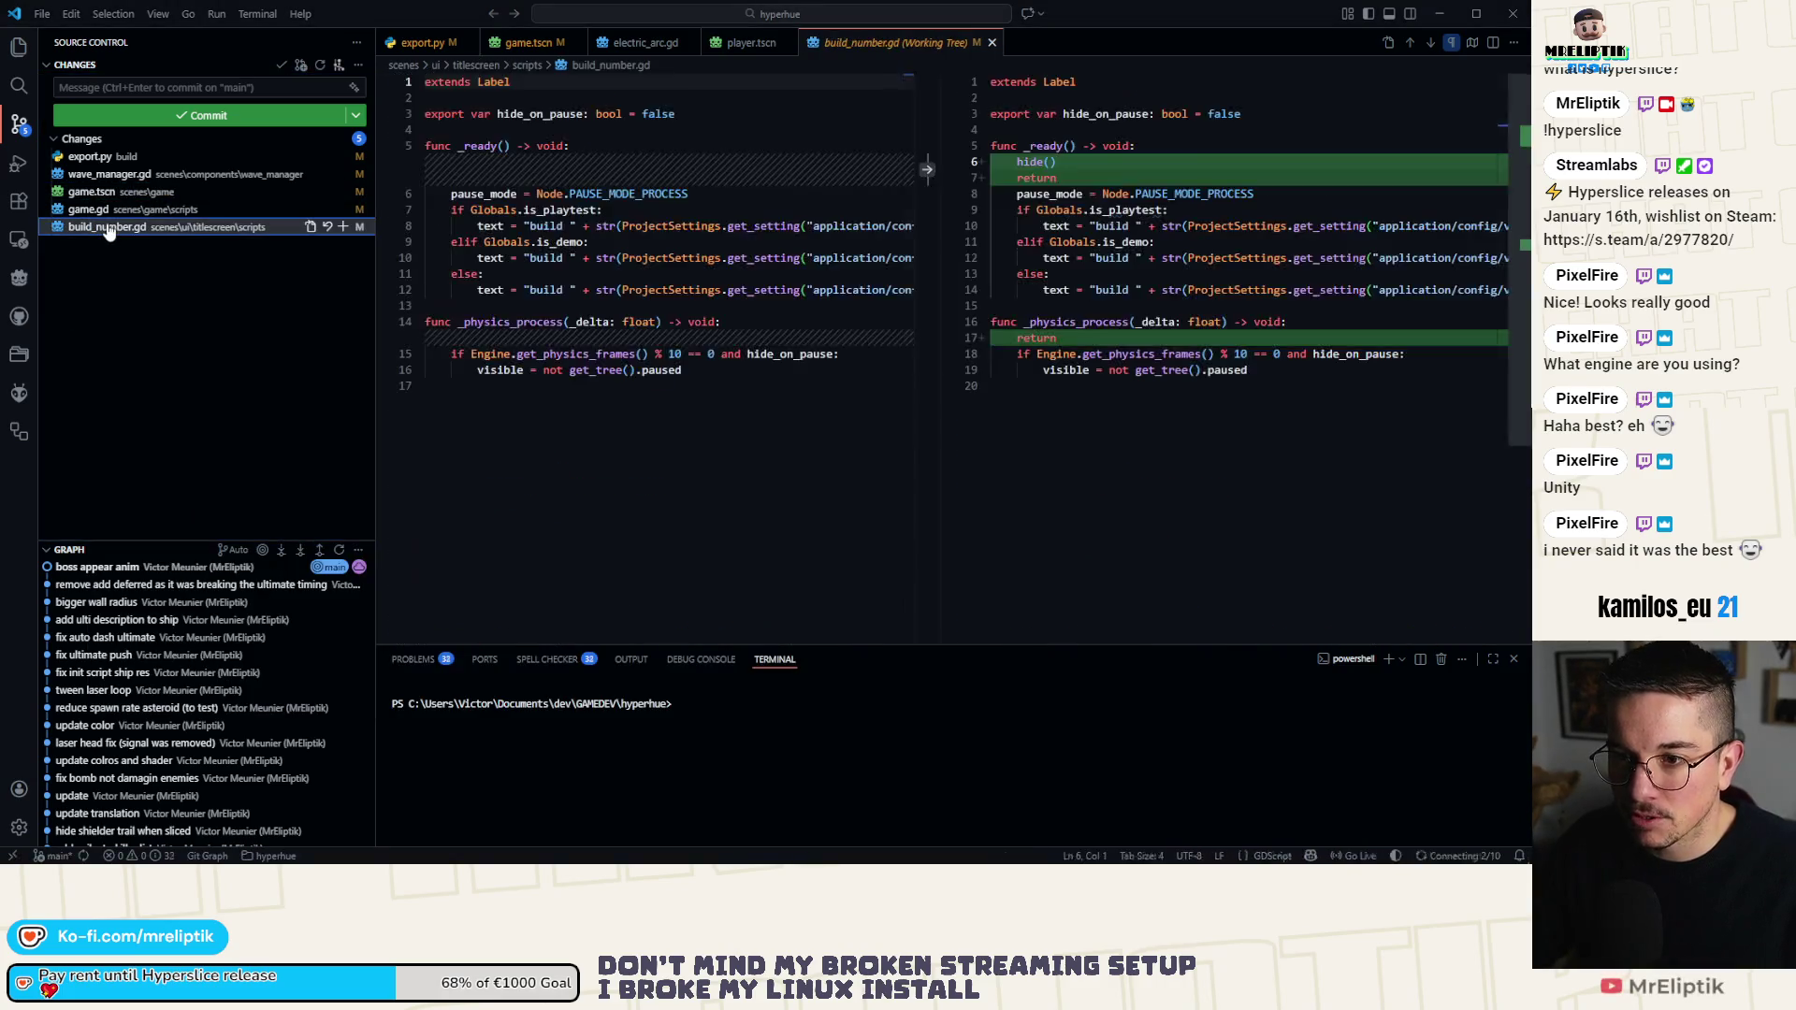
click(327, 230)
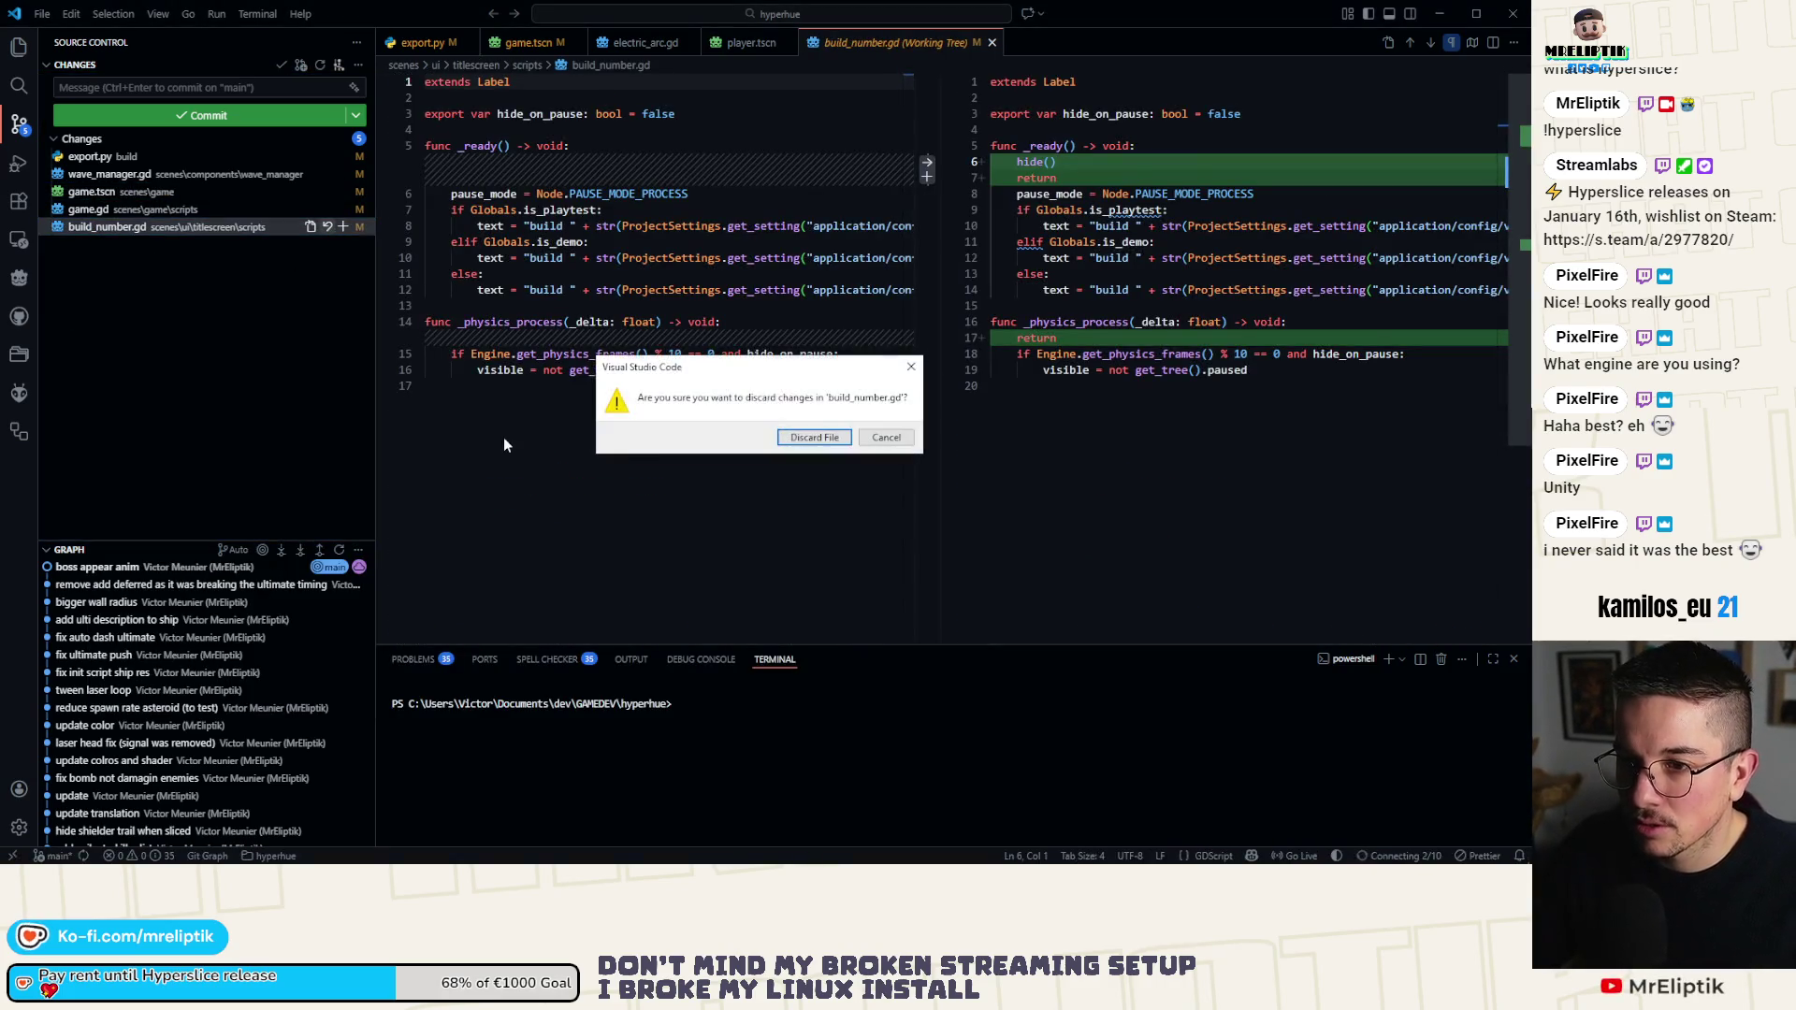
click(815, 440)
Discard the game.tscn changes, then open the Hyperslice project from the Godot Project Manager
click(173, 217)
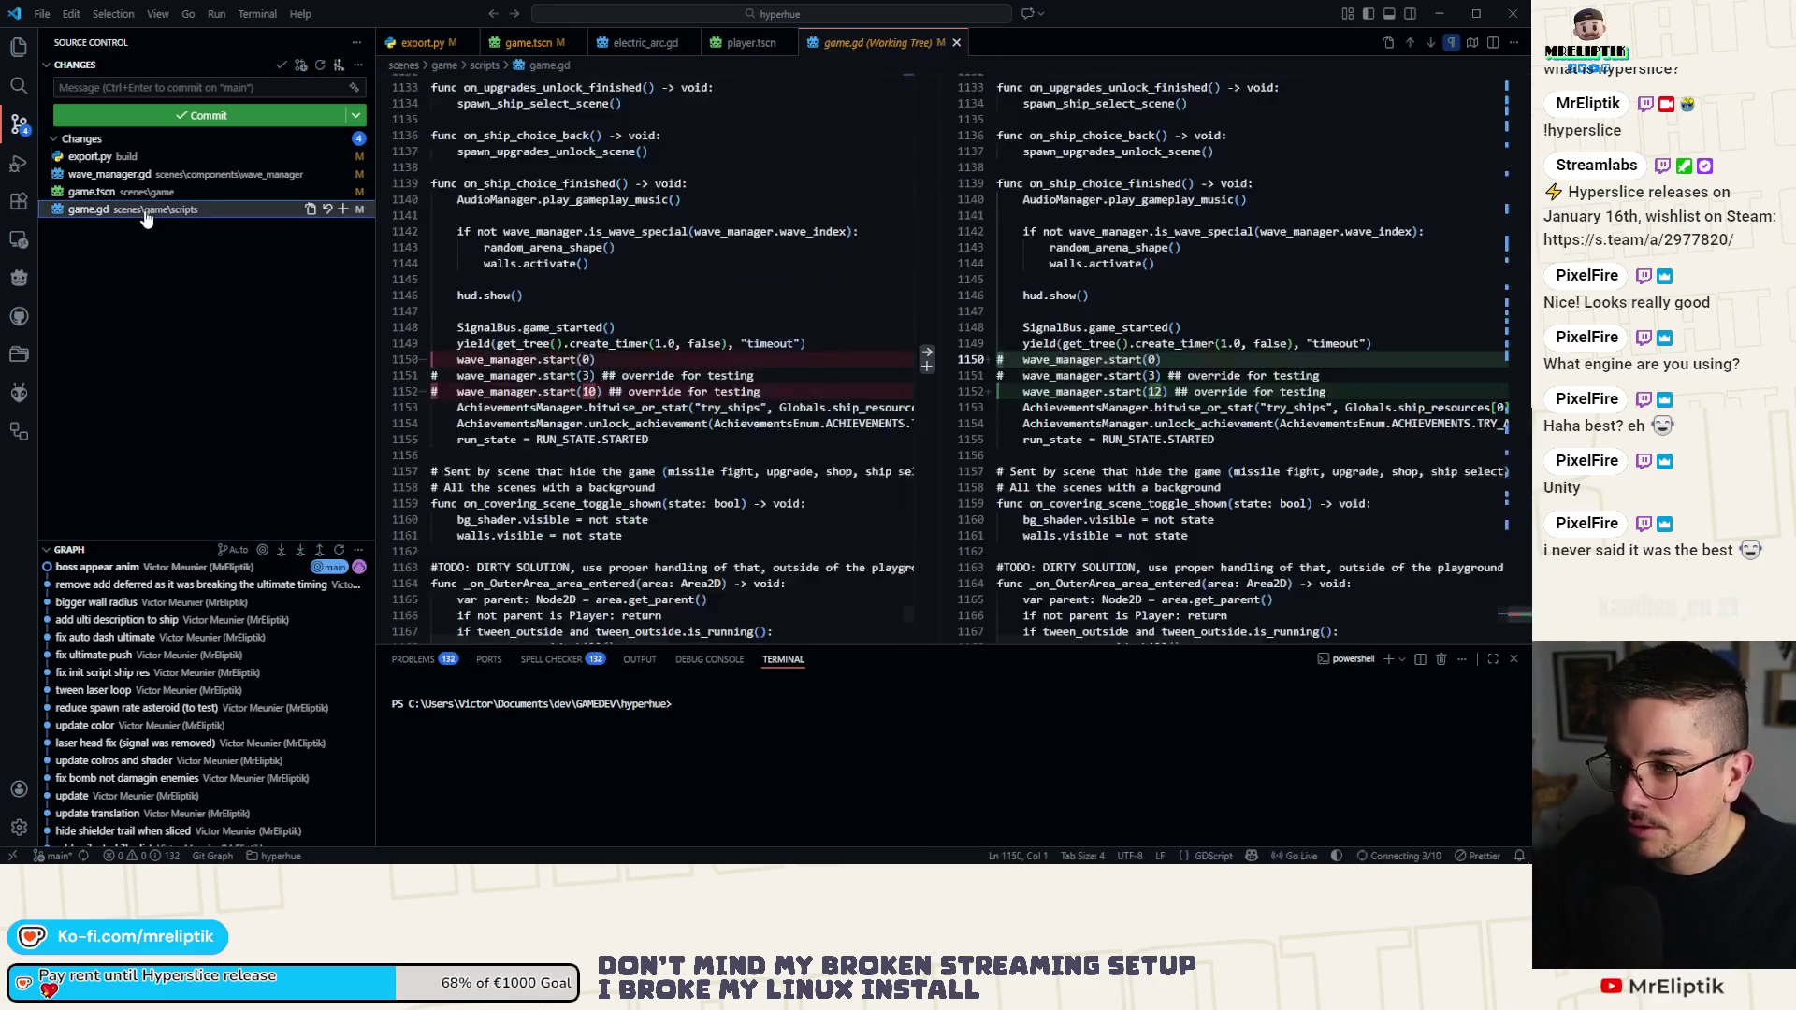
scroll(734, 349, down, 2)
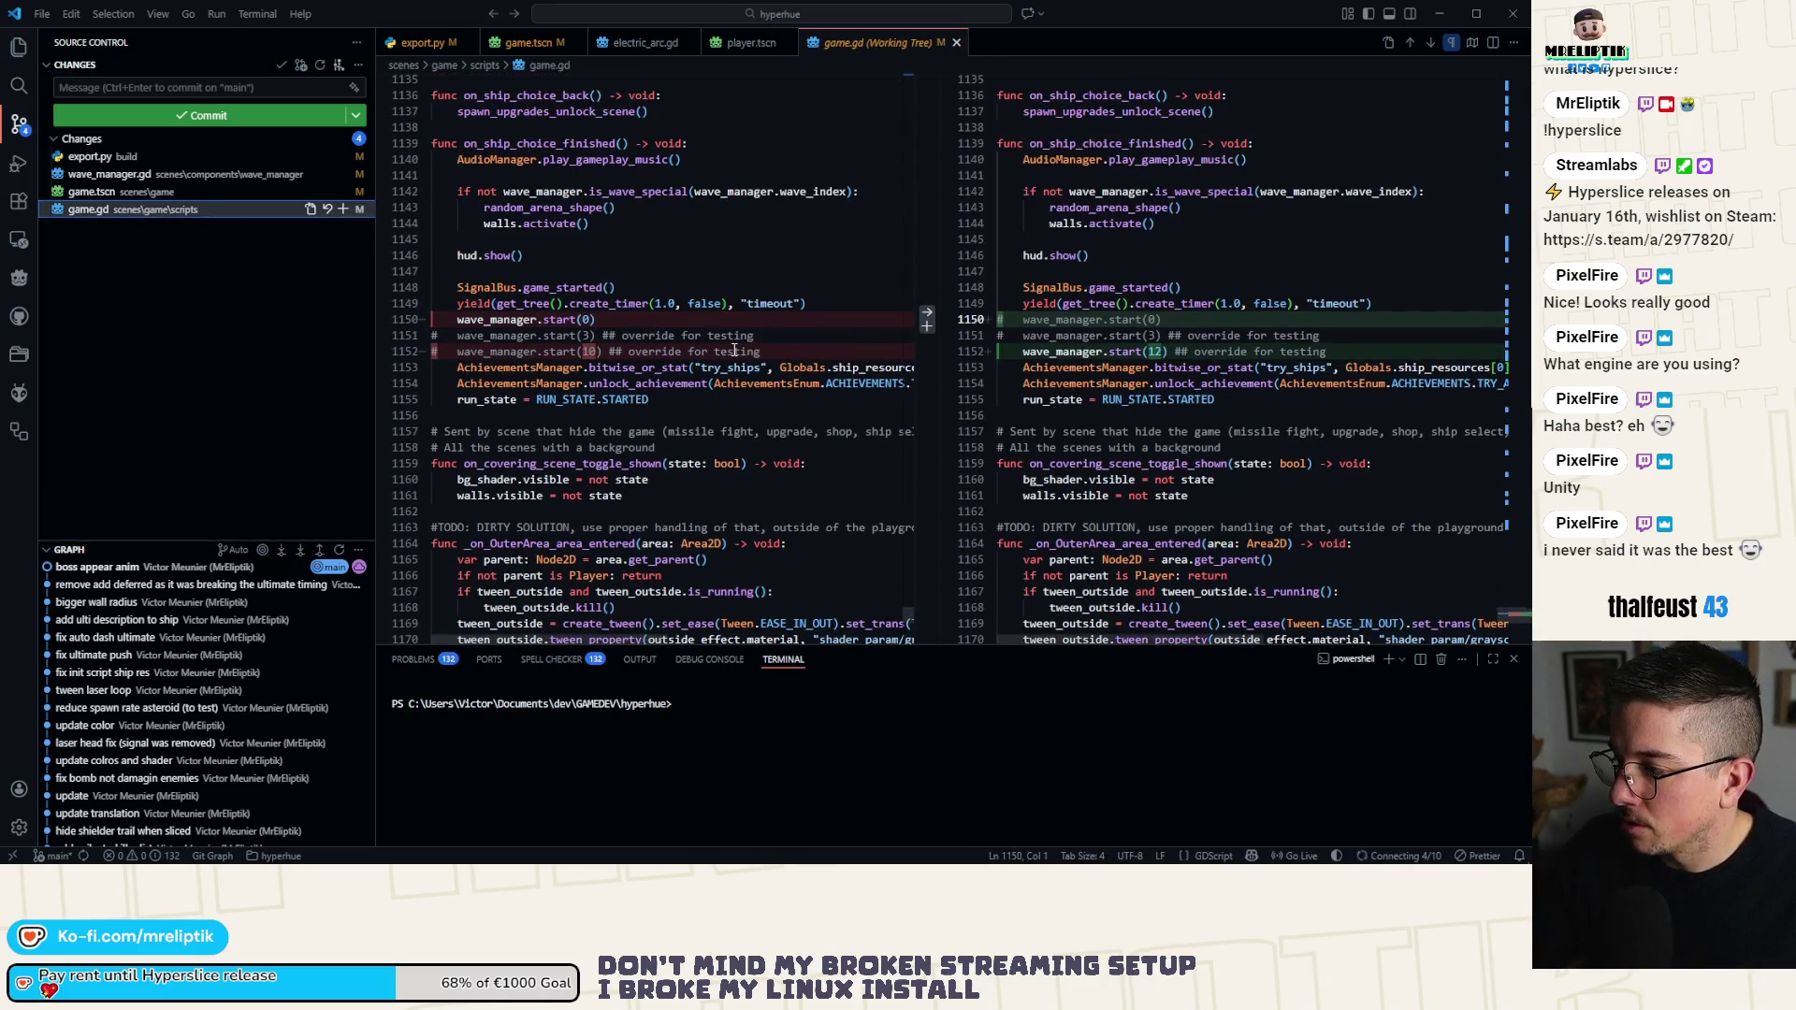
click(139, 192)
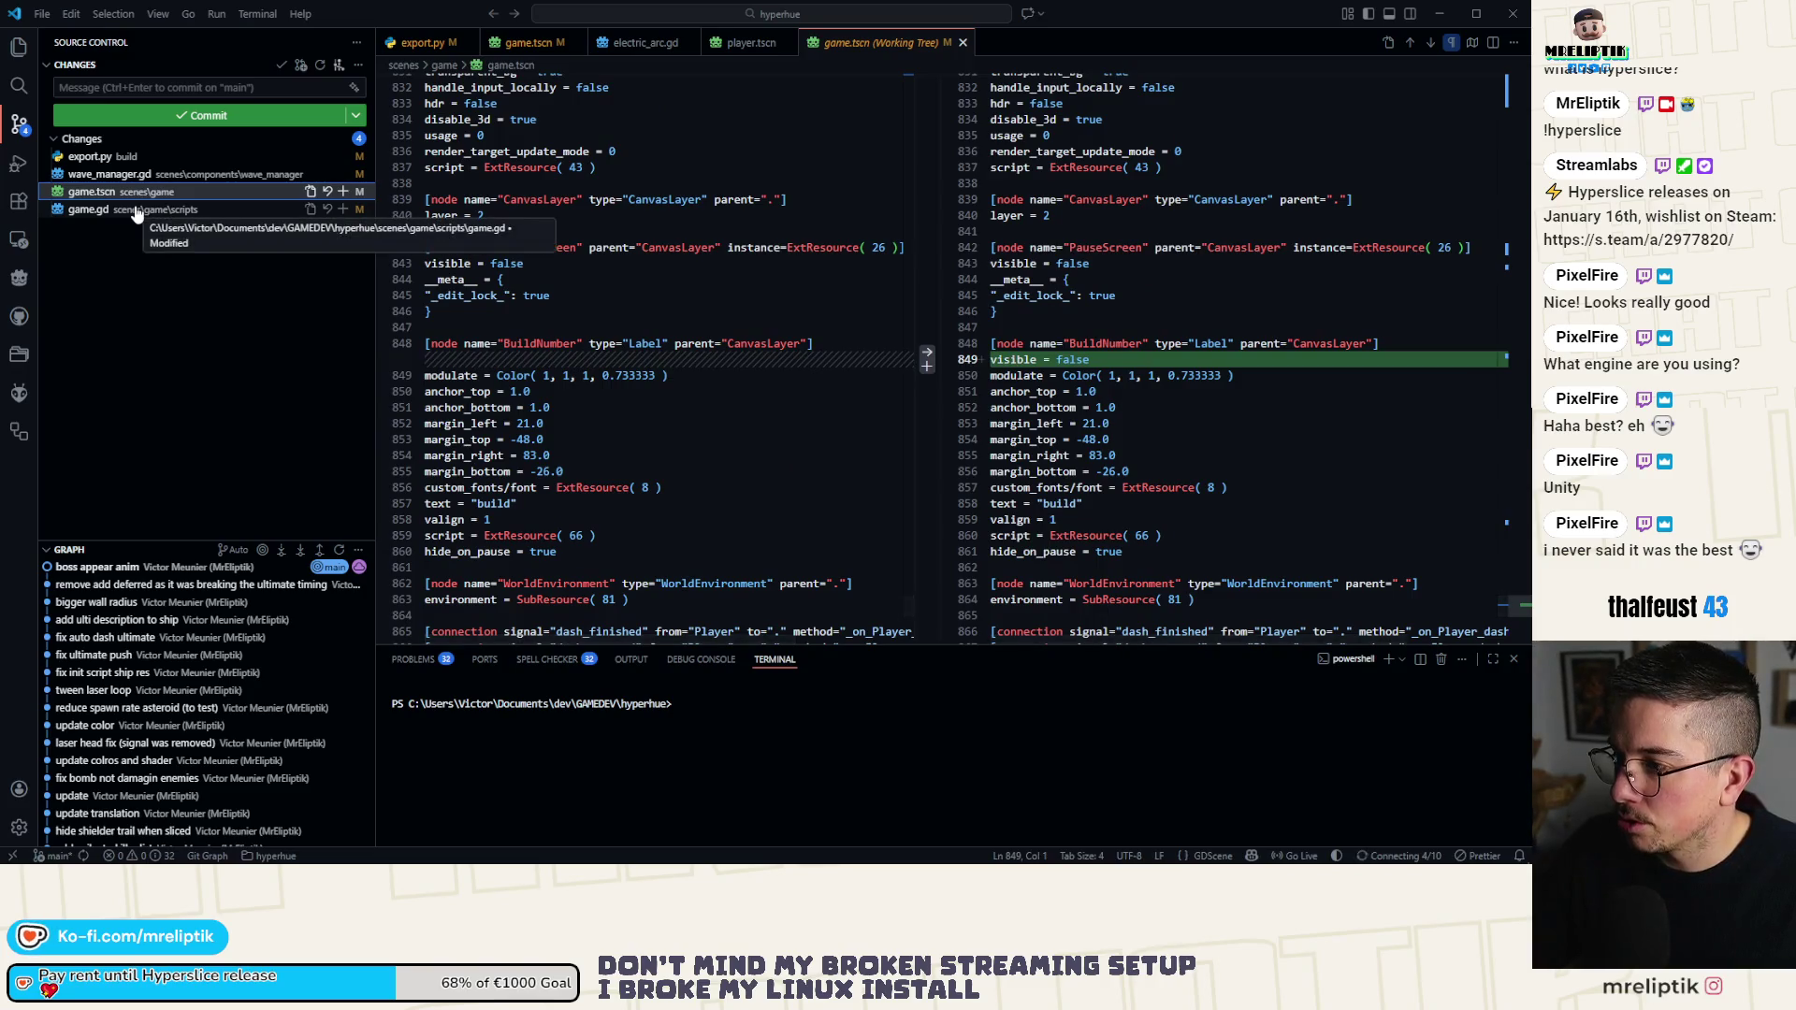
click(328, 193)
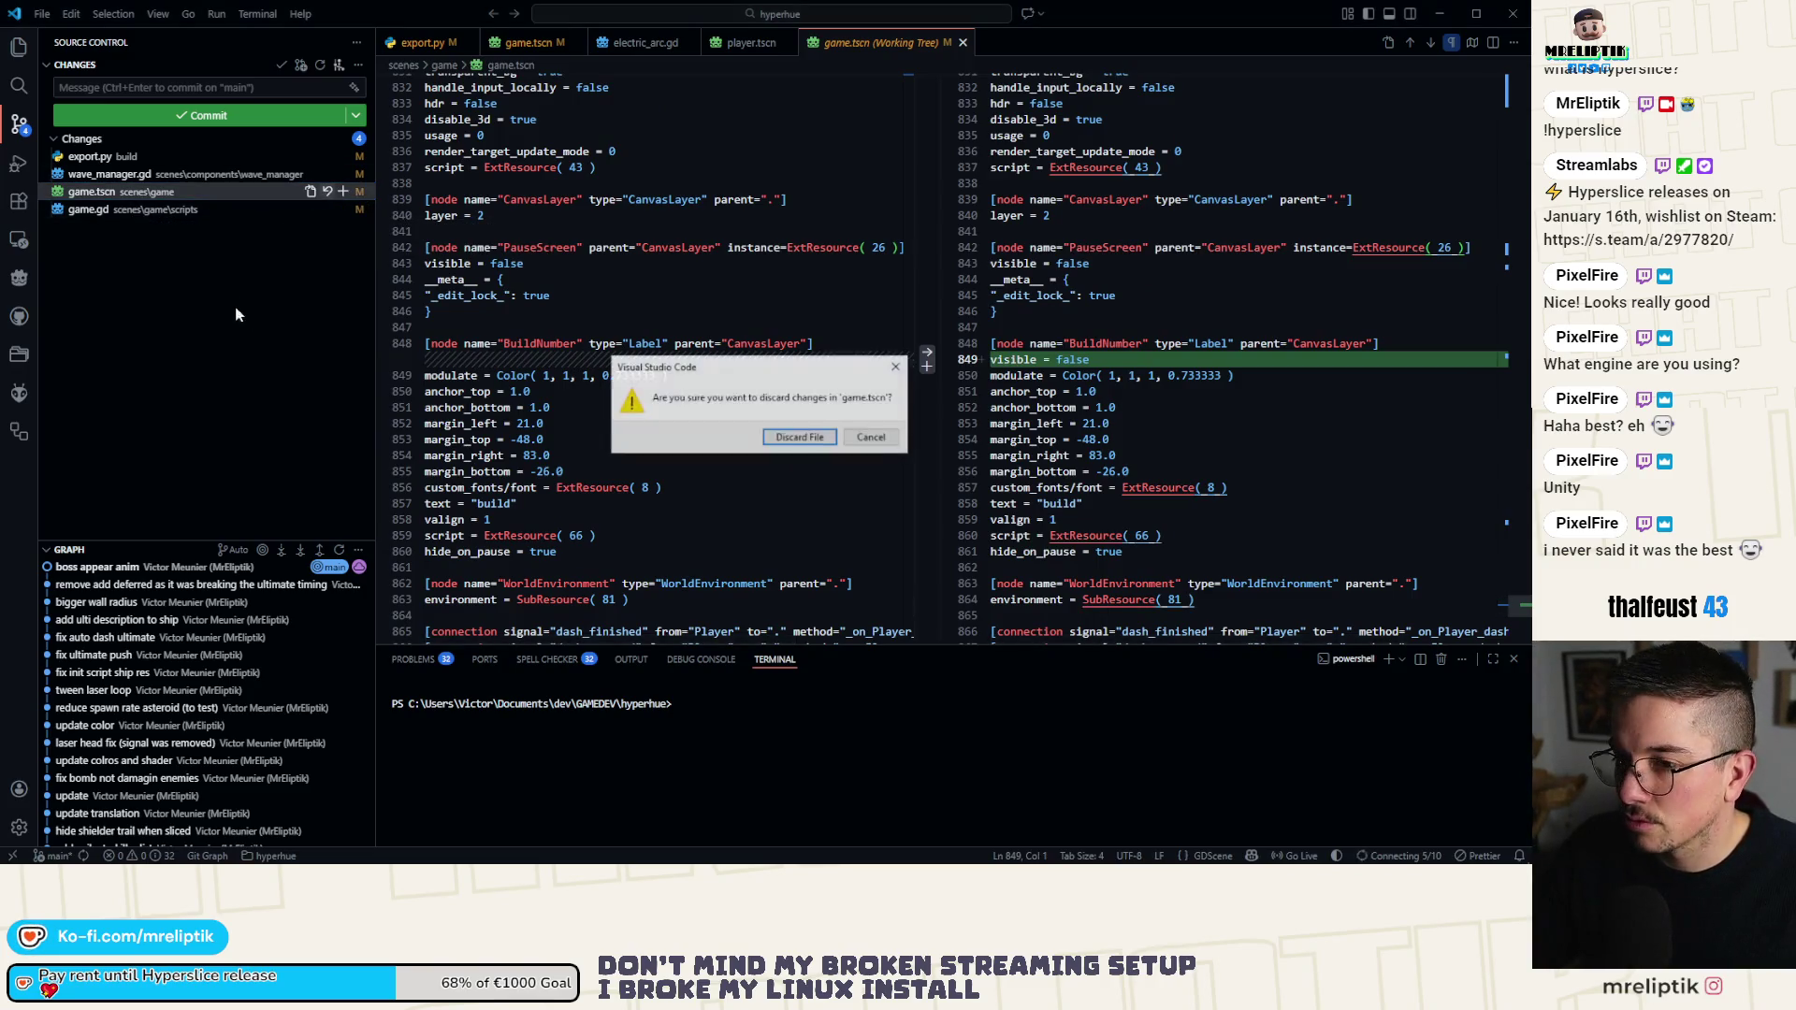
click(801, 443)
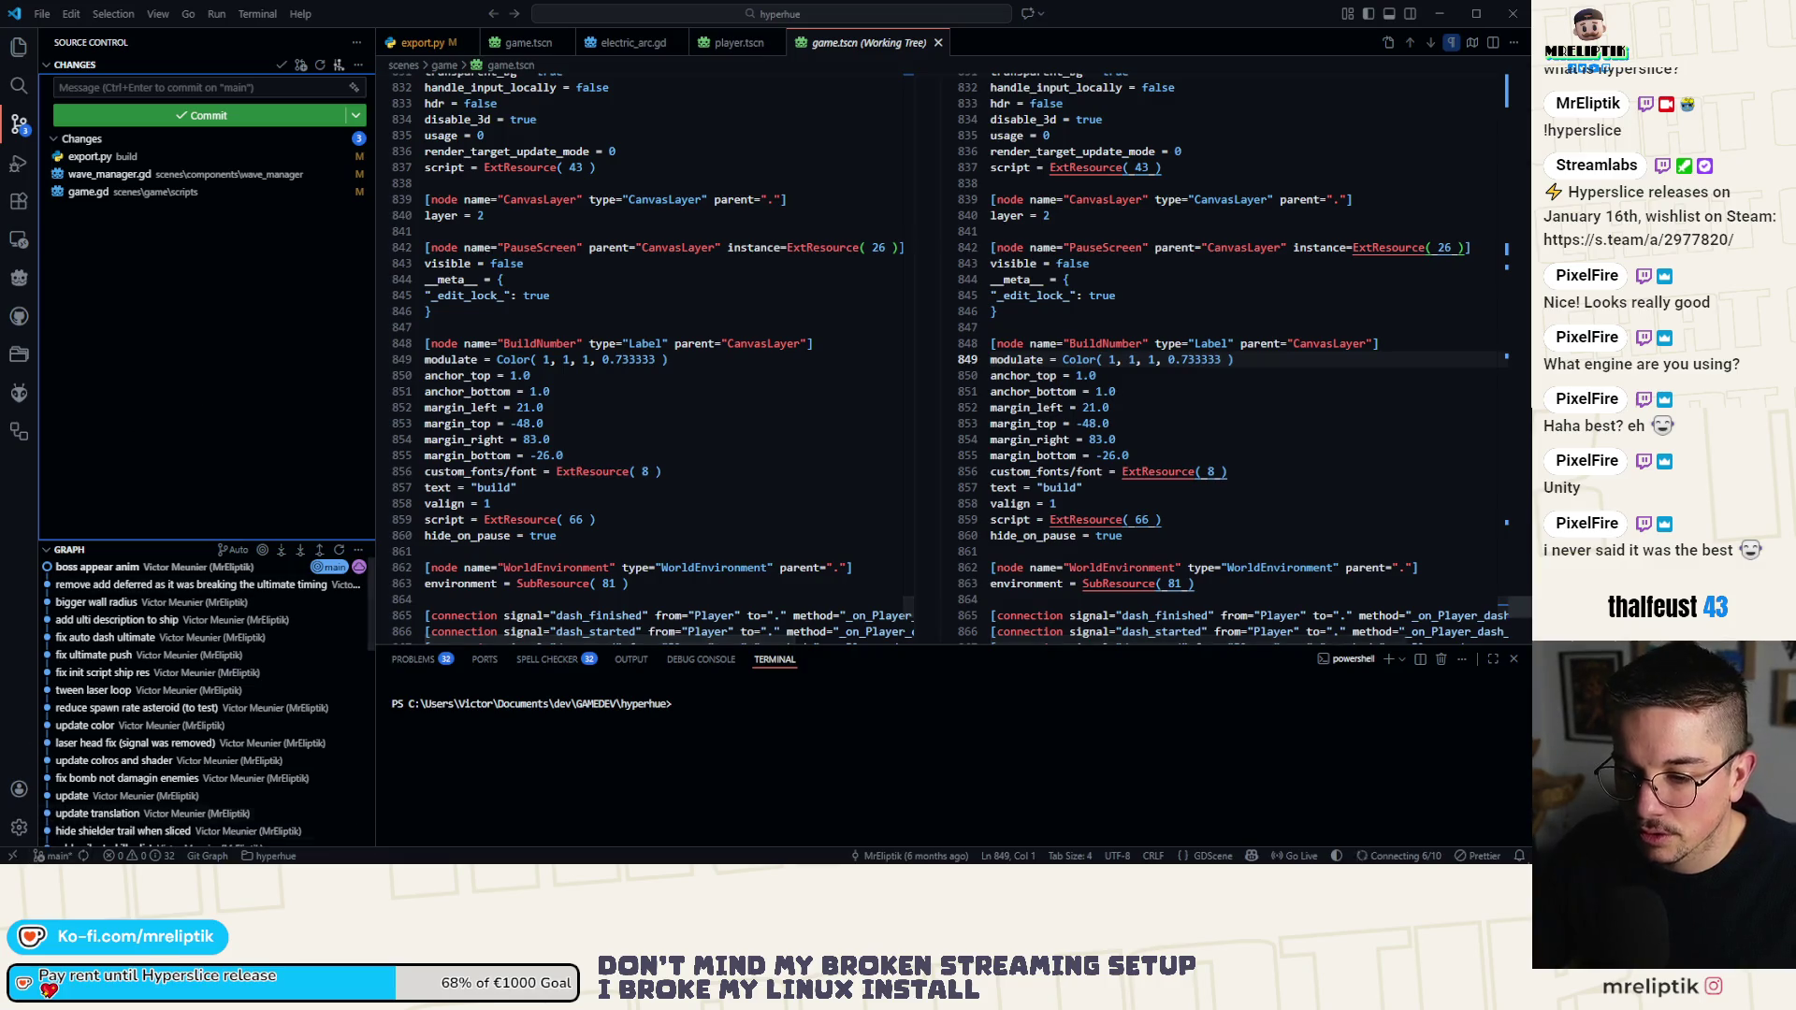
click(62, 856)
double_click(295, 297)
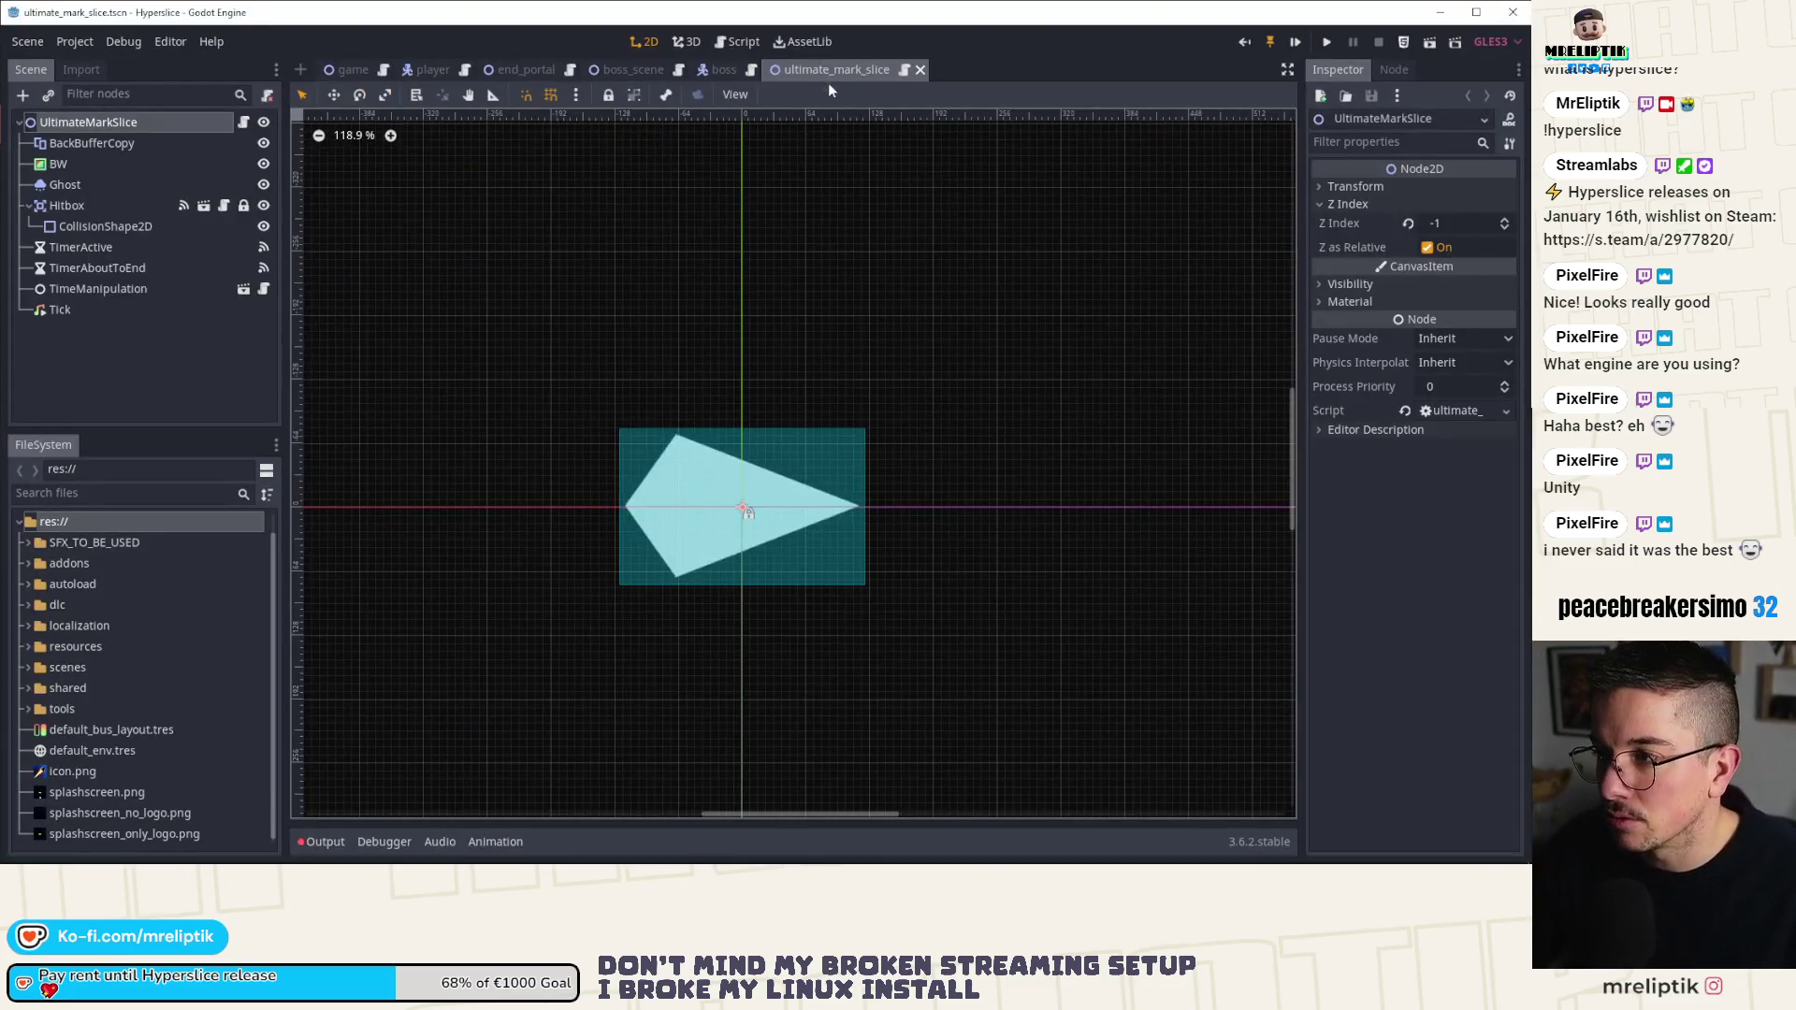
Close the ultimate_mark_slice.tscn tab, leaving boss.tscn open with its Boss node tree
middle_click(827, 79)
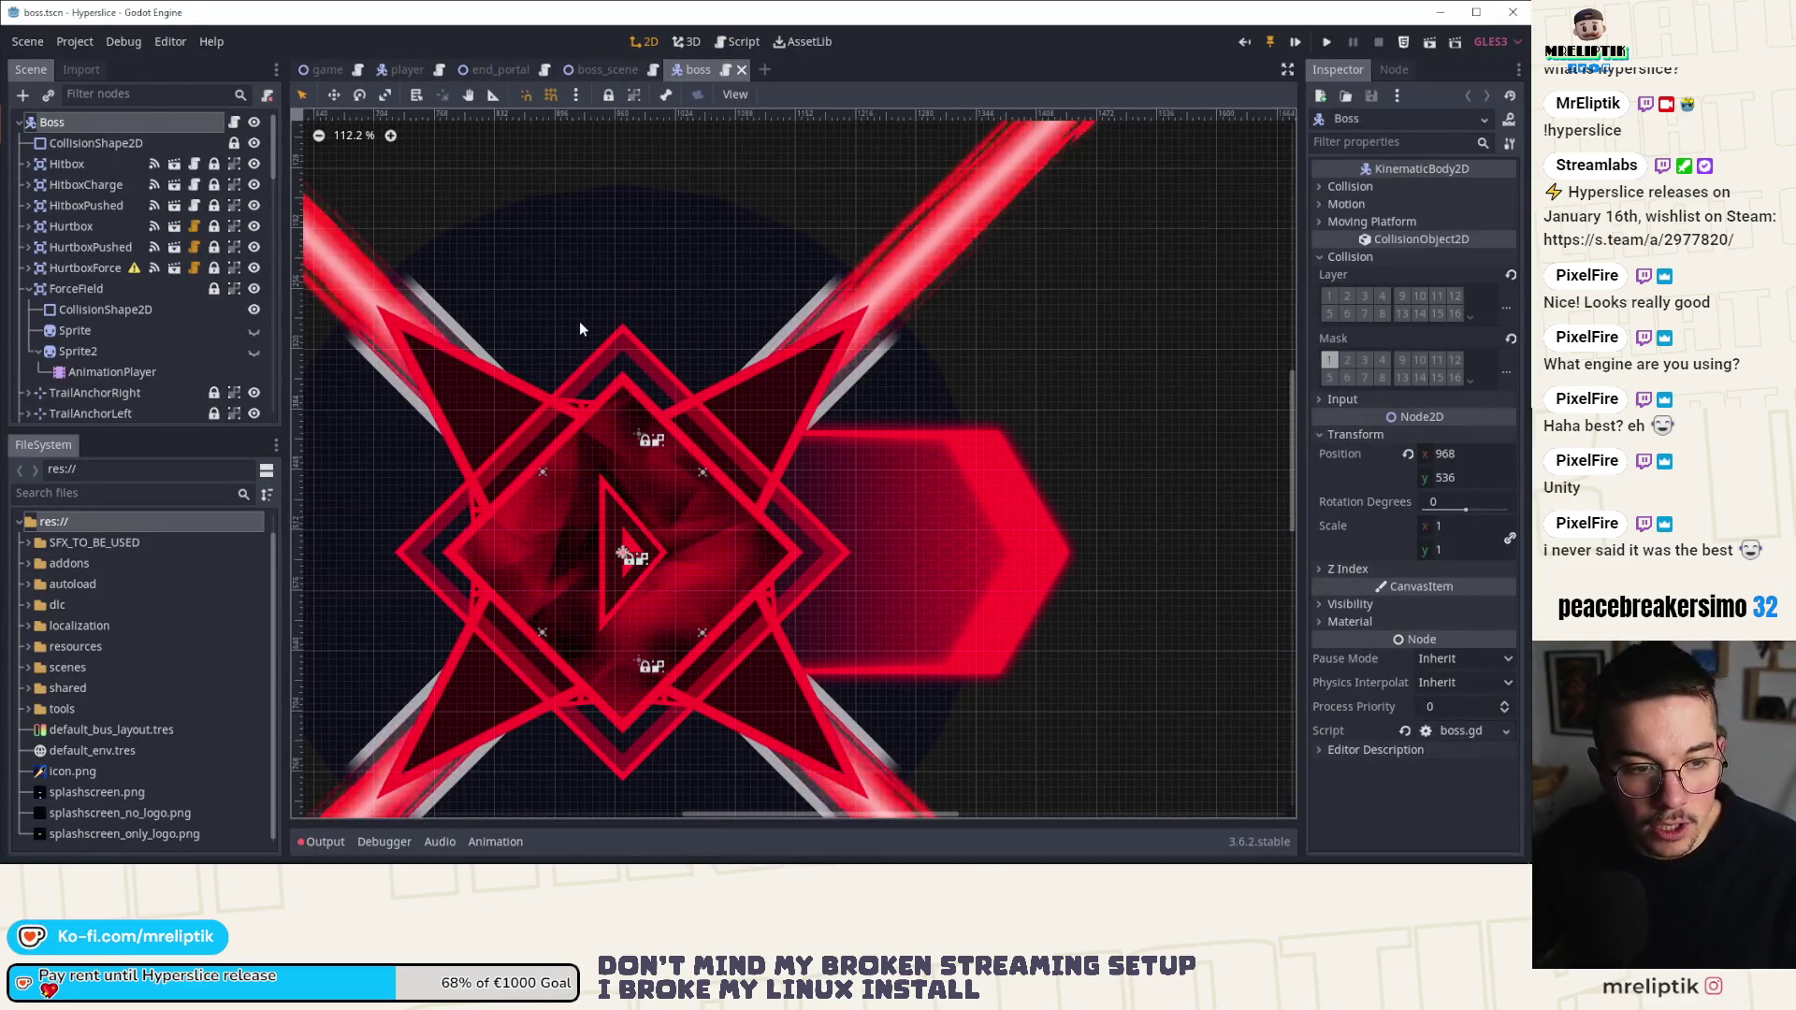
scroll(564, 370, down, 1)
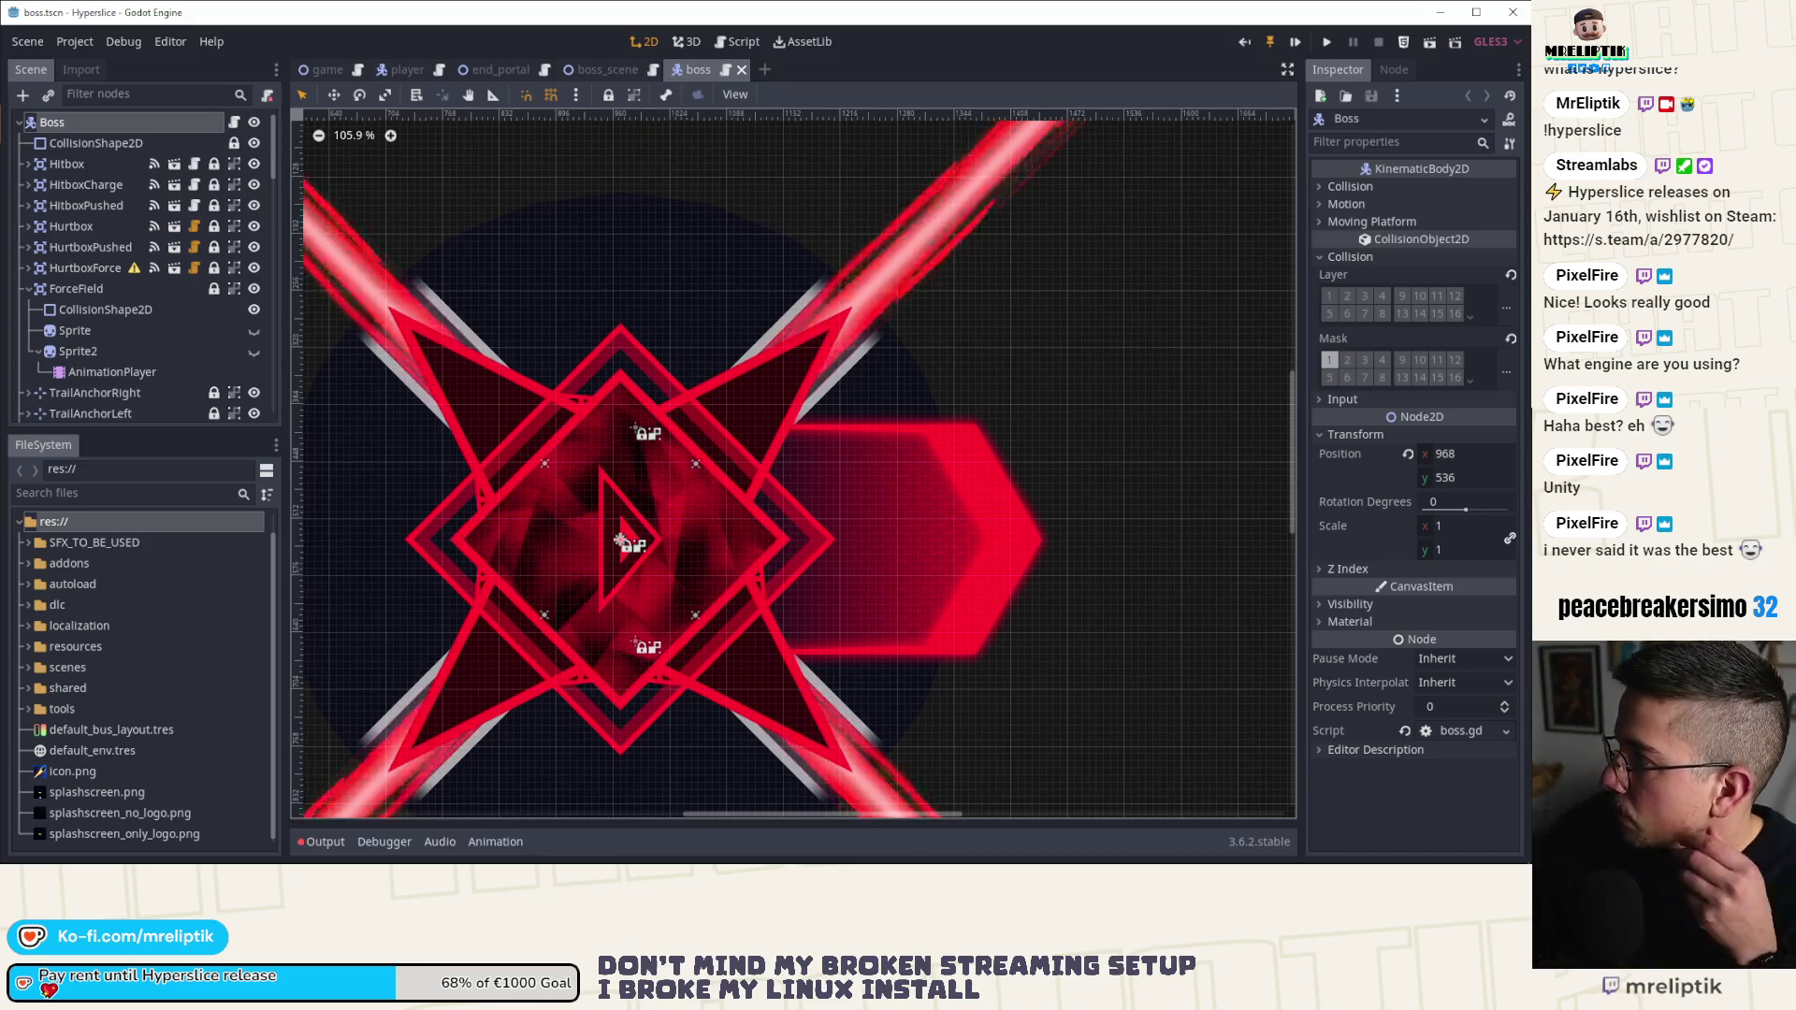
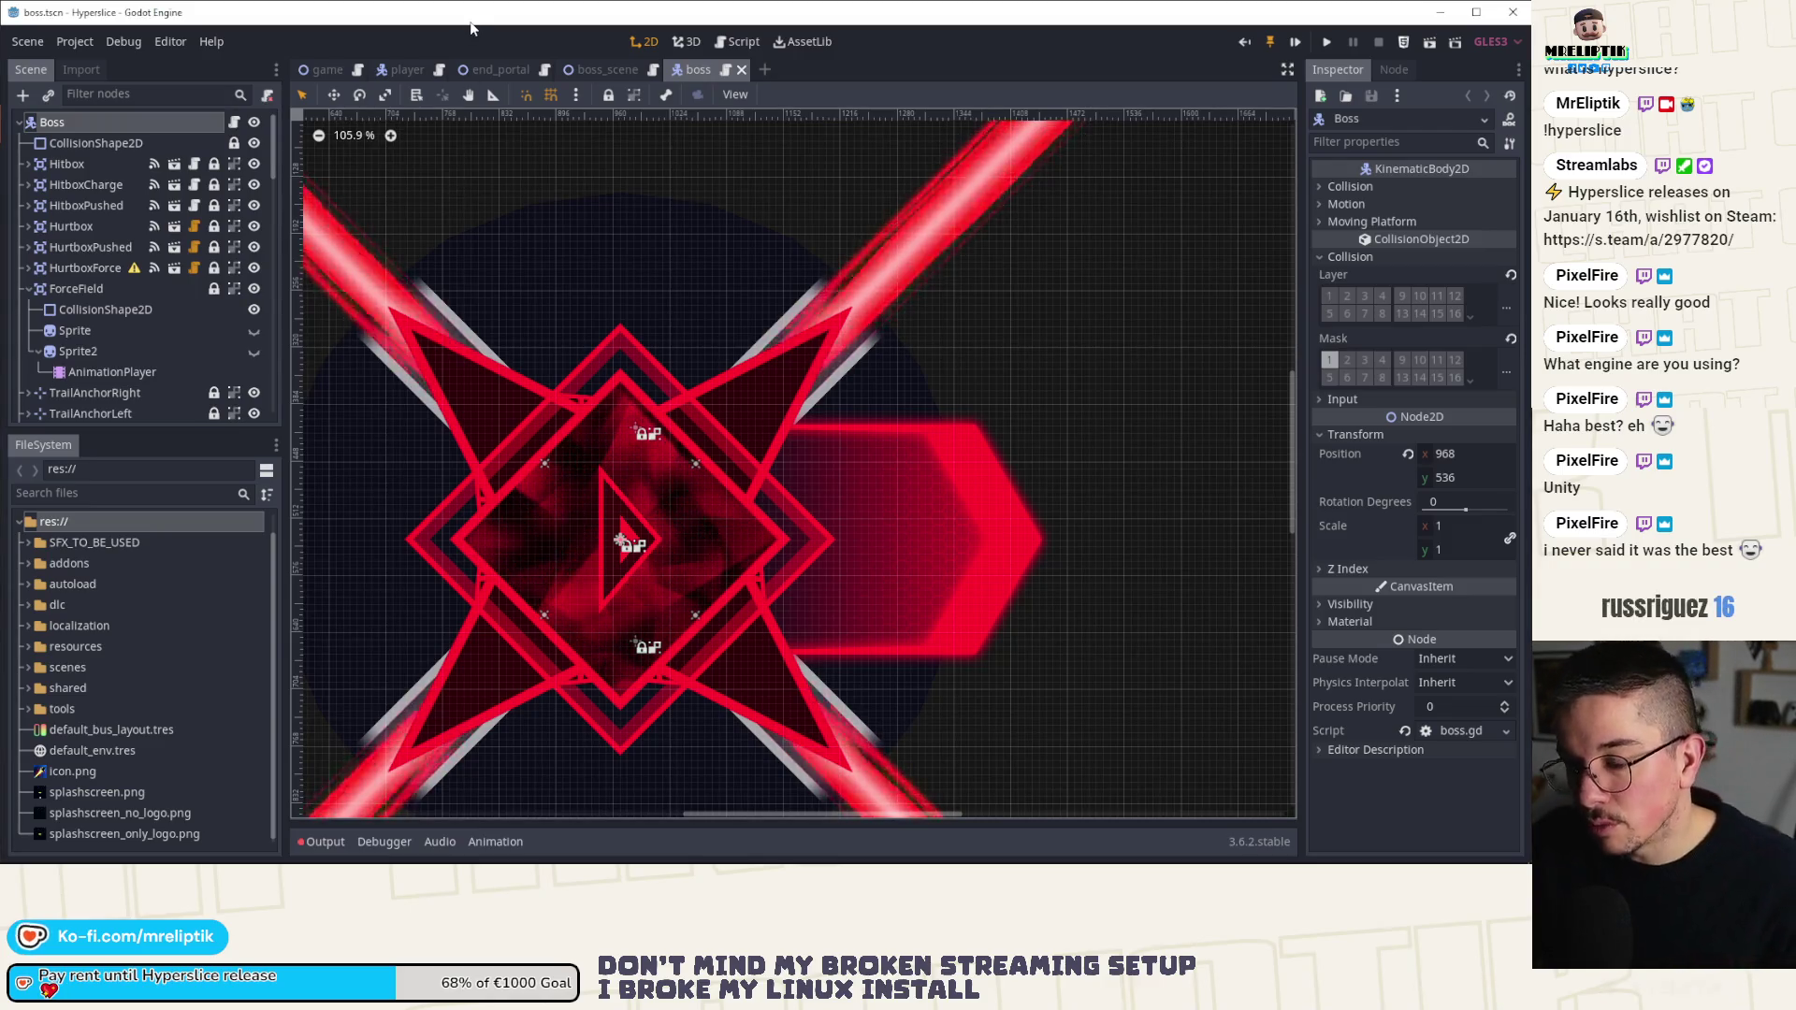
Open scenes/walls/walls.tscn through the quick scene search for 'walls'
key(ctrl+shift+o)
text(walszs)
key(BackSpace)
key(BackSpace)
text(l)
key(Down)
key(Return)
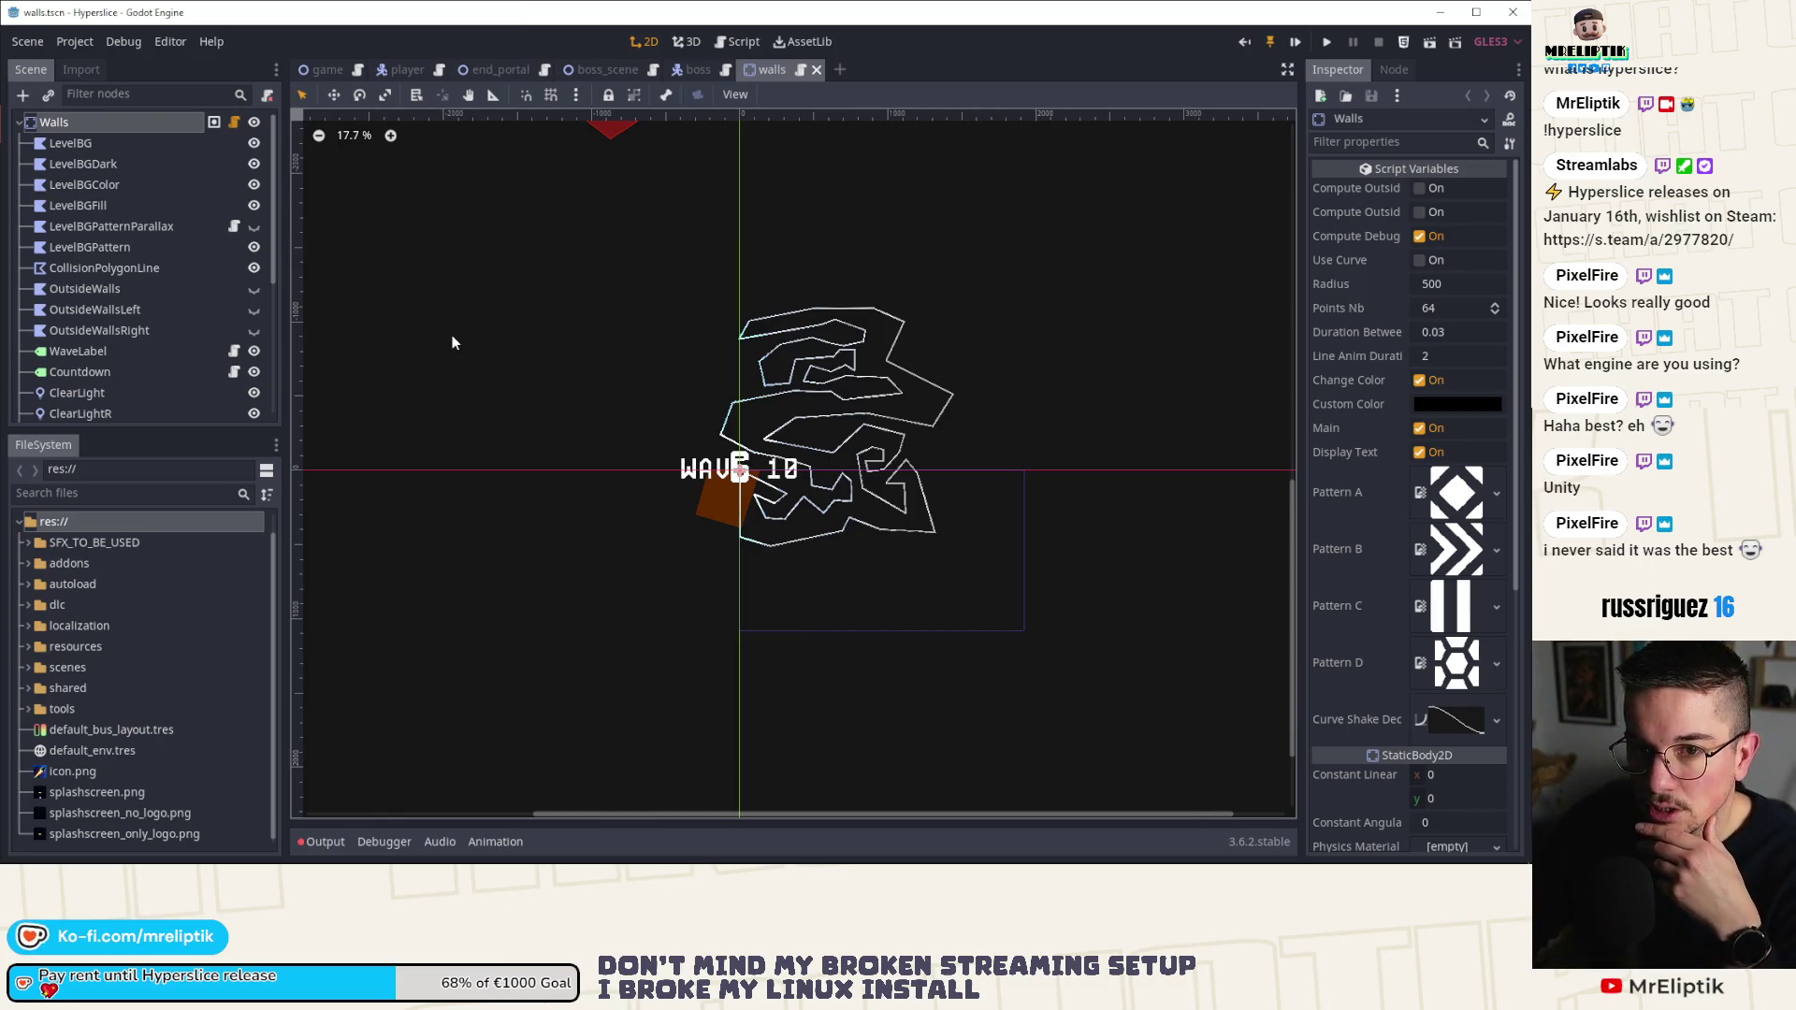
Scroll the Scene dock down to the lights and select ClearLightL
scroll(524, 398, right, 3)
scroll(523, 399, down, 2)
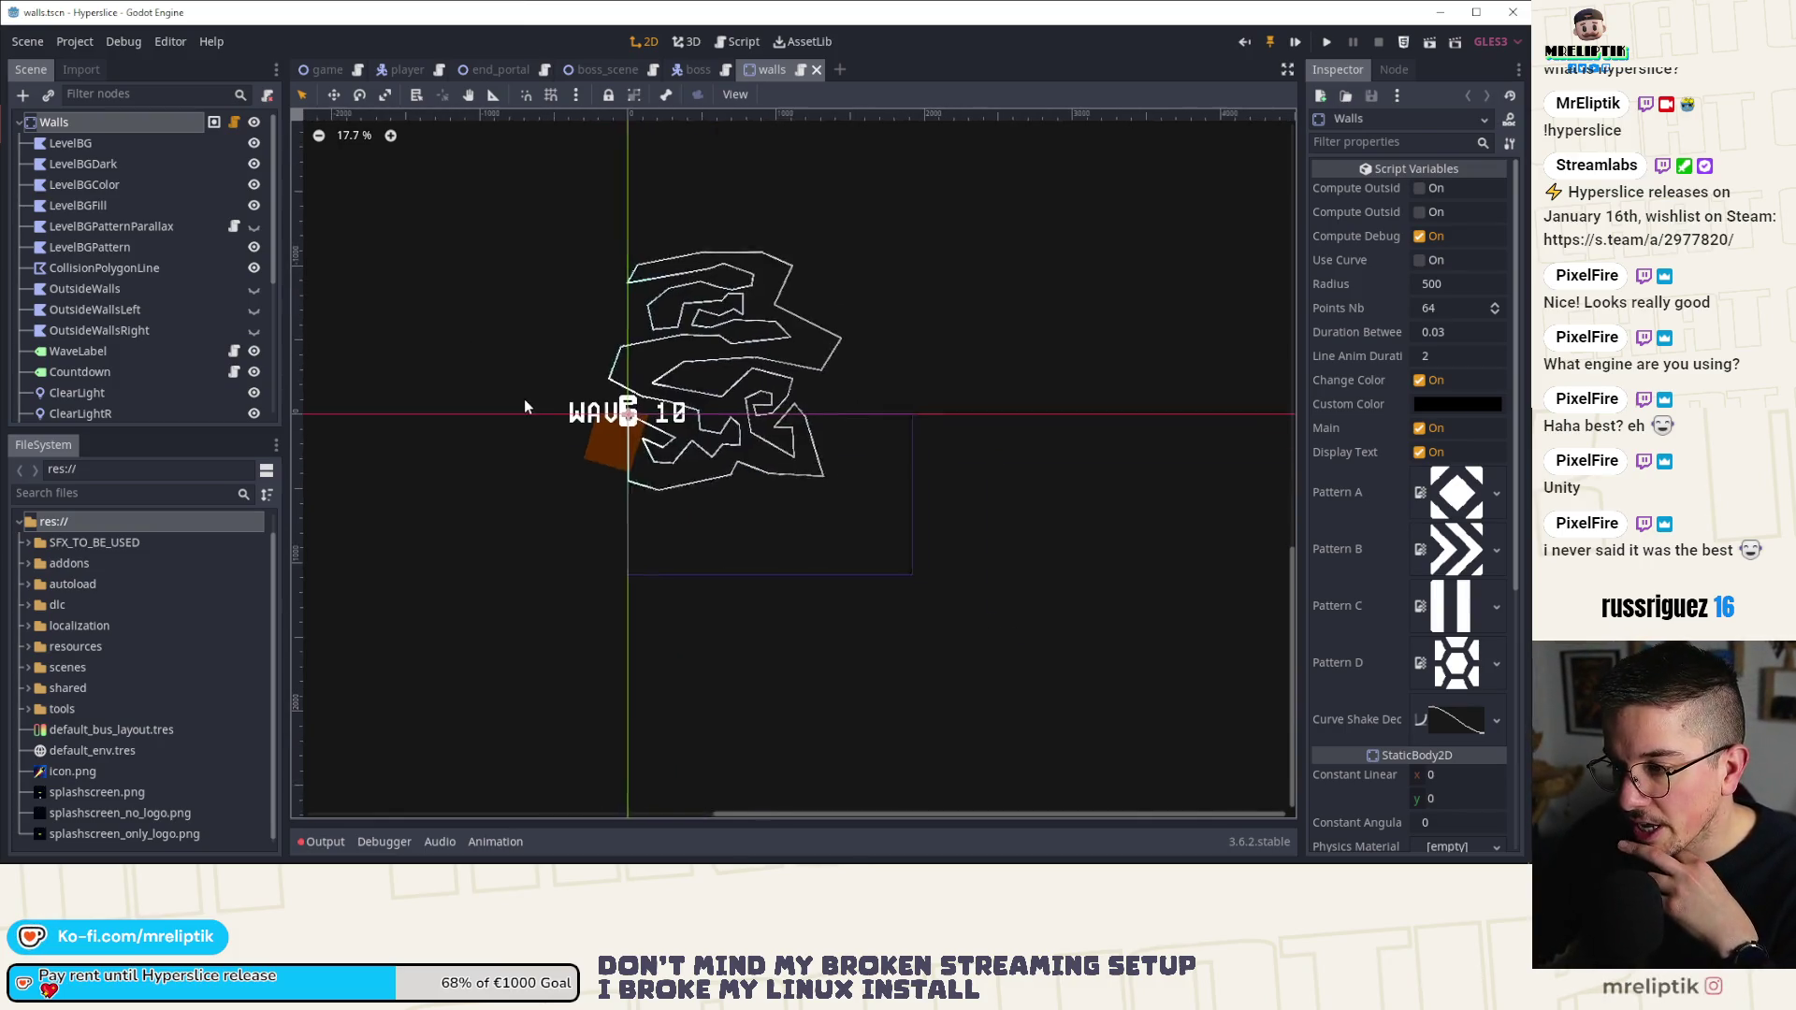
scroll(79, 271, down, 4)
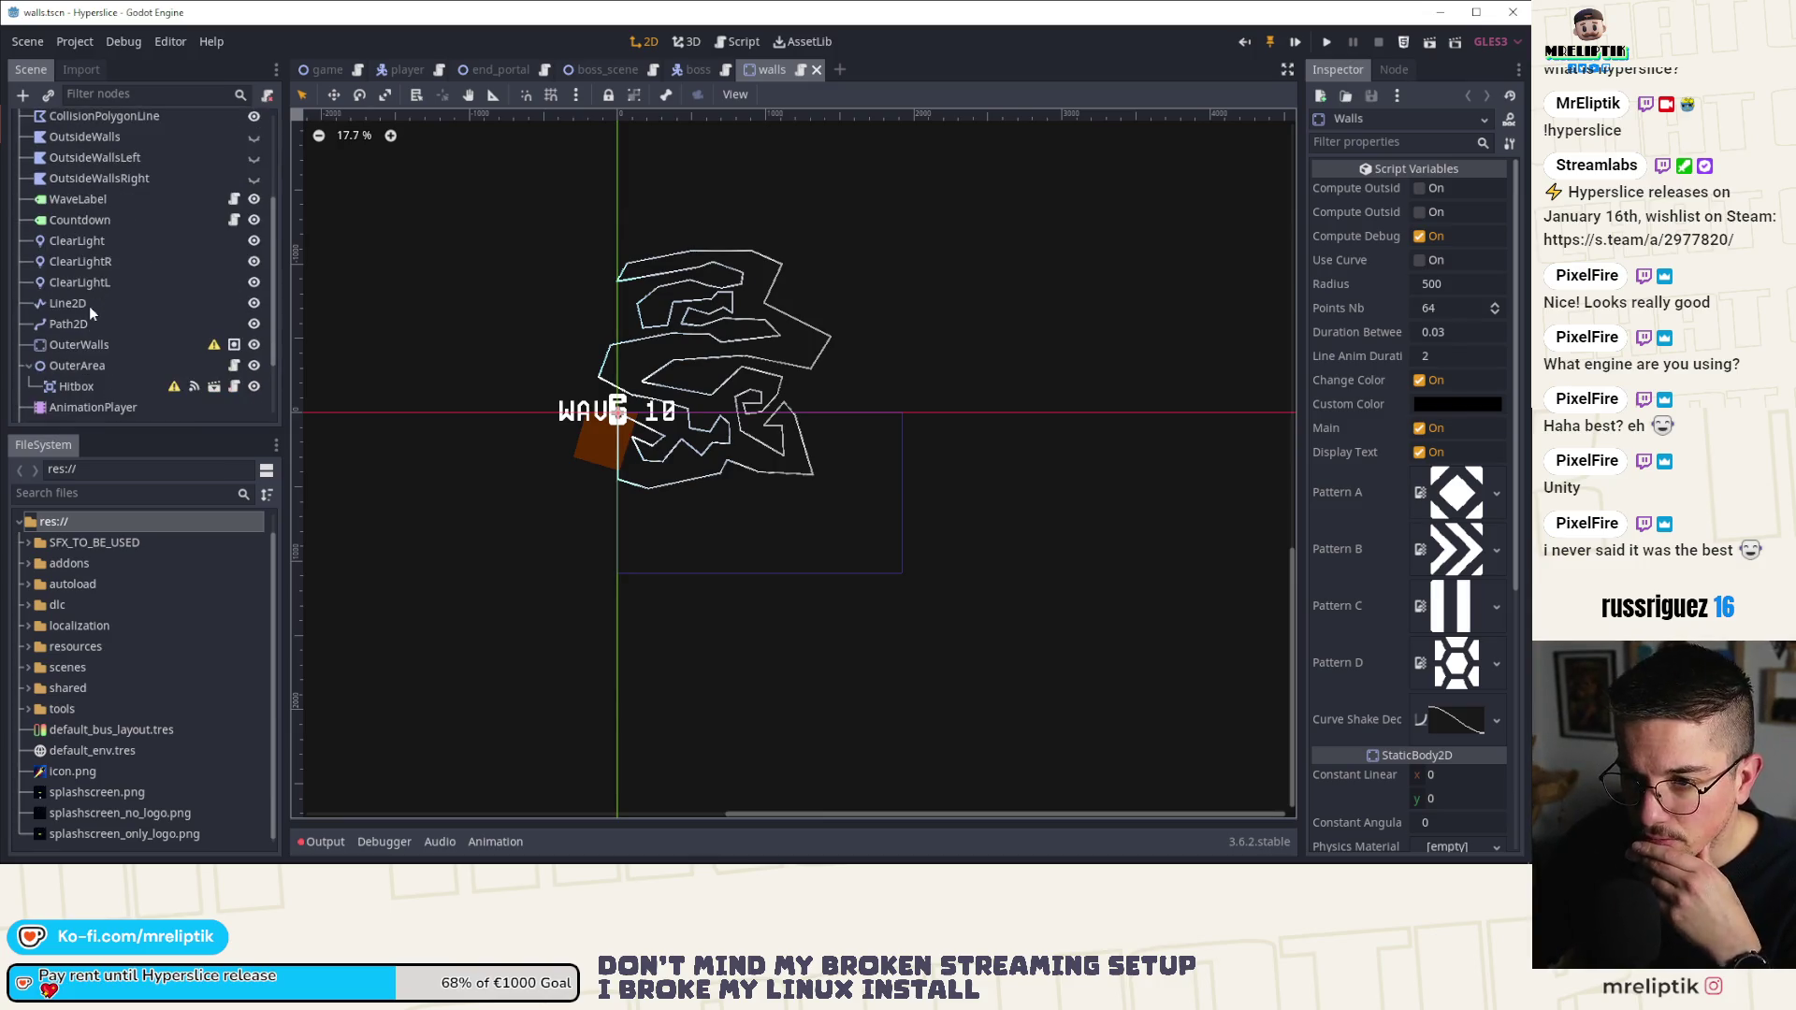
click(94, 280)
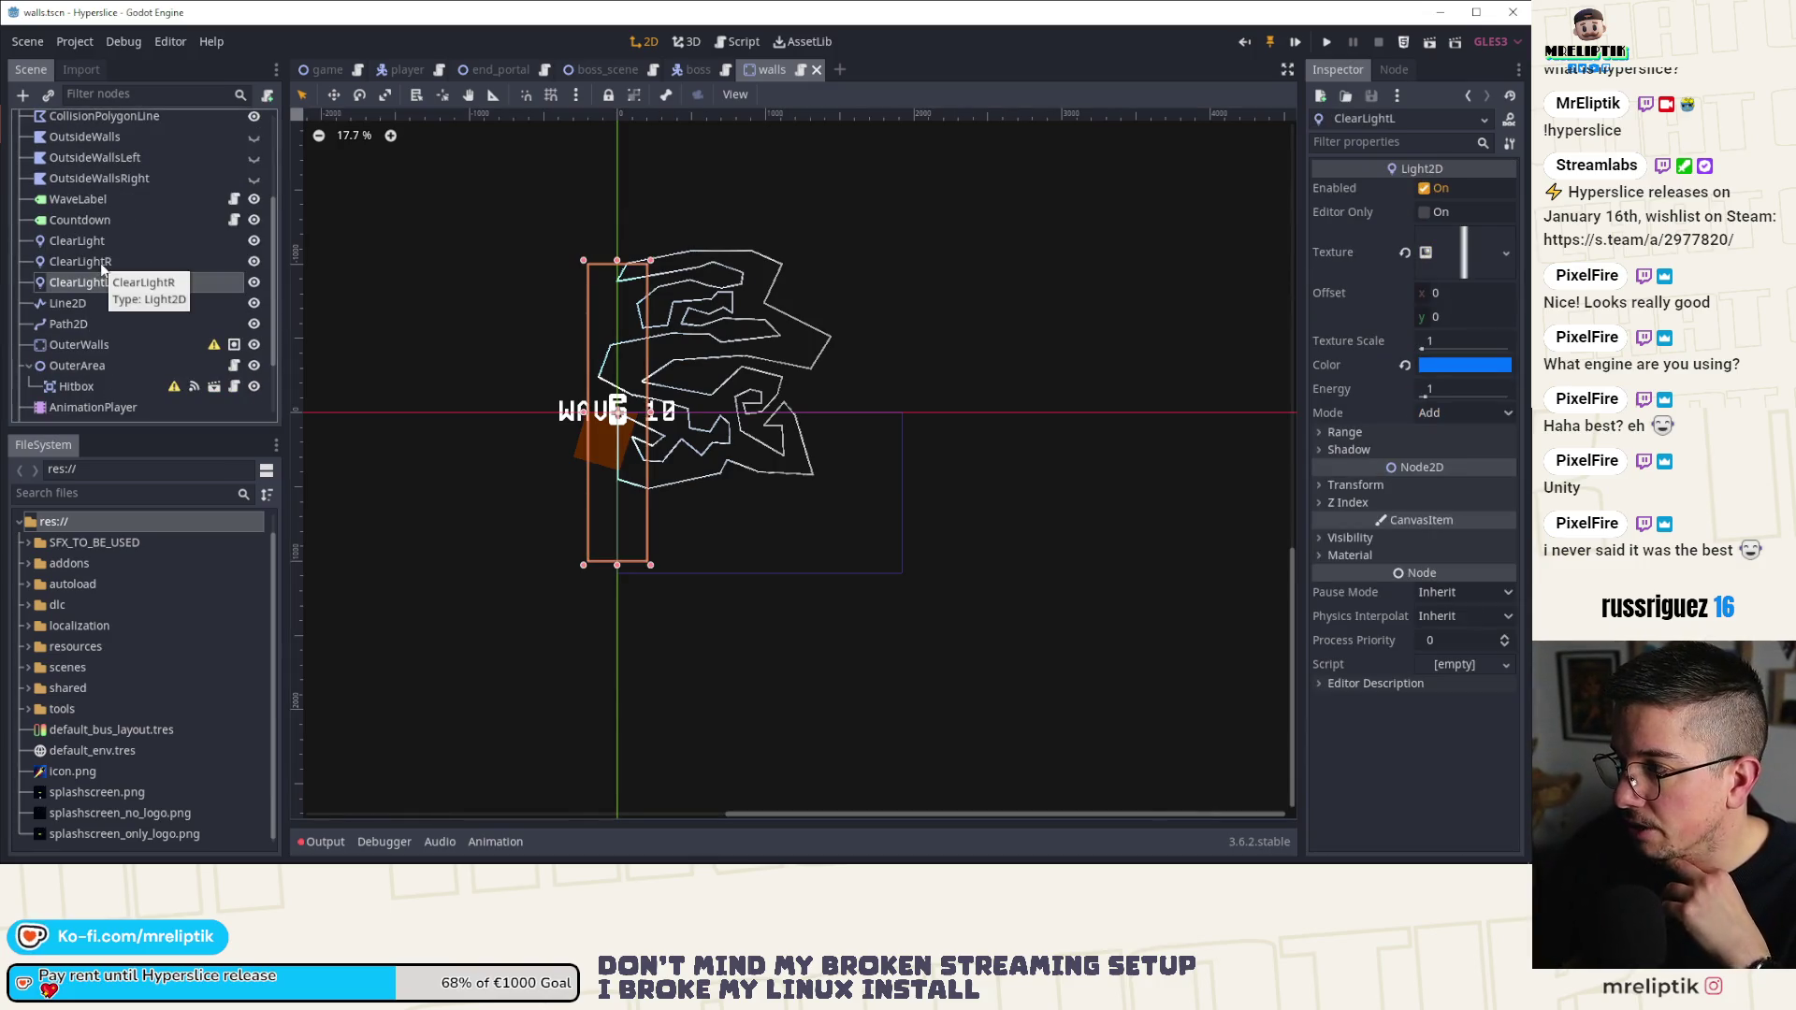
Compare ClearLightR's and ClearLight's texture settings by selecting each in turn
click(101, 265)
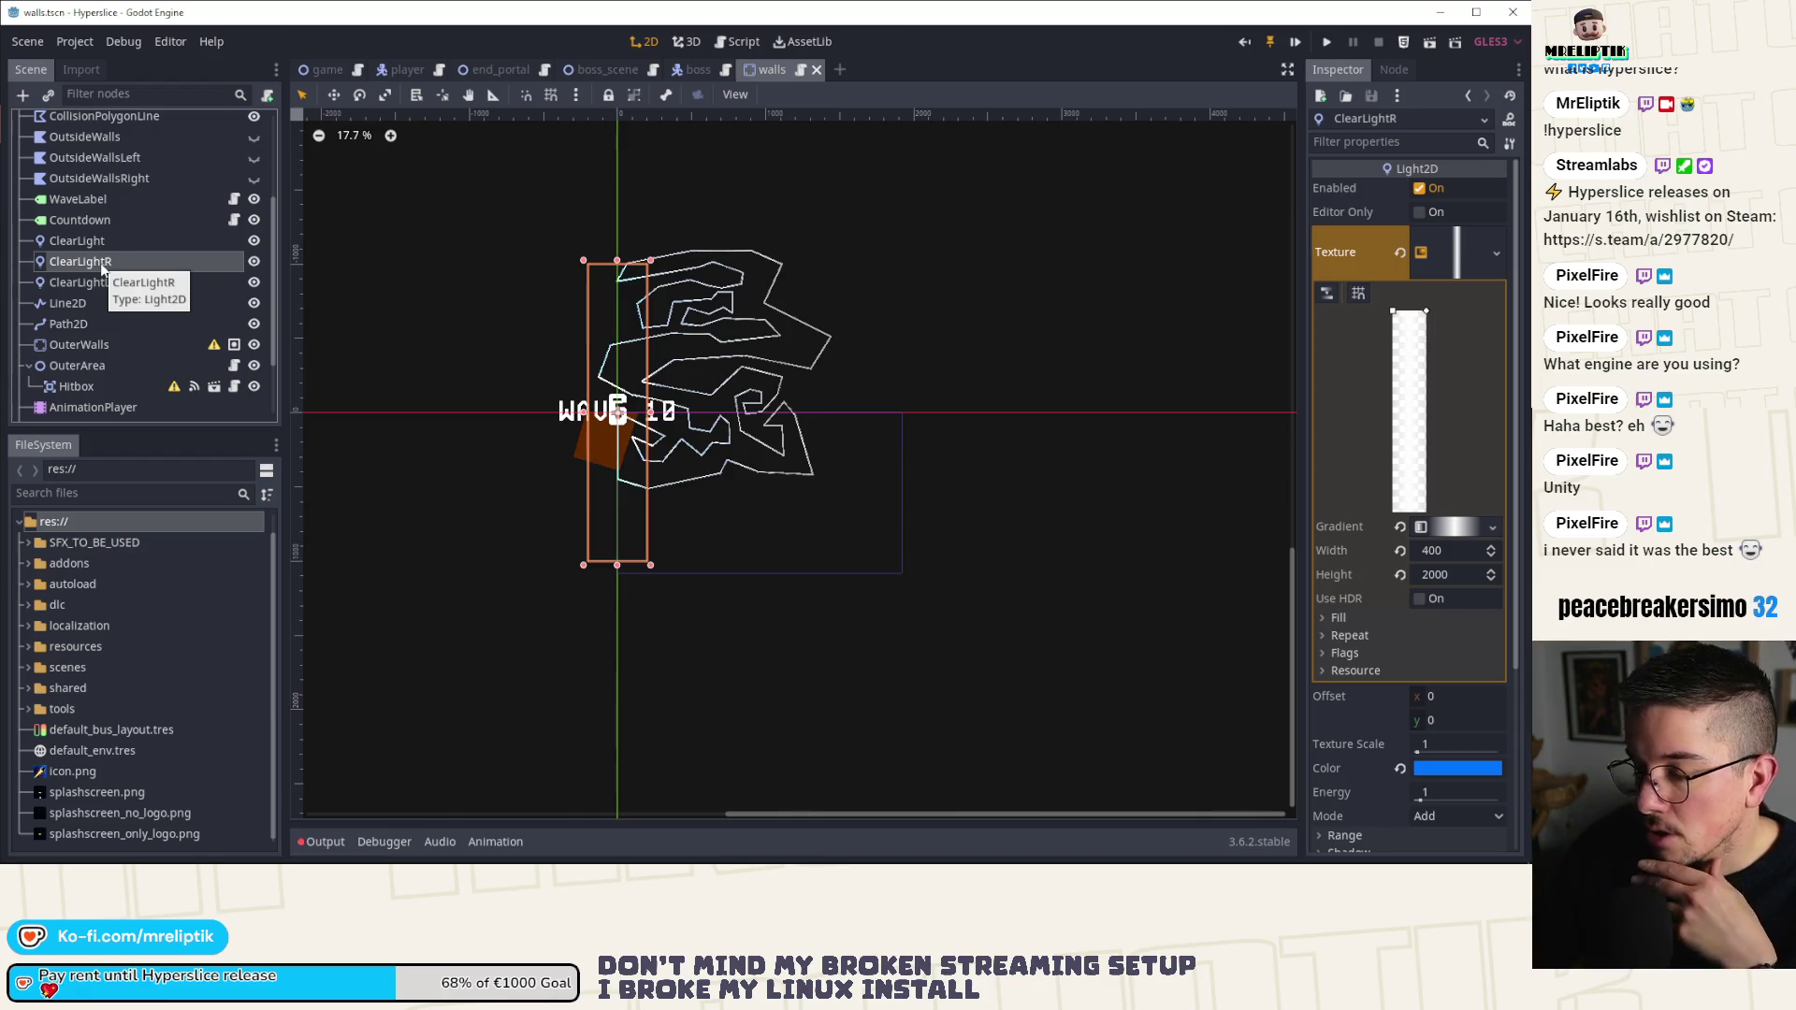
click(101, 243)
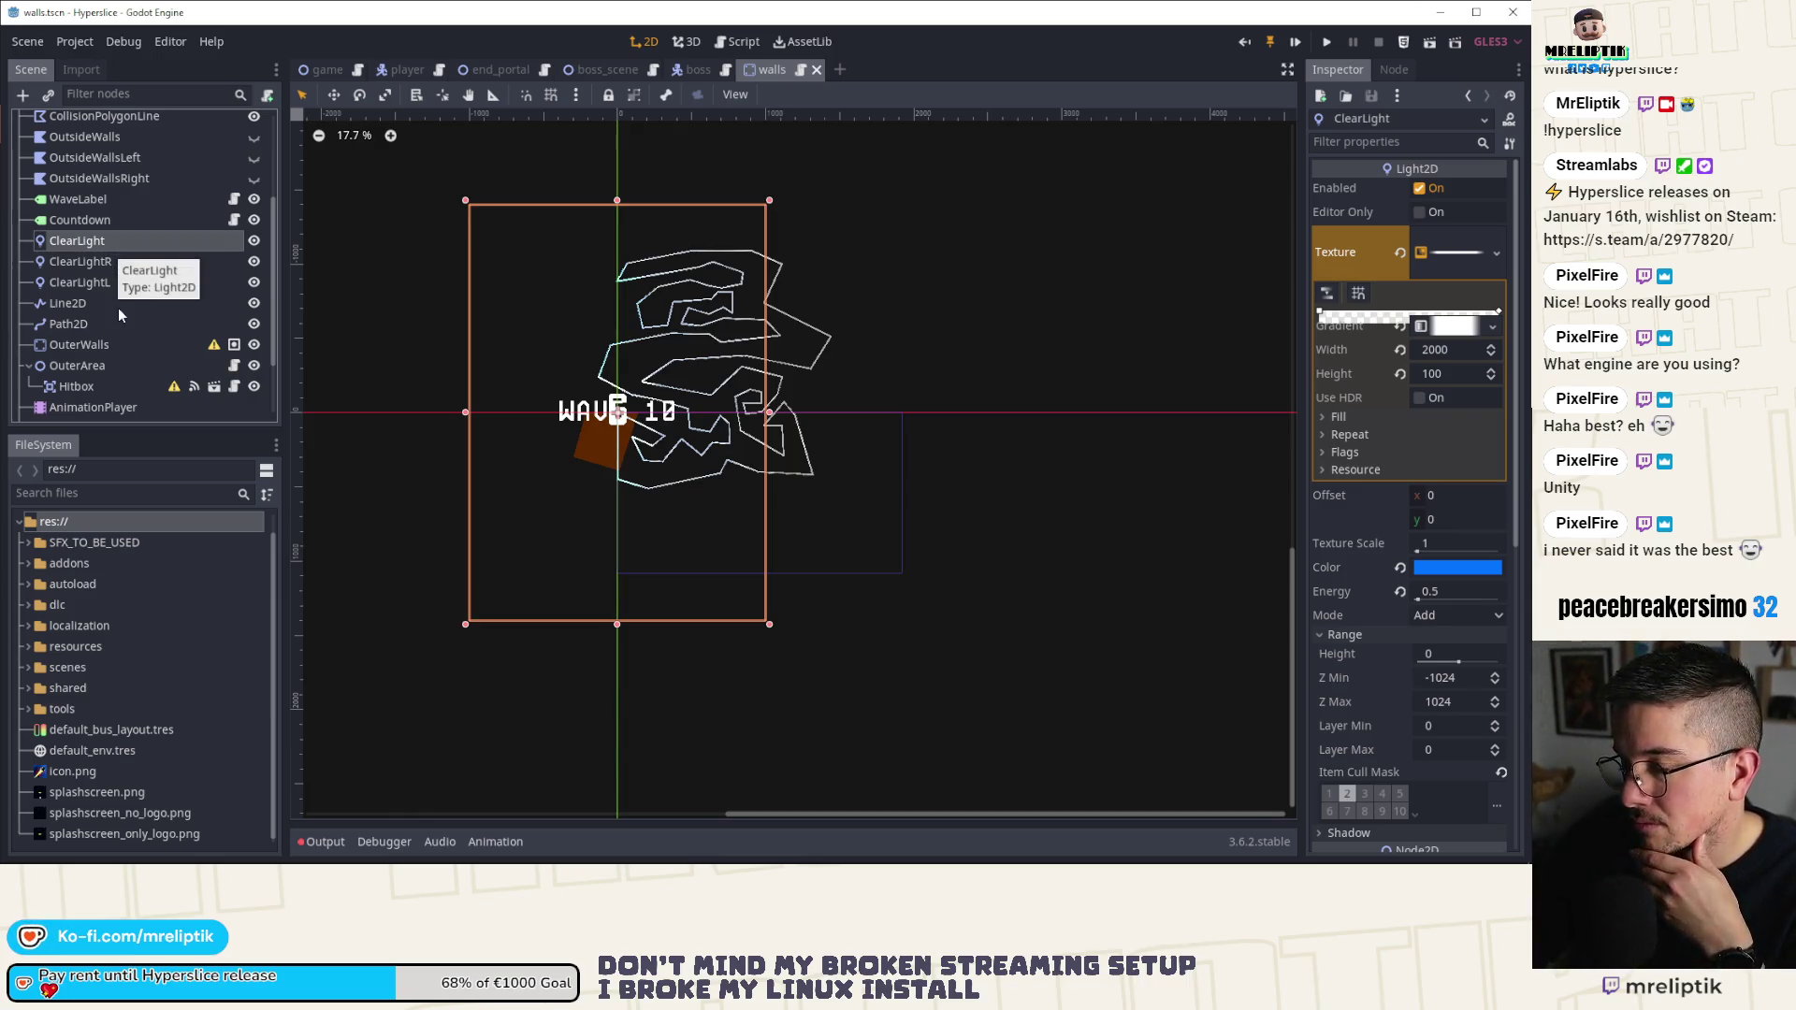
click(85, 266)
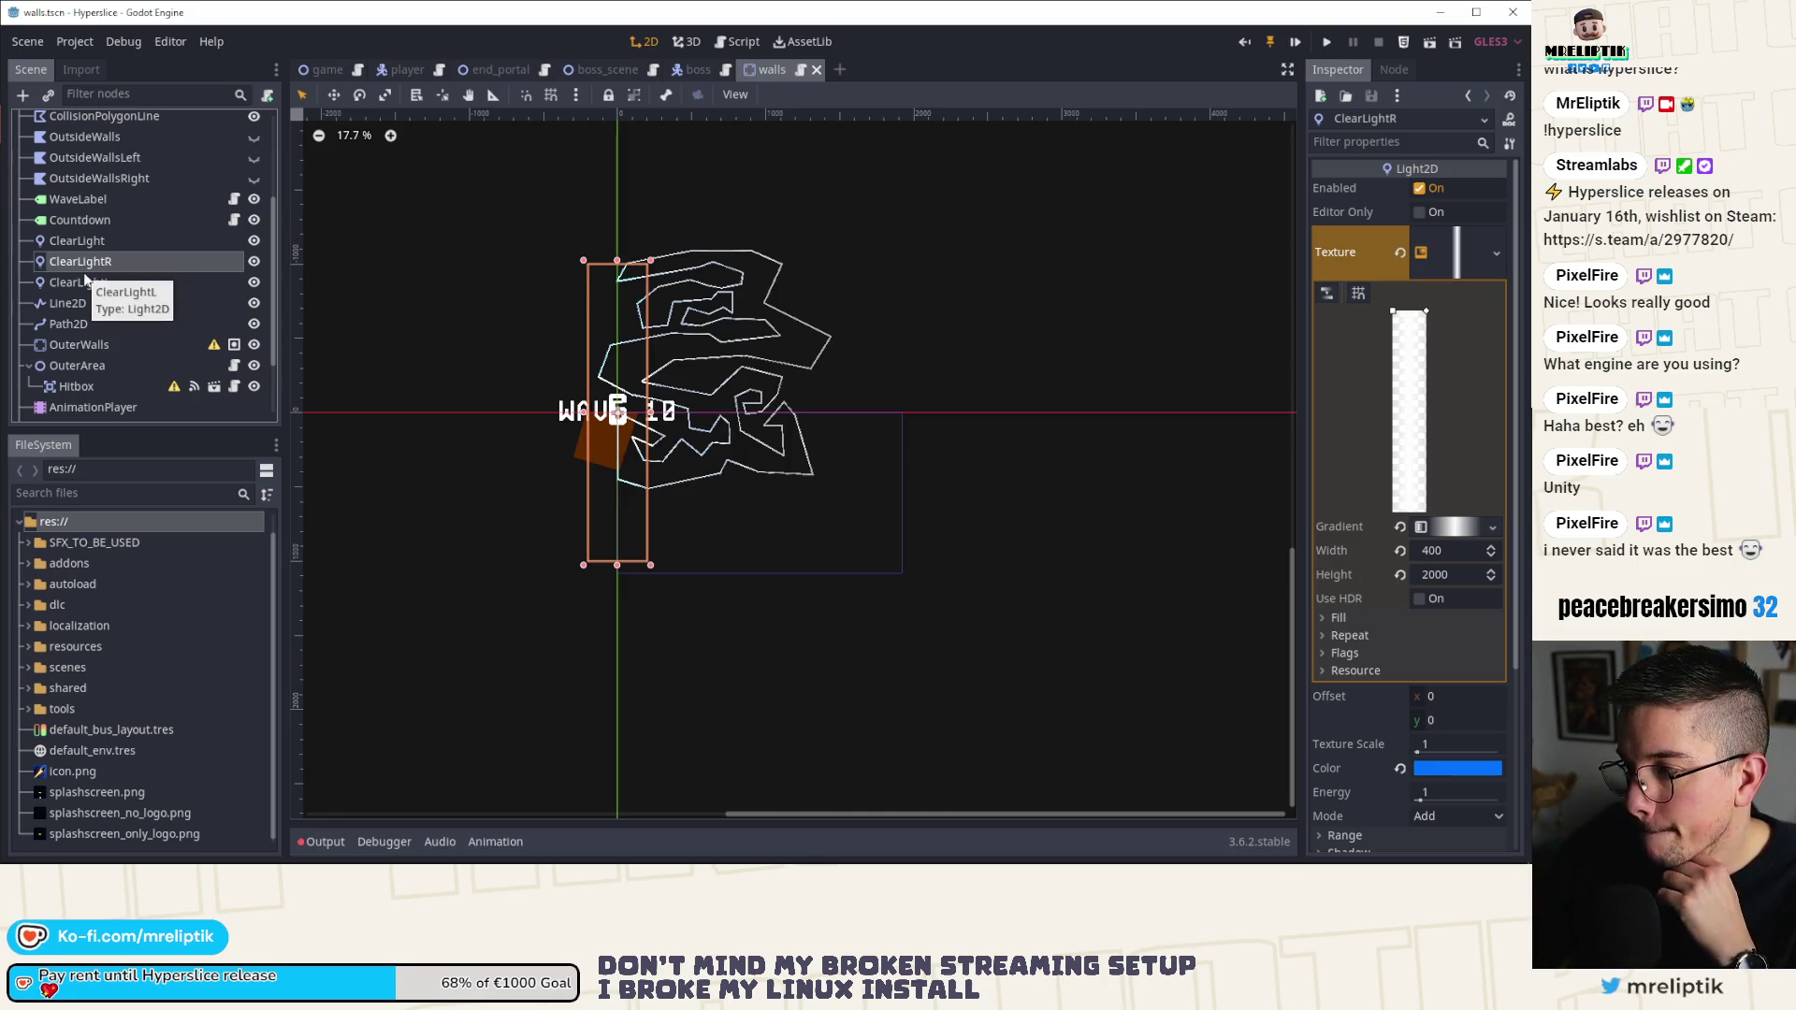
click(88, 241)
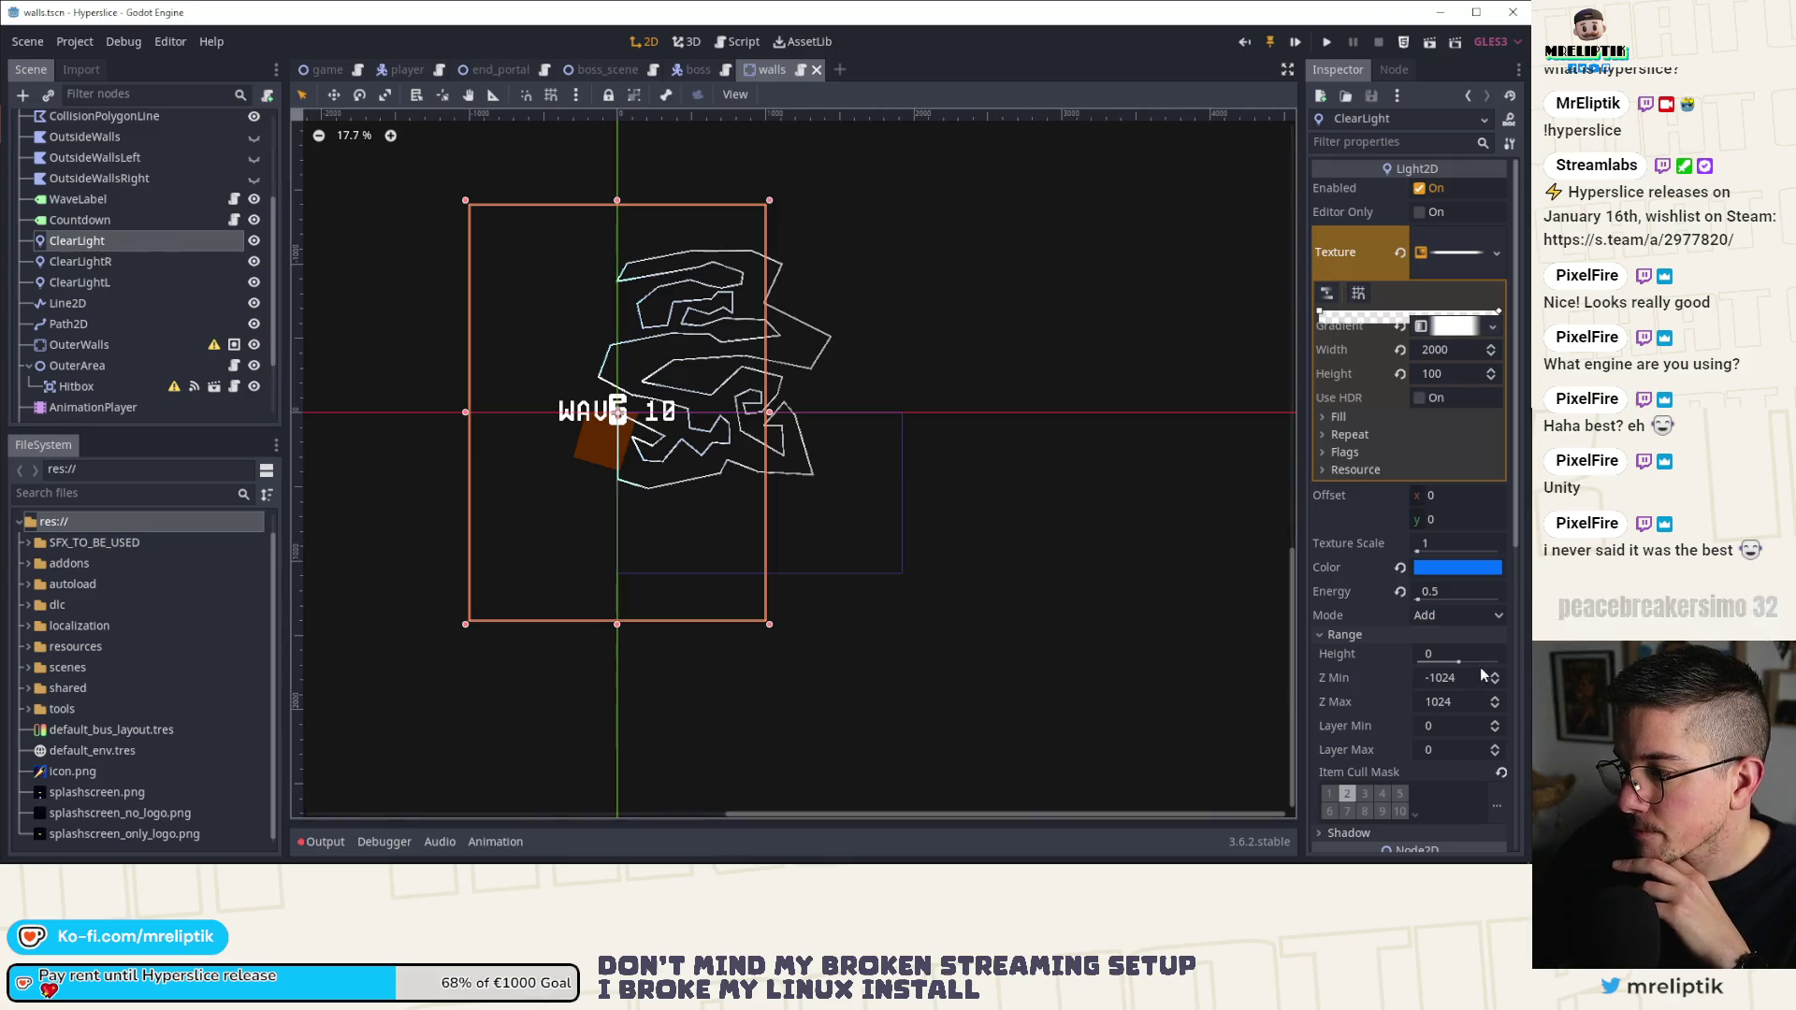
scroll(1362, 669, down, 5)
click(121, 263)
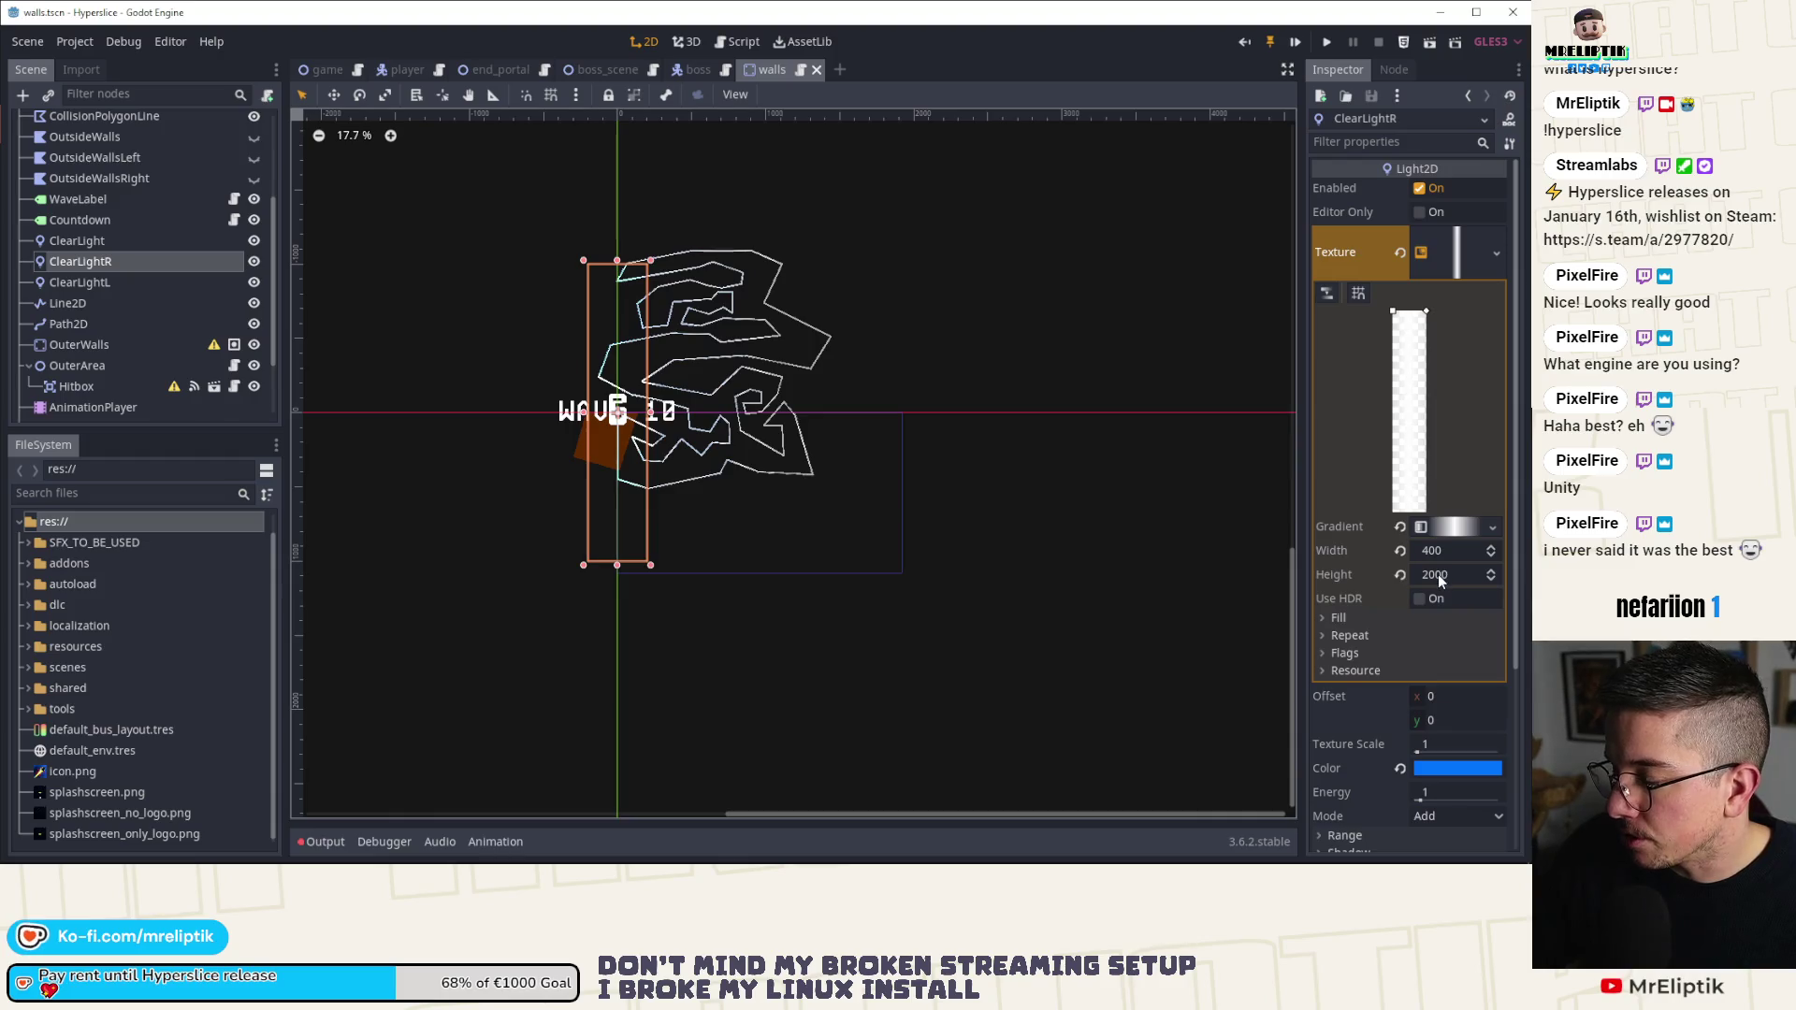
Widen the Inspector and compare ClearLight's 2000×100 gradient with ClearLightR's 400×2000 gradient
drag(1300, 435, 1040, 429)
click(97, 241)
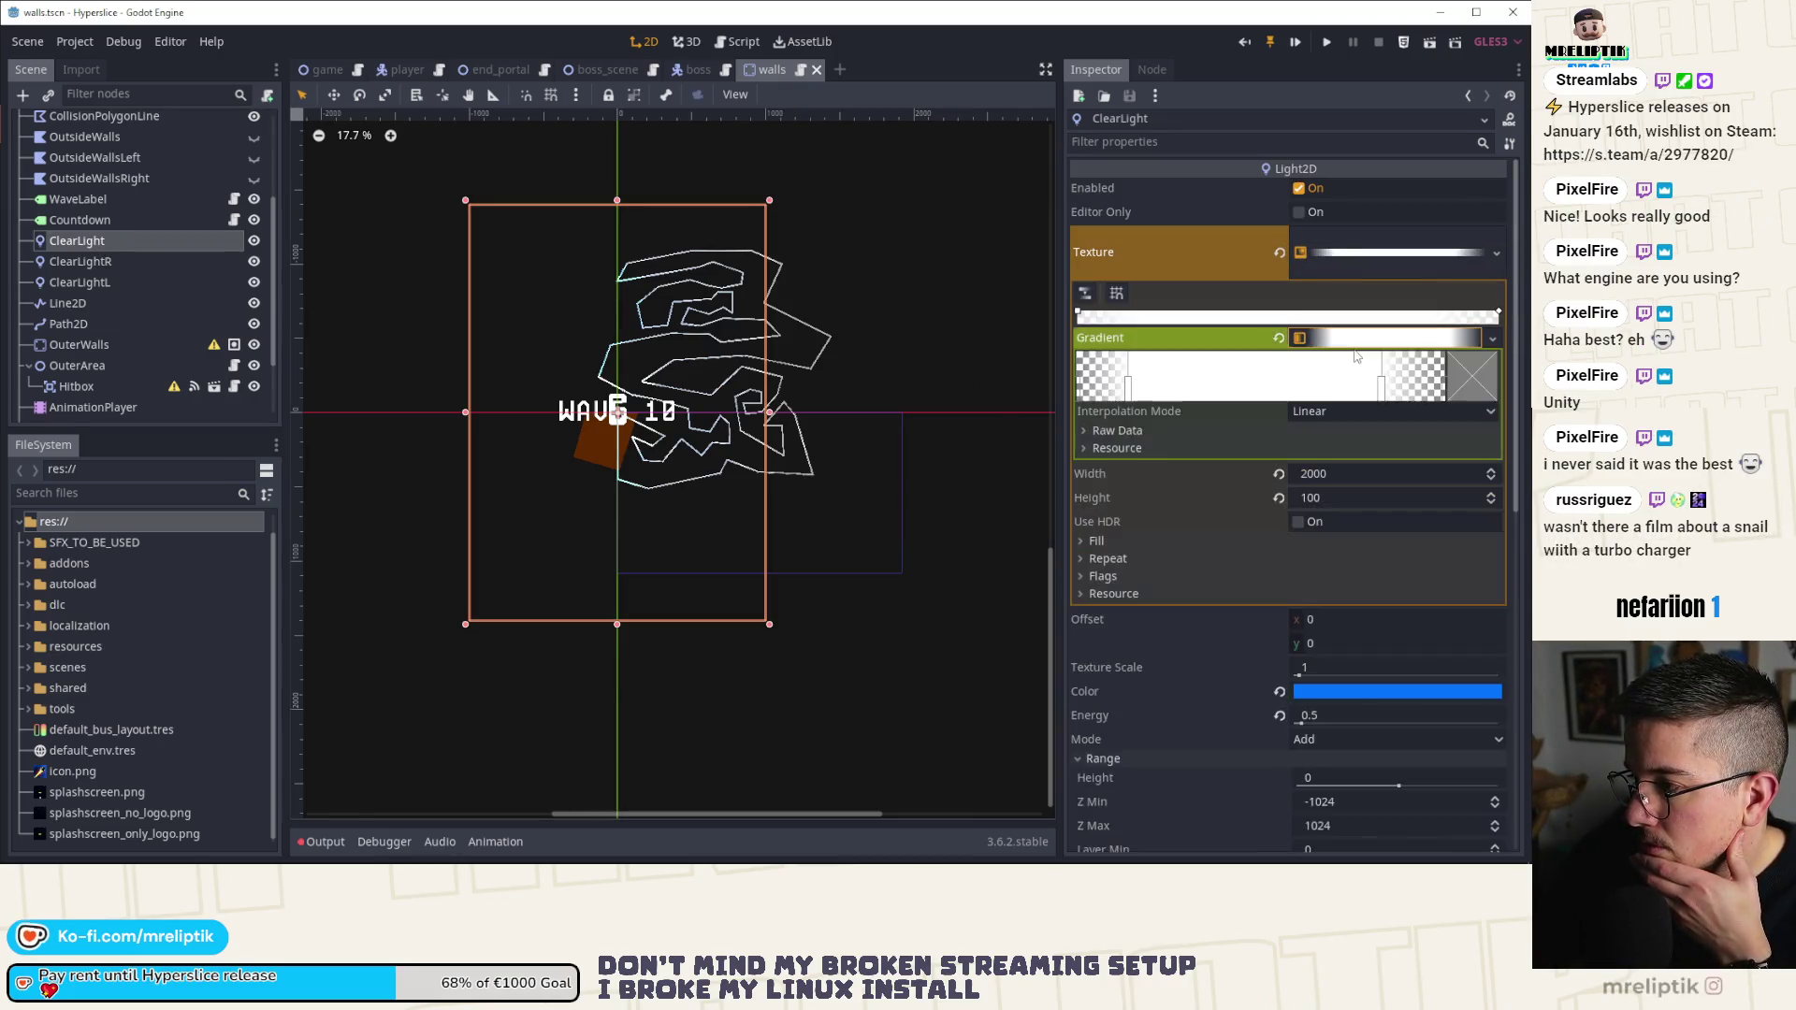
click(73, 264)
click(73, 280)
click(75, 262)
click(1398, 577)
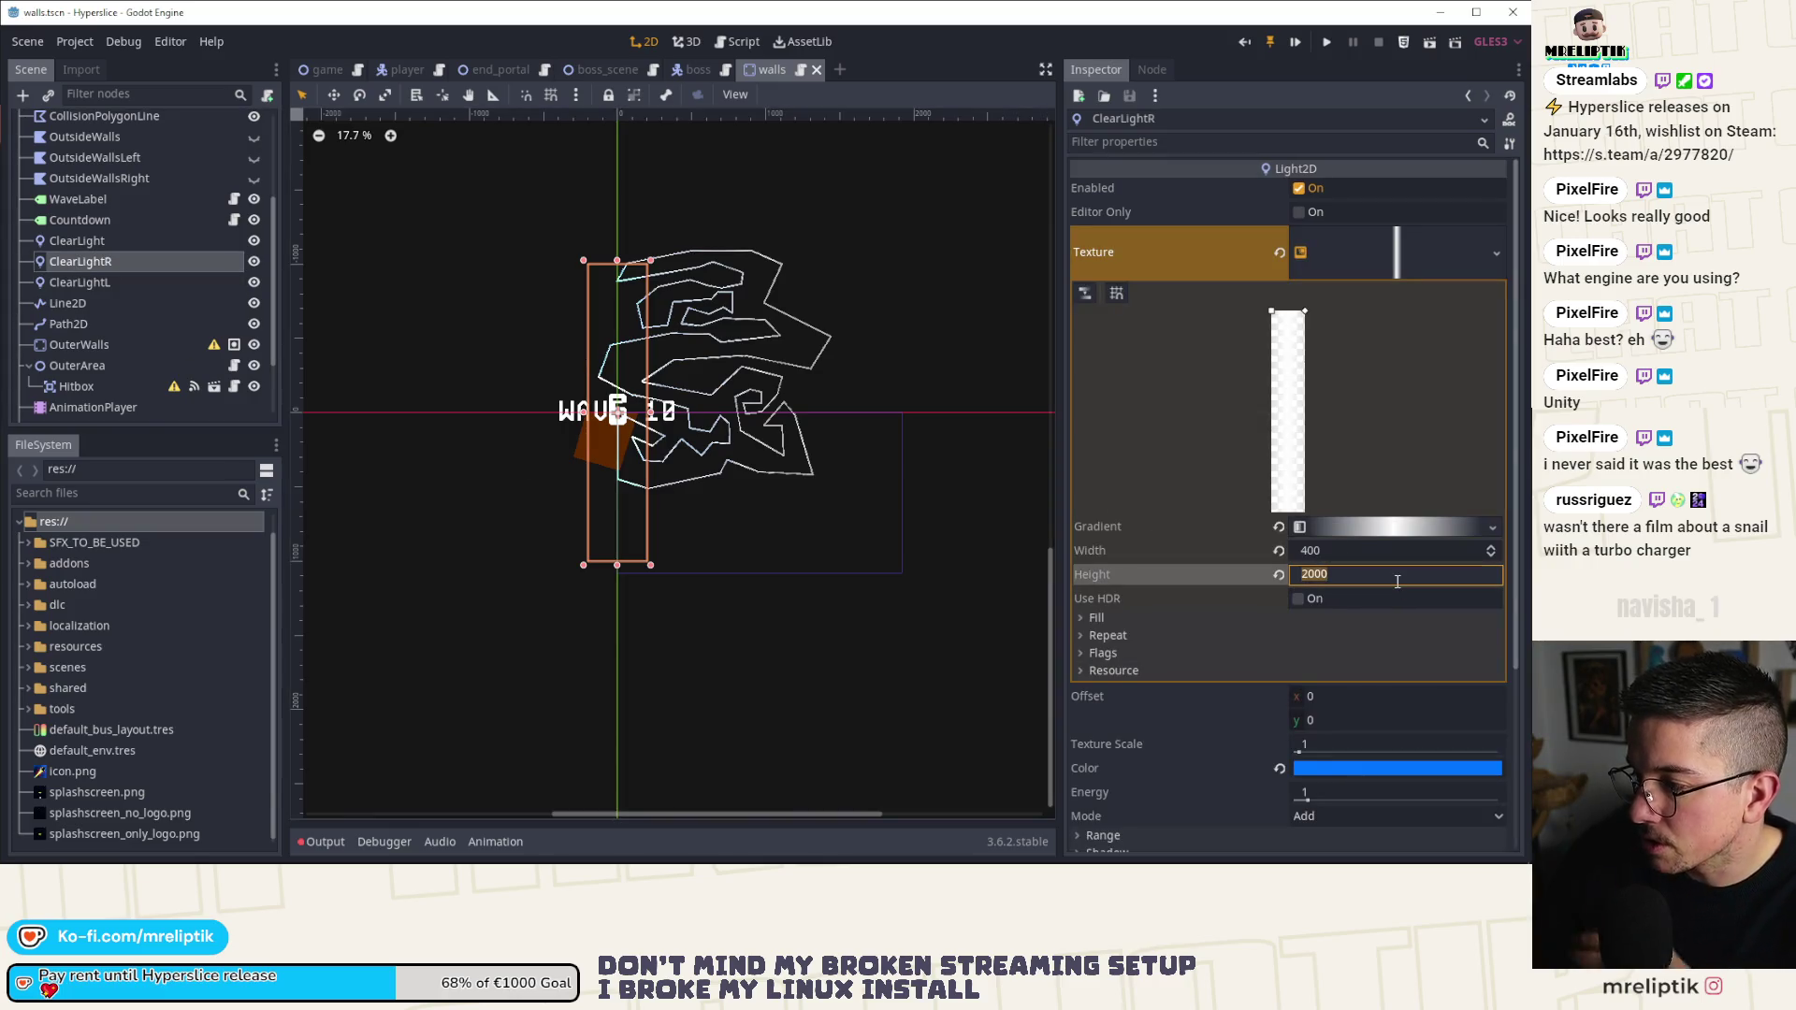
Set ClearLightR's texture height to 100 and vertical scale to 27, then save
text(100)
key(Return)
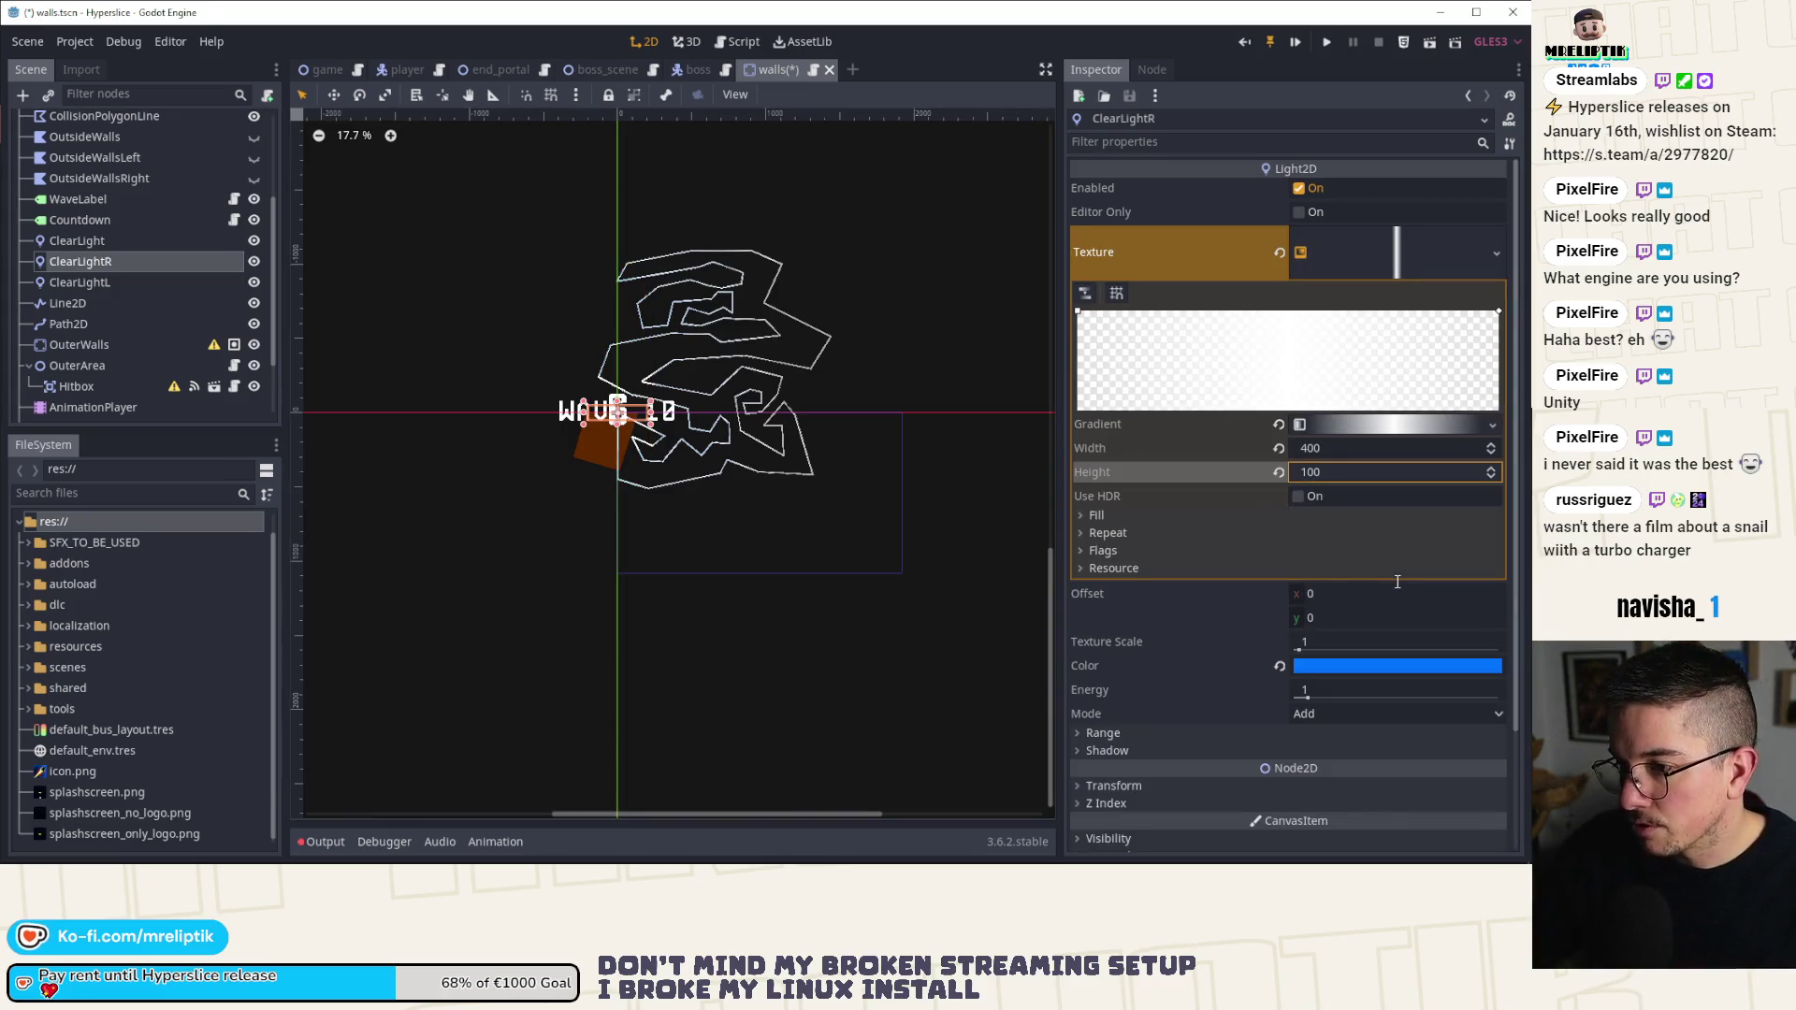
drag(618, 427, 632, 634)
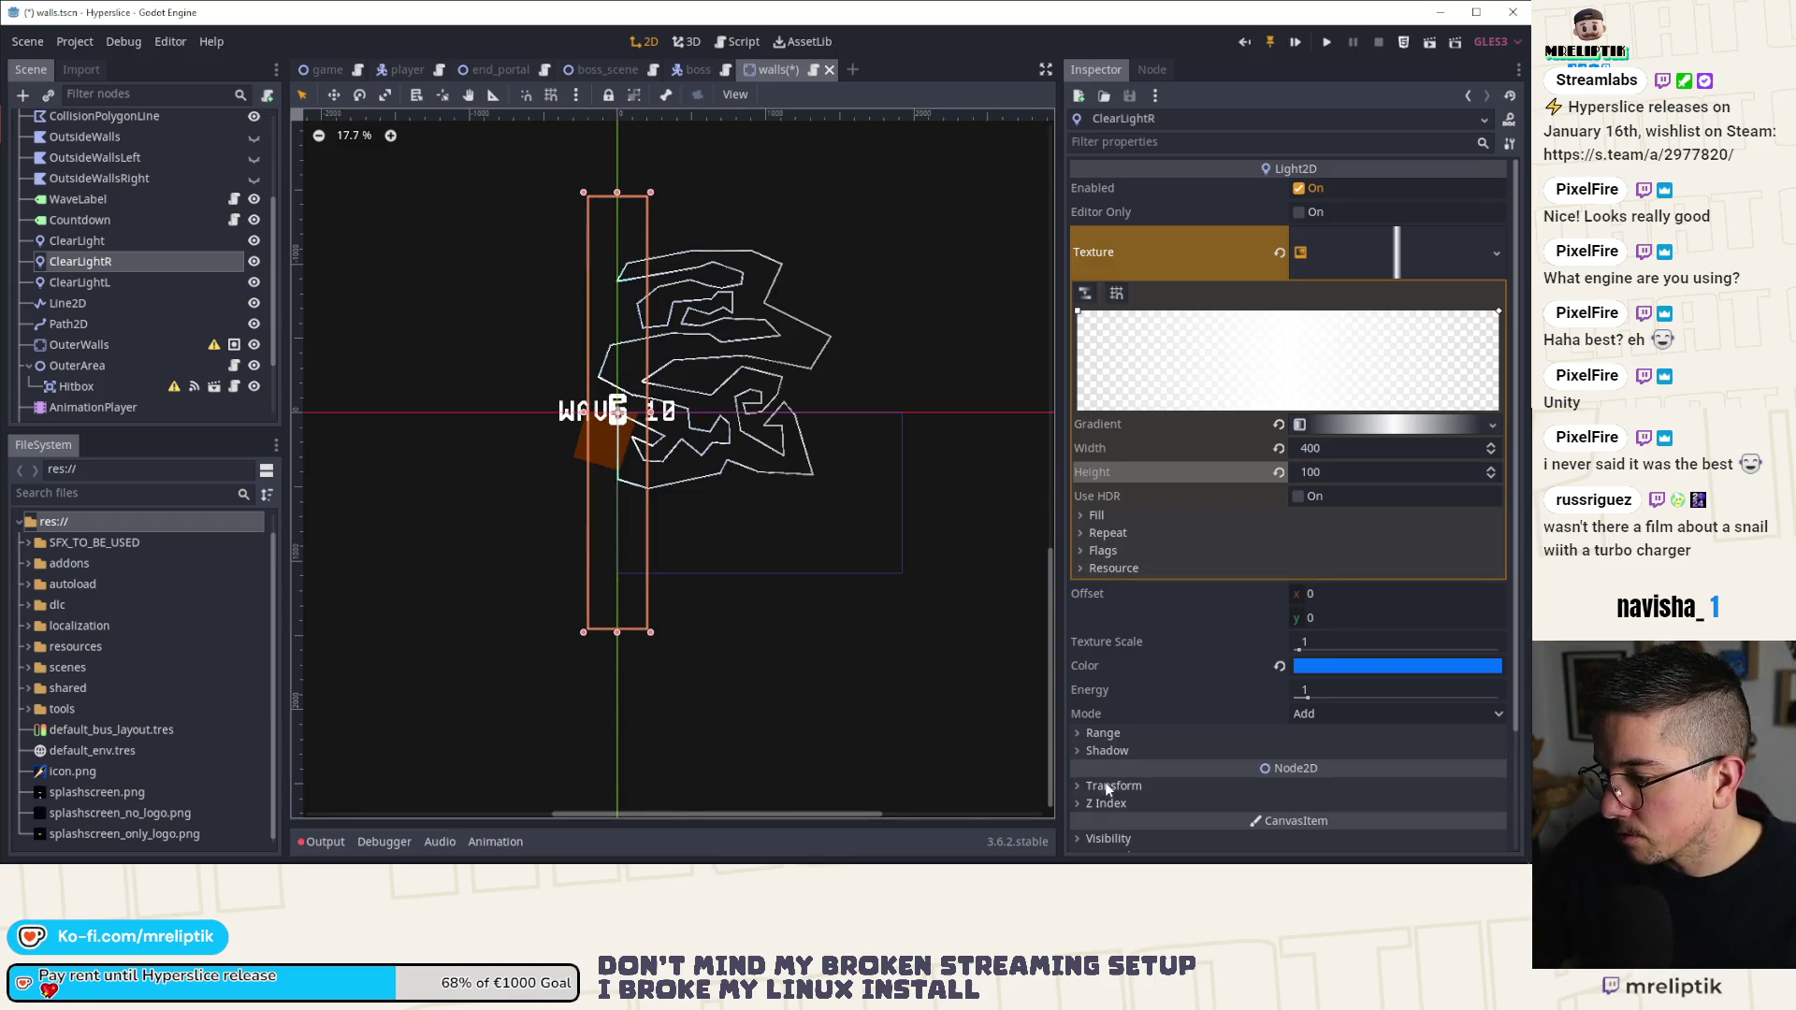
click(1104, 785)
scroll(1102, 606, down, 4)
click(1347, 643)
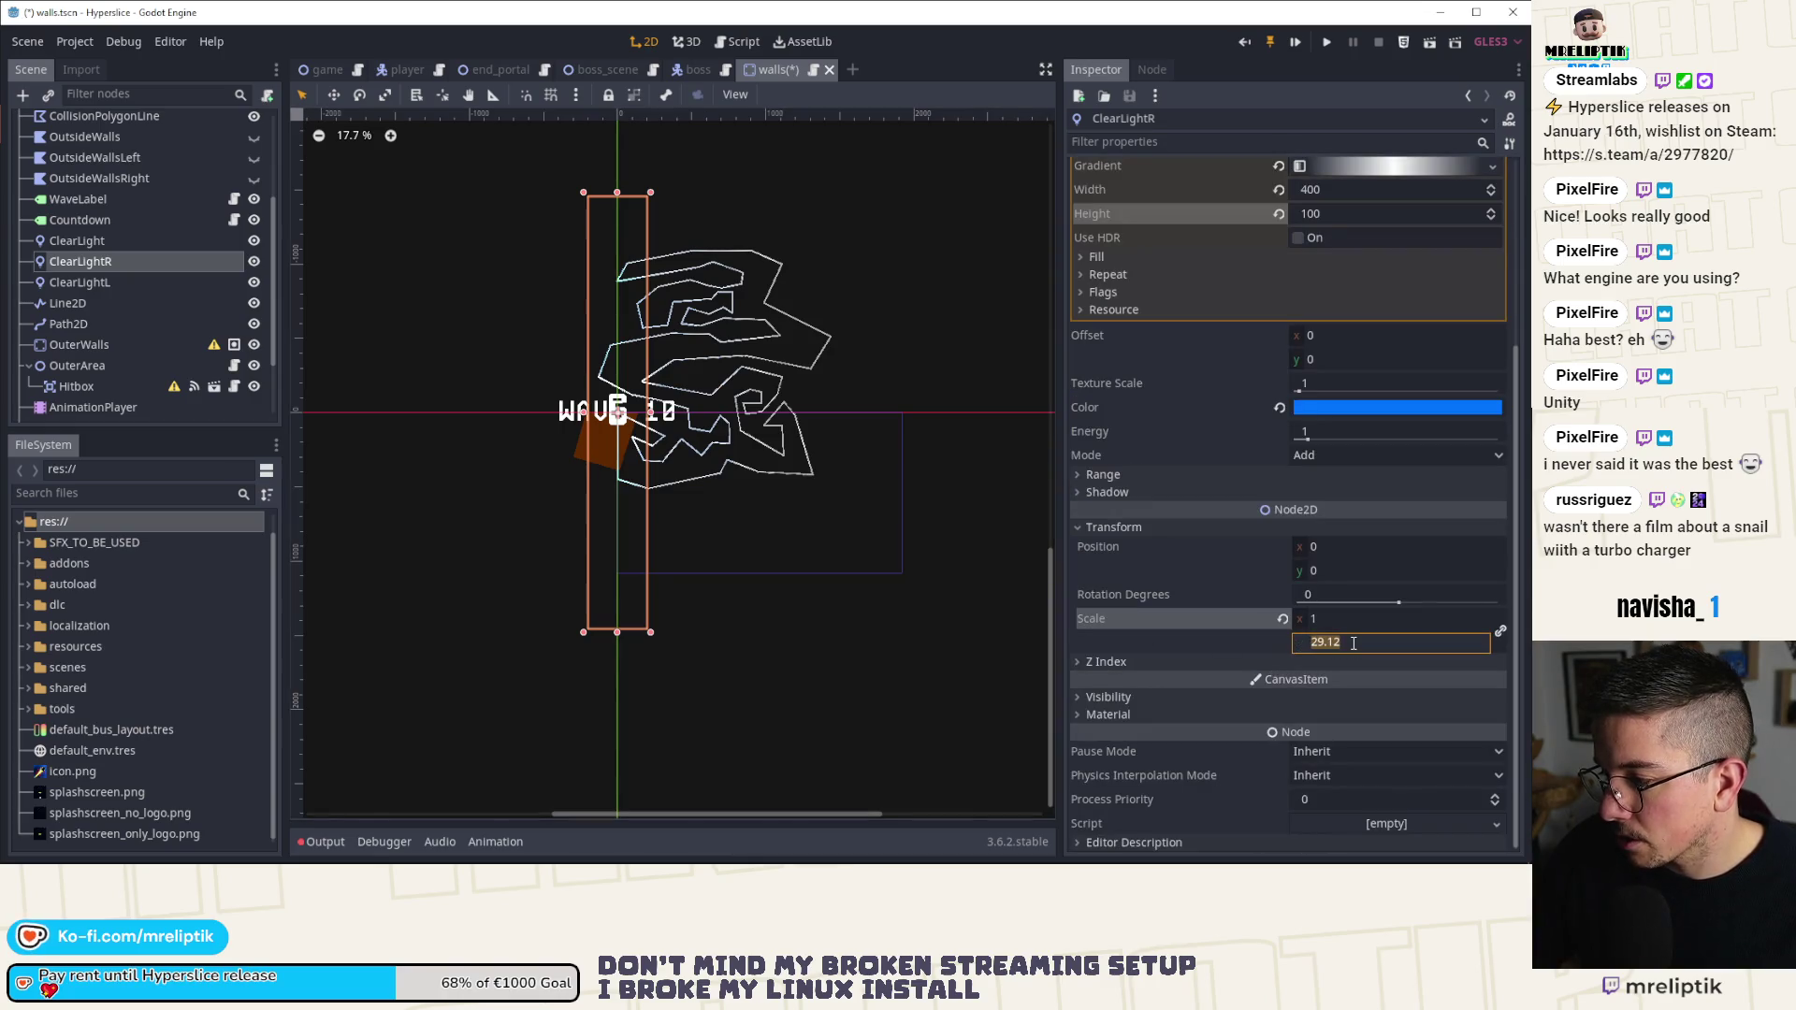
text(27)
key(Return)
key(ctrl+s)
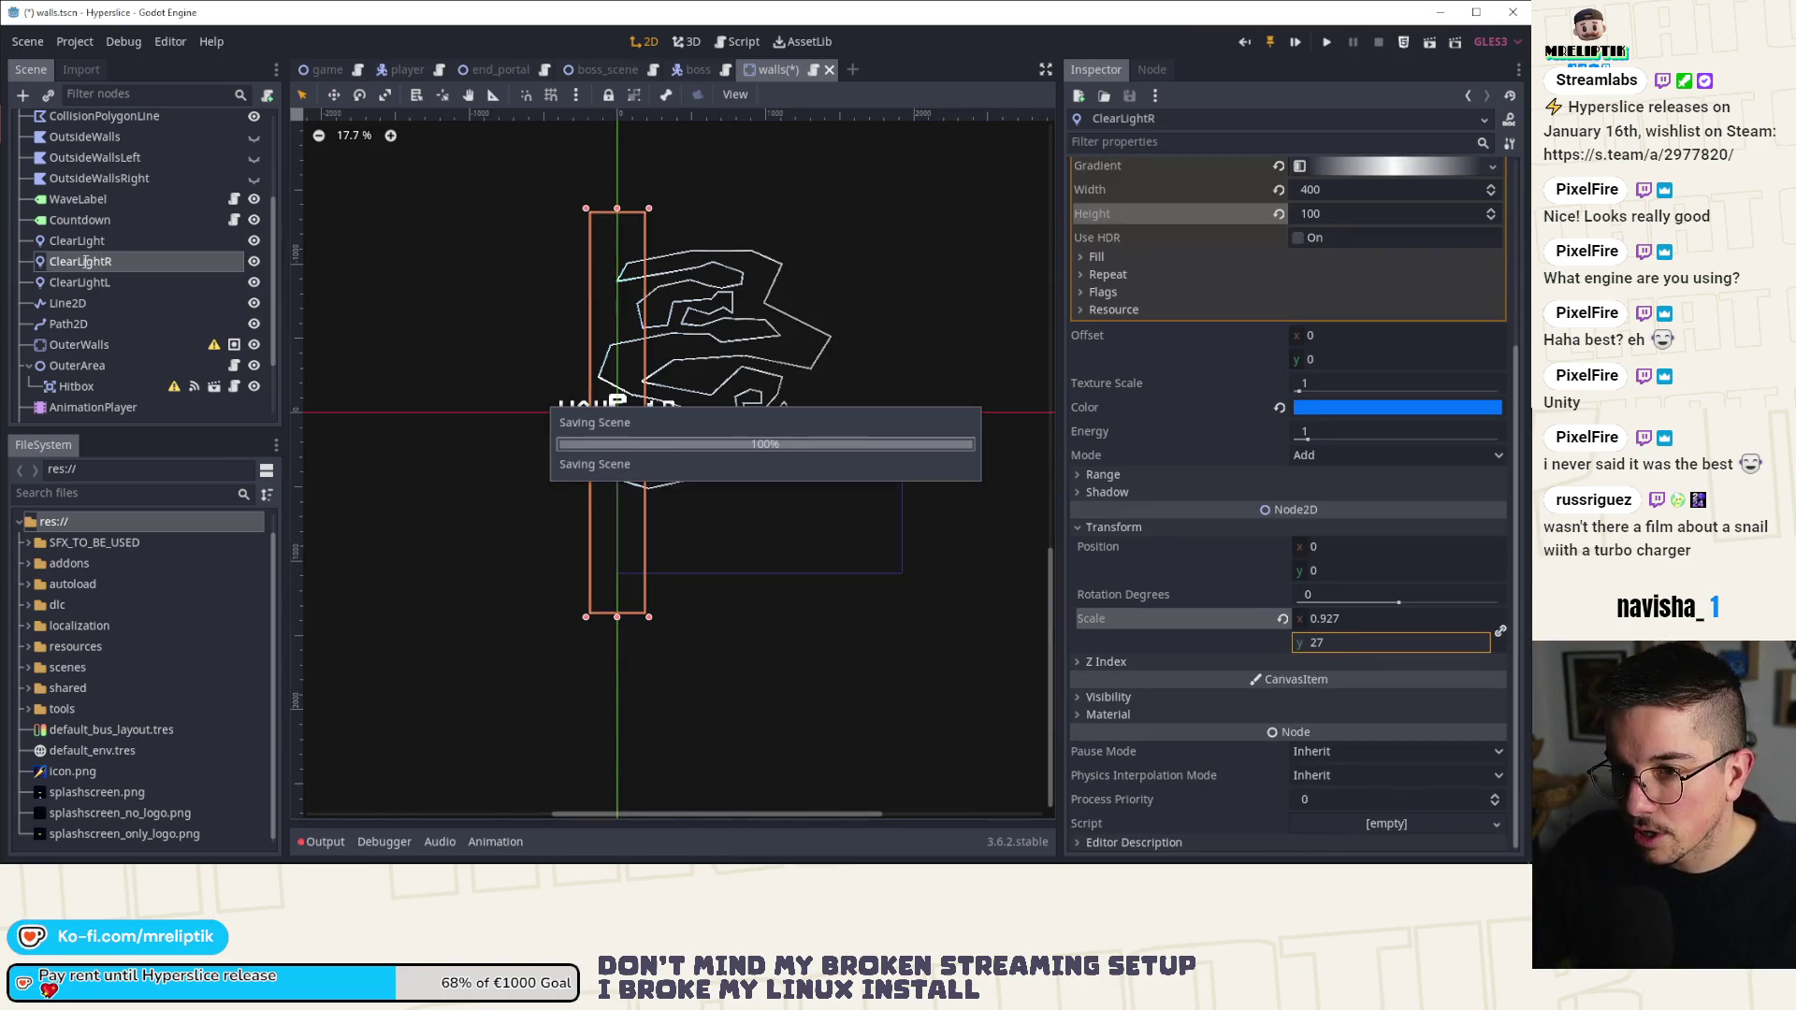
Select ClearLightL, stretch it tall on the canvas, then undo a stray scale change
key(Up)
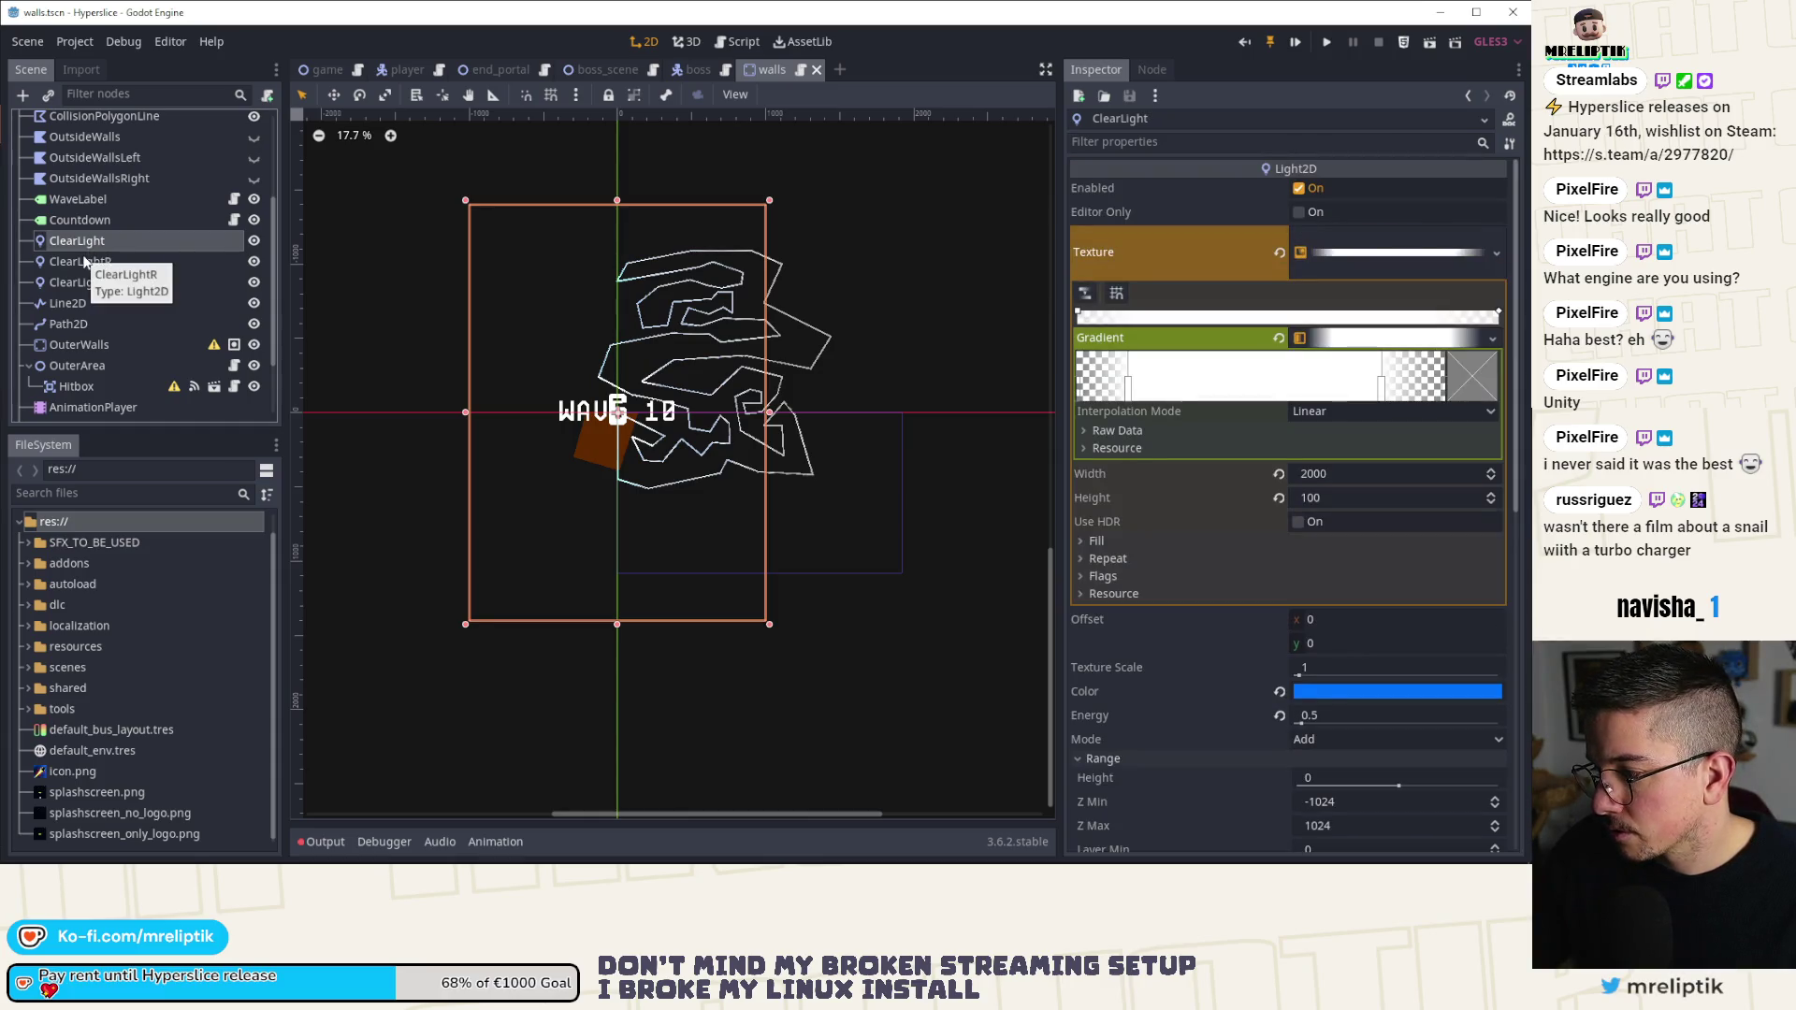
click(84, 262)
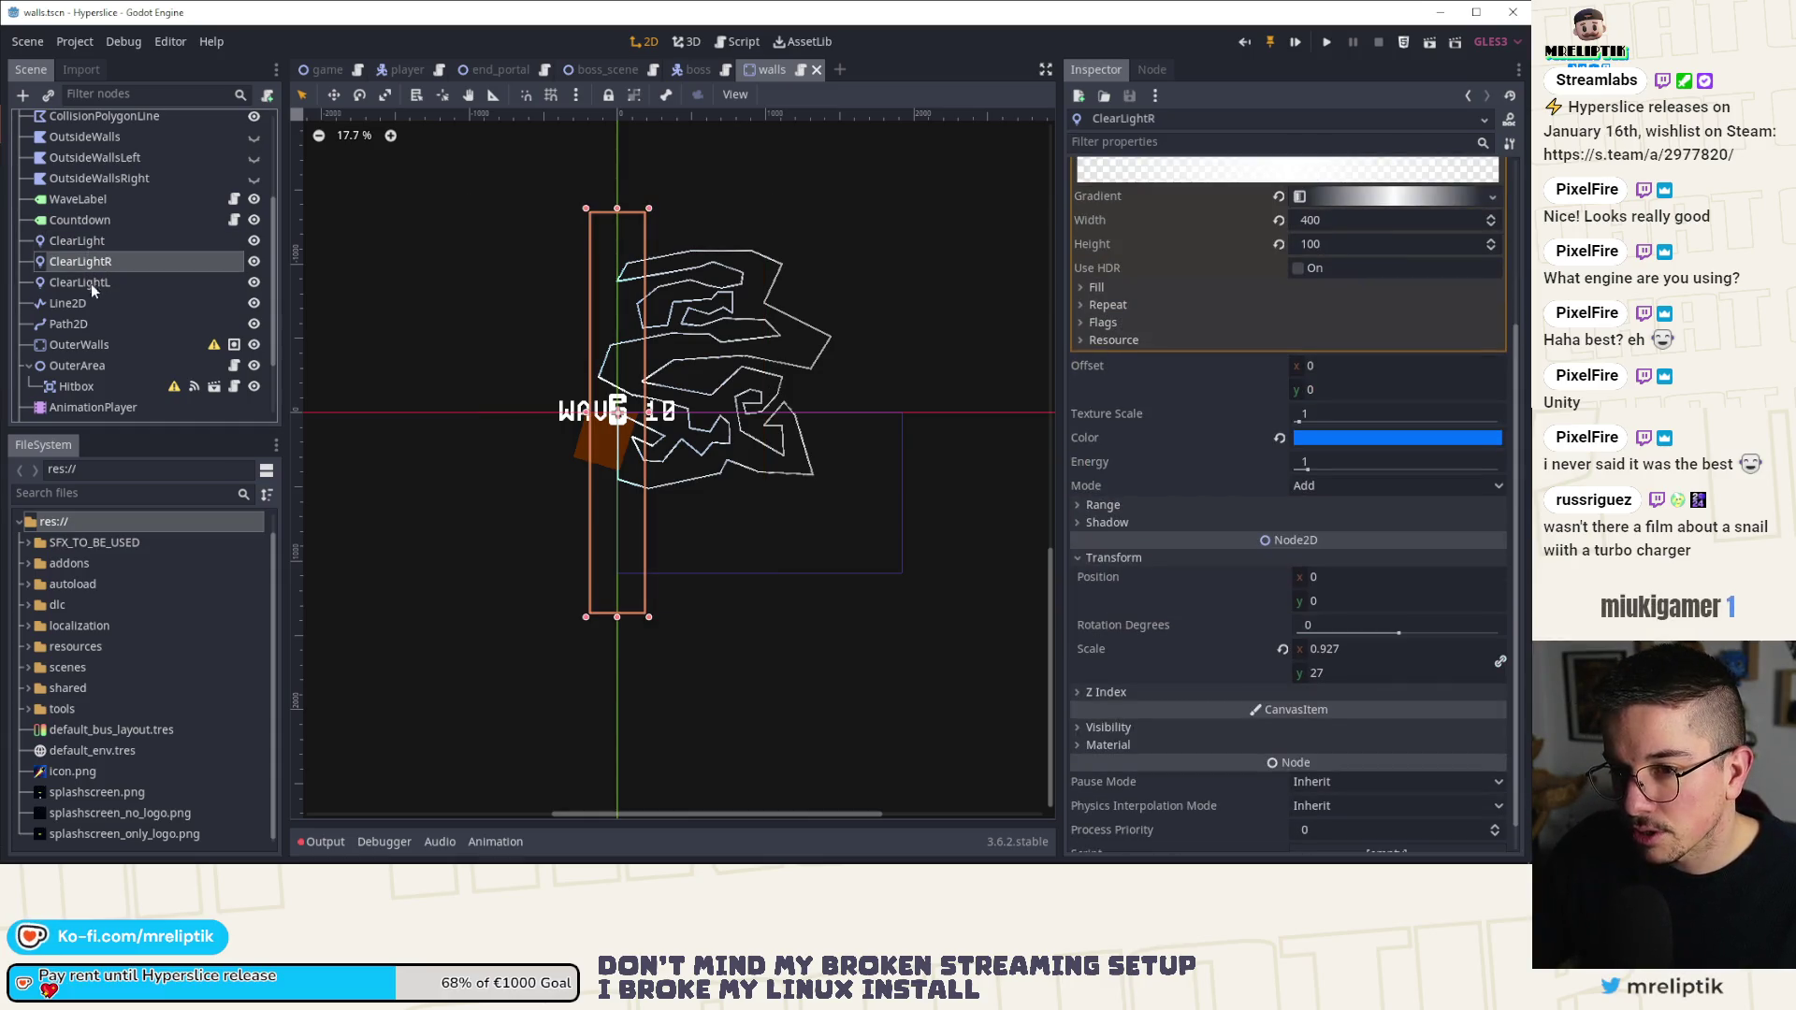
click(92, 282)
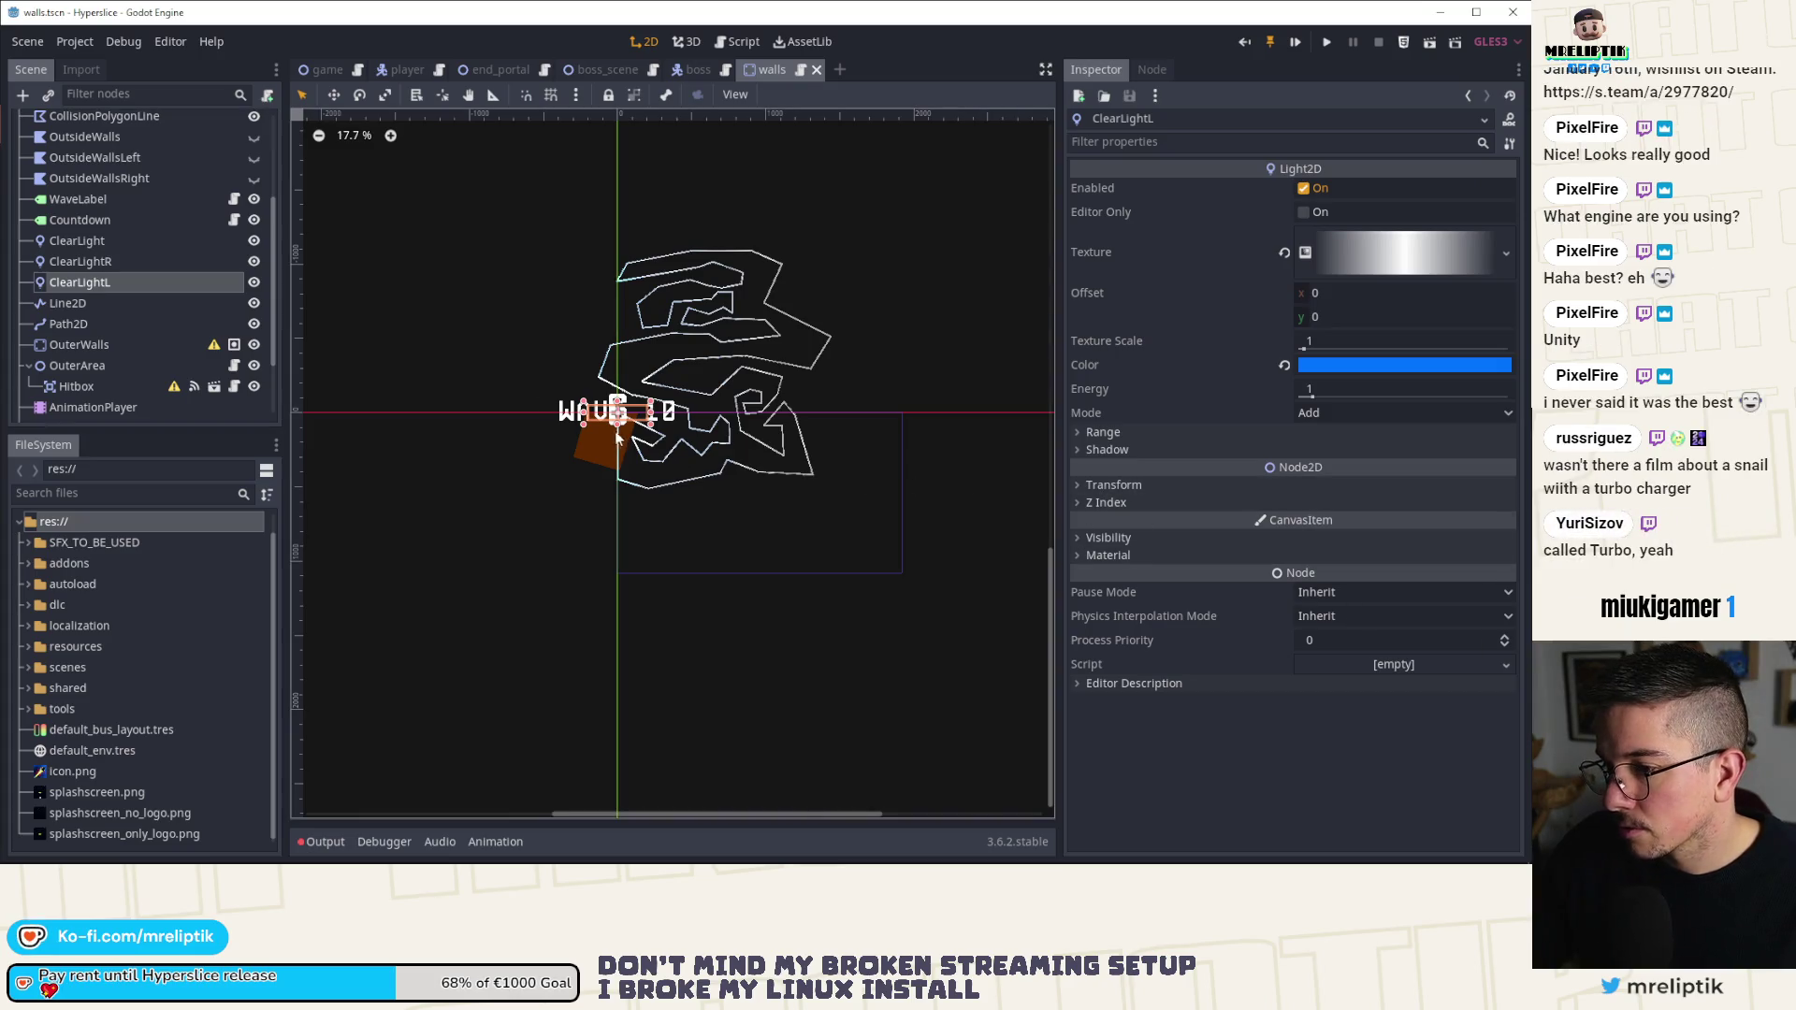
click(1113, 484)
mouse_move(617, 427)
mouse_down()
mouse_move(615, 498)
mouse_move(640, 595)
mouse_move(664, 611)
mouse_move(619, 614)
mouse_up()
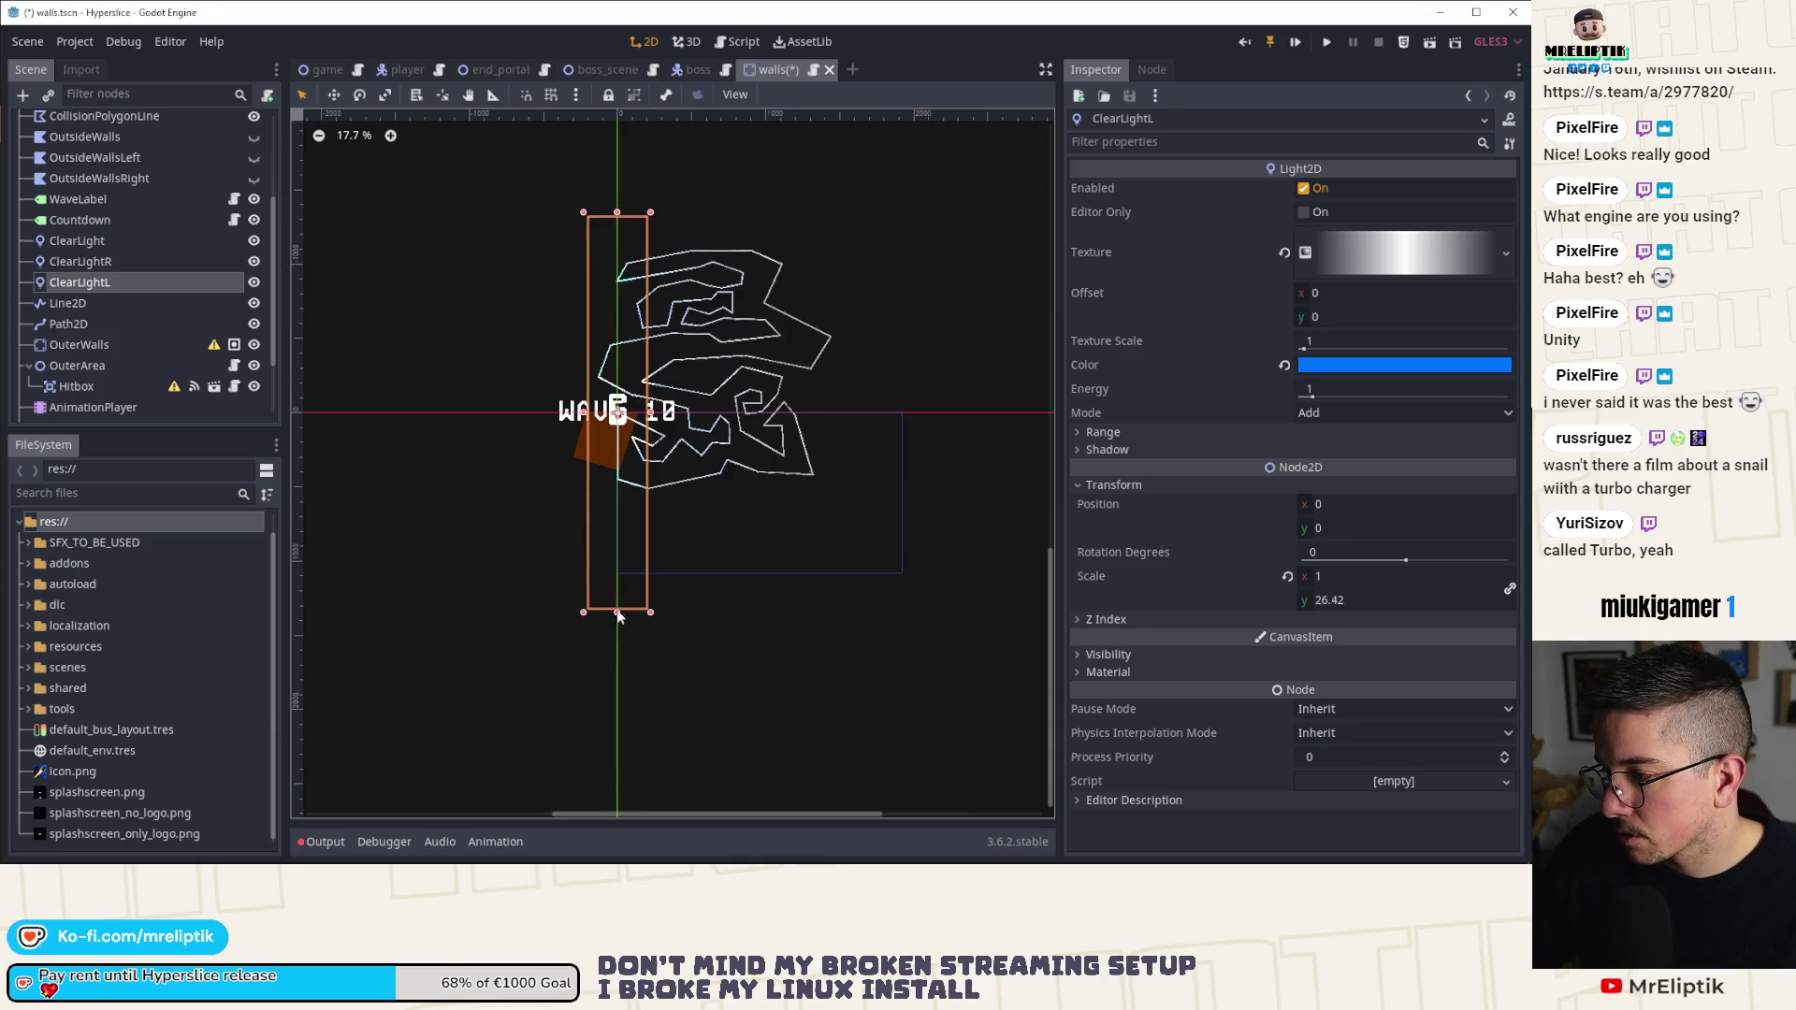
click(1396, 598)
key(Return)
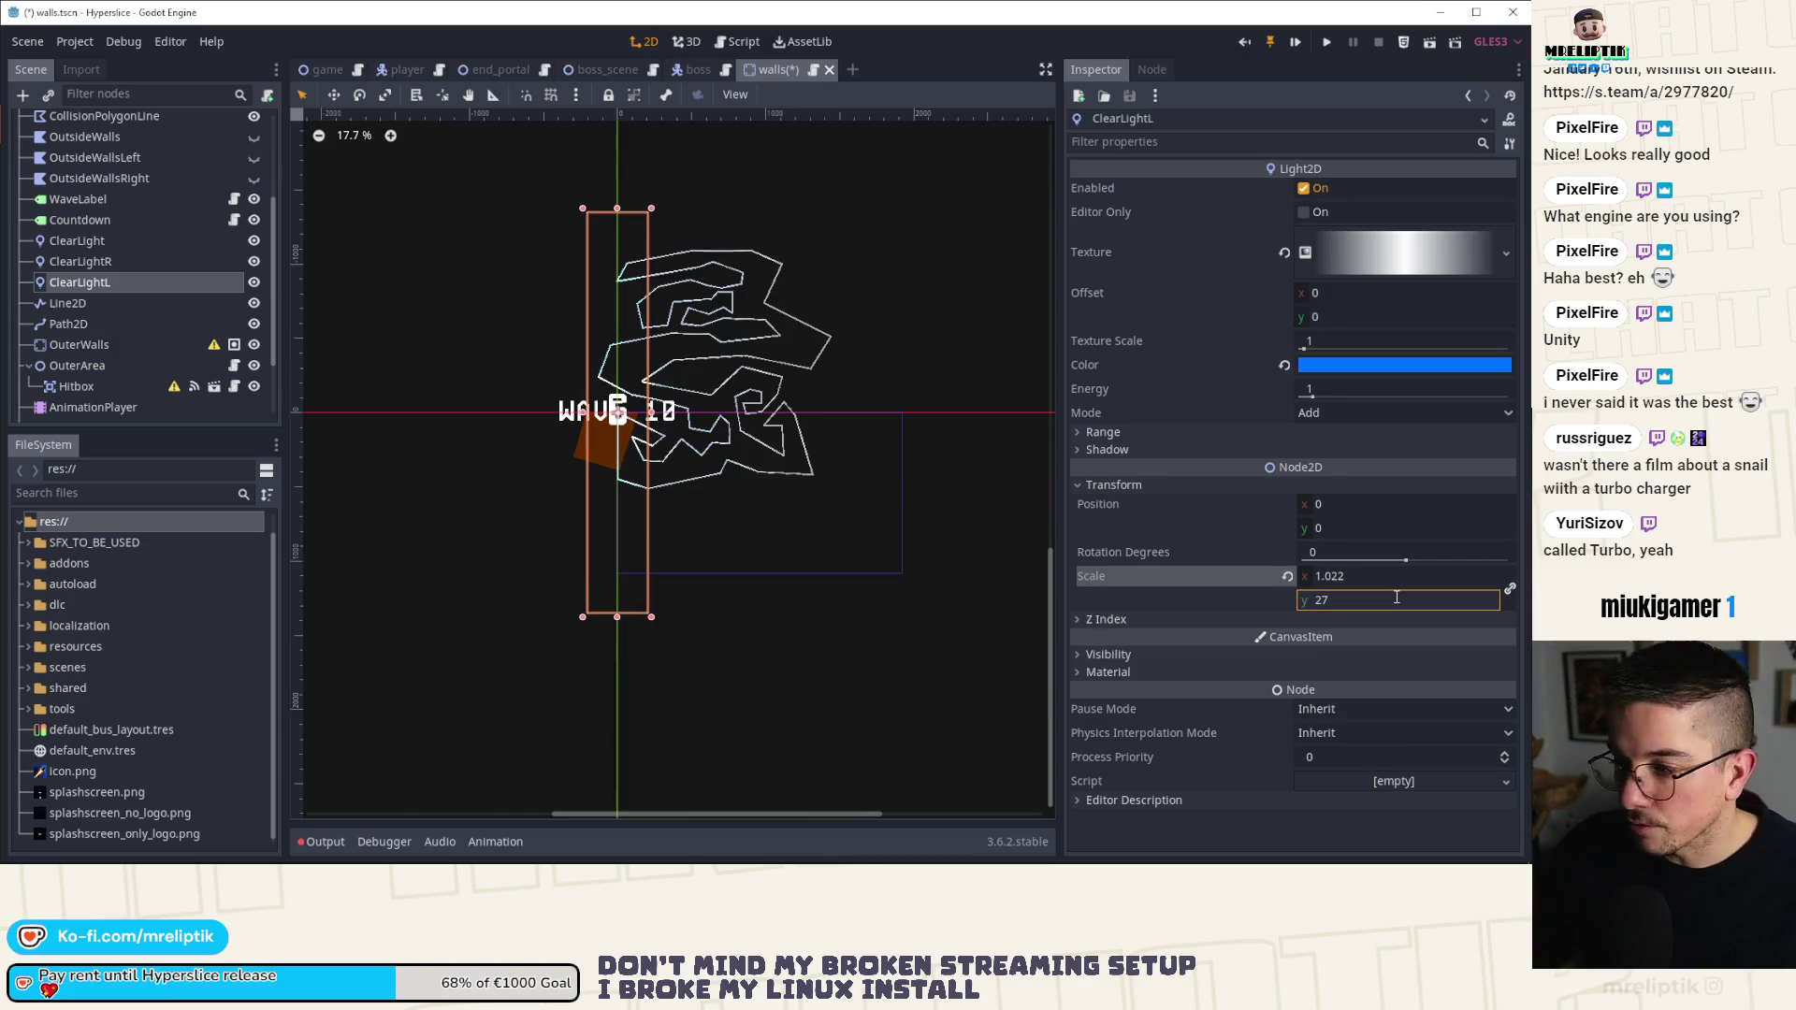
key(ctrl+z)
Set ClearLightL's vertical scale to 27 and save the walls scene
double_click(1427, 609)
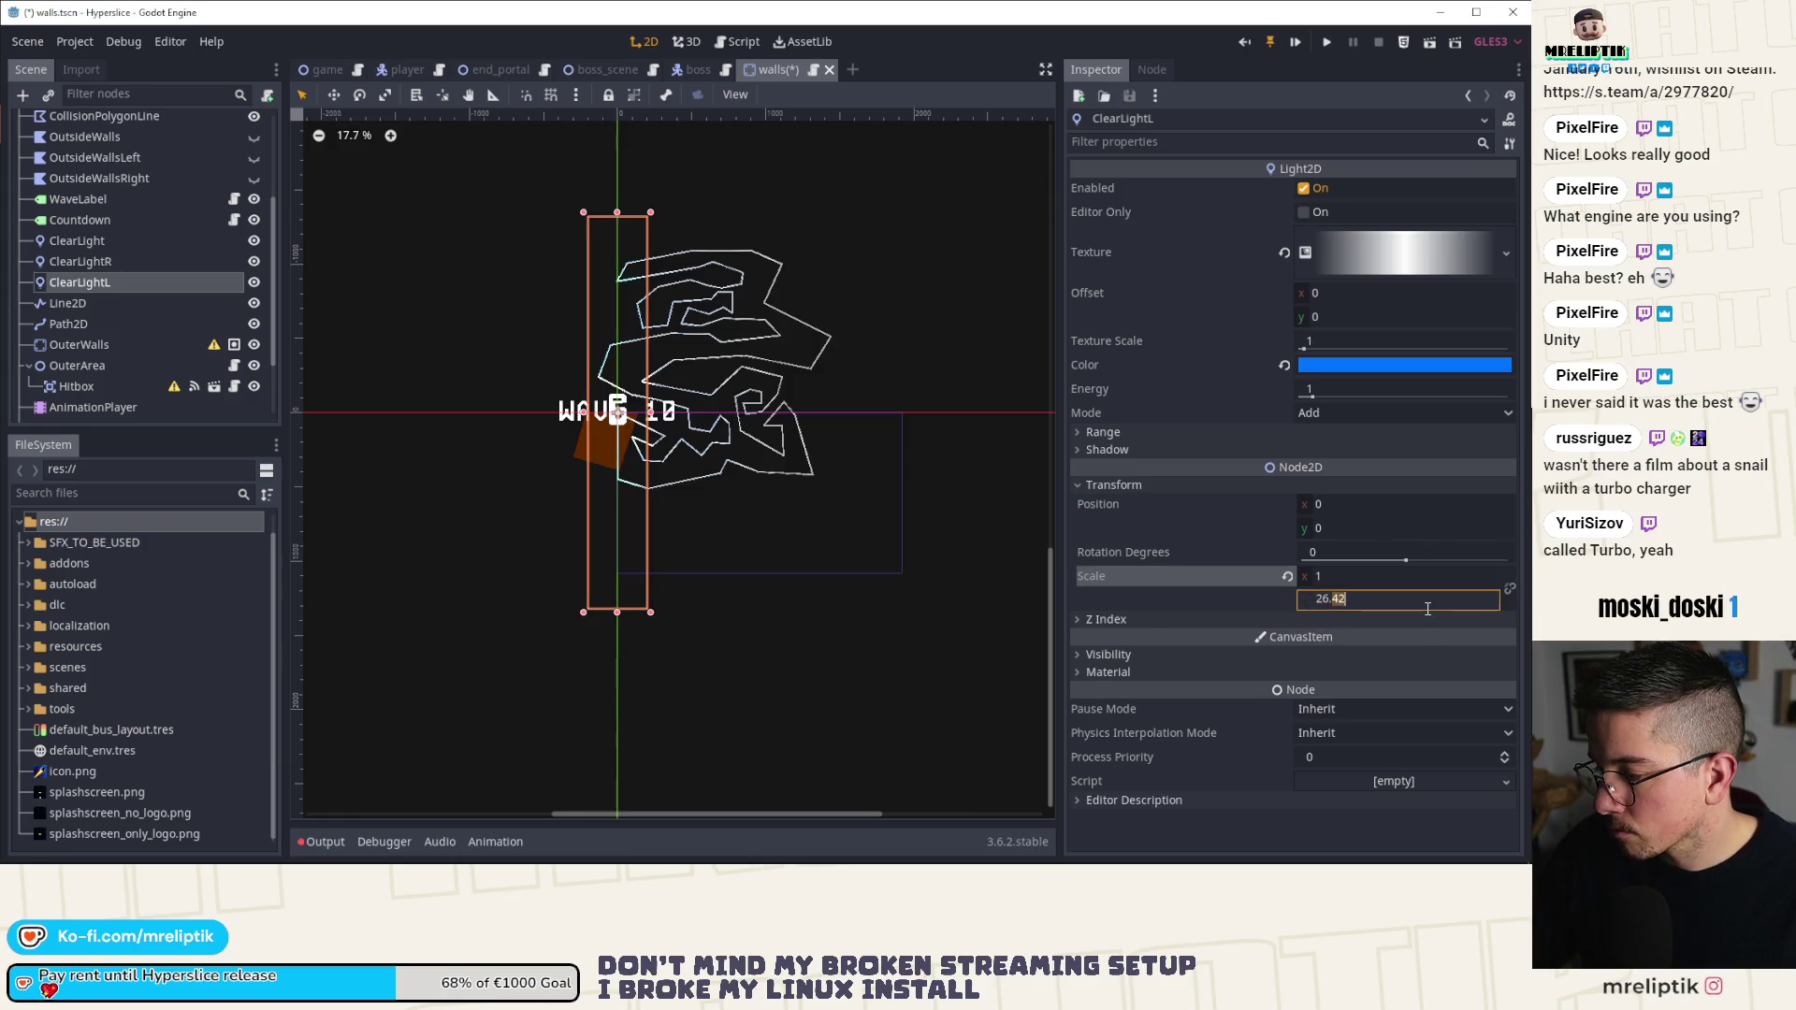
key(Caps_Lock)
key(BackSpace)
key(BackSpace)
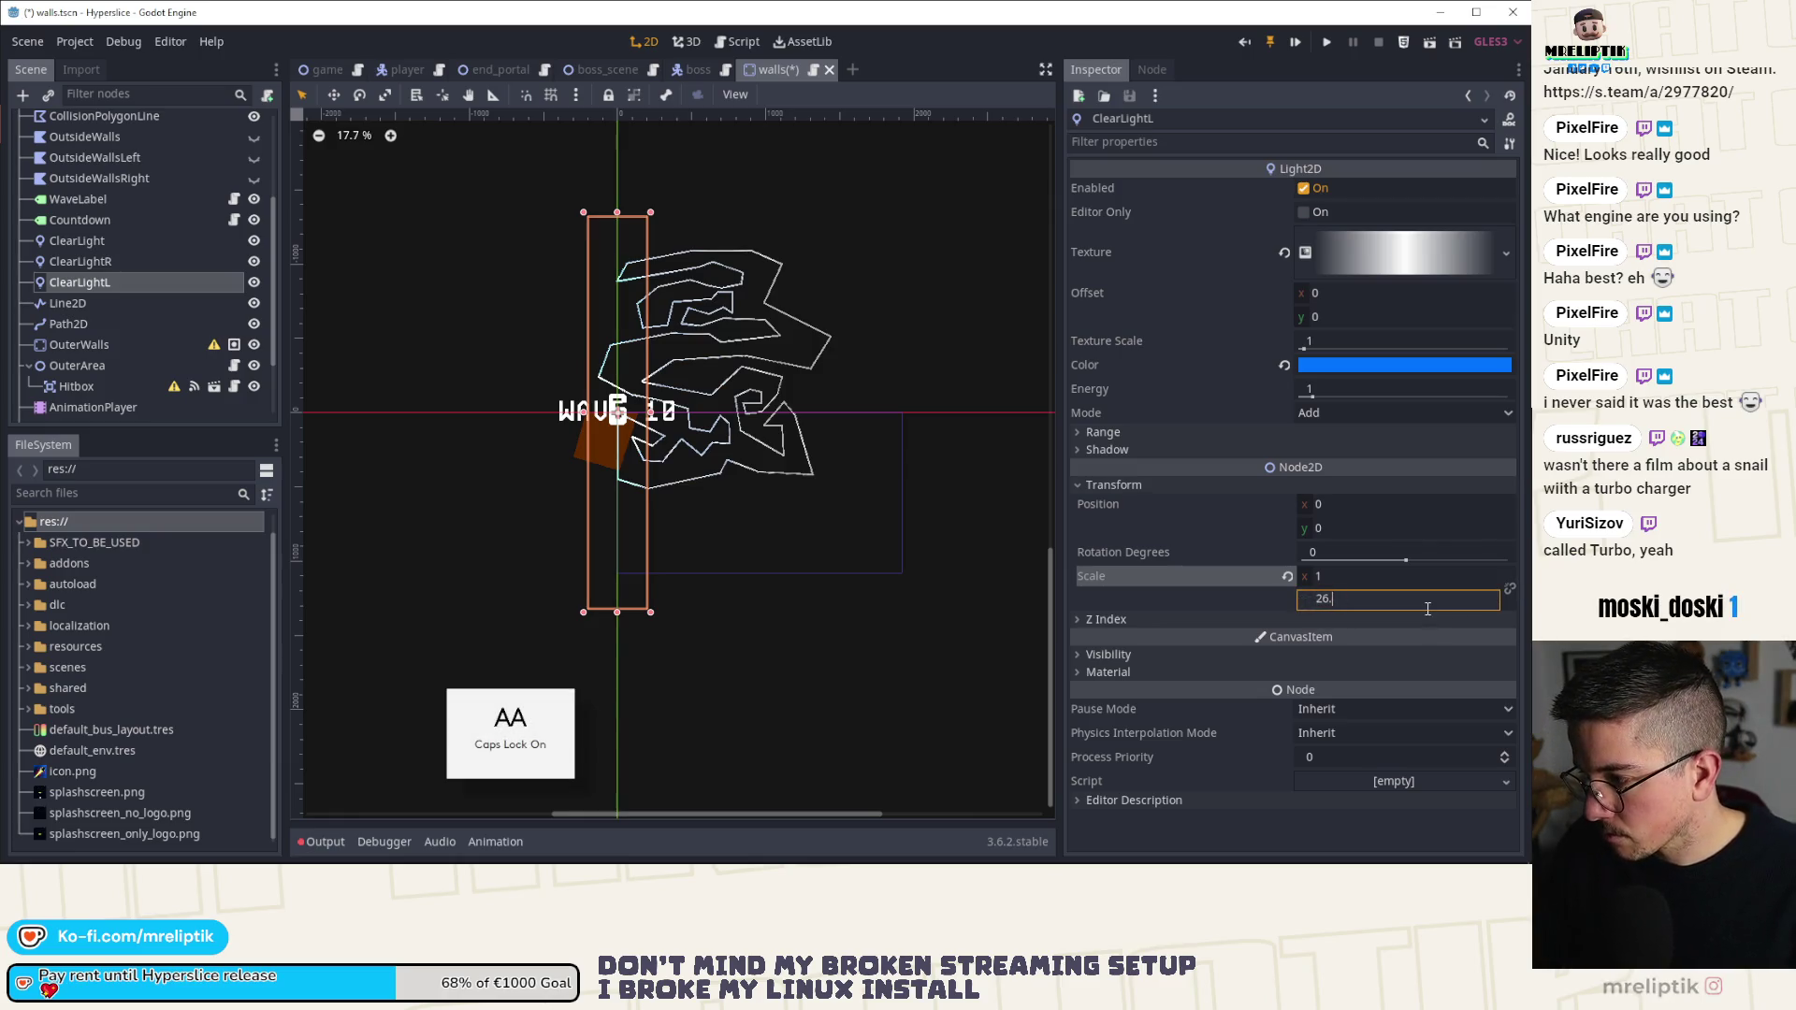
key(Caps_Lock)
key(Escape)
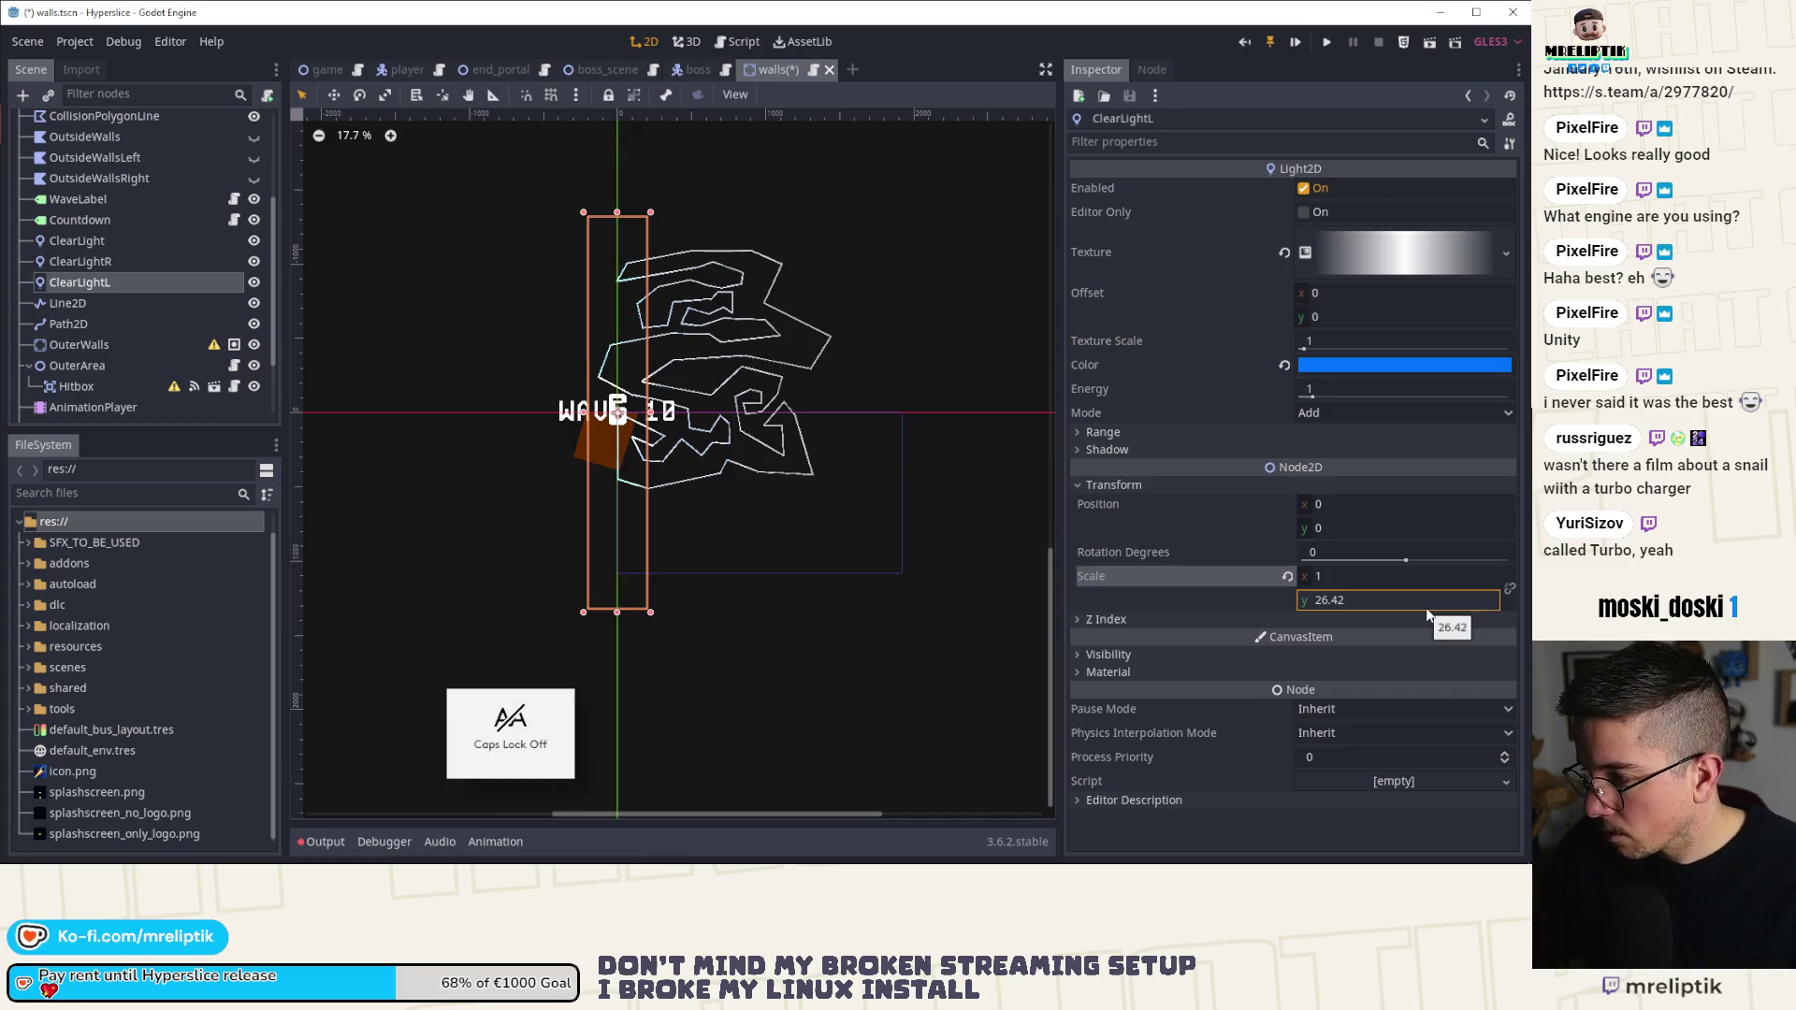
text(2)
key(Return)
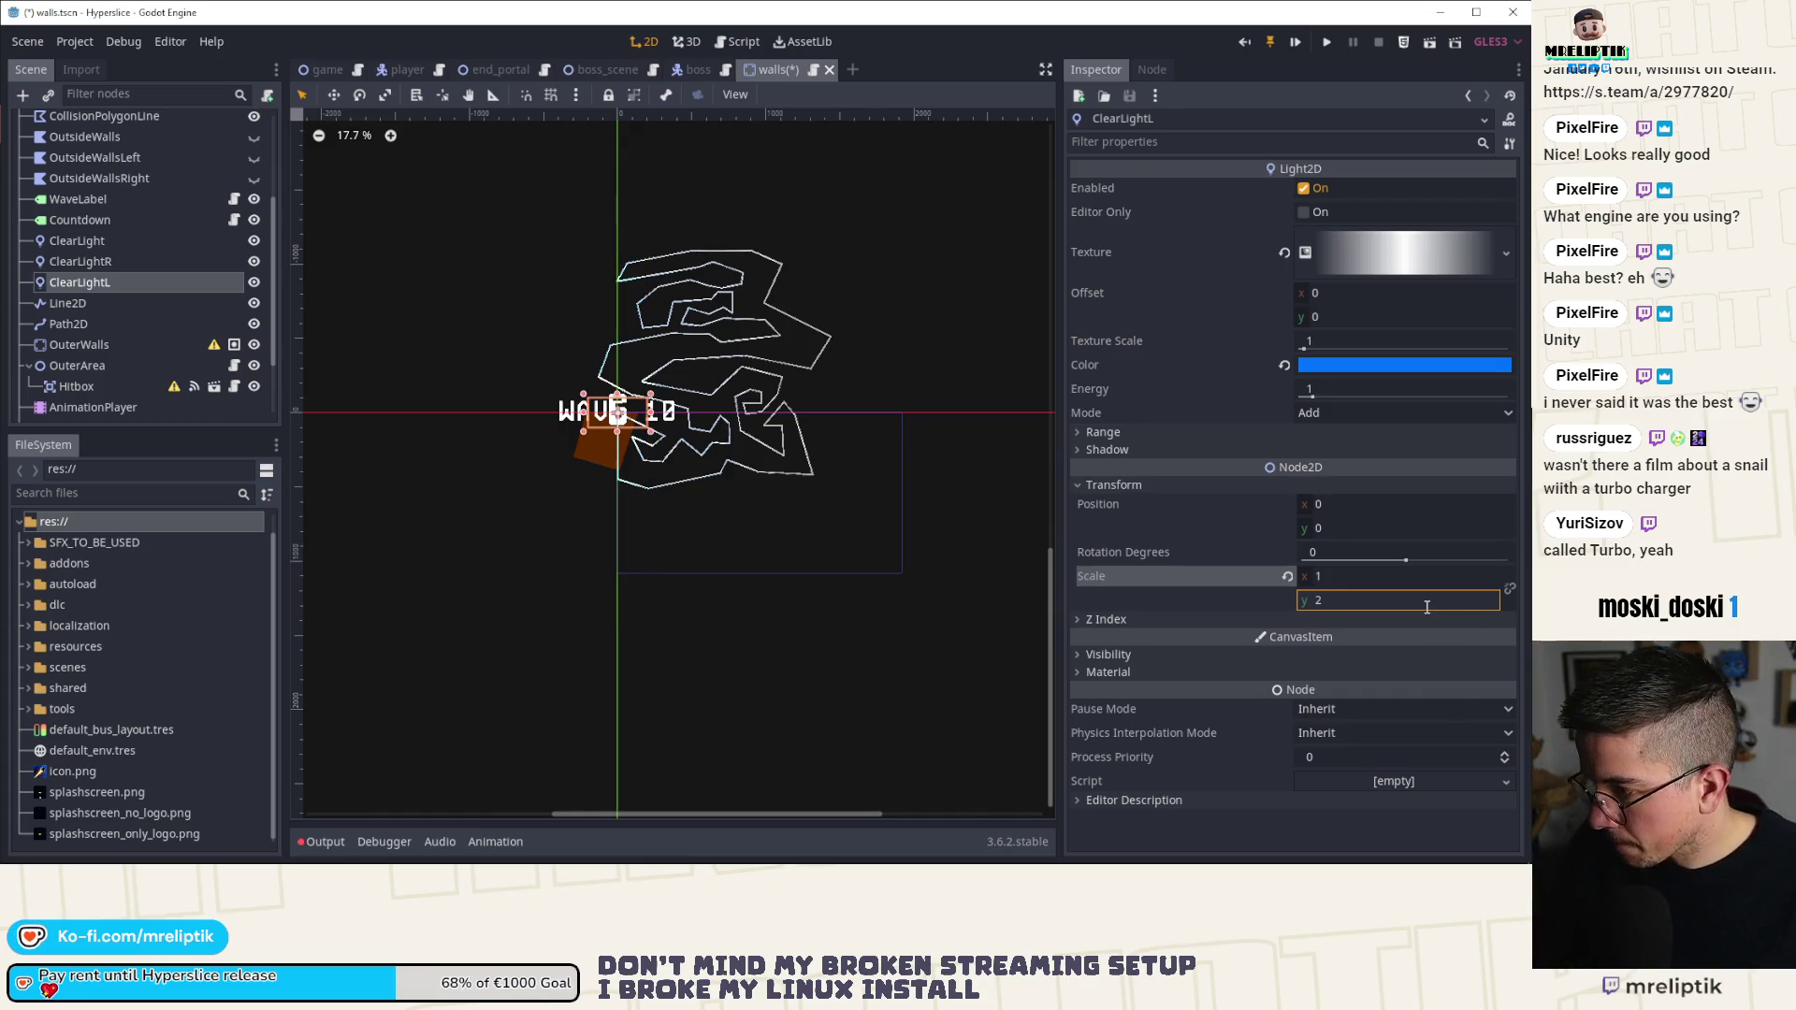
text(7)
key(Return)
key(ctrl+s)
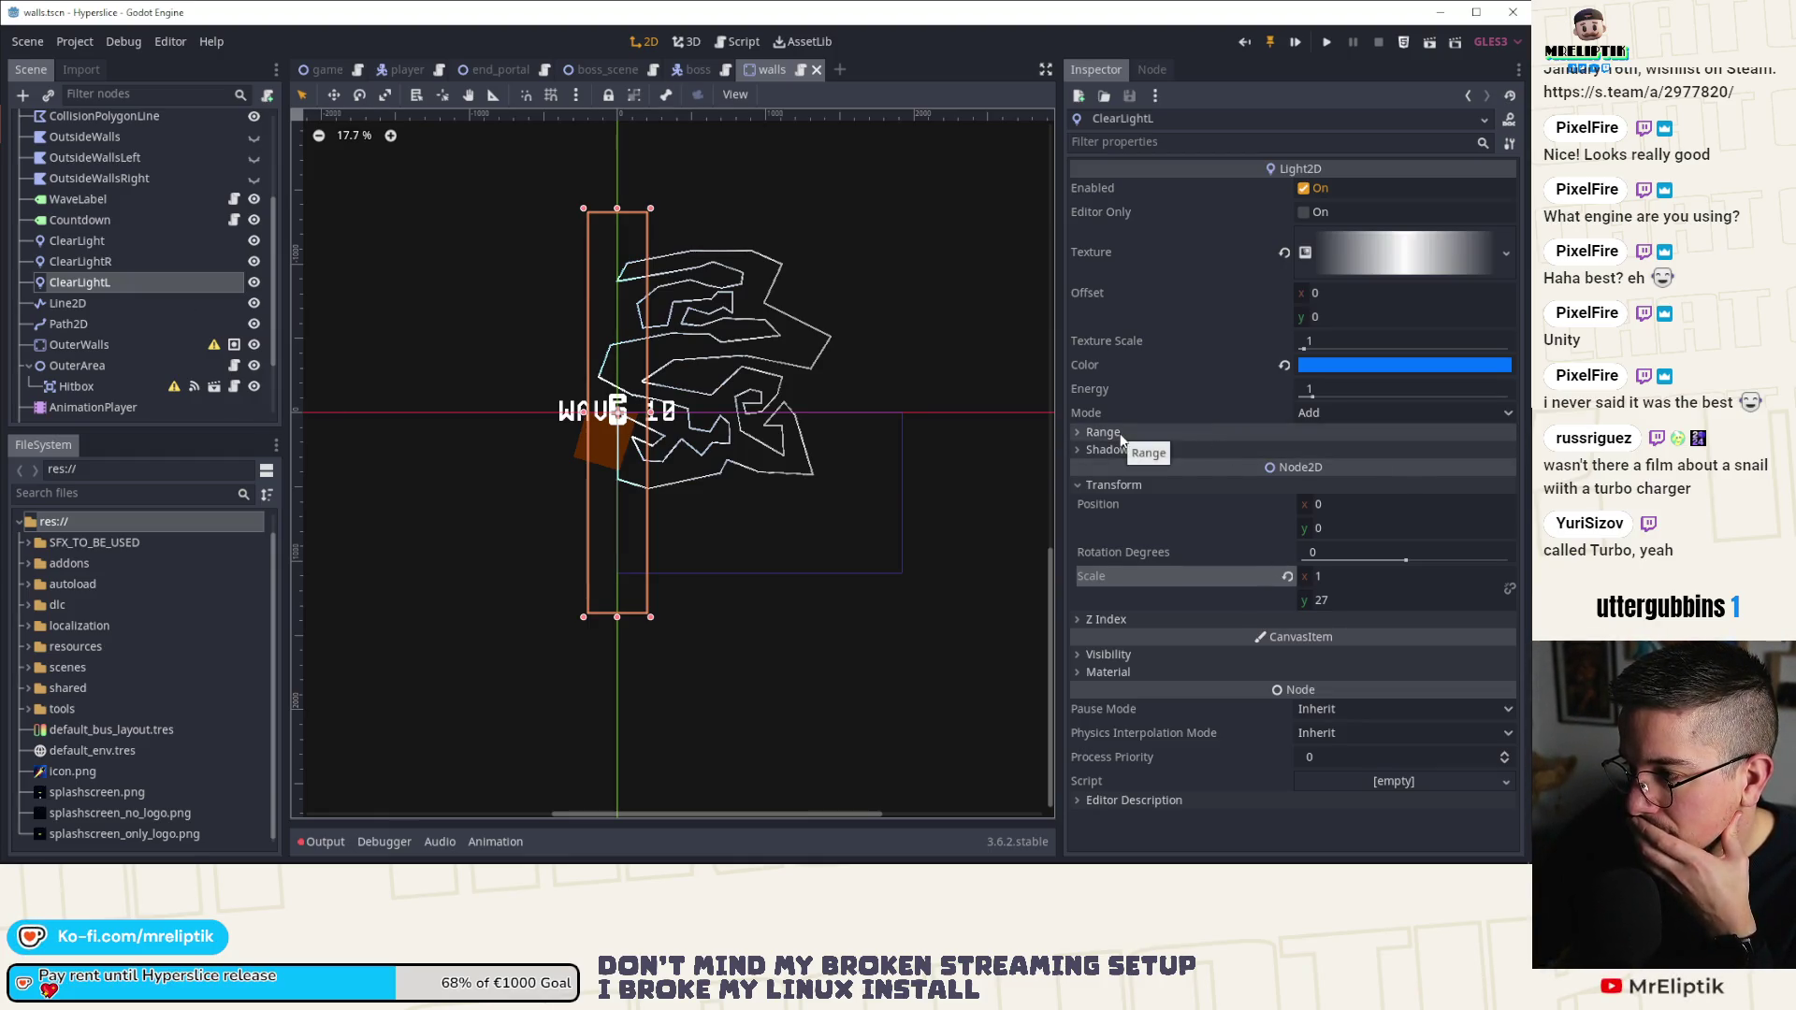
Select ClearLight and open the walls.gd script
click(106, 245)
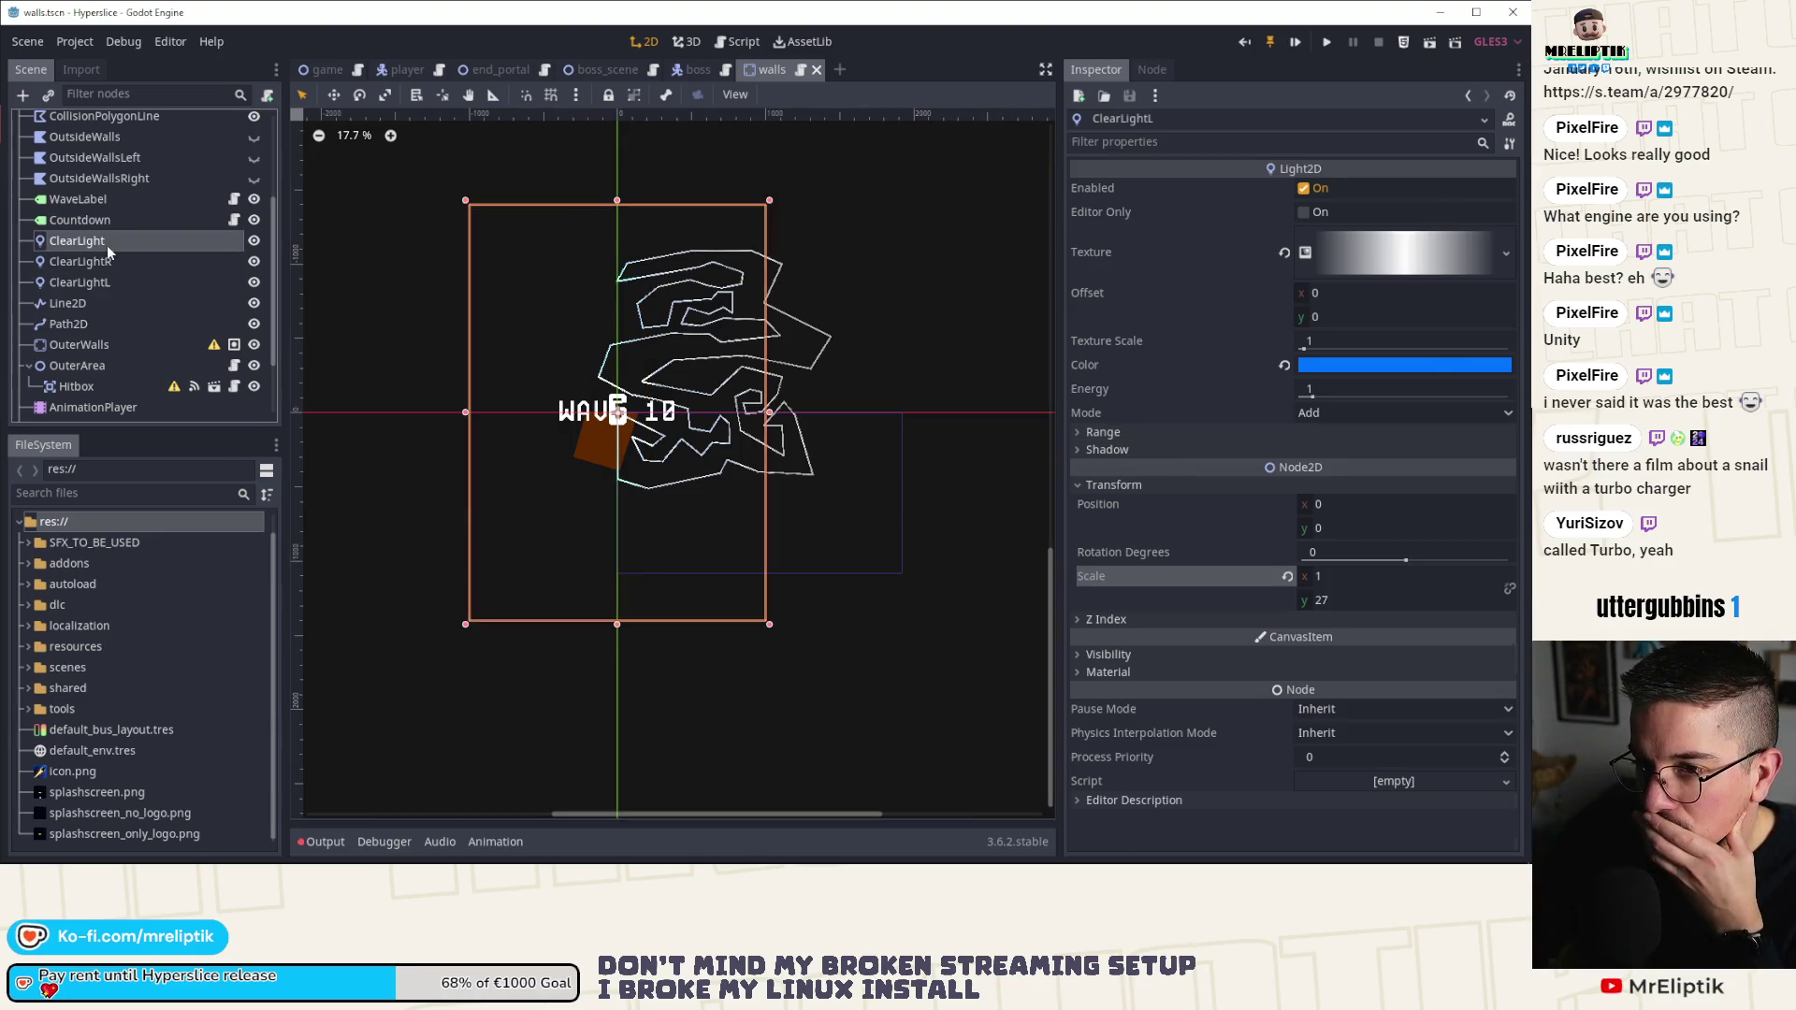
scroll(165, 265, up, 5)
click(233, 122)
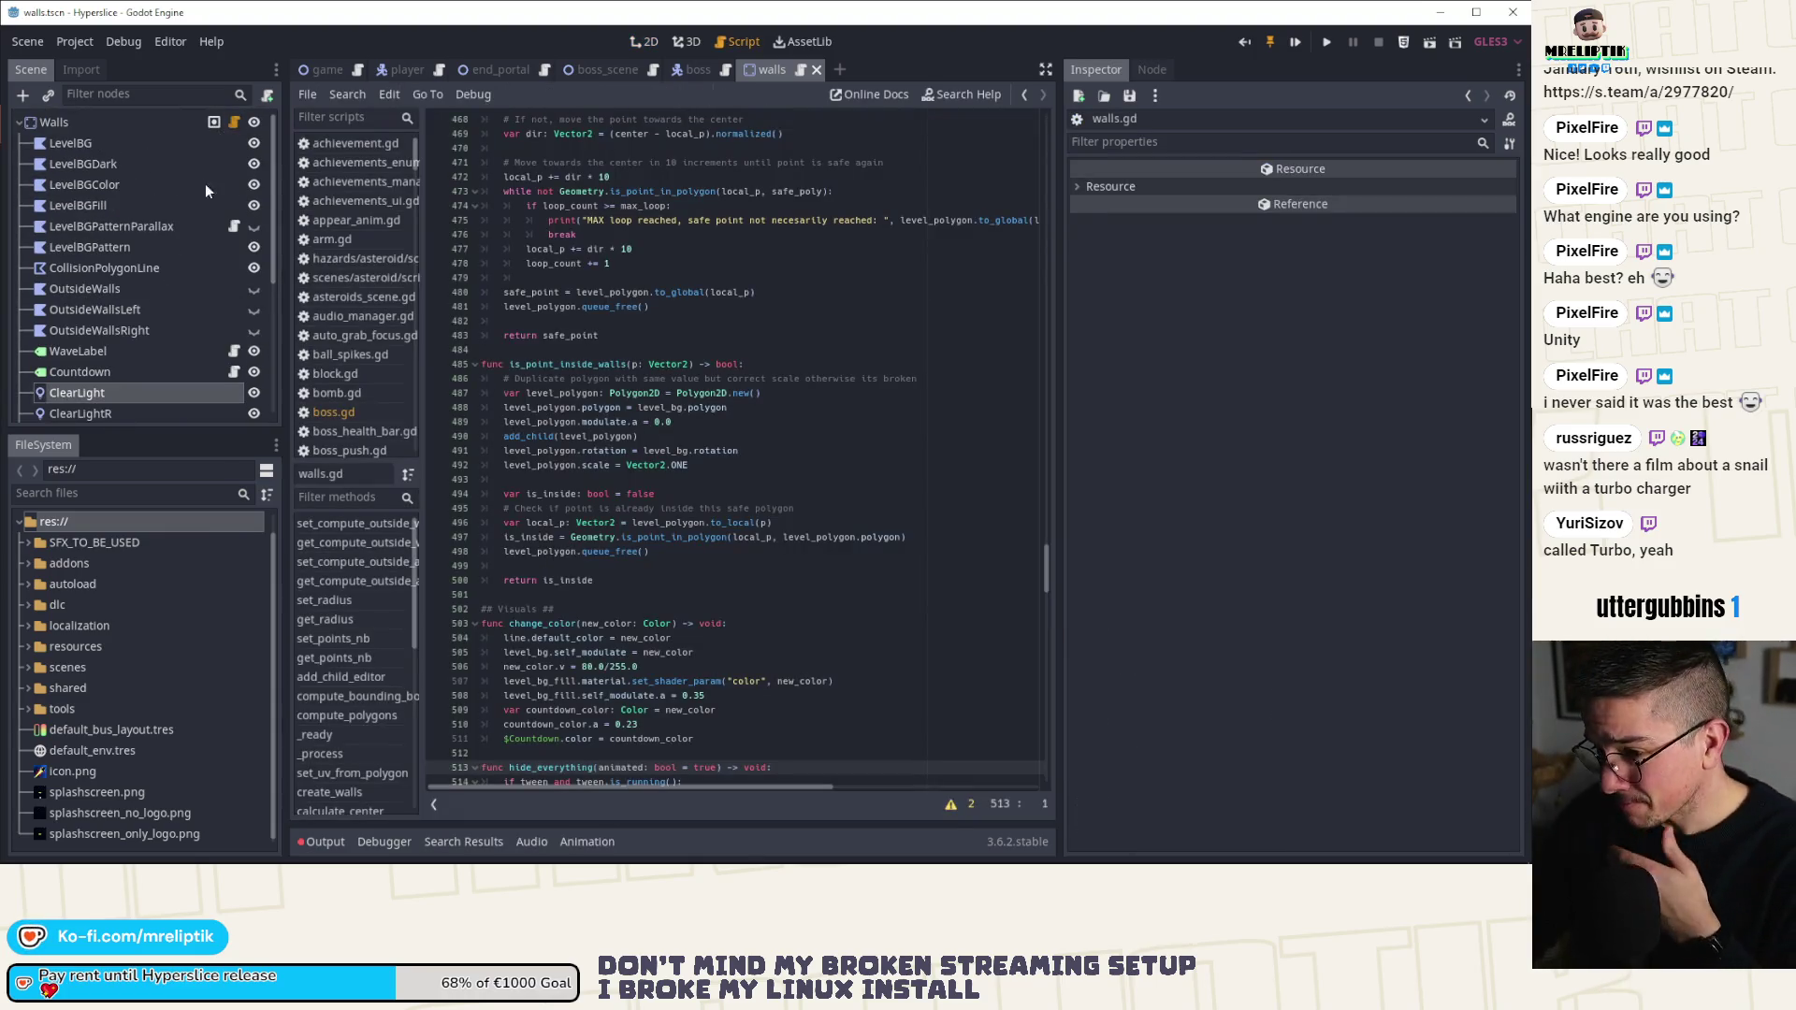
Search the script for 'clear' and locate the clear_light_side_energy tweens in animate_clear_light
scroll(735, 553, down, 2)
click(736, 553)
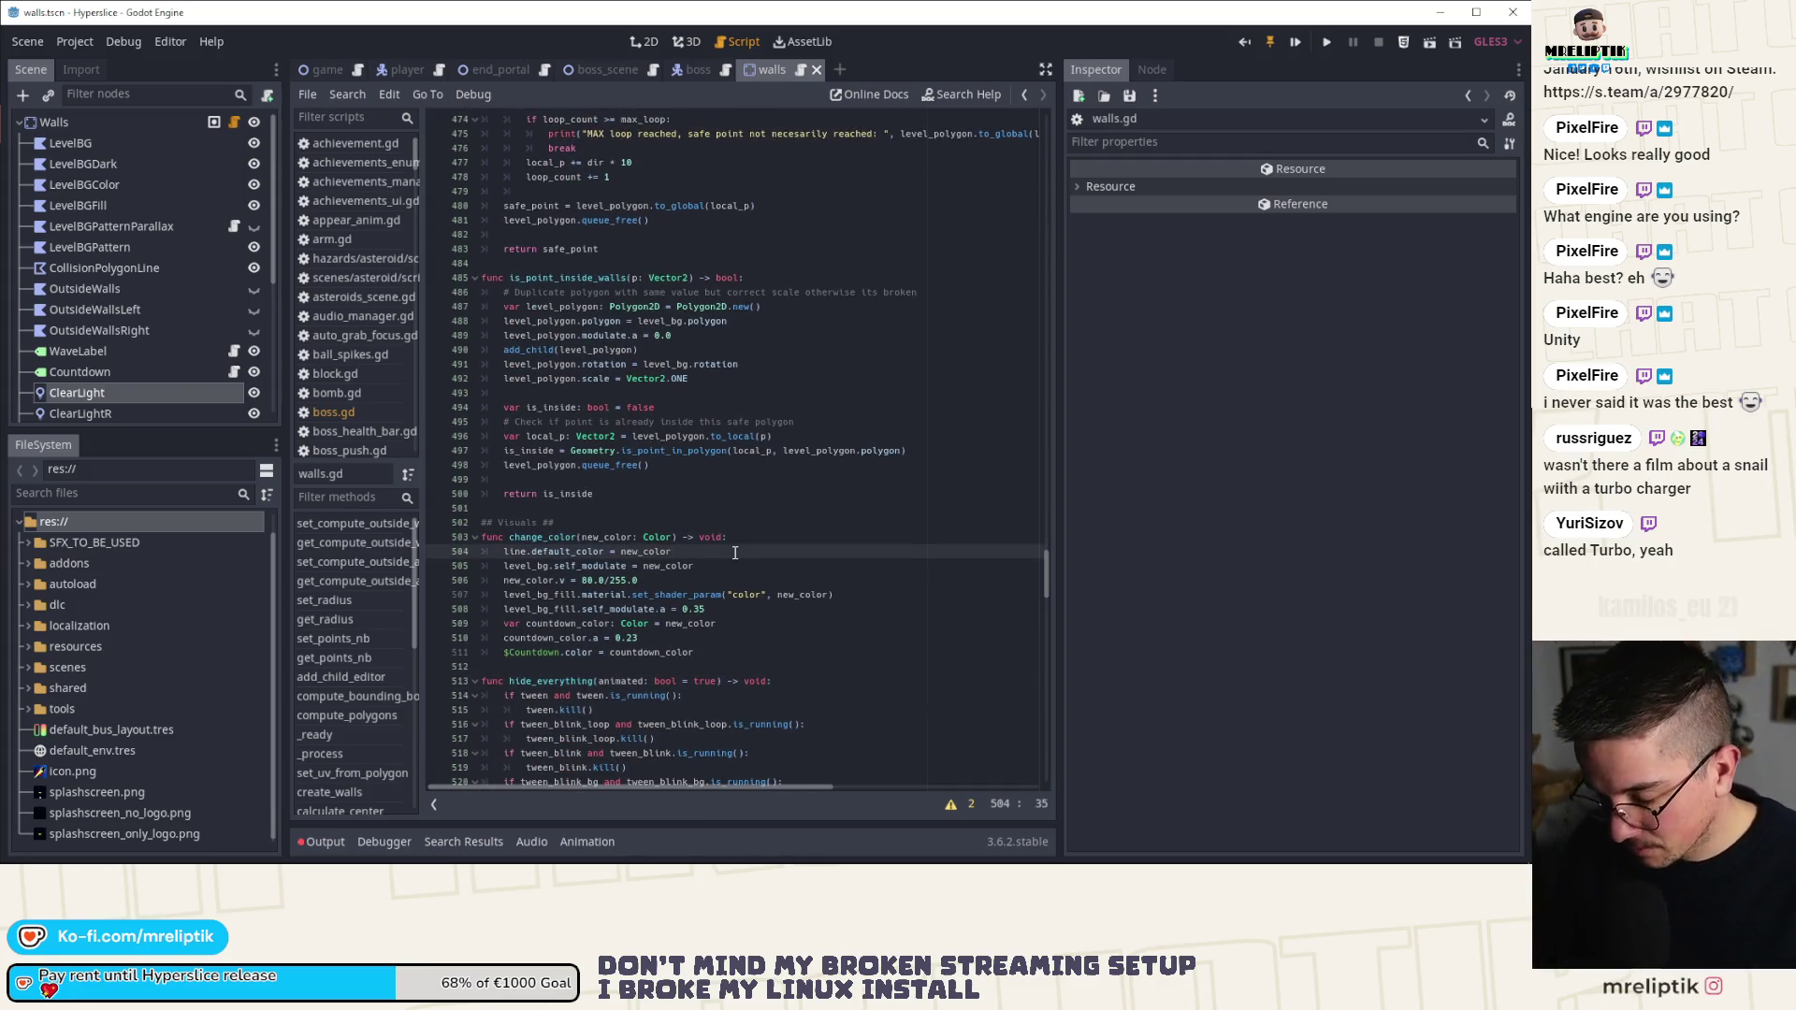
key(ctrl+f)
text(clear)
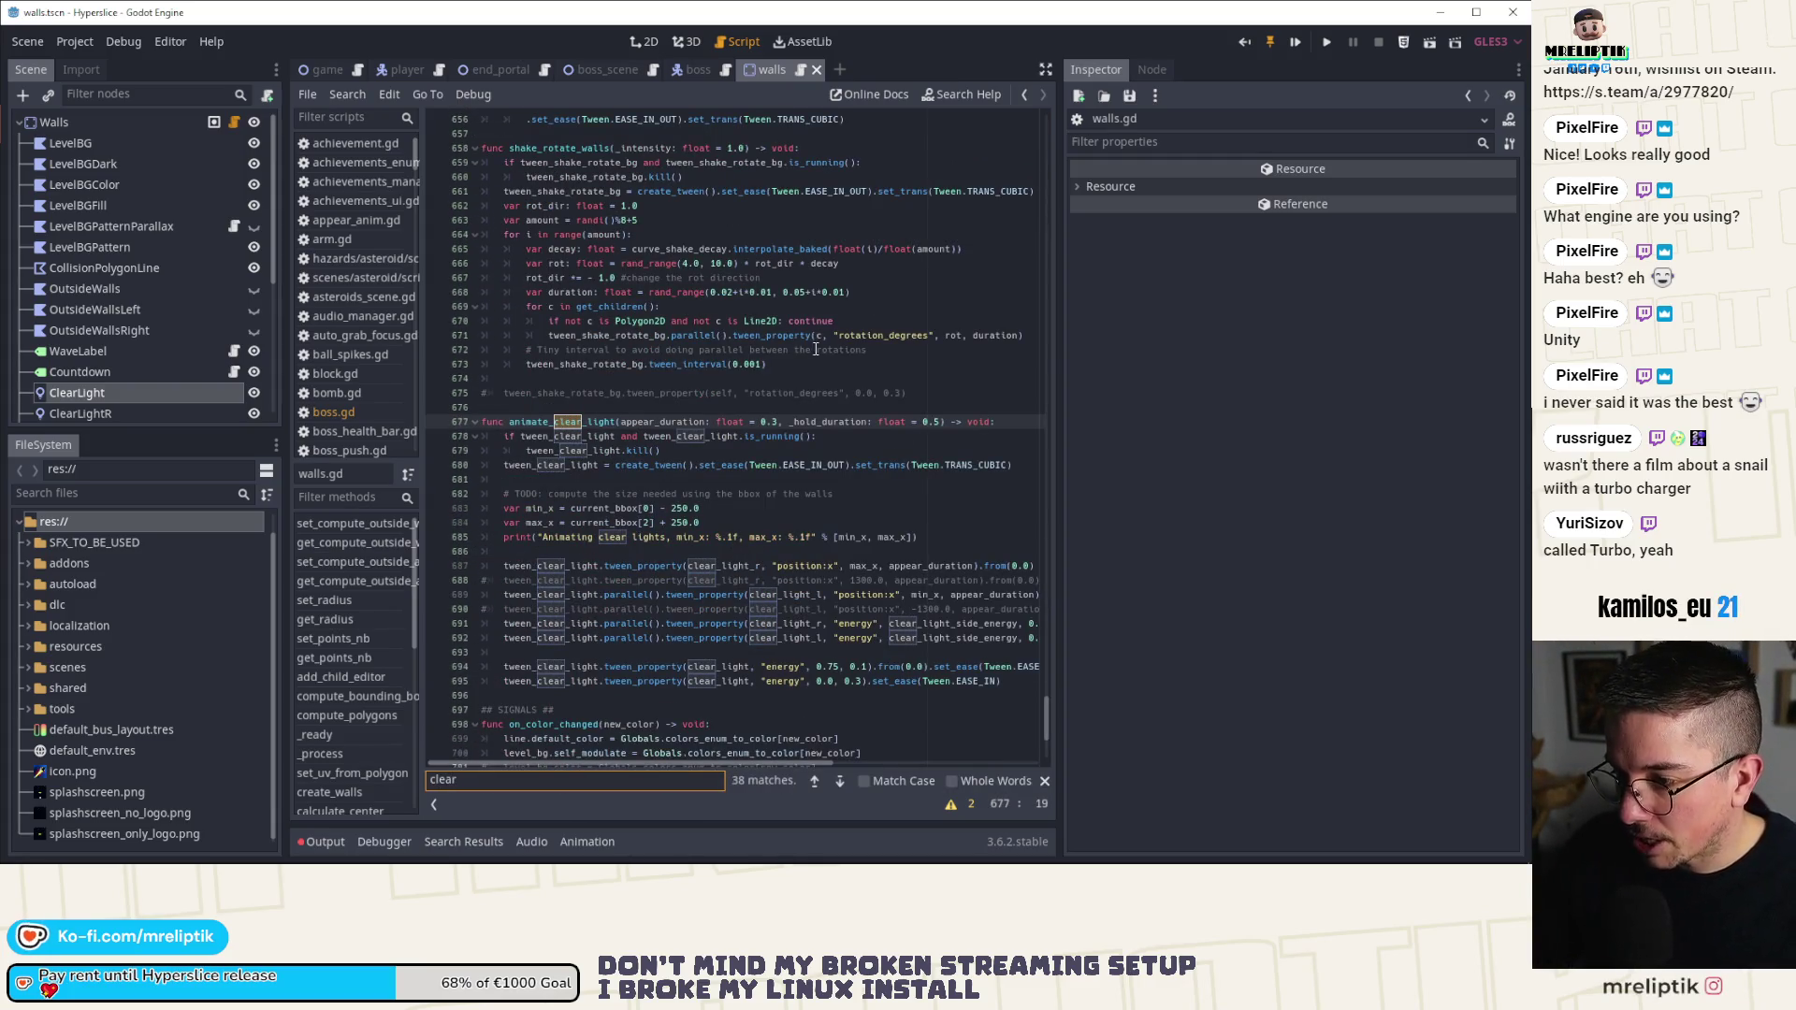
drag(1058, 358, 1177, 388)
double_click(736, 667)
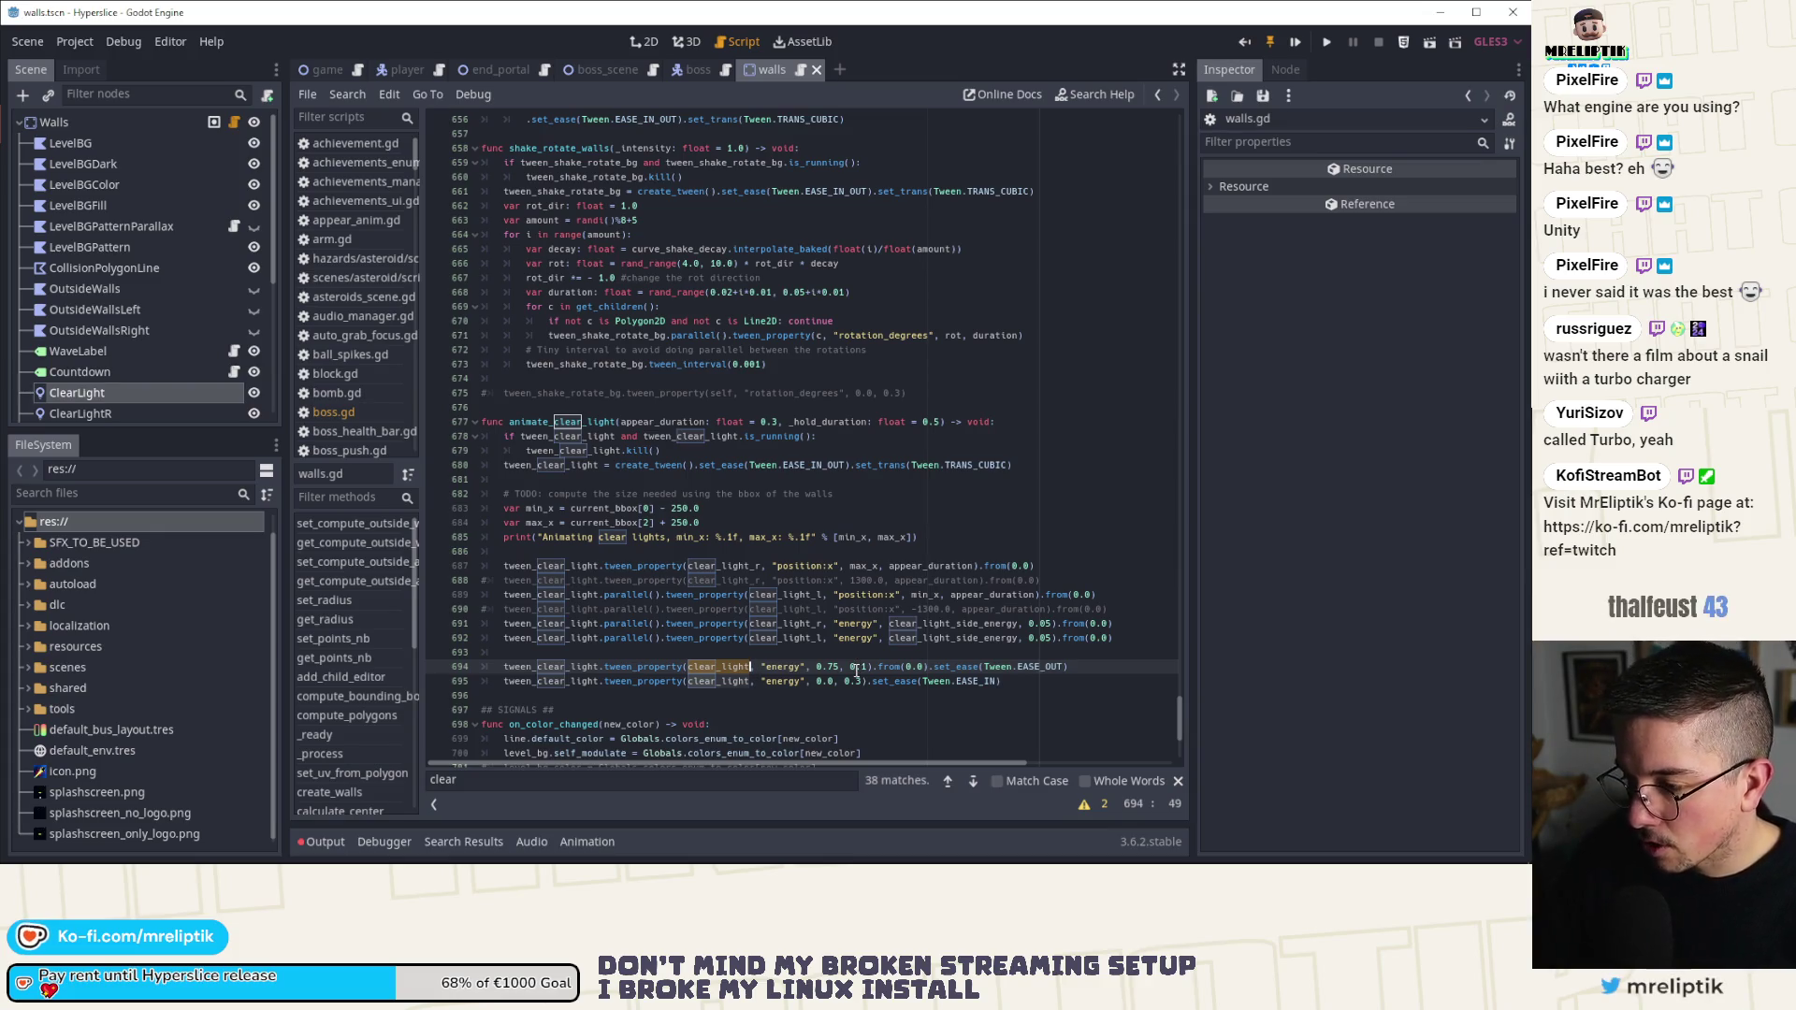
double_click(974, 623)
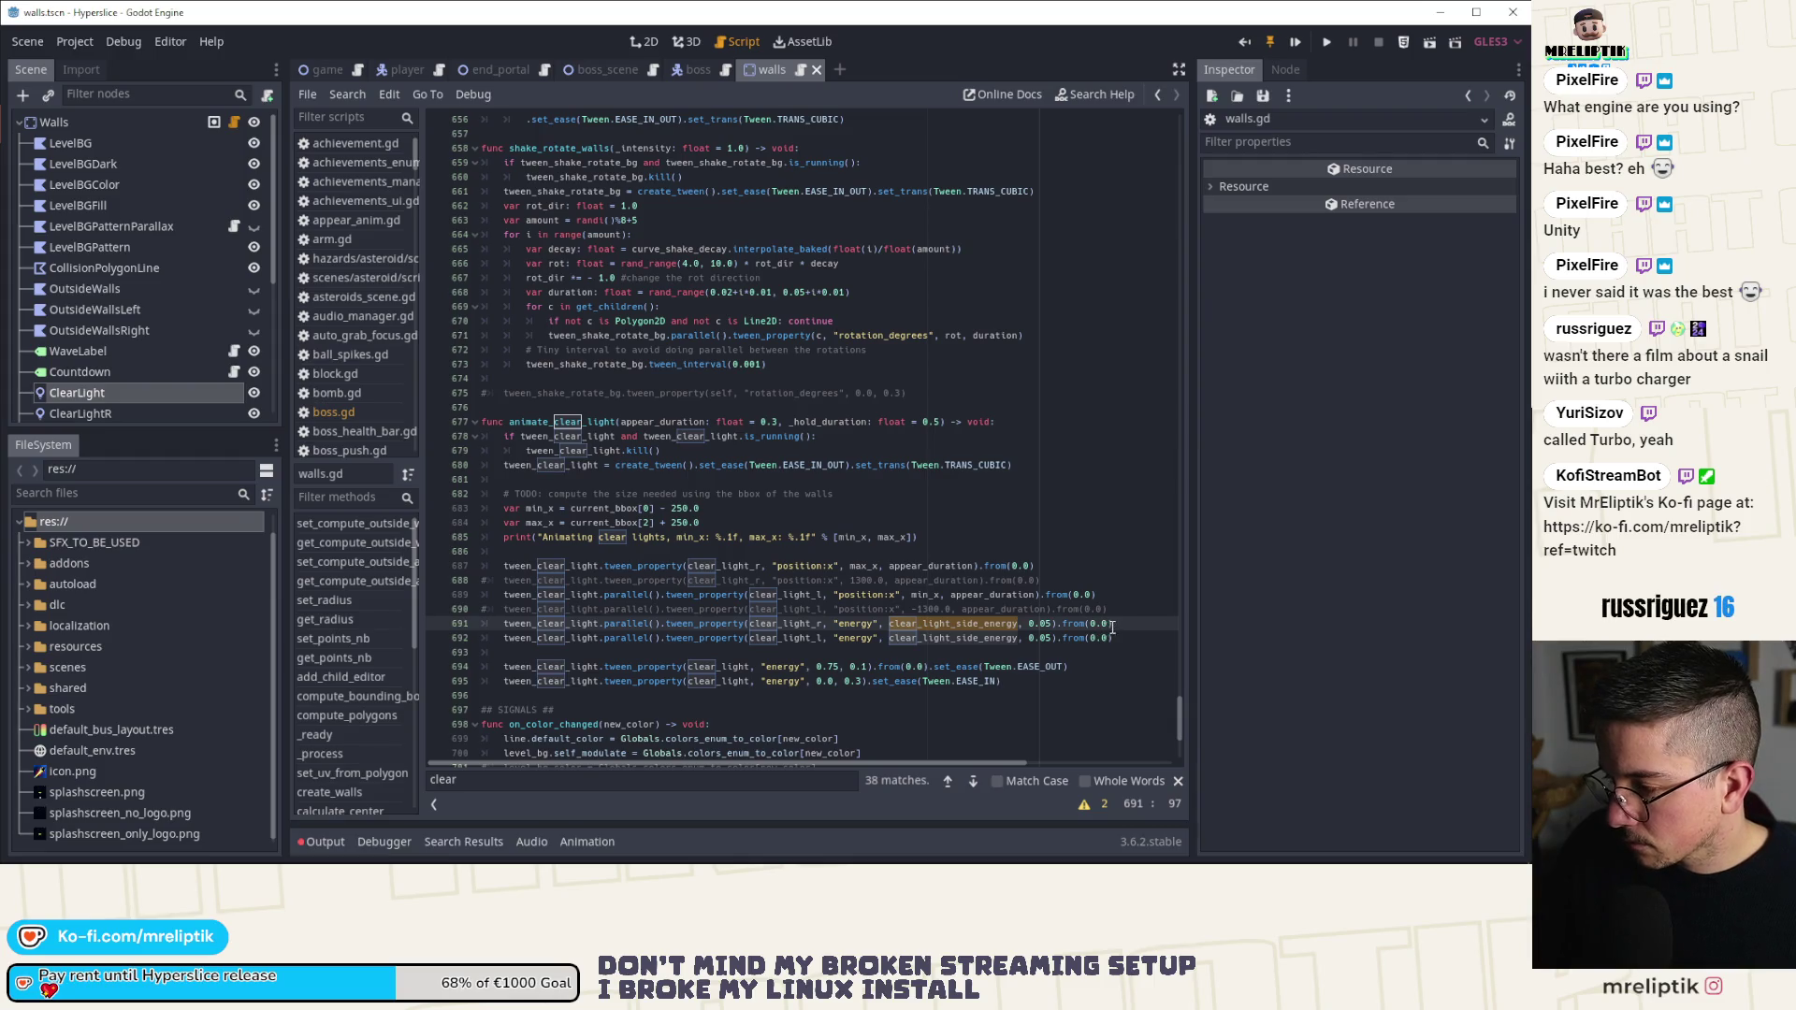
Duplicate the right and left side-light energy tweens (lines 691–692) down to lines 696–697
click(962, 640)
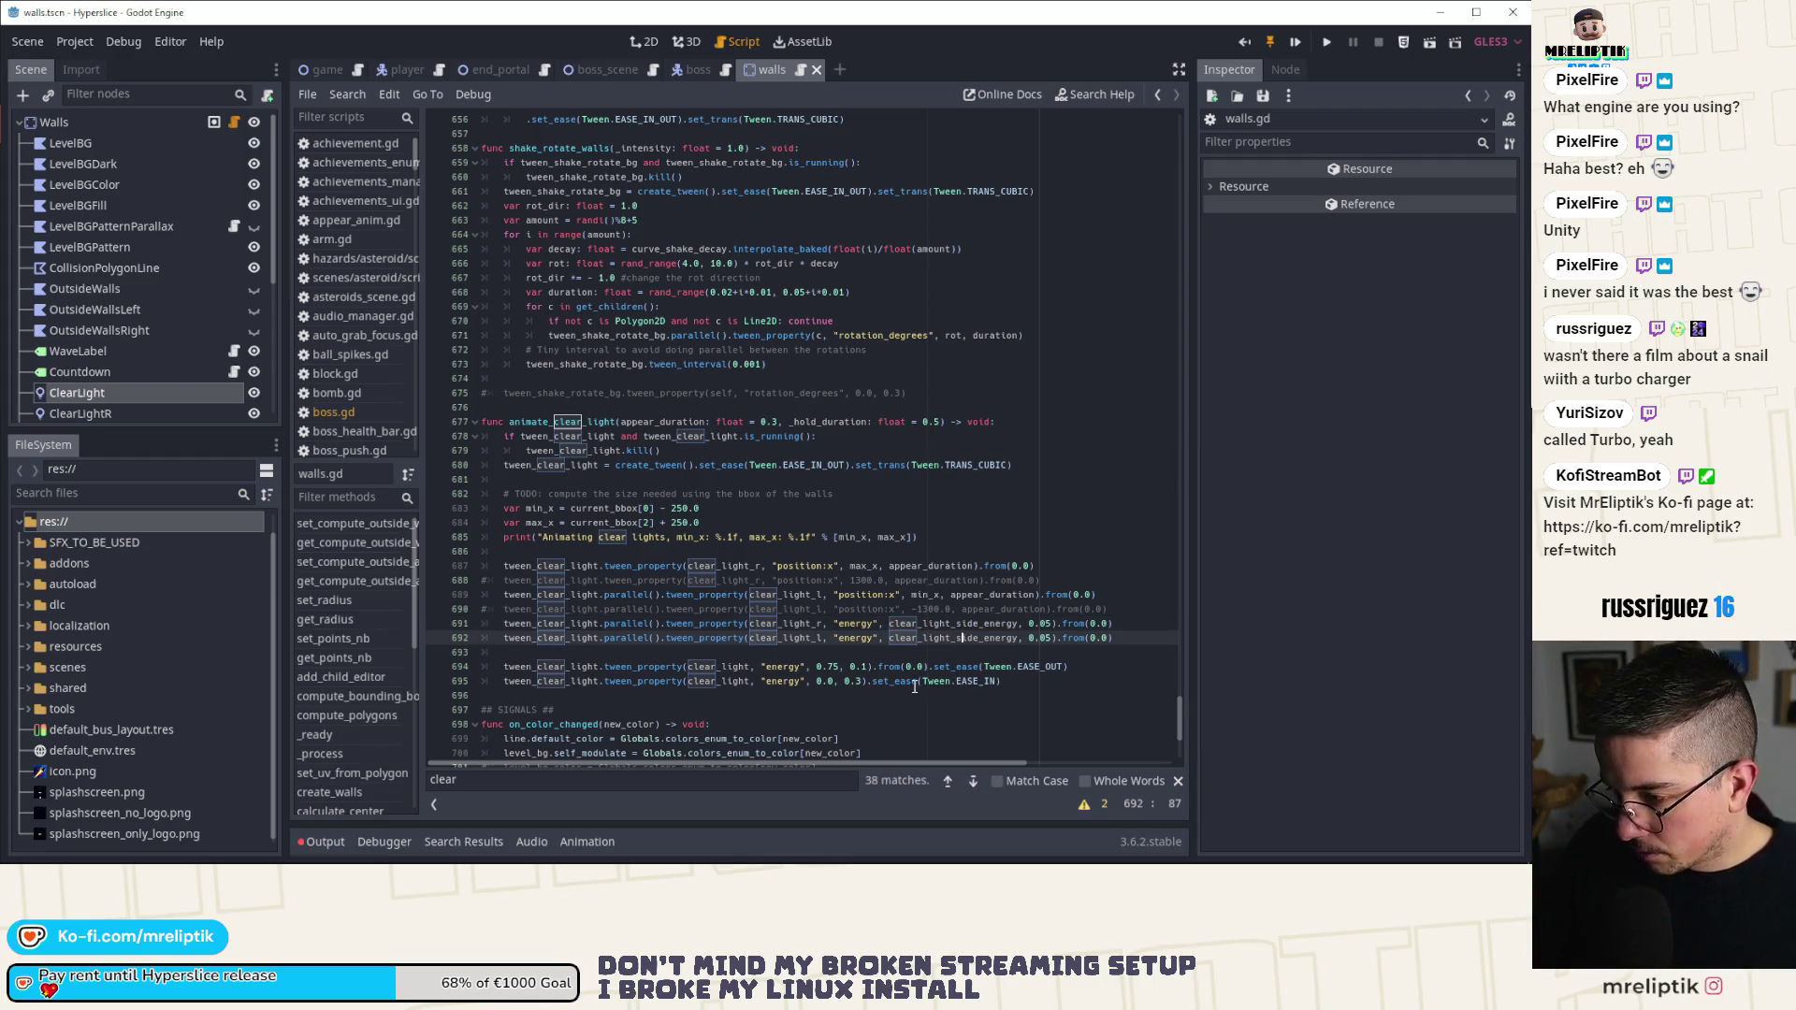
click(703, 682)
click(1020, 667)
click(1074, 595)
click(1029, 623)
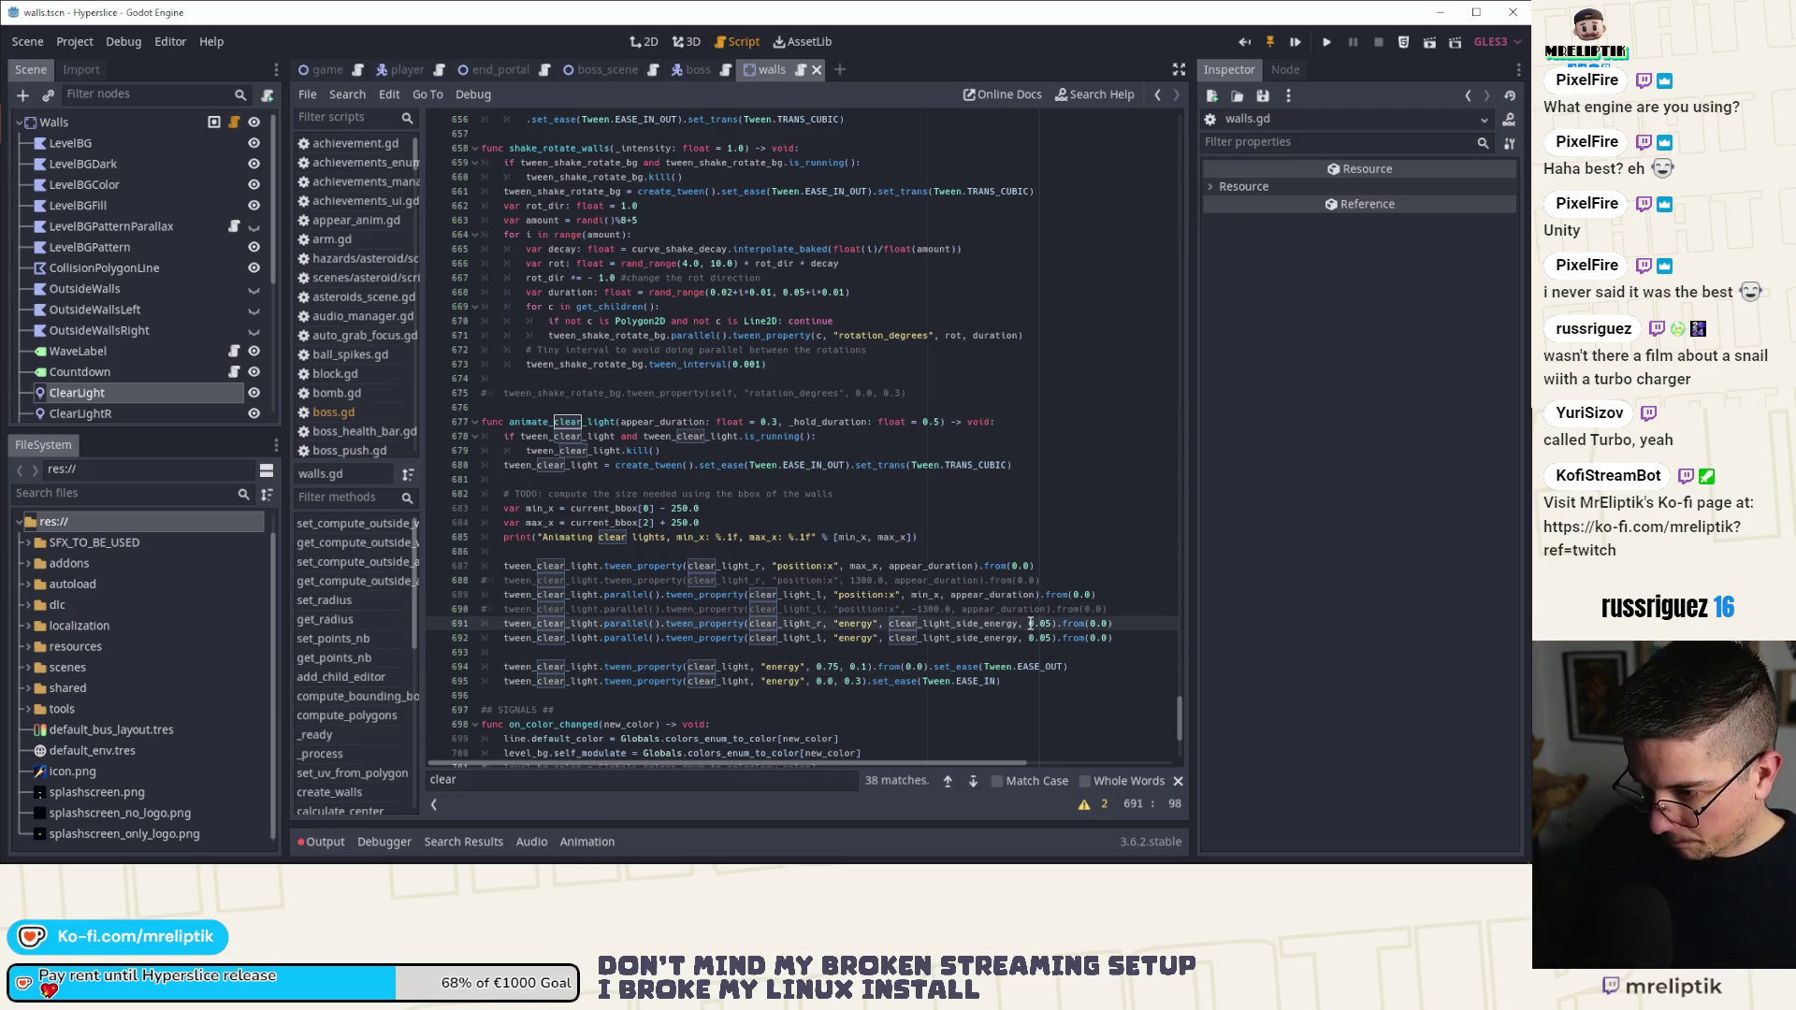
key(ctrl+d)
key(alt+Down)
key(alt+Down)
key(alt+Down)
key(Up)
key(Up)
key(Up)
key(ctrl+d)
key(alt+Down)
key(alt+Down)
key(alt+Down)
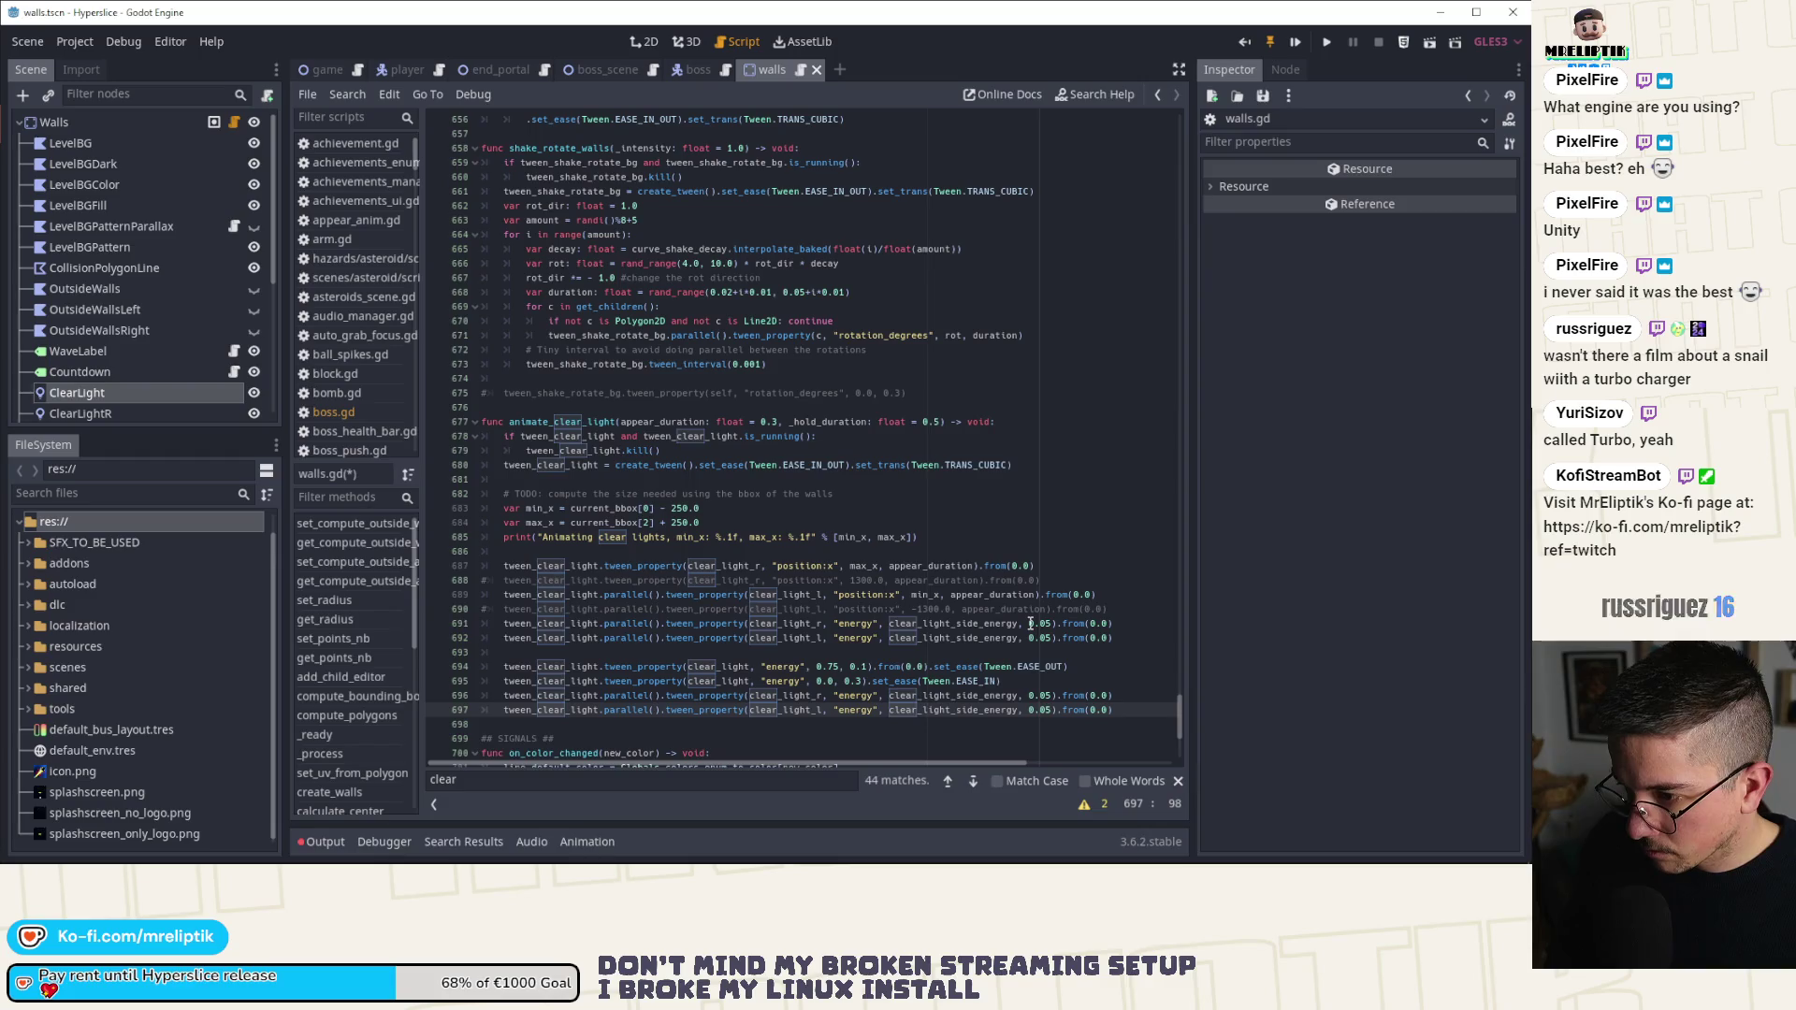
Change the copies' duration from 0.05 to 0.0, delete their .from(0.0) calls, and save
key(ctrl+Left)
key(ctrl+Left)
key(ctrl+Left)
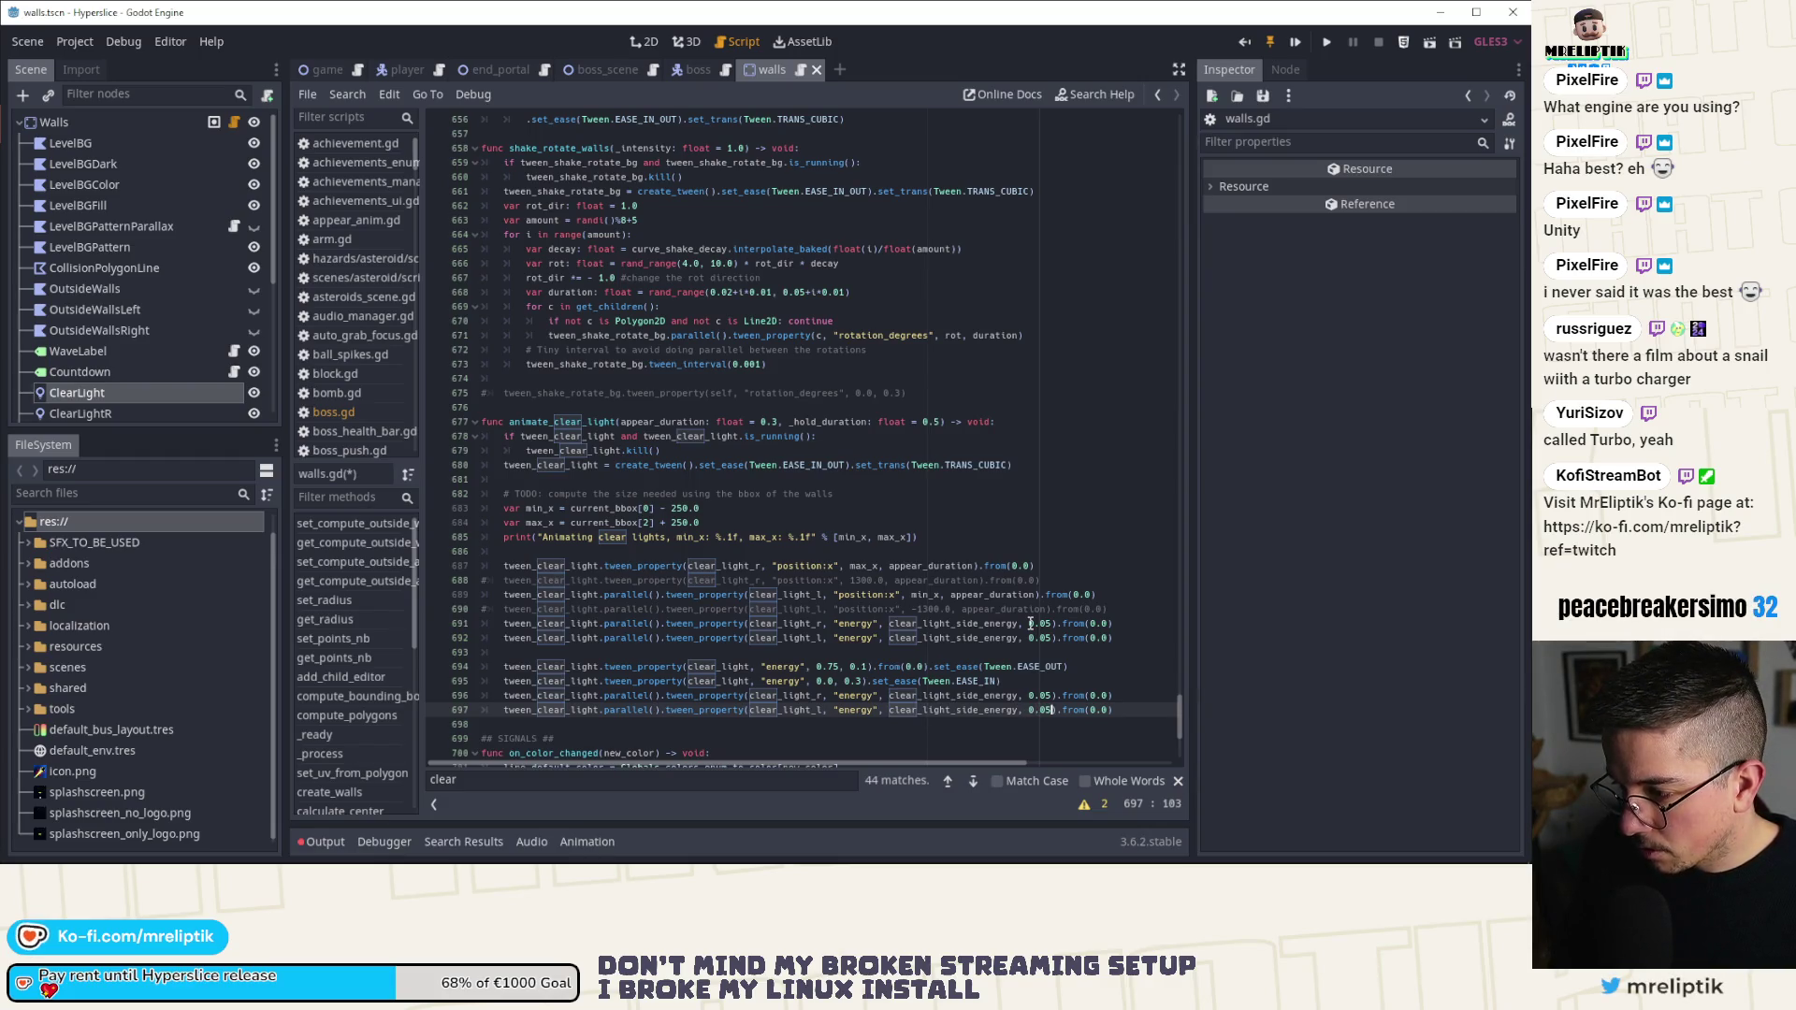
key(BackSpace)
key(BackSpace)
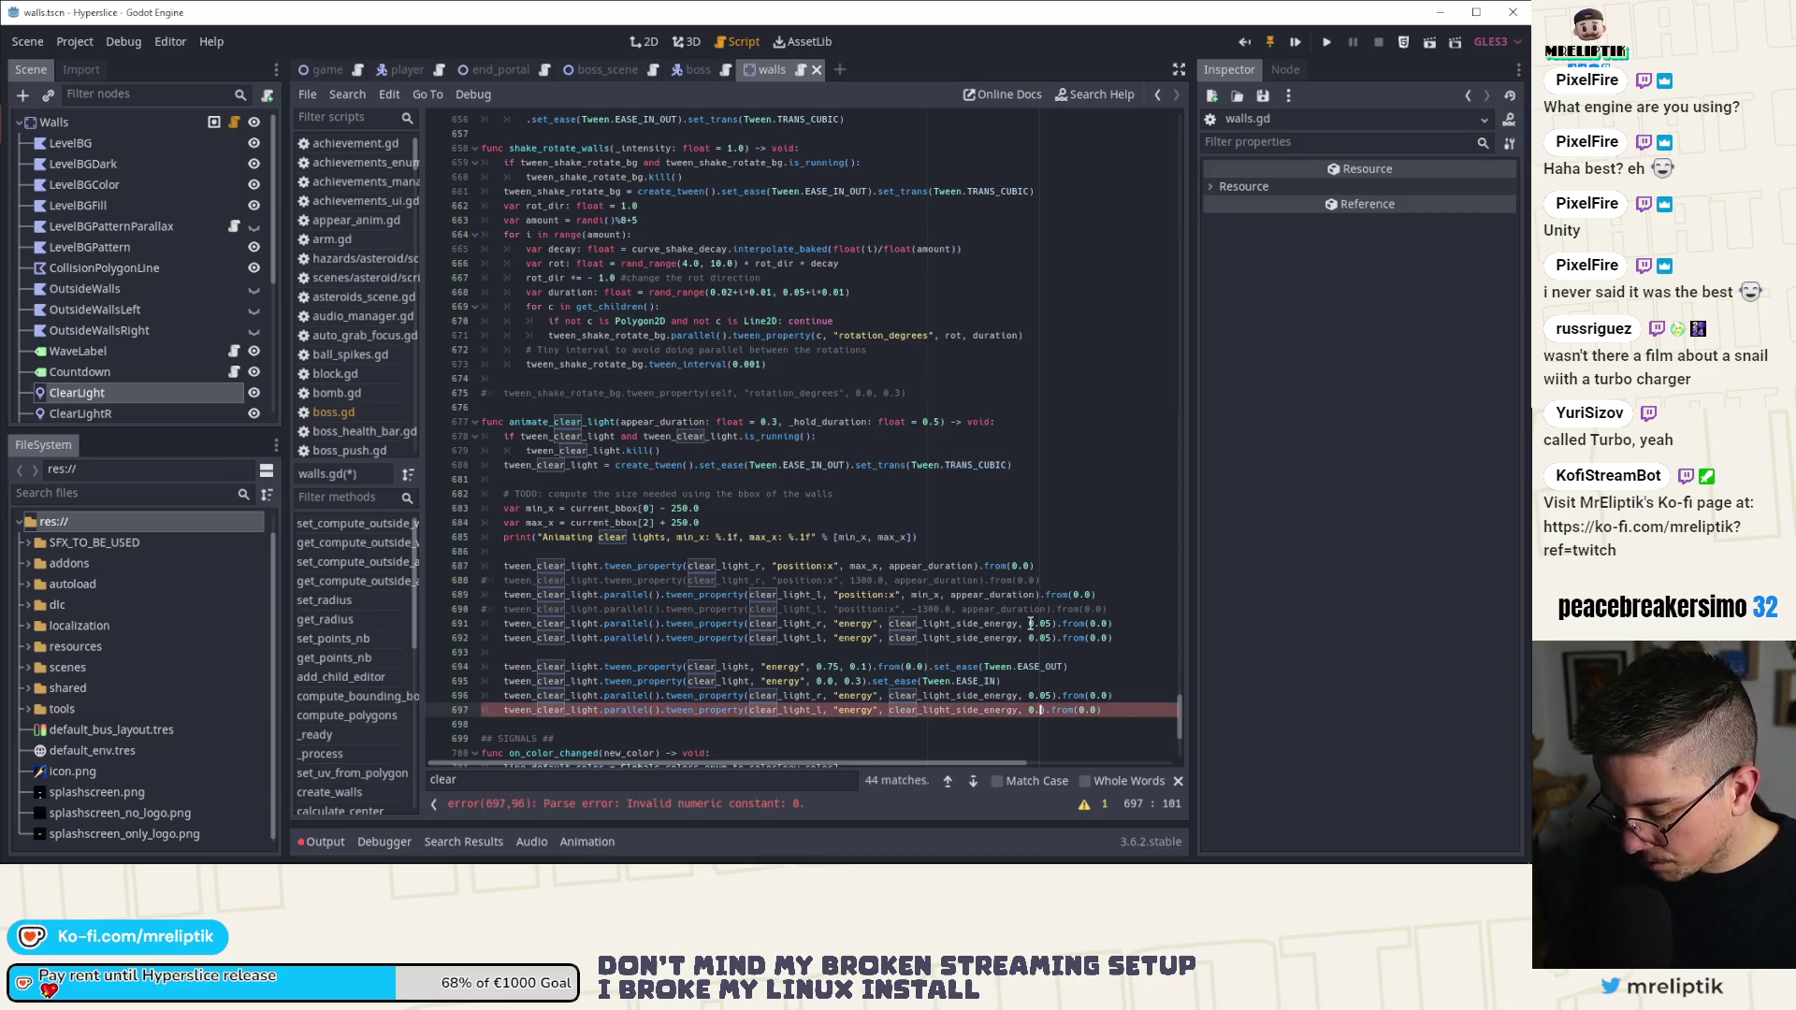
key(Up)
key(Delete)
key(Right)
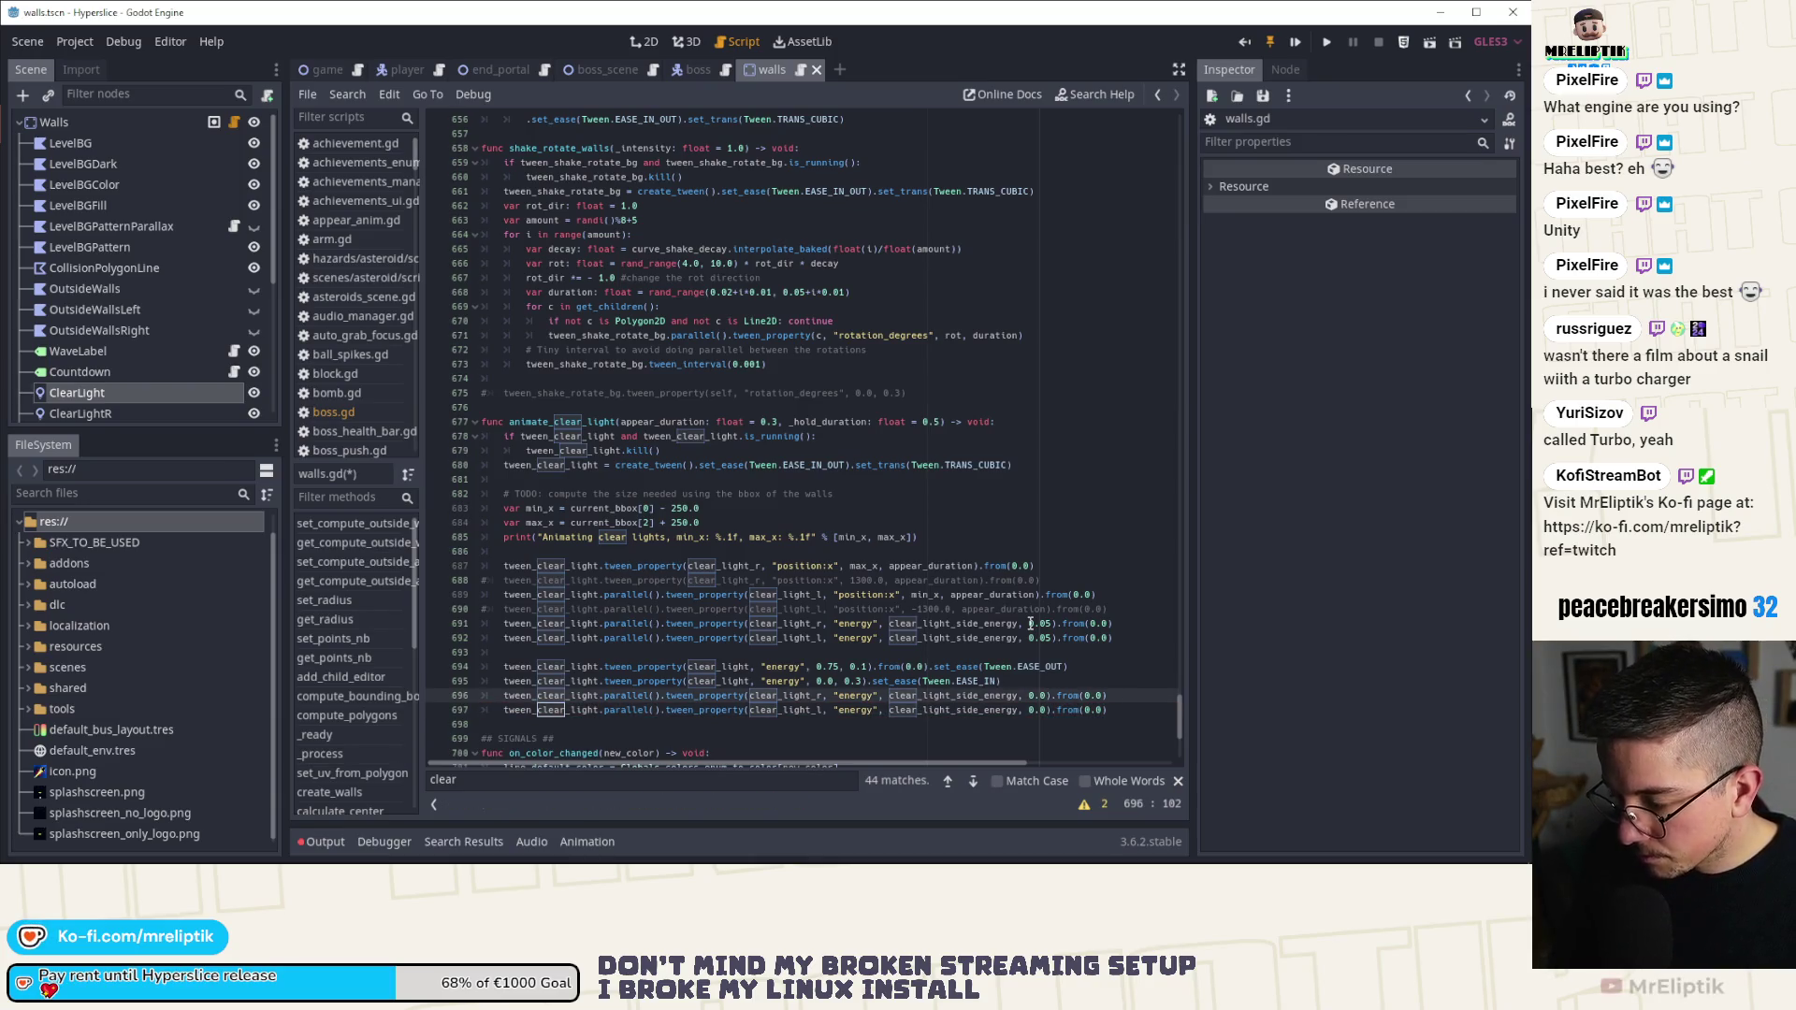
key(shift+ctrl+Right)
key(shift+ctrl+Right)
key(shift+ctrl+Right)
key(Delete)
key(Down)
key(shift+ctrl+Right)
key(shift+ctrl+Right)
key(shift+ctrl+Right)
key(Delete)
key(ctrl+s)
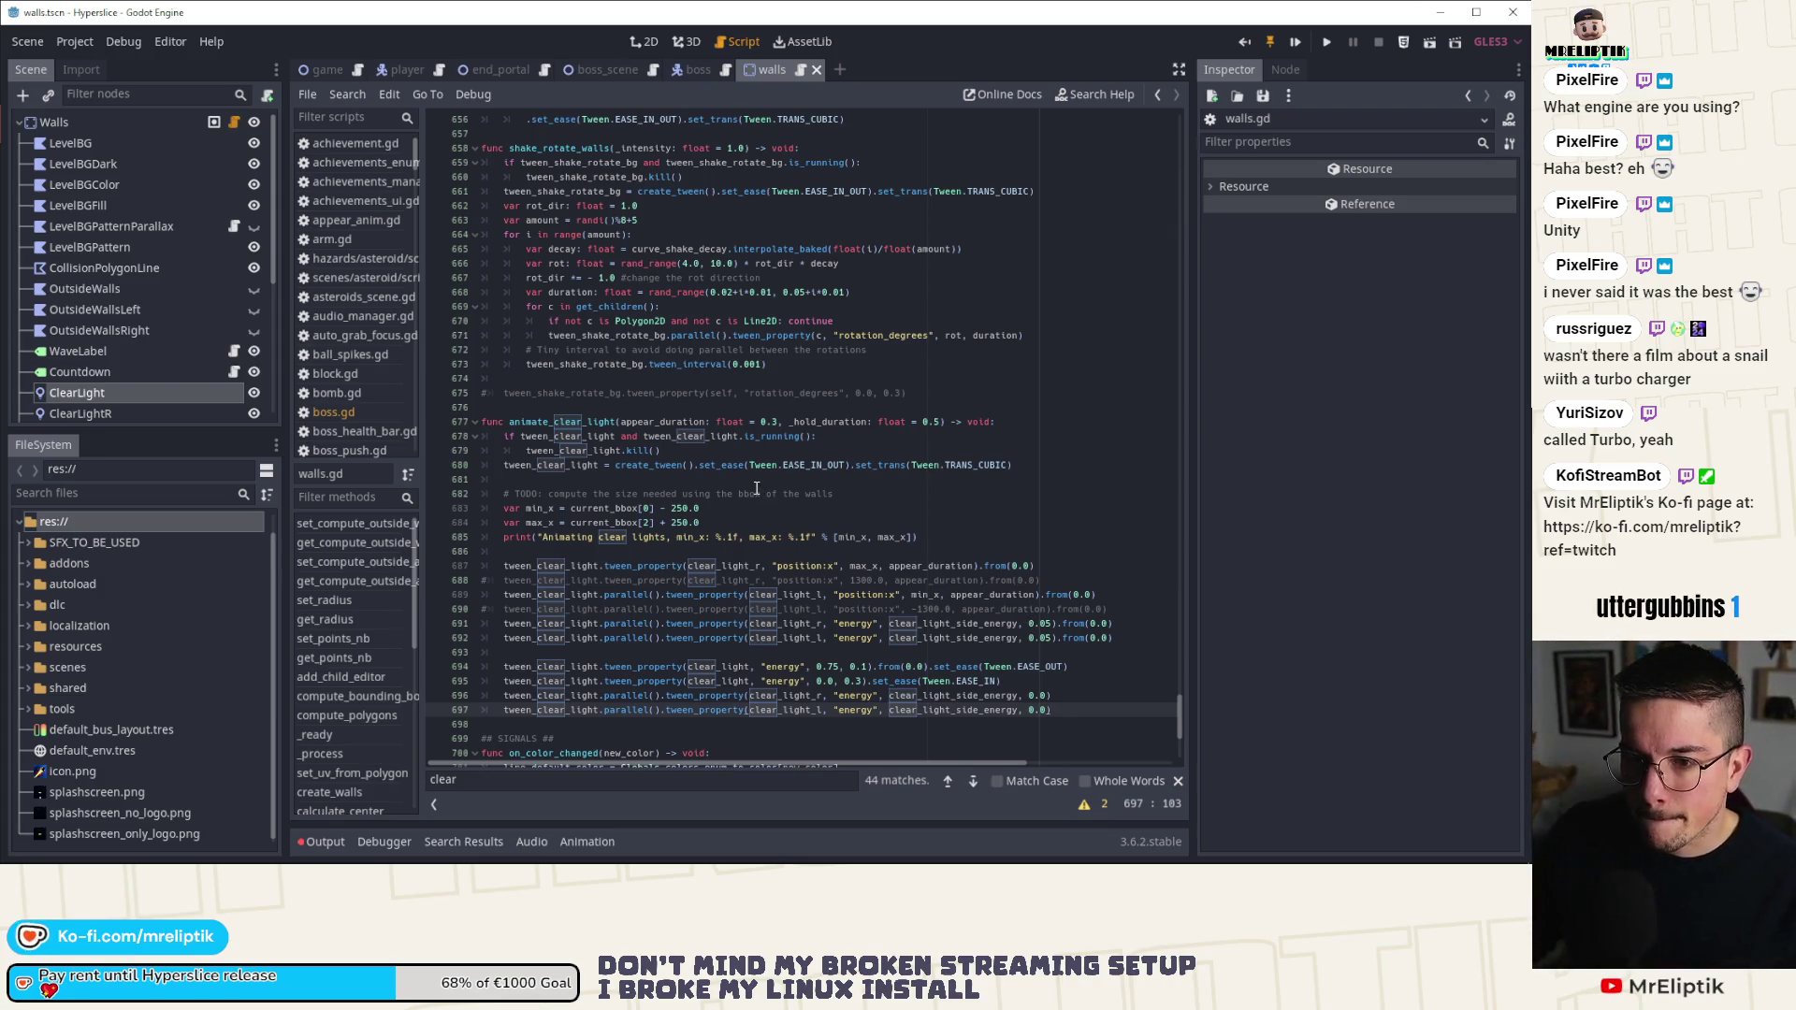
mouse_move(1417, 856)
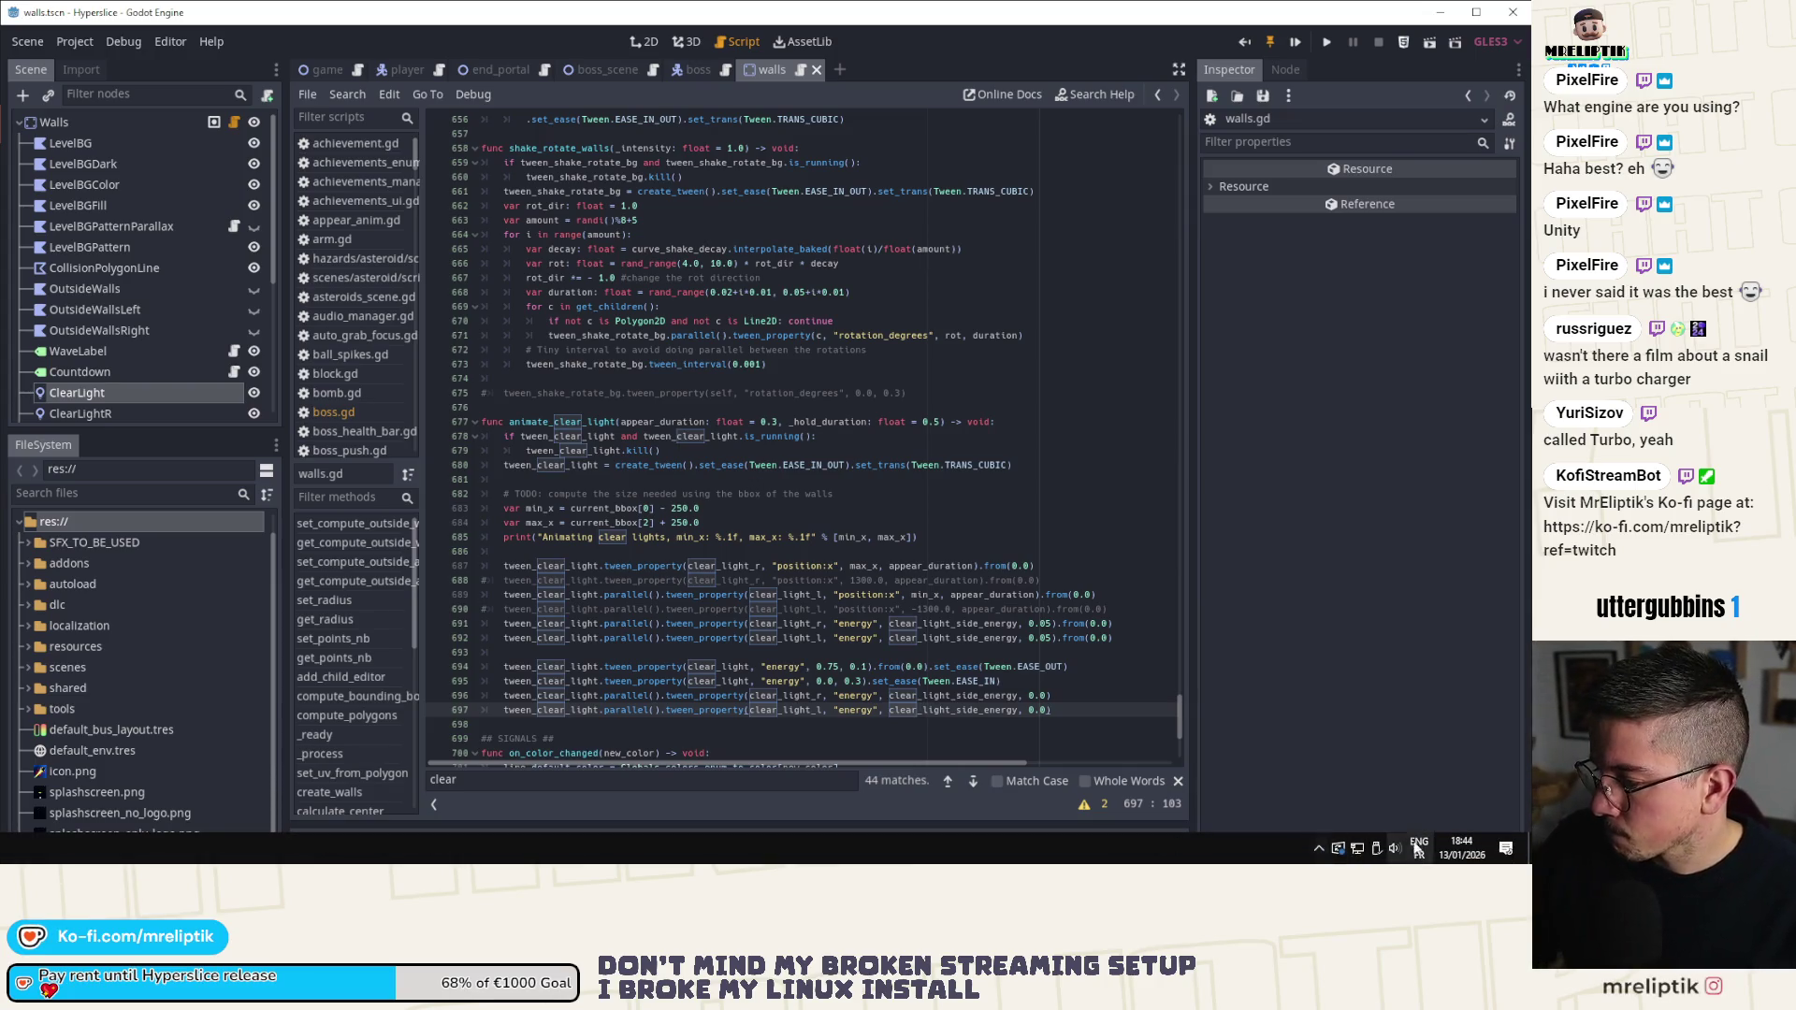
click(1506, 848)
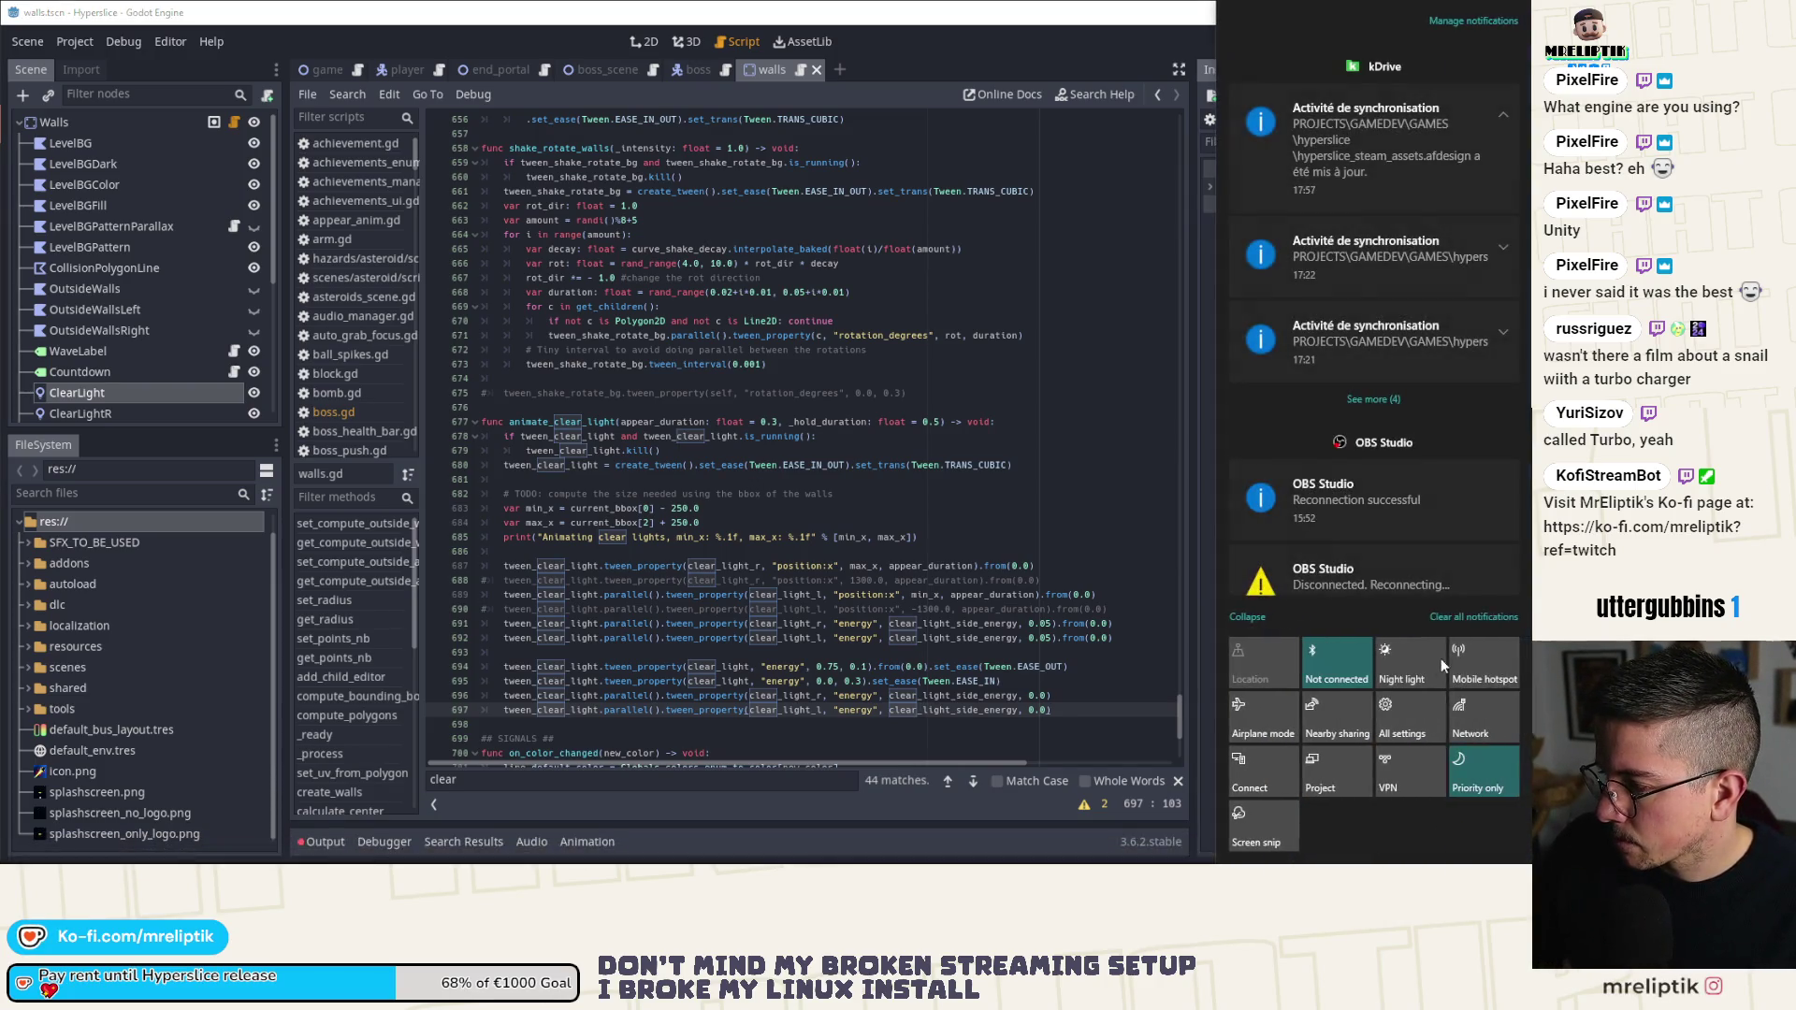
click(1460, 621)
click(1079, 724)
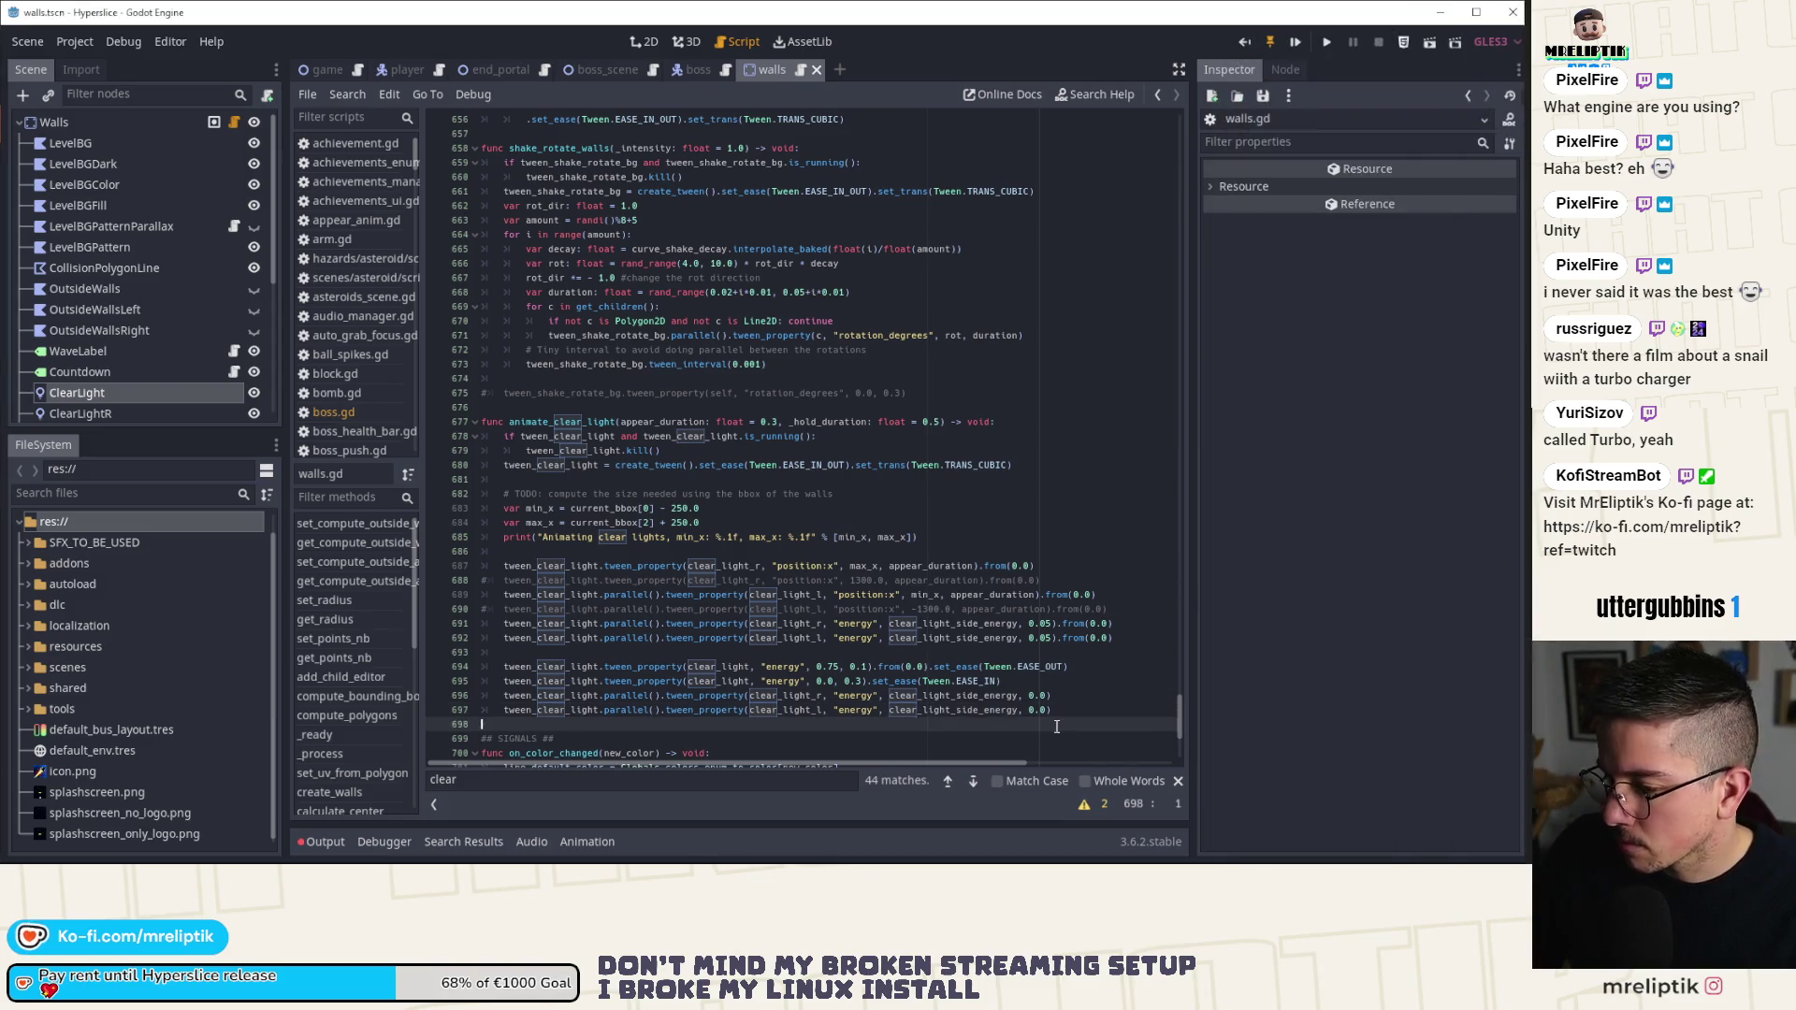
scroll(1085, 675, down, 1)
click(1085, 670)
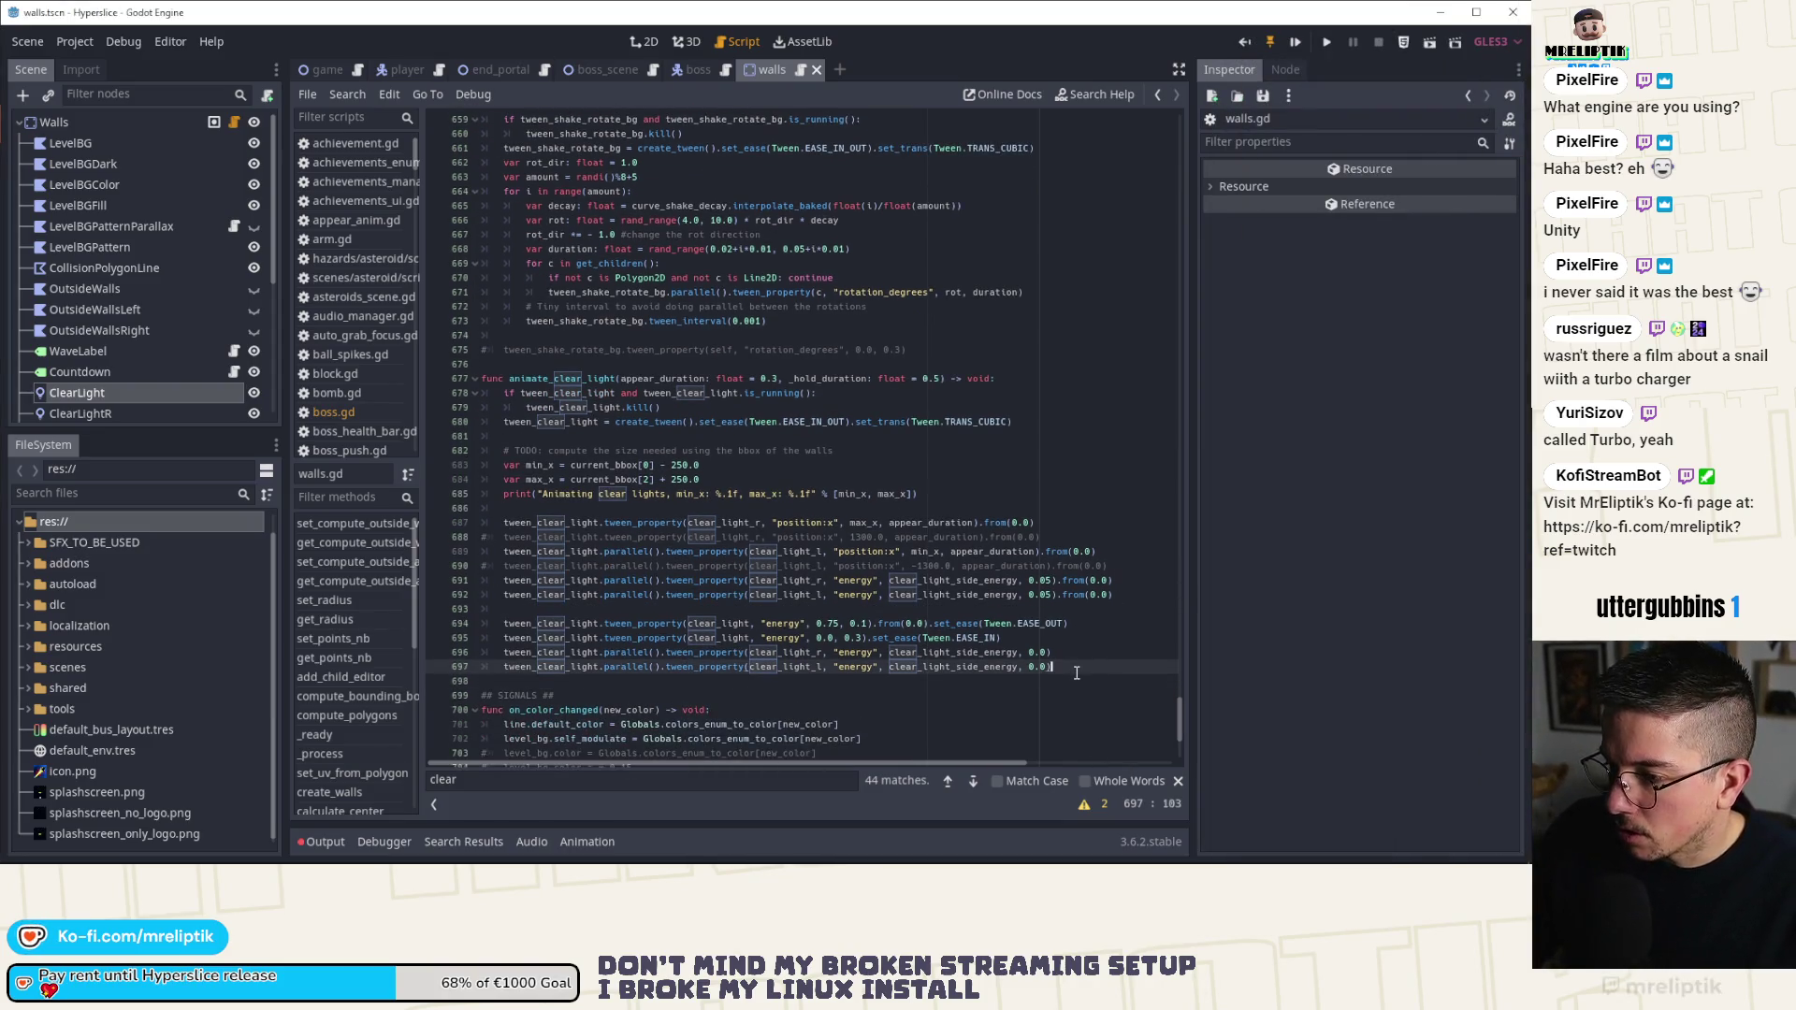
Widen the script editor and duplicate lines 696–697 below themselves
drag(1191, 574, 1297, 579)
click(1142, 629)
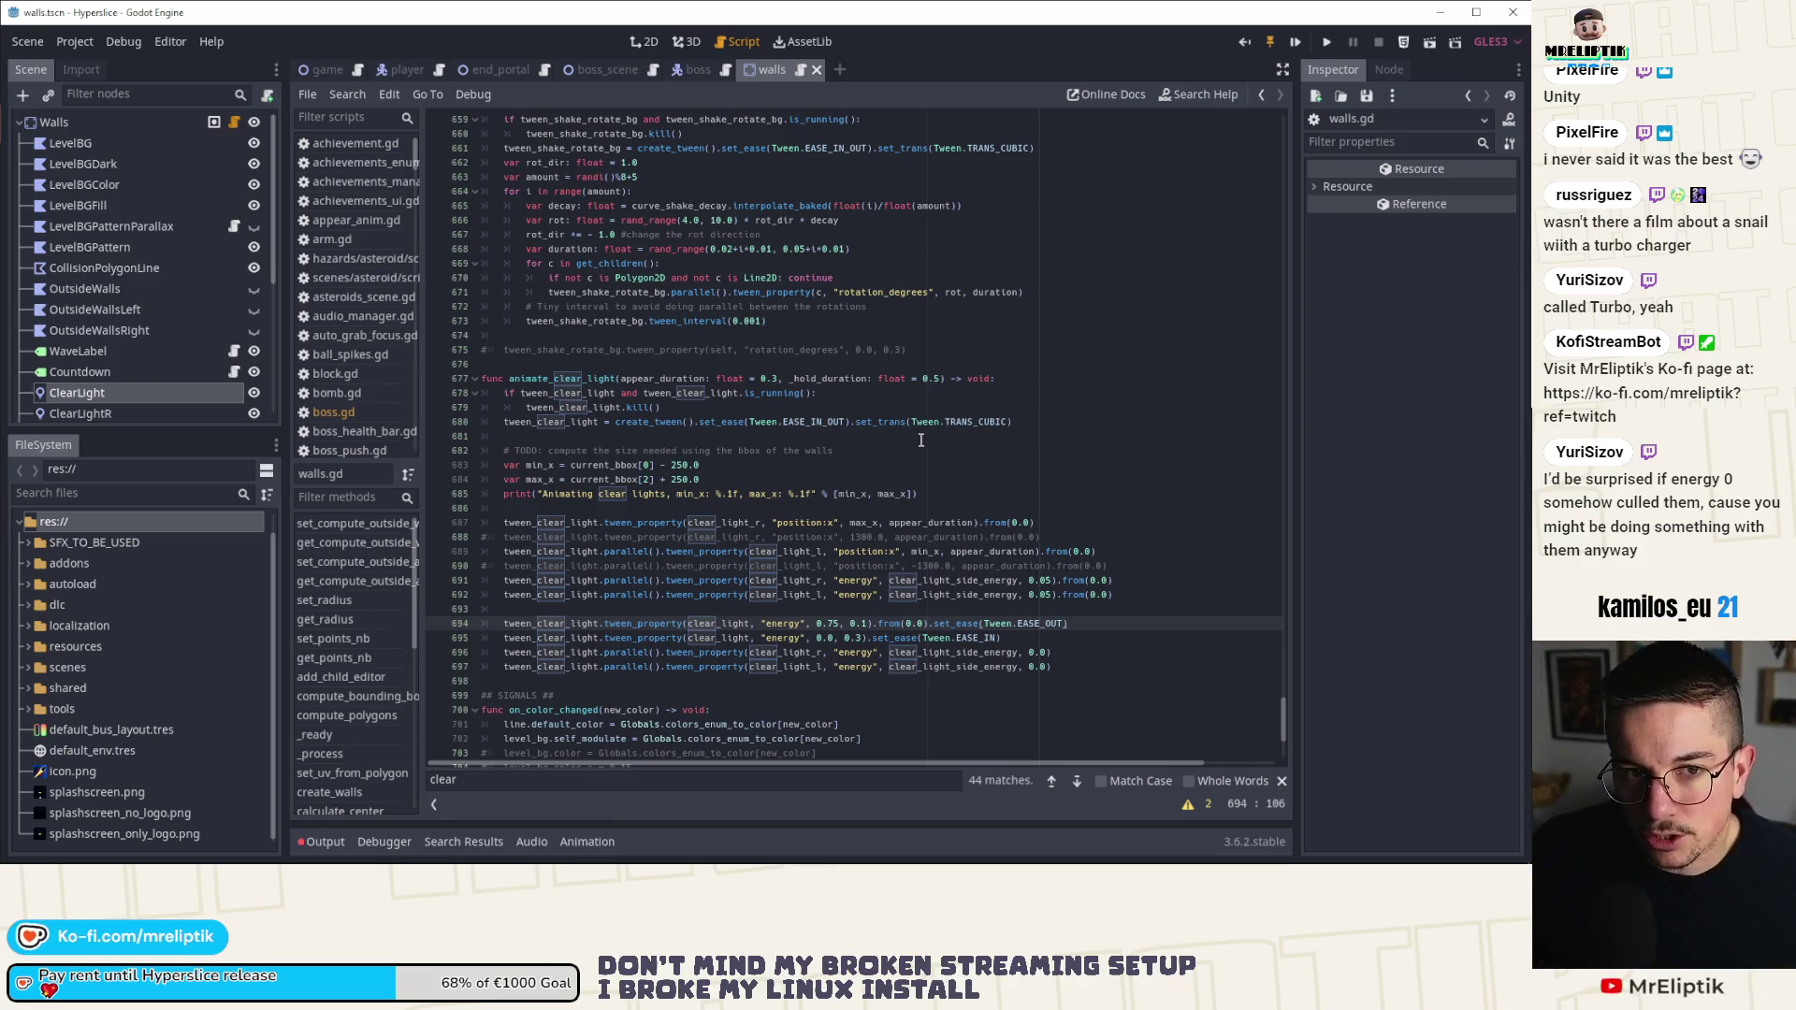
click(1085, 652)
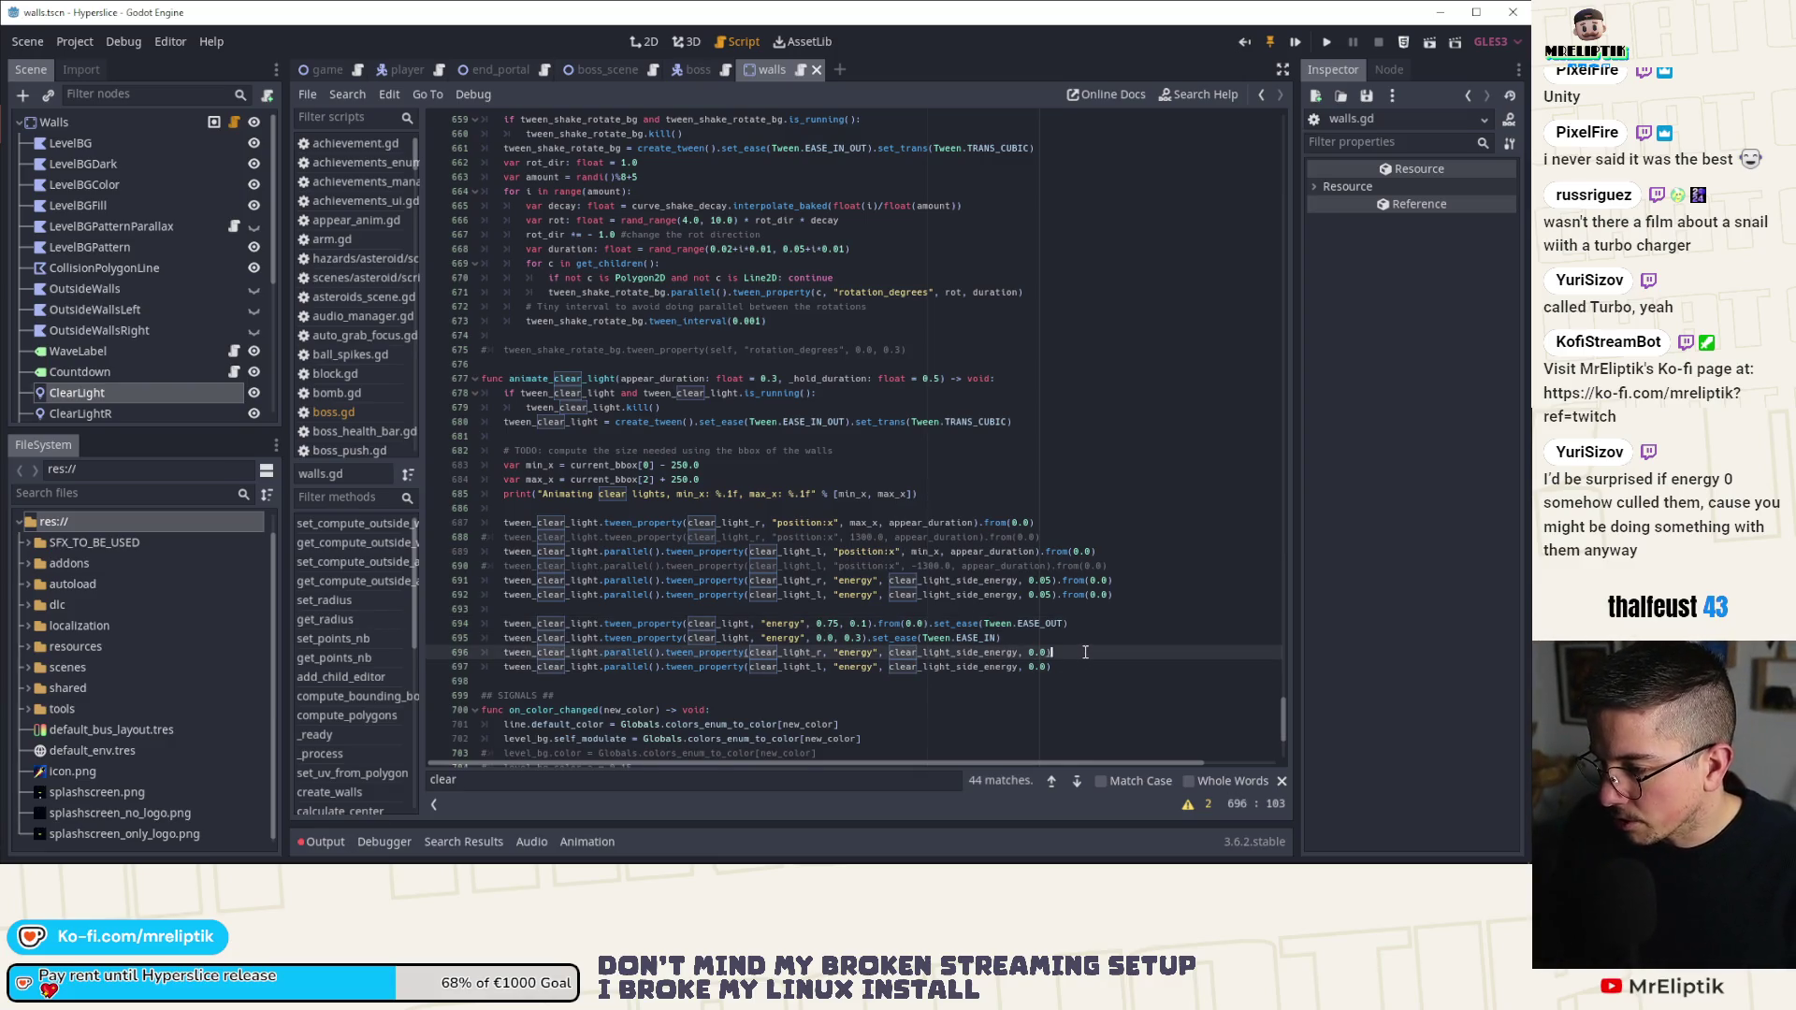
key(shift+Down)
key(ctrl+d)
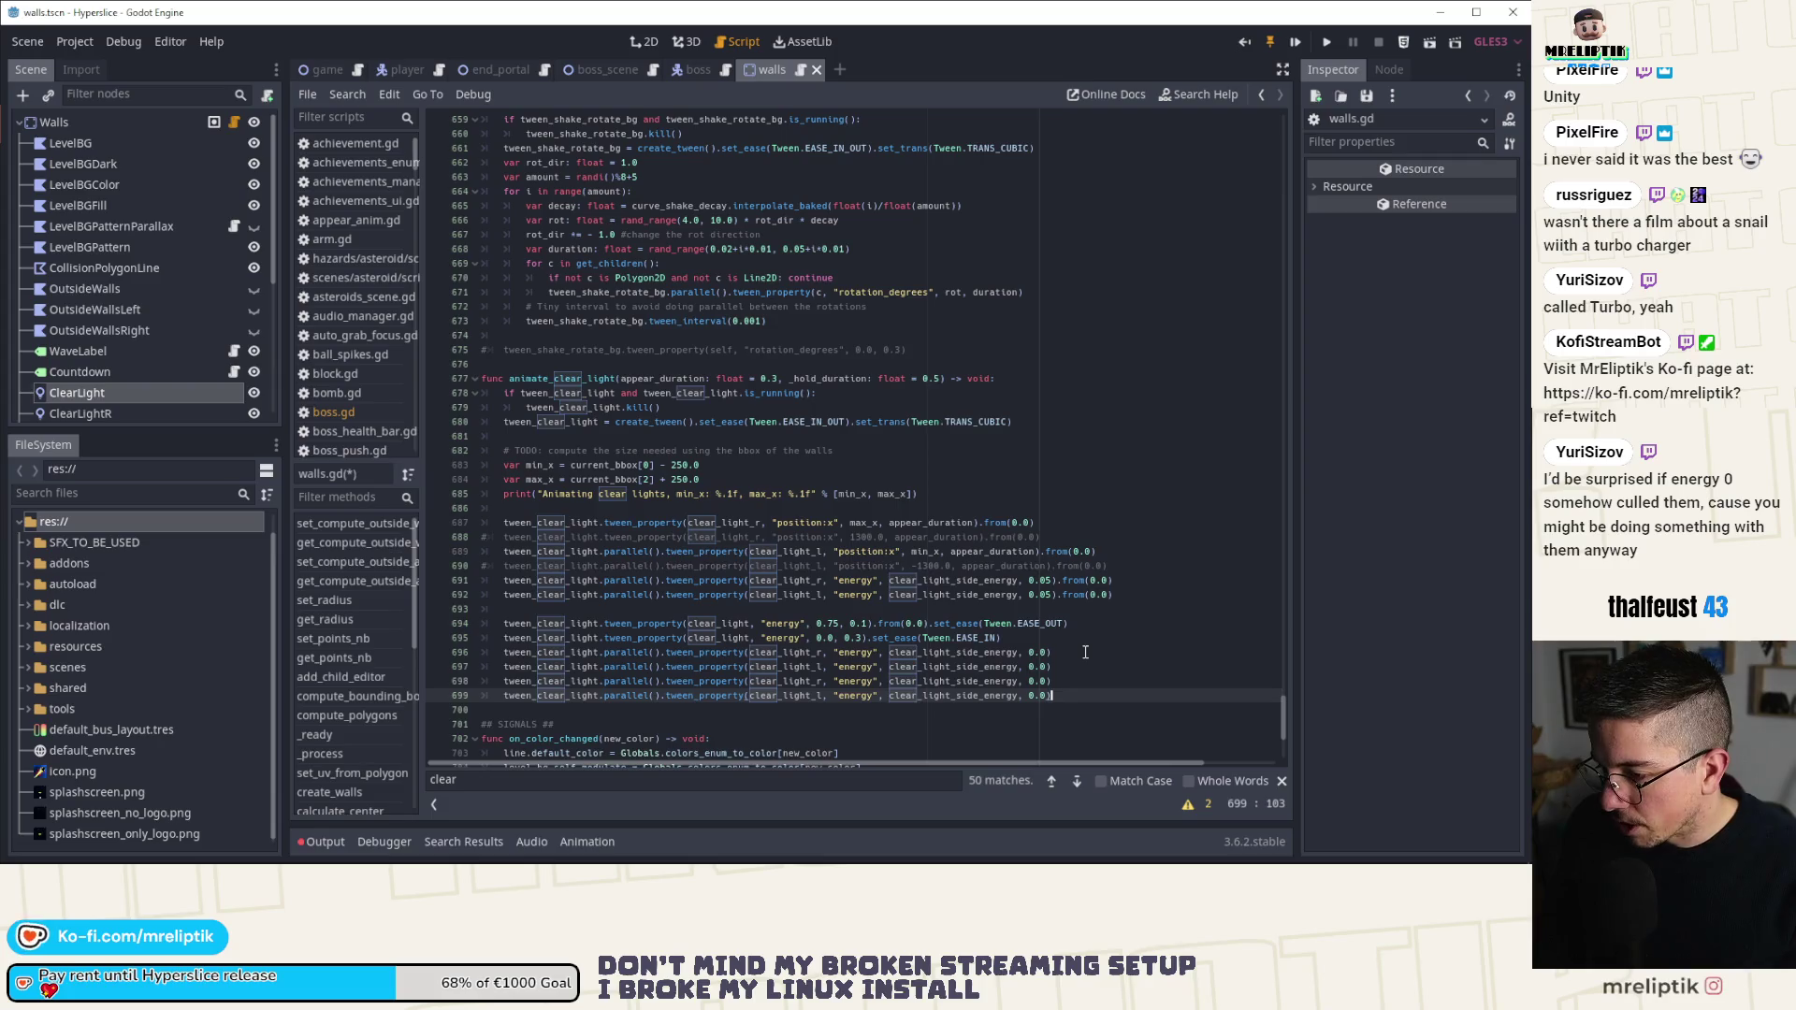
key(Up)
key(Left)
key(Left)
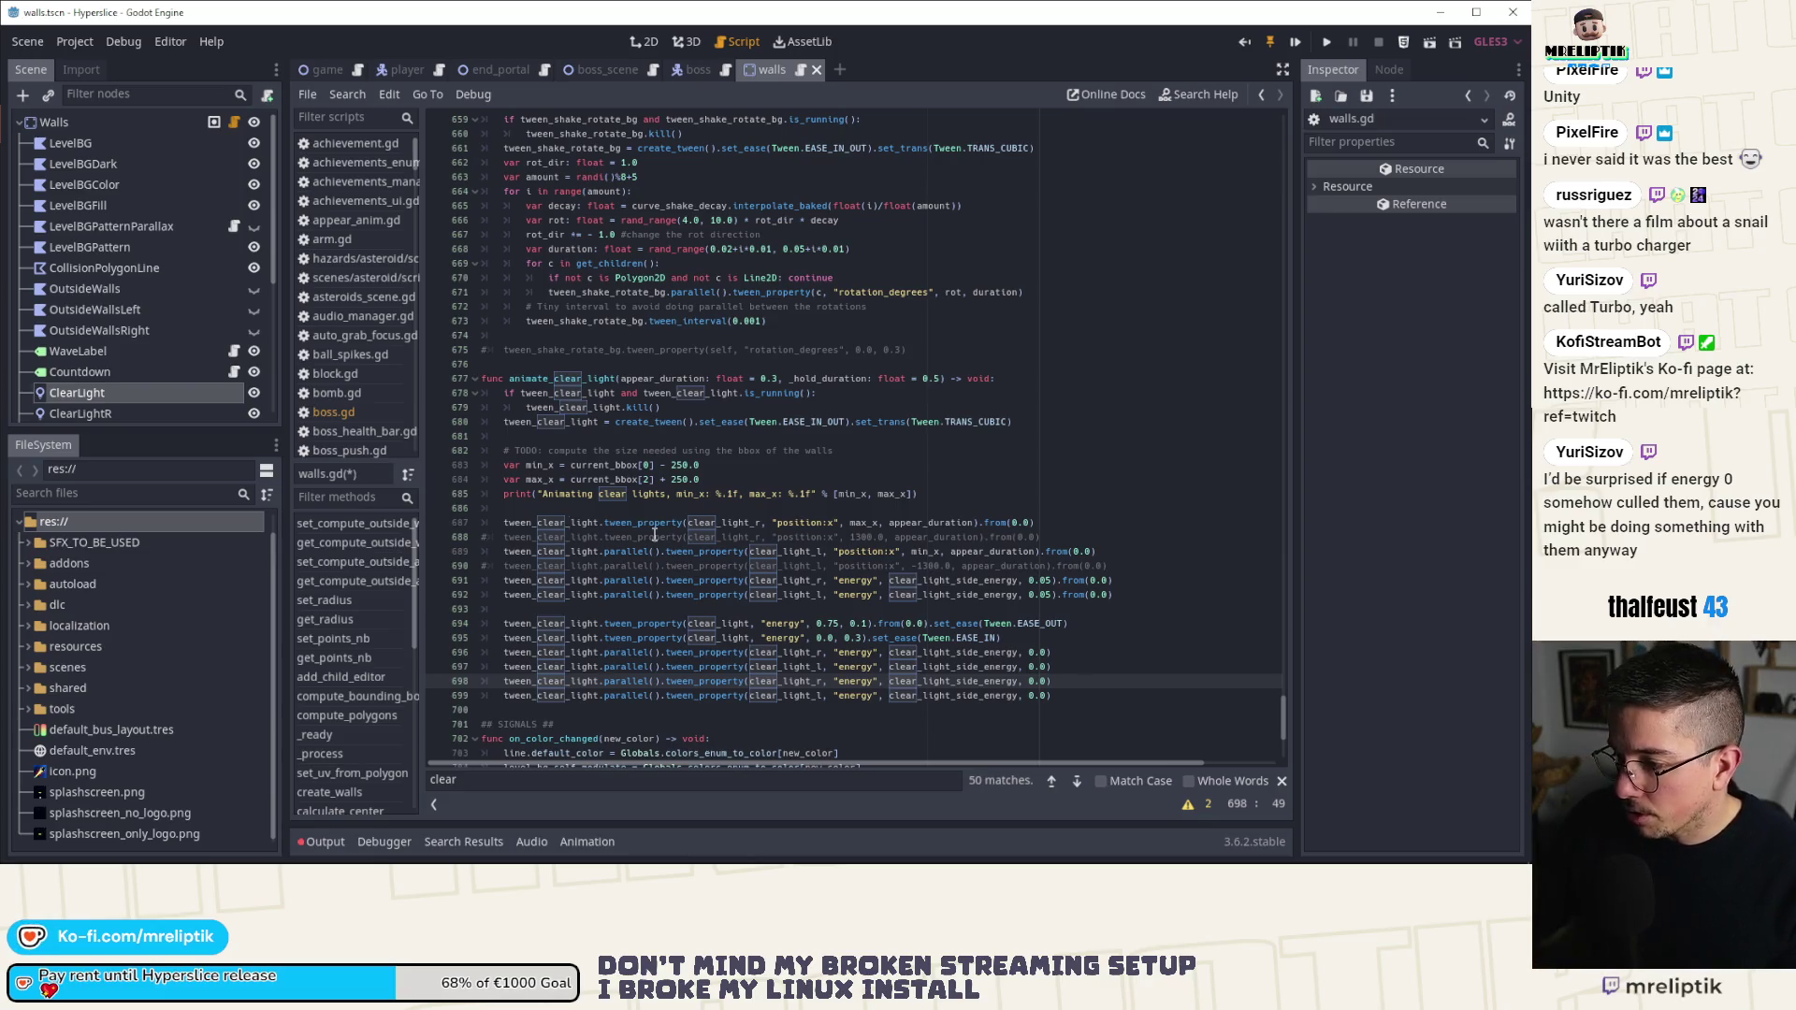
Replace clear_light_side_energy with 0.0 on lines 696 and 697
double_click(944, 652)
text(0.0)
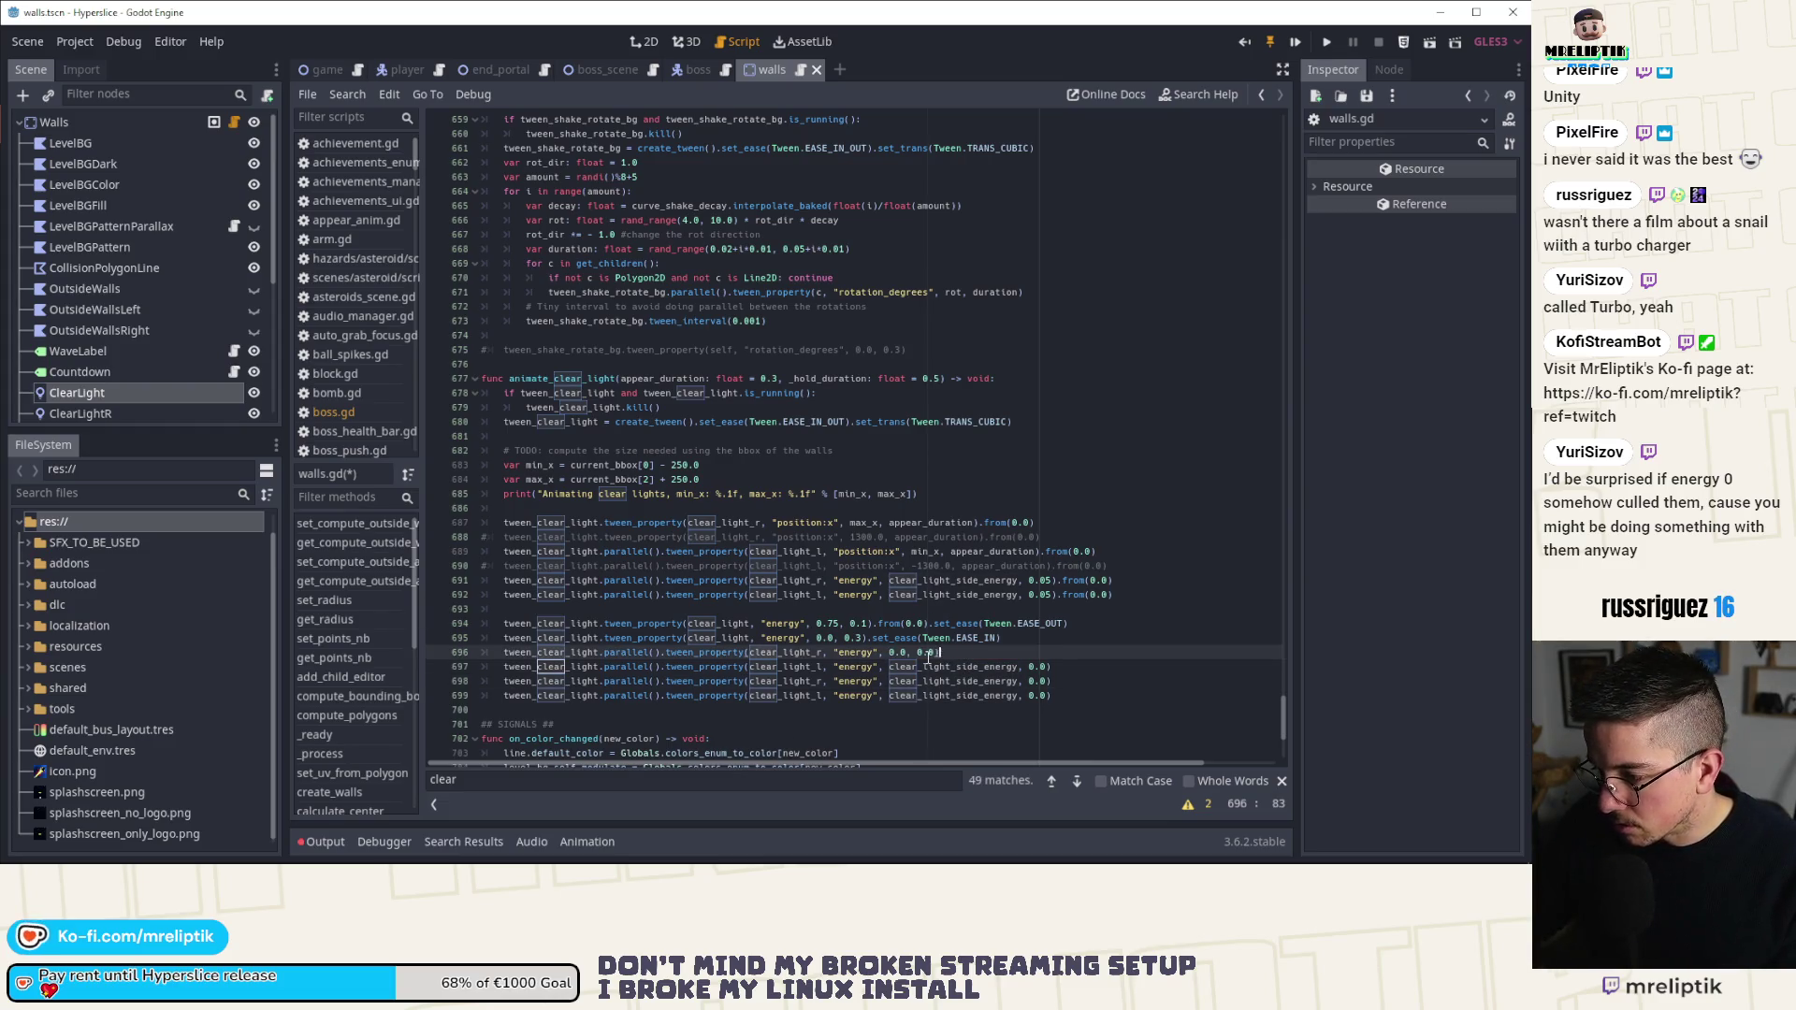
click(937, 652)
double_click(936, 667)
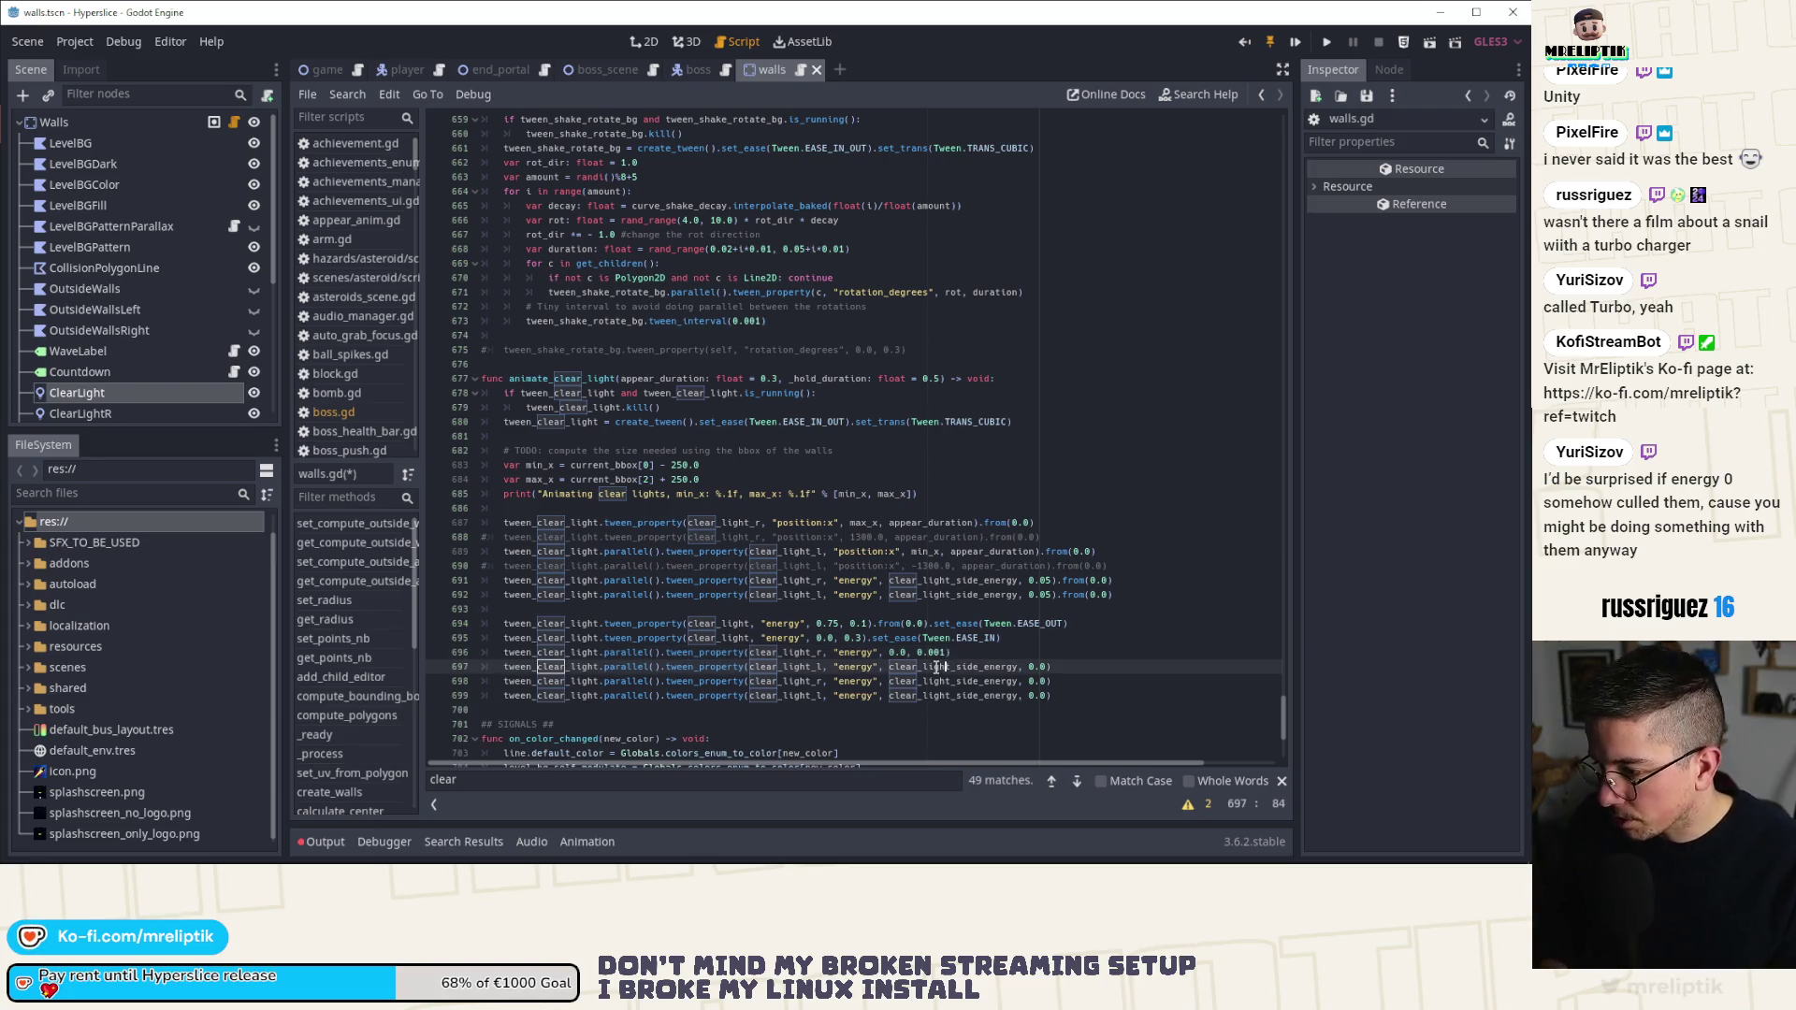
scroll(936, 667, down, 1)
text(0.0)
key(ctrl+Right)
key(Right)
key(Right)
On line 698, change 'energy' to 'visible' and delete the clear_light_r target
key(Down)
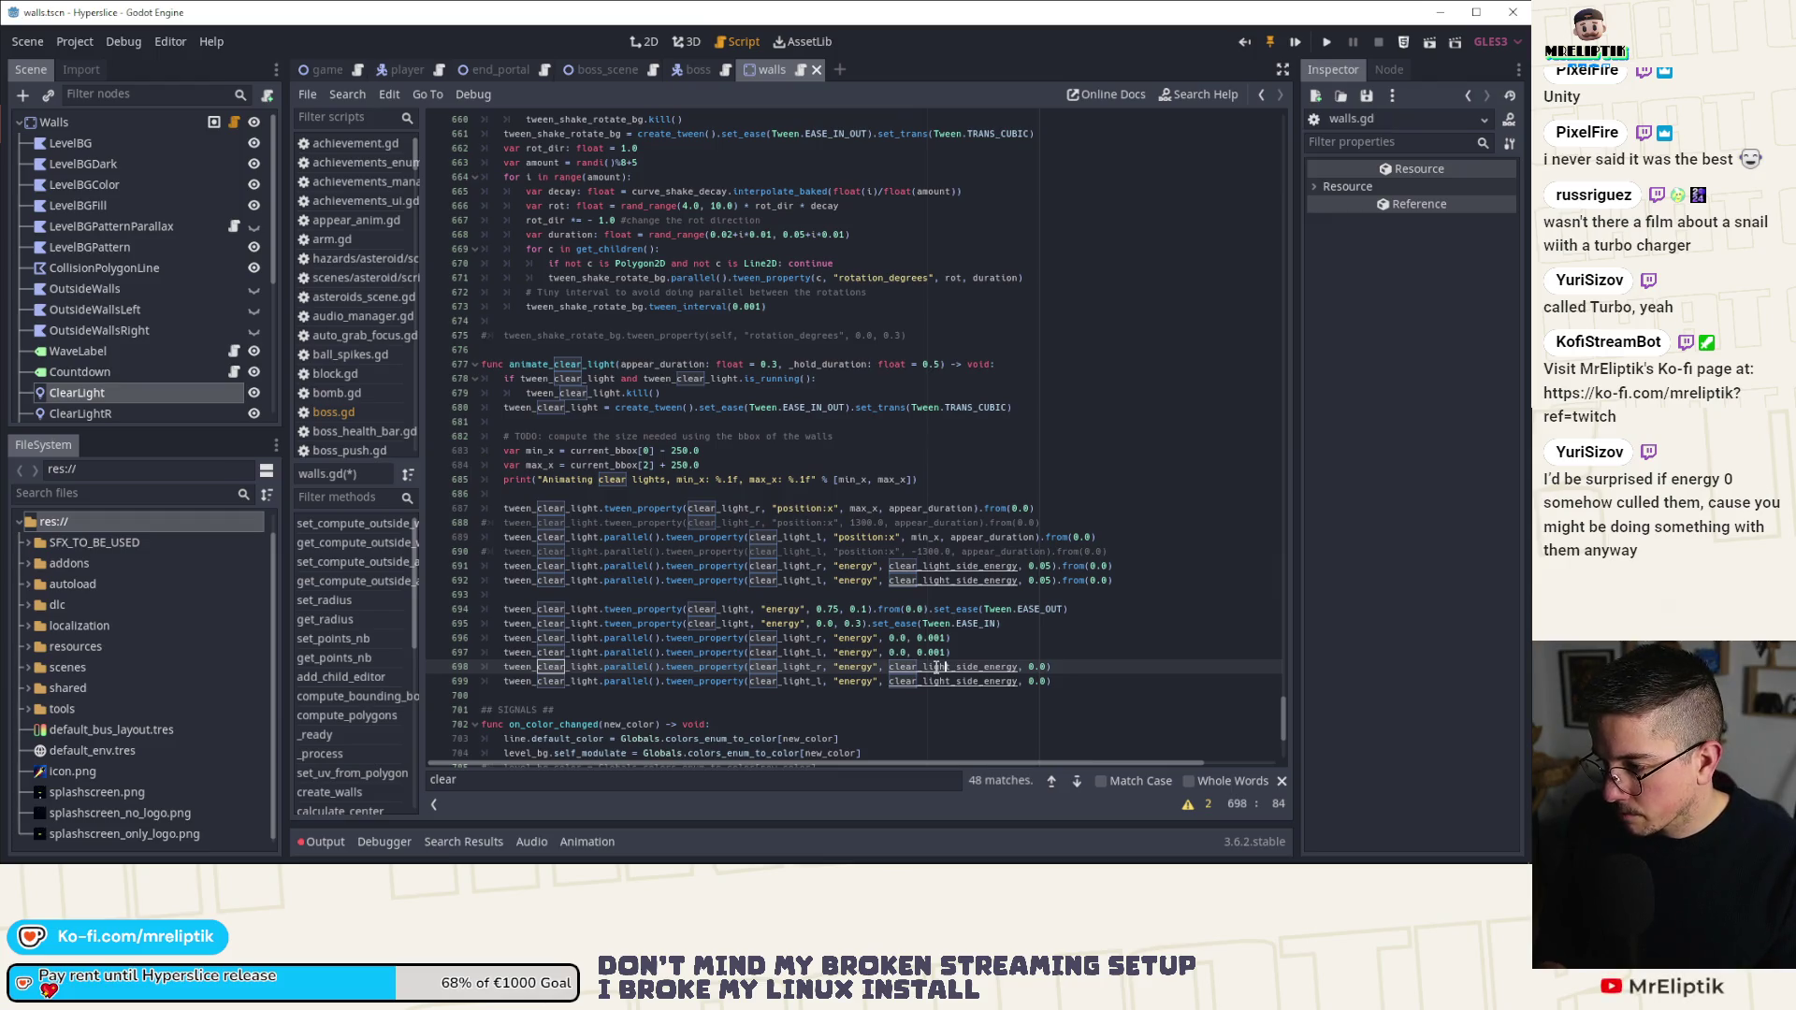
key(ctrl+Left)
key(ctrl+Left)
key(ctrl+BackSpace)
text(visible)
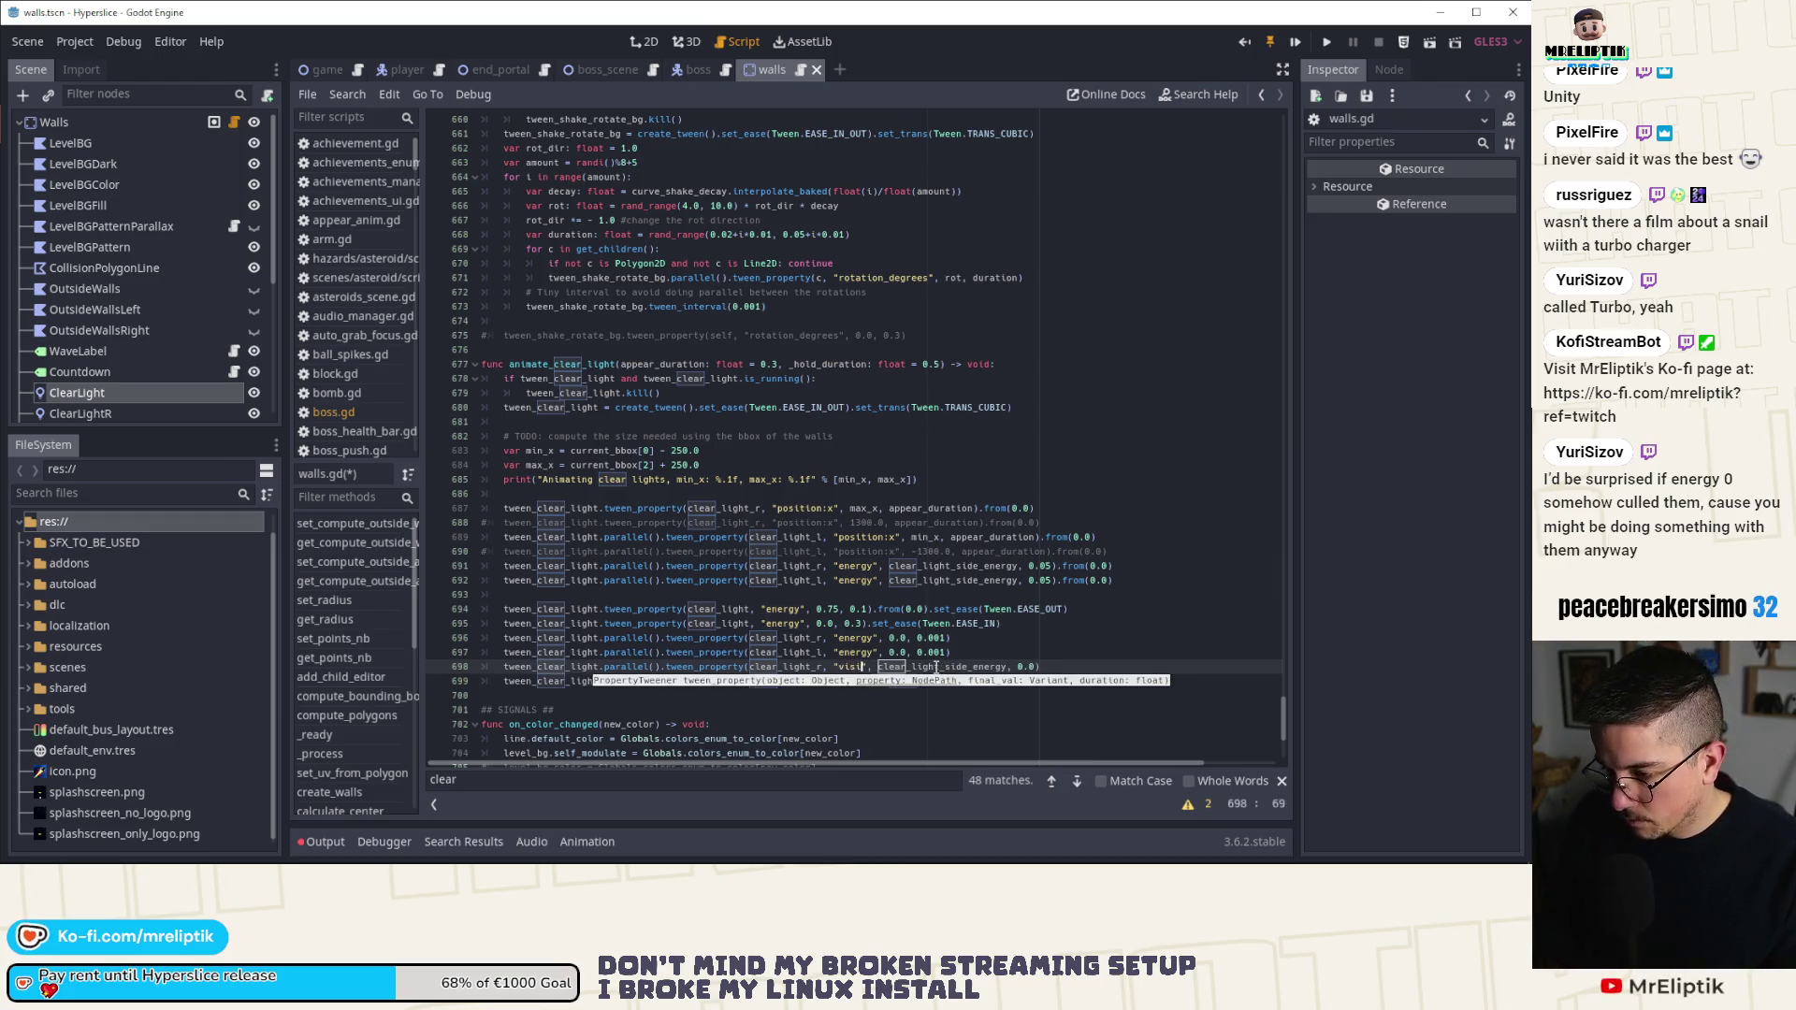
key(Down)
key(Up)
key(ctrl+Left)
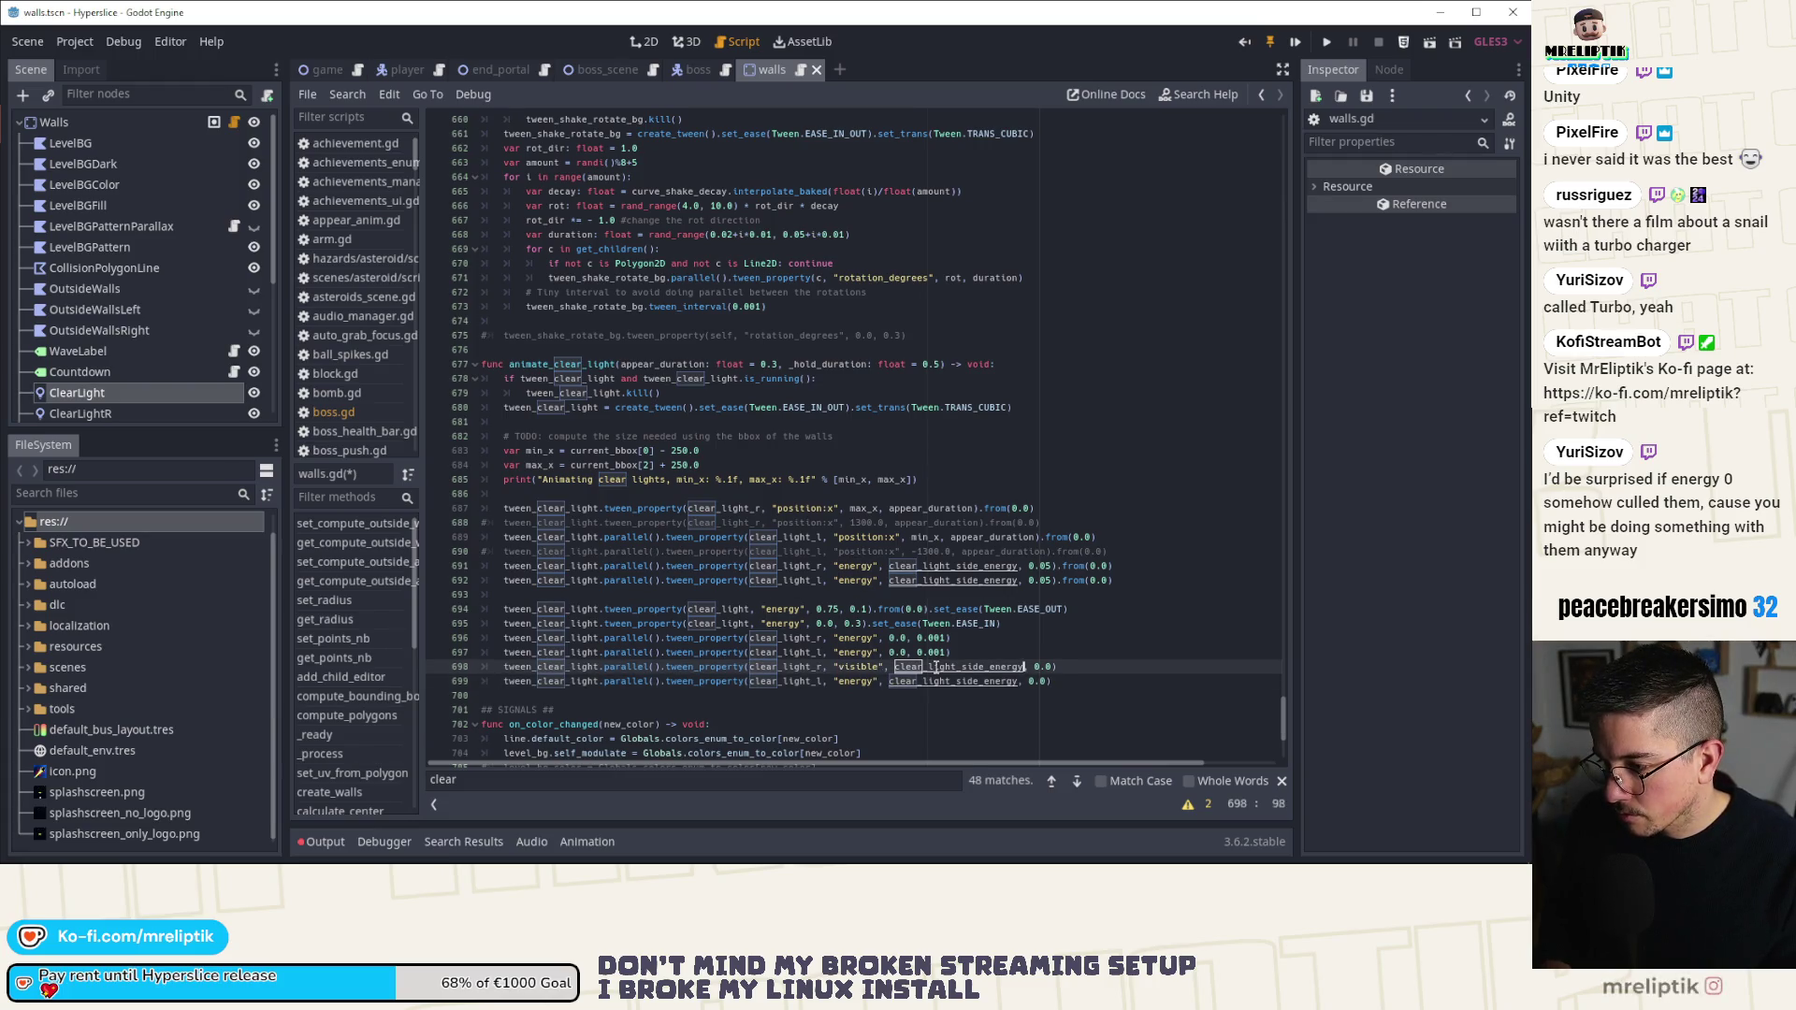
key(ctrl+Right)
key(ctrl+Right)
key(ctrl+Left)
key(ctrl+Left)
key(ctrl+Left)
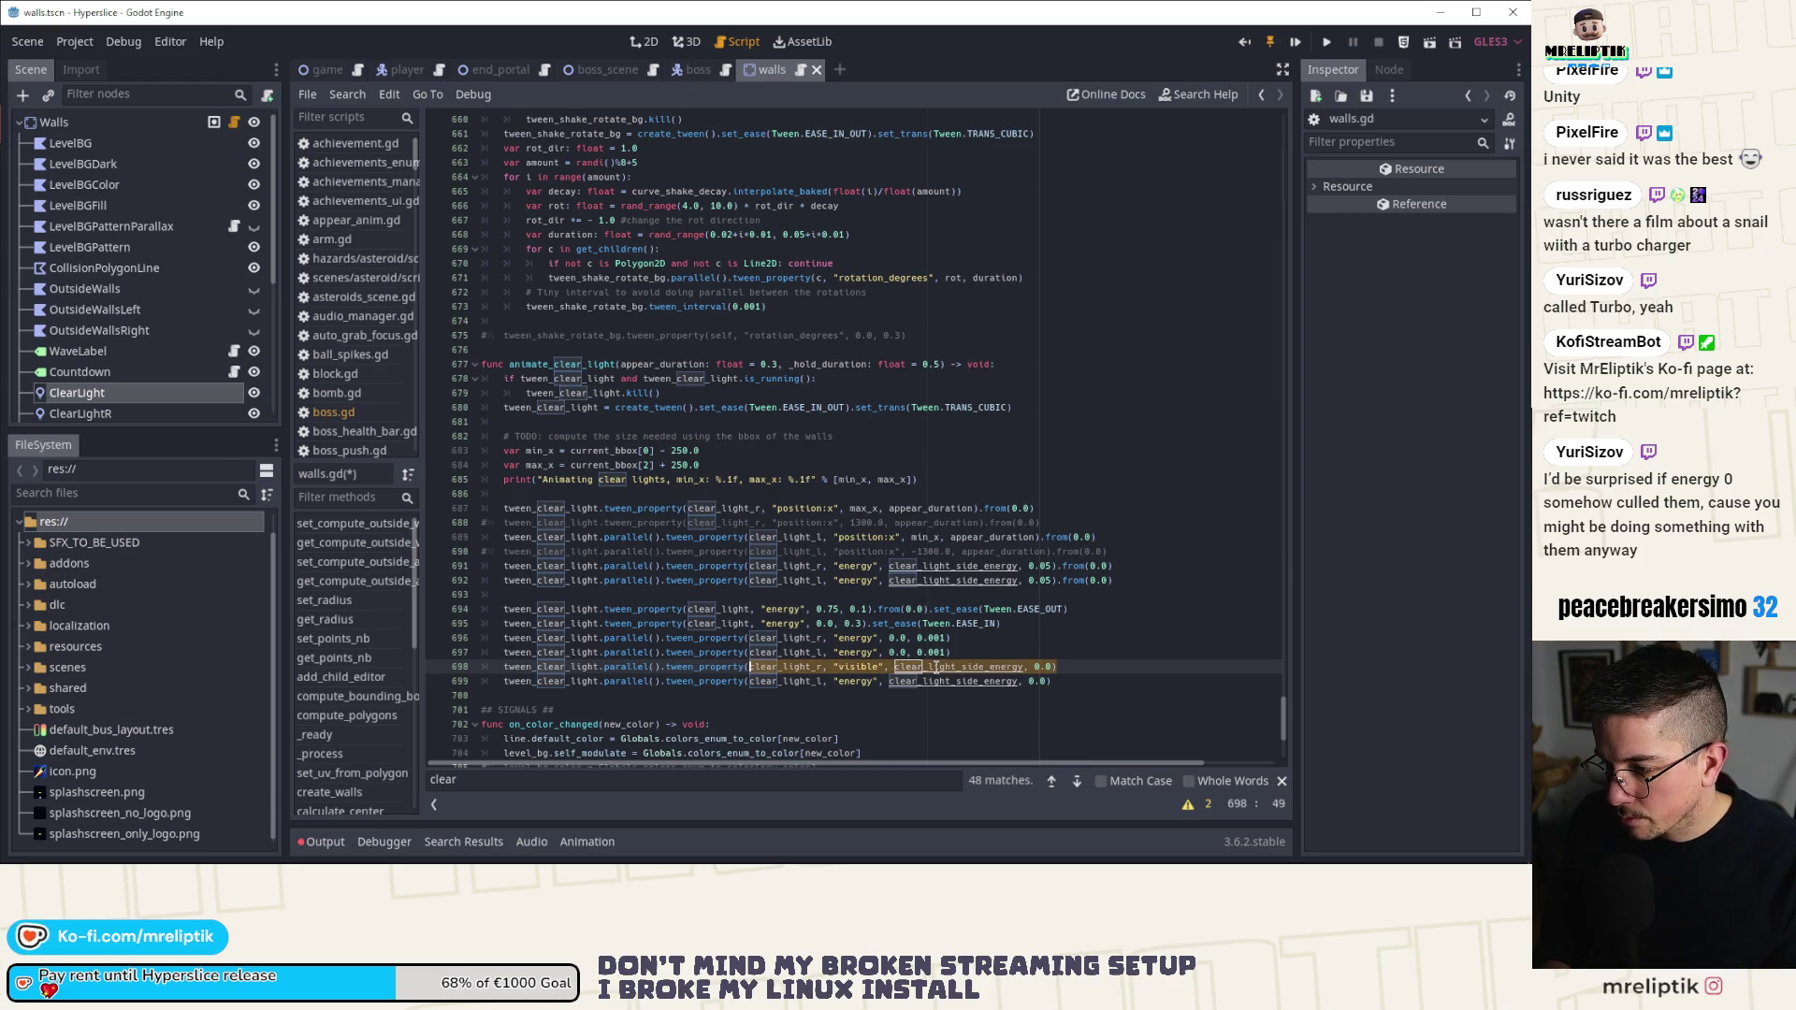
key(ctrl+Delete)
key(ctrl+Right)
key(ctrl+Right)
key(ctrl+Right)
Rewrite line 698 as tween_callback(clear_light_r, "hide") and save
key(End)
key(ctrl+BackSpace)
key(ctrl+BackSpace)
key(ctrl+BackSpace)
key(ctrl+Left)
key(ctrl+Left)
key(ctrl+Delete)
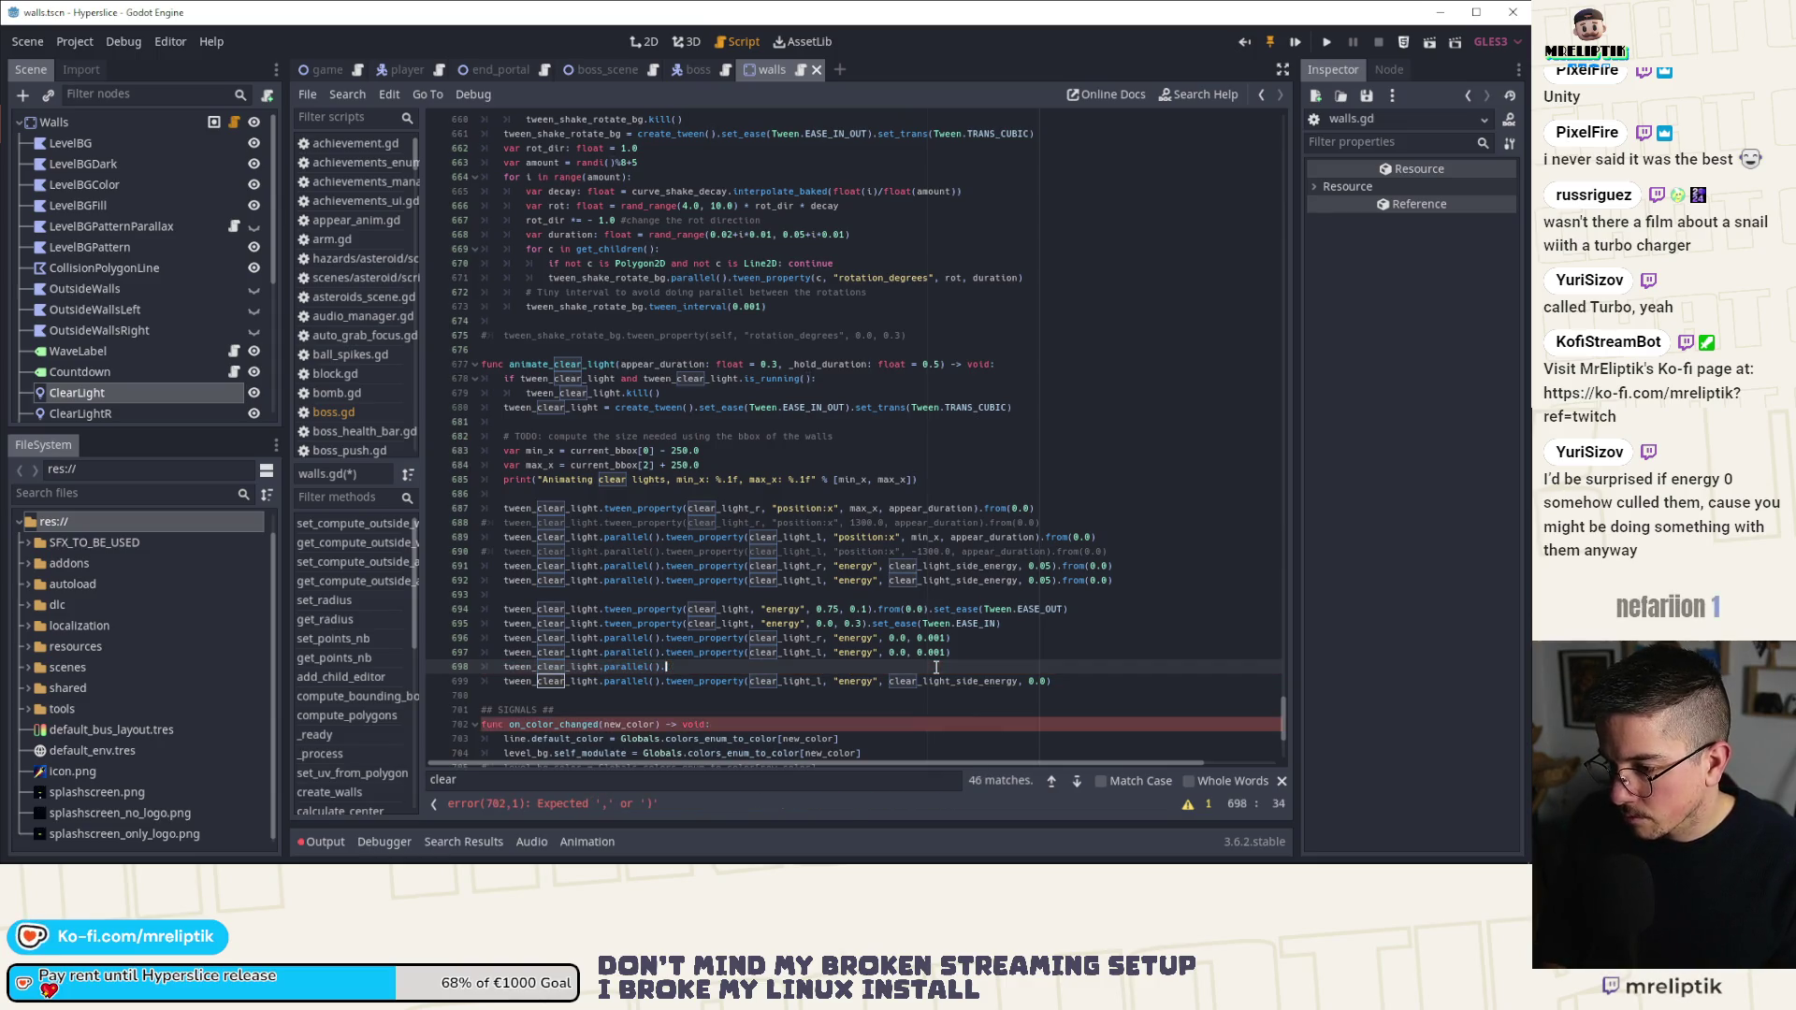
text(twee)
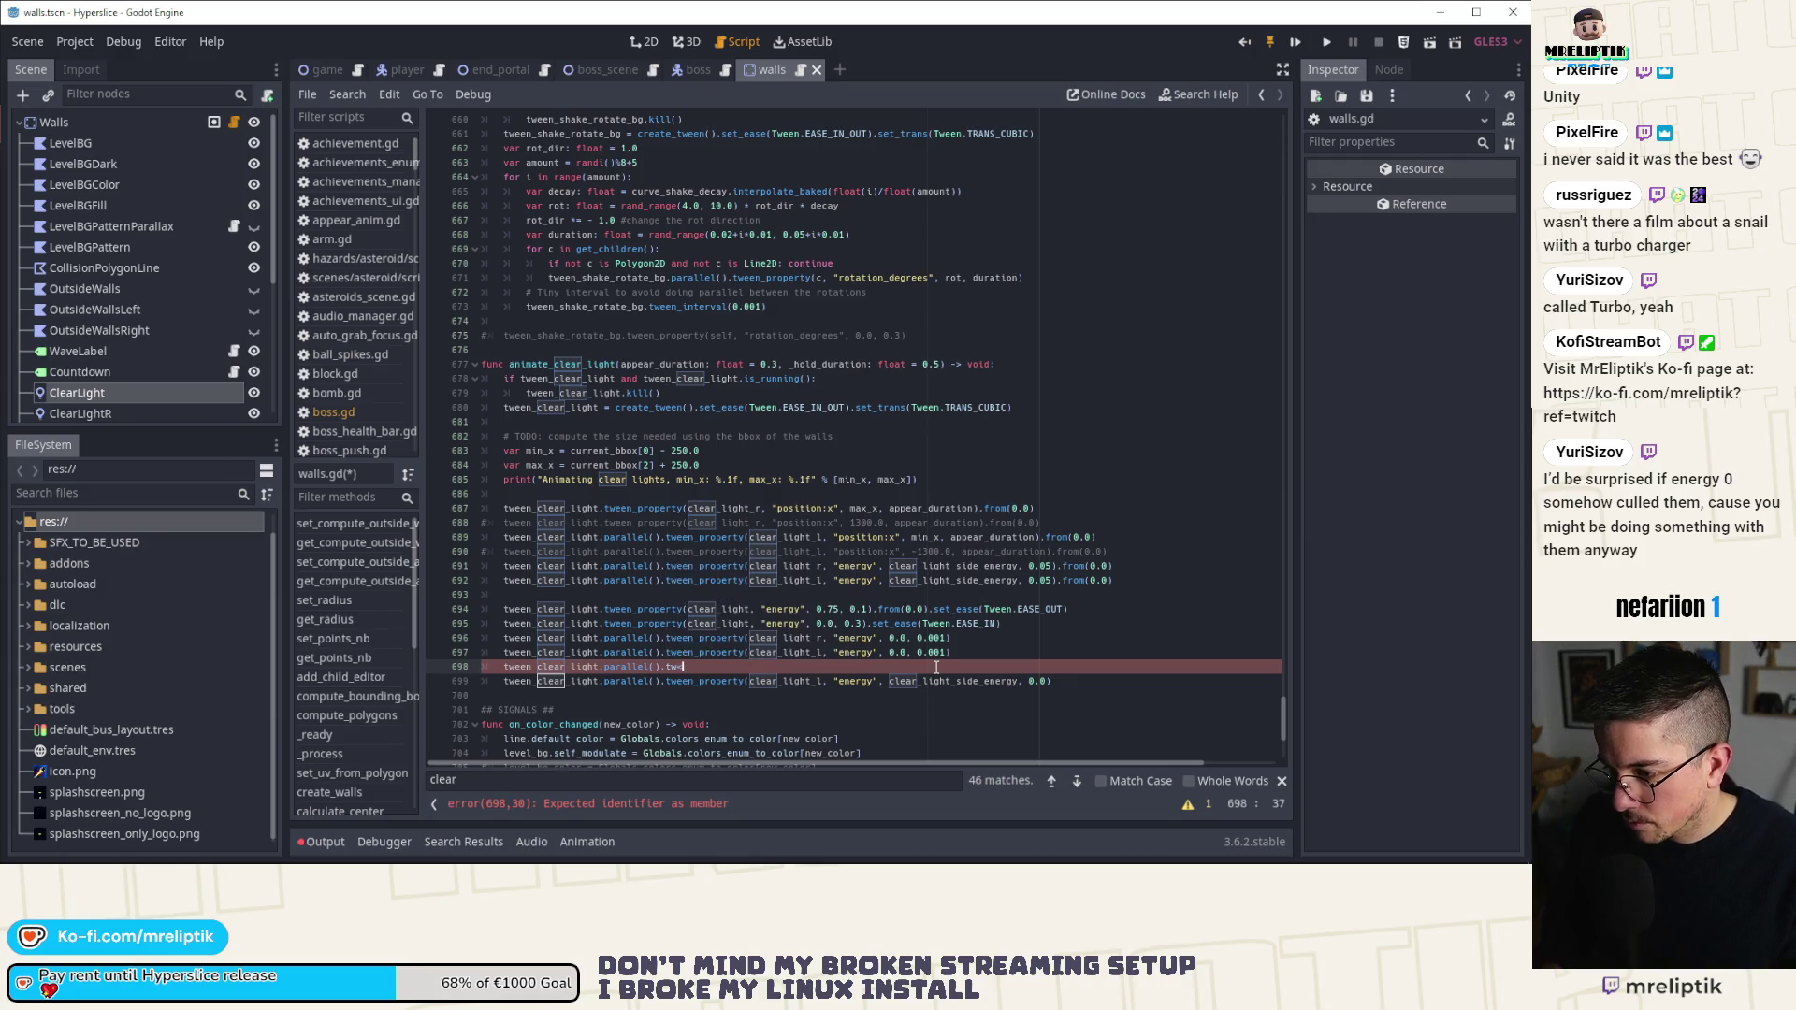
key(BackSpace)
key(Return)
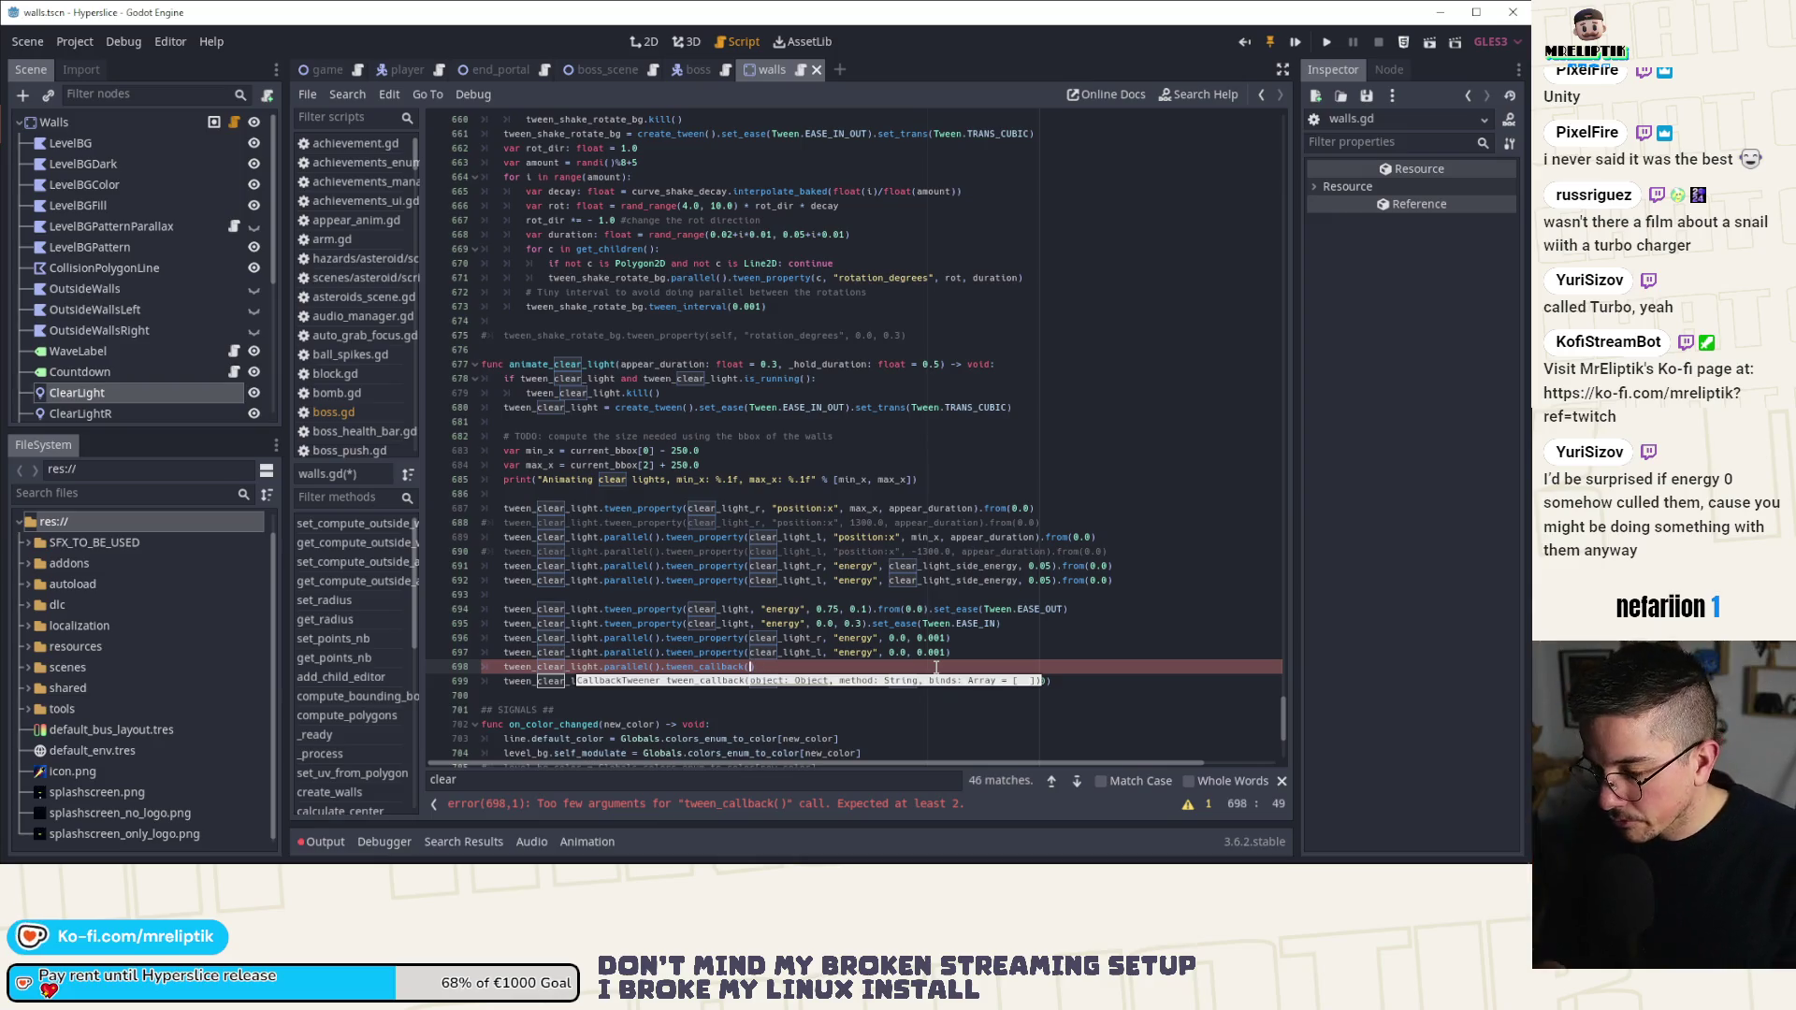
key(ctrl+Left)
key(ctrl+Left)
key(ctrl+Left)
key(ctrl+Delete)
key(ctrl+Delete)
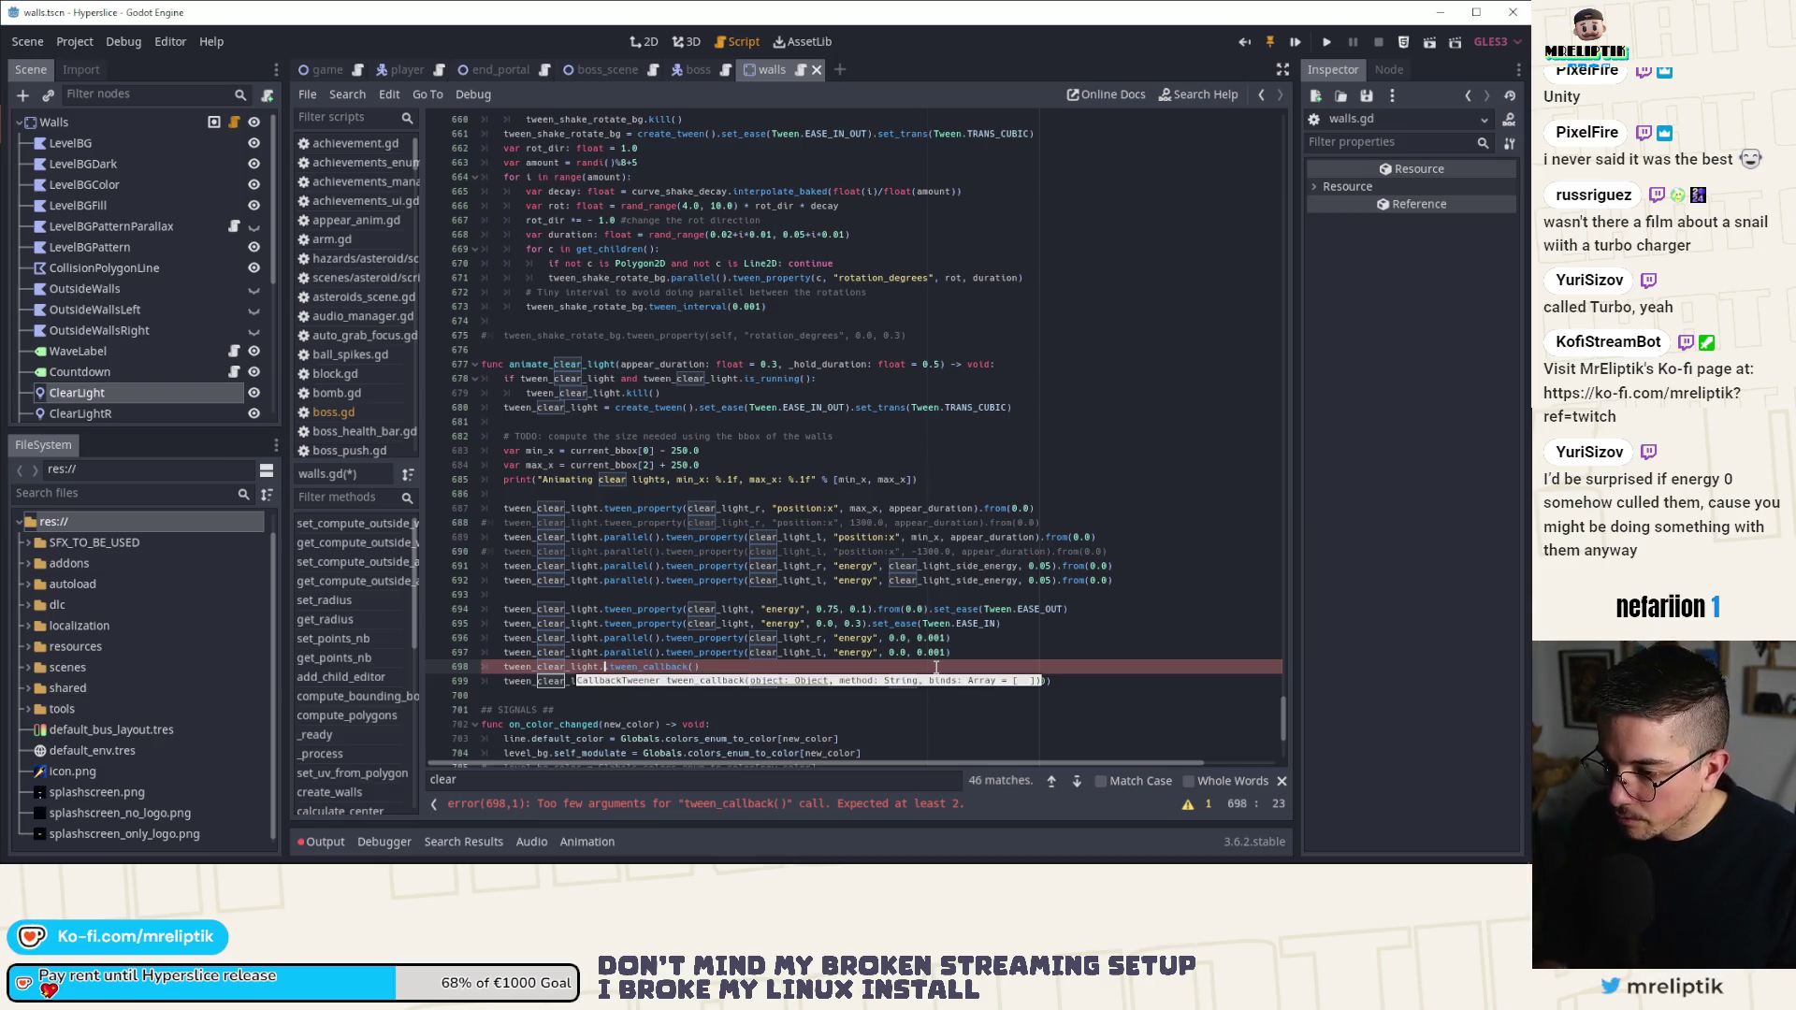
text(clear_light_r, "h)
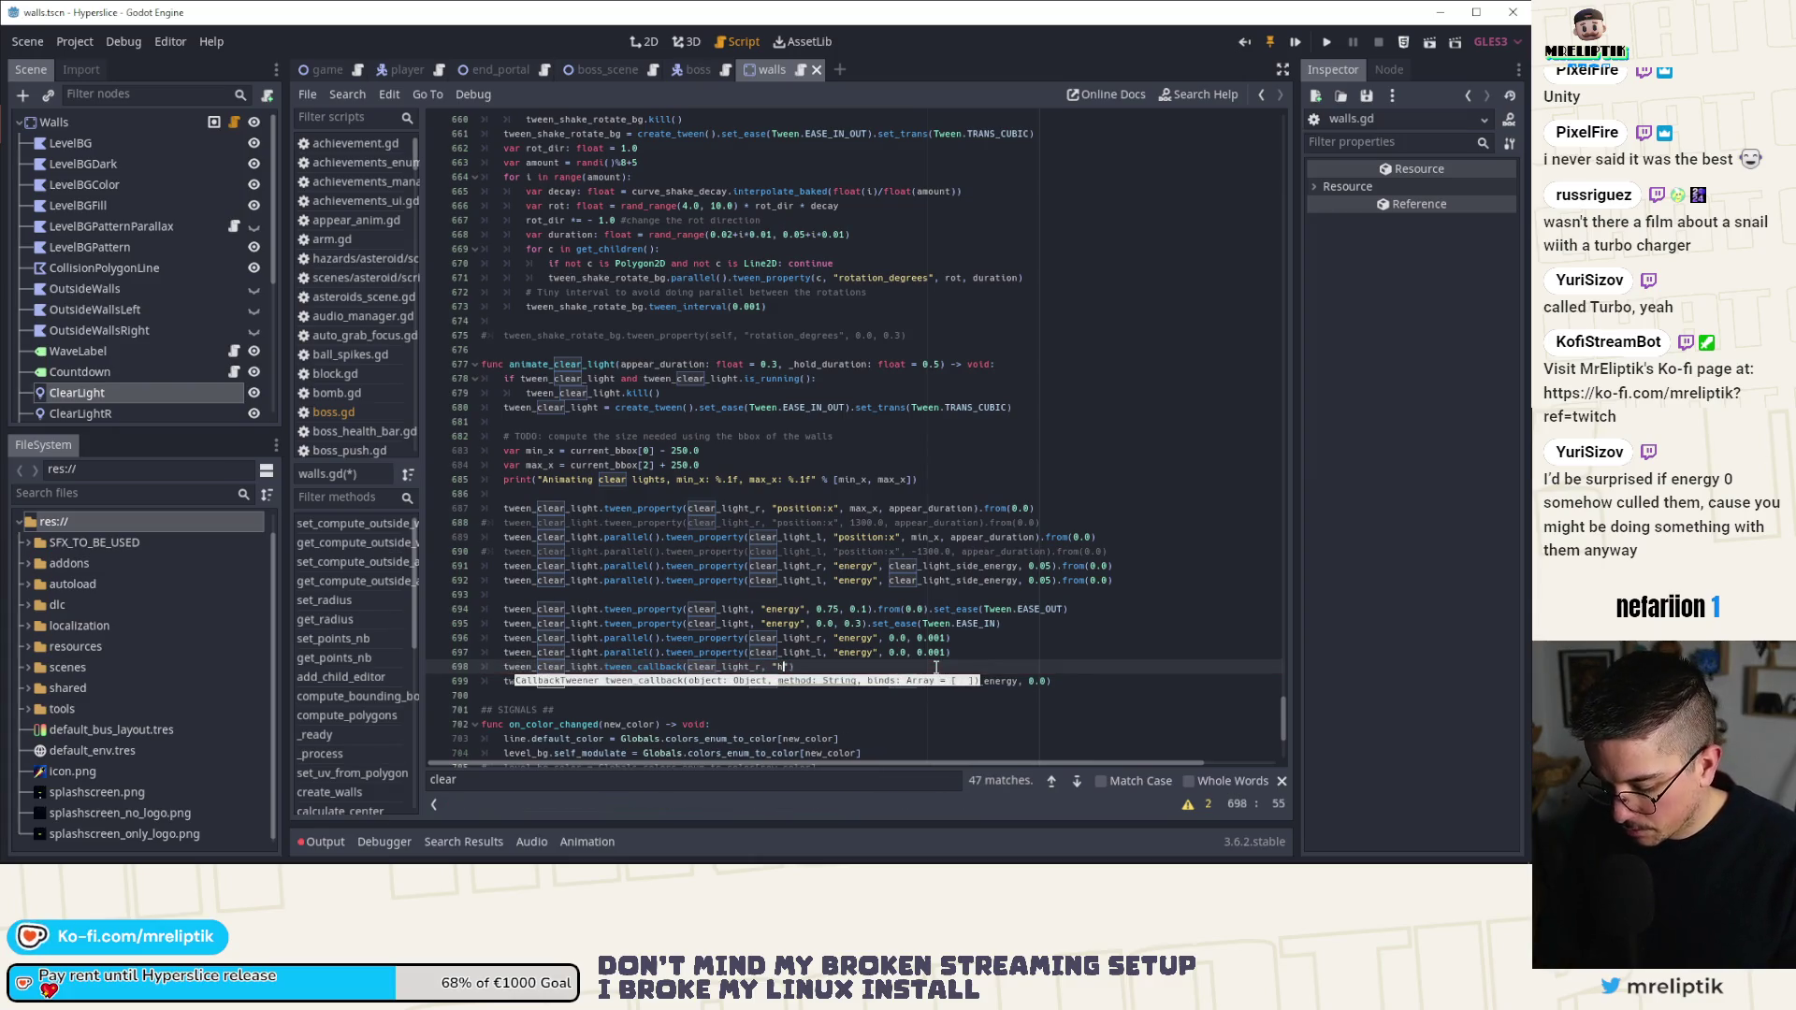
text(ide)
key(ctrl+s)
Duplicate the hide callback for clear_light_l, delete its leftover energy tween, and save
click(774, 680)
click(837, 665)
key(ctrl+d)
key(Left)
key(Left)
key(Left)
text(l)
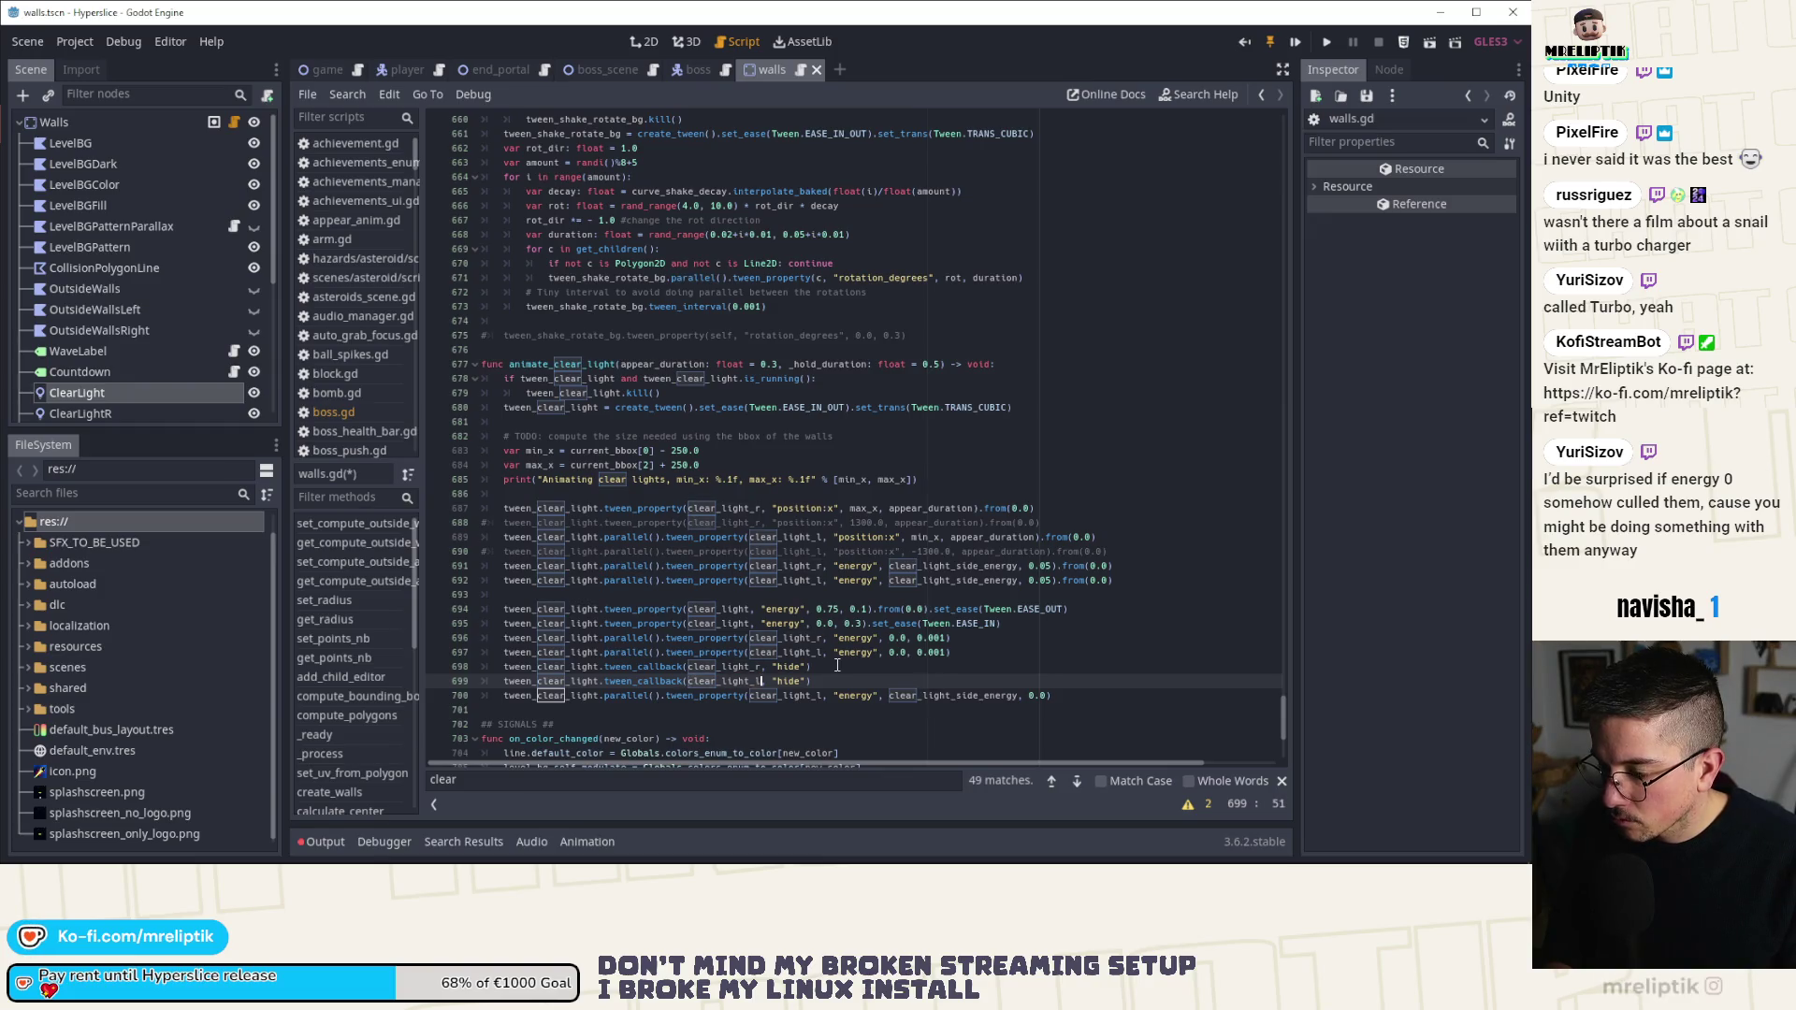
key(Down)
key(ctrl+shift+k)
key(ctrl+s)
Add tween_callback(clear_light, "hide") after the main light's fade-out on line 695 and save
click(726, 623)
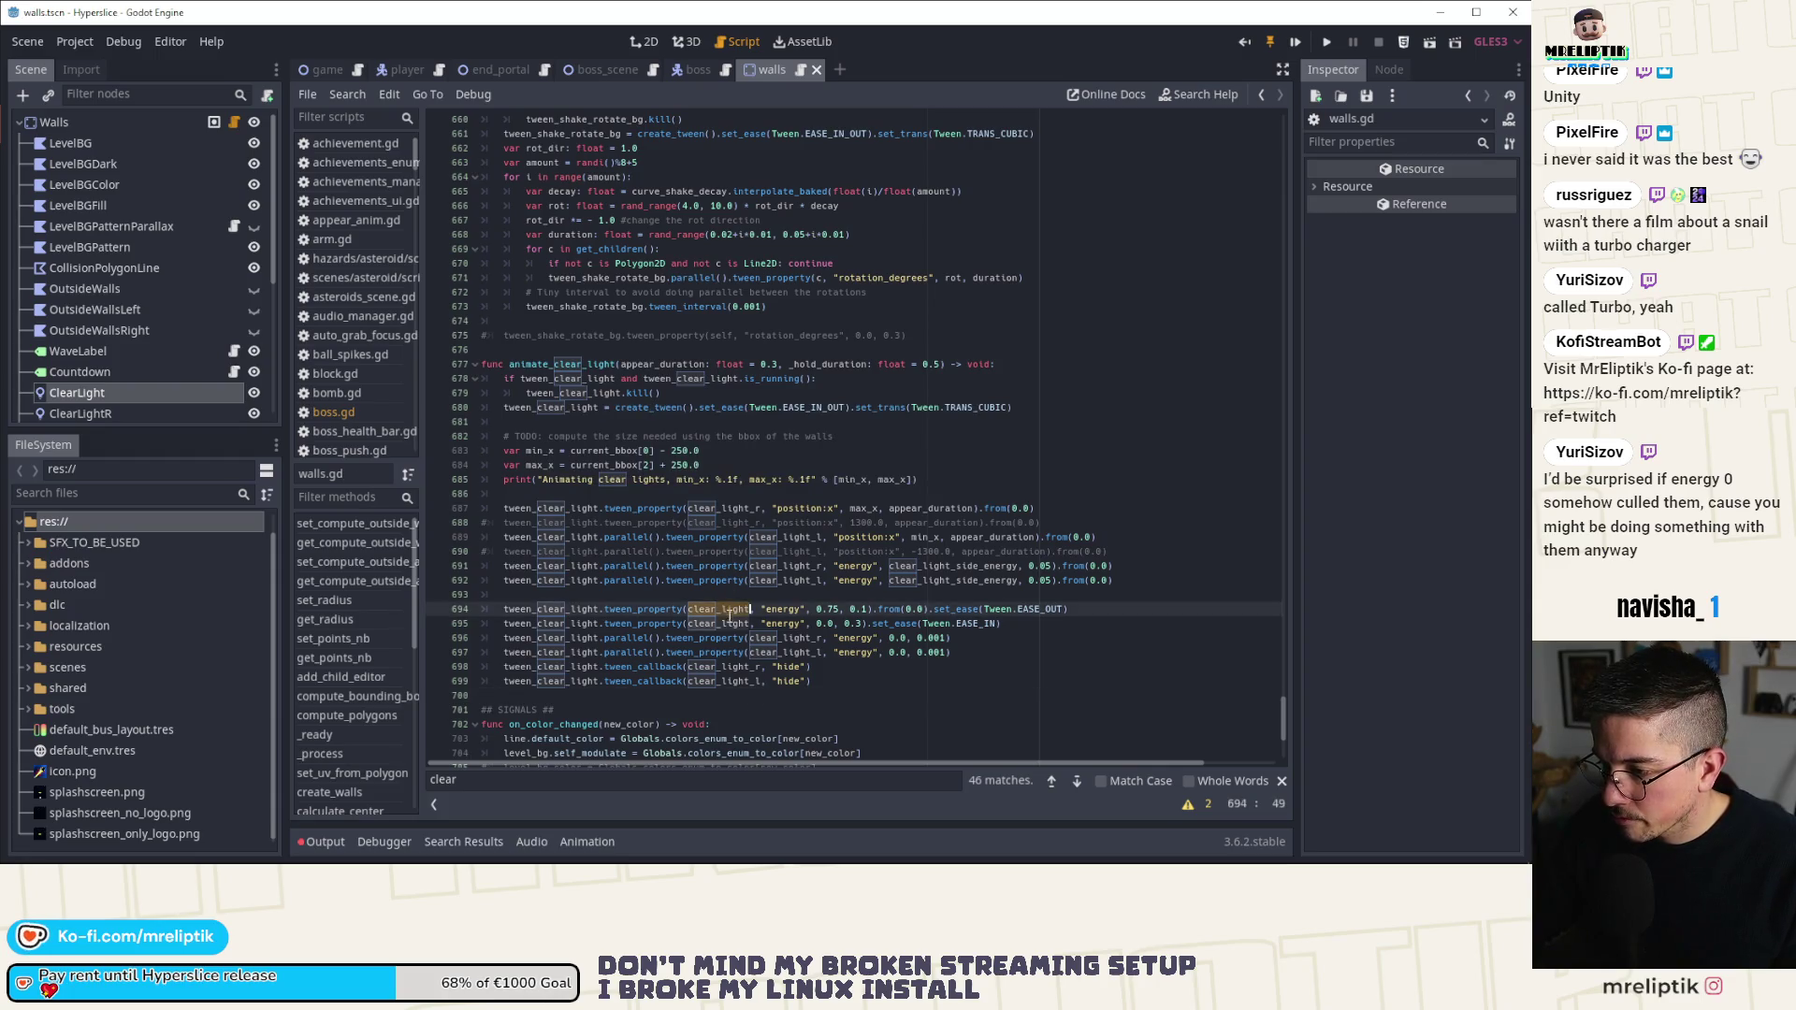
double_click(726, 623)
click(1025, 623)
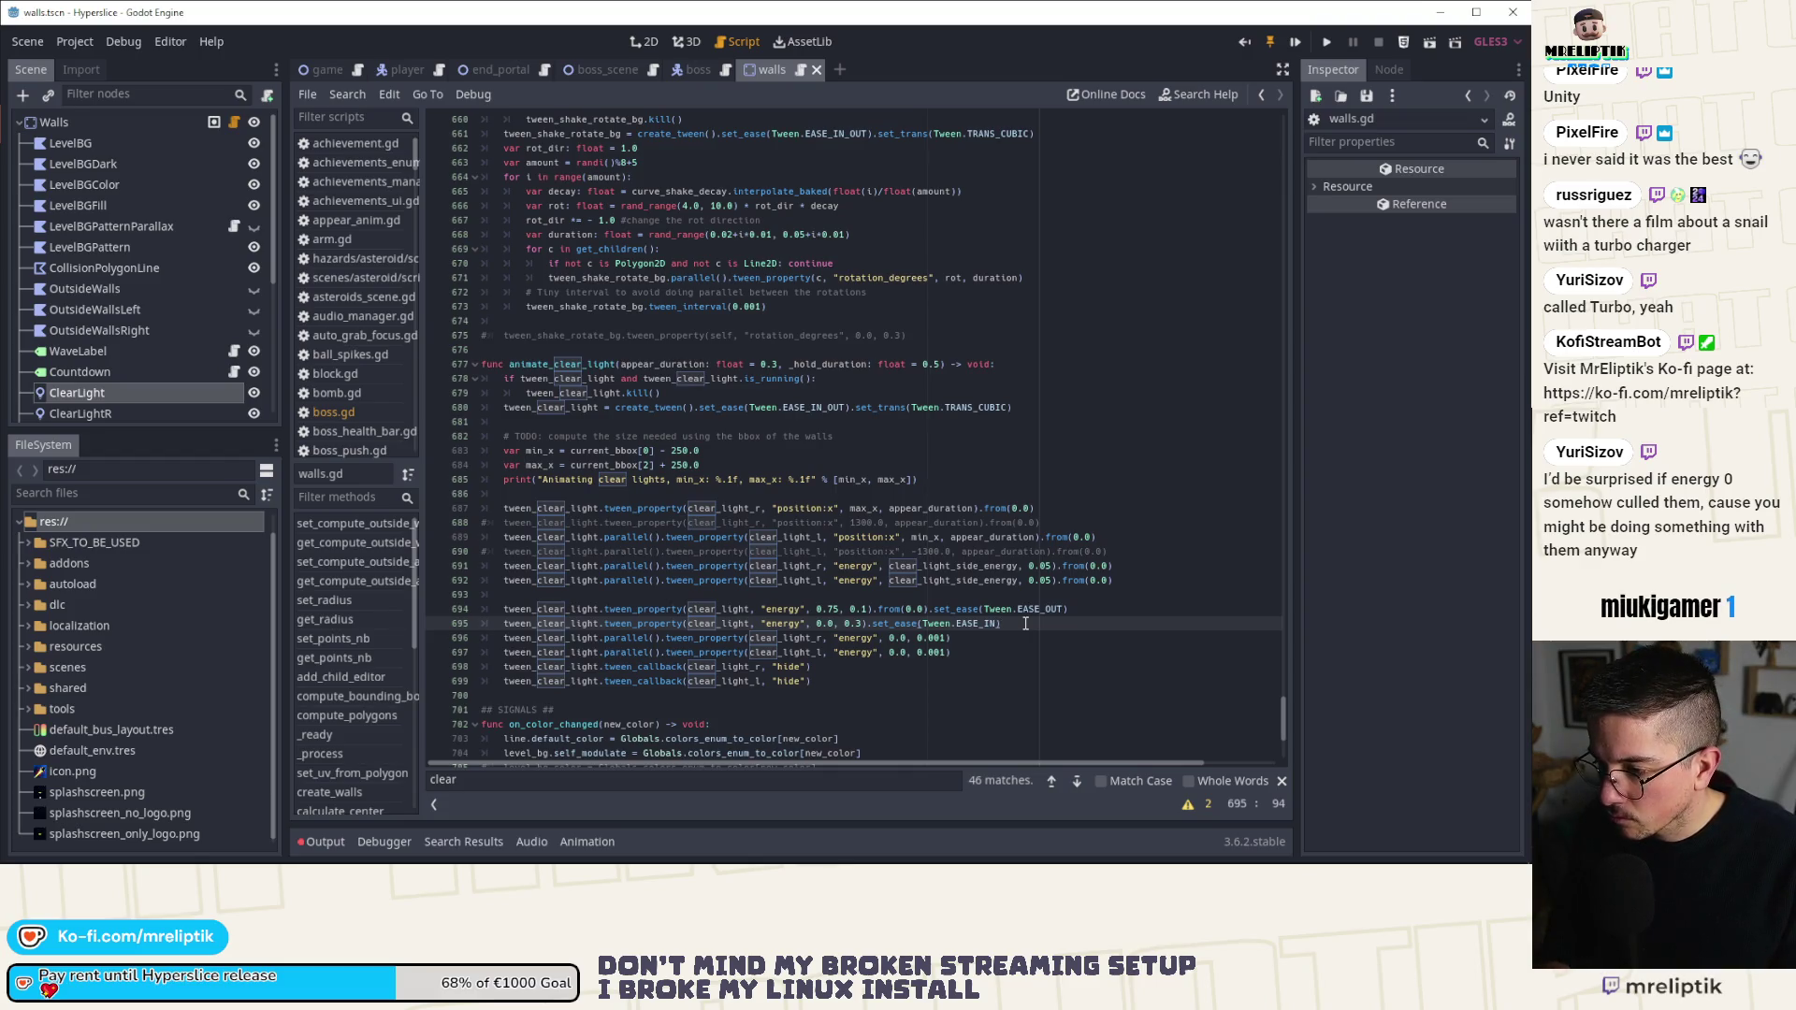
key(Return)
text(tween_clear_light.tween_callback(clear_light_r, "hide"))
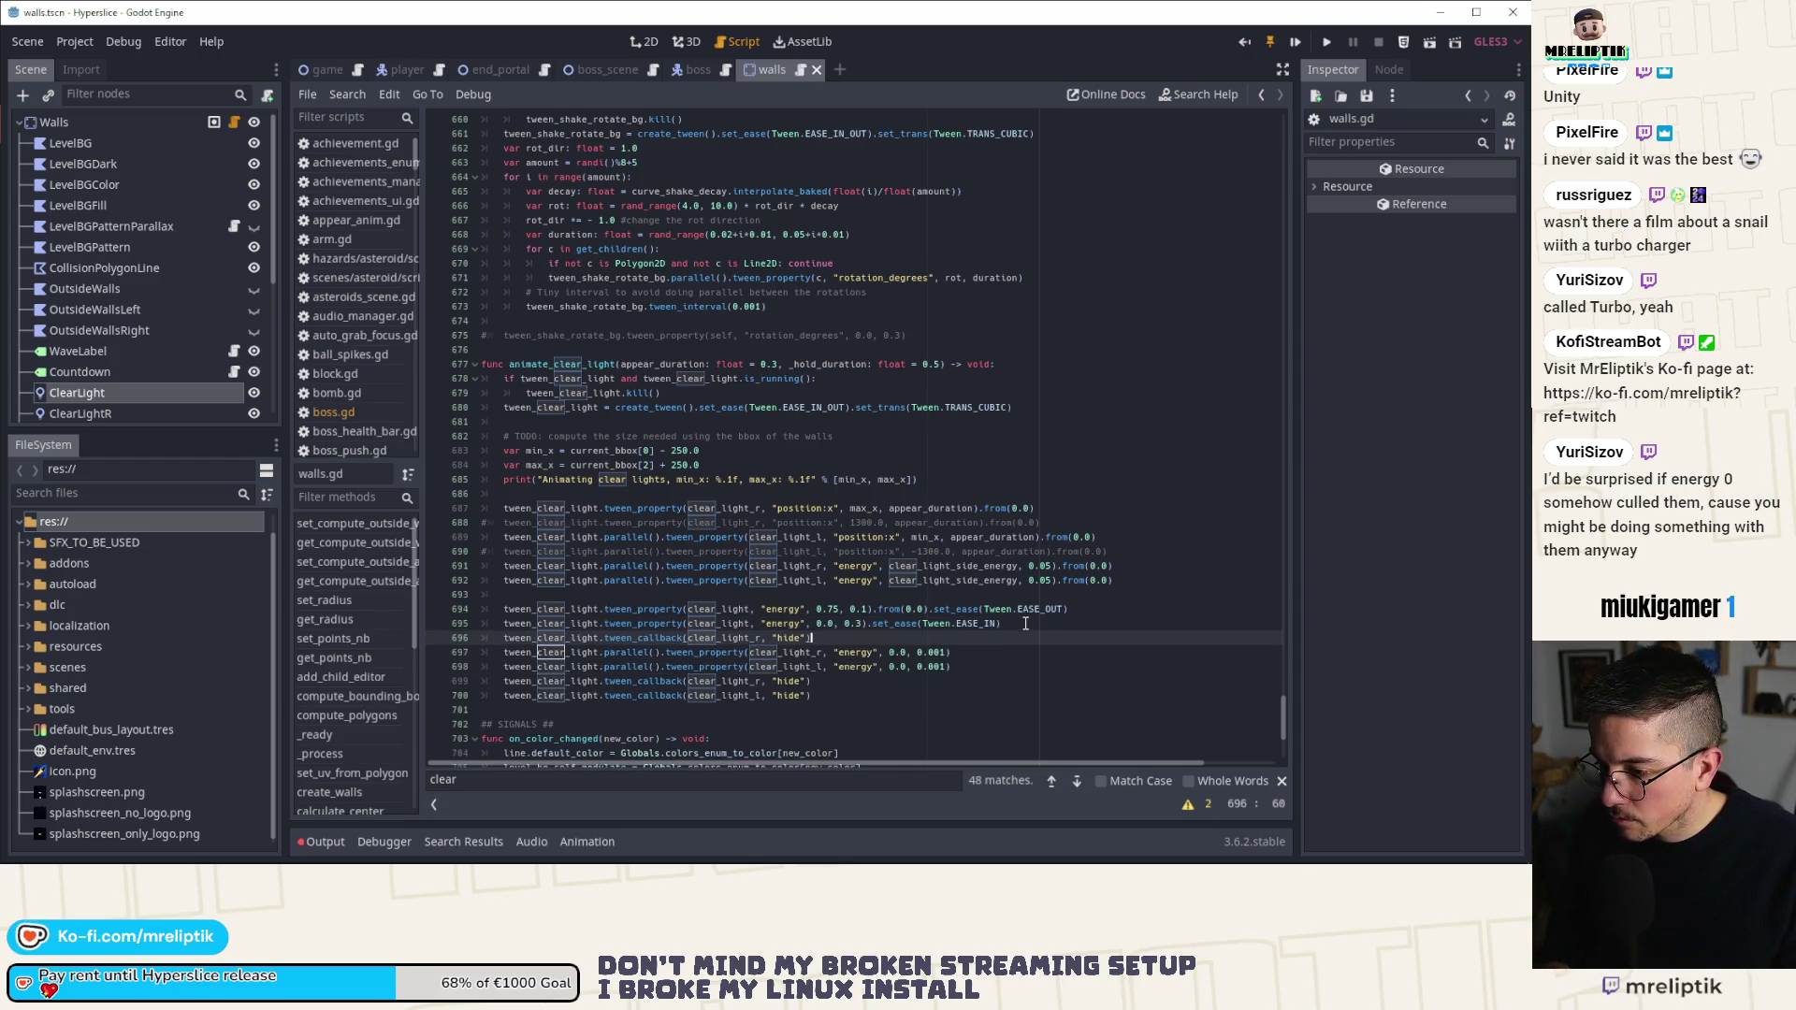
key(Left)
key(Left)
key(Left)
key(BackSpace)
key(BackSpace)
key(BackSpace)
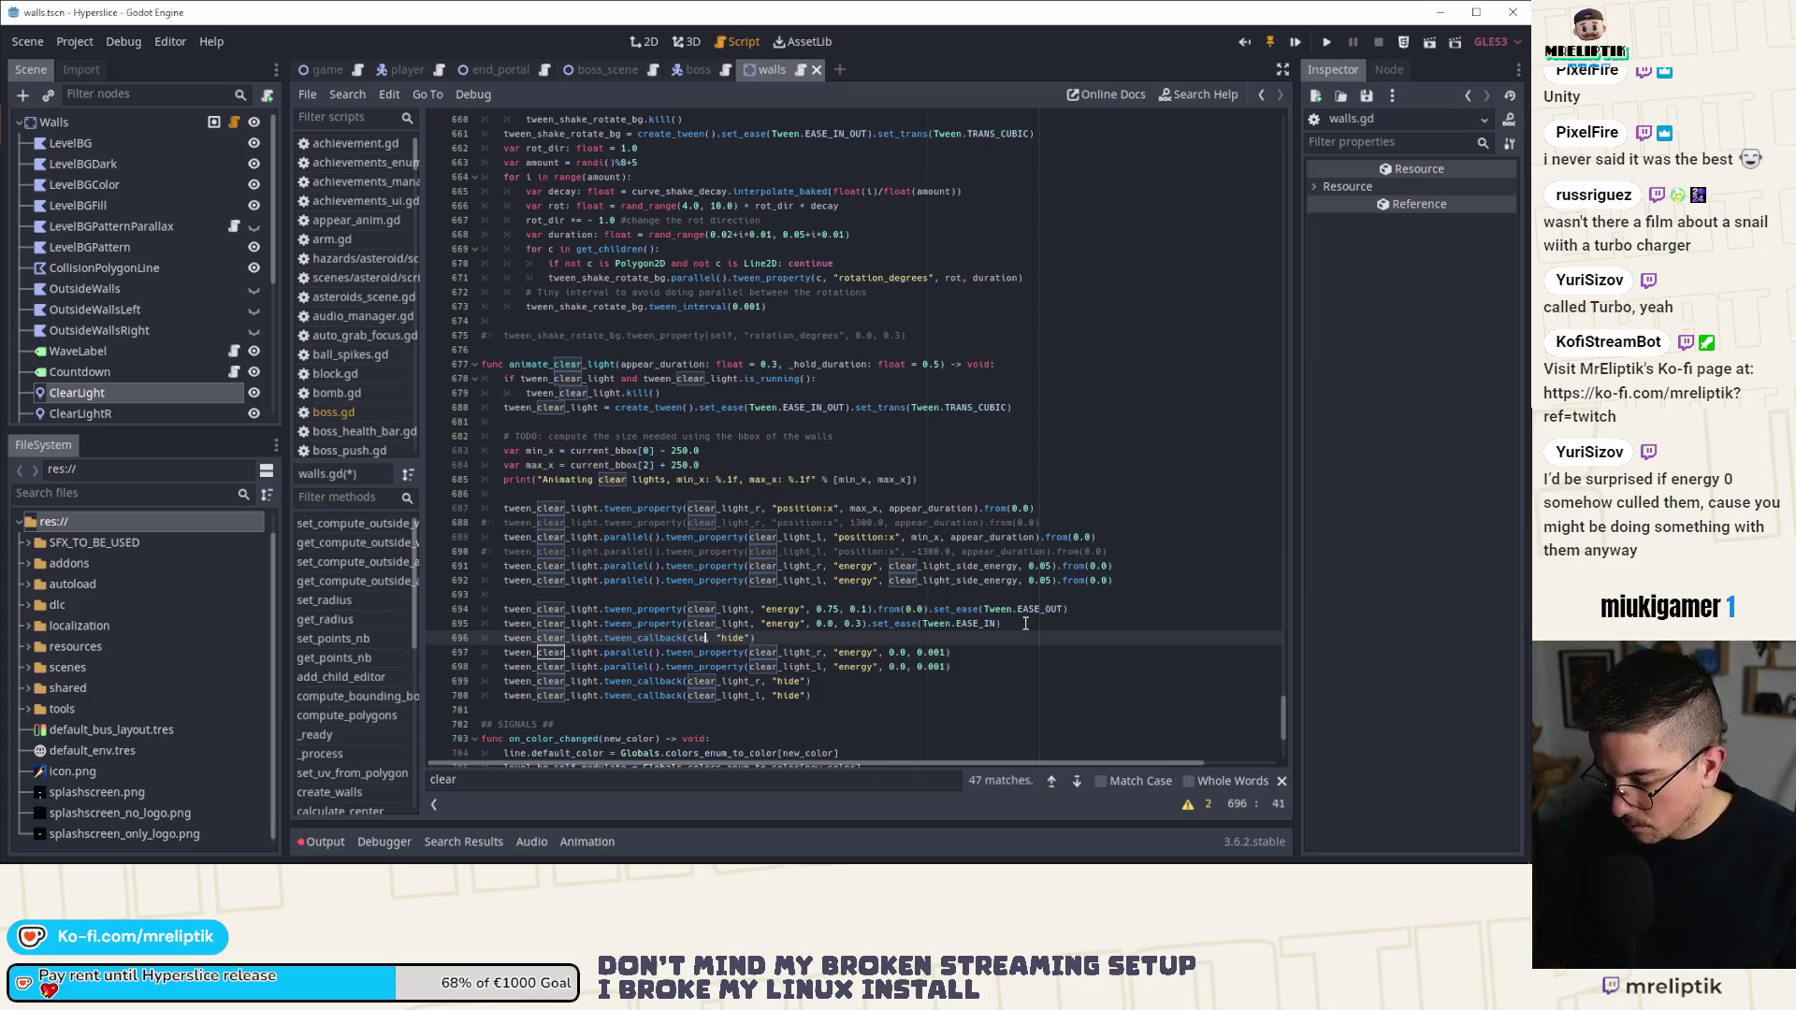
key(Return)
key(ctrl+s)
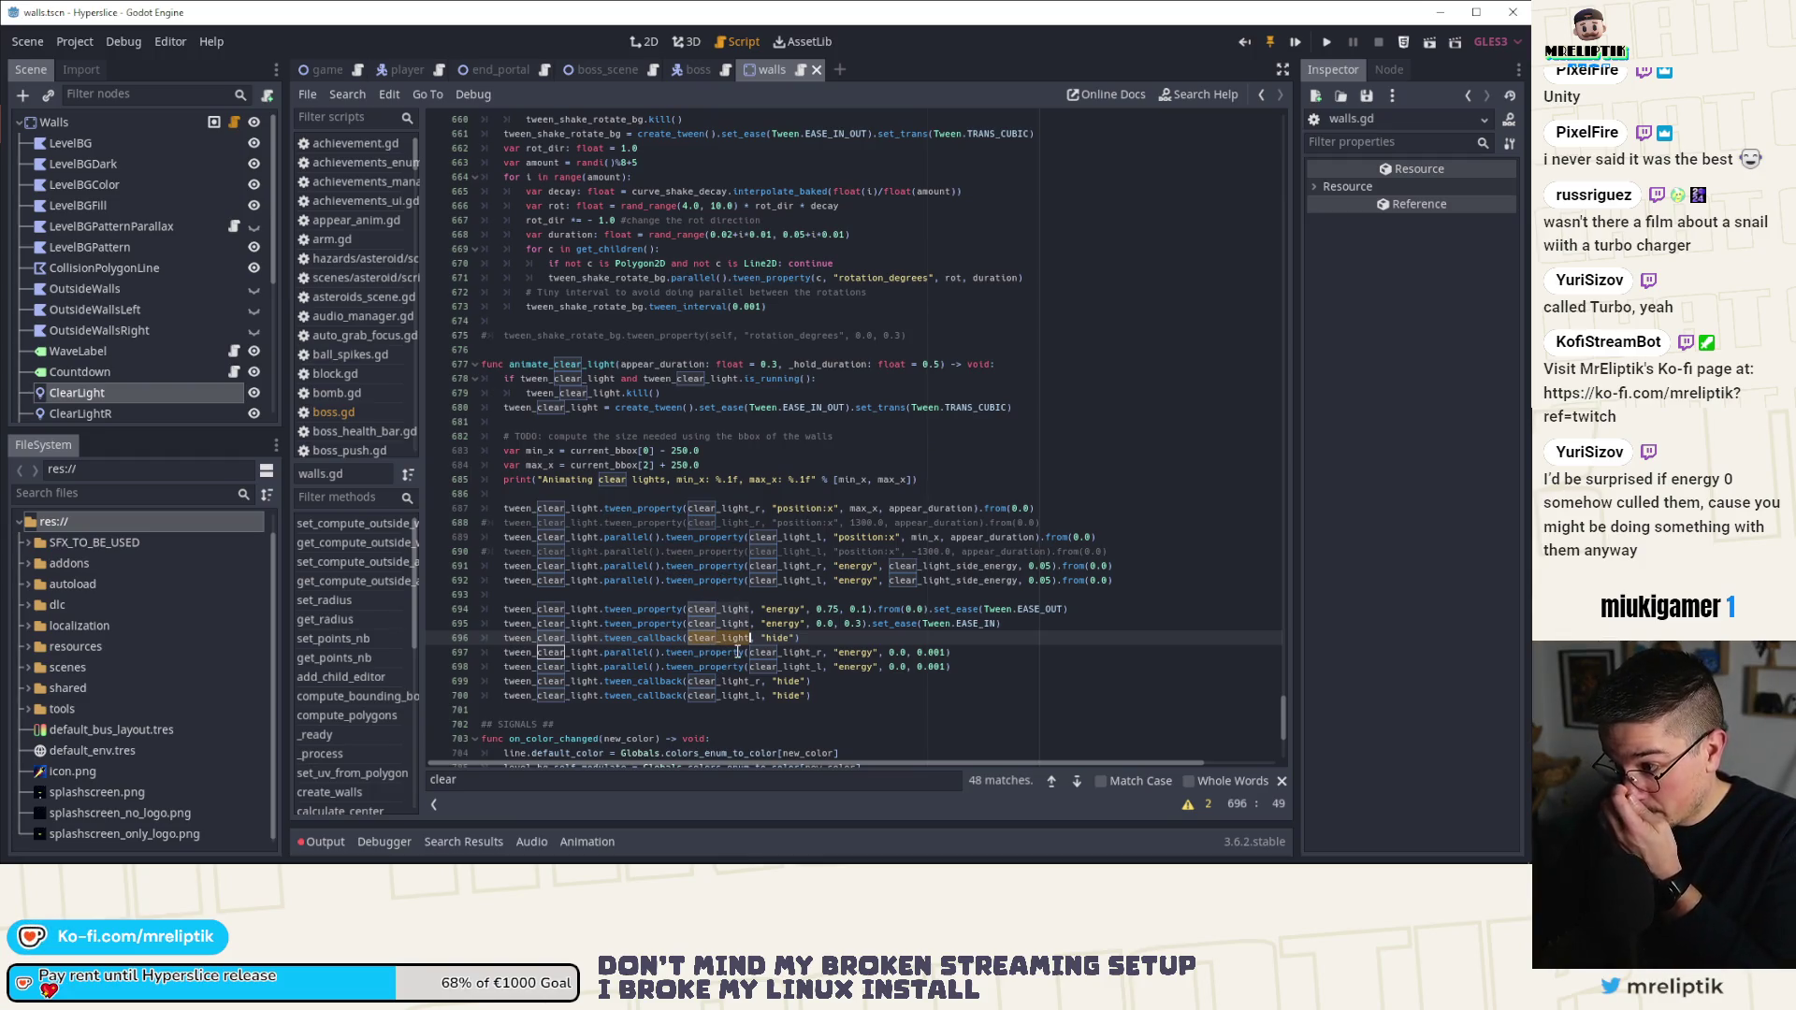
click(1061, 506)
key(Return)
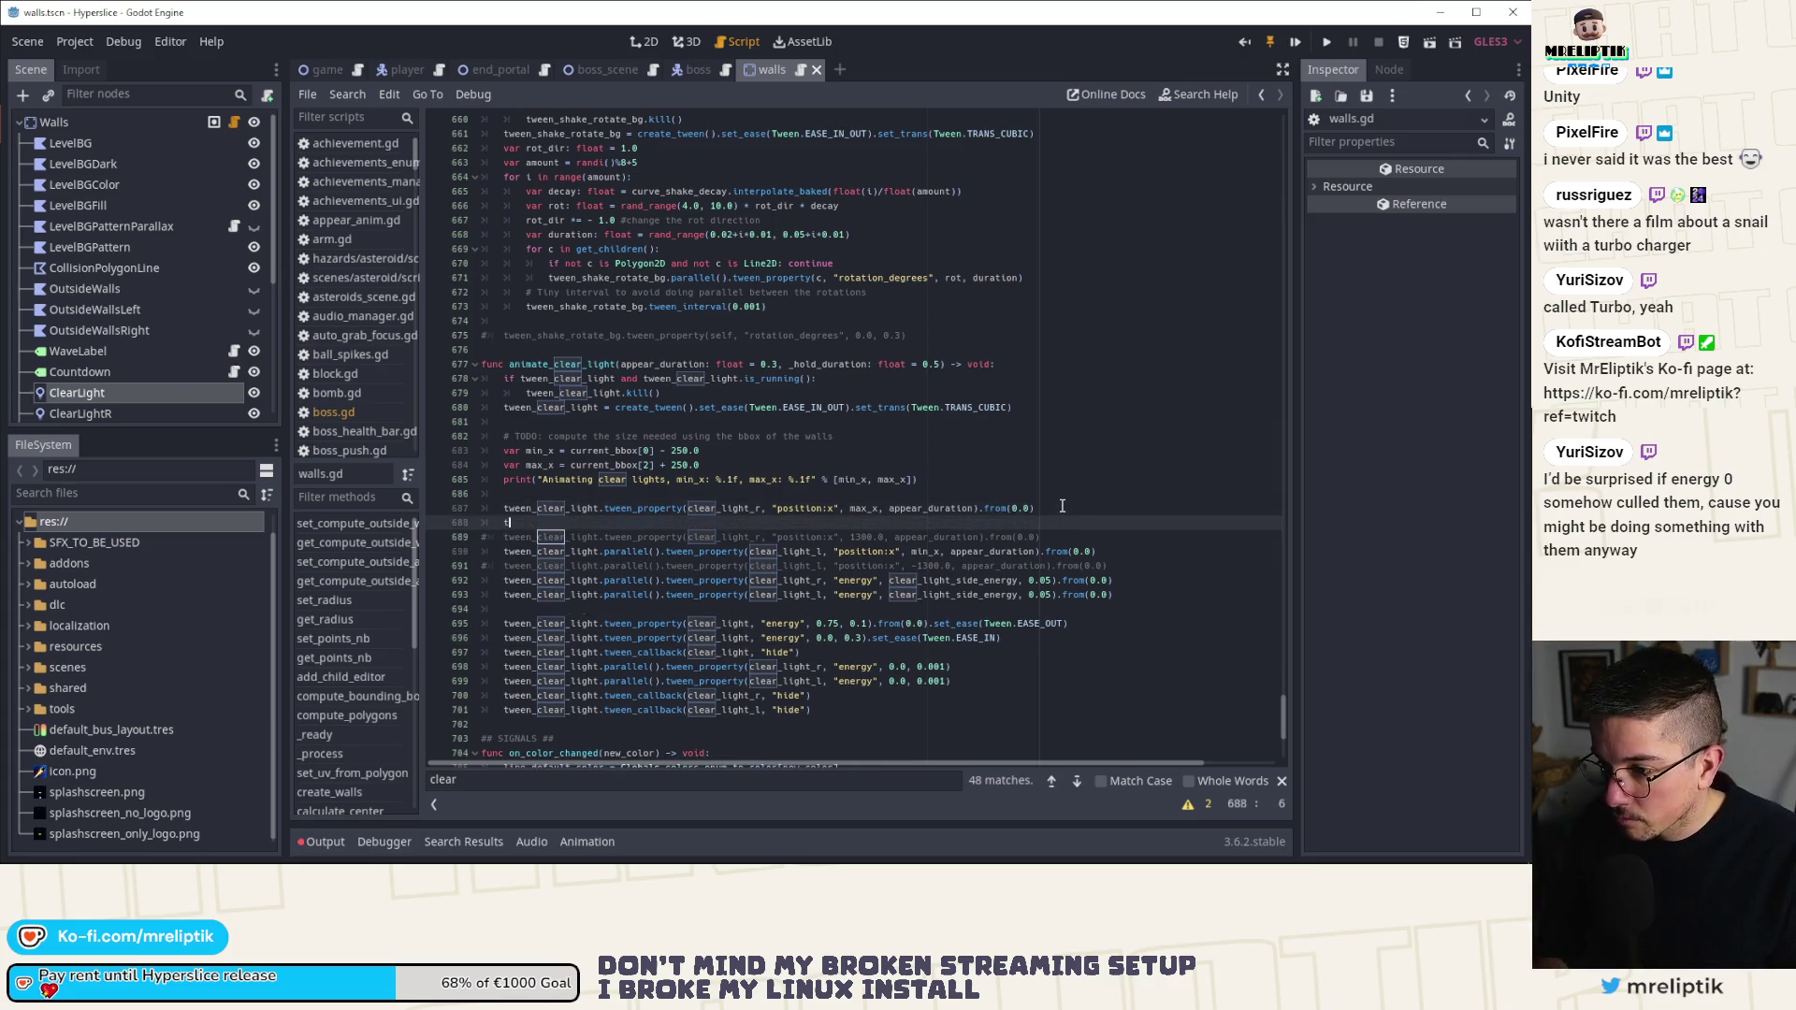
Replace the stray tween_clear_light line with a parallel() show callback for clear_light, then save
text(tween_clear_light)
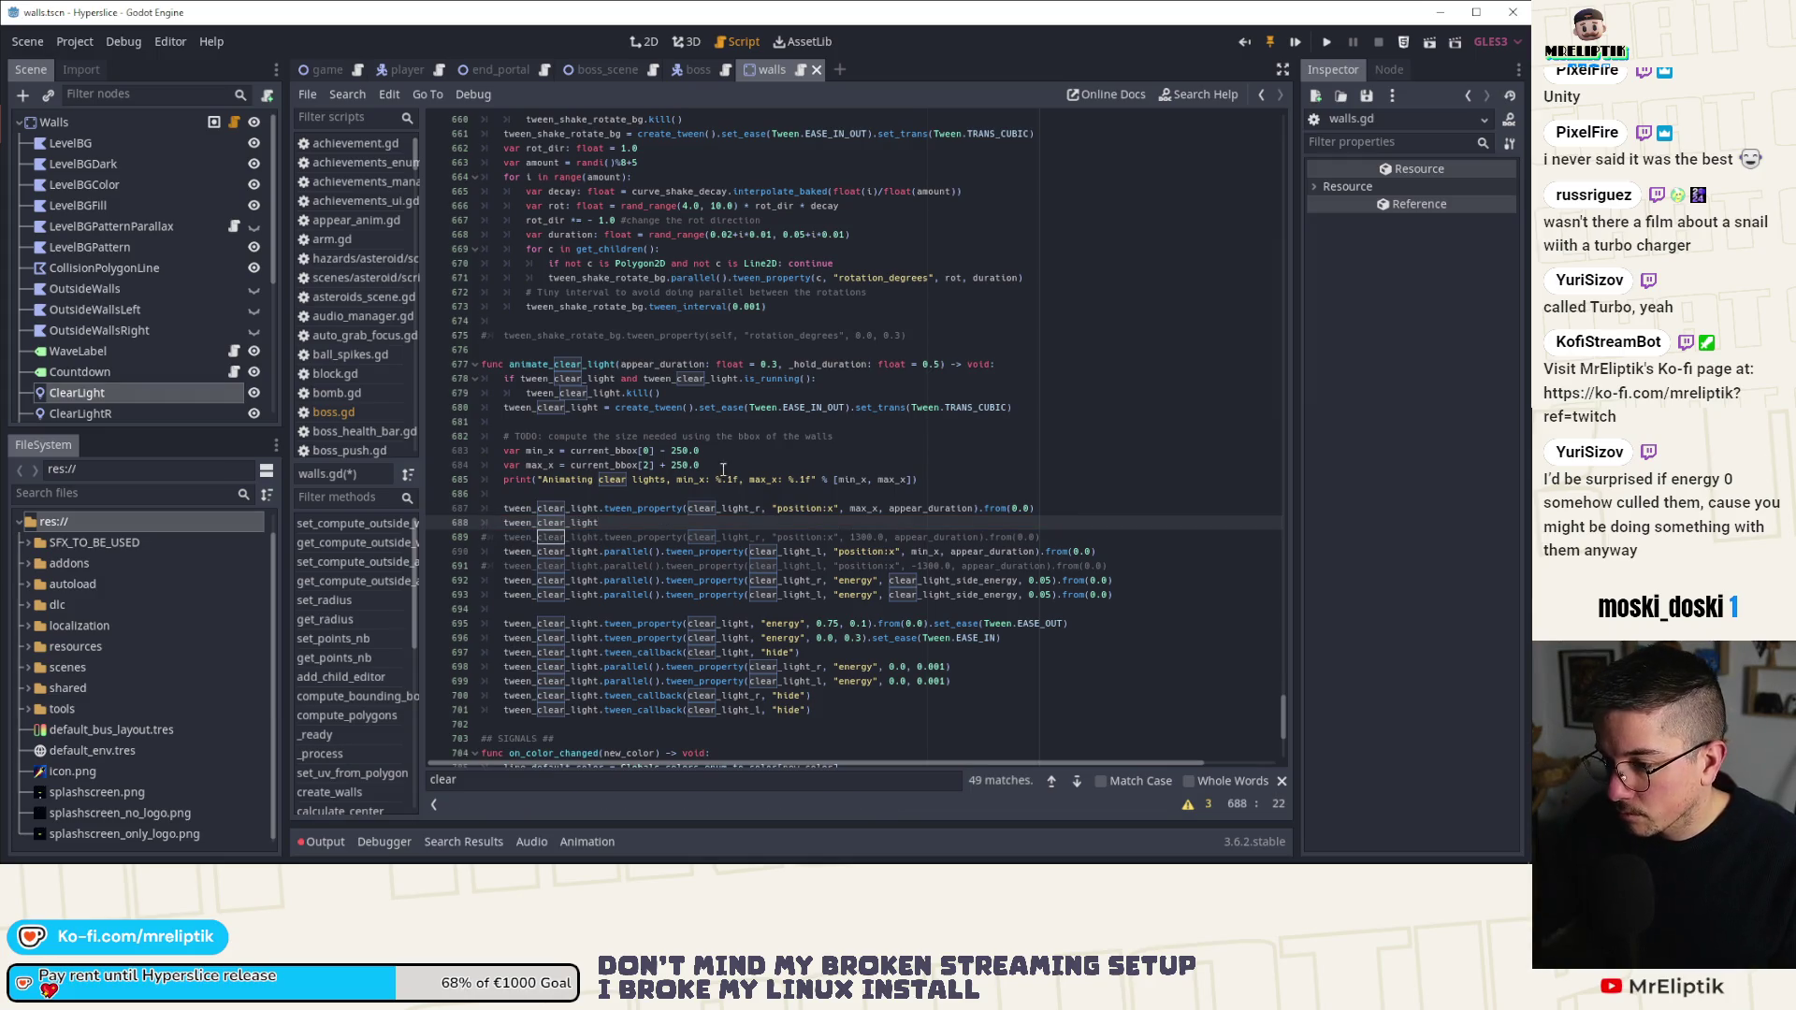
click(682, 695)
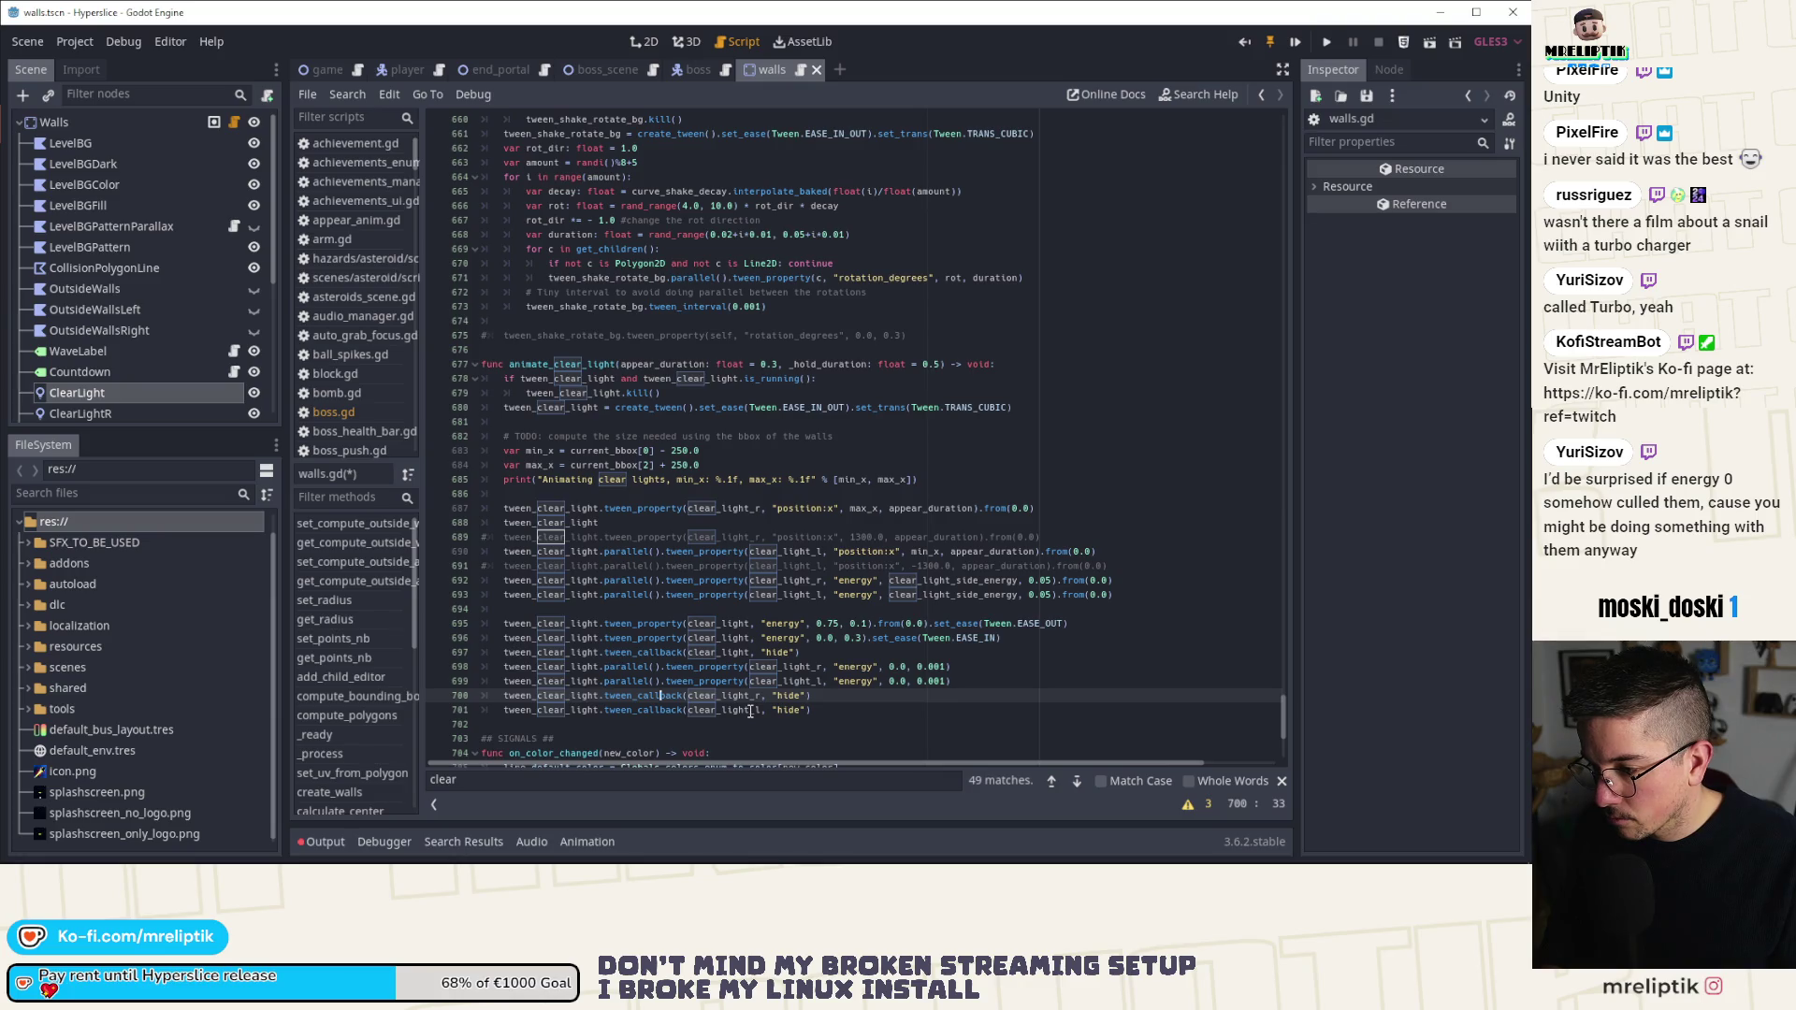
key(Up)
key(Up)
key(Up)
key(ctrl+b)
key(alt+Up)
key(alt+Up)
key(alt+Up)
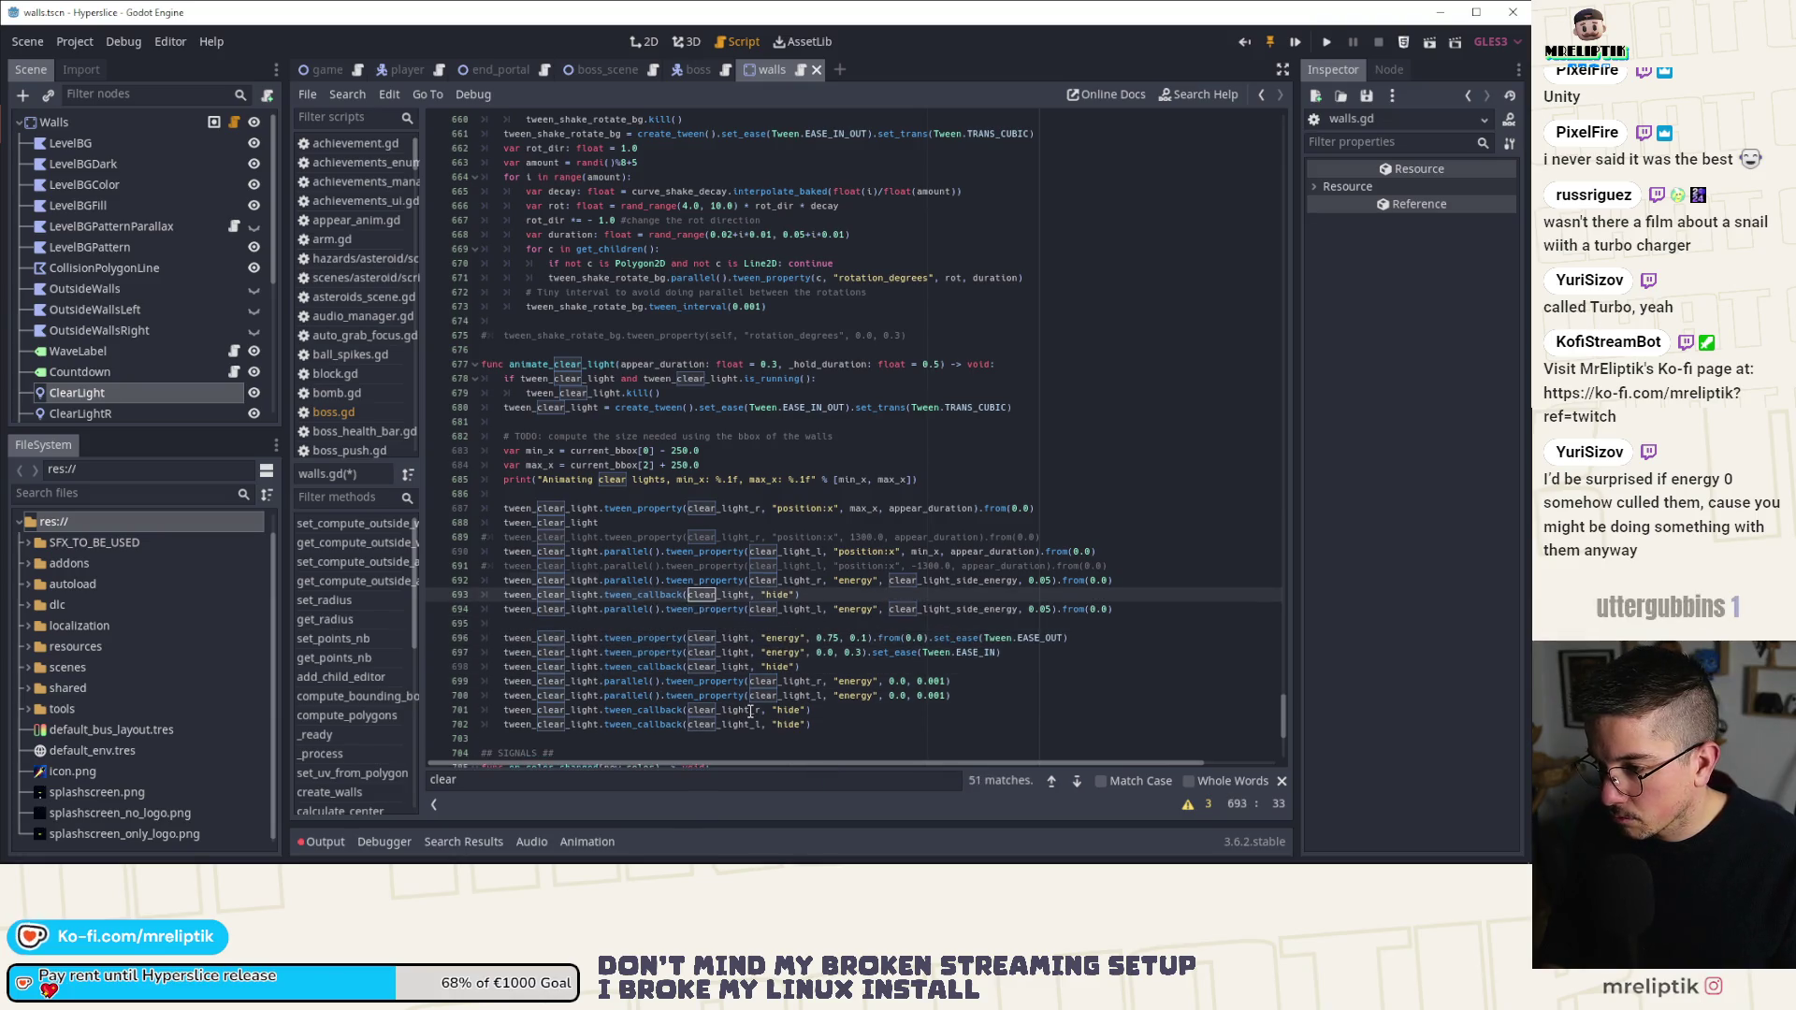
key(Up)
key(ctrl+x)
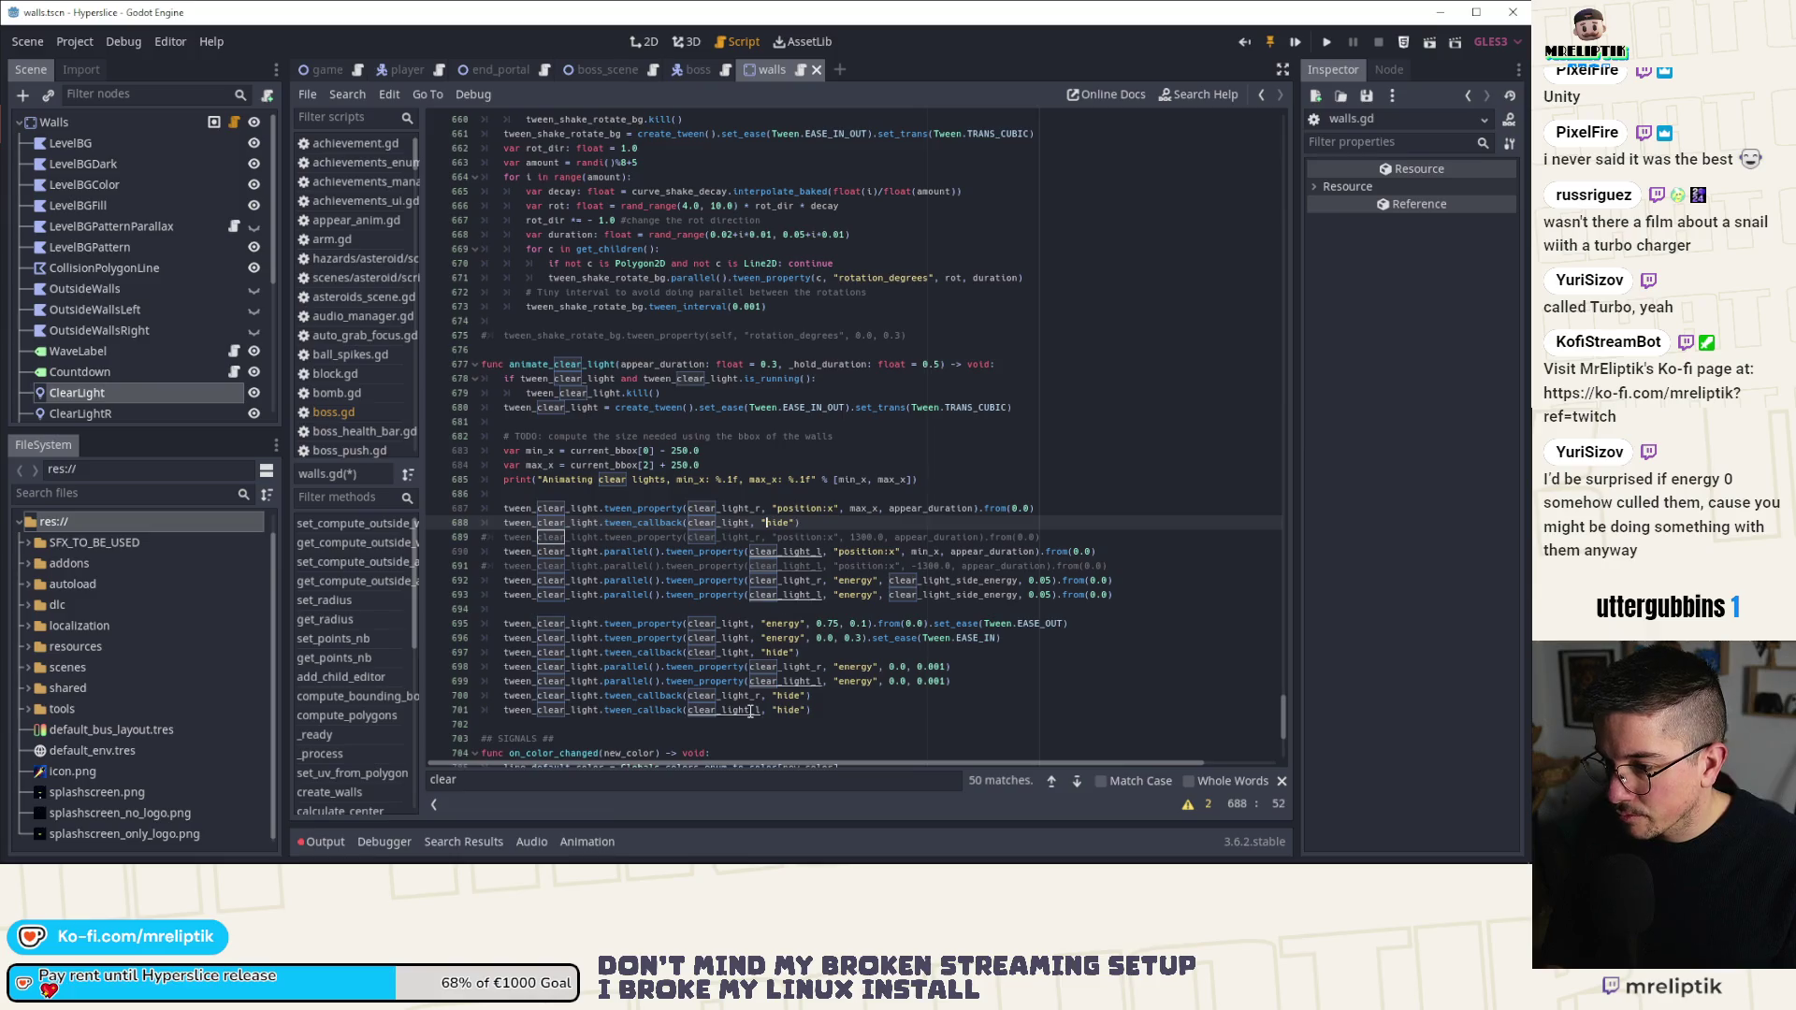
key(ctrl+Left)
text(parallel().)
key(ctrl+Right)
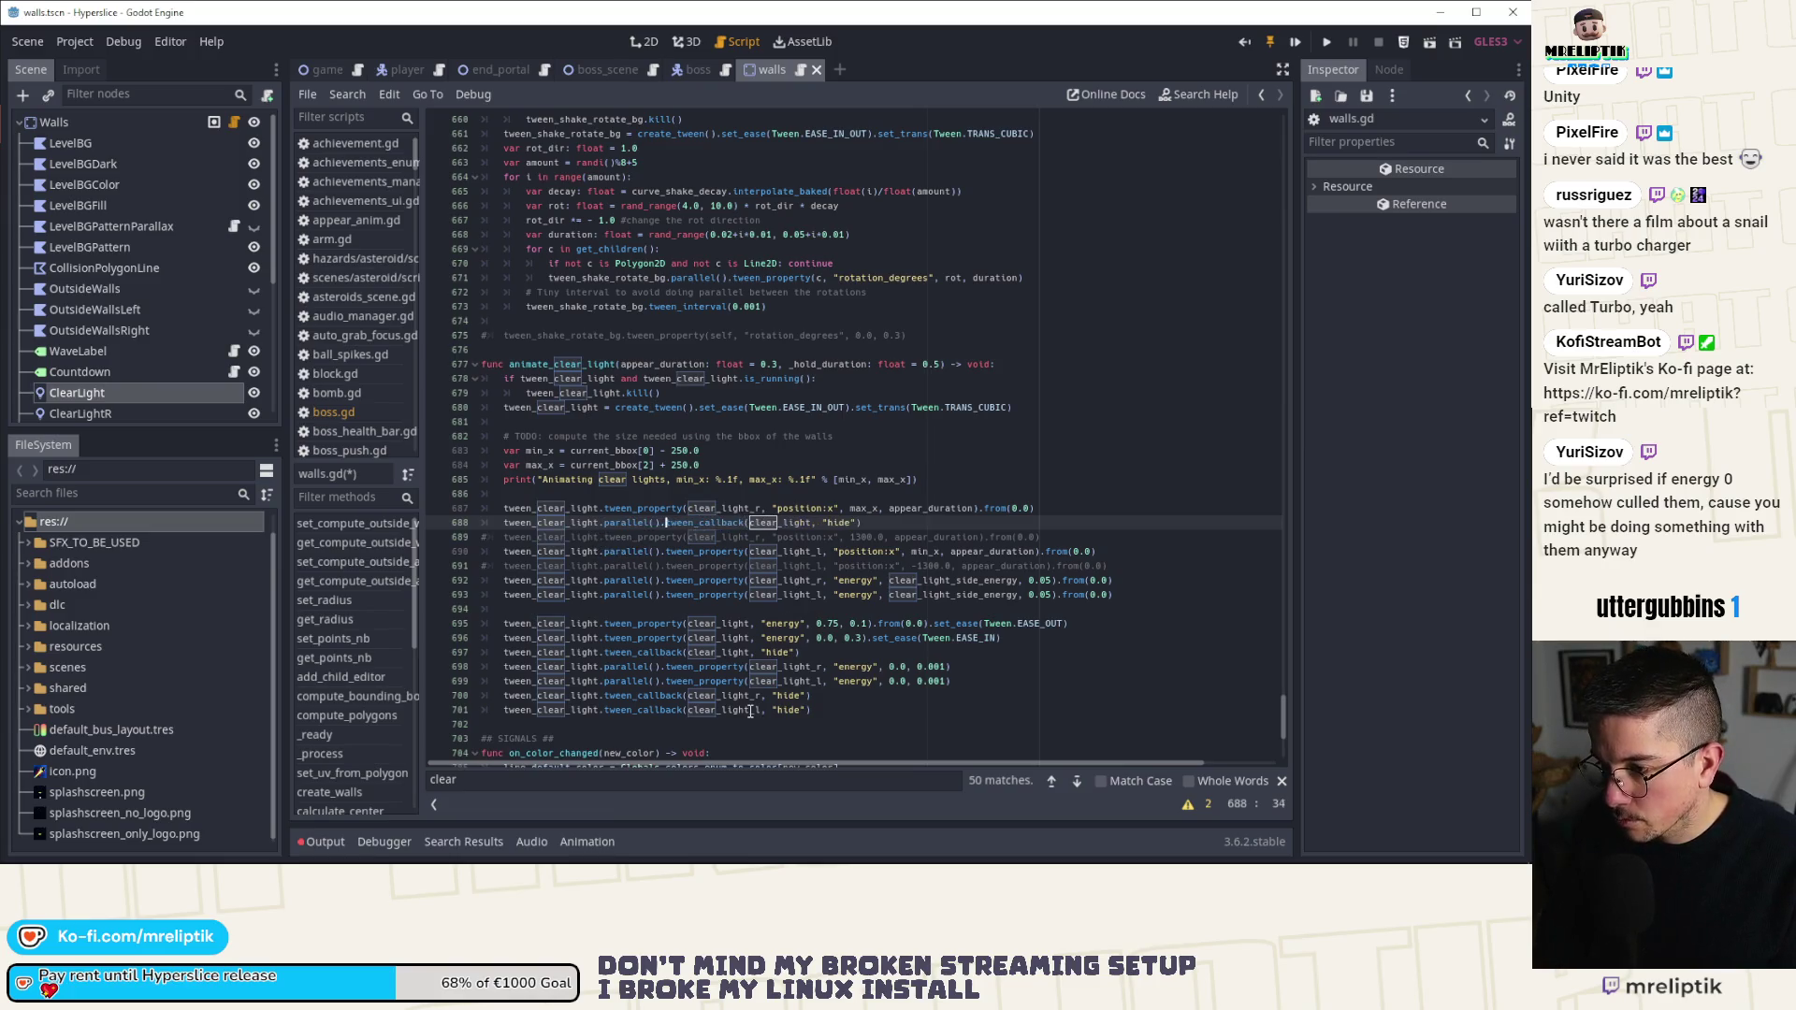
key(ctrl+Right)
key(ctrl+Right)
key(ctrl+shift+Right)
text(show)
key(ctrl+s)
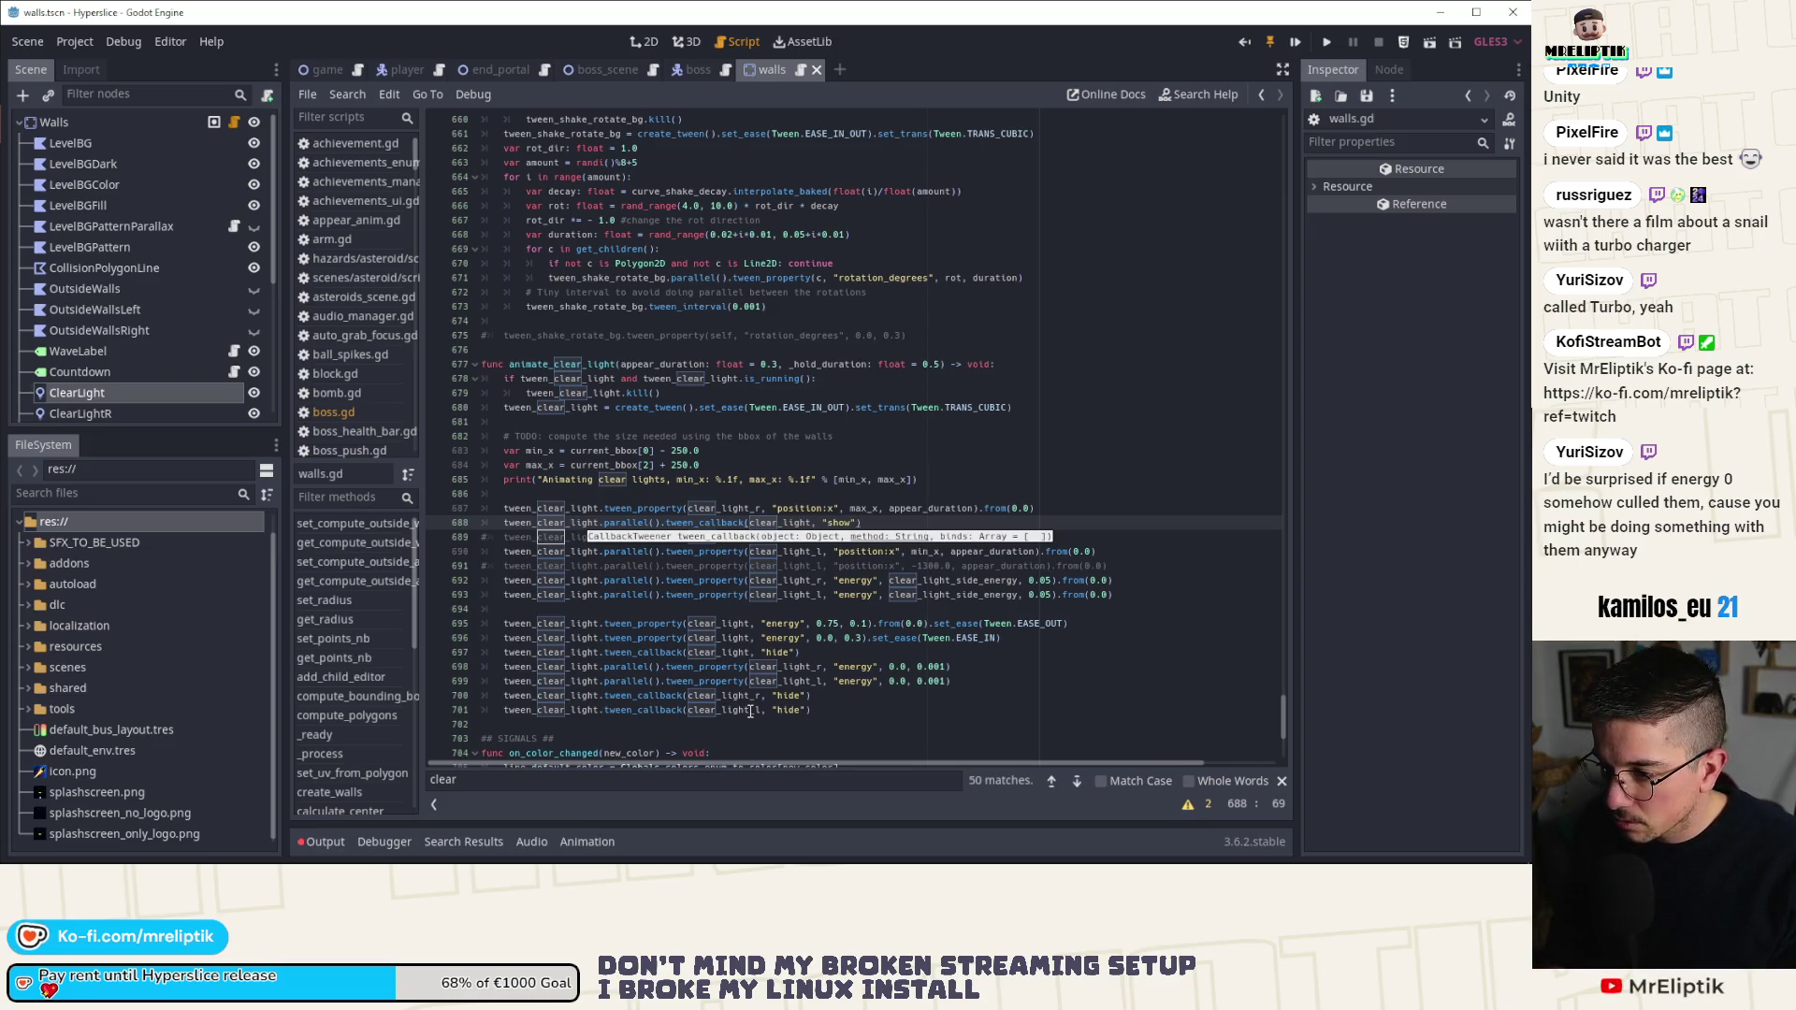
Add matching parallel show callbacks for clear_light_l and clear_light_r and save
key(ctrl+d)
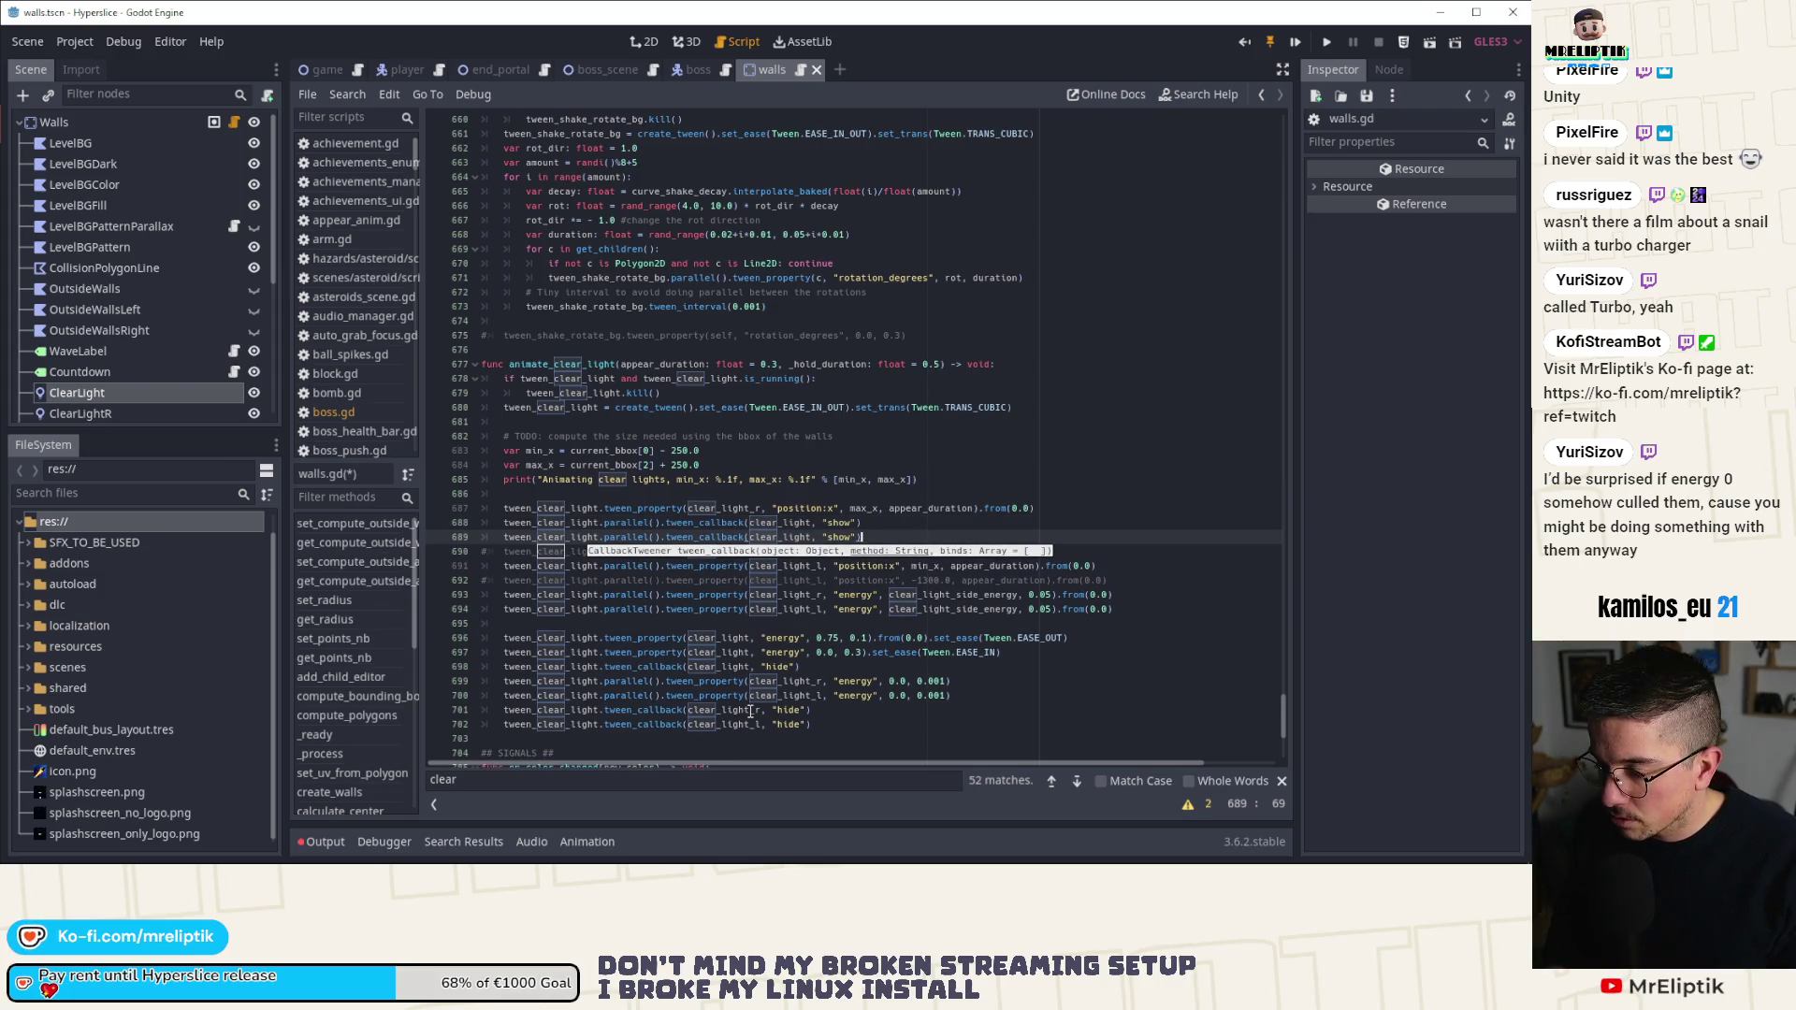
key(alt+Down)
key(alt+Down)
key(alt+Down)
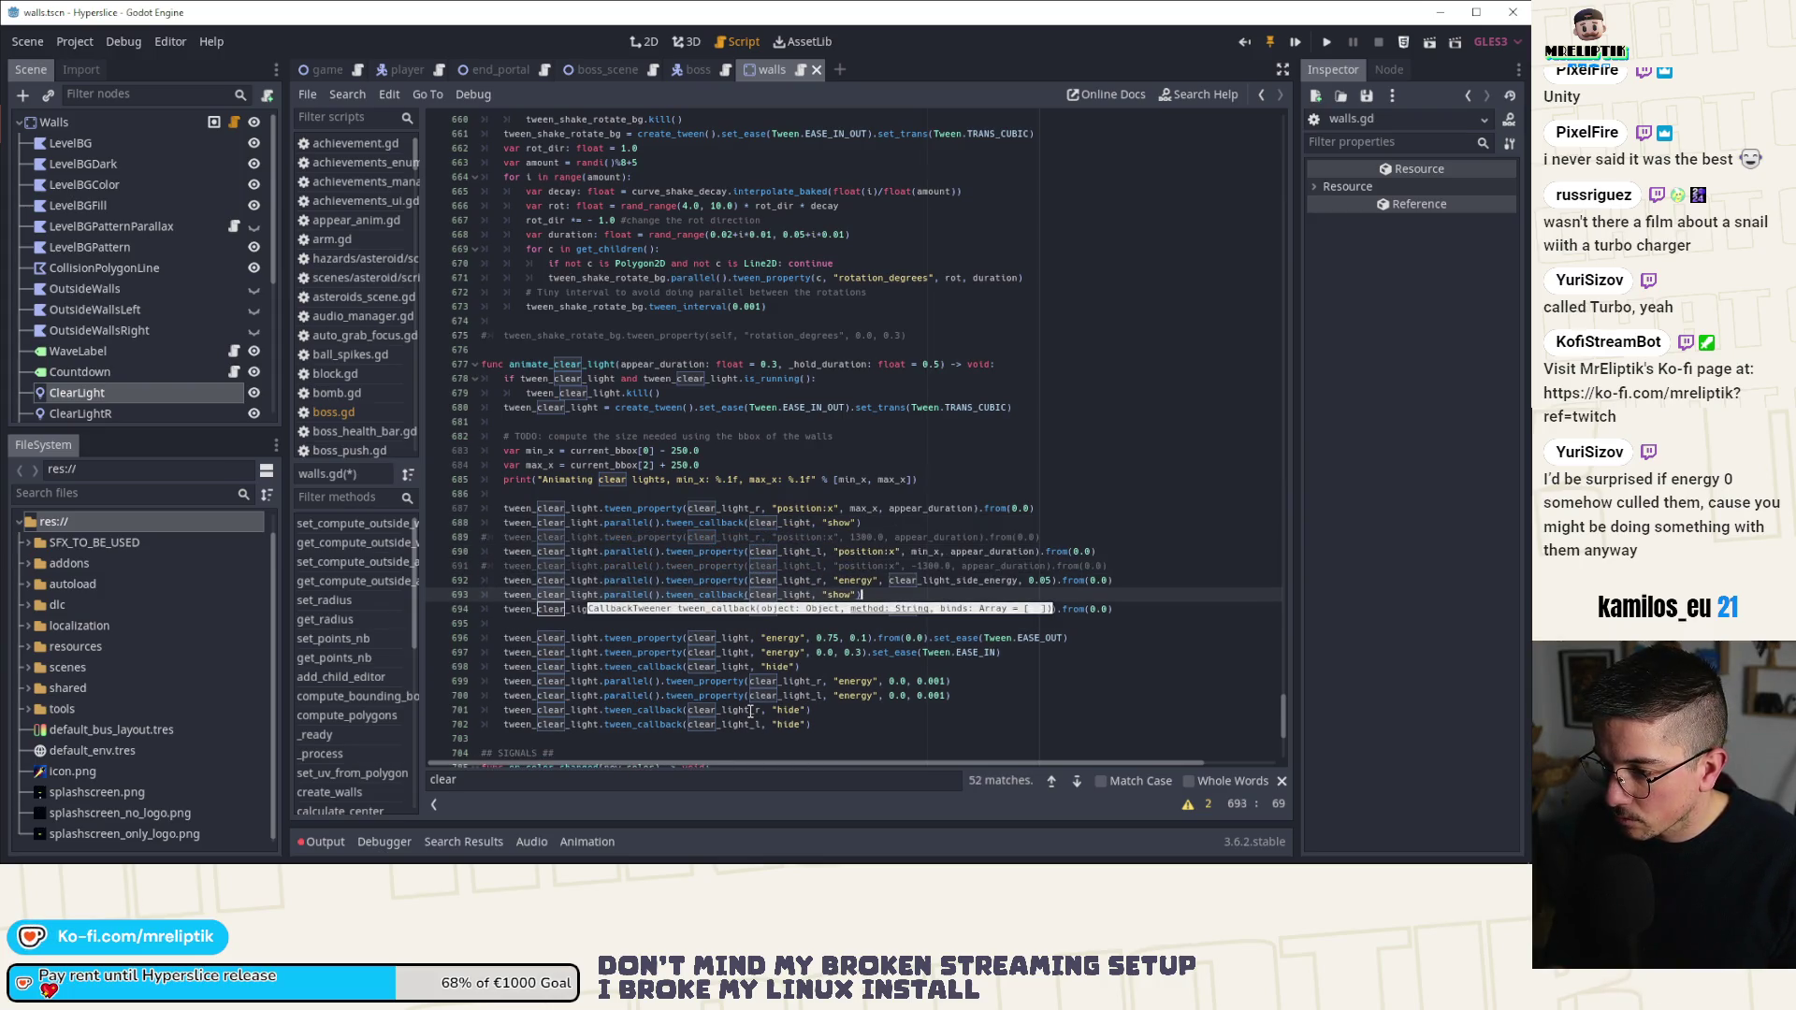
key(alt+Up)
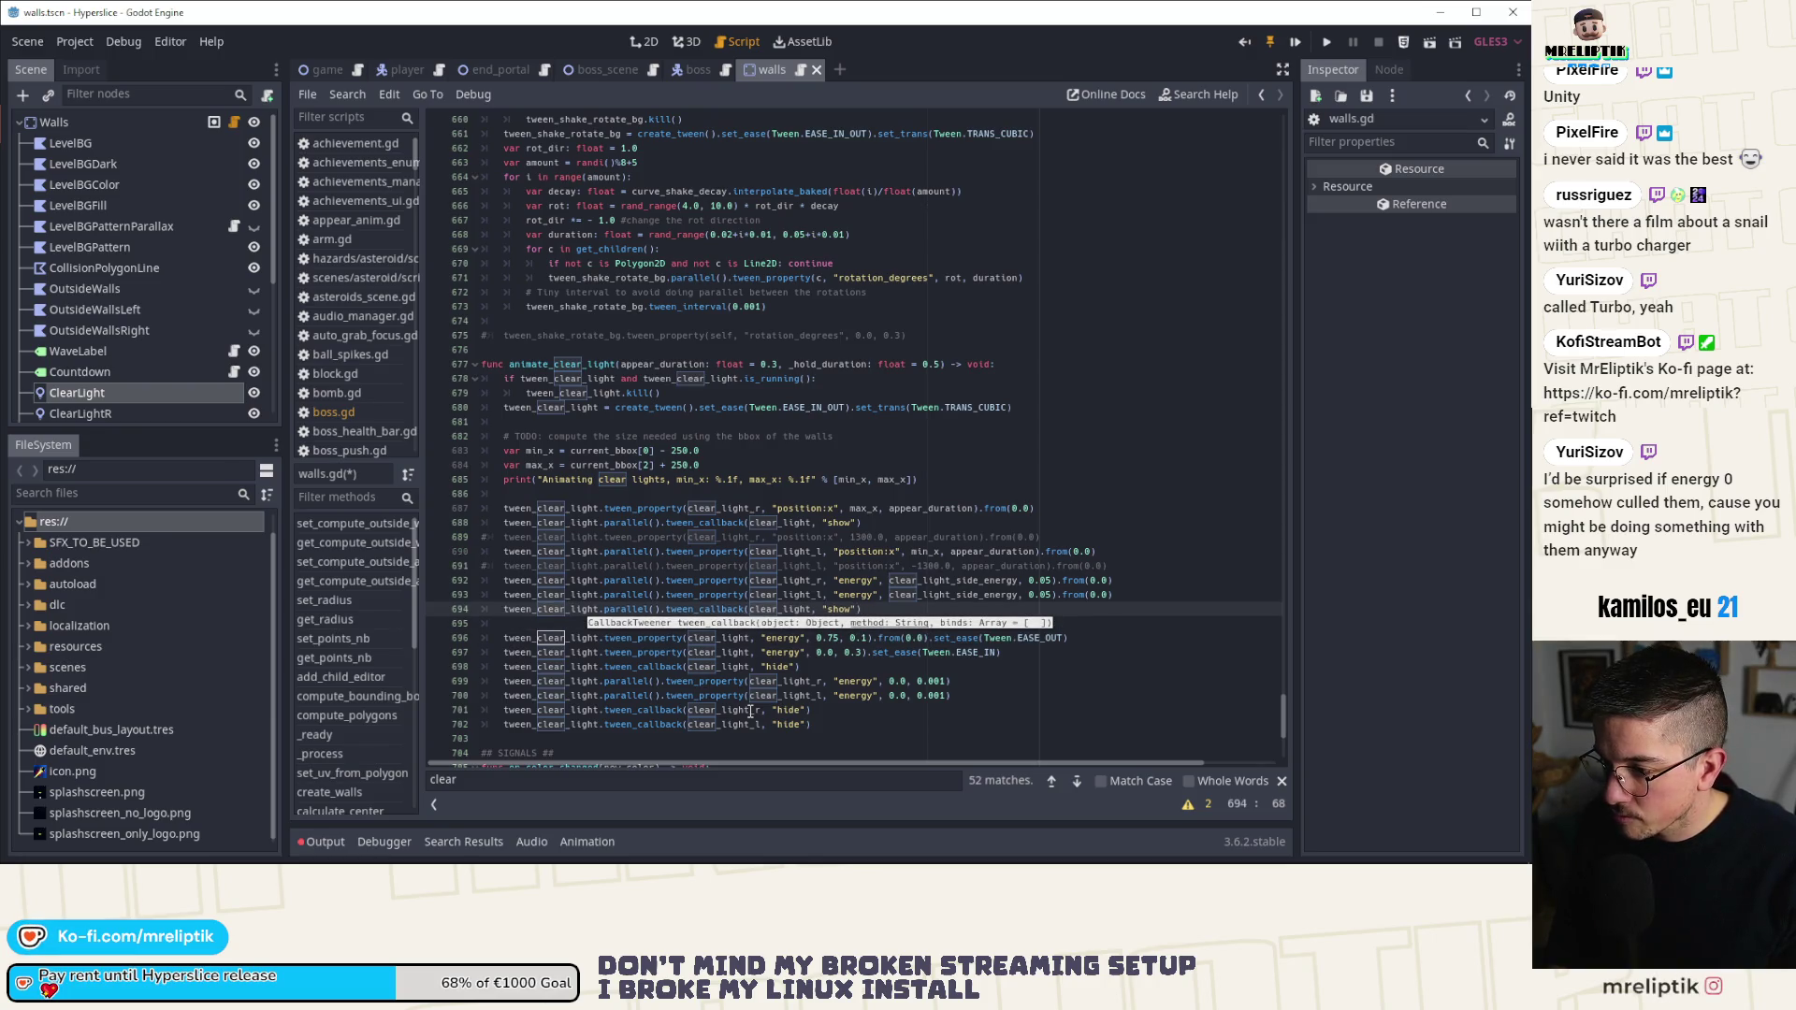
key(ctrl+d)
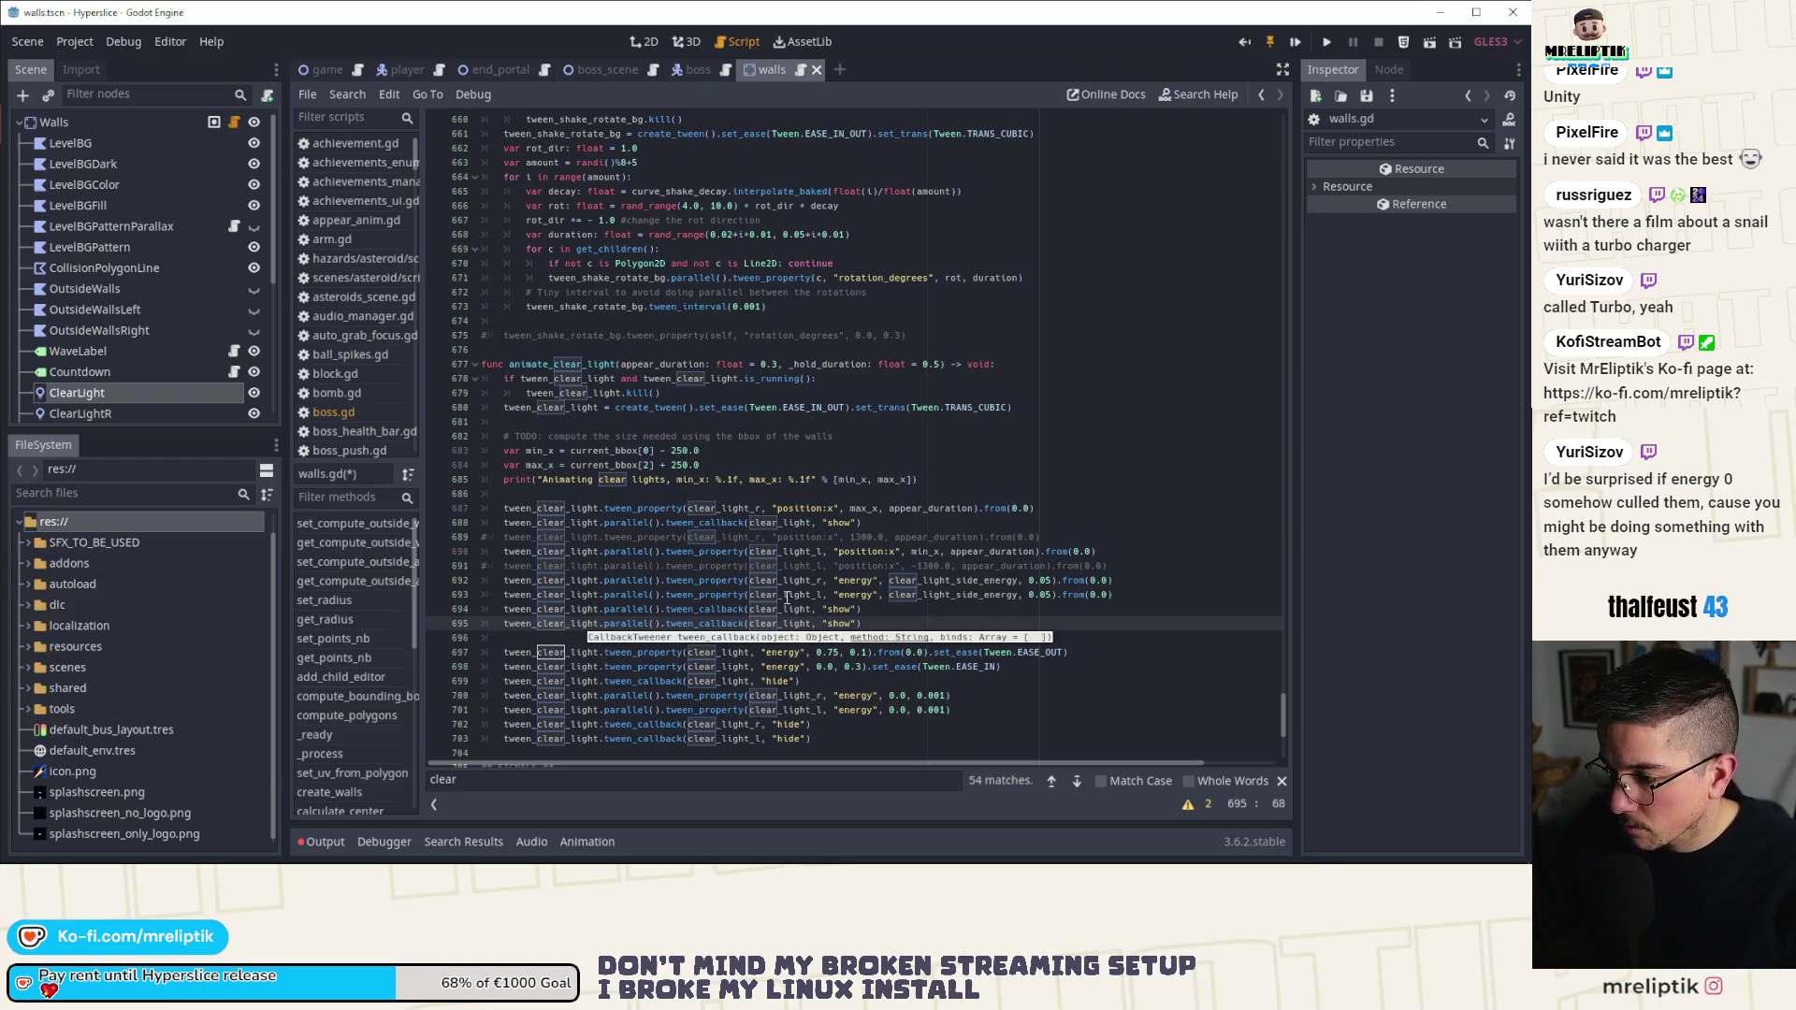
click(810, 608)
text(_l)
key(Up)
key(Up)
click(802, 624)
text(_r)
key(ctrl+s)
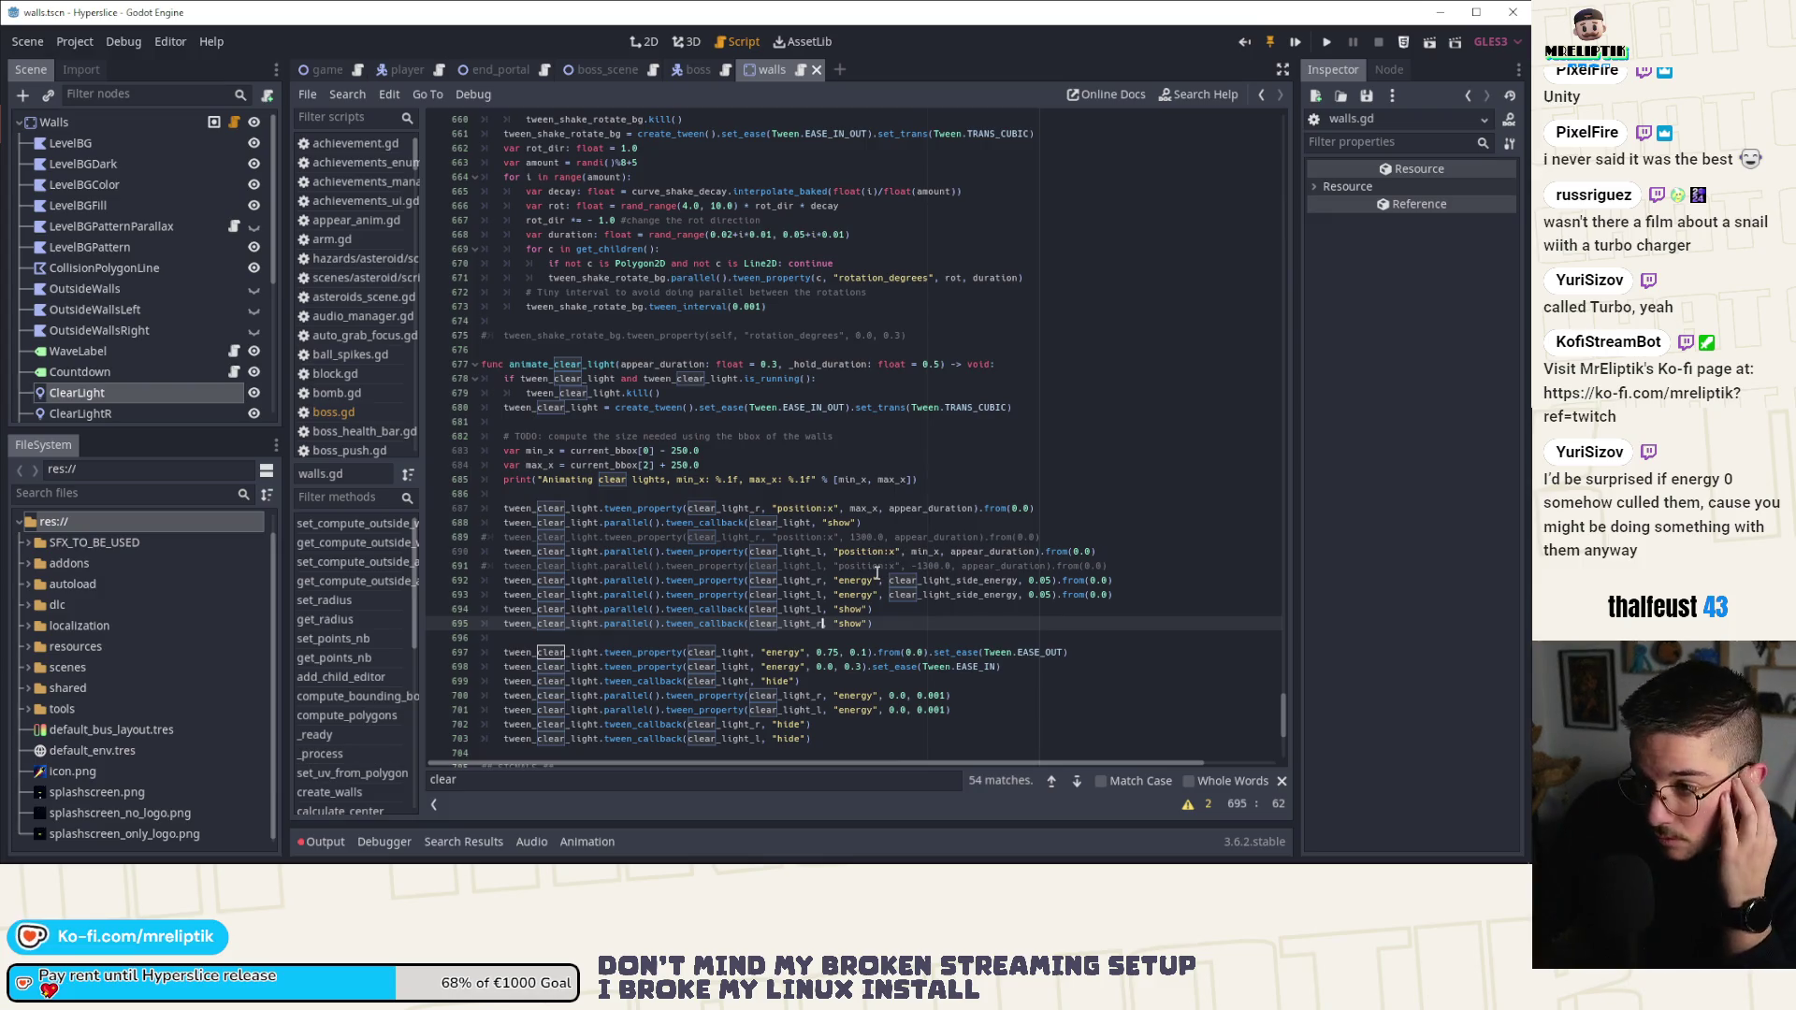
Delete the TODO comment about computing size from the walls' bounding box
click(865, 433)
key(ctrl+x)
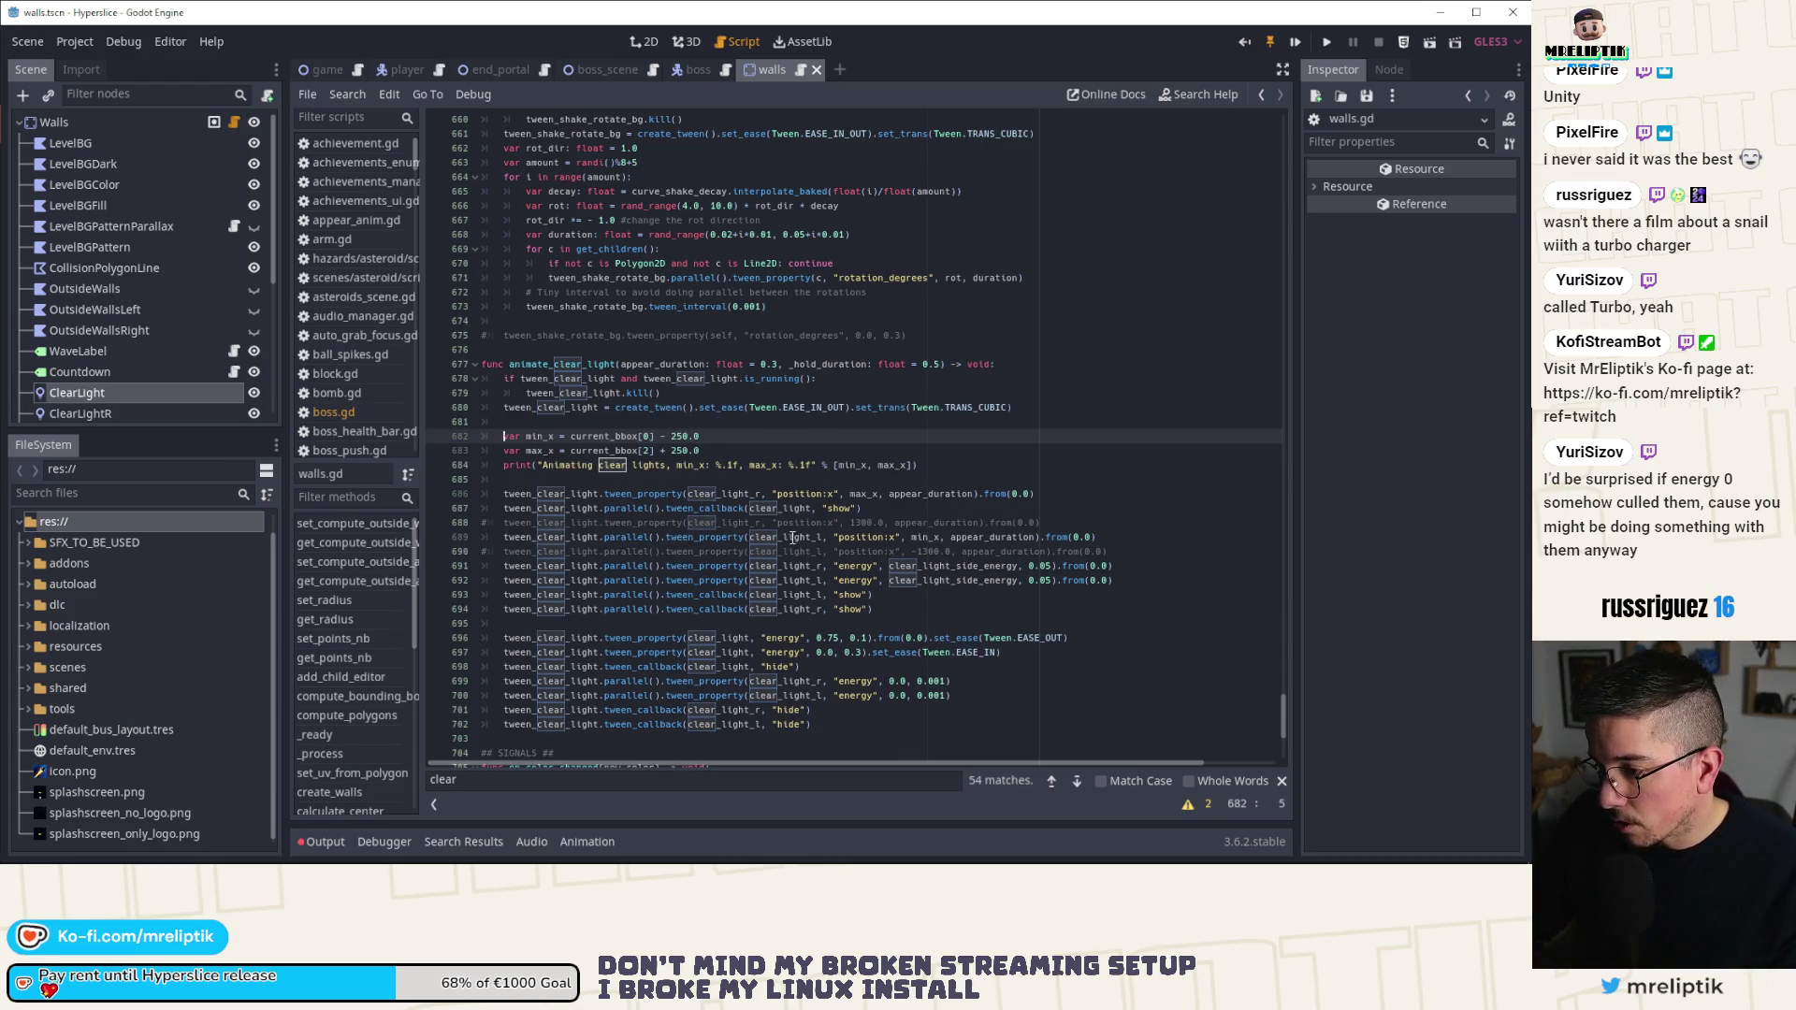
click(751, 509)
In _ready, add a clear_light.hide() line after the energy resets to 0.0
double_click(753, 509)
scroll(644, 545, up, 5)
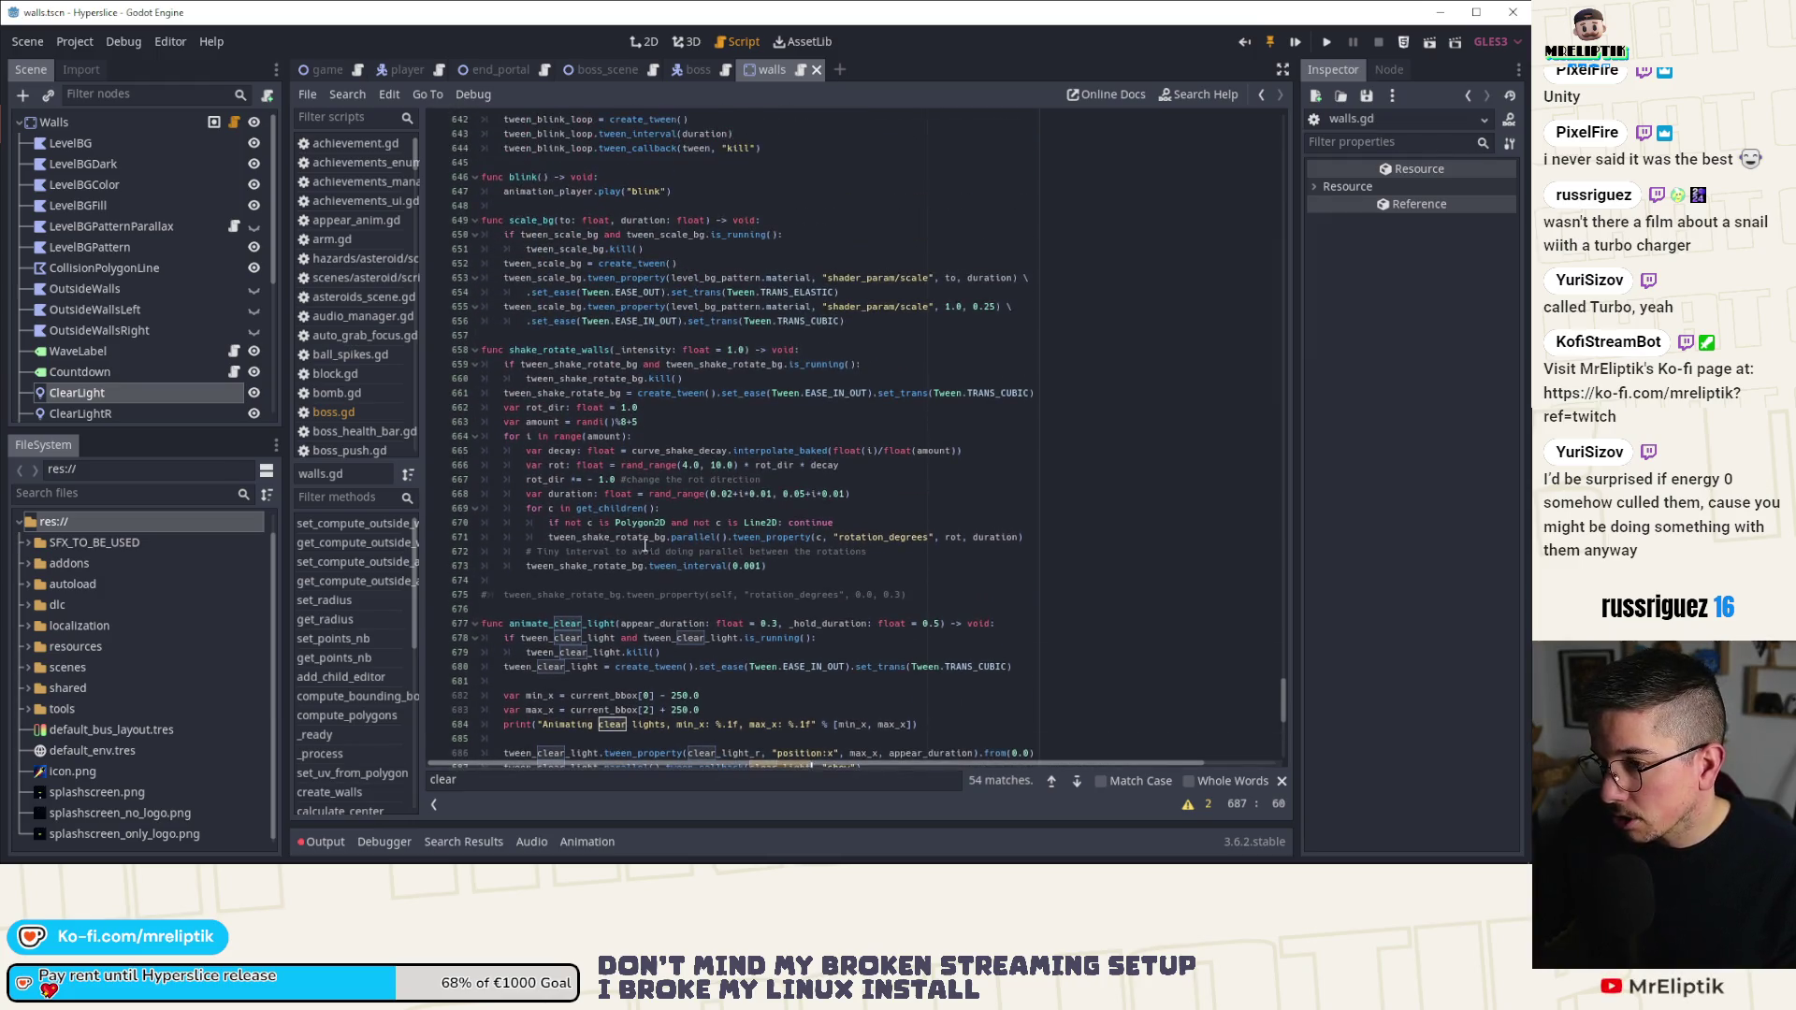
click(338, 737)
scroll(615, 533, up, 2)
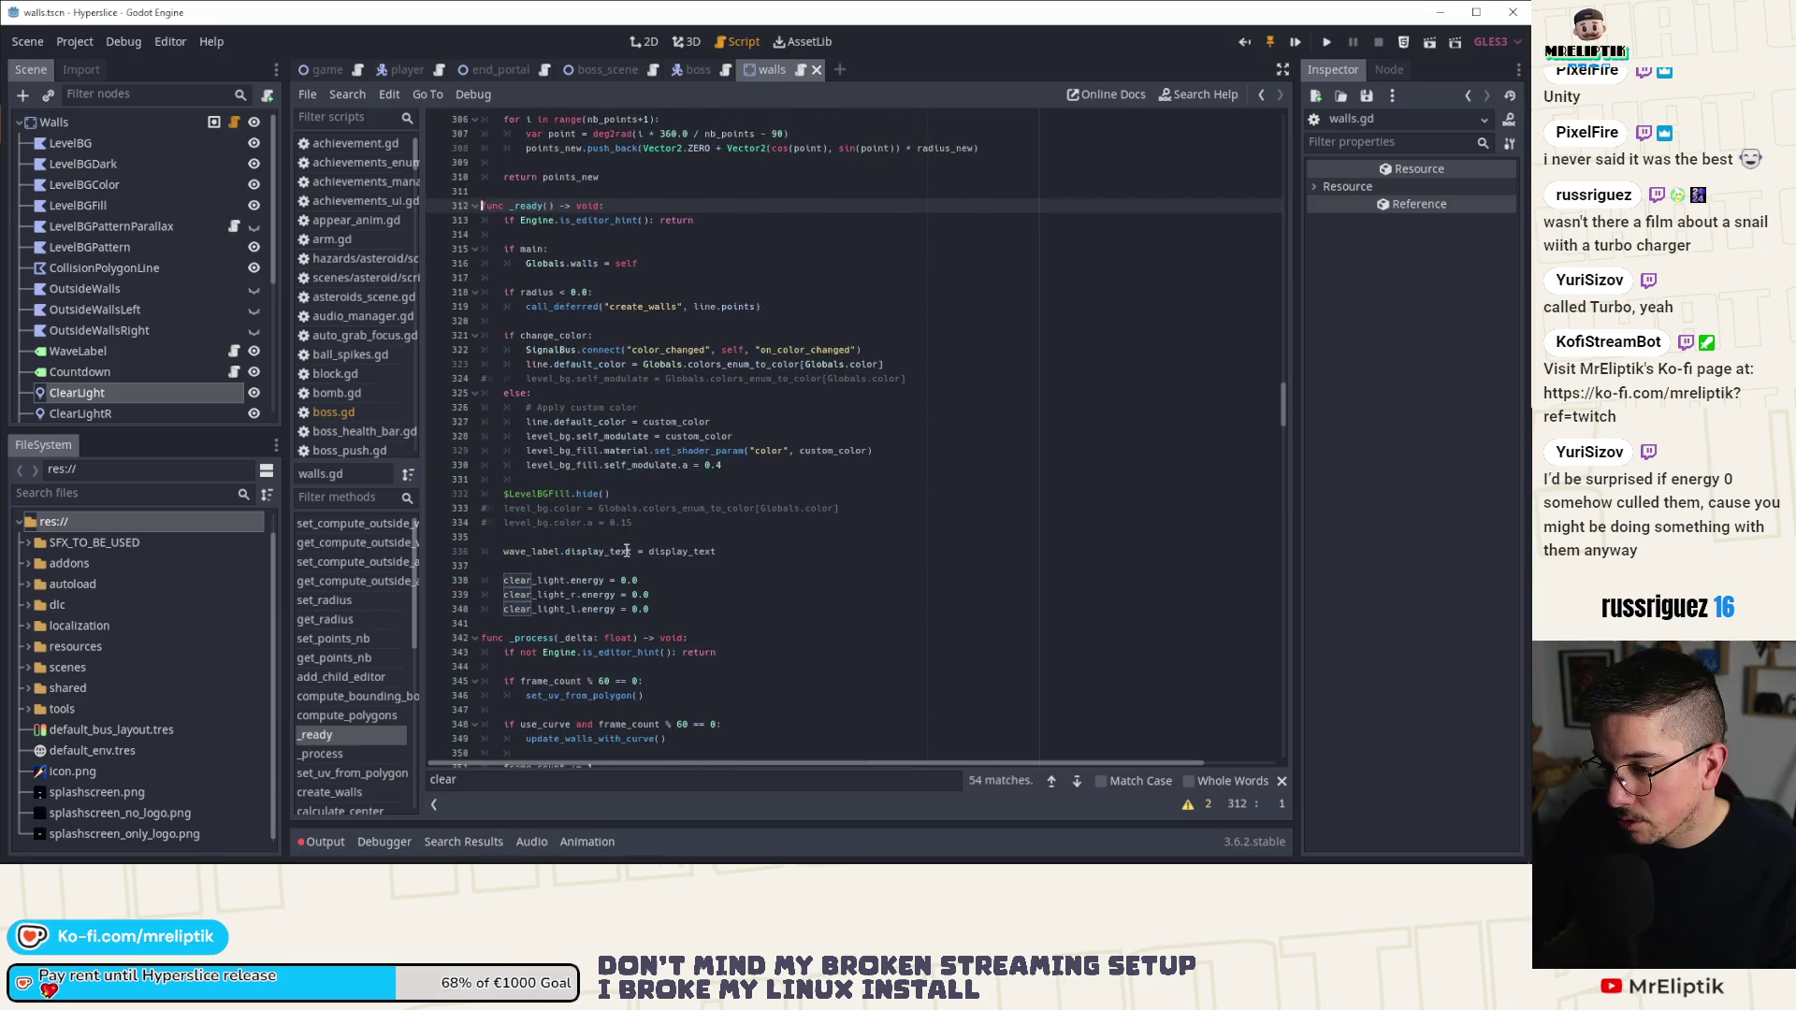
click(677, 611)
key(Return)
text(clear_light)
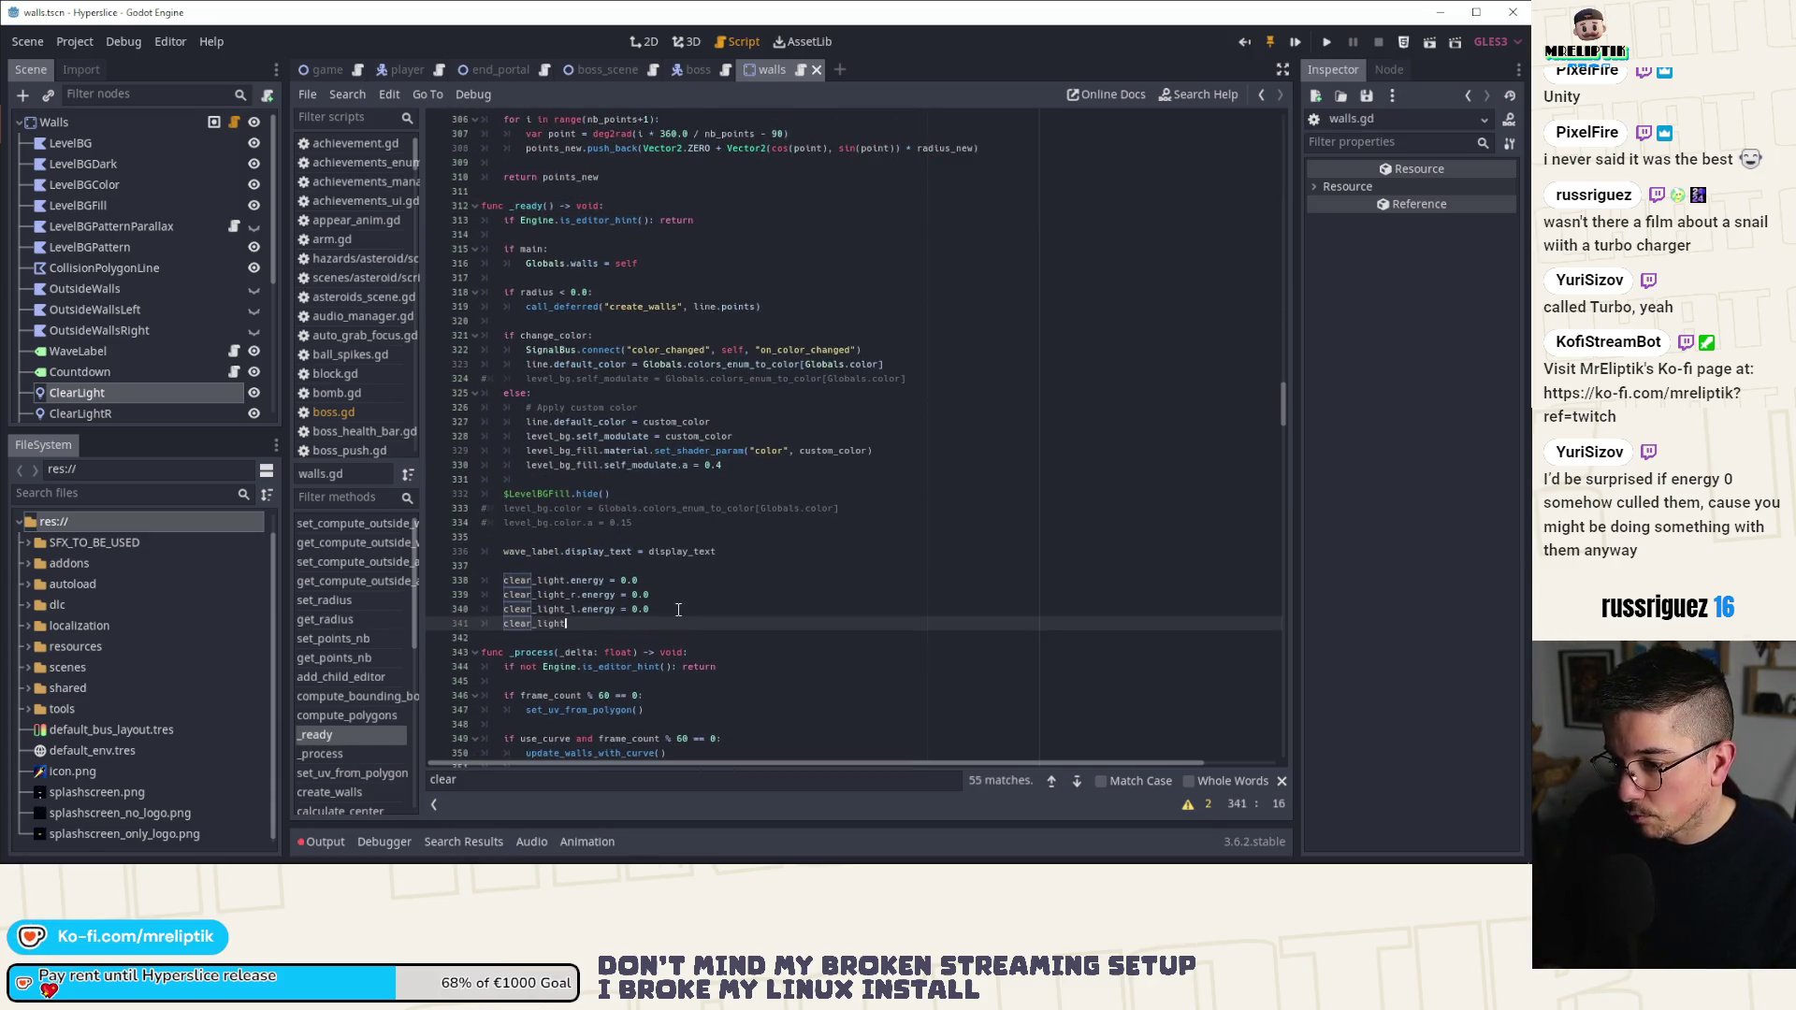
text(.)
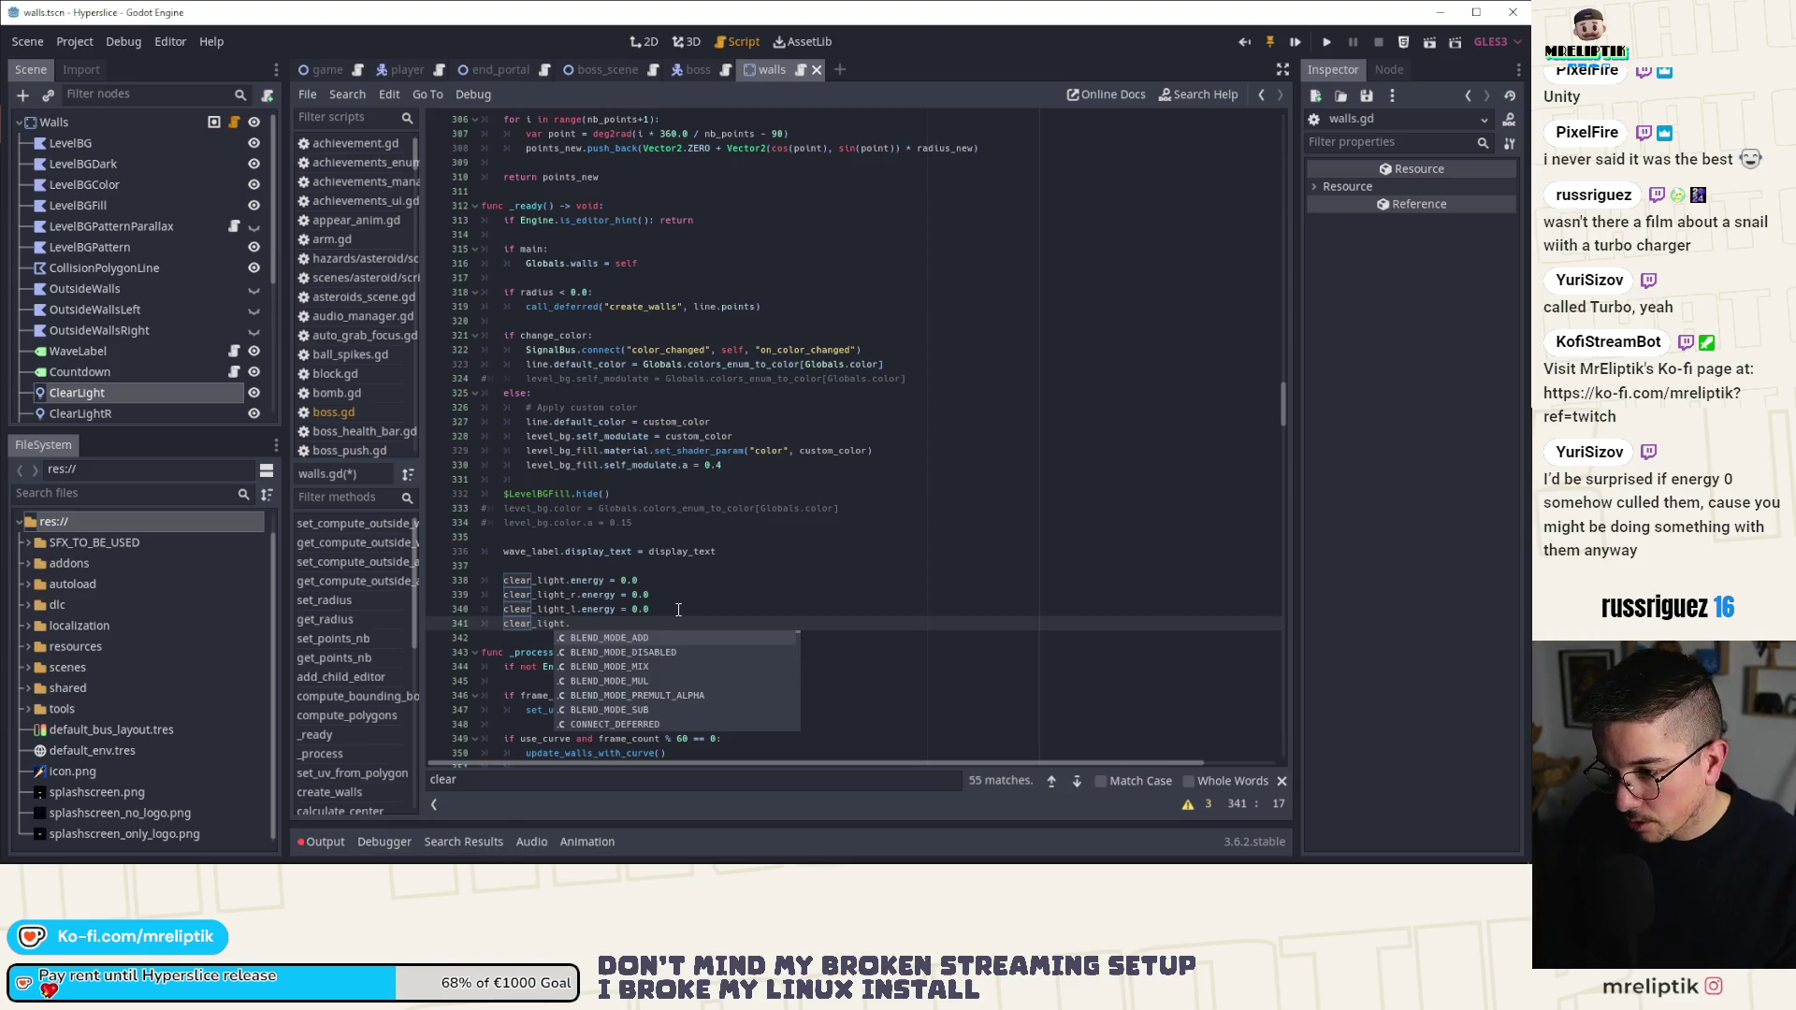
text(hi)
Duplicate the hide line for clear_light_r and clear_light_l
key(ctrl+d)
key(ctrl+d)
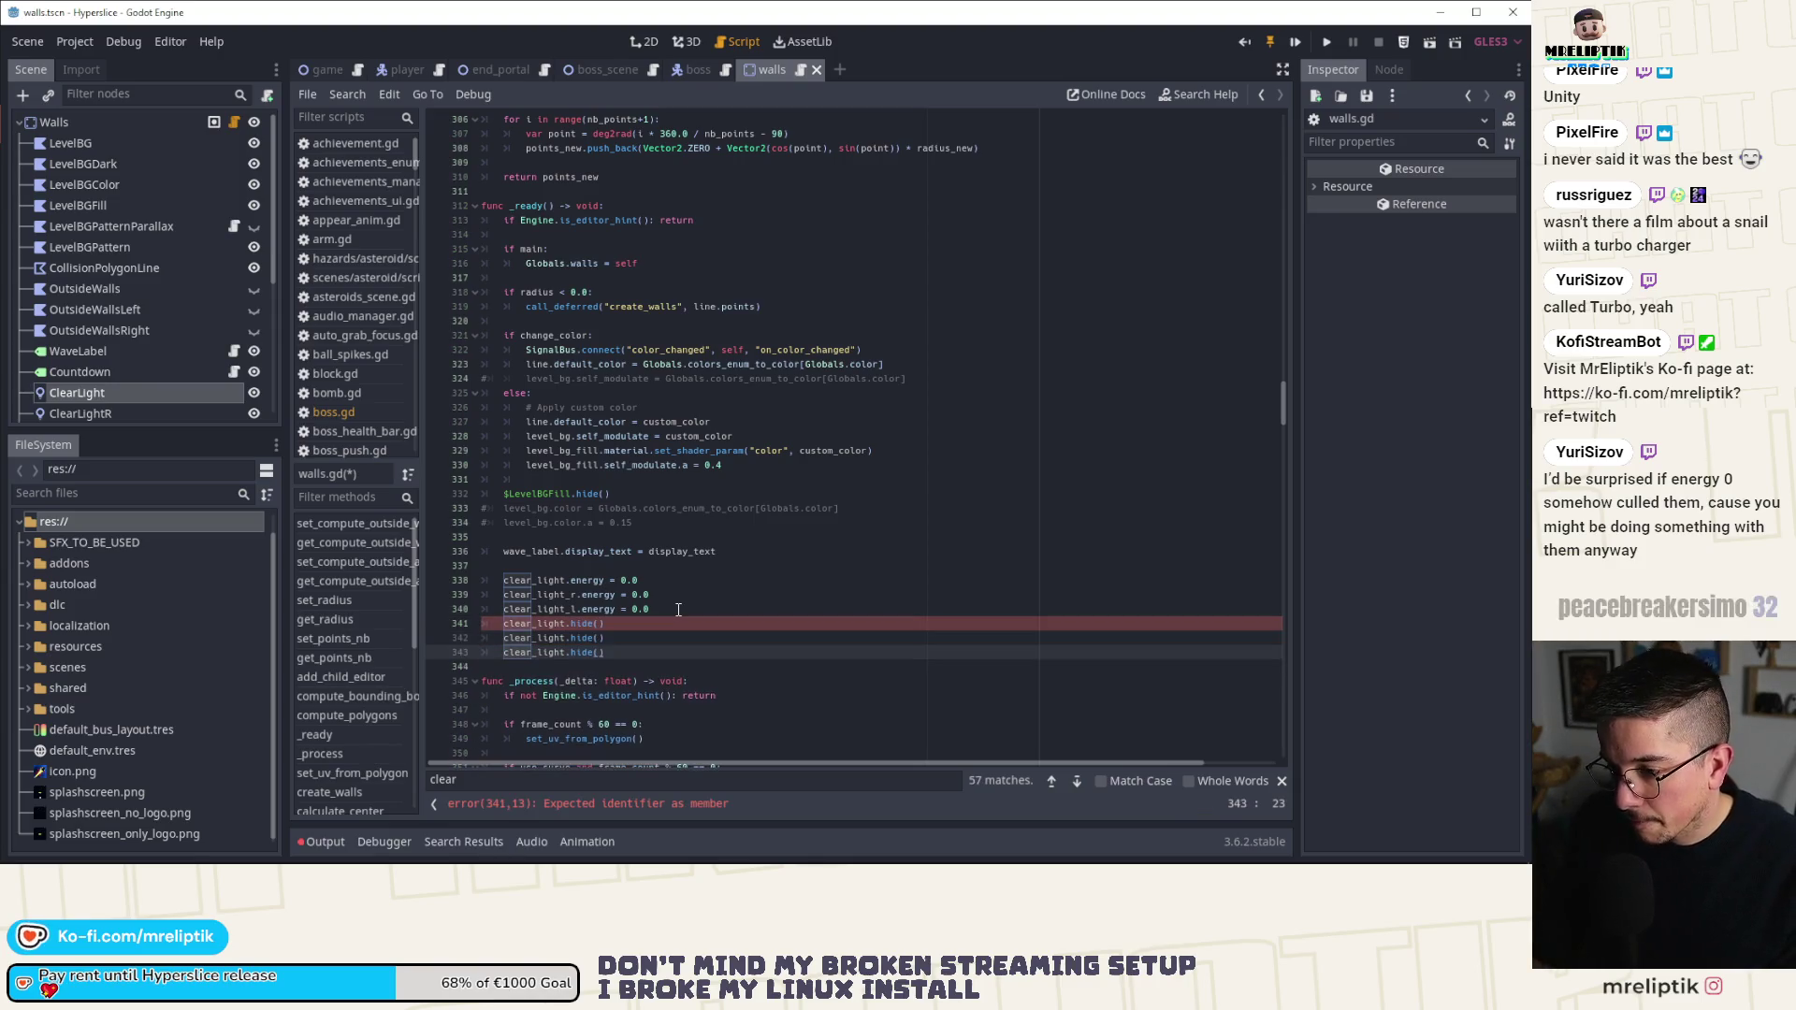
click(577, 595)
click(567, 638)
text(_r)
key(Up)
key(Up)
click(567, 652)
text(_l)
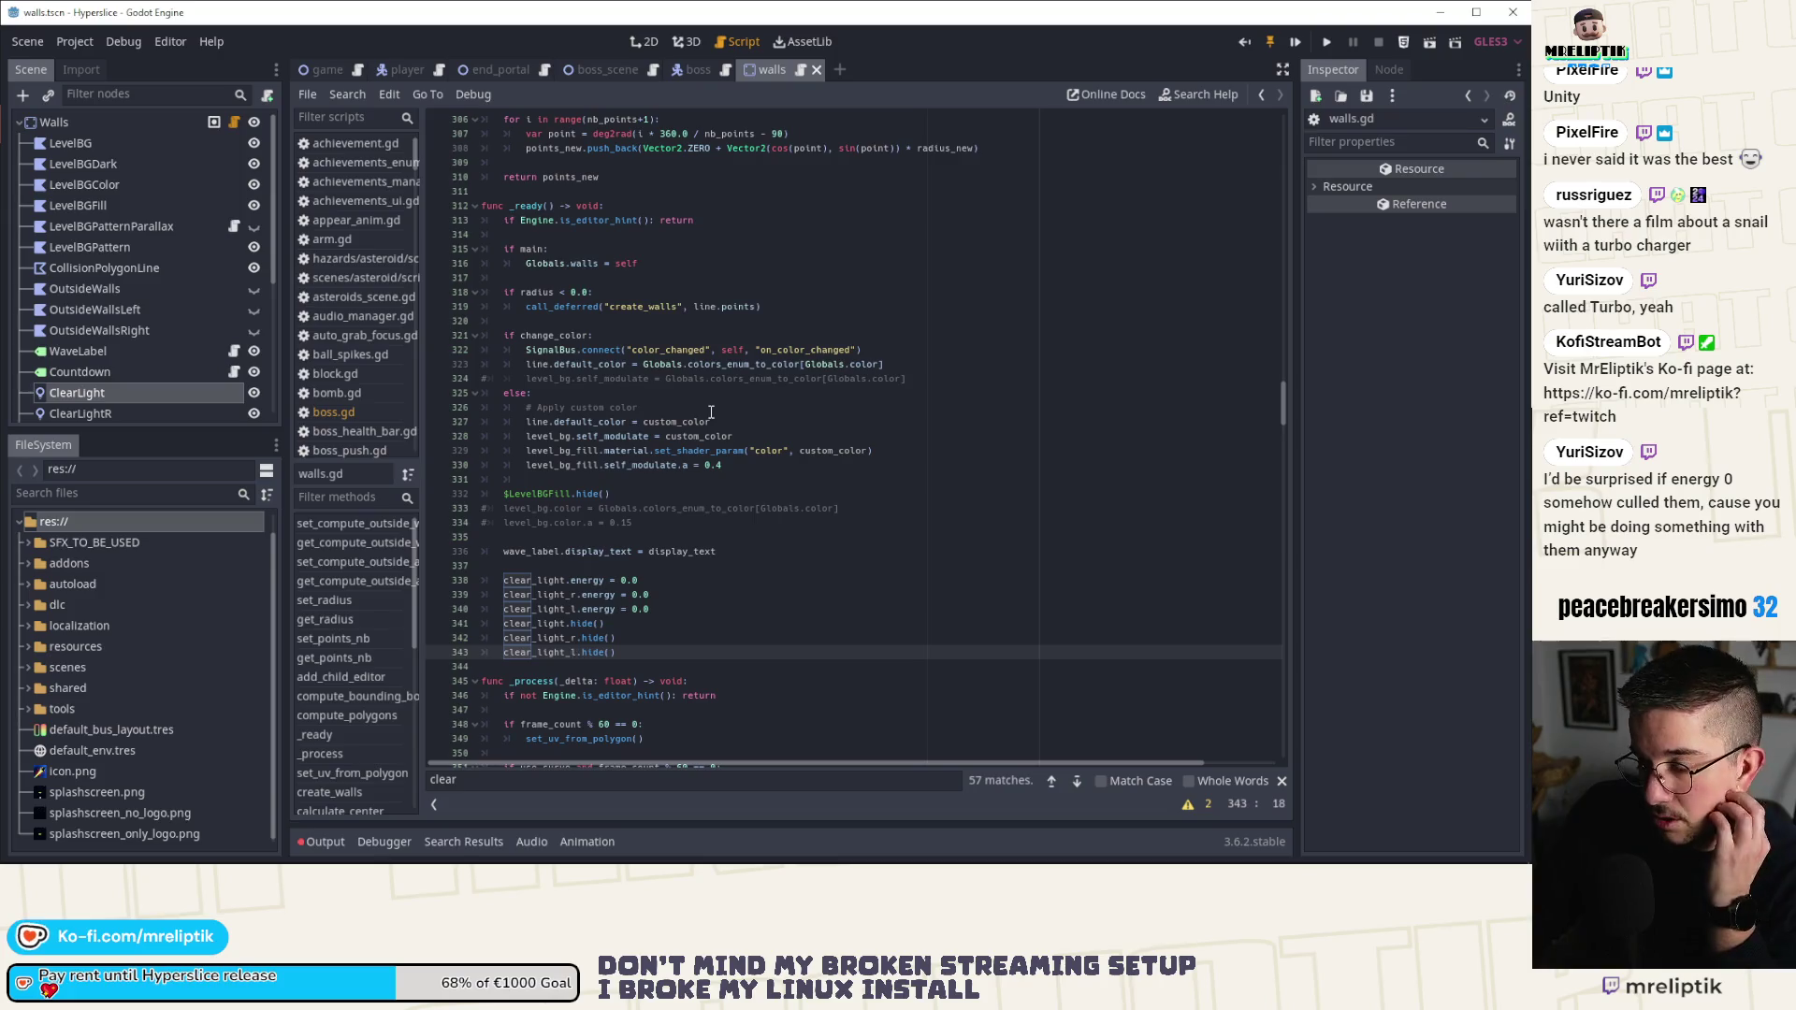
Review the edited walls.gd and launch the game in a debug run with F5
scroll(711, 412, down, 3)
scroll(189, 317, down, 3)
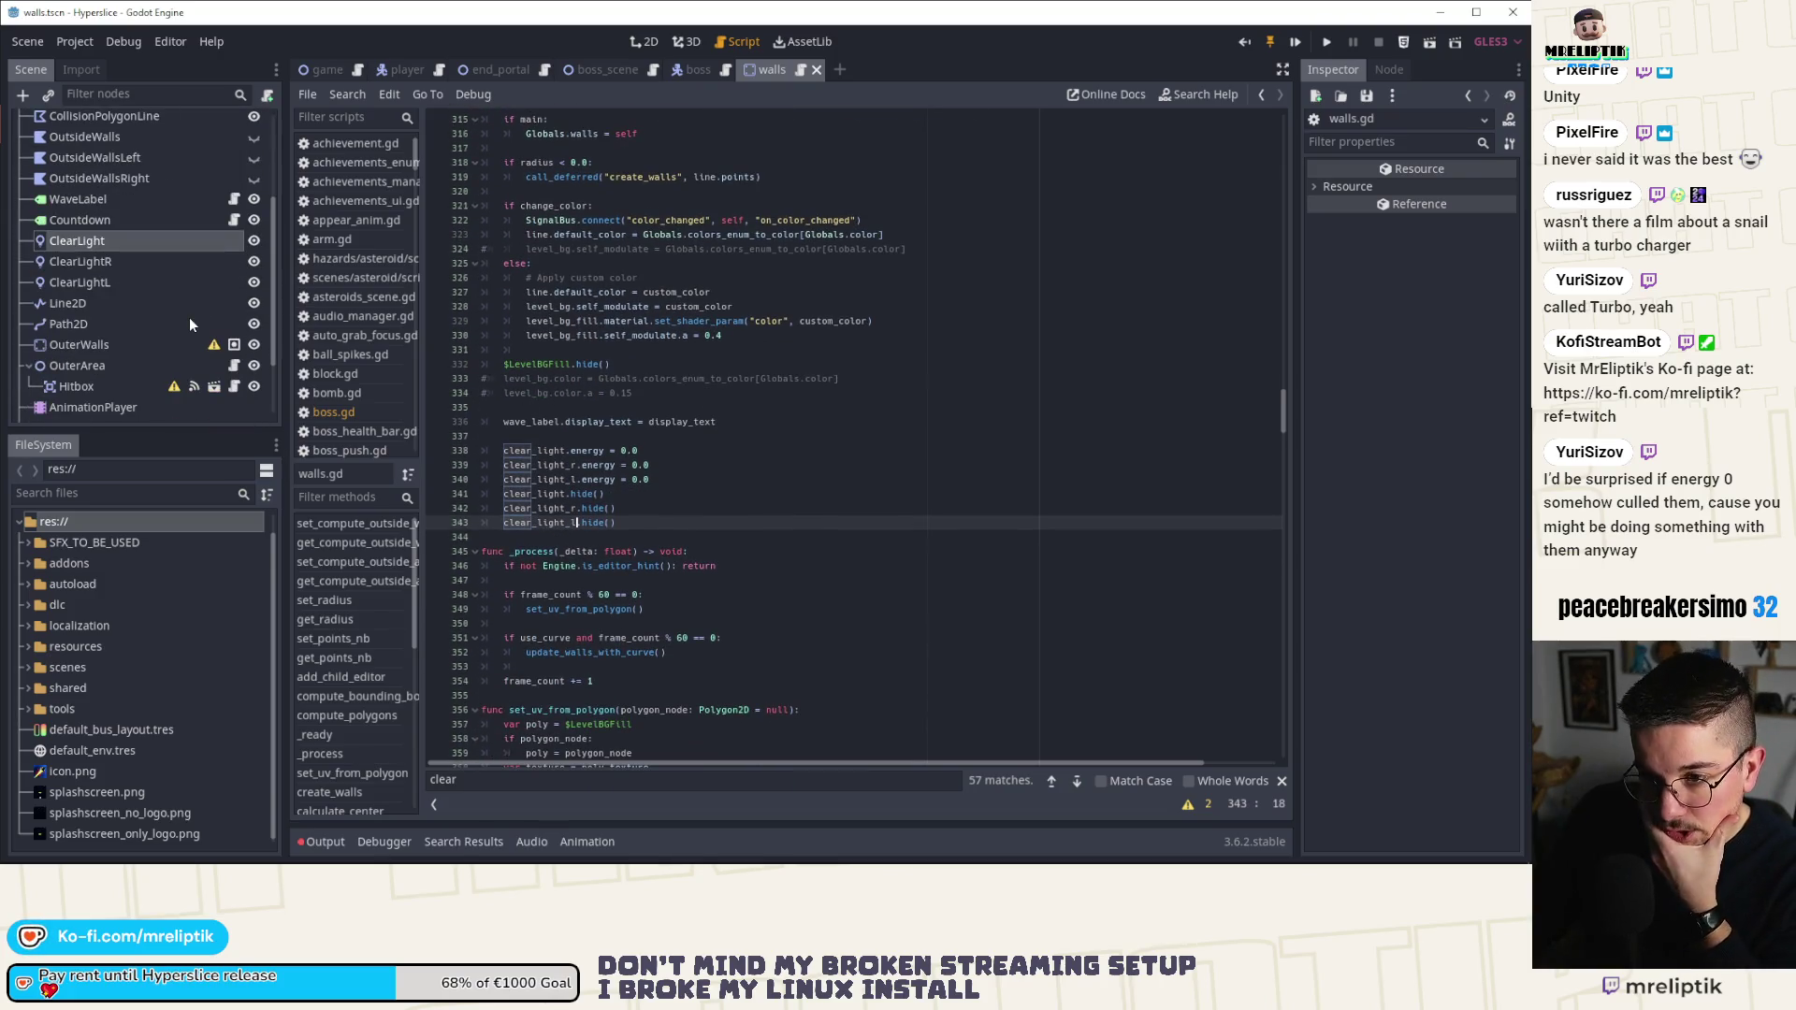
scroll(200, 393, up, 3)
scroll(713, 515, down, 5)
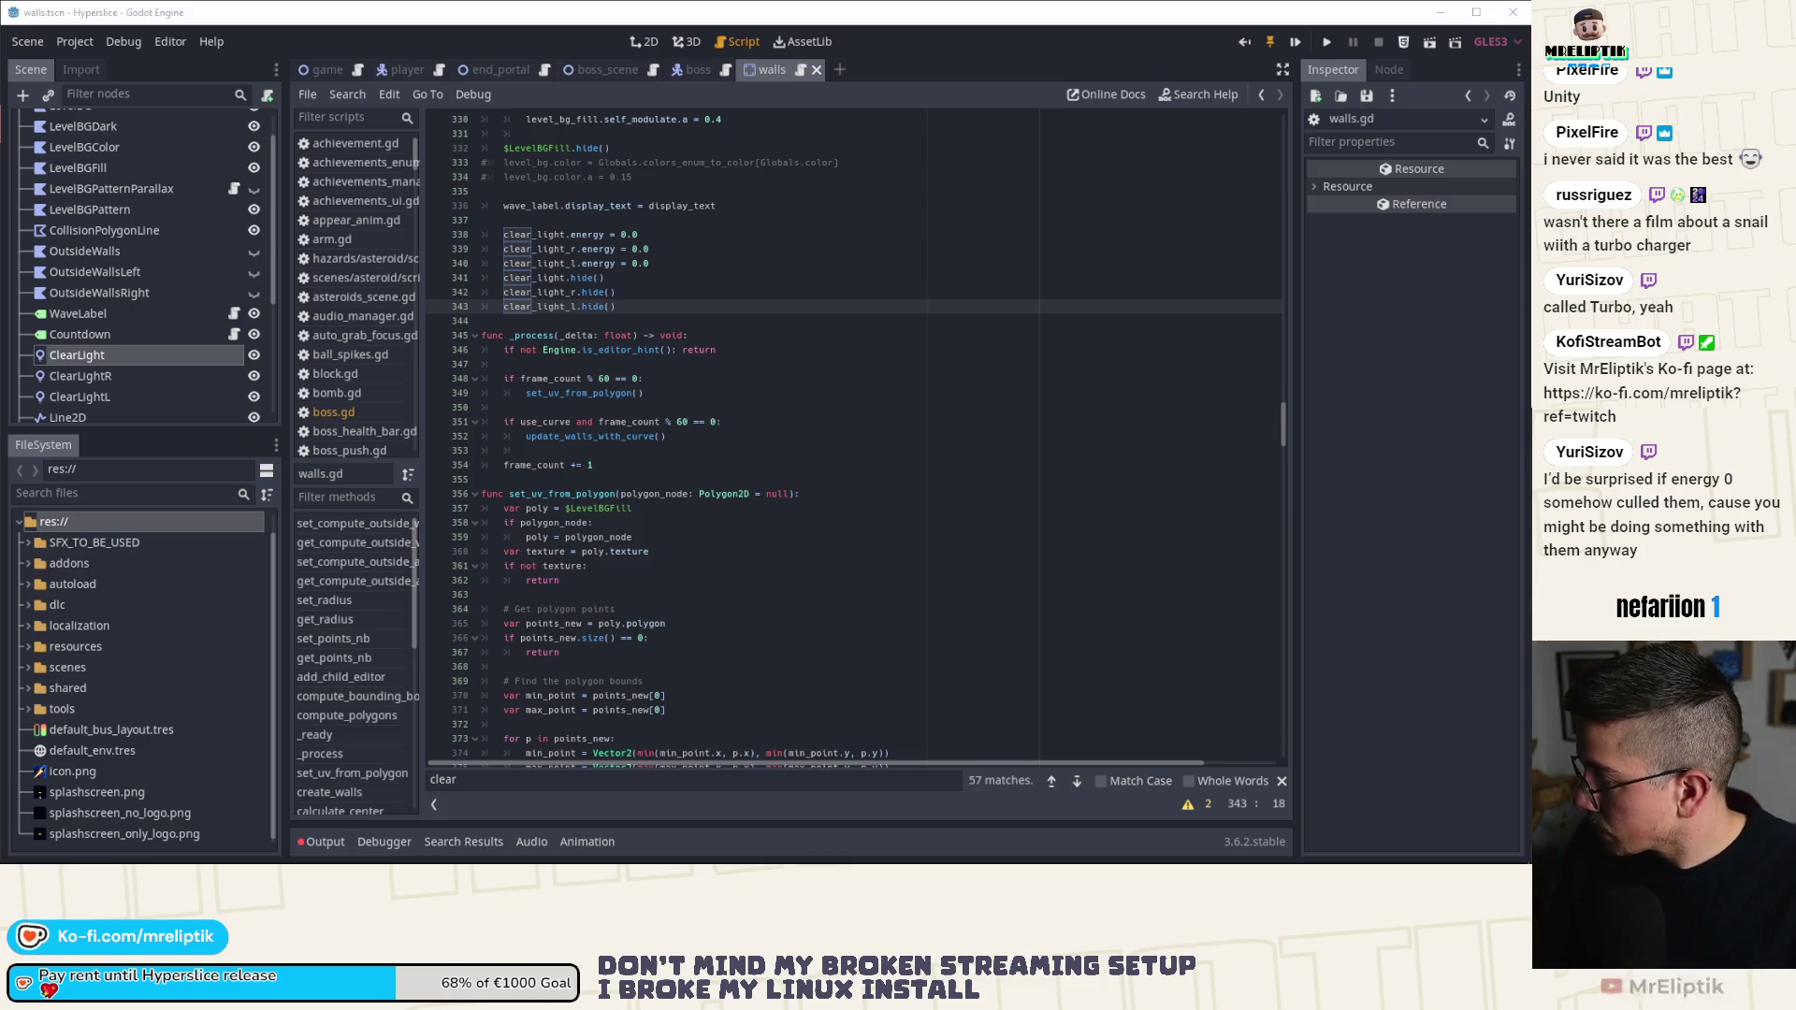
key(F5)
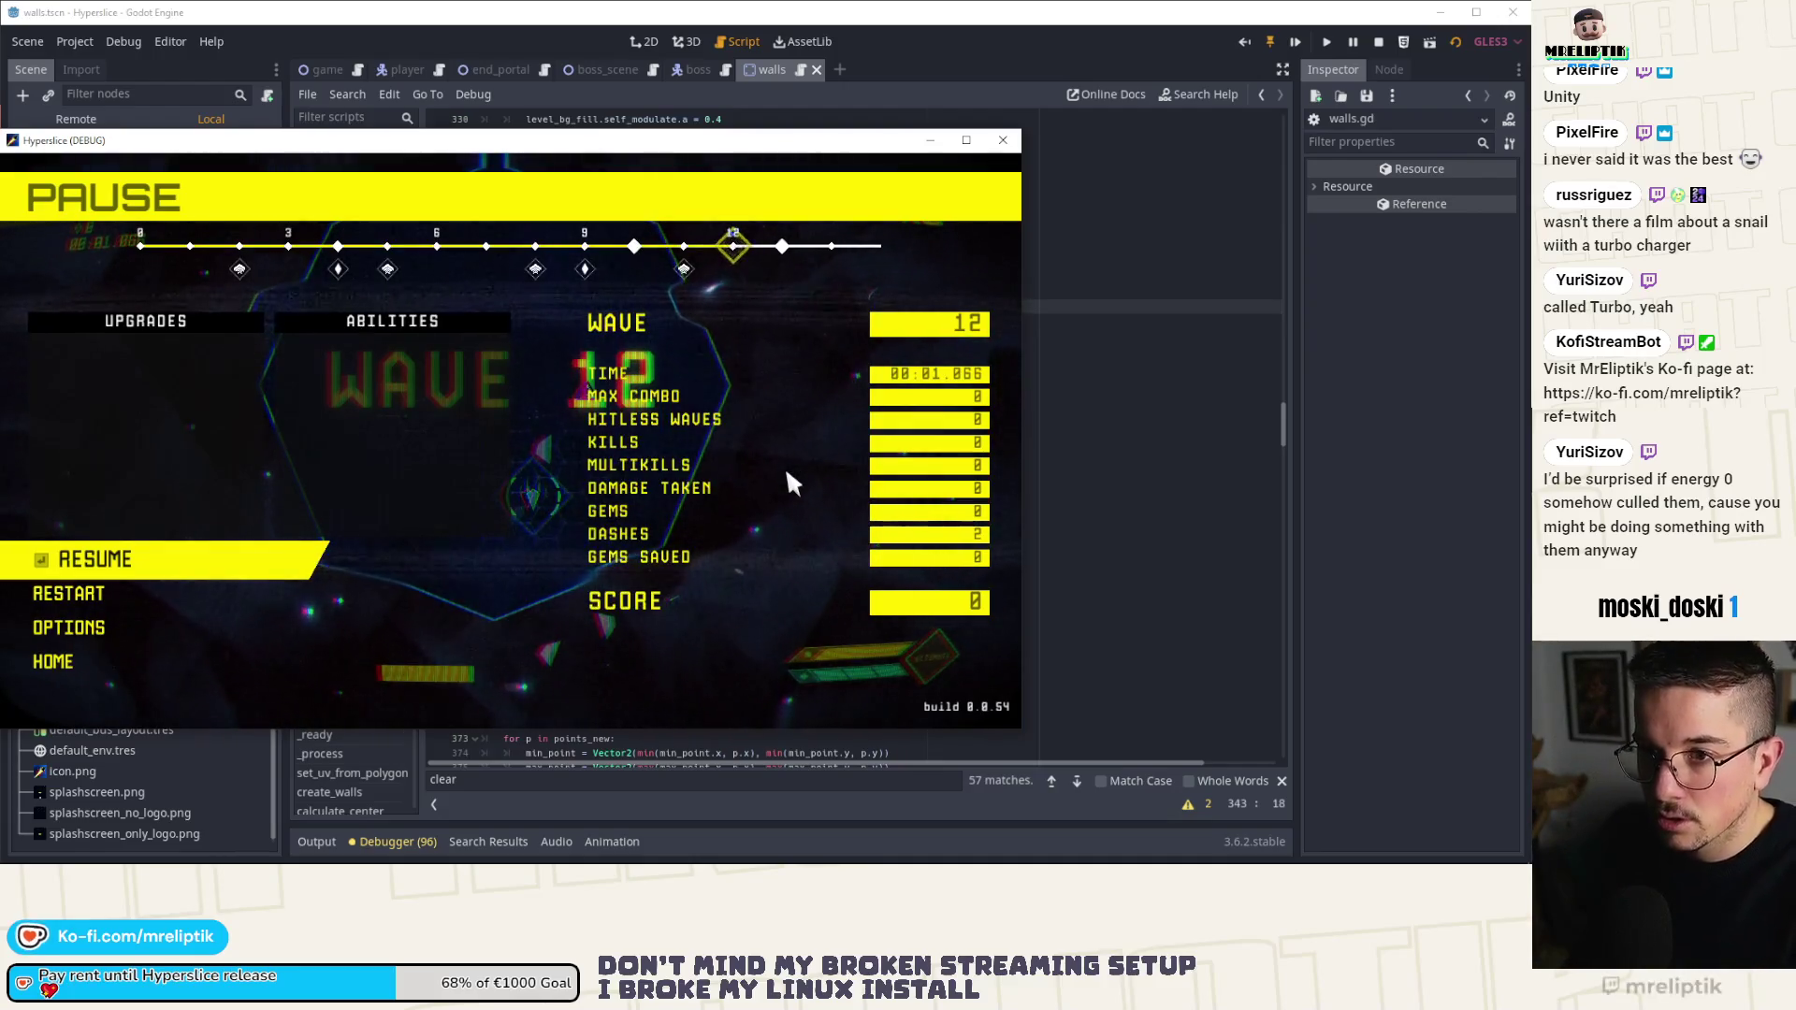
drag(622, 147, 755, 147)
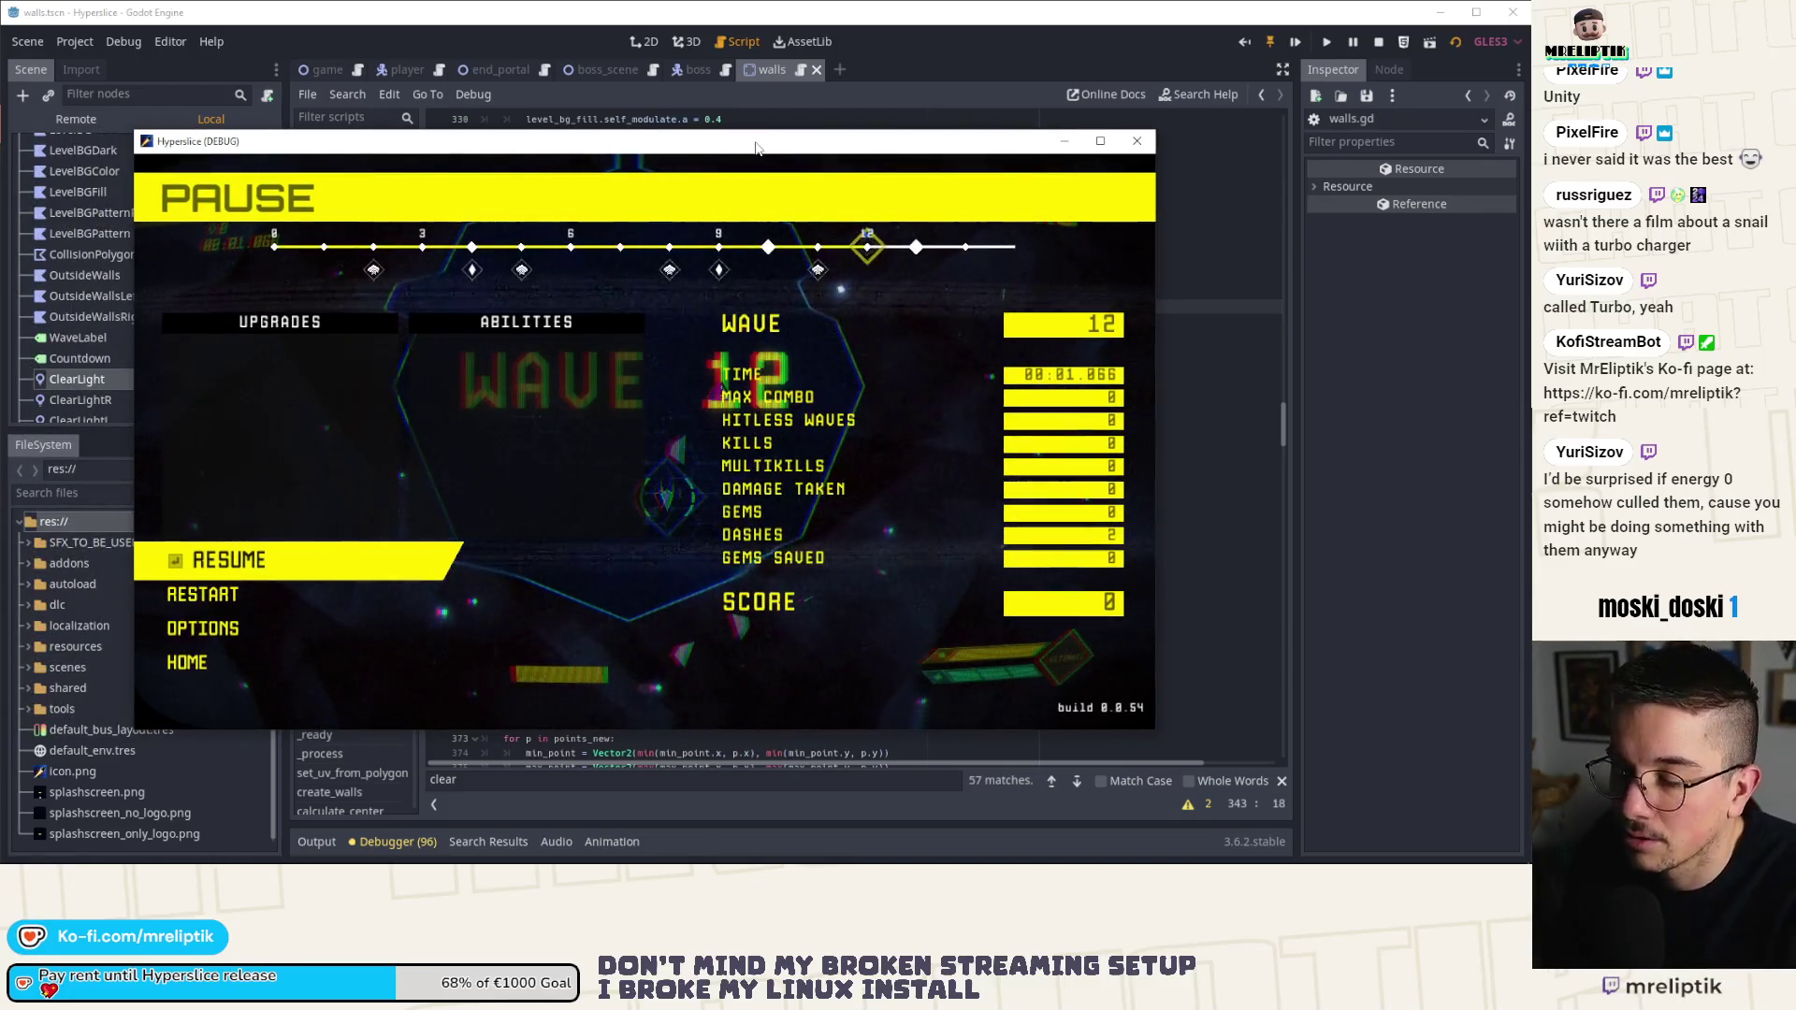
key(Return)
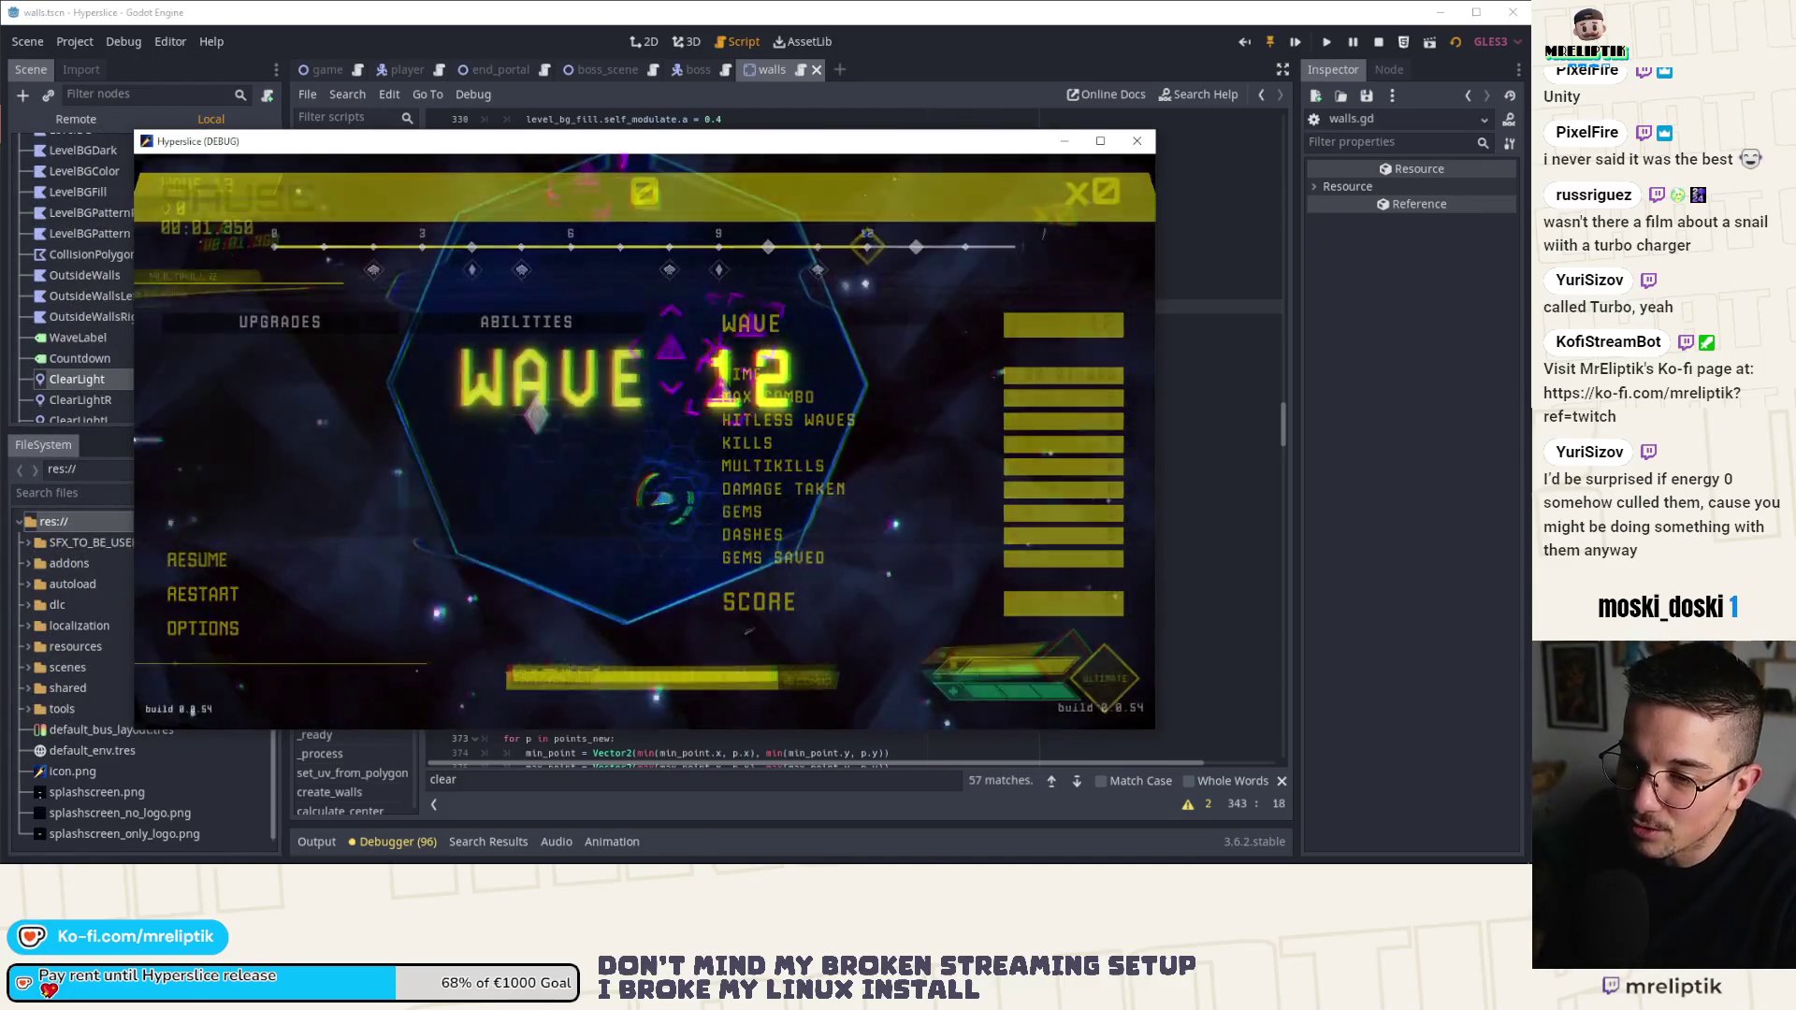
key(Escape)
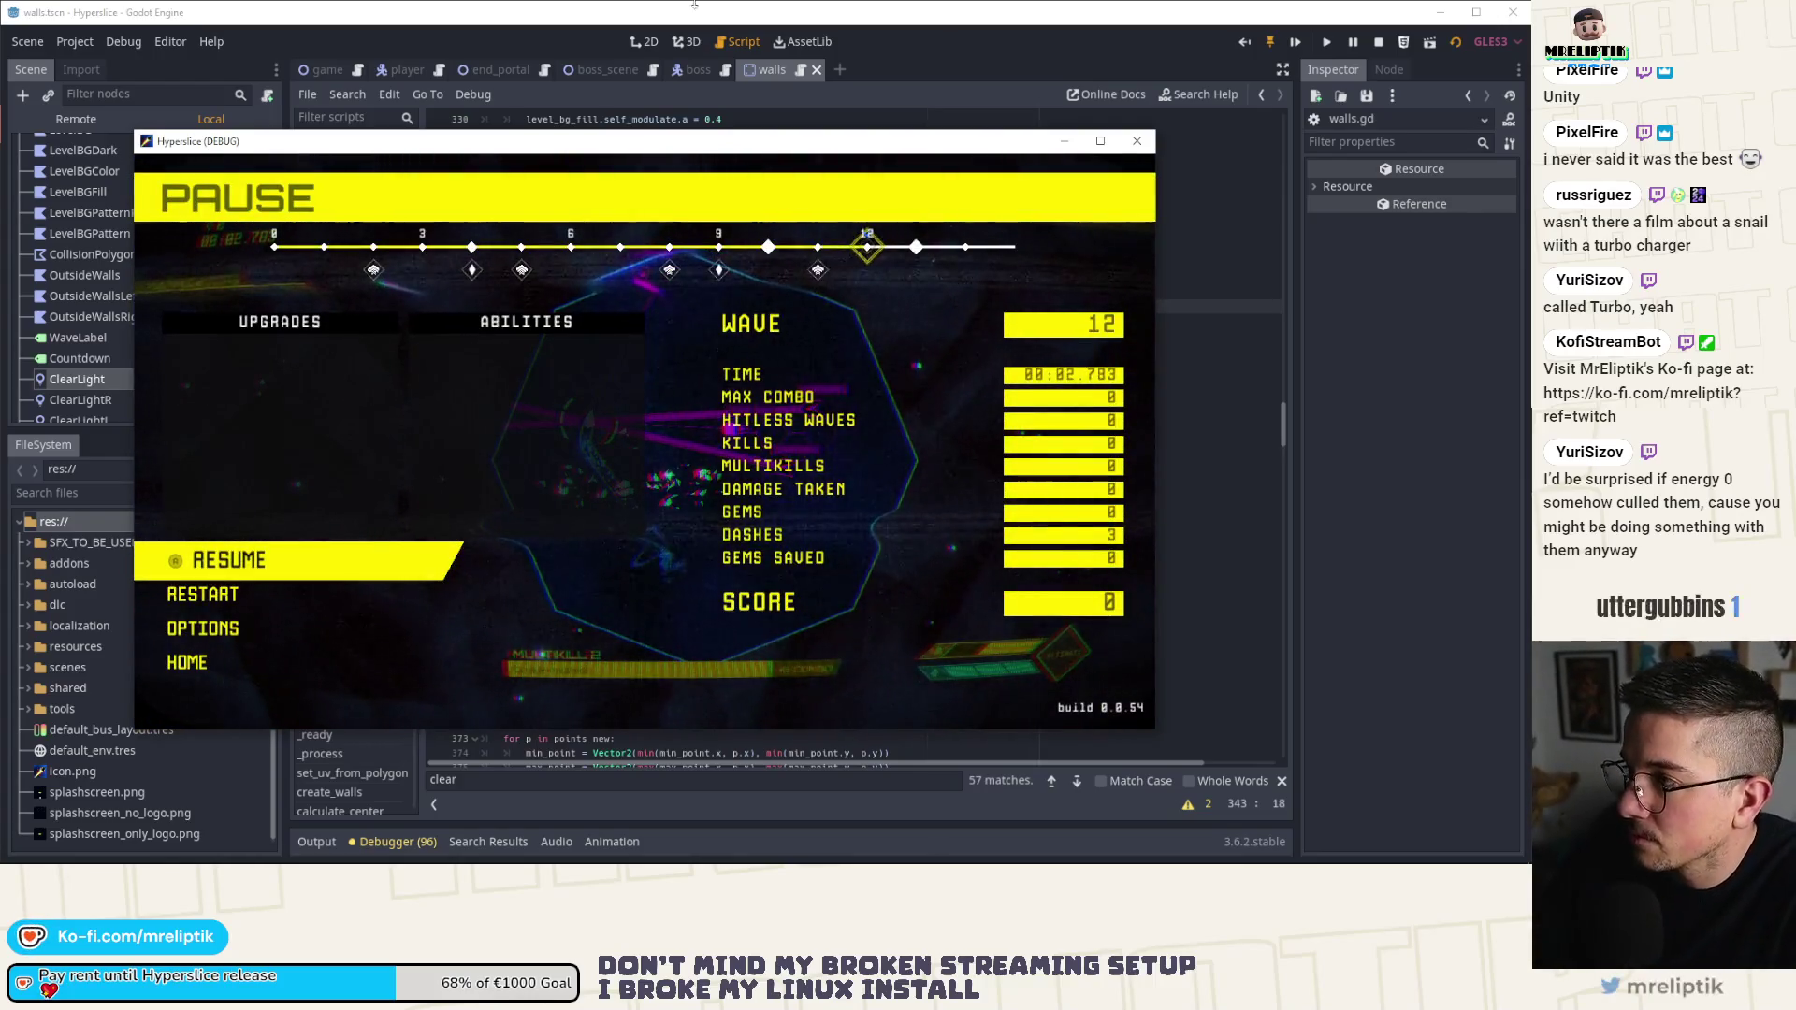
key(alt+F4)
click(325, 69)
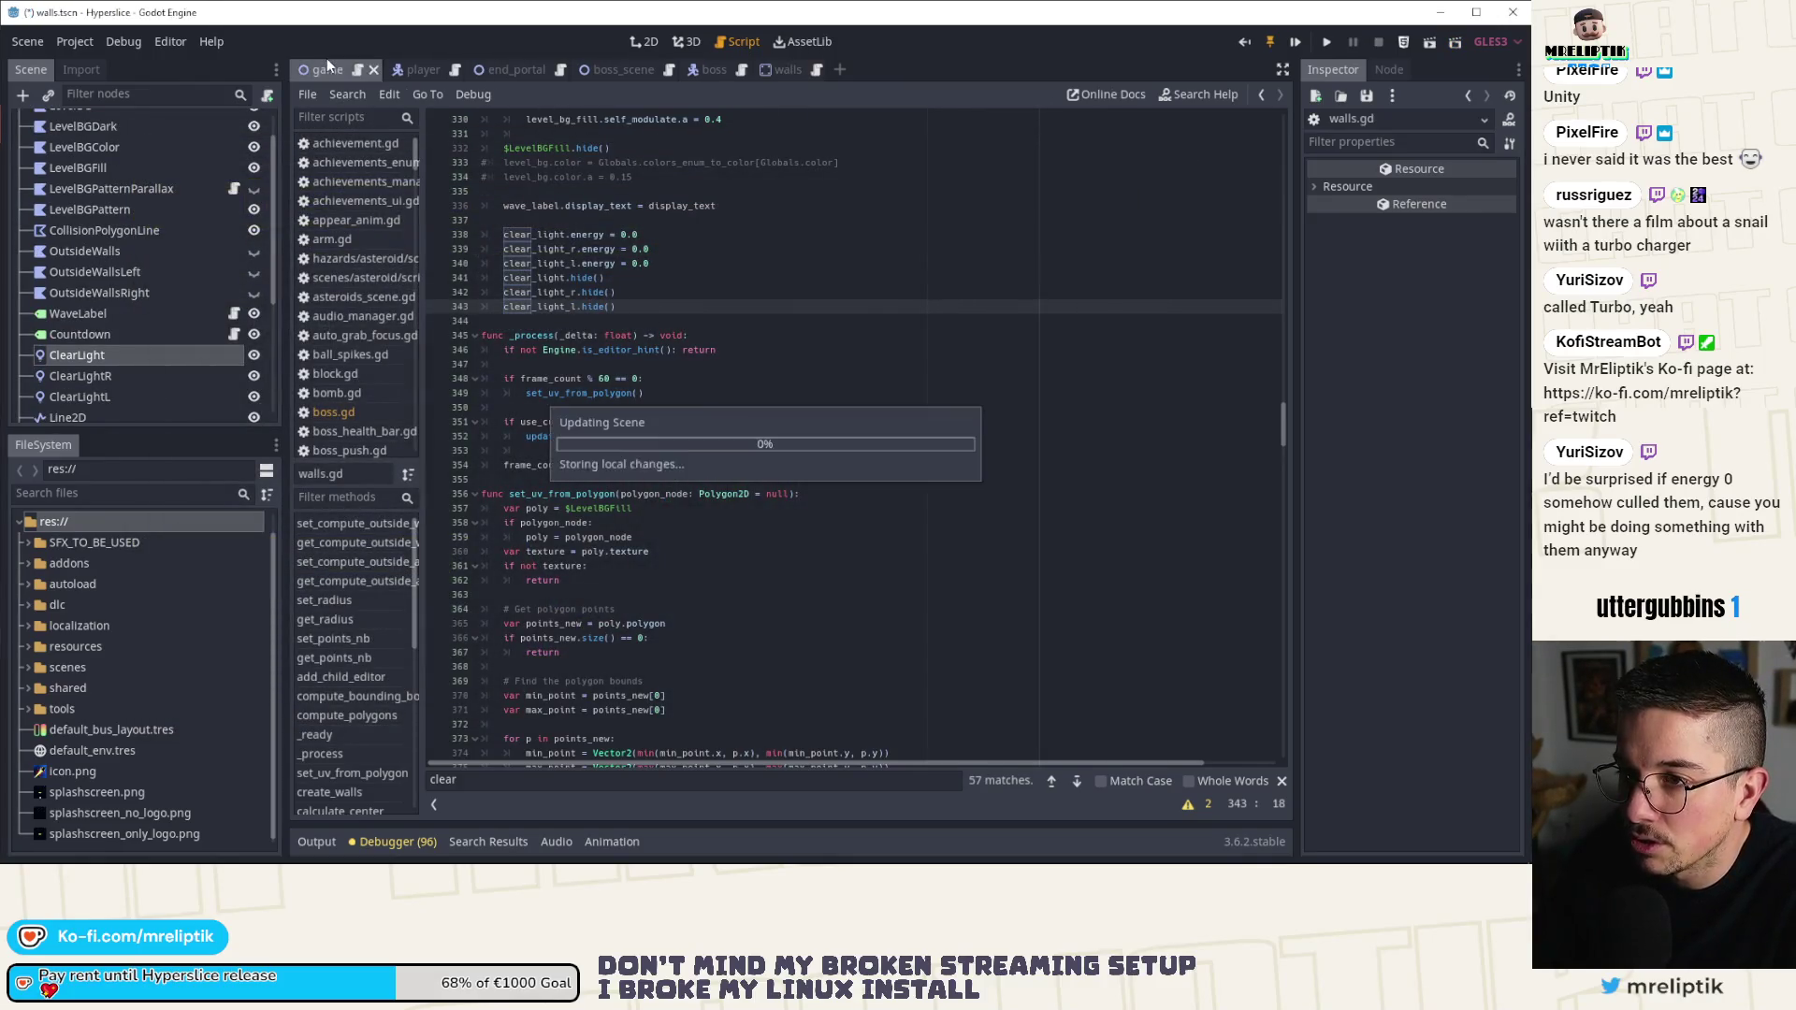
In game.gd, uncomment wave_manager.start(0), comment out start(12), save, and relaunch the game
click(723, 565)
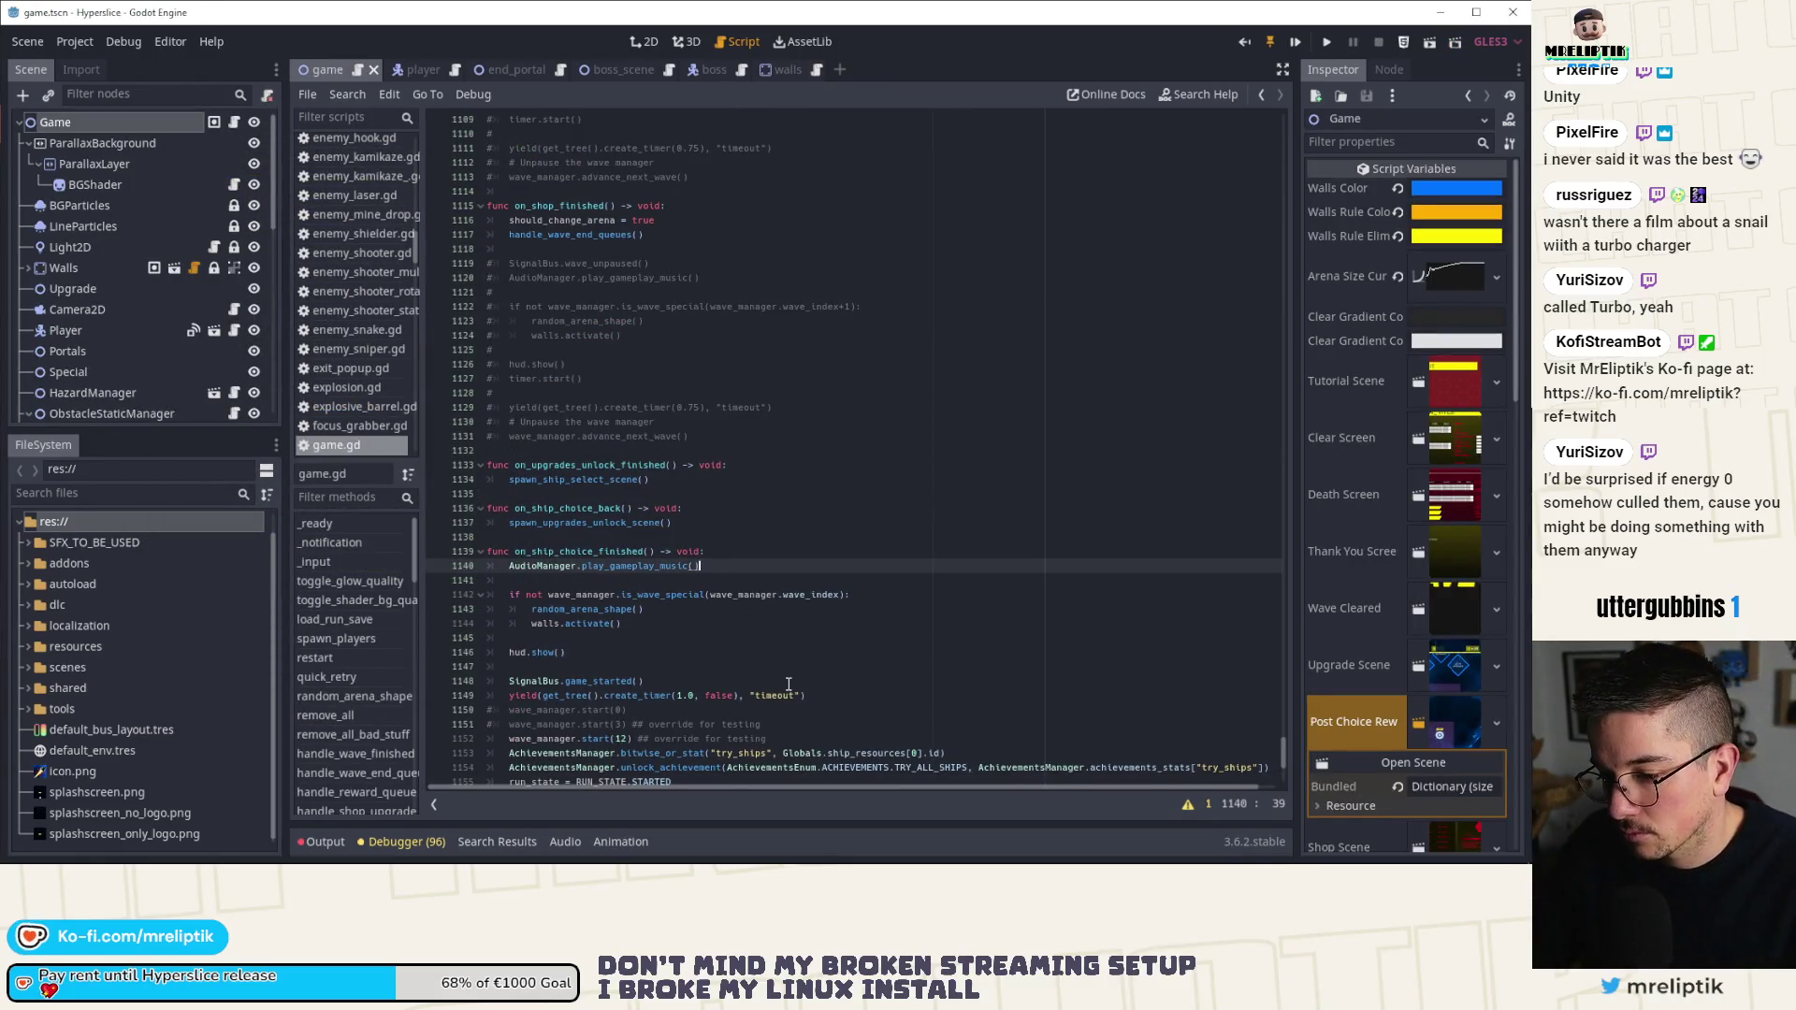
key(ctrl+f)
text(start()
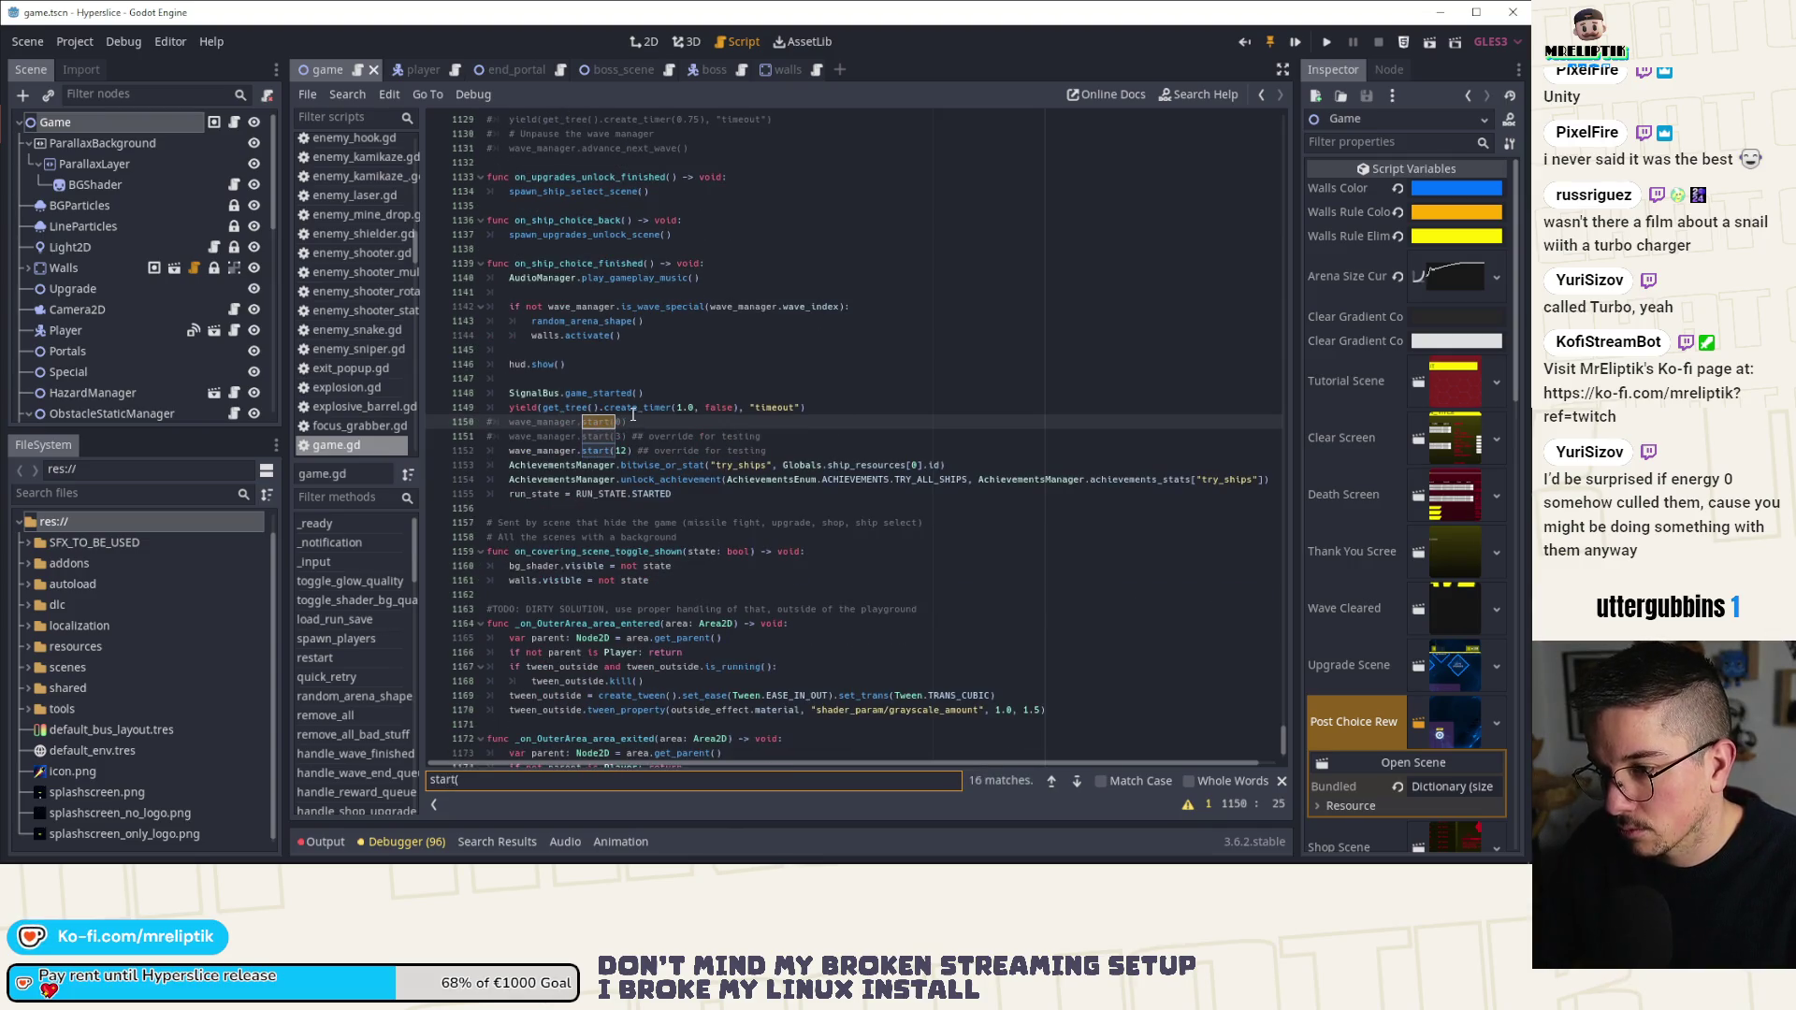
click(632, 421)
key(ctrl+k)
key(Down)
key(Down)
key(ctrl+s)
click(1295, 41)
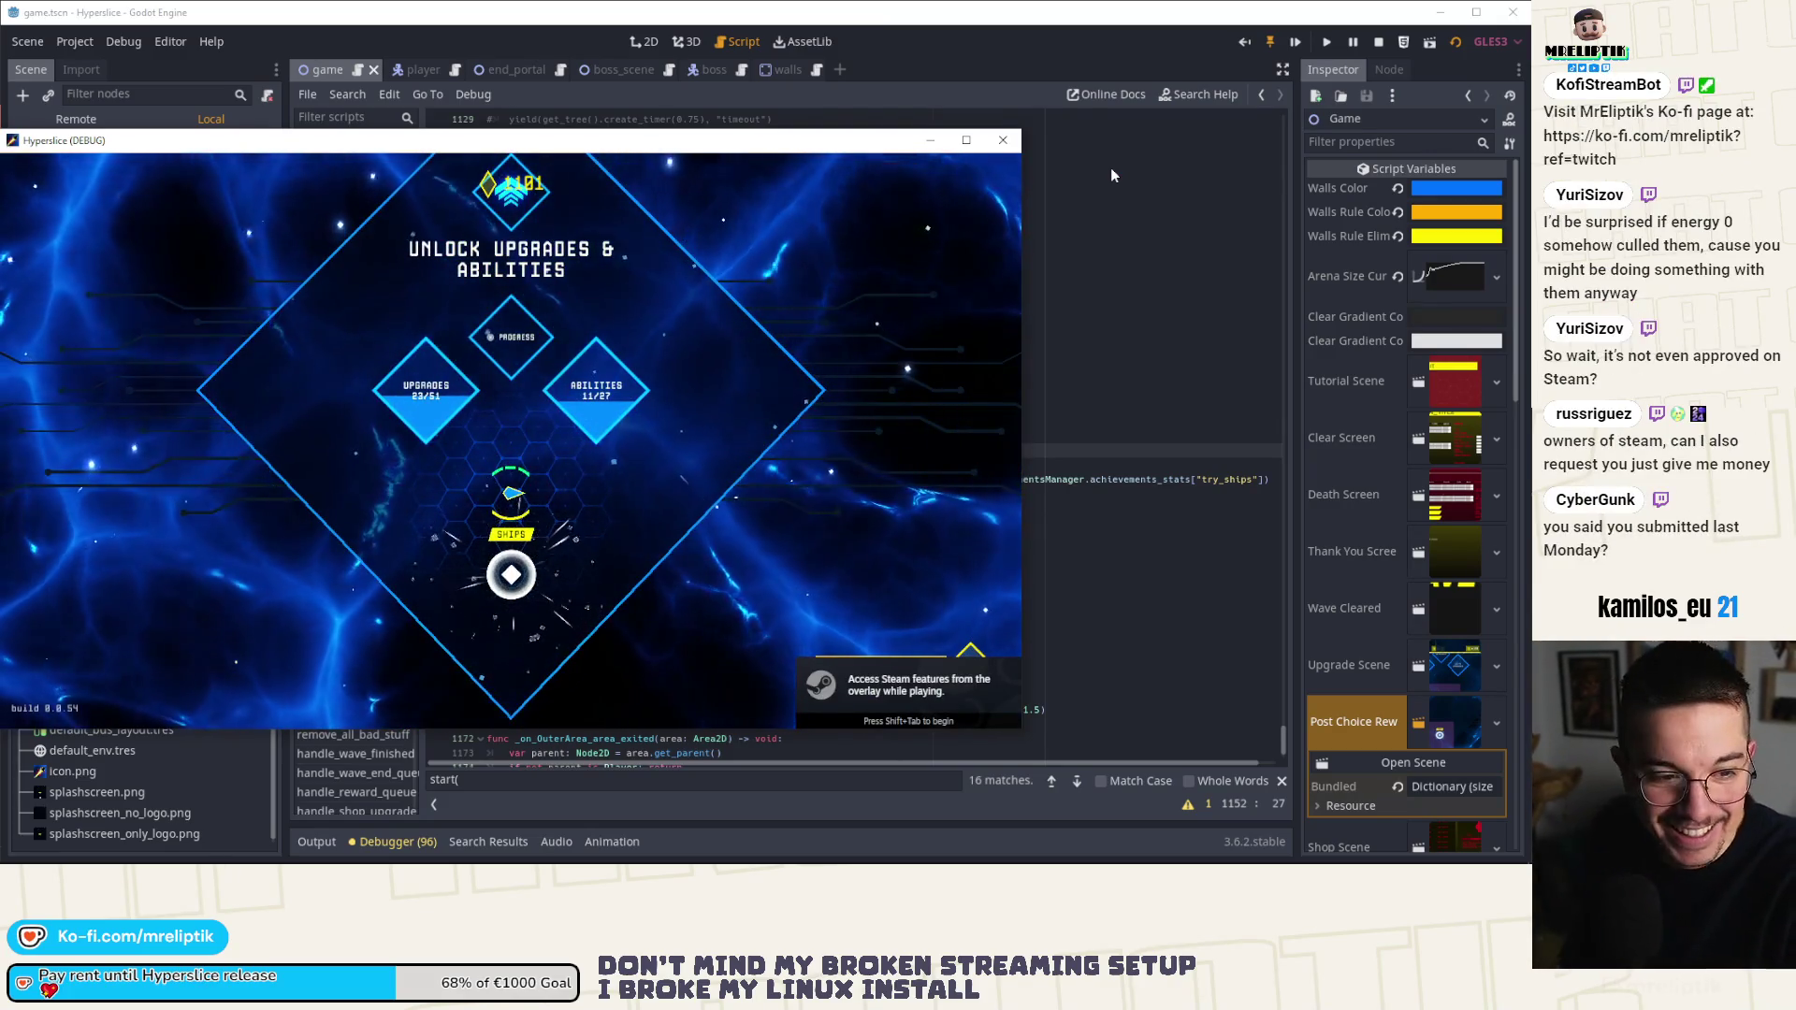
Slice into the ship selection screen and move the game window down and right
key(Left)
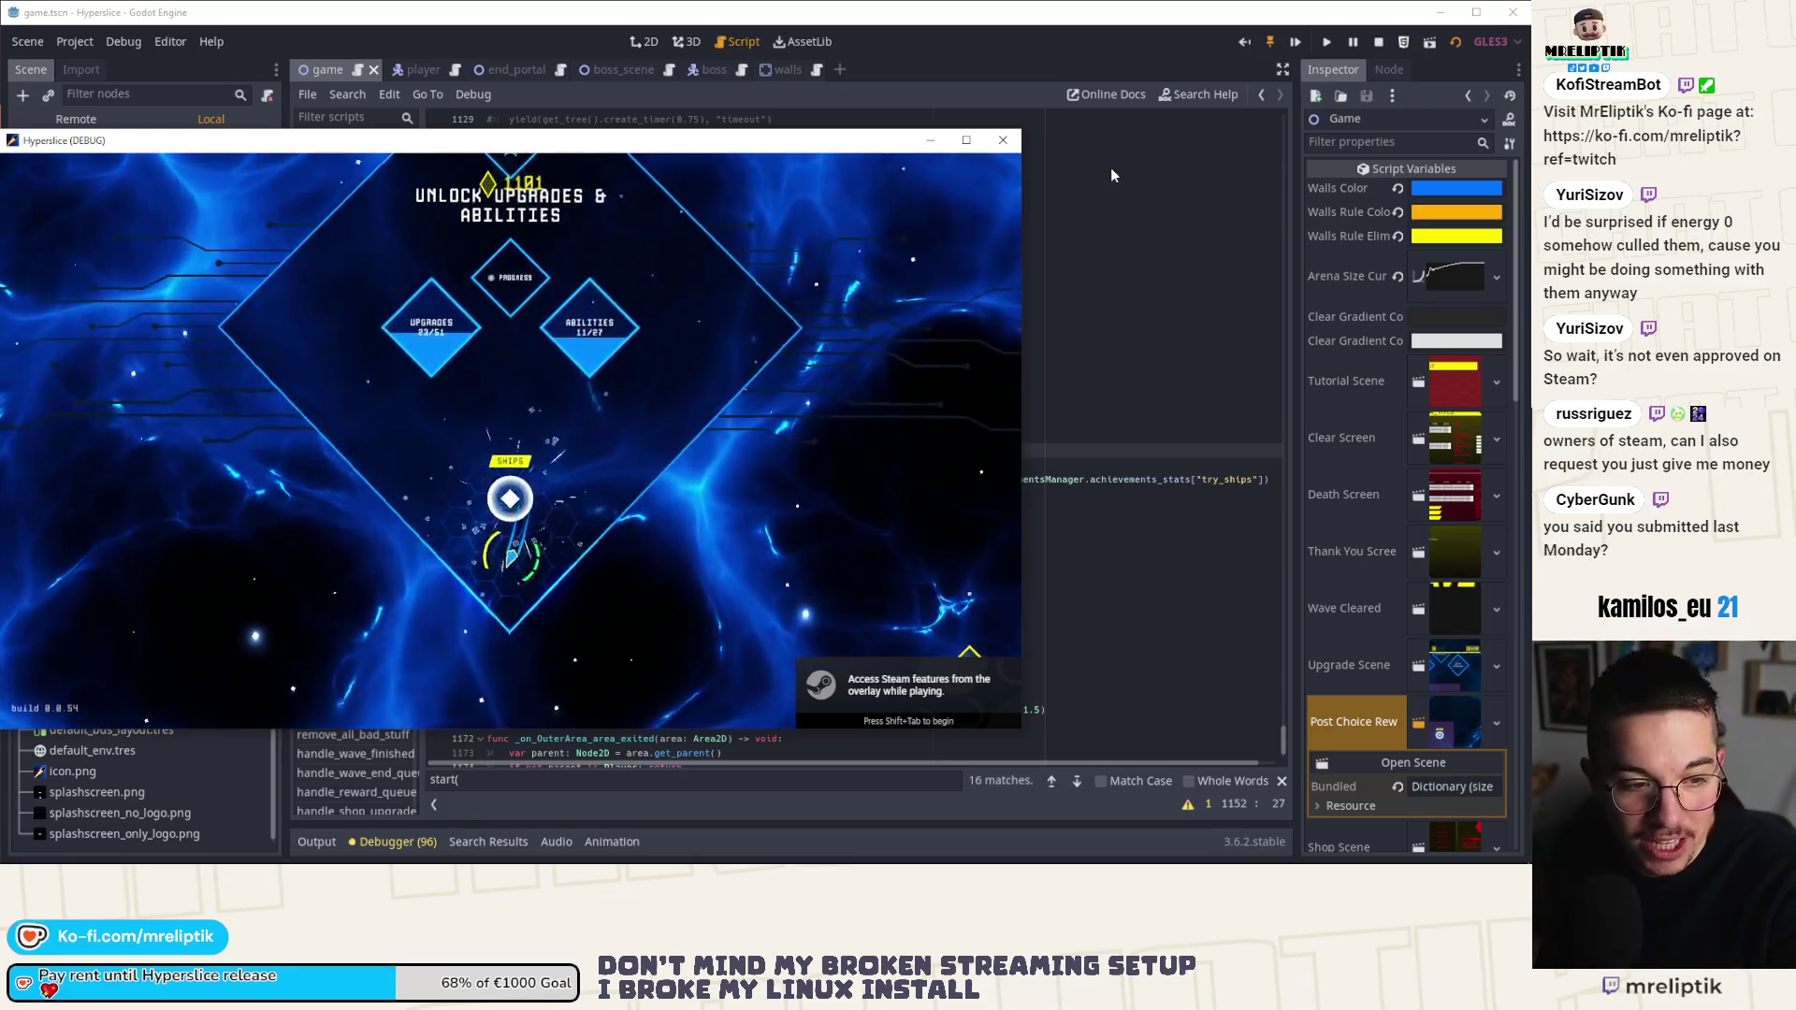
key(space)
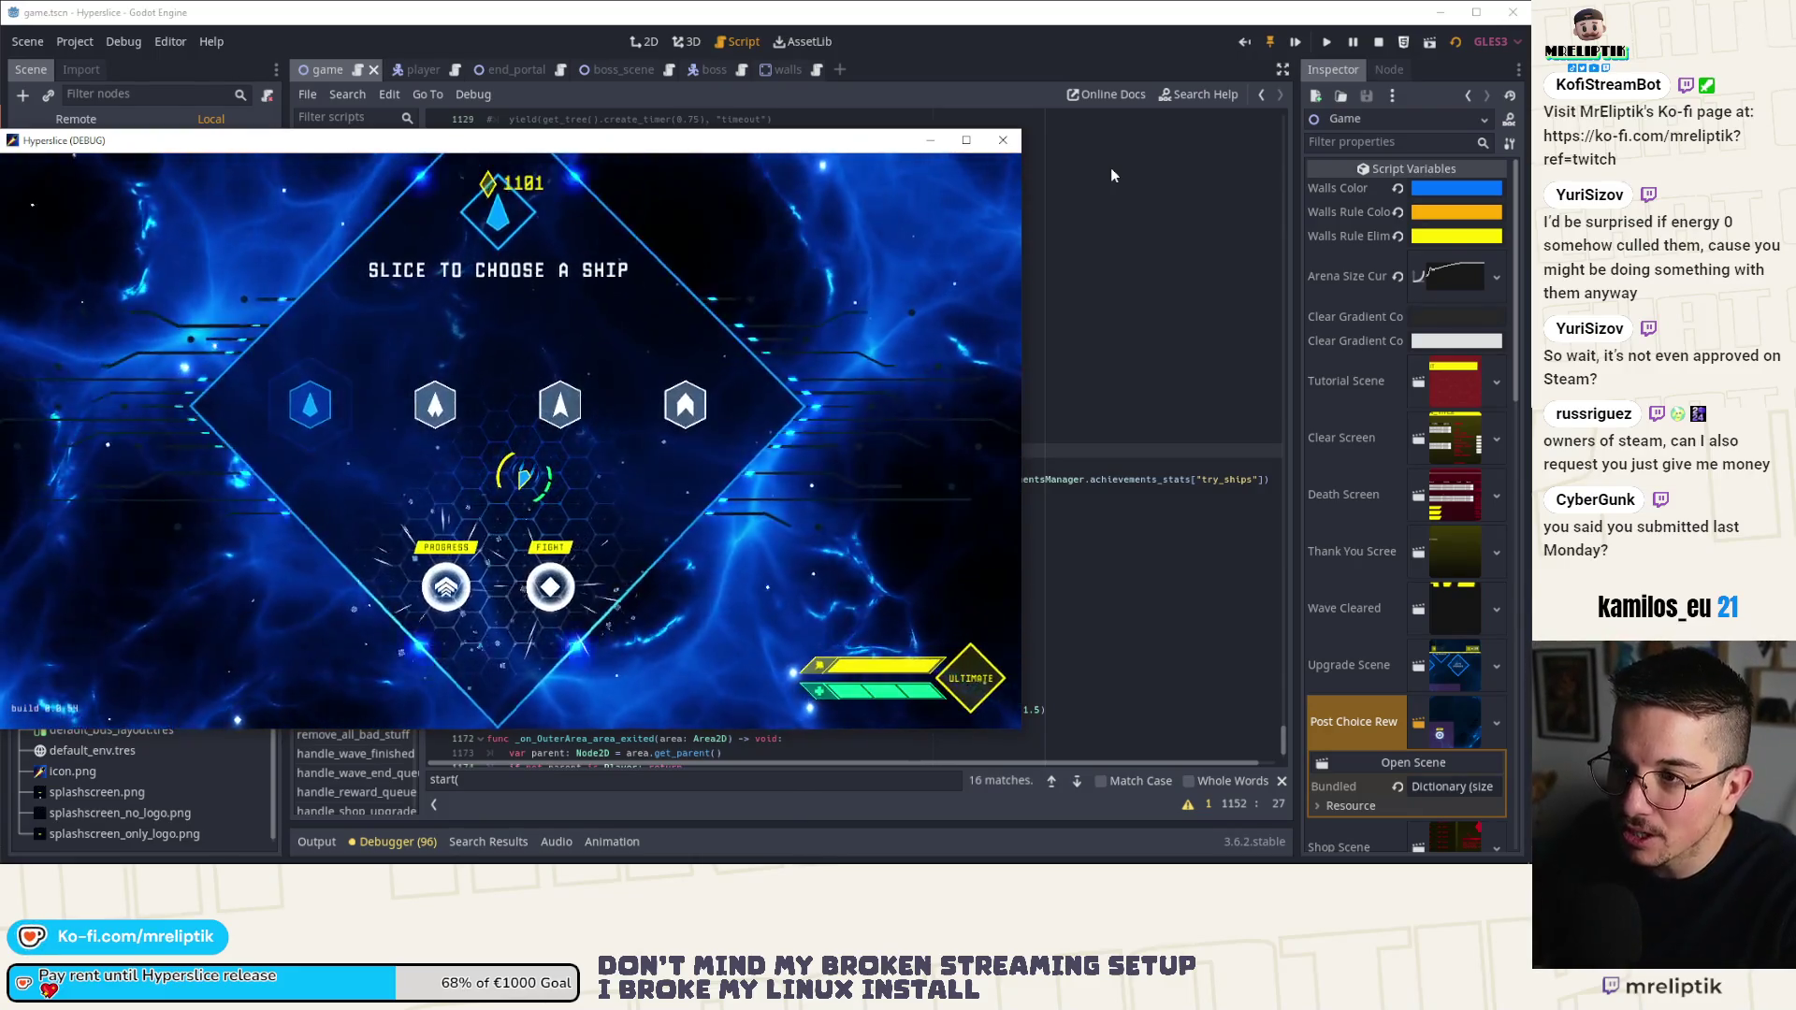
drag(624, 147, 785, 129)
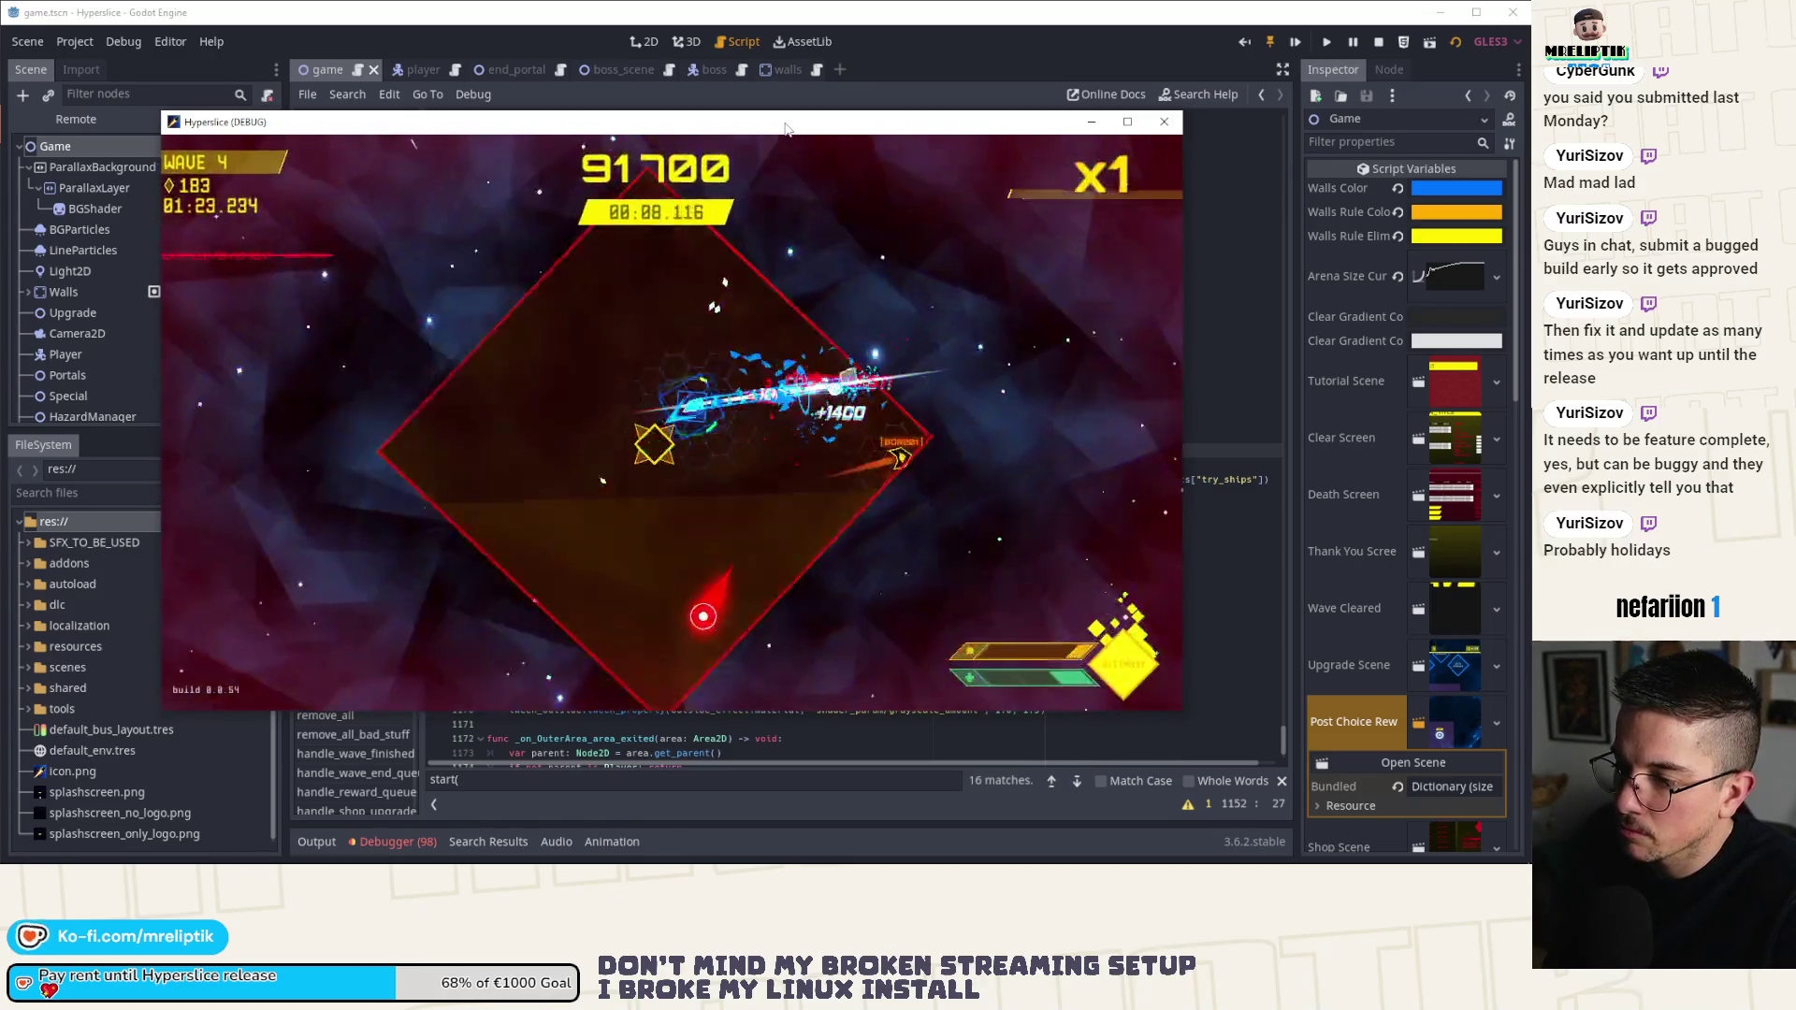
Pause the run twice to view its stats, resuming play each time
key(Escape)
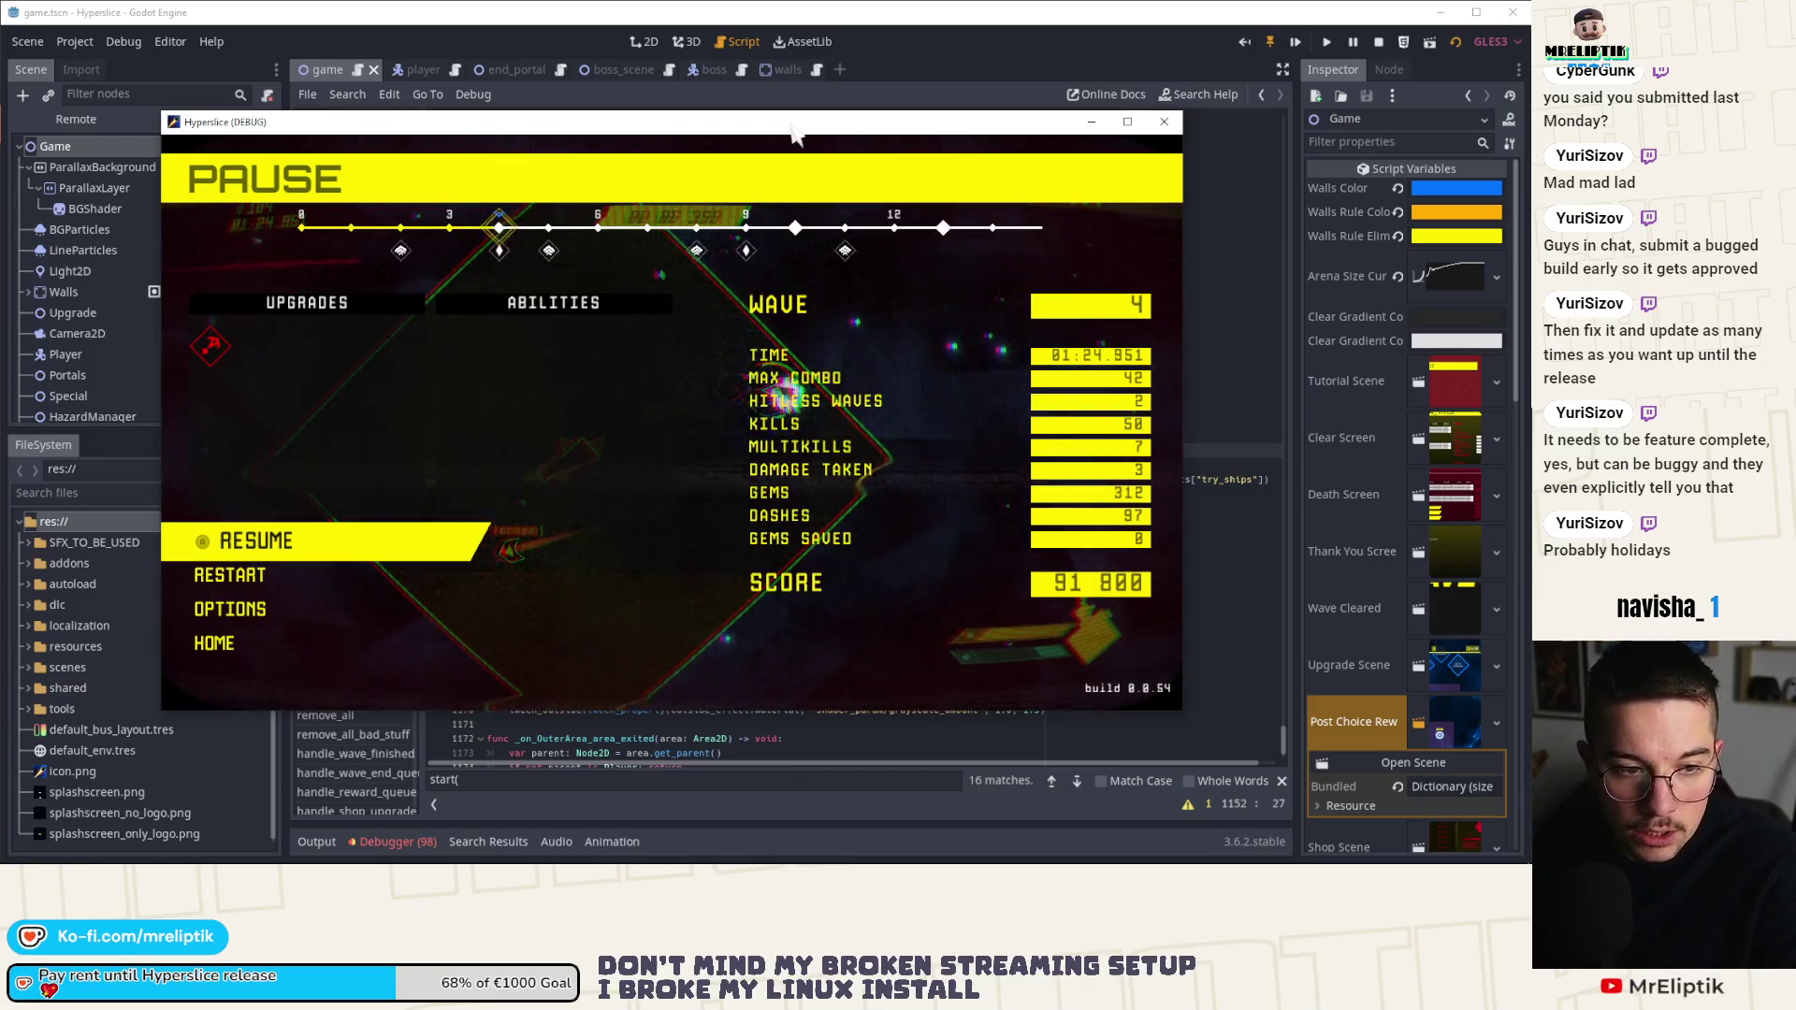
key(Escape)
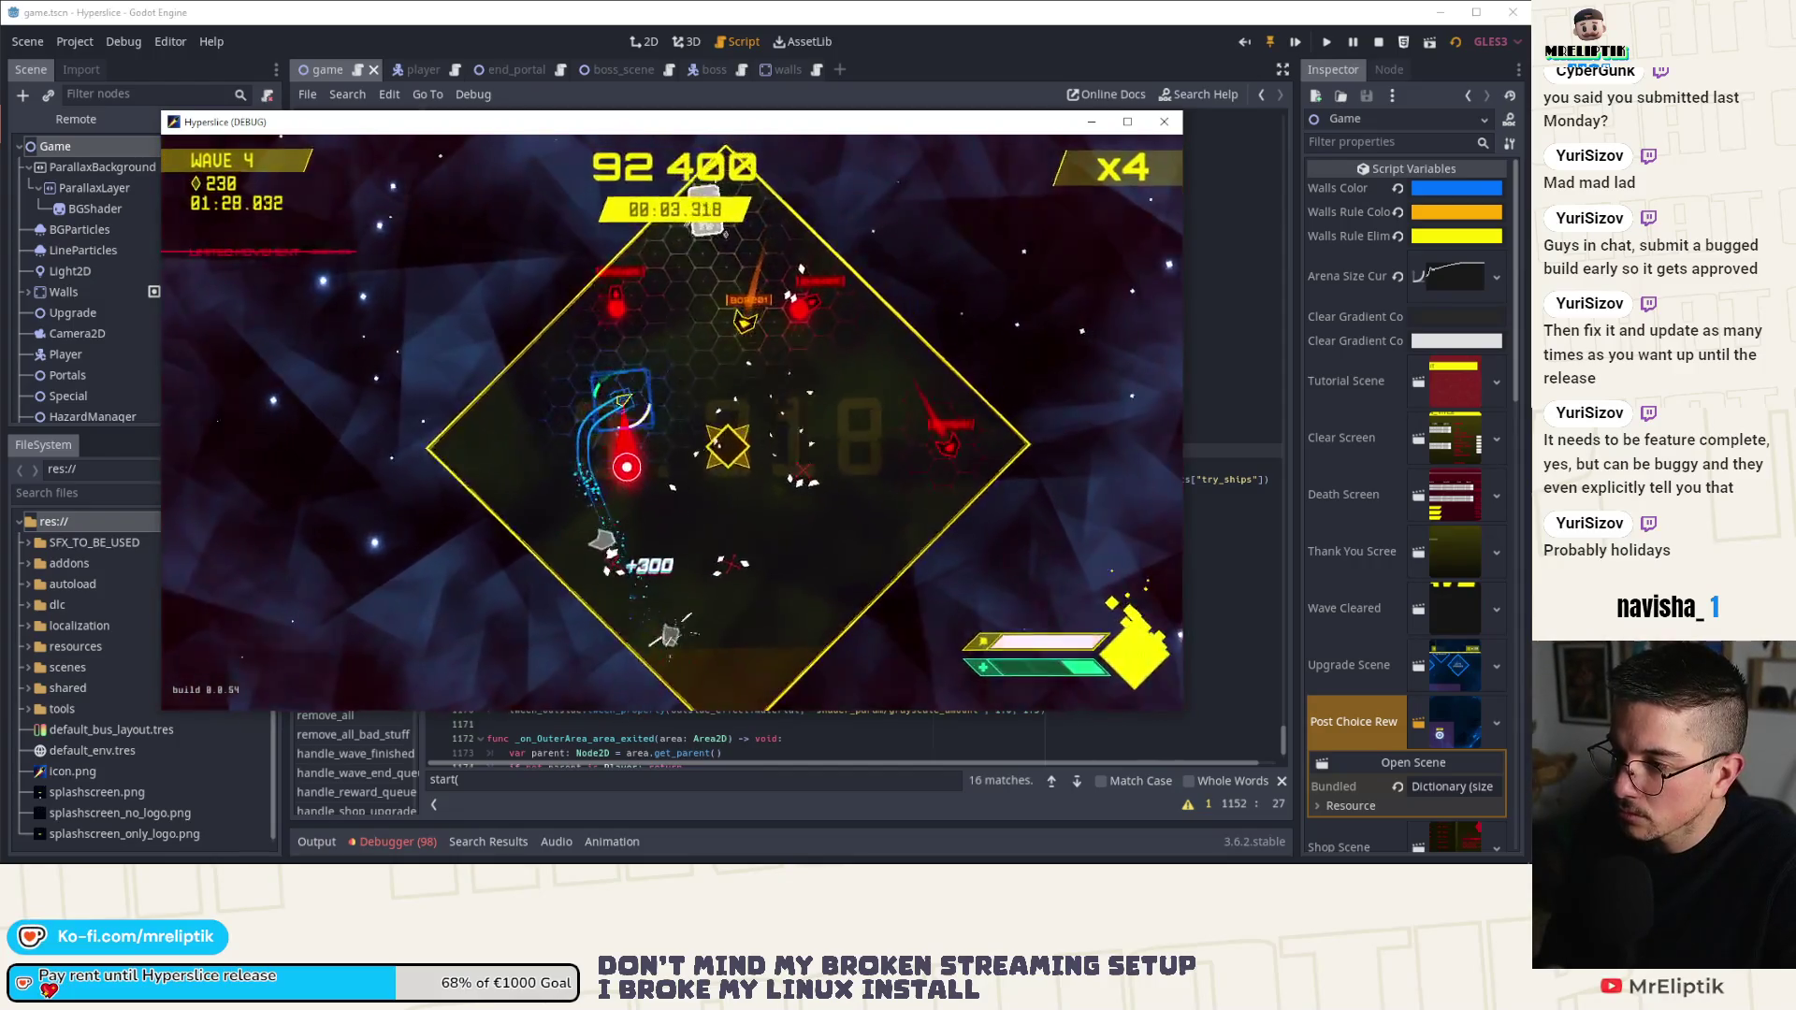
key(Escape)
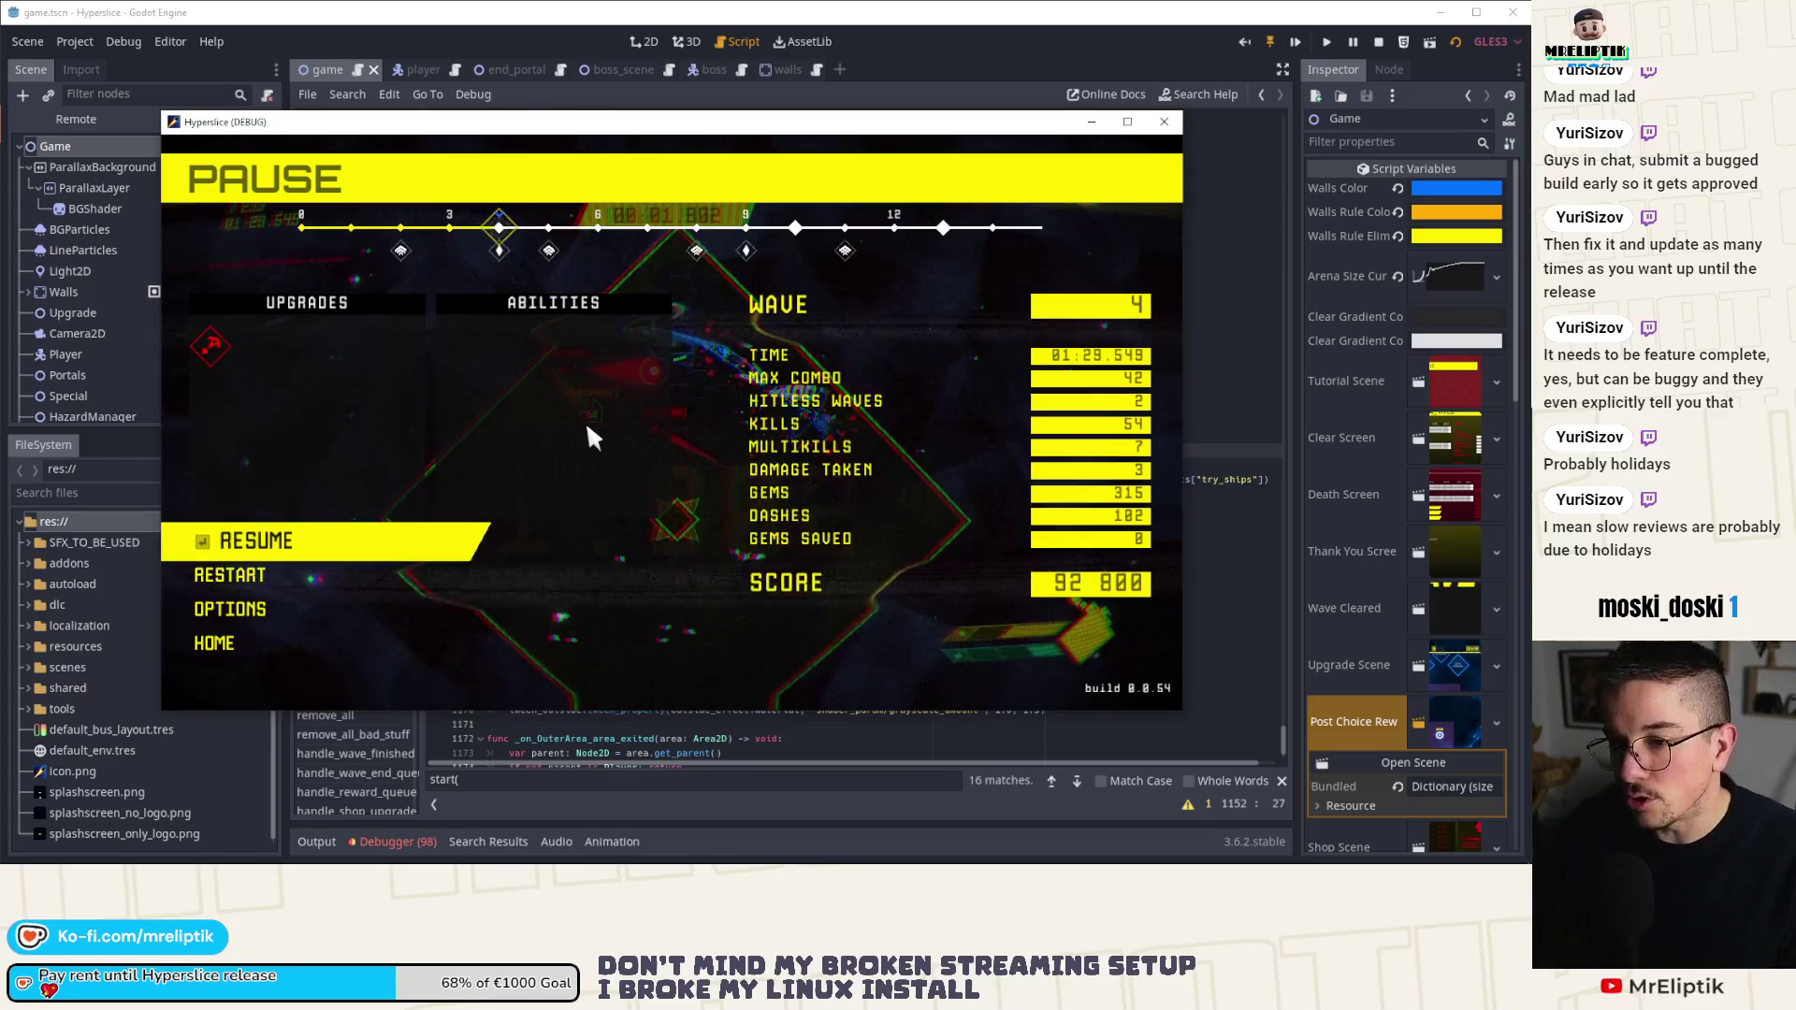
key(Escape)
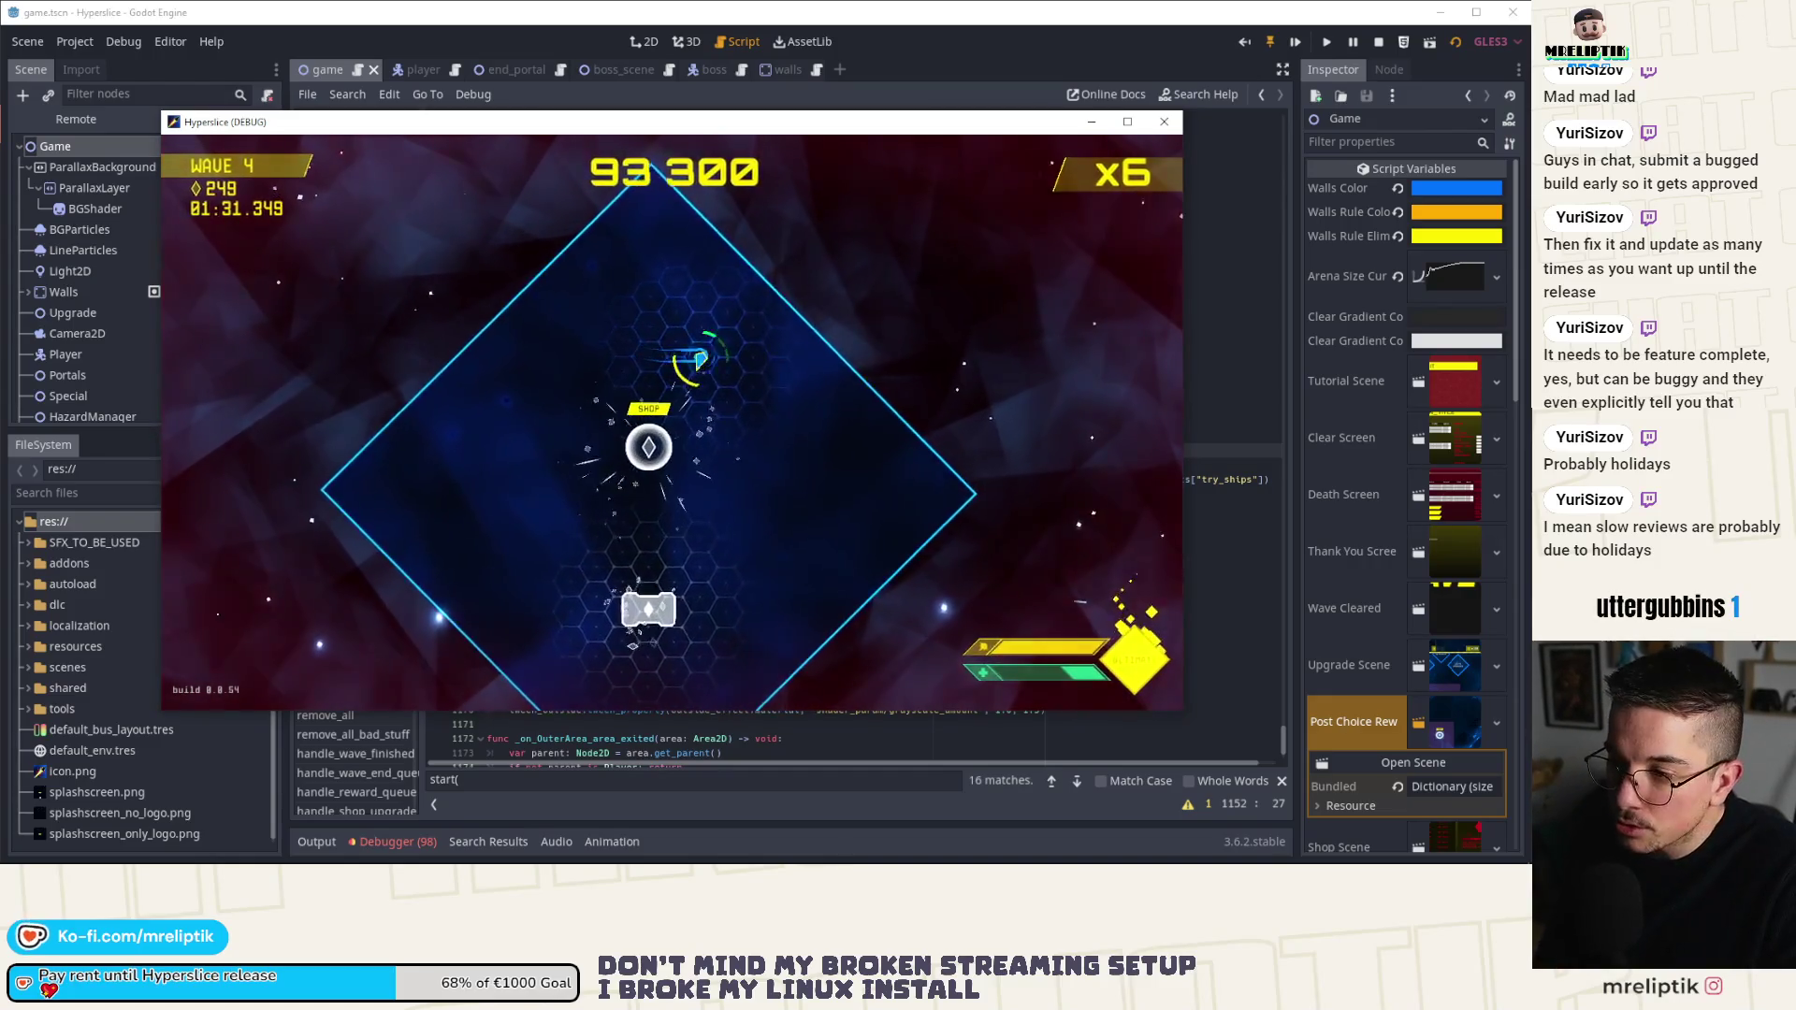
Buy the Slice stun upgrade in the shop and slice through the wave 5 enemies
key(space)
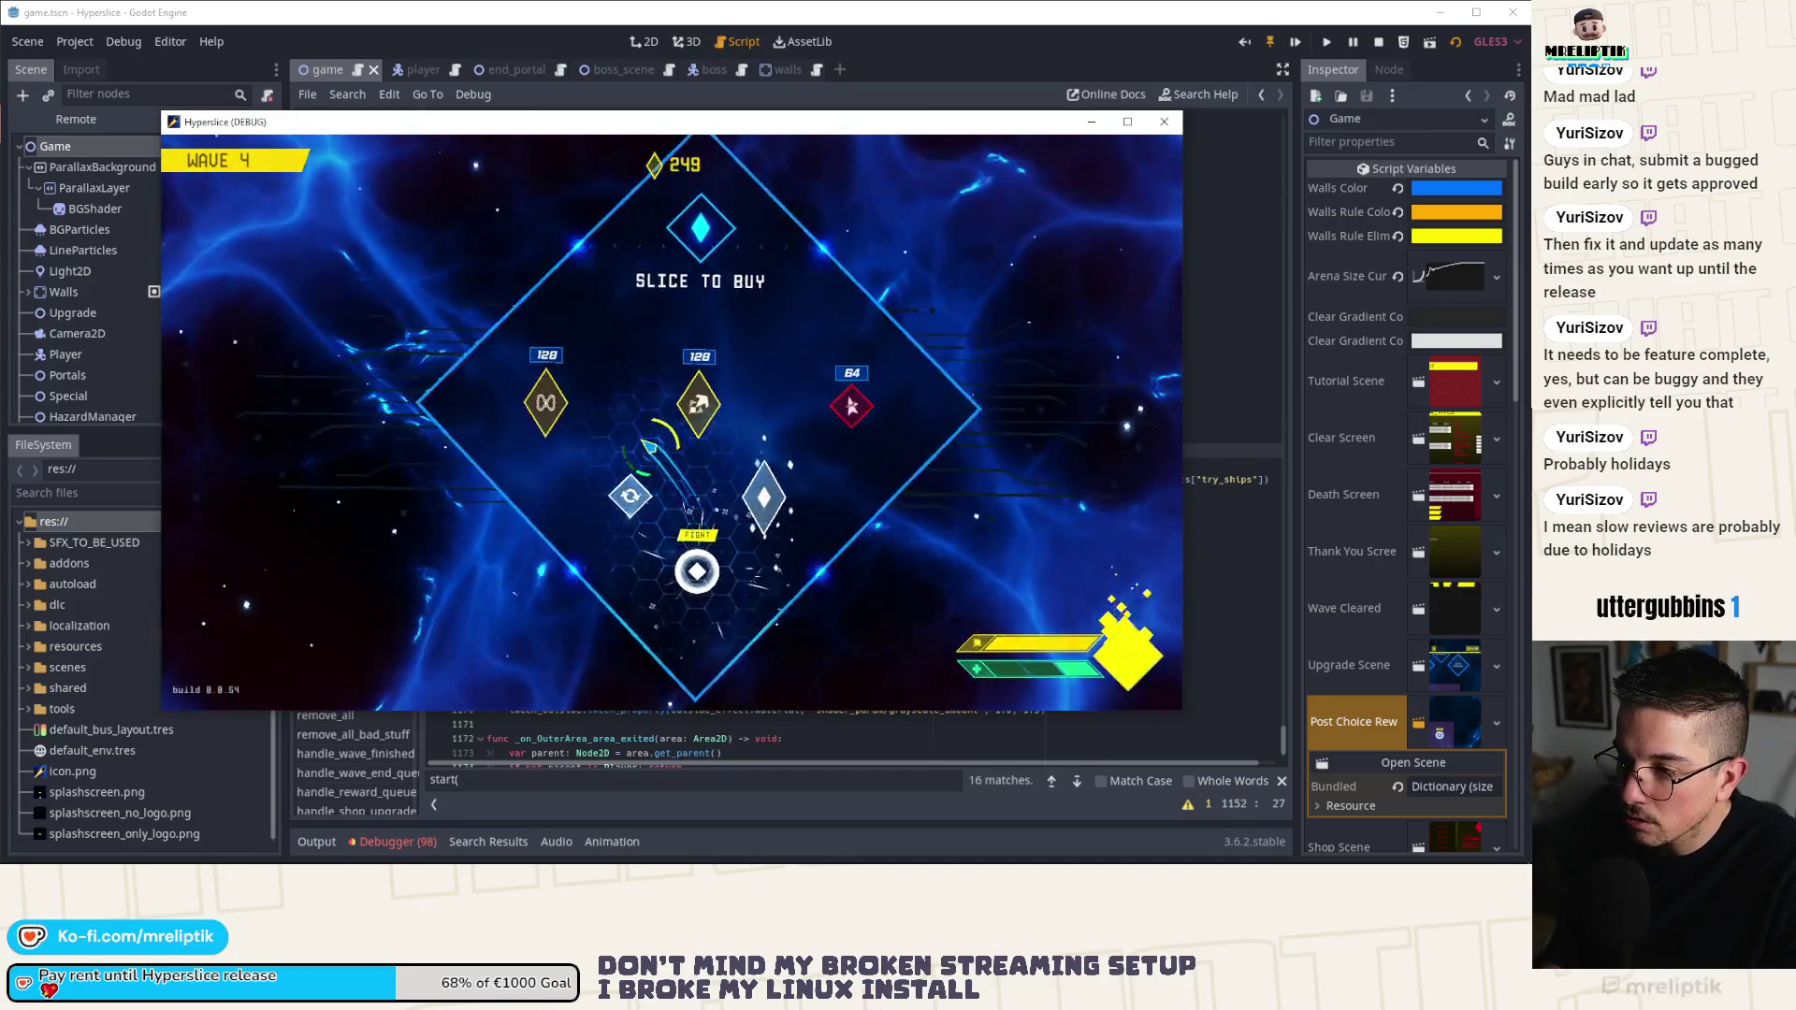
key(space)
key(space)
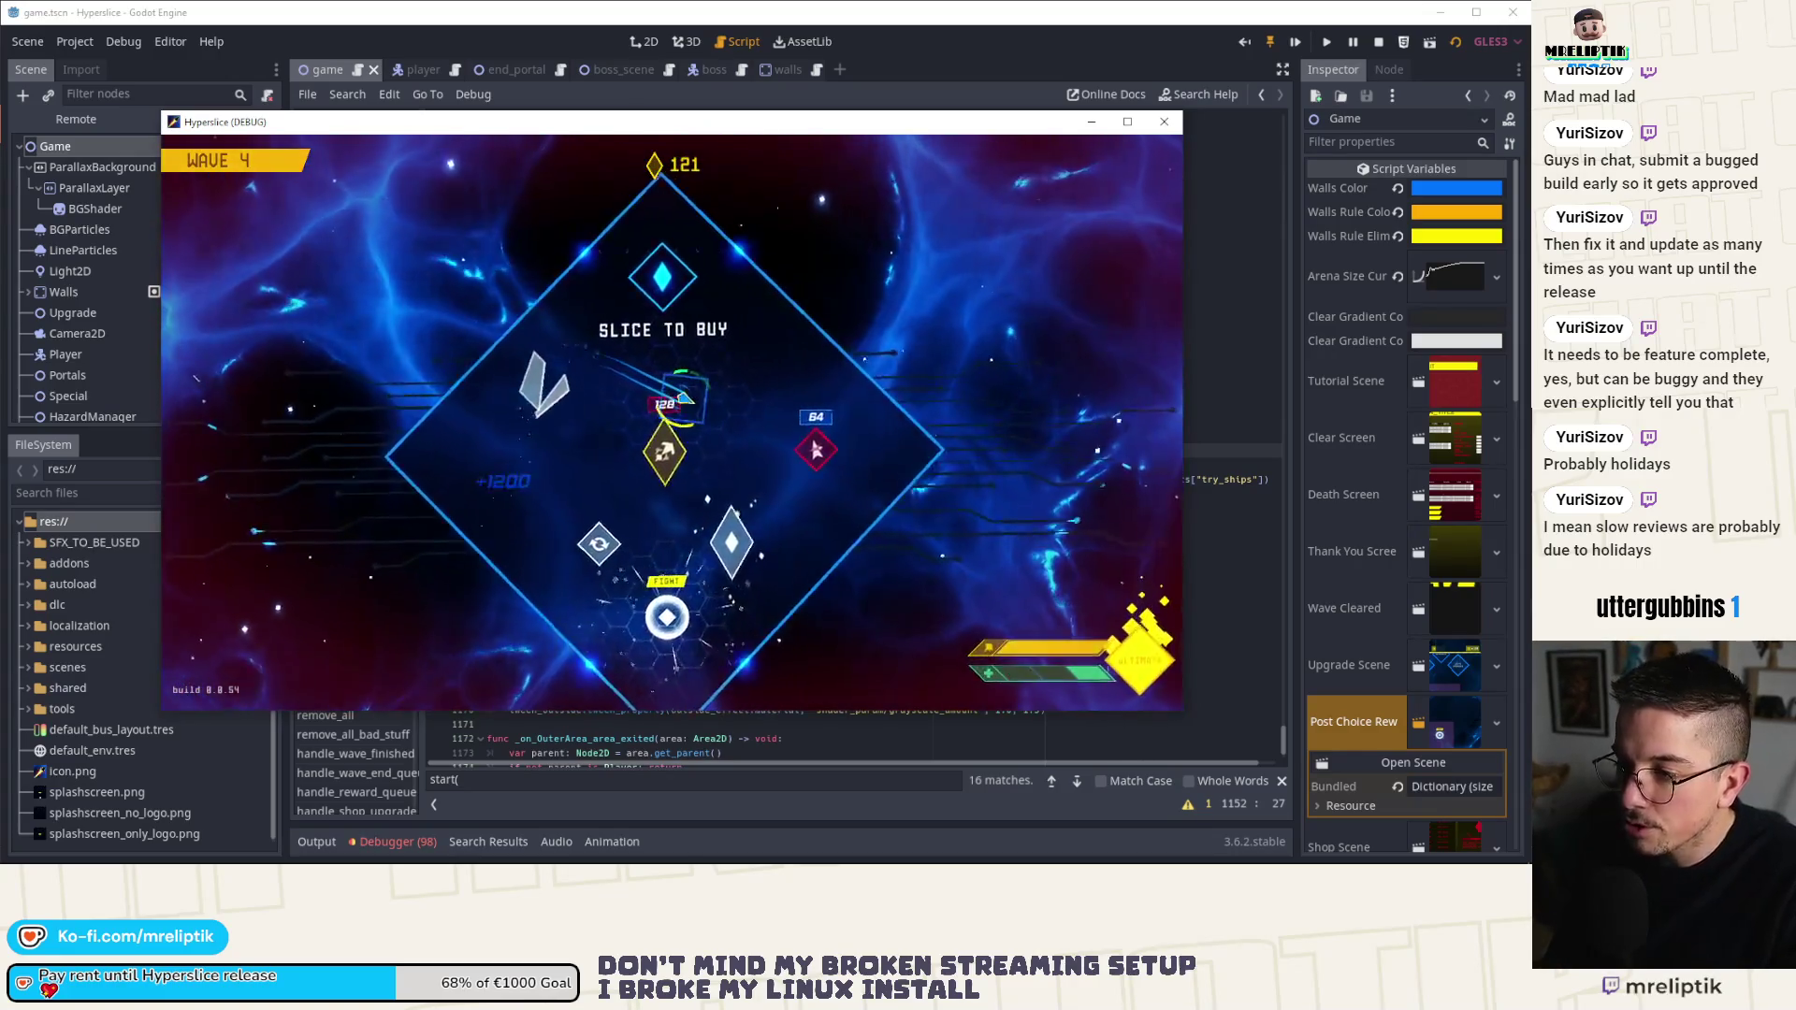
key(space)
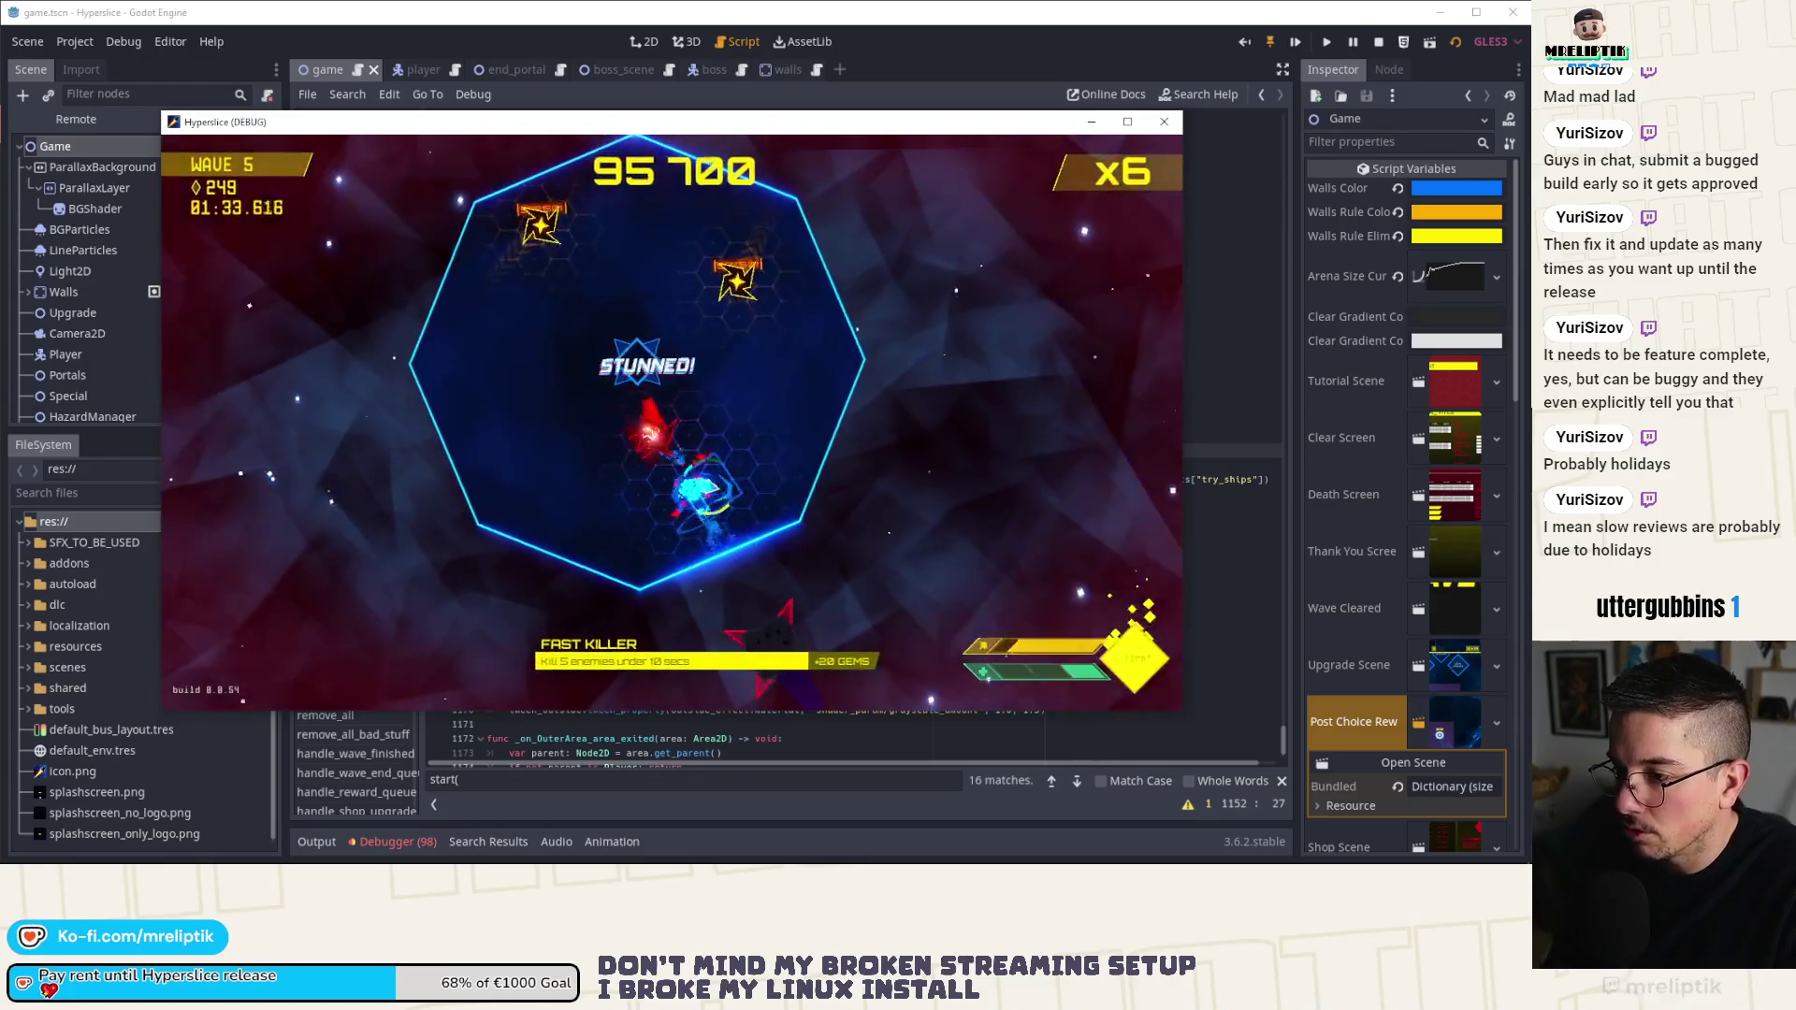
key(space)
key(space)
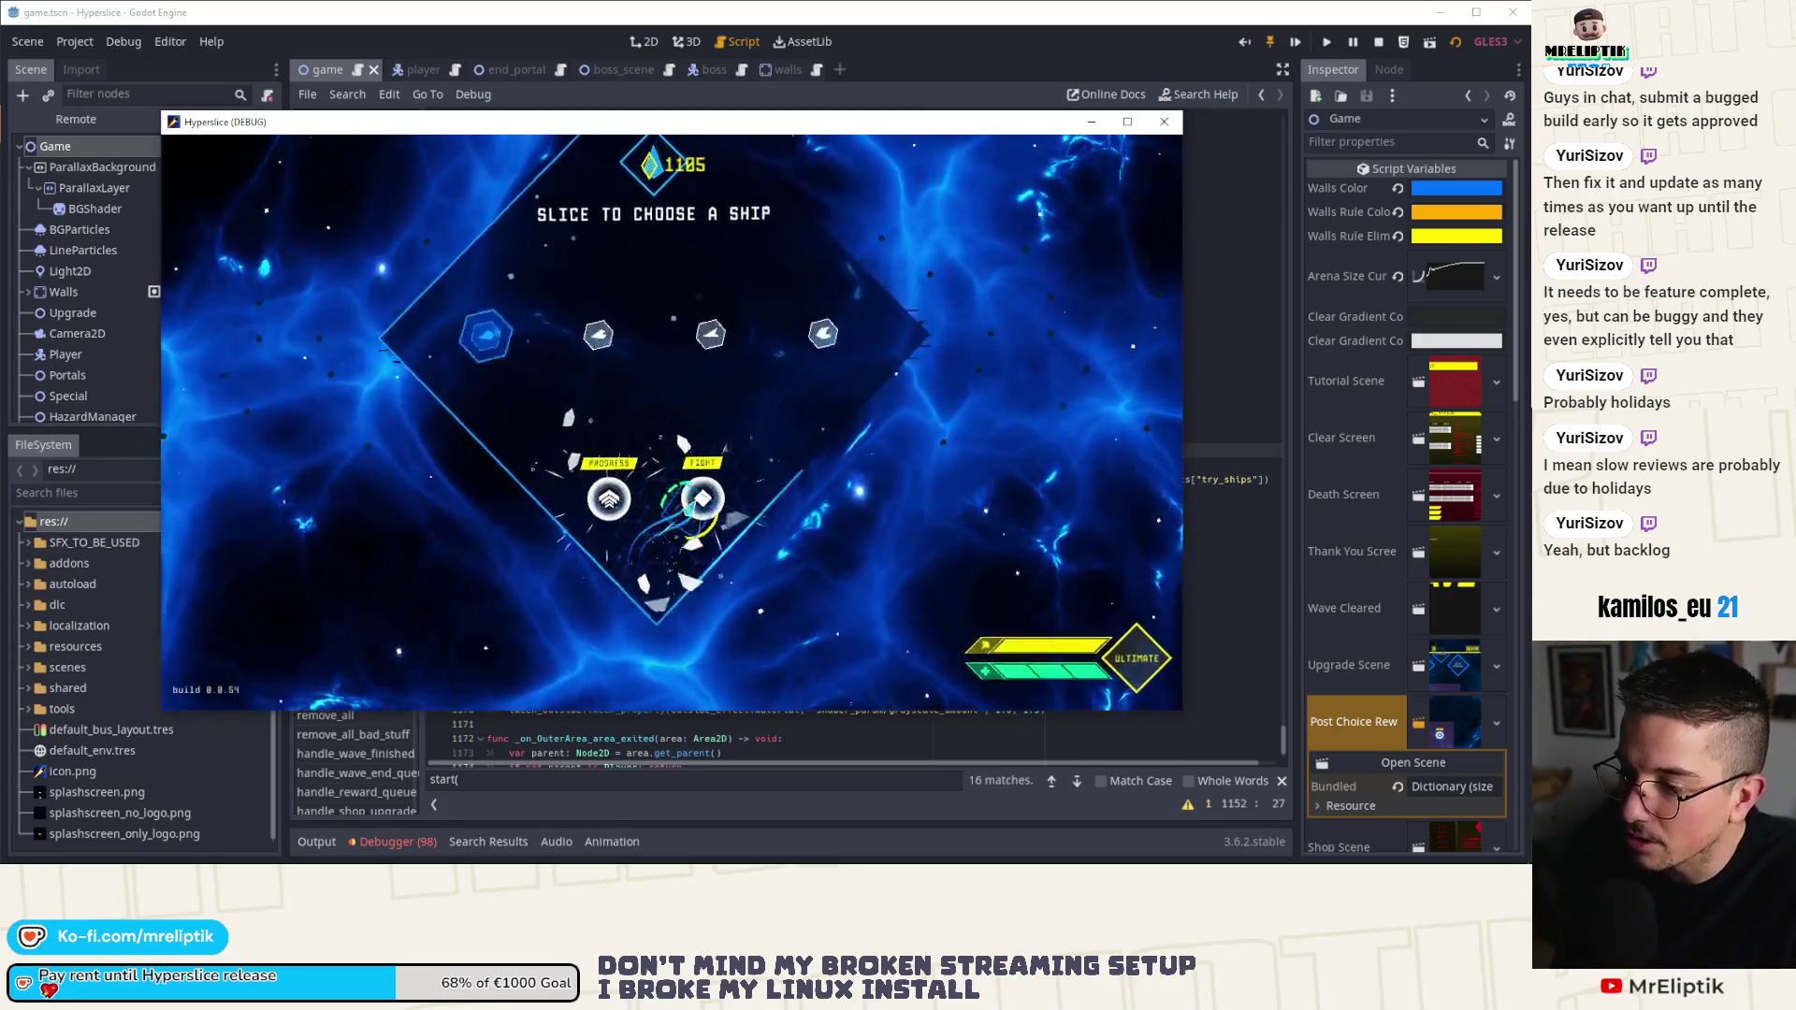
Slice a ship on the choose-a-ship screen to start a new run
key(space)
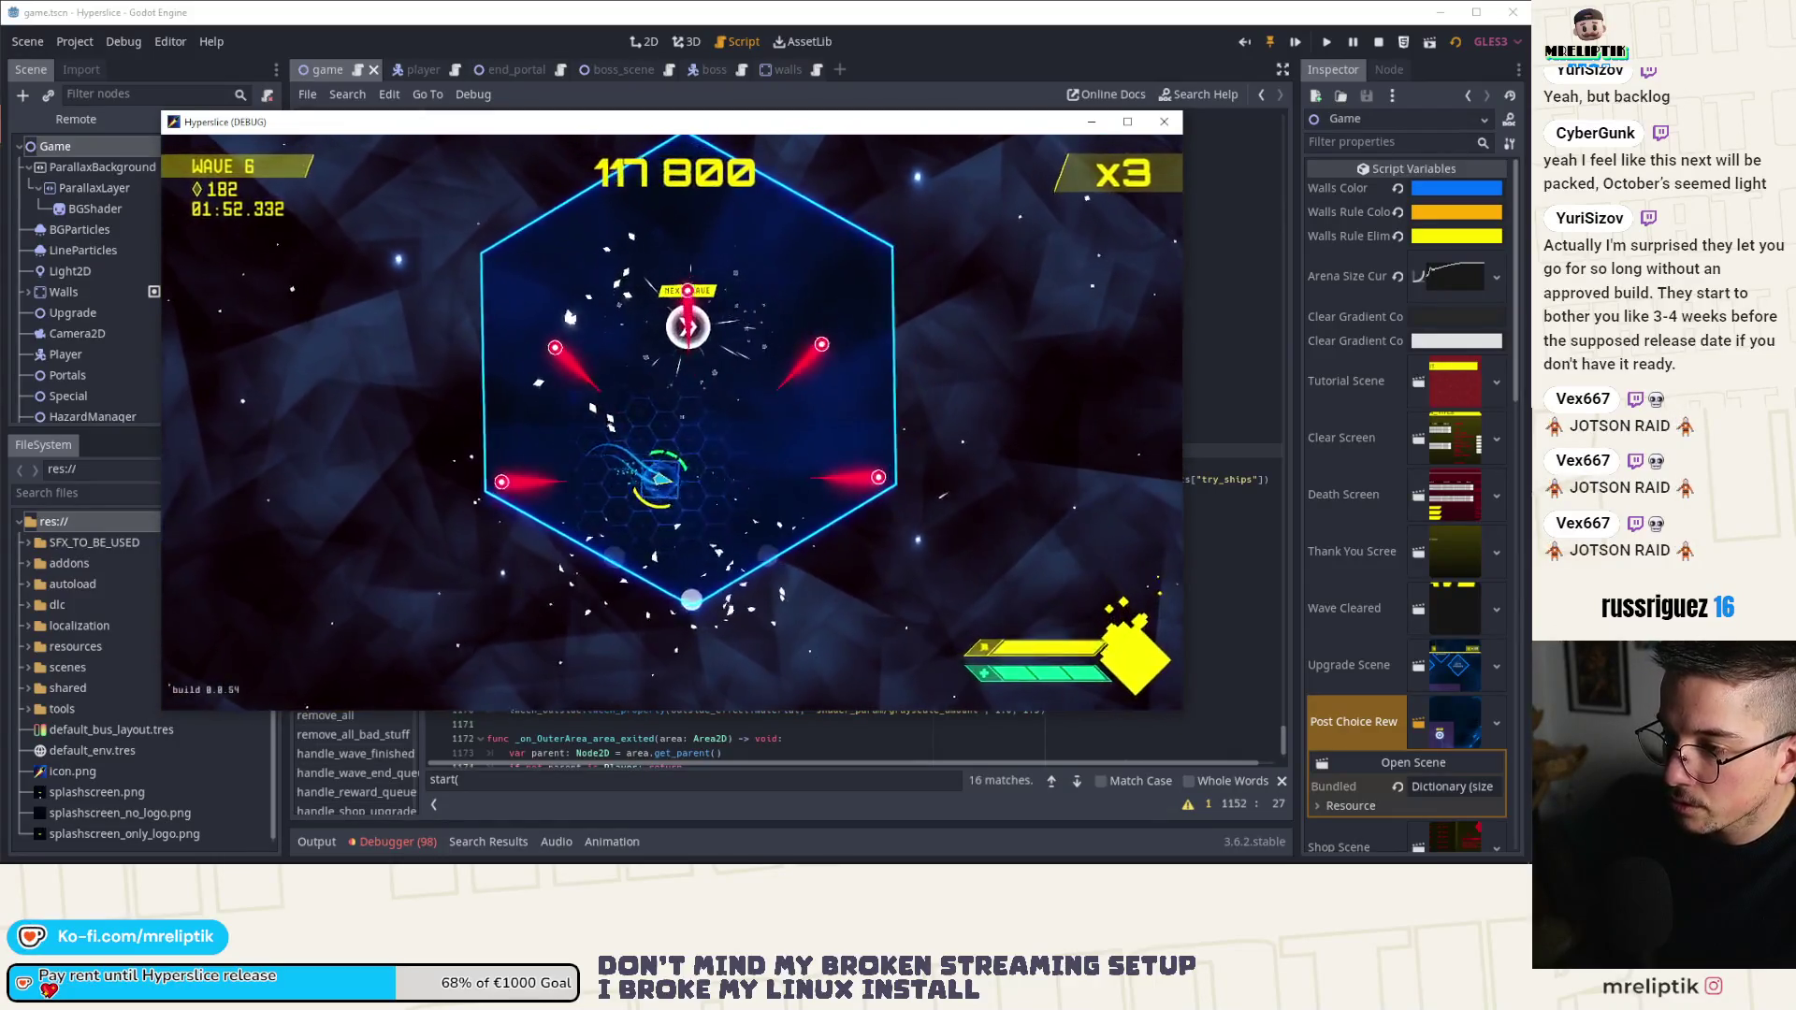
Pause at wave 6 to show the run stats: 117,800 points, 75 kills
key(Escape)
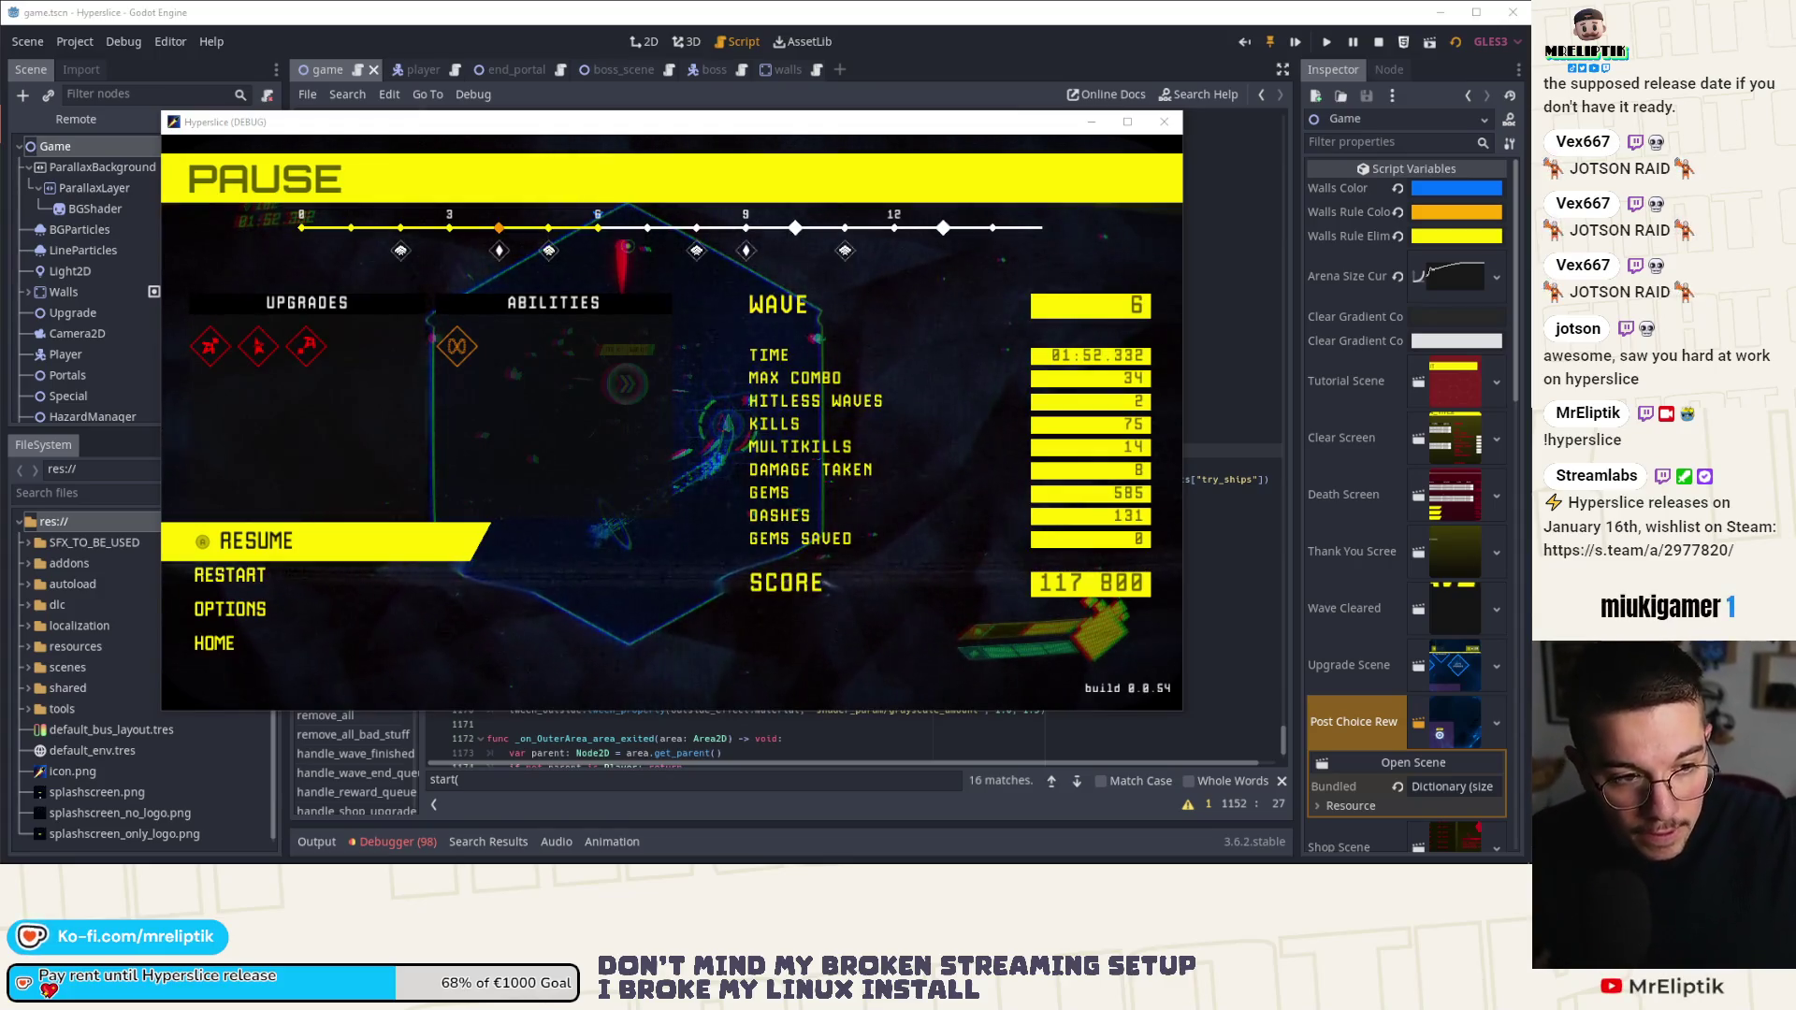
Maximize the game window, resume wave 6, and pause again in wave 7
double_click(508, 124)
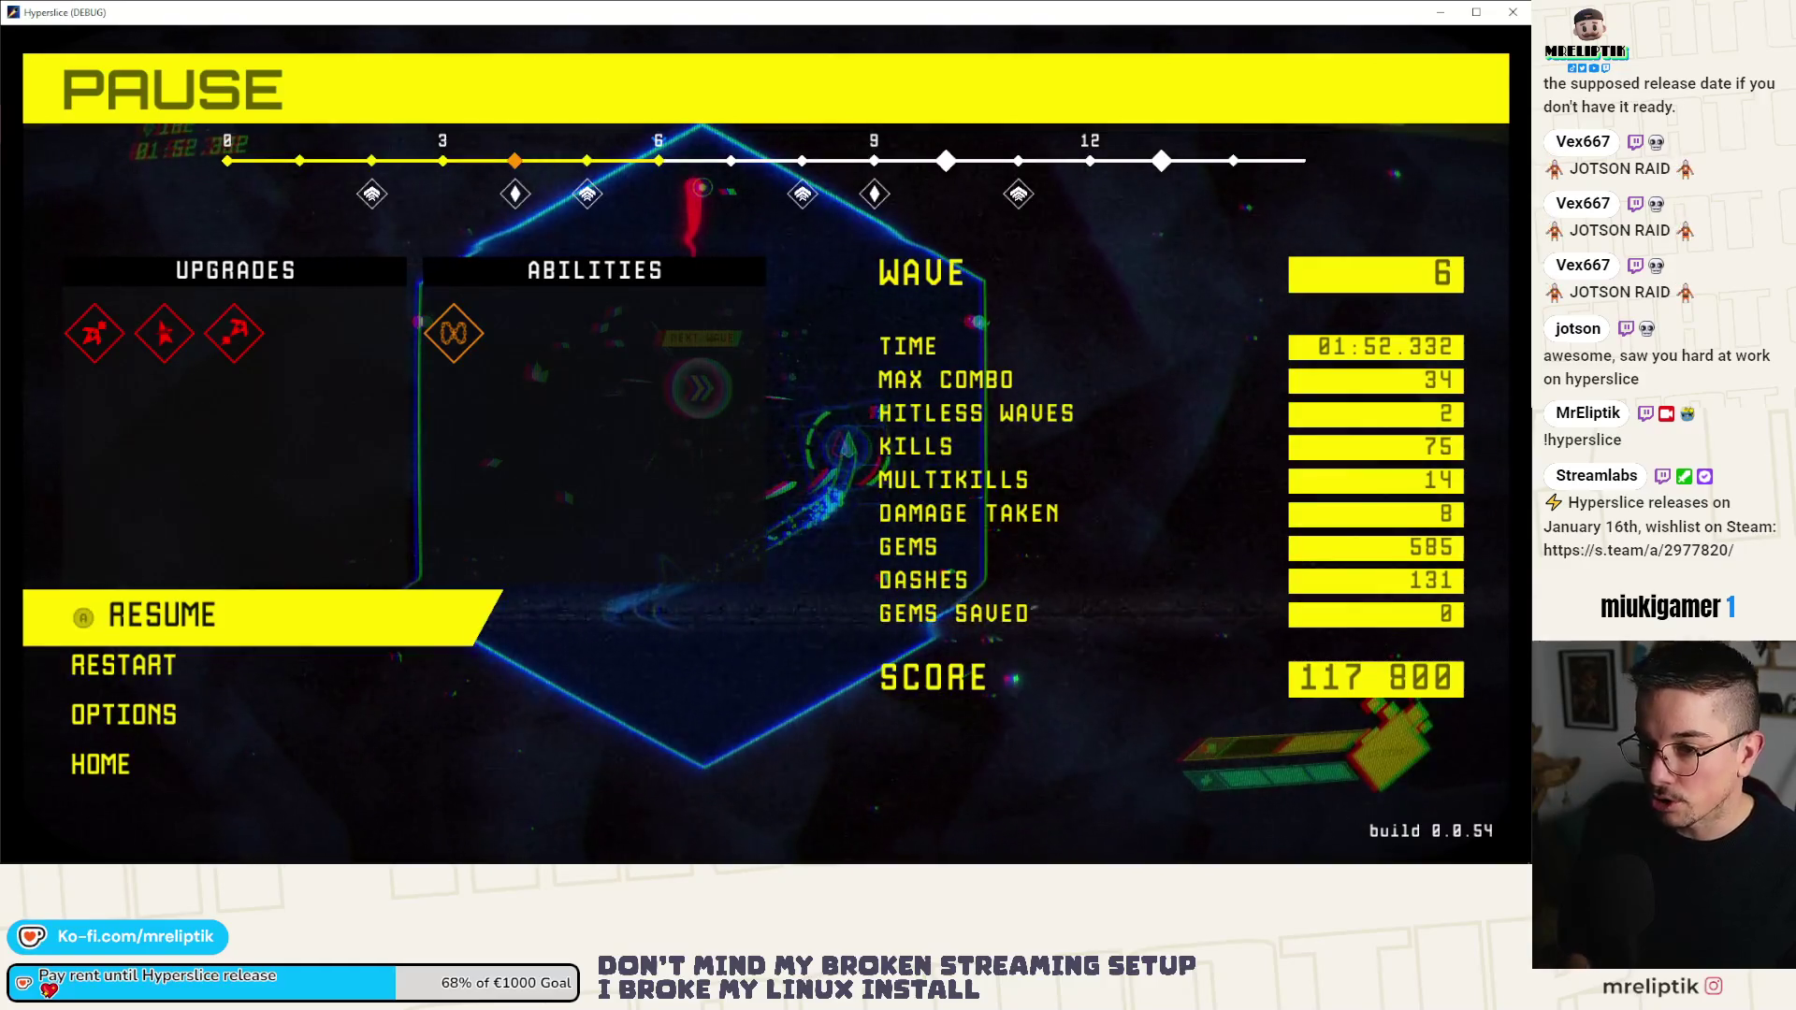
key(Escape)
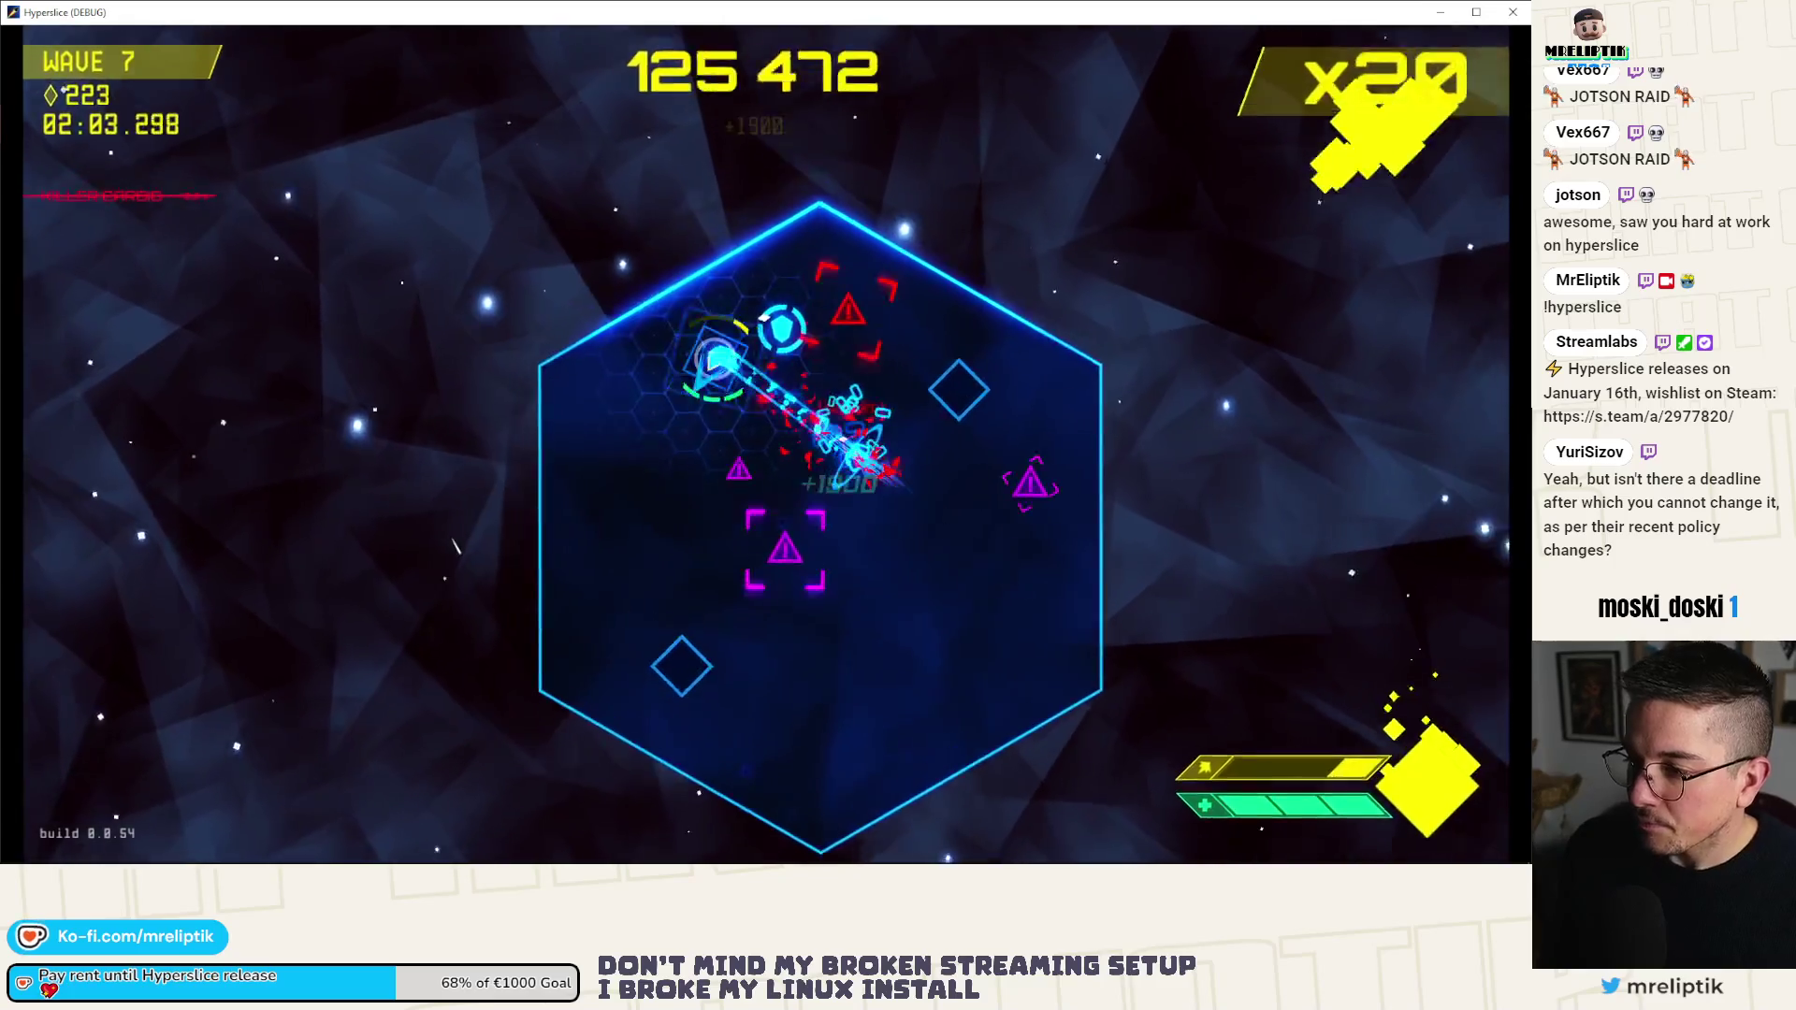
key(Escape)
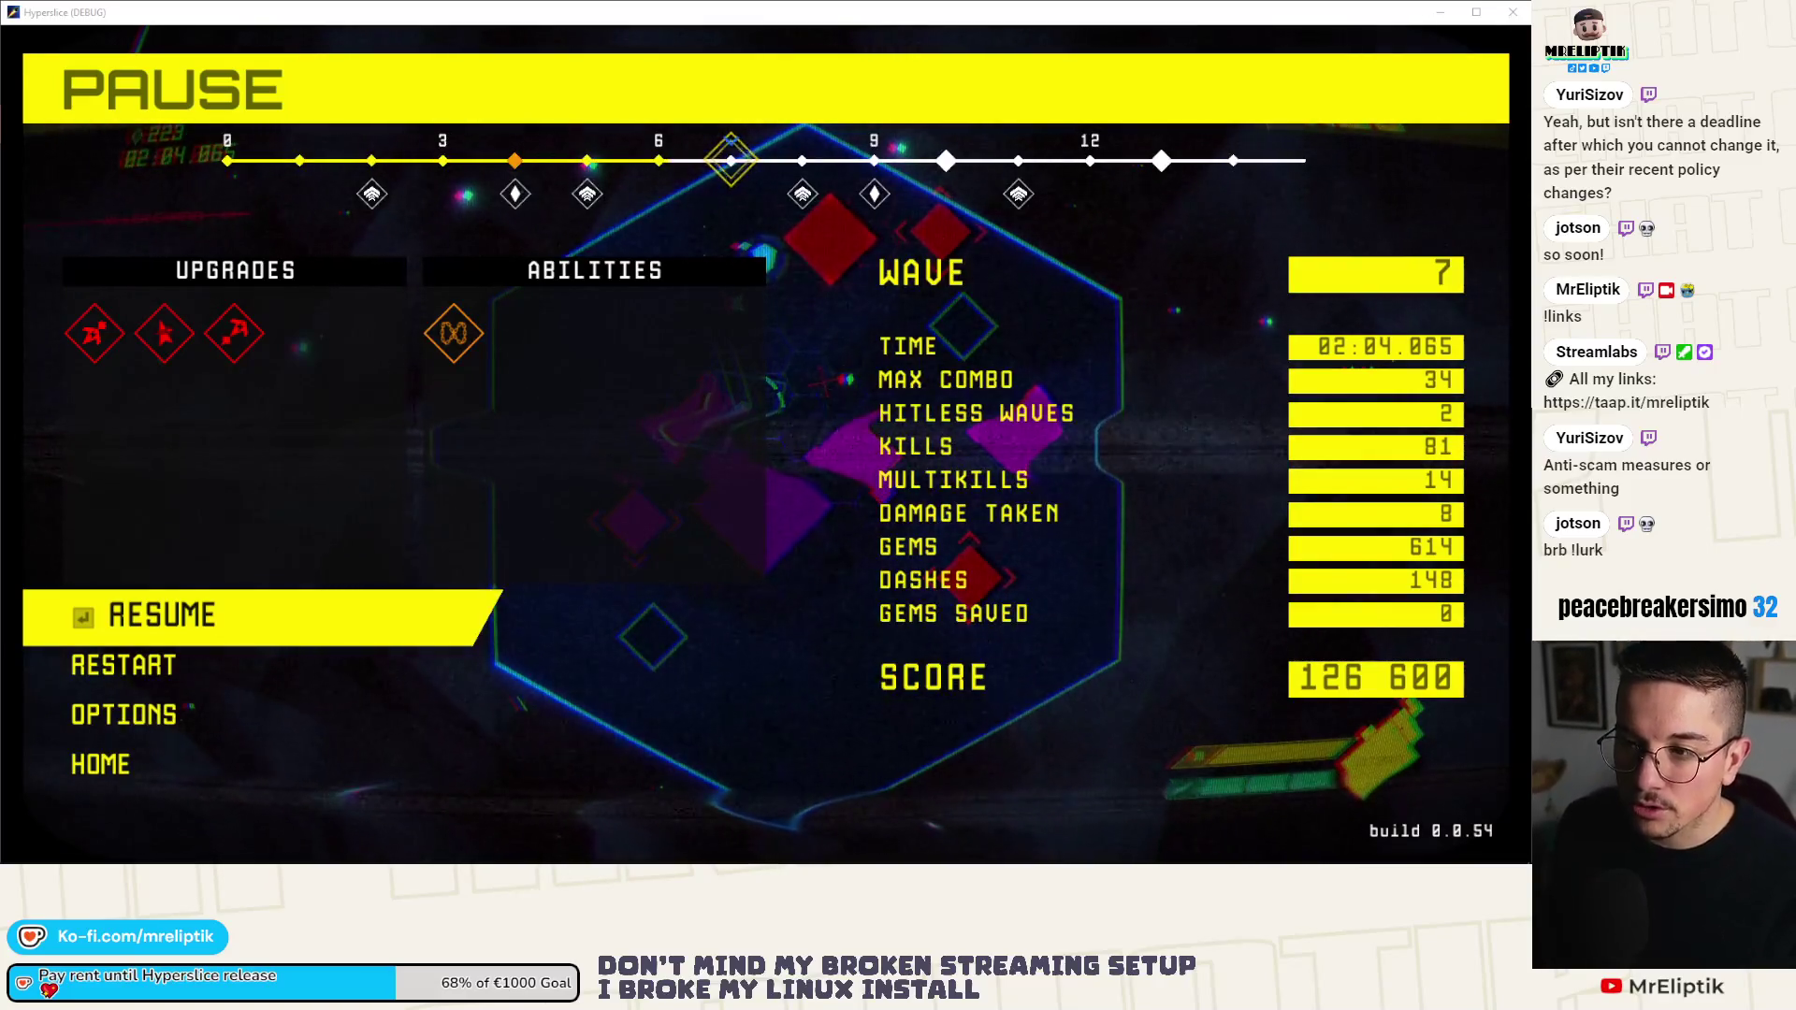
Resume wave 7, play until the run desynchronizes at wave 8, then close the game
key(Return)
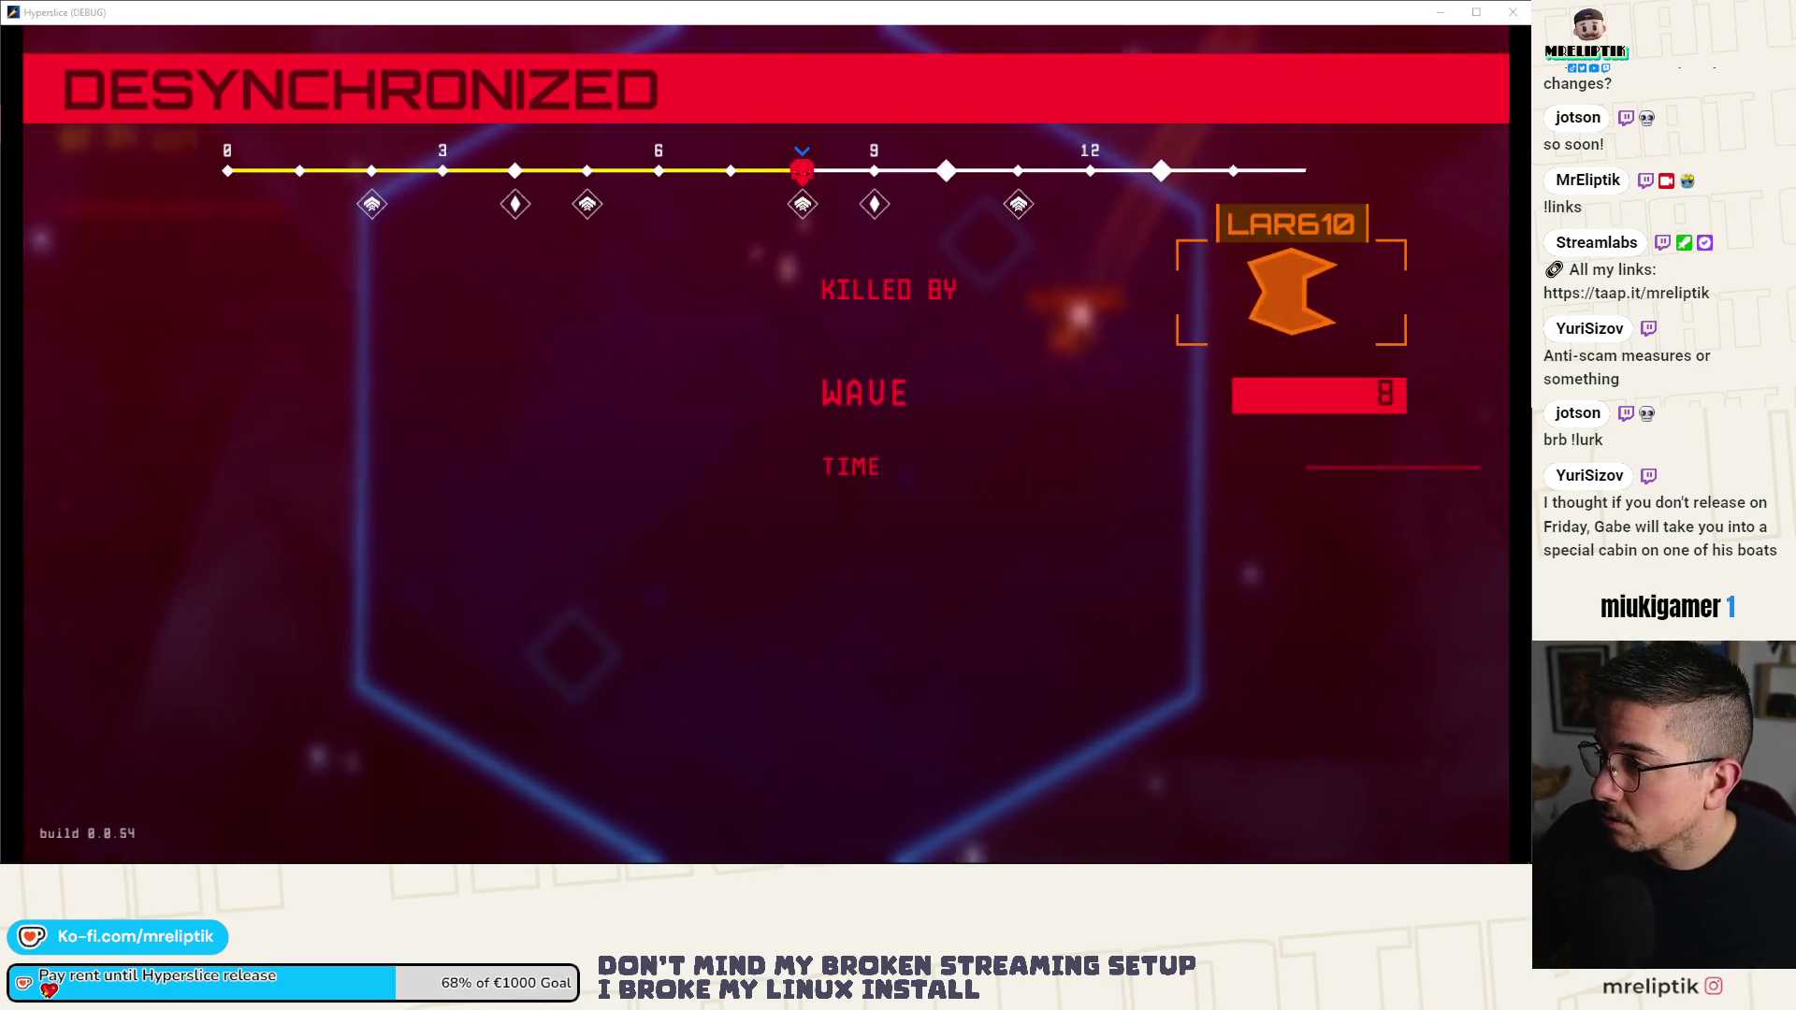
click(1512, 12)
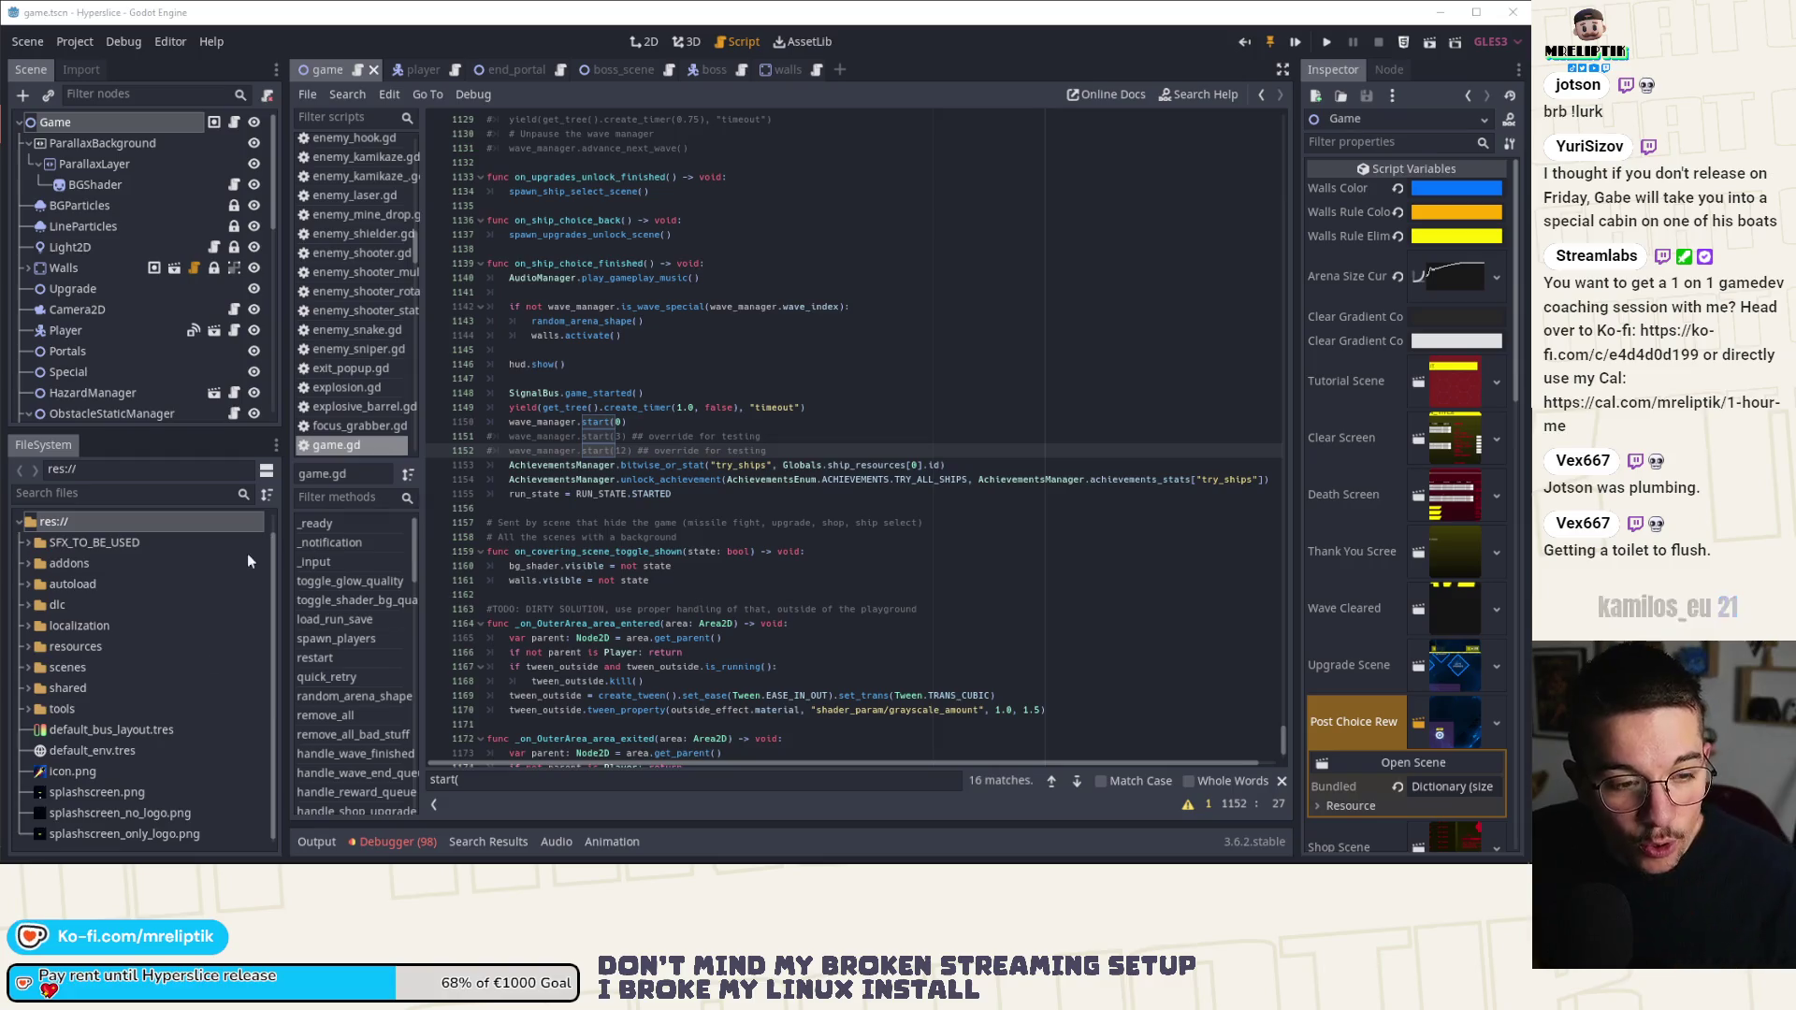
Review the pending diffs for walls.tscn, walls.gd and game.gd
click(119, 848)
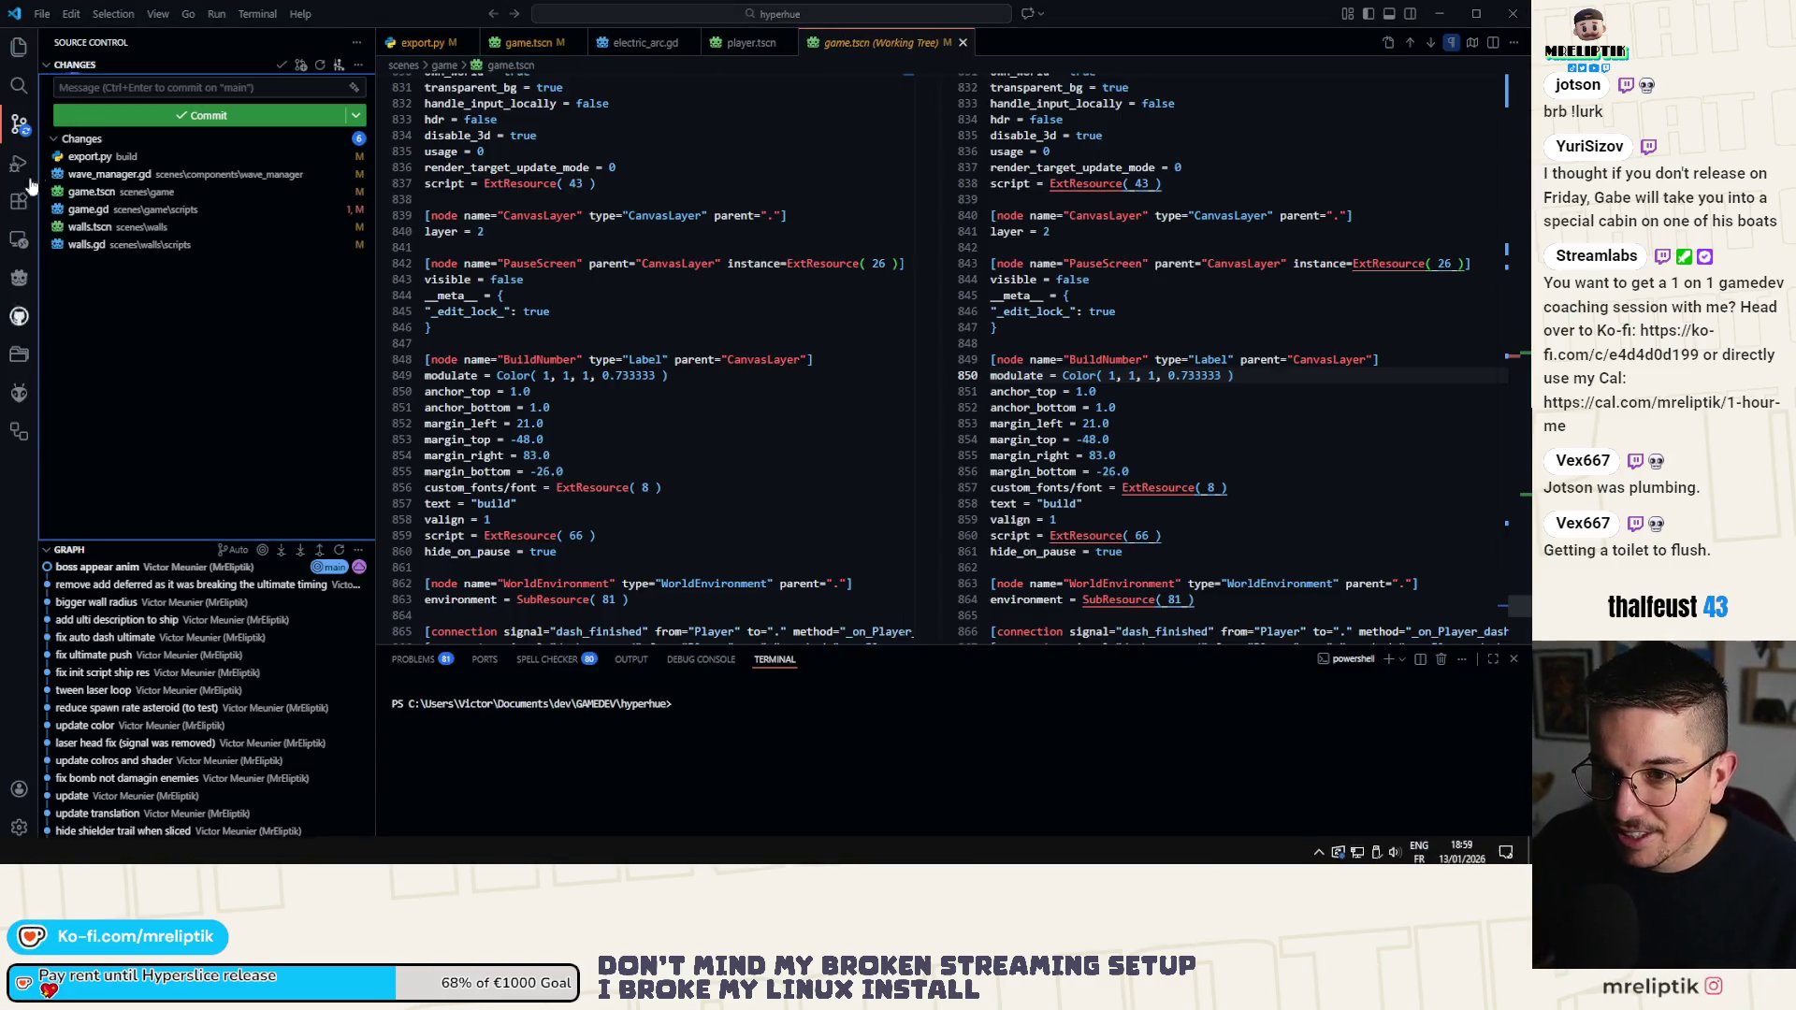
click(131, 228)
click(134, 247)
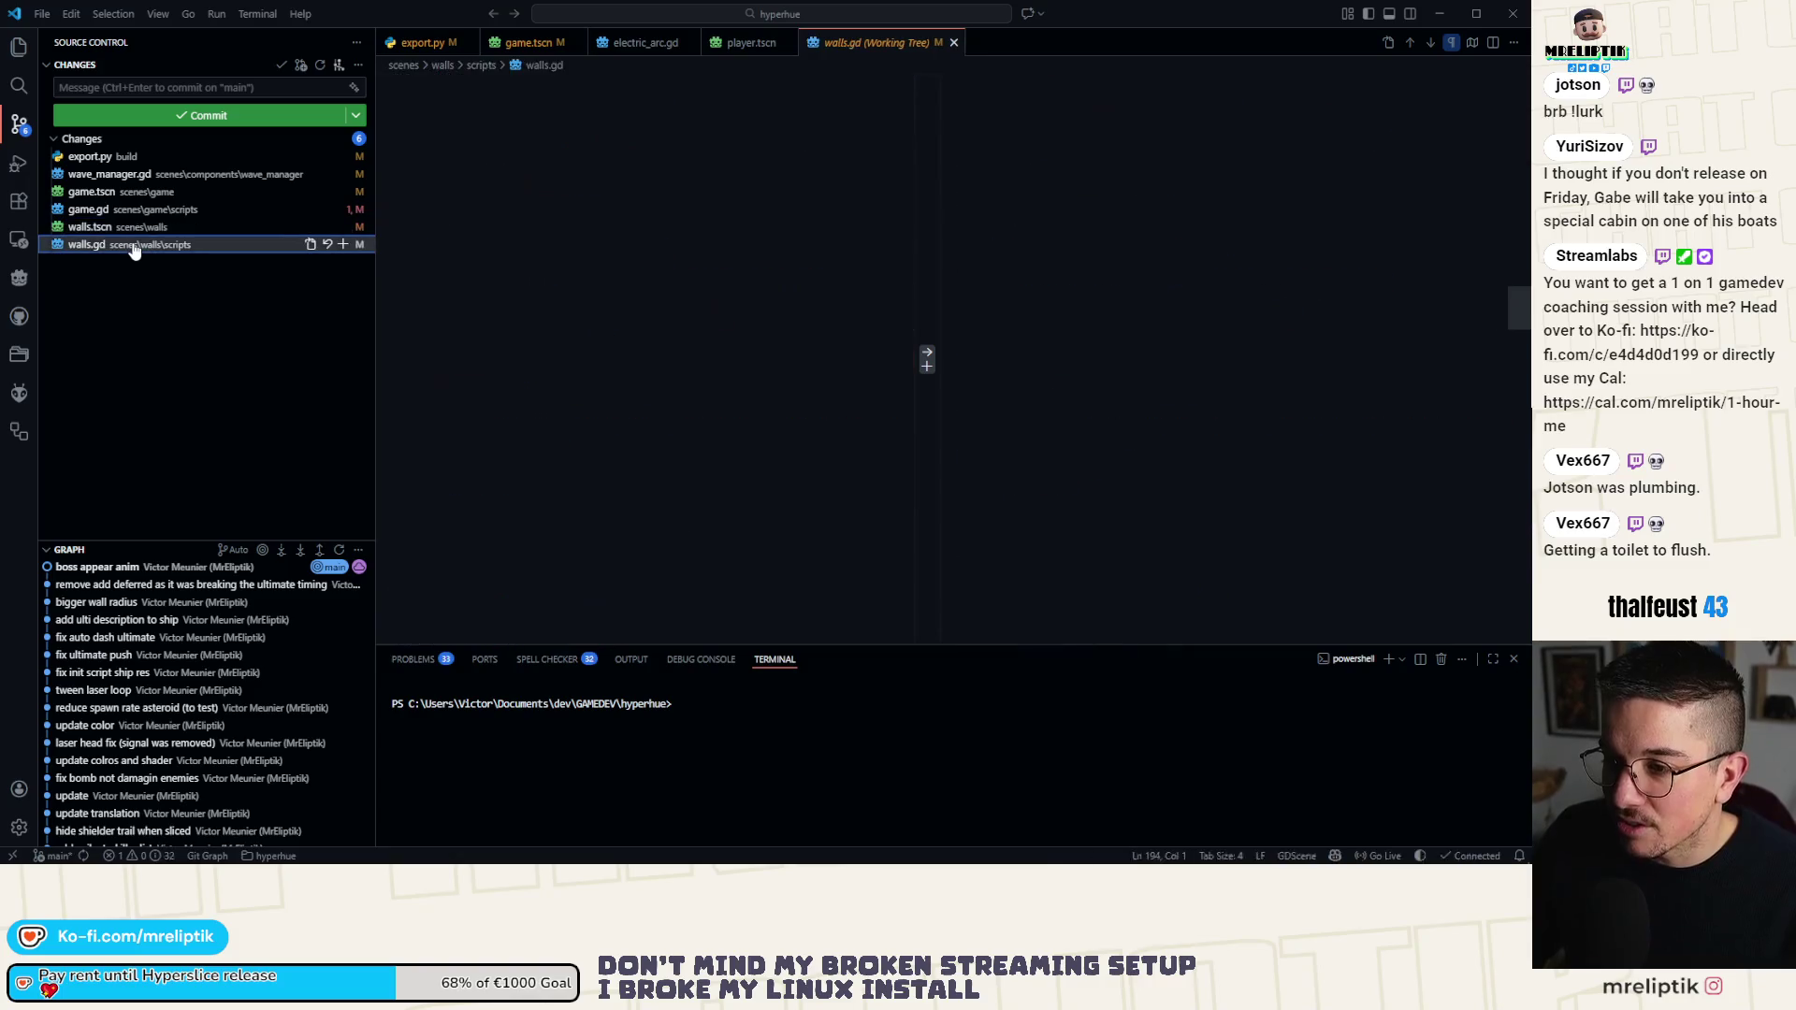
click(128, 212)
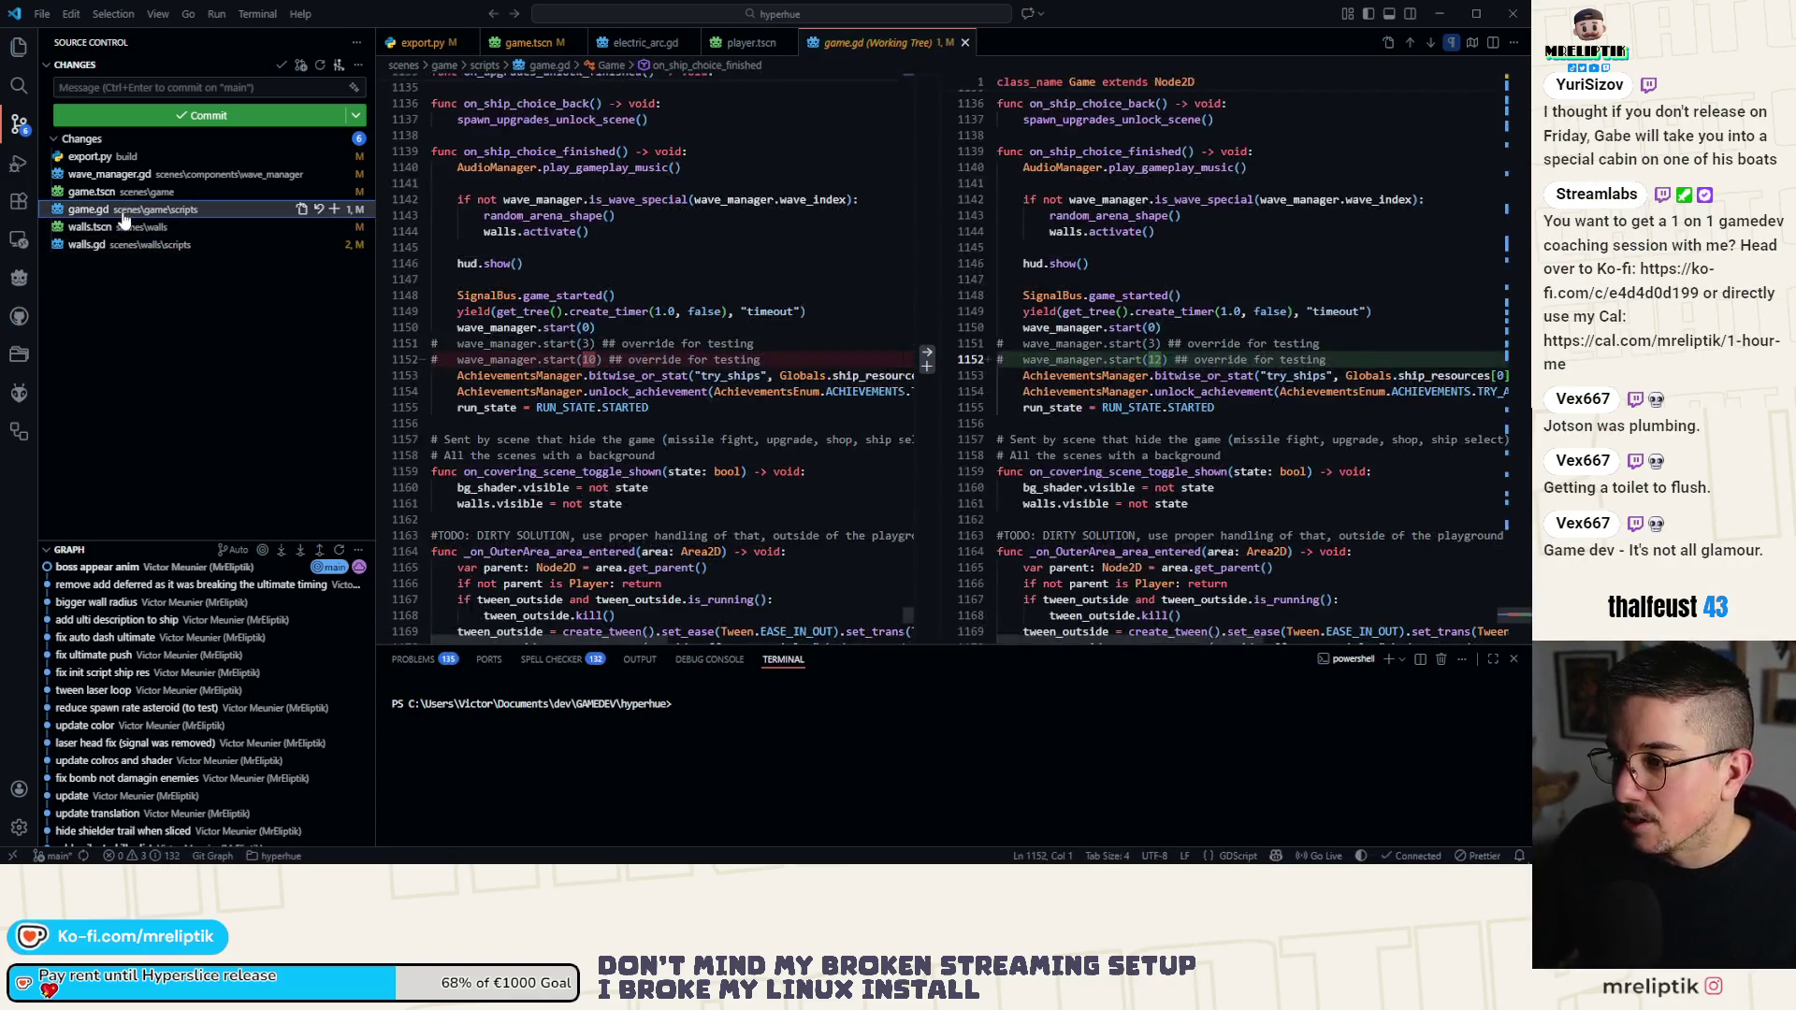
click(125, 228)
Stage walls.tscn and walls.gd and commit them as 'hide clear lights after effect'
ctrl+click(119, 245)
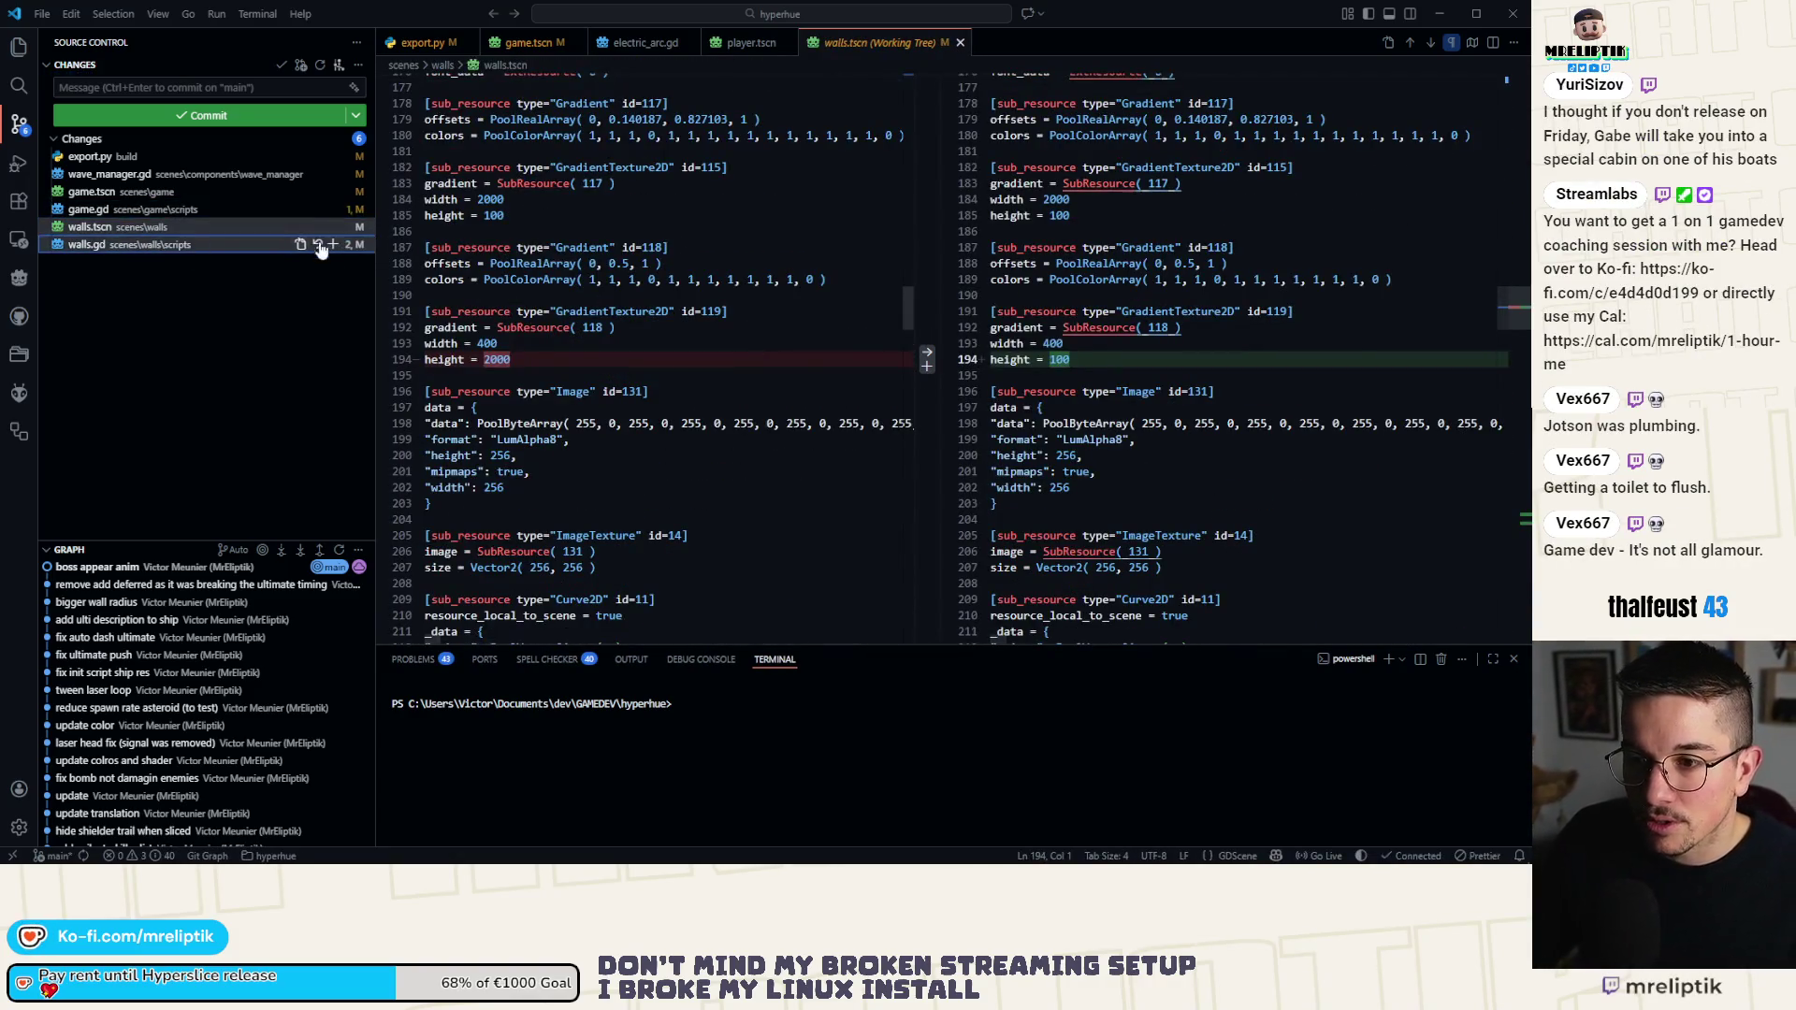
click(342, 227)
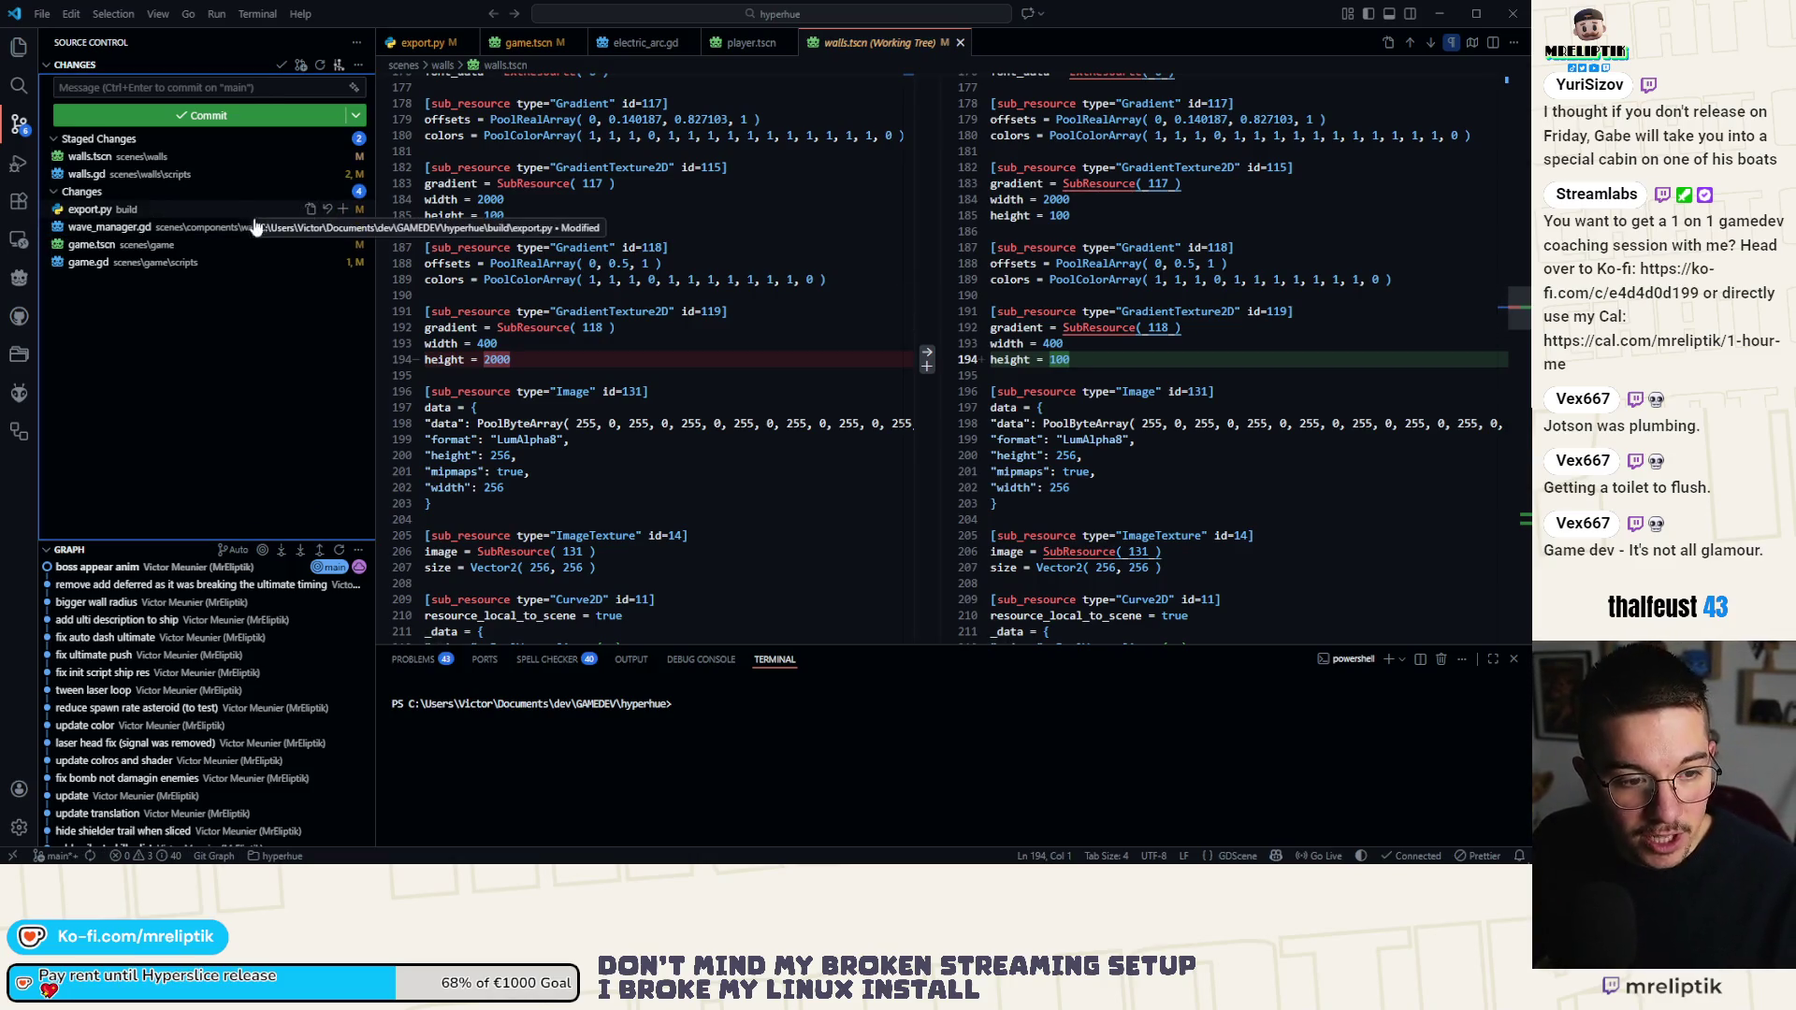
click(211, 87)
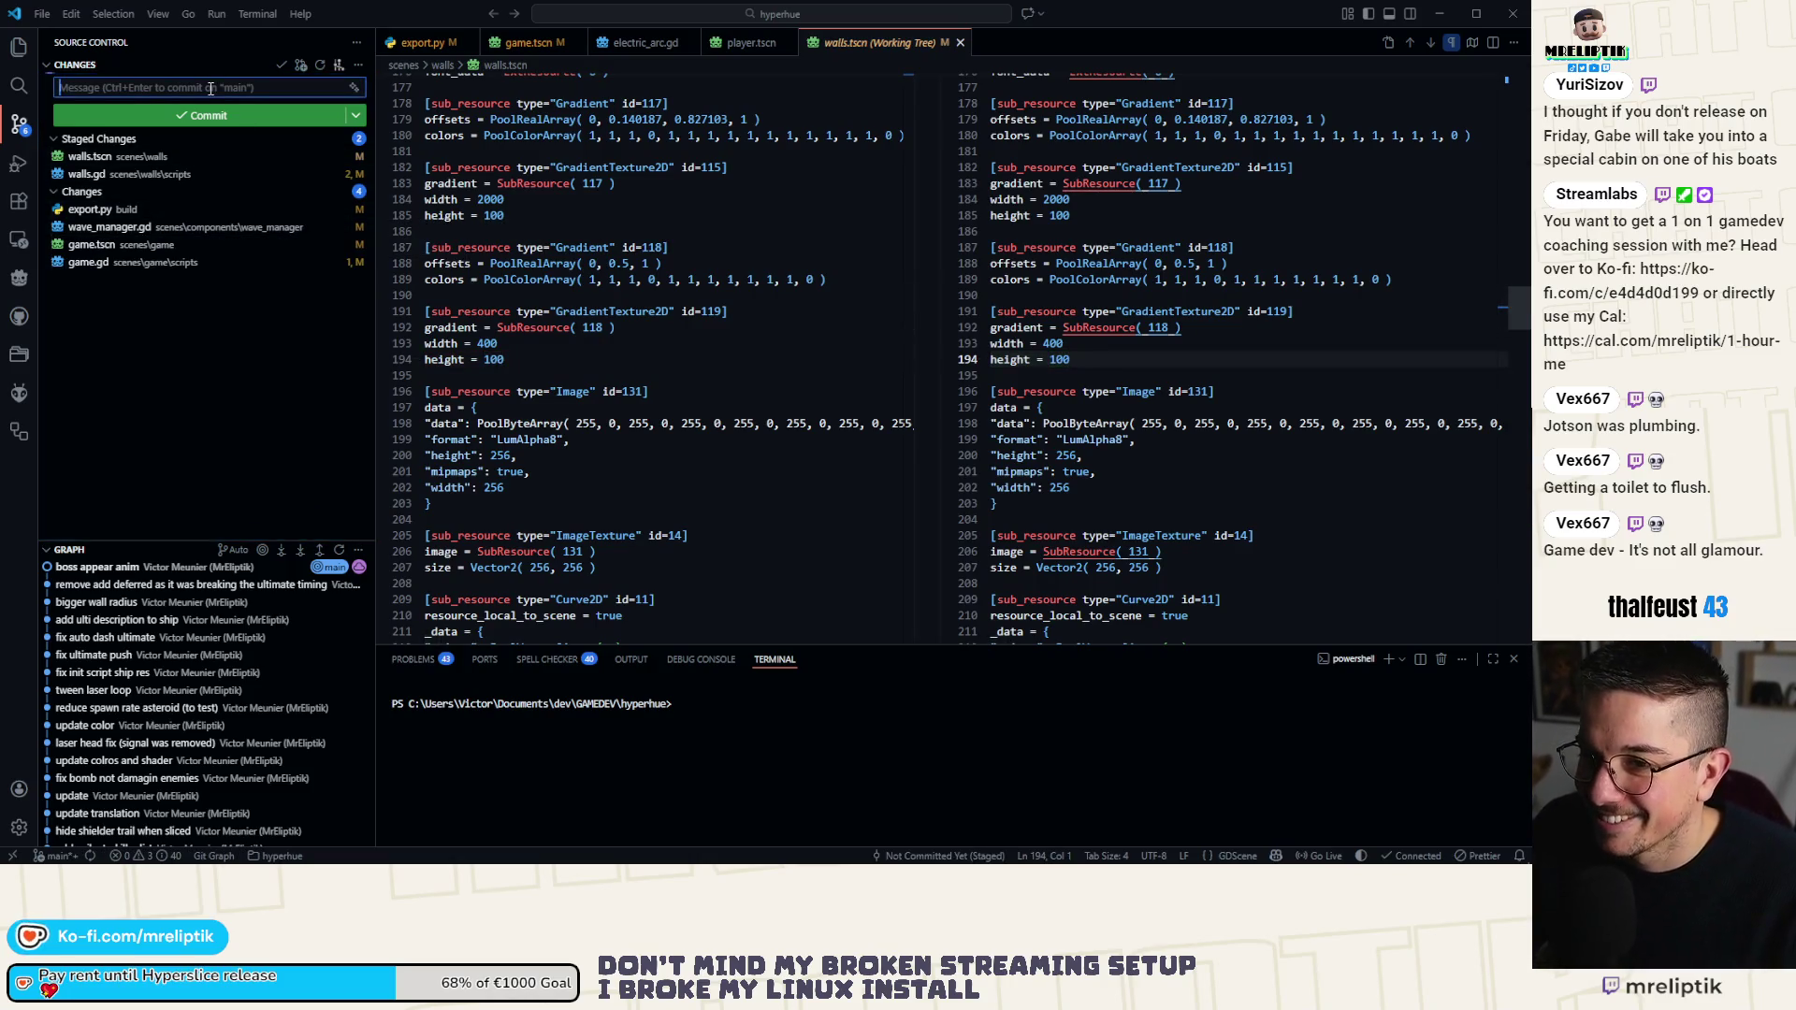
text(fix)
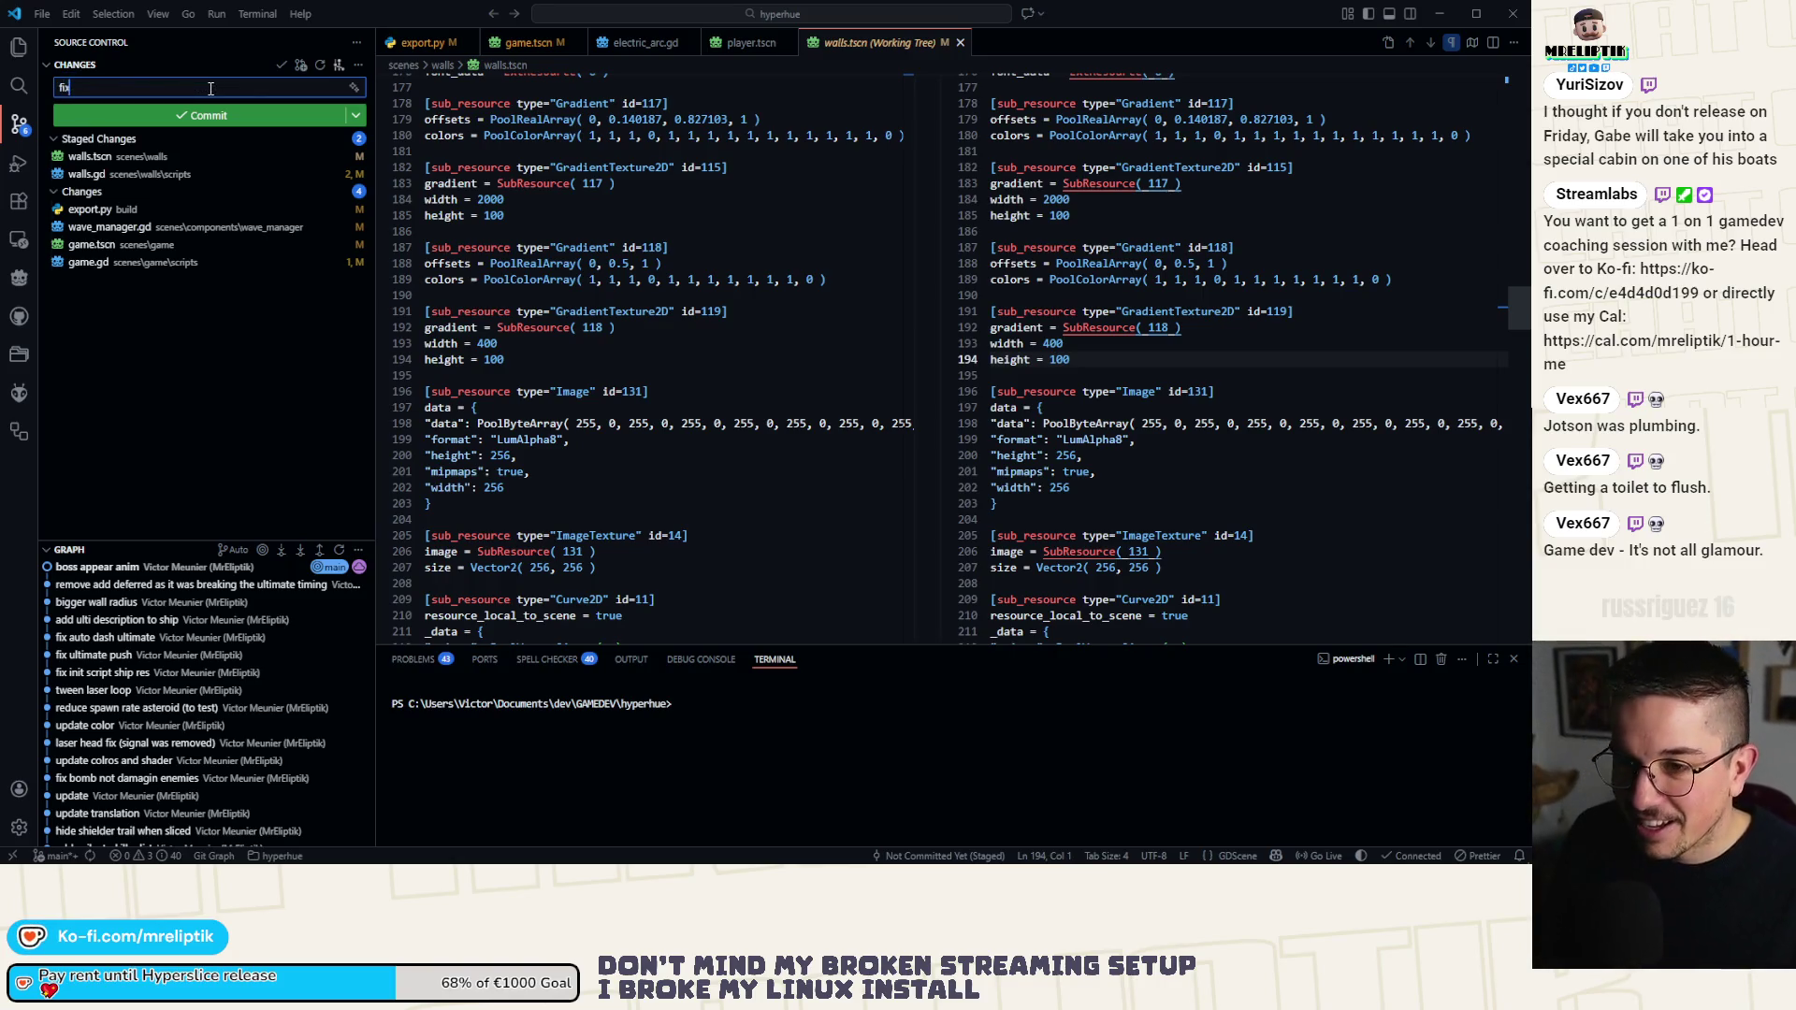
text(hide clea)
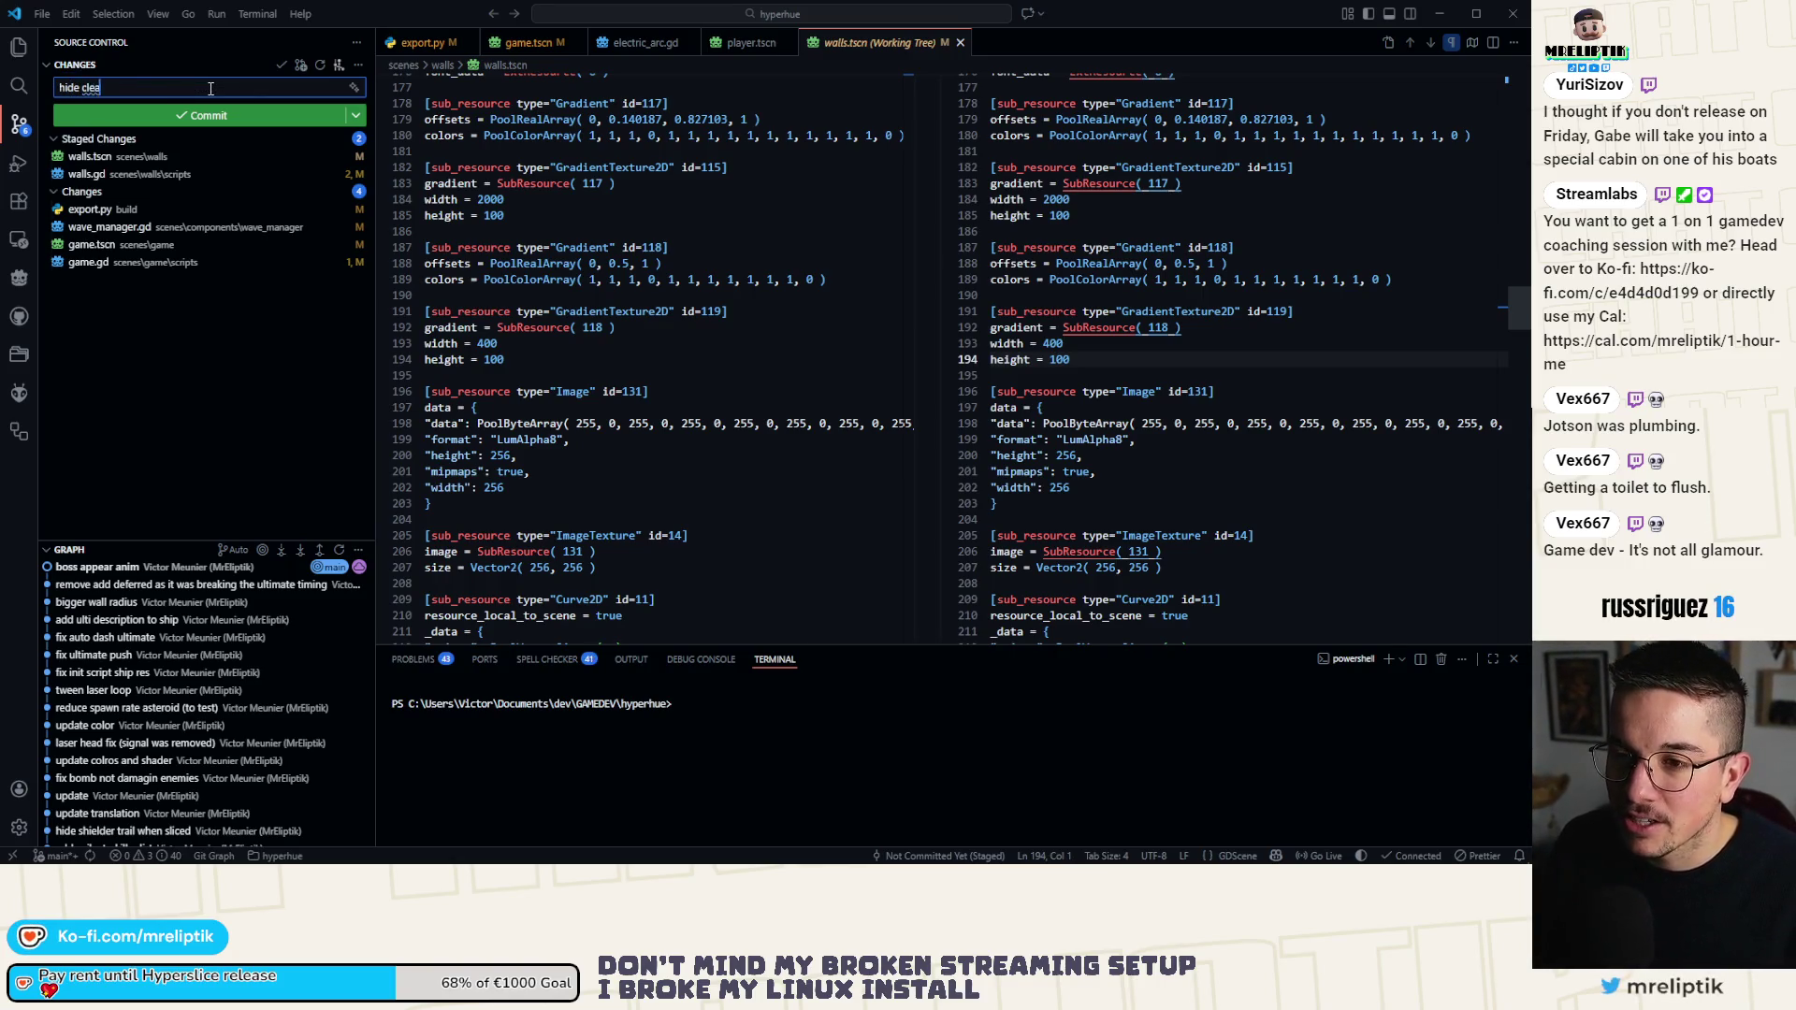
text(hts a)
text(effect)
click(209, 115)
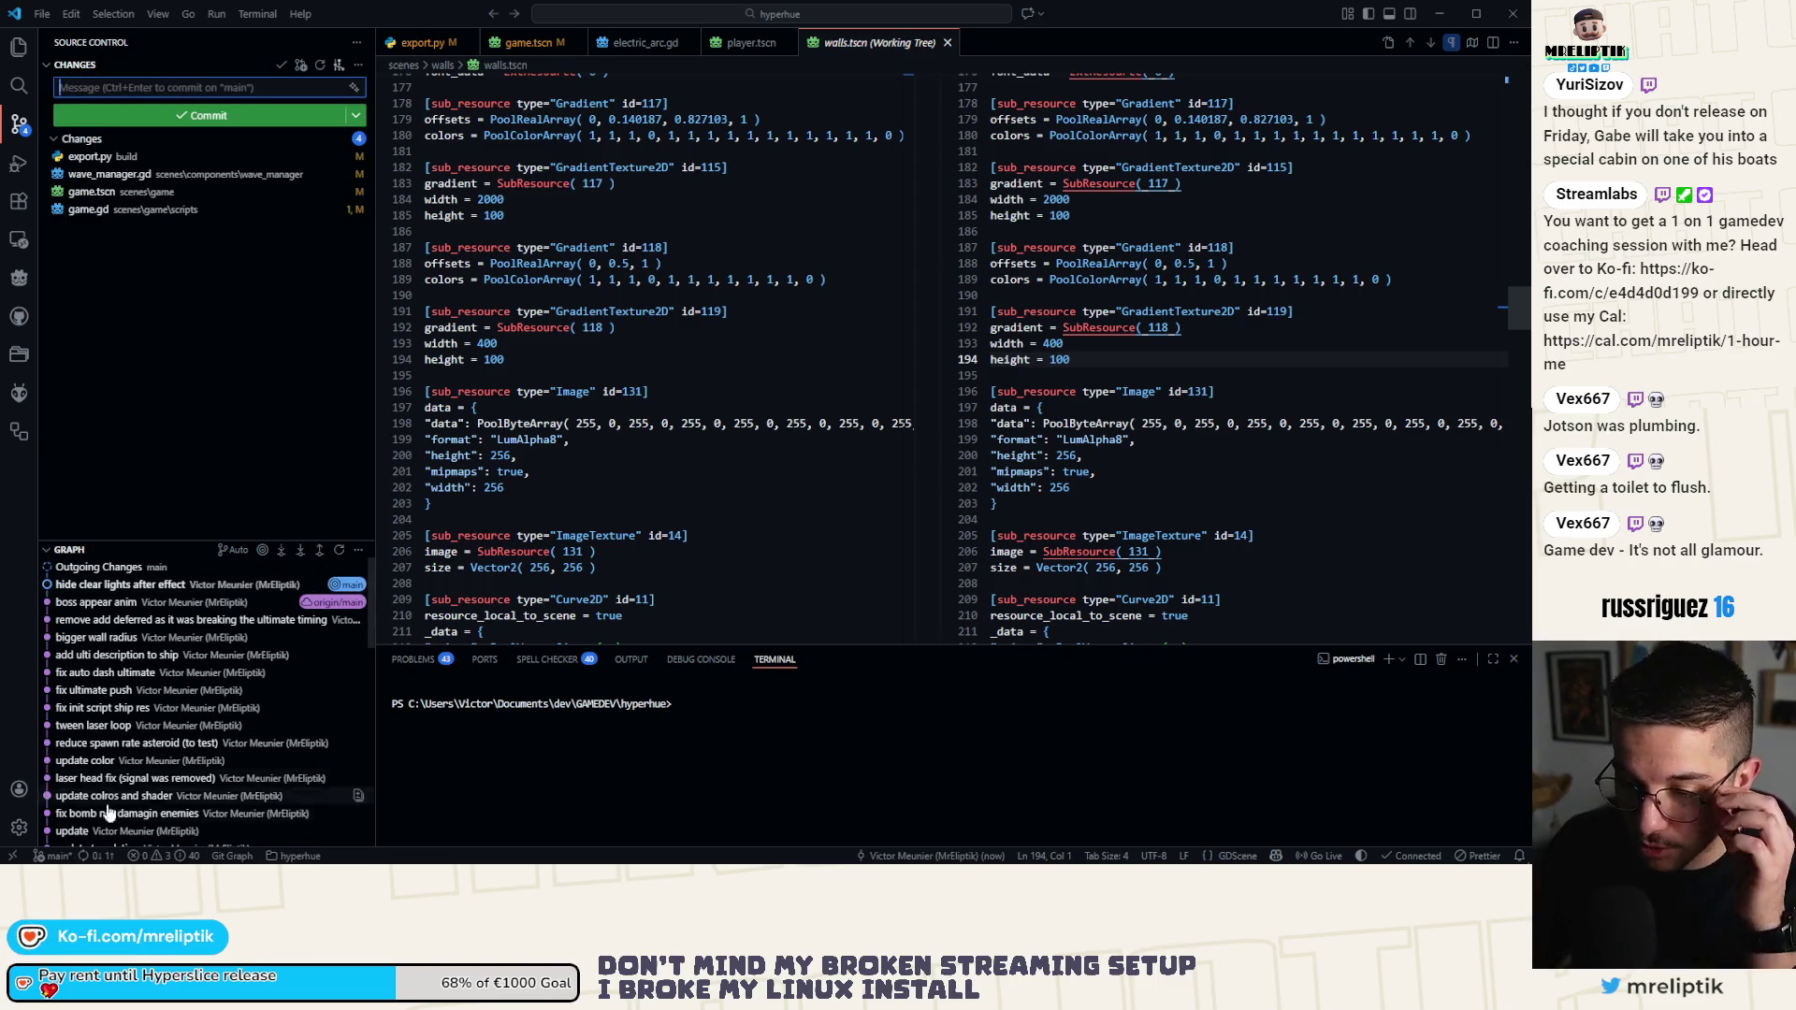
key(alt+Tab)
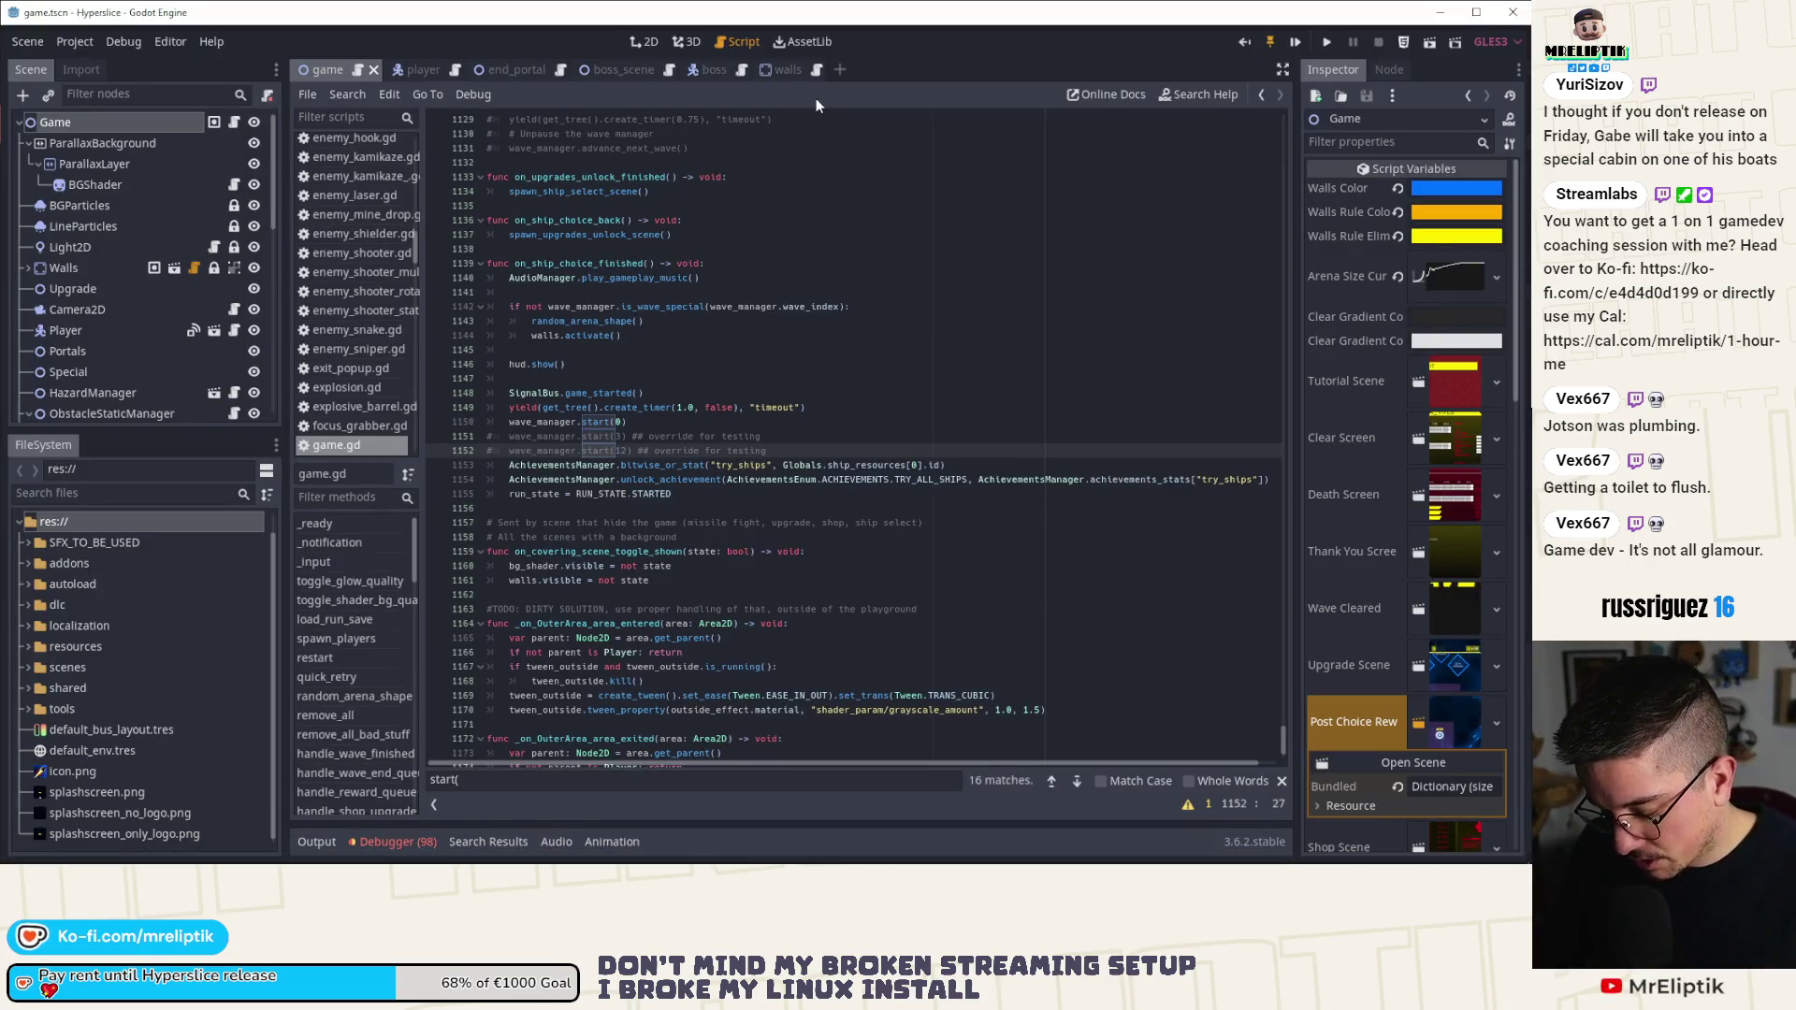
Open asteroid.tscn through Quick Open Scene, view it in 2D, and close the walls scene
key(ctrl+shift+o)
text(asteroid)
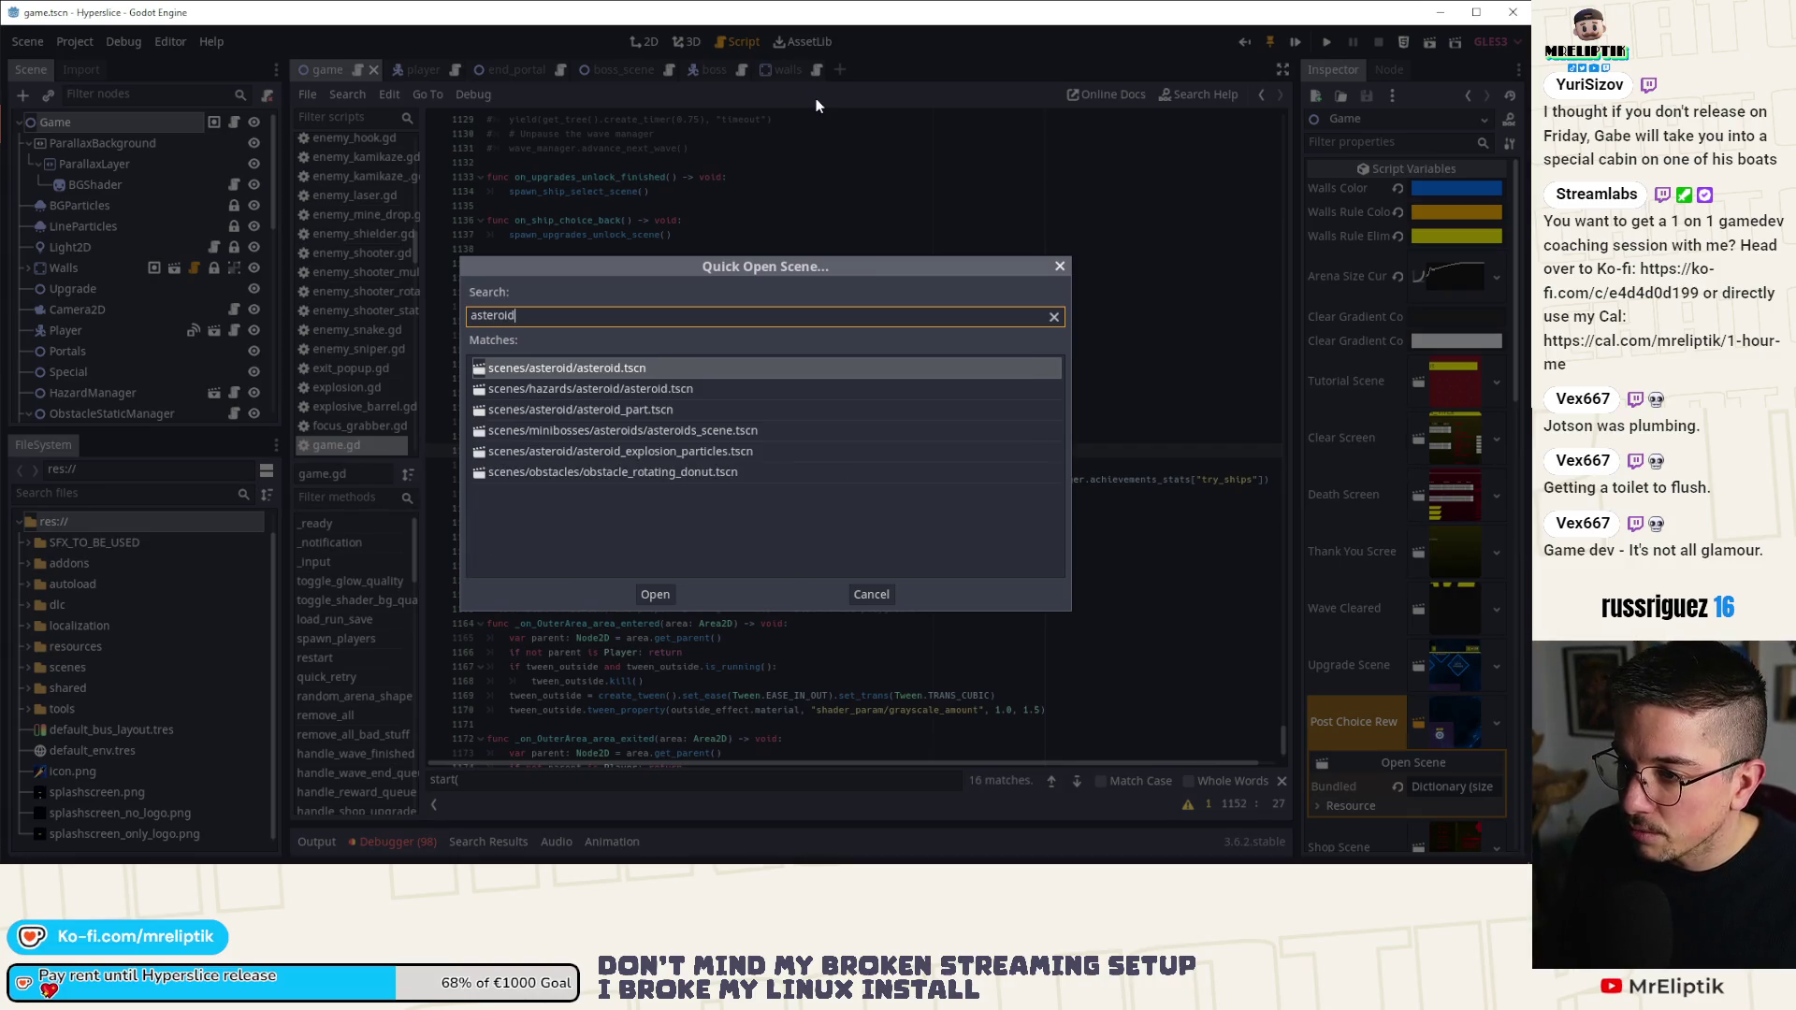
key(Down)
key(Return)
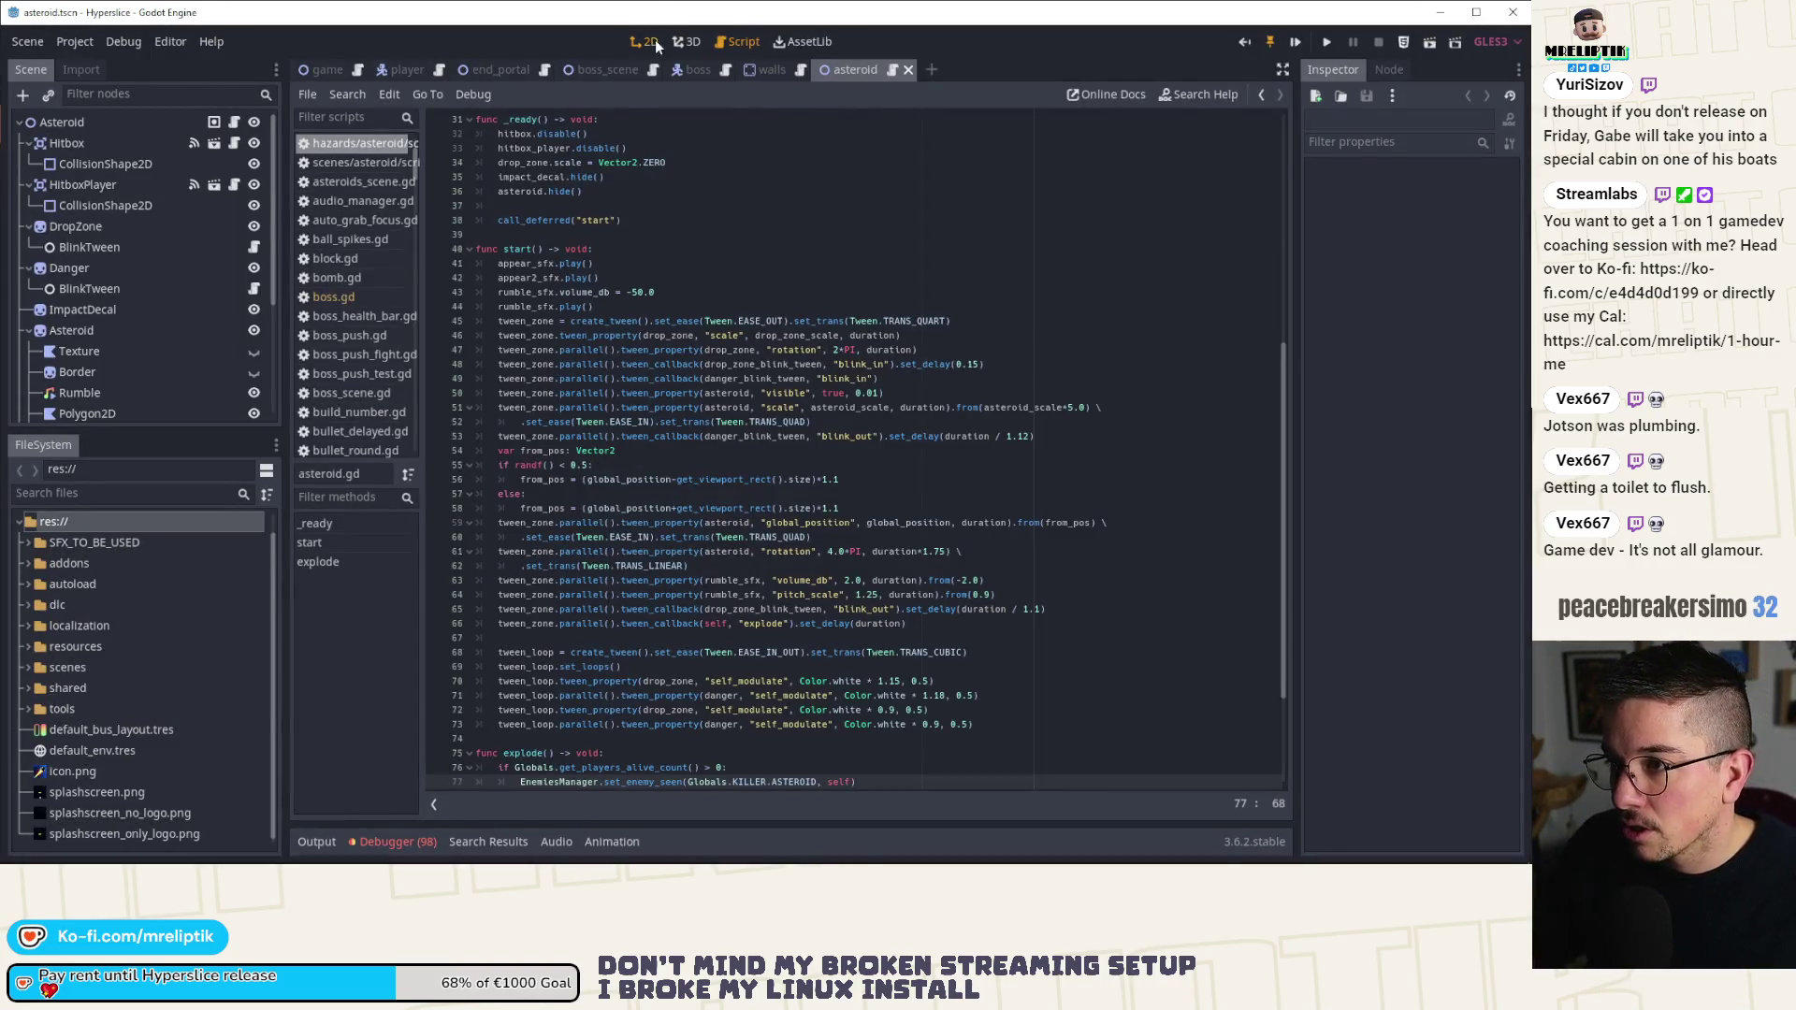
click(654, 40)
middle_click(764, 71)
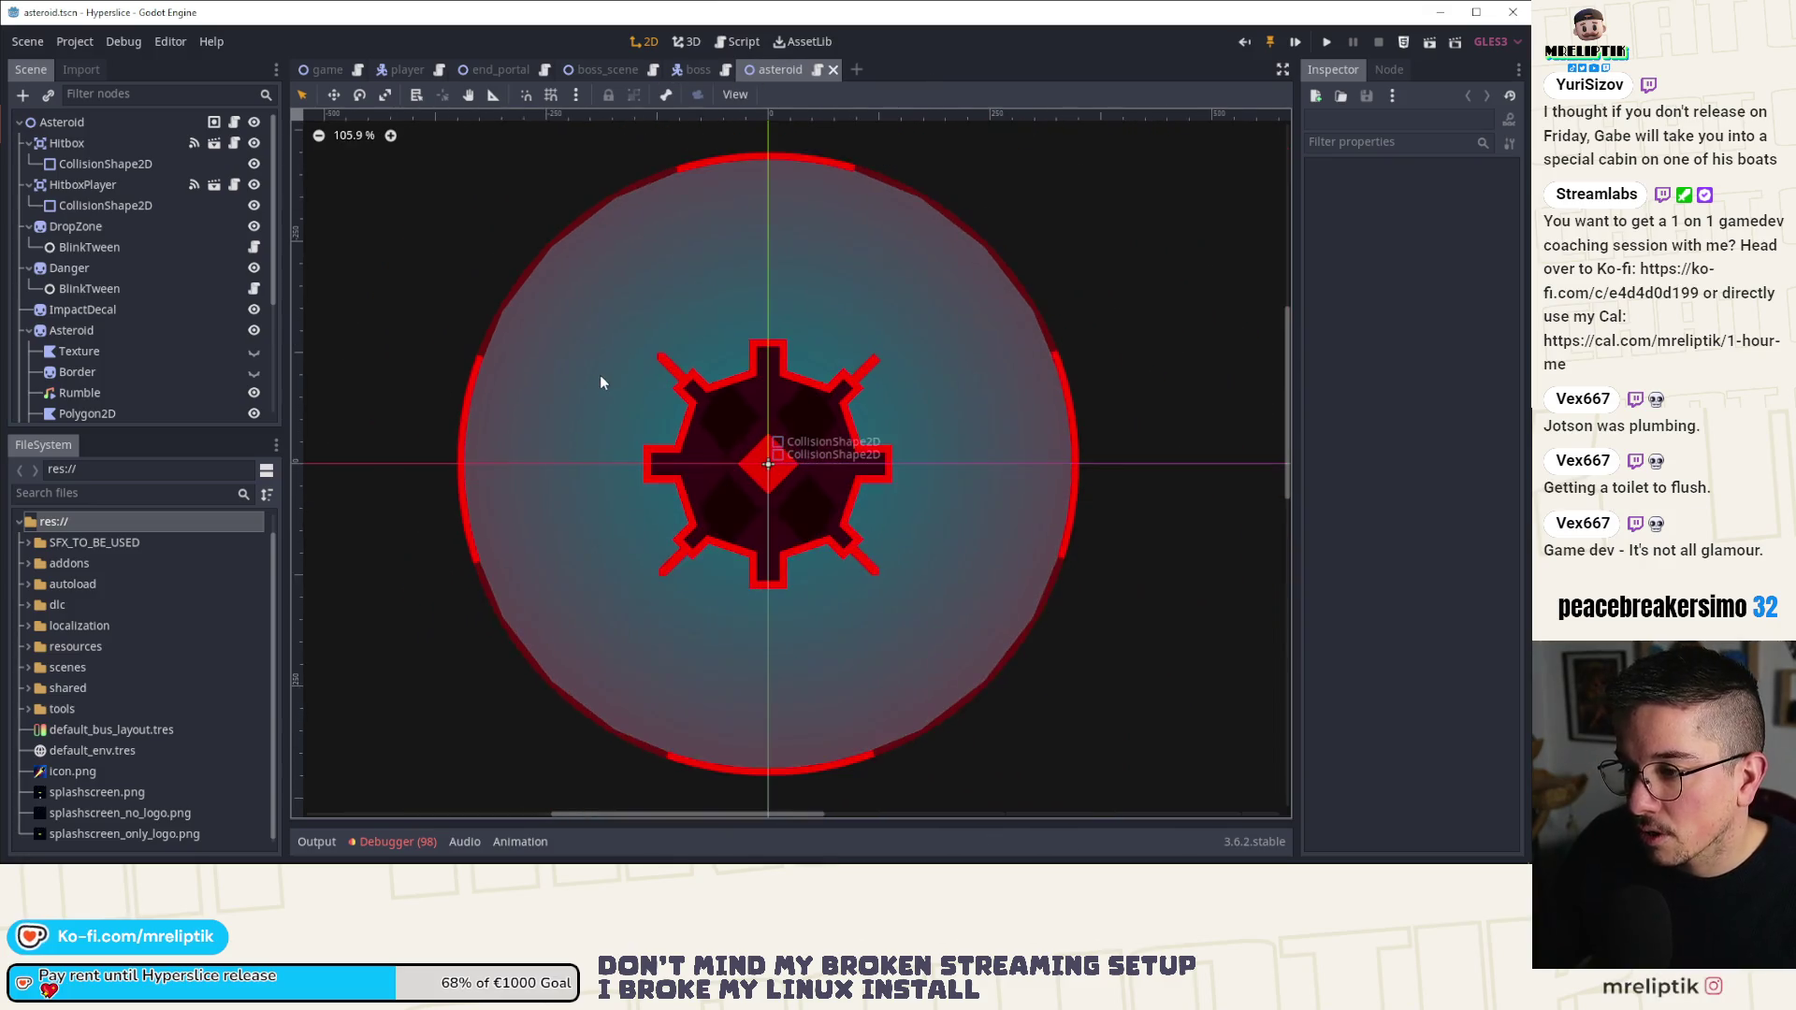
Open block.tscn, close the asteroid scene tab, and show the Block node's block.gd script
key(ctrl+shift+o)
text(a)
key(BackSpace)
text(block)
key(Return)
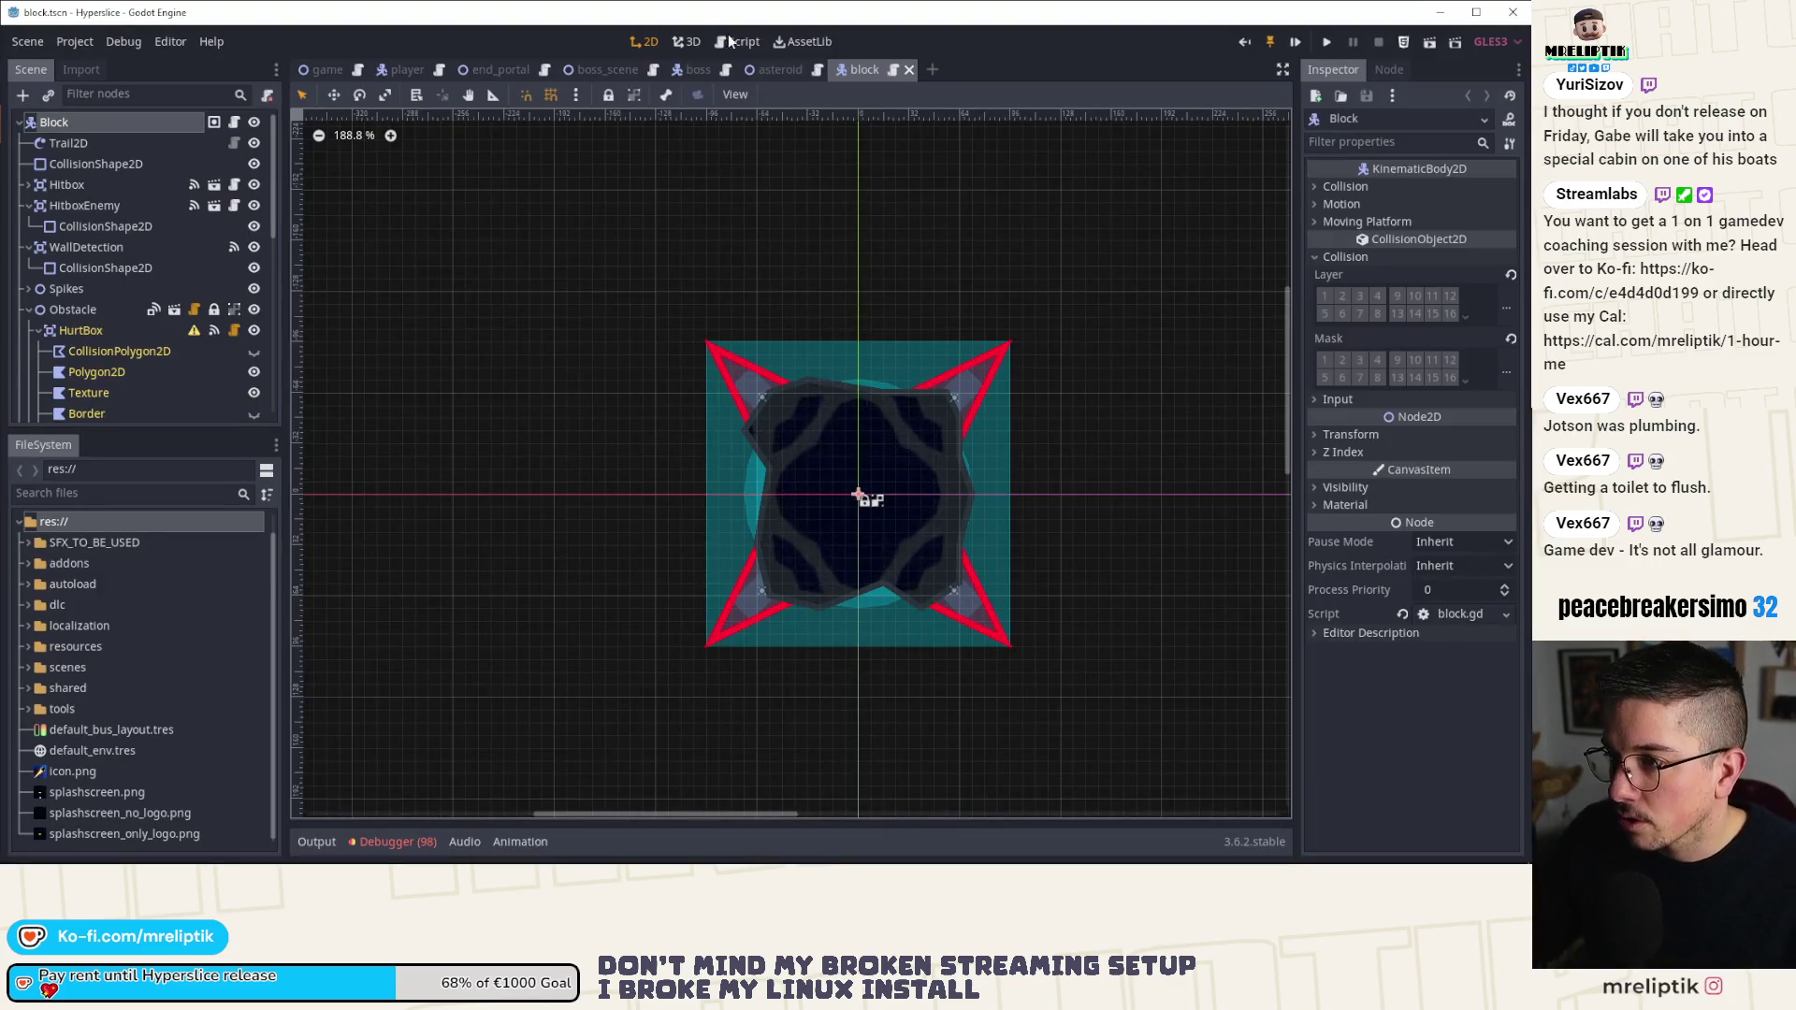
middle_click(776, 70)
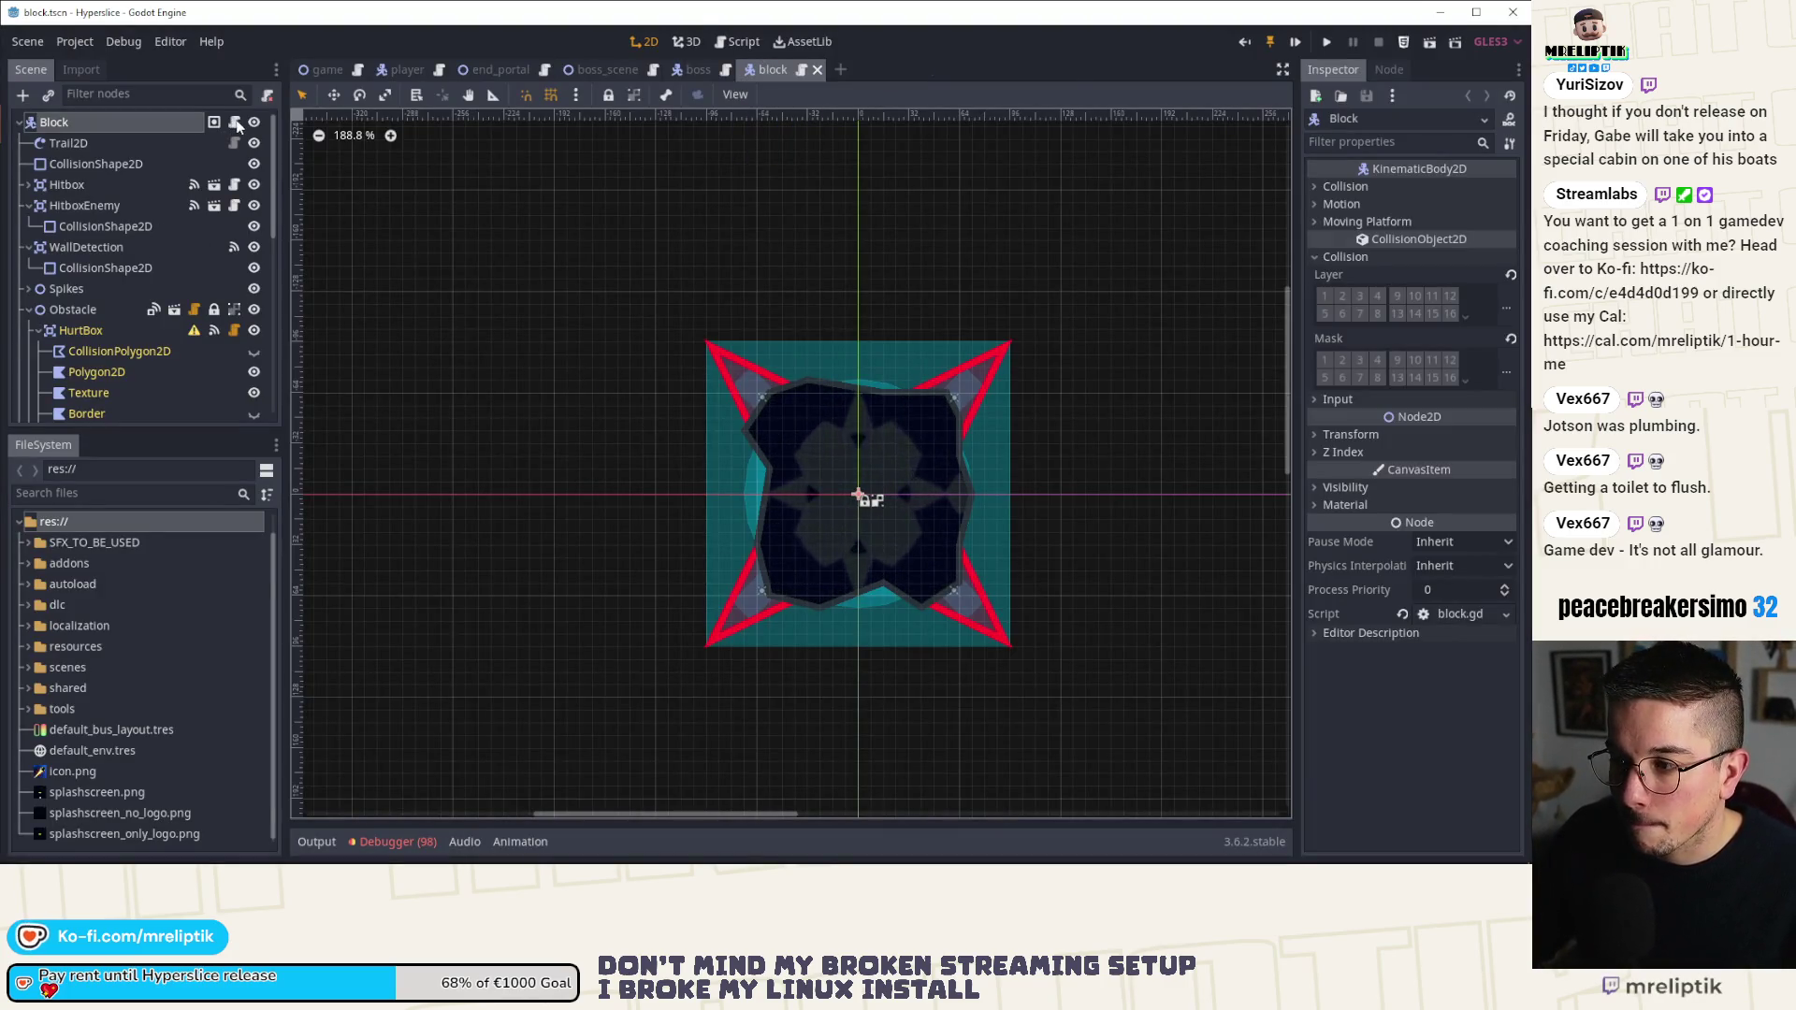
click(235, 122)
scroll(643, 610, down, 4)
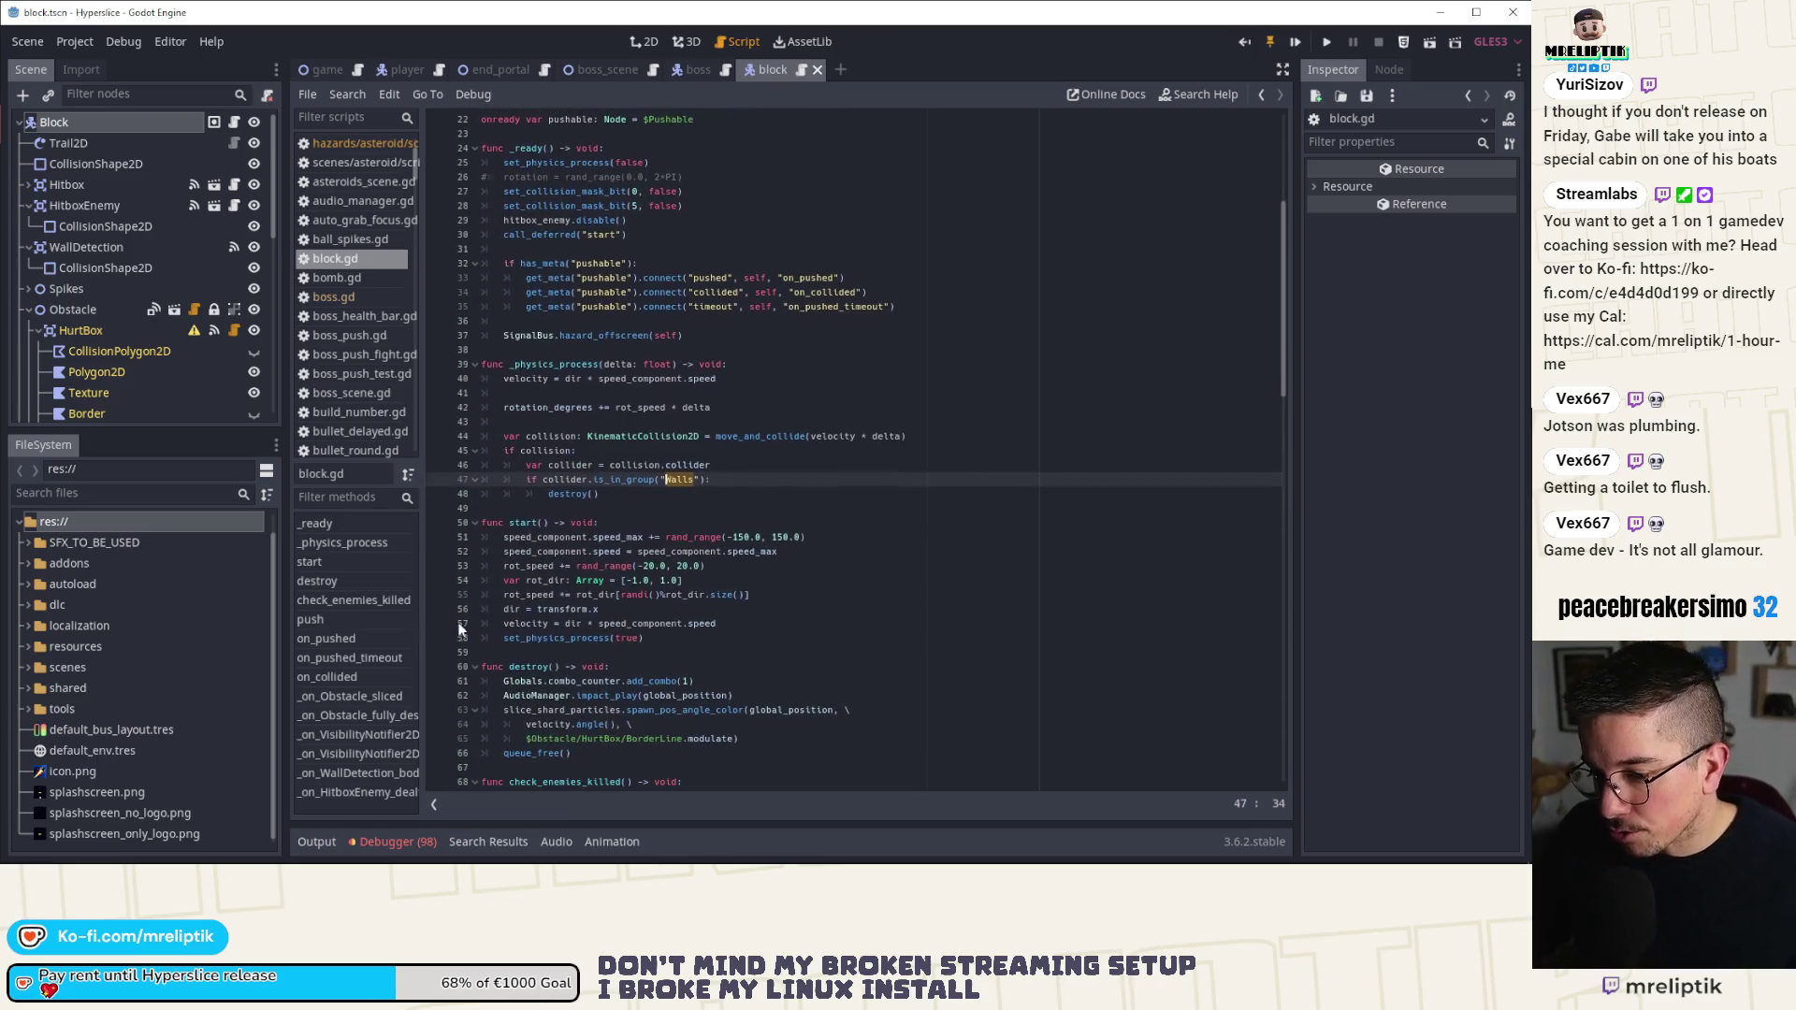
Review the shard particle spawn code and the BorderLine modulate colour it currently uses
scroll(675, 683, down, 5)
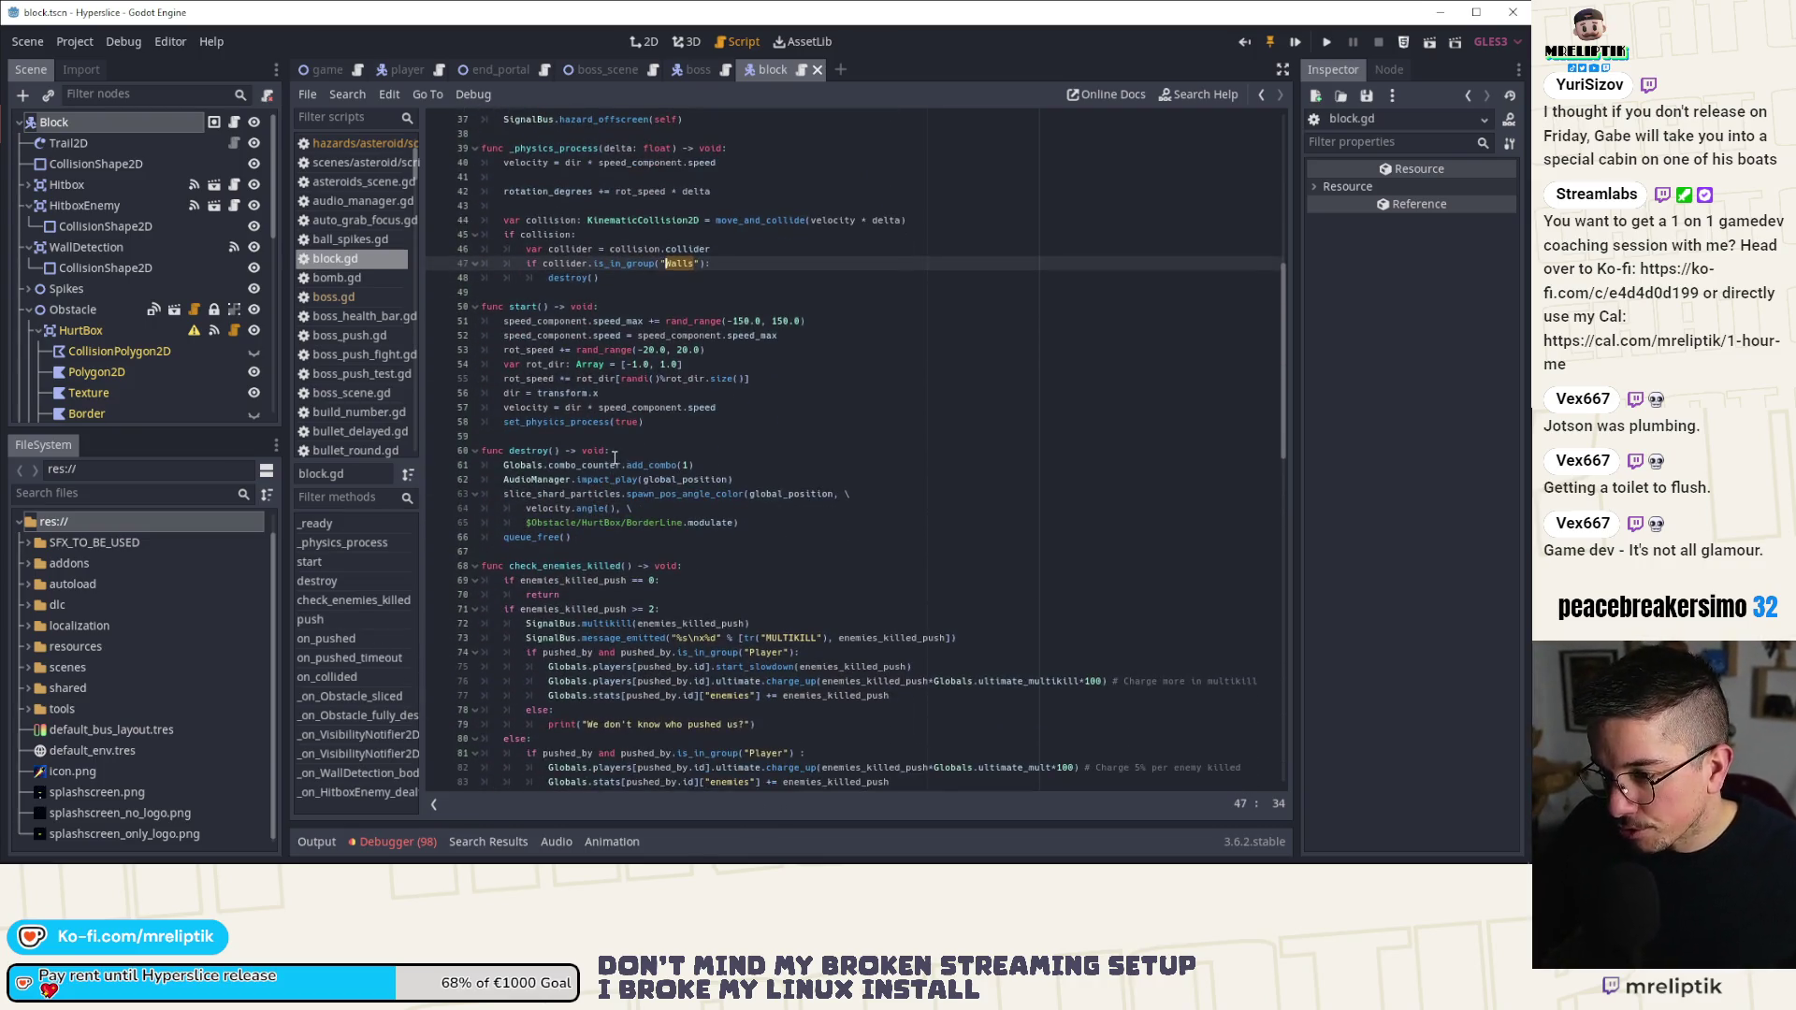
click(582, 537)
click(745, 493)
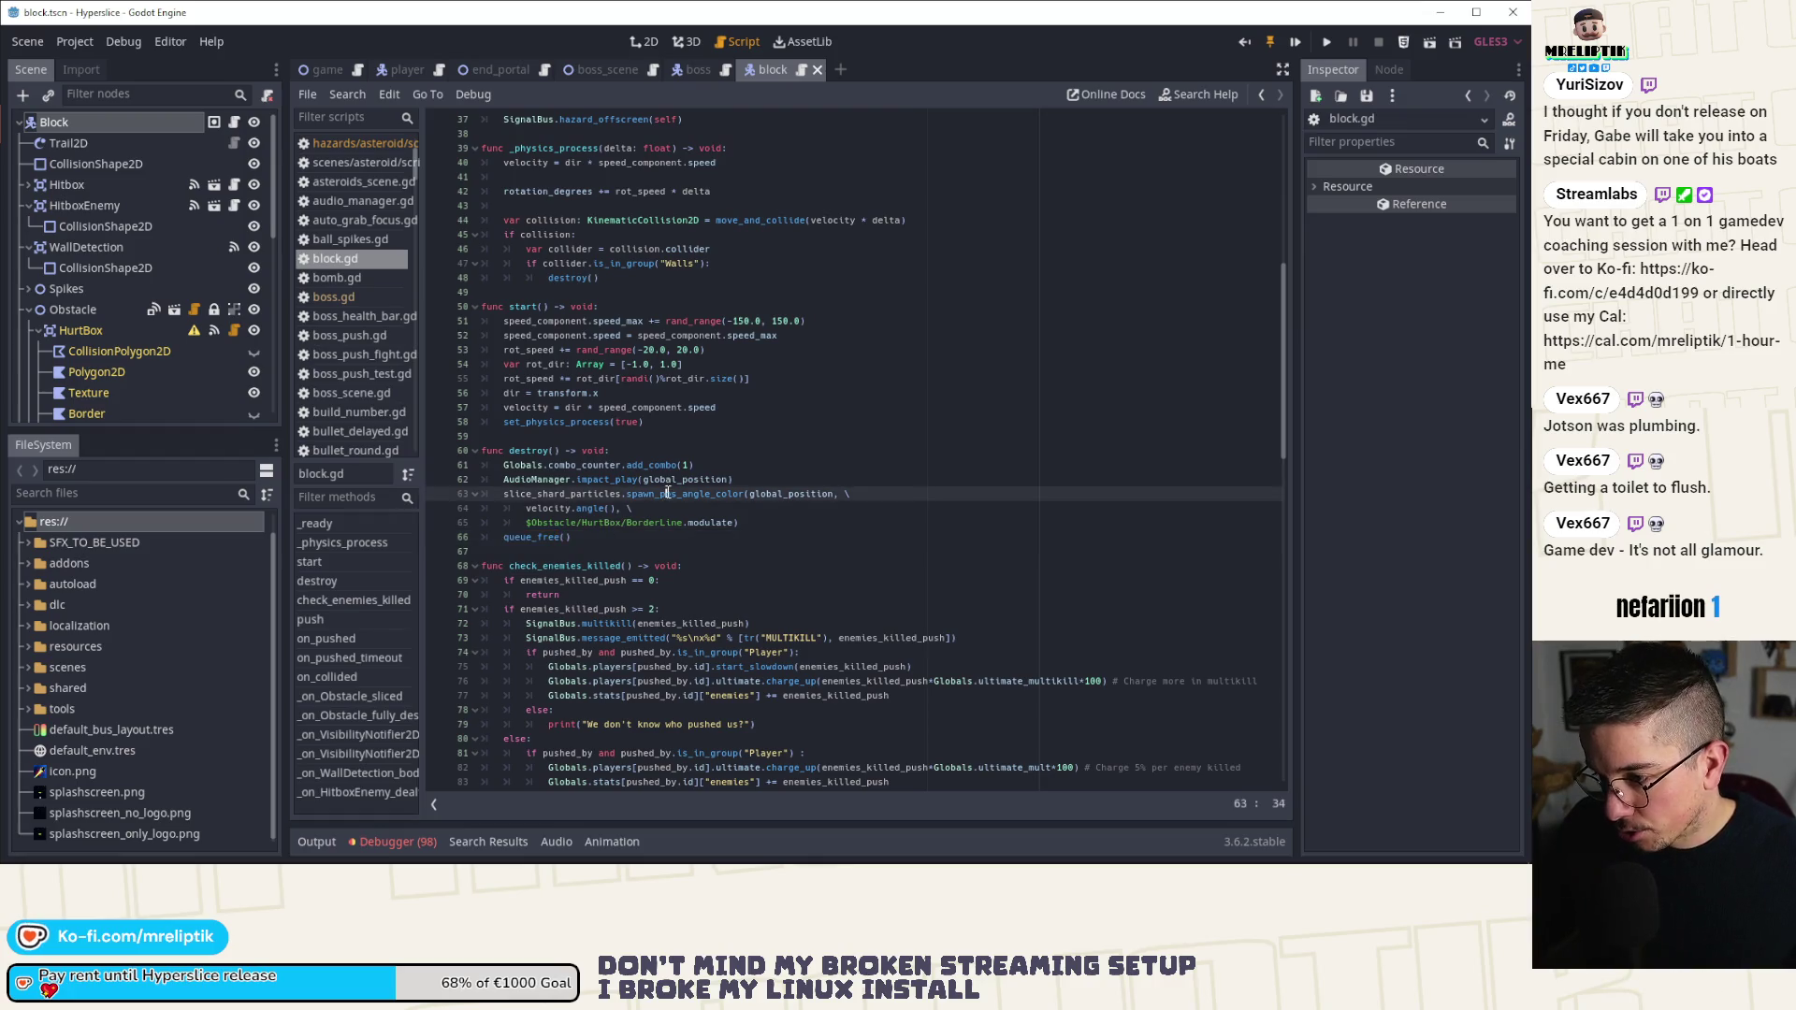
click(735, 521)
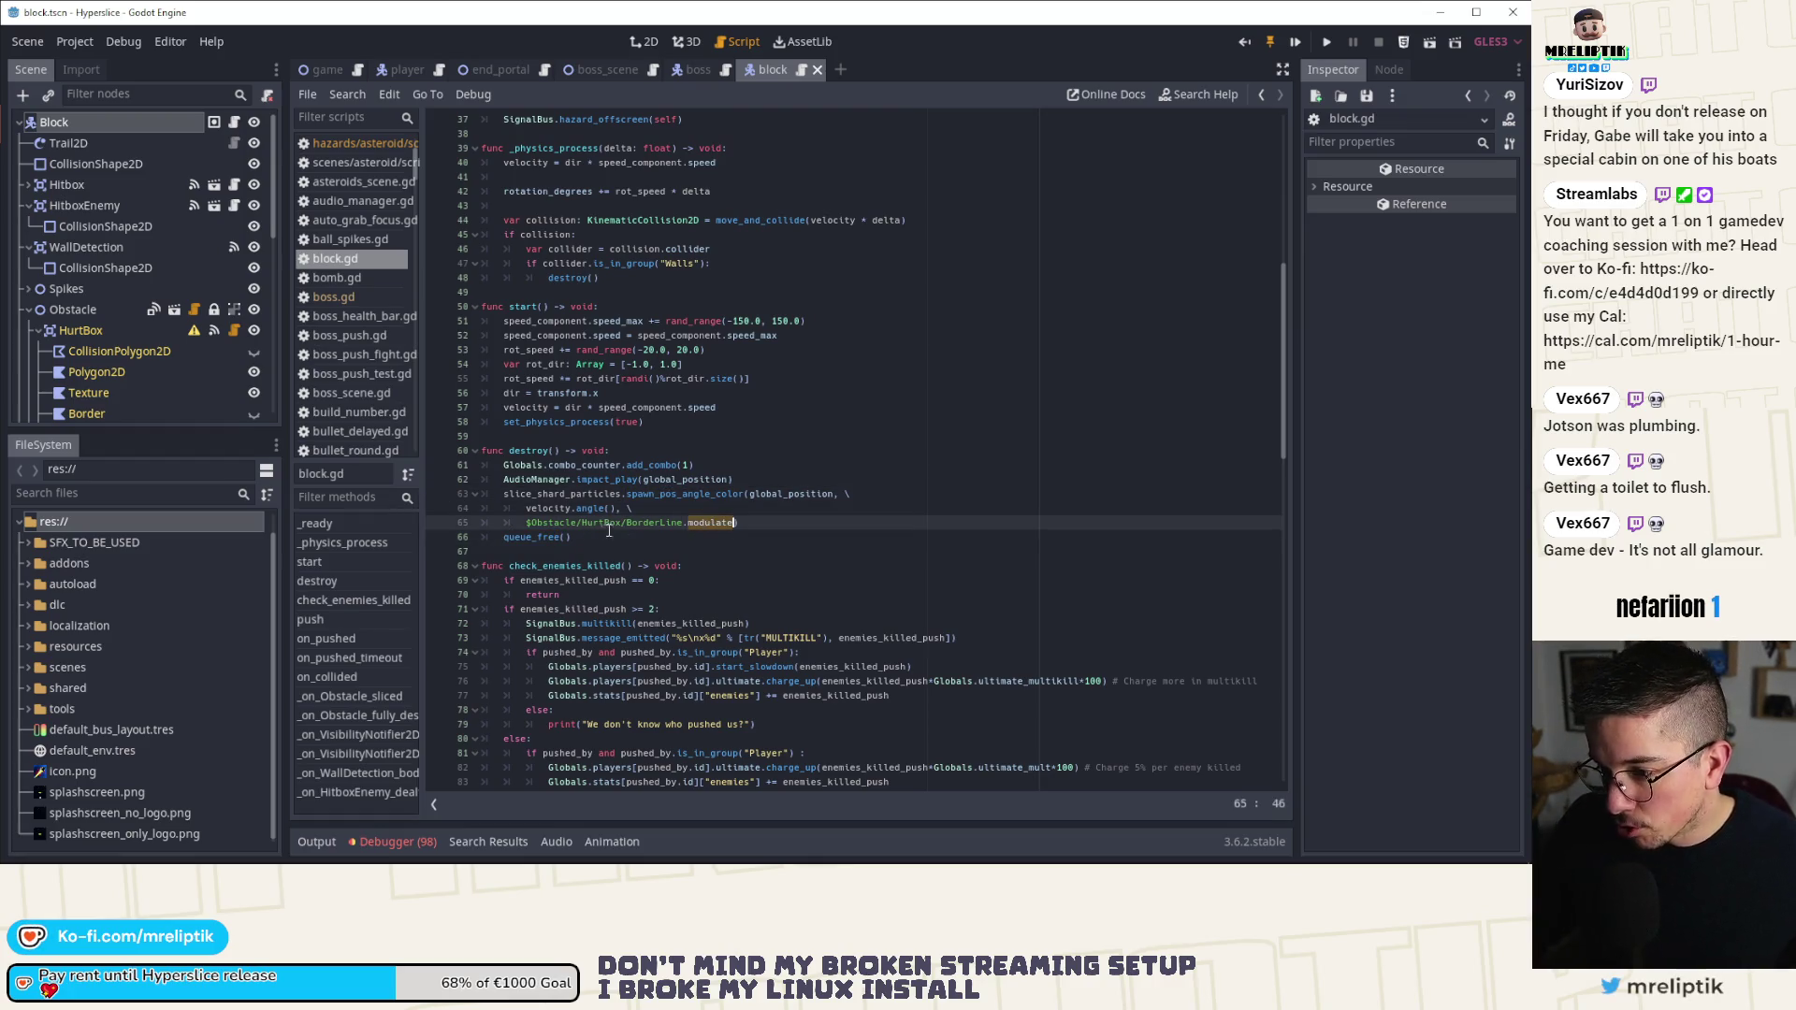
scroll(155, 329, down, 2)
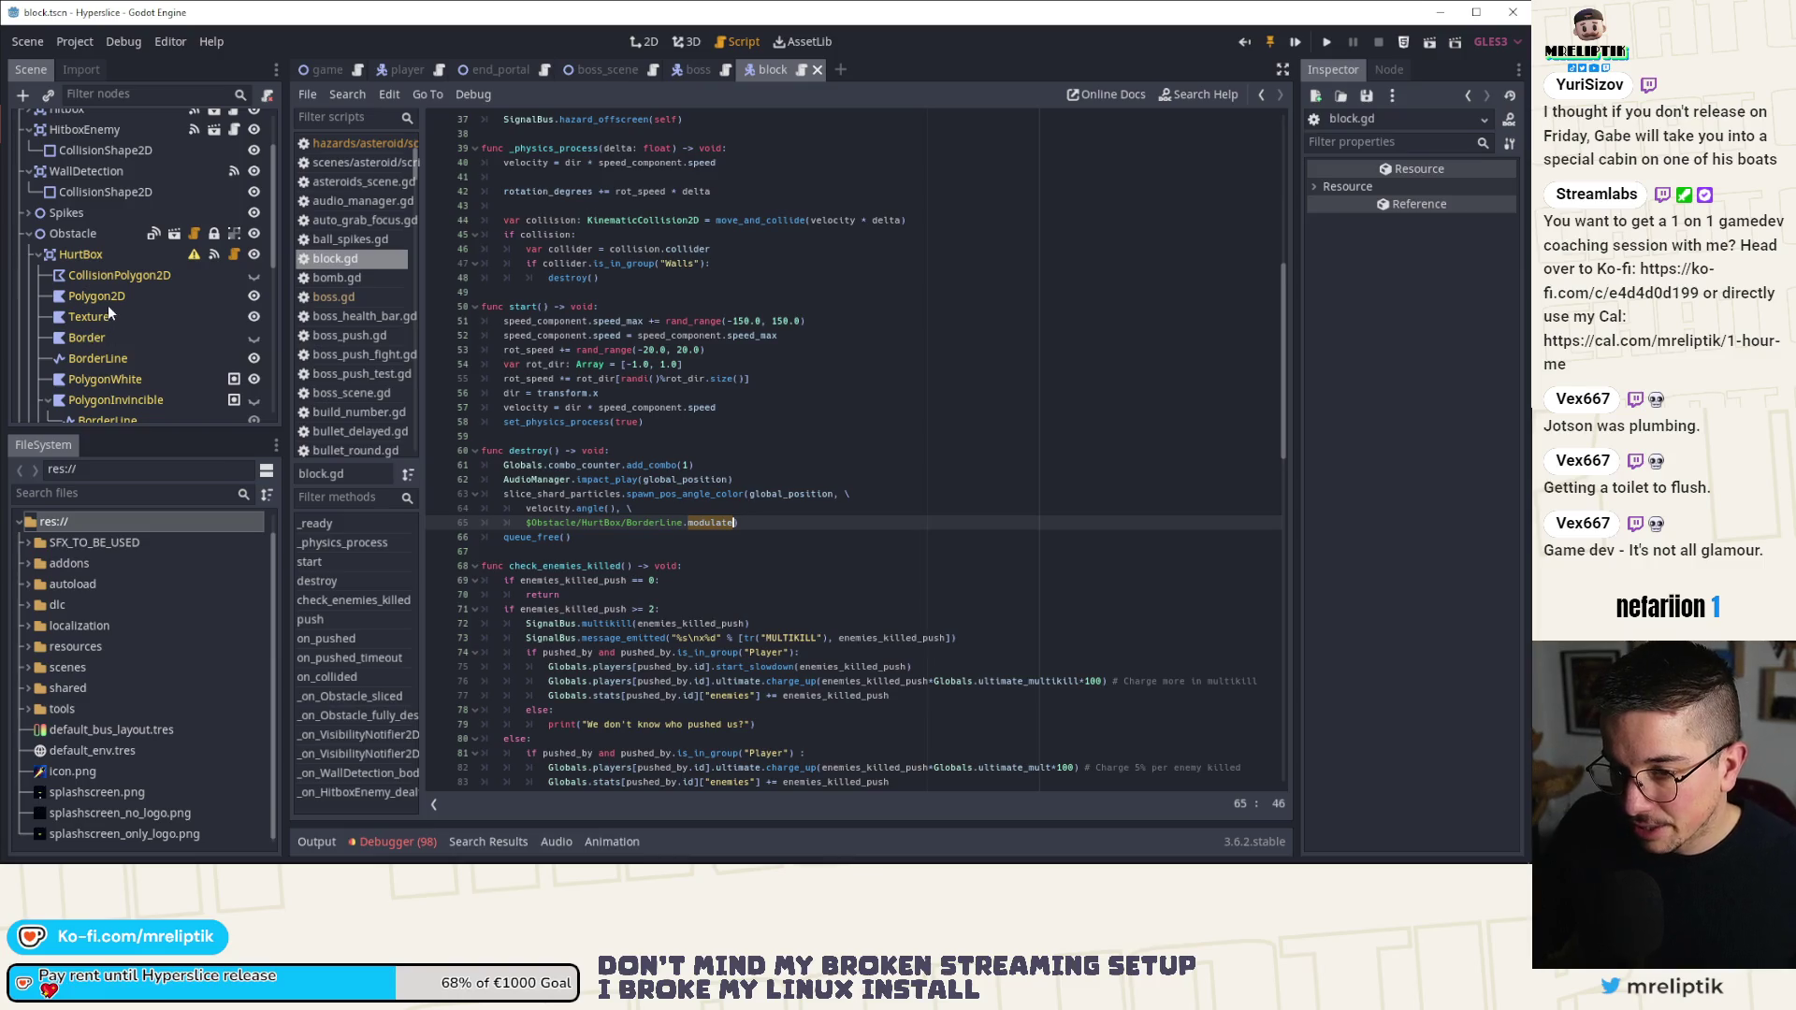
click(94, 357)
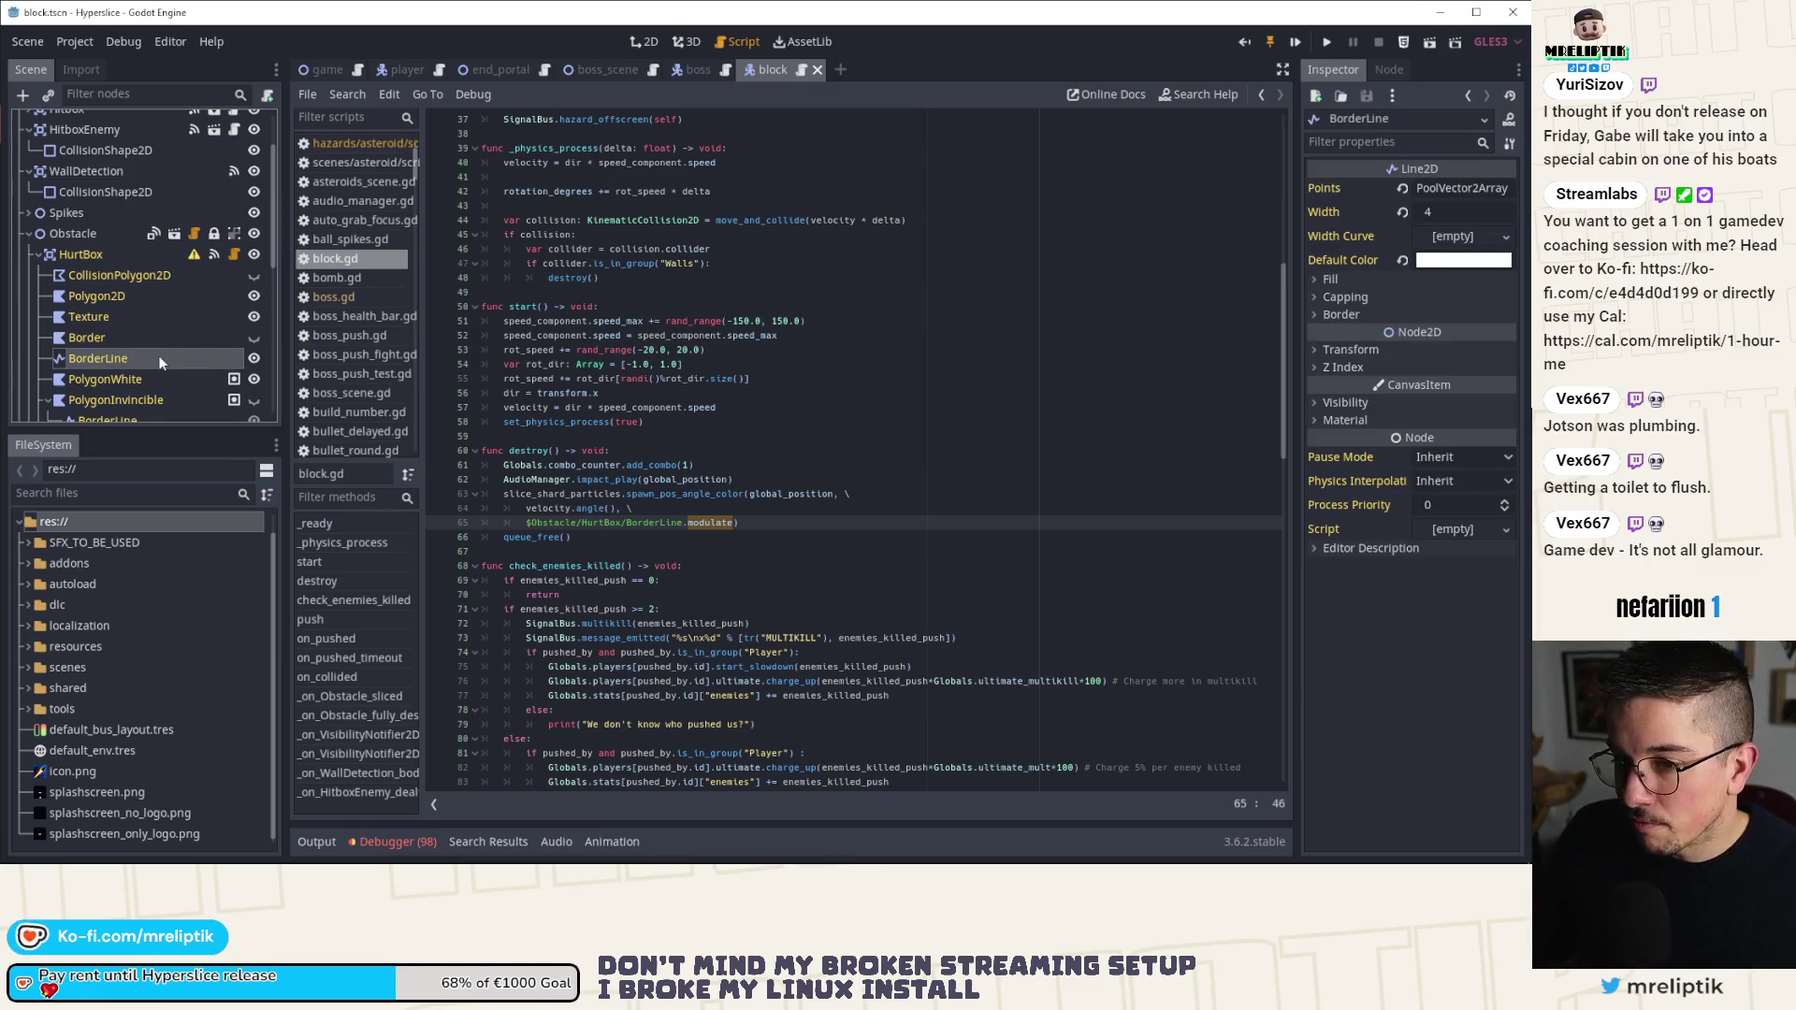
scroll(561, 374, up, 10)
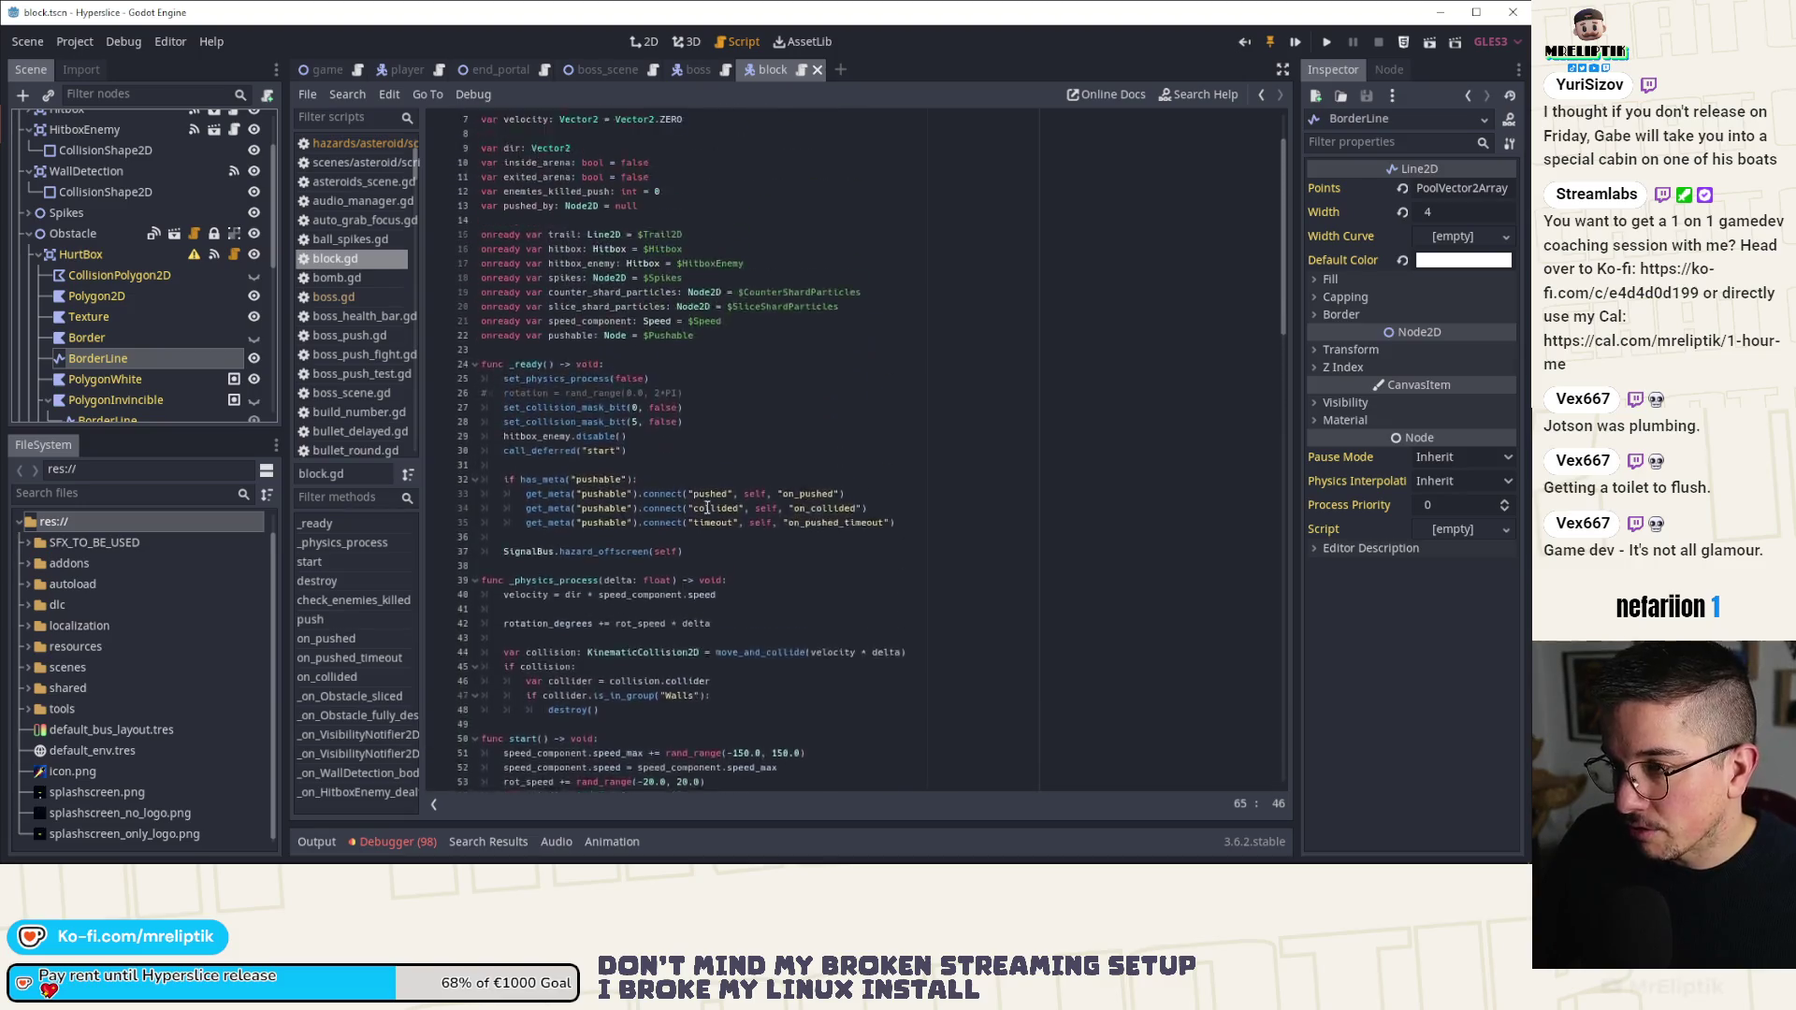
Add an exported shards_color: Color variable below class_name Block and save
click(558, 163)
key(Return)
key(Return)
key(Up)
text(export var )
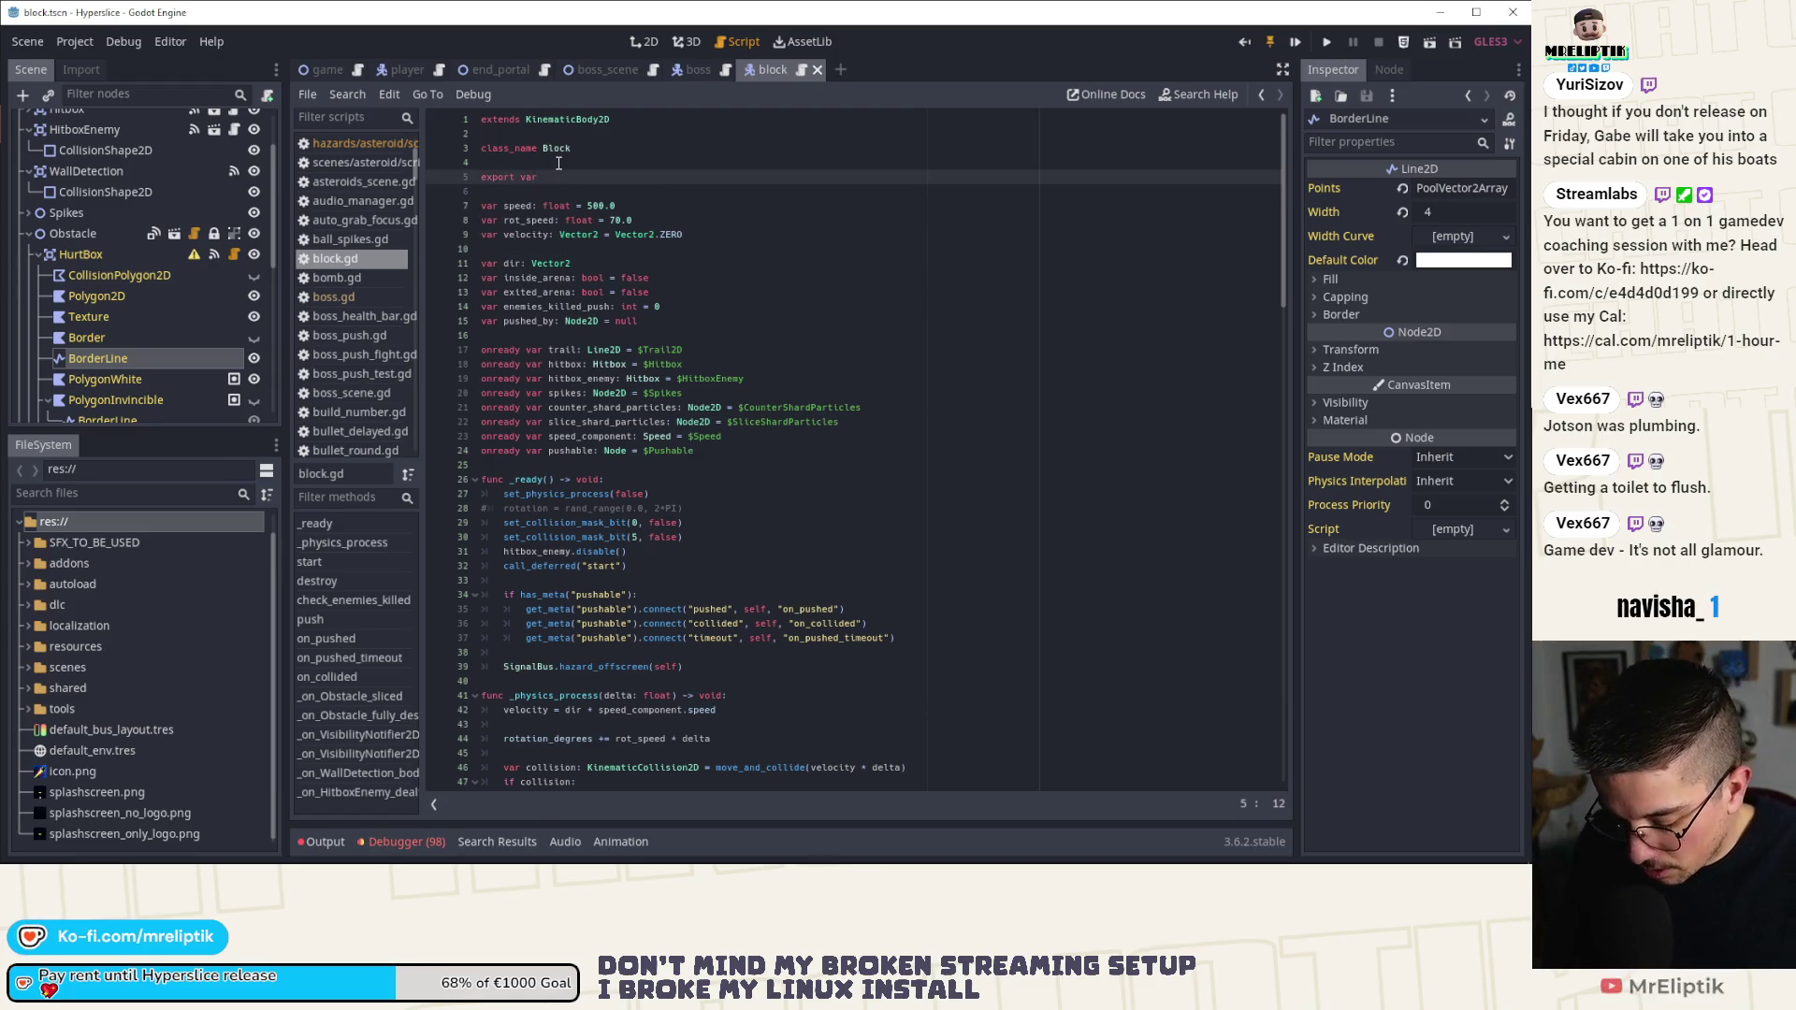
text(shards_)
text(color:im)
key(BackSpace)
key(BackSpace)
text(Color =)
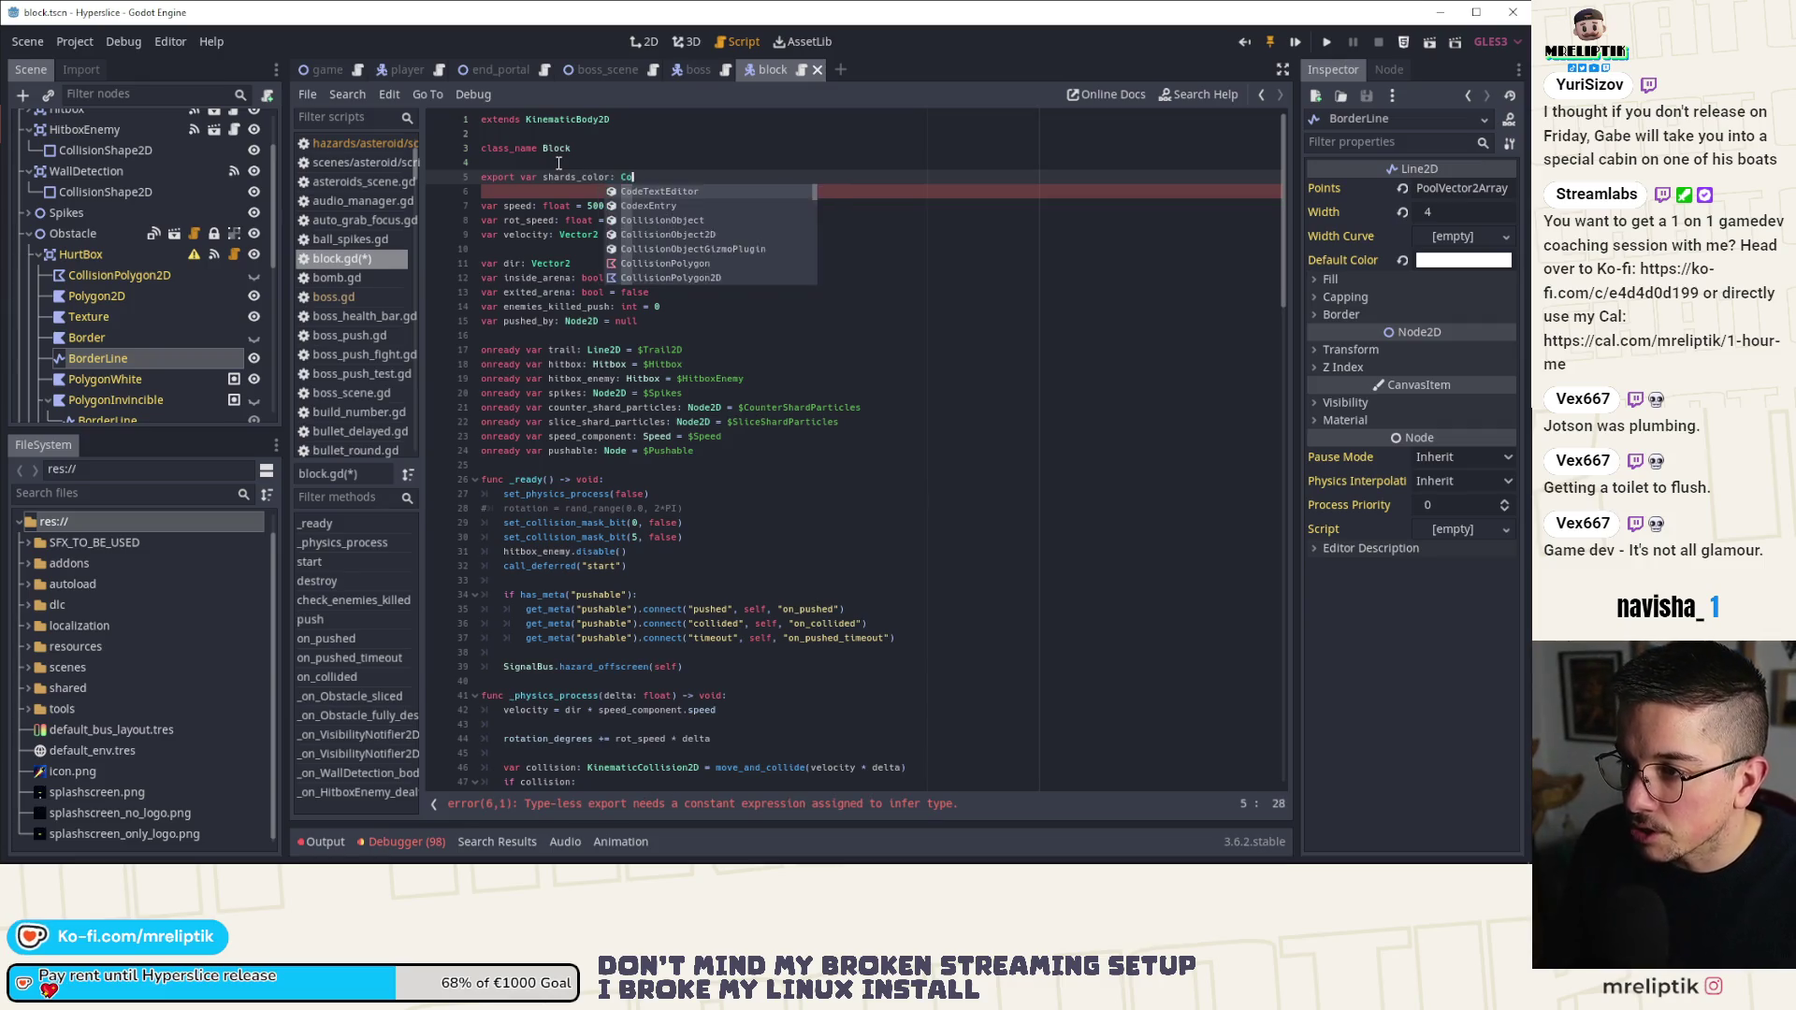
key(ctrl+s)
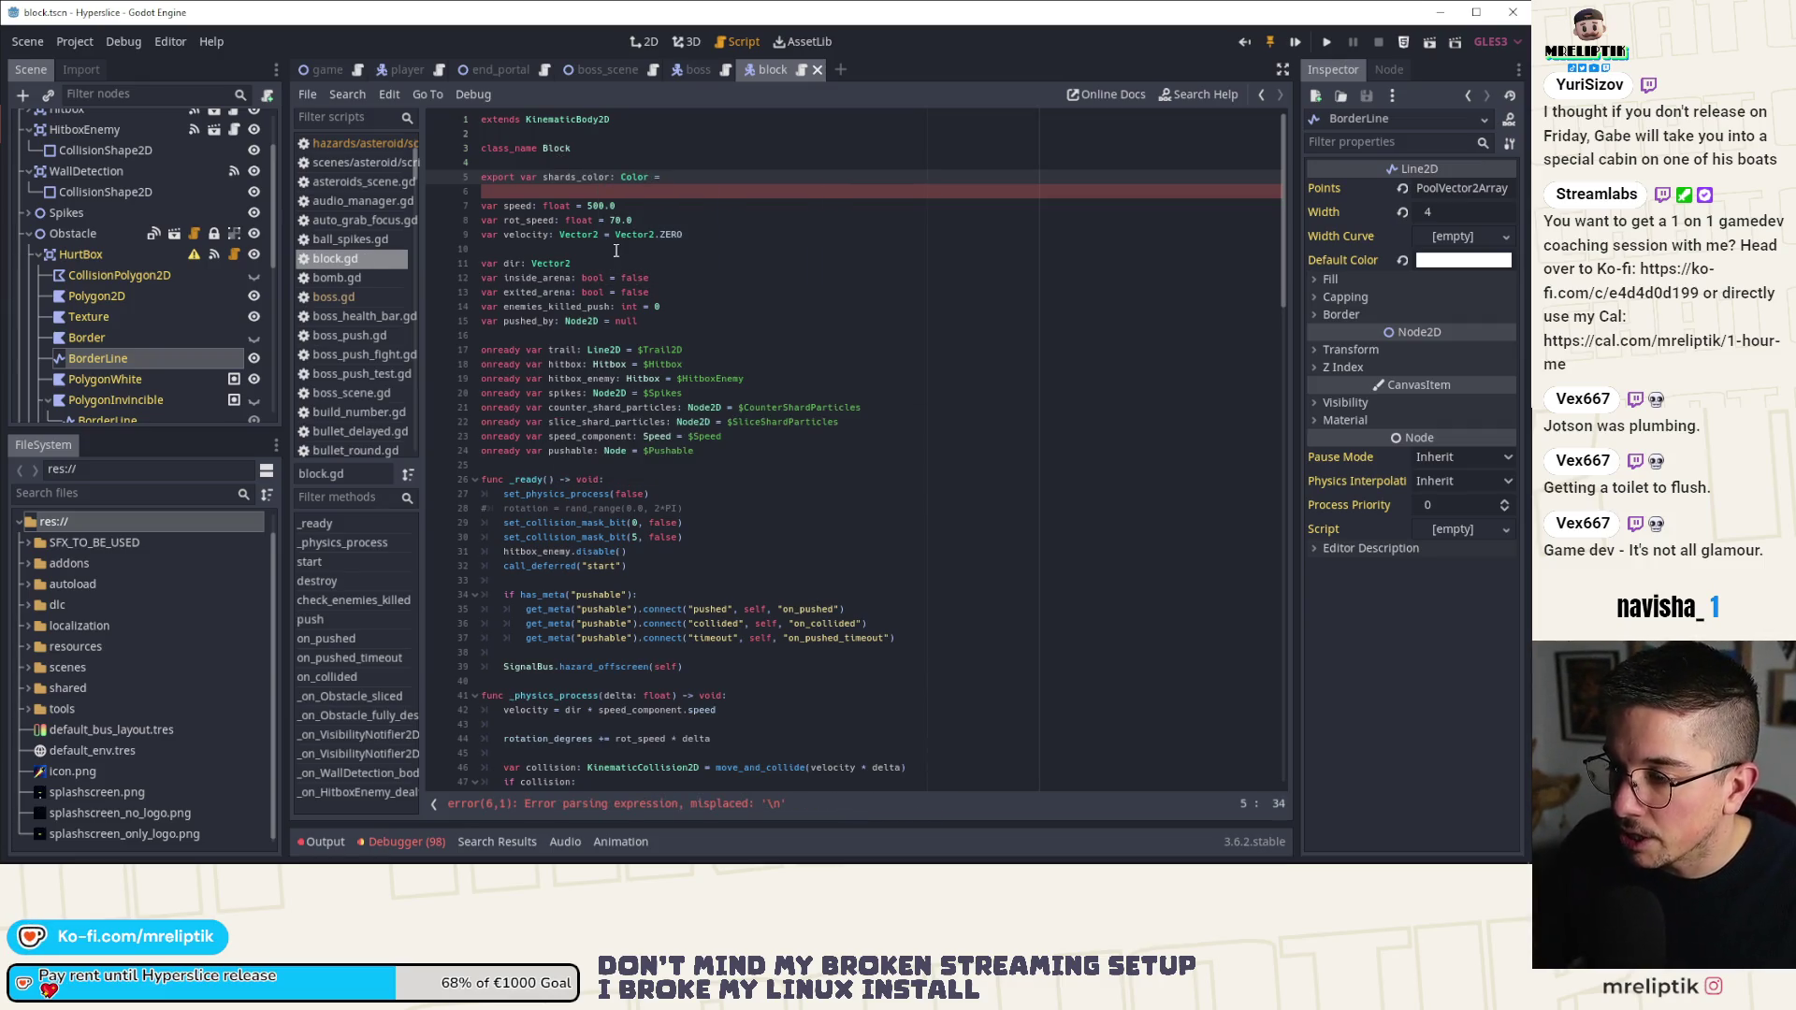
Pick red in the Block's Self Modulate picker and give shards_color a red Color default, then save
scroll(76, 113, up, 3)
click(83, 121)
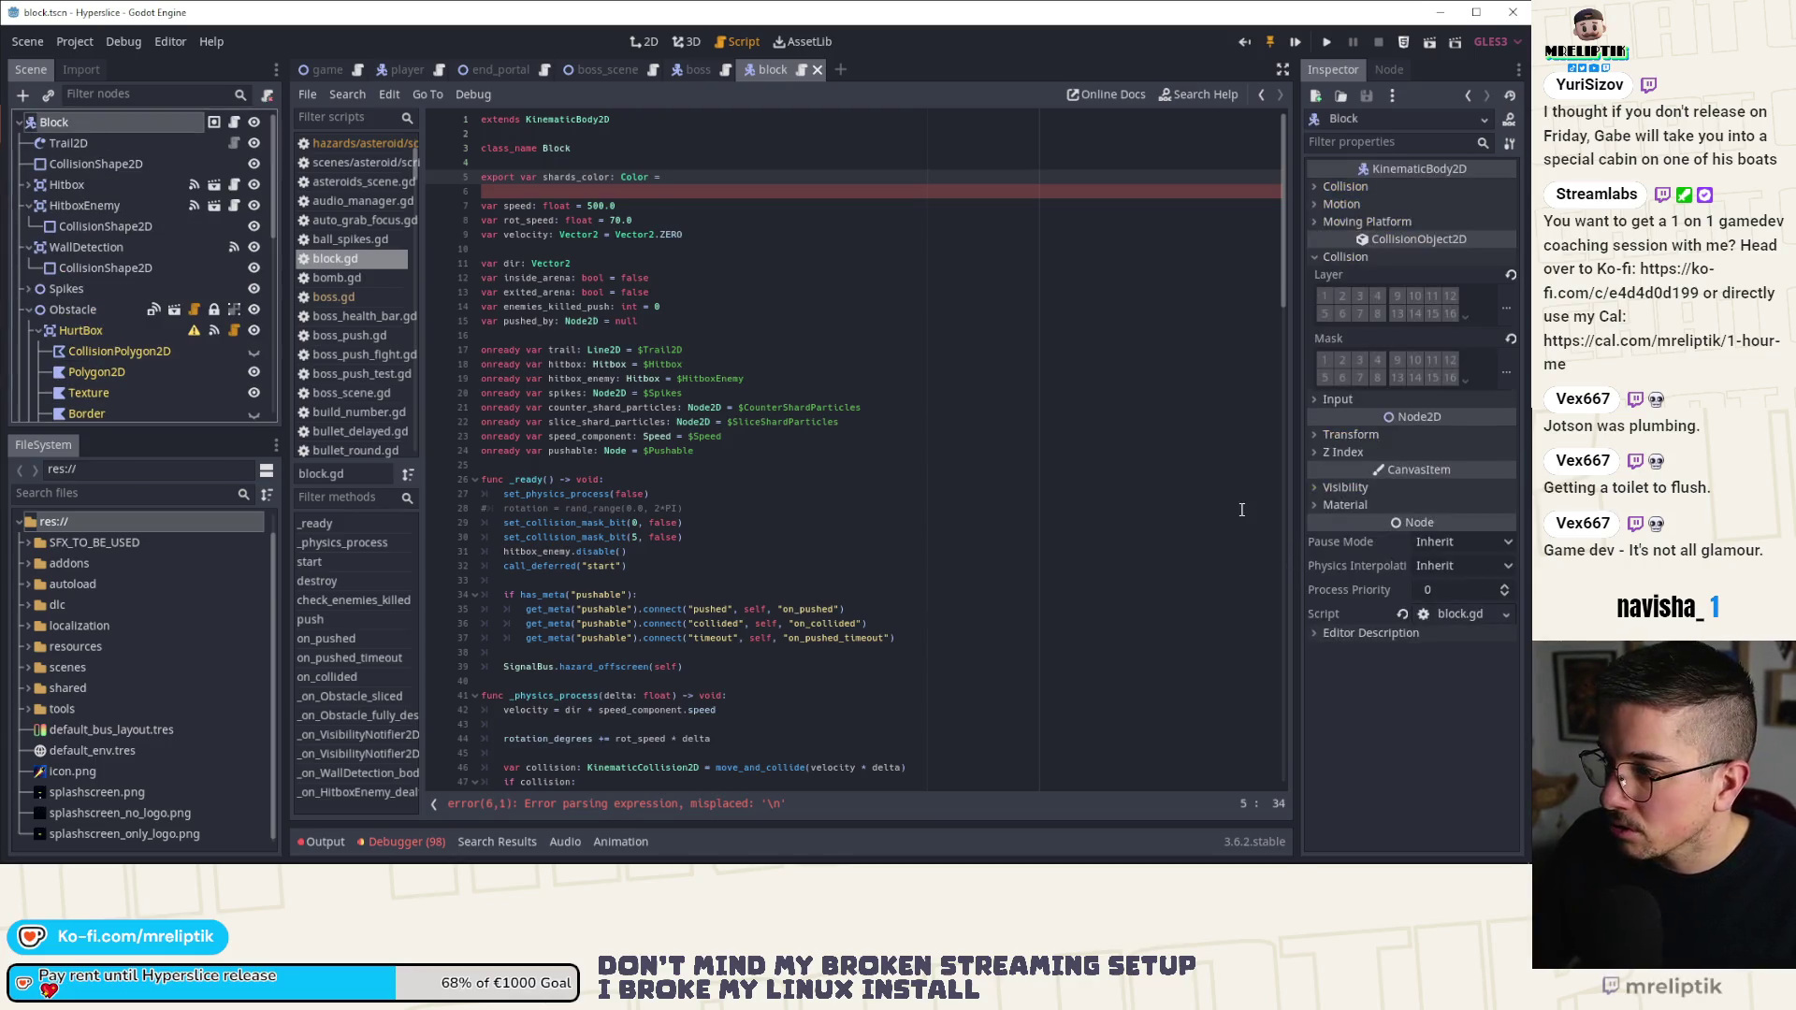
click(1344, 487)
click(1435, 557)
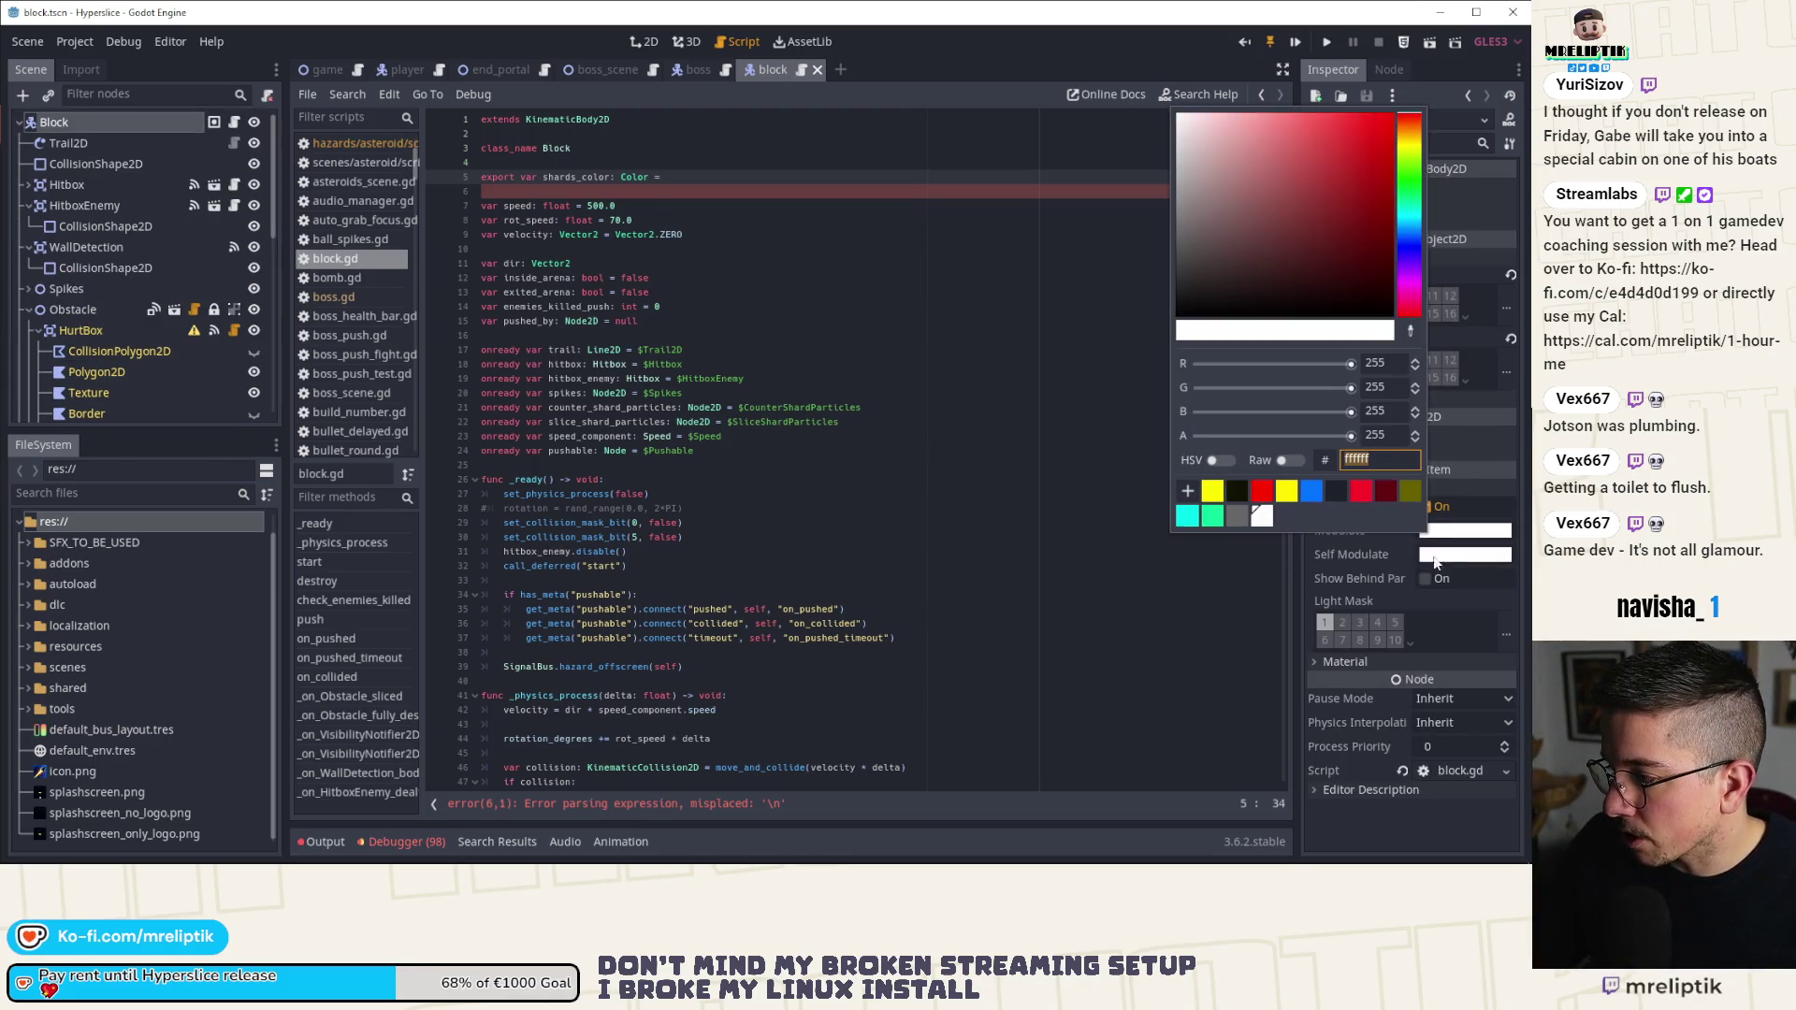
click(1361, 496)
scroll(833, 407, down, 10)
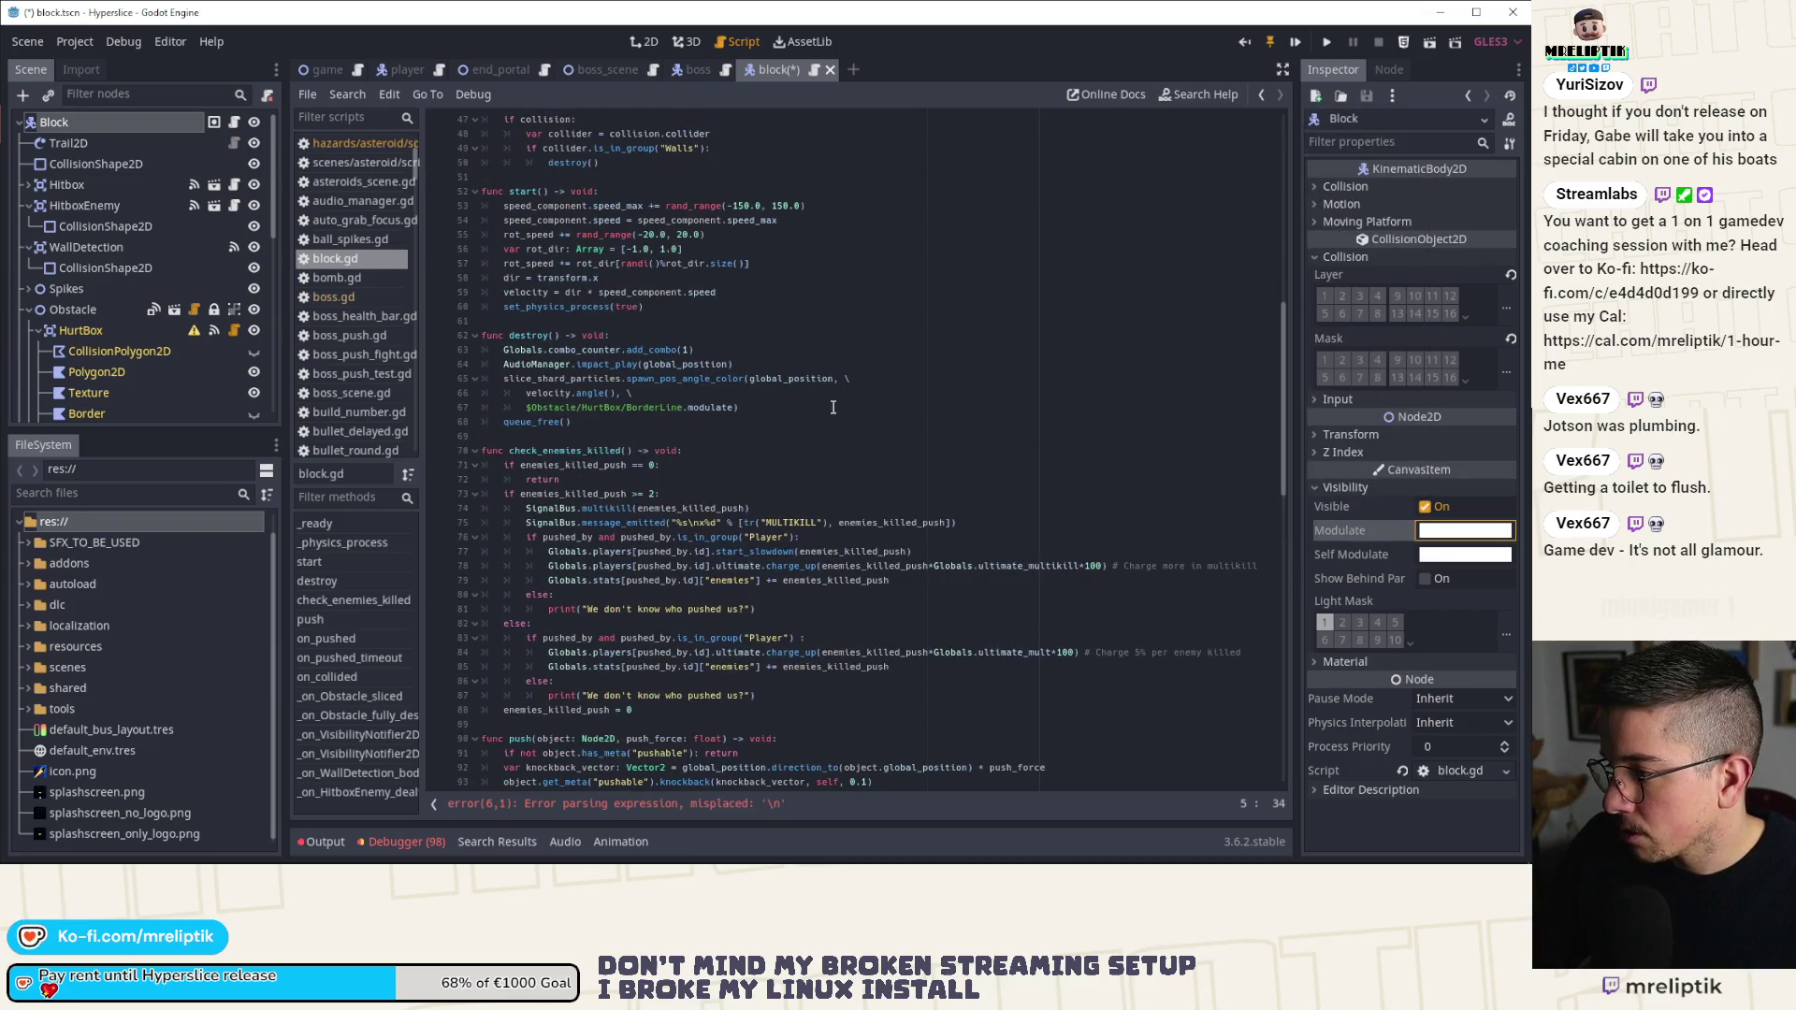
scroll(833, 408, up, 15)
click(707, 178)
text(Color(")
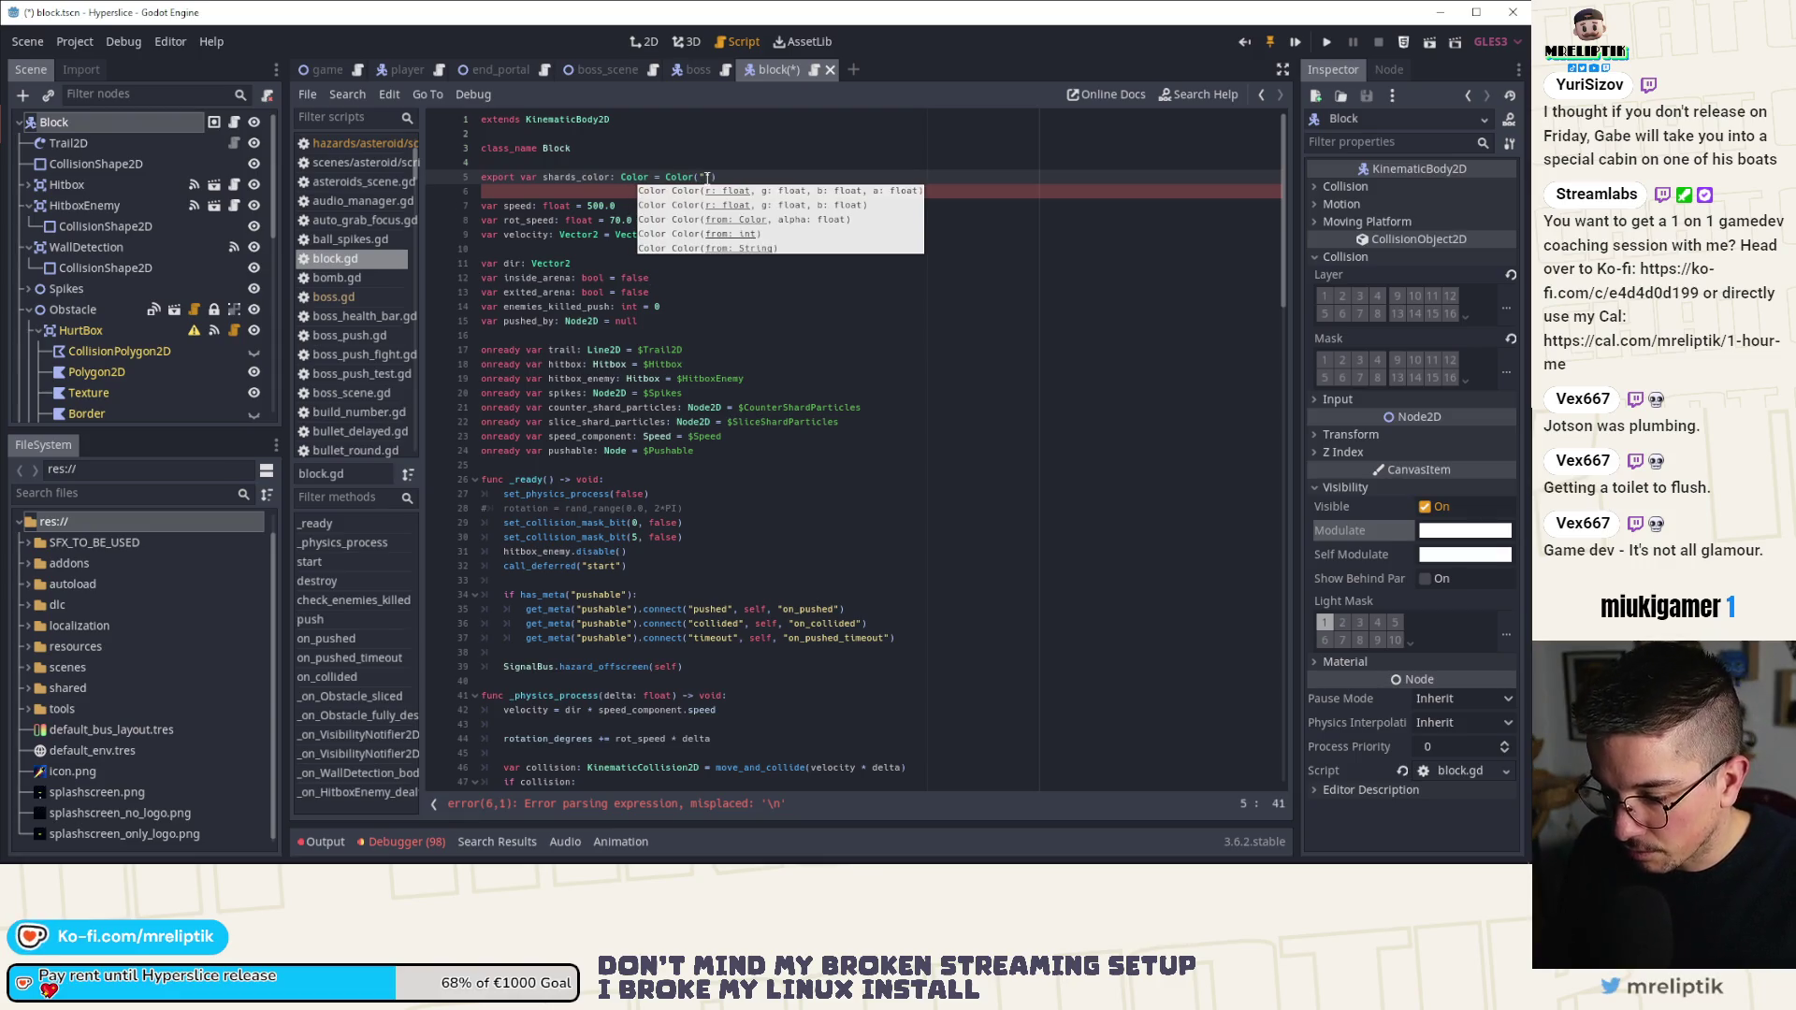
text("ed)
key(ctrl+s)
Replace $Obstacle/HurtBox/BorderLine.modulate on line 67 with shards_color, then turn to VS Code's changes
double_click(573, 177)
scroll(673, 488, down, 5)
scroll(672, 488, down, 10)
double_click(654, 335)
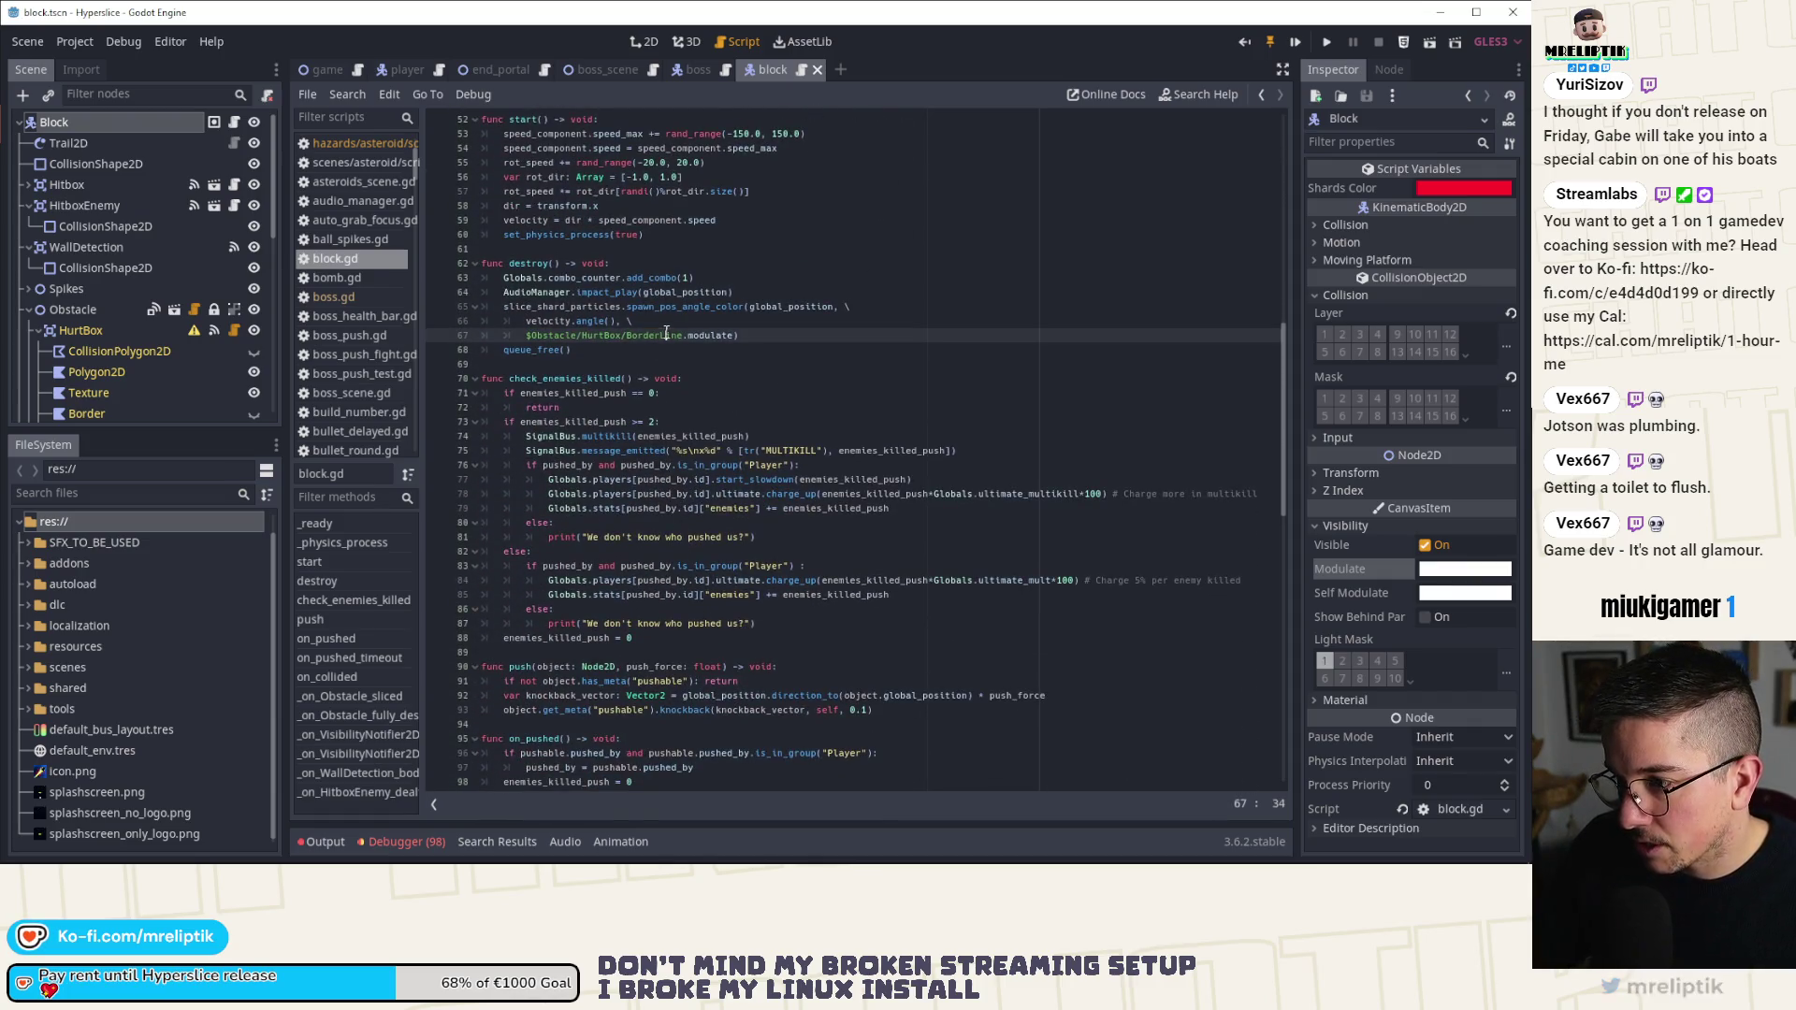
click(713, 334)
key(ctrl+shift+Left)
key(ctrl+shift+Left)
key(ctrl+shift+Left)
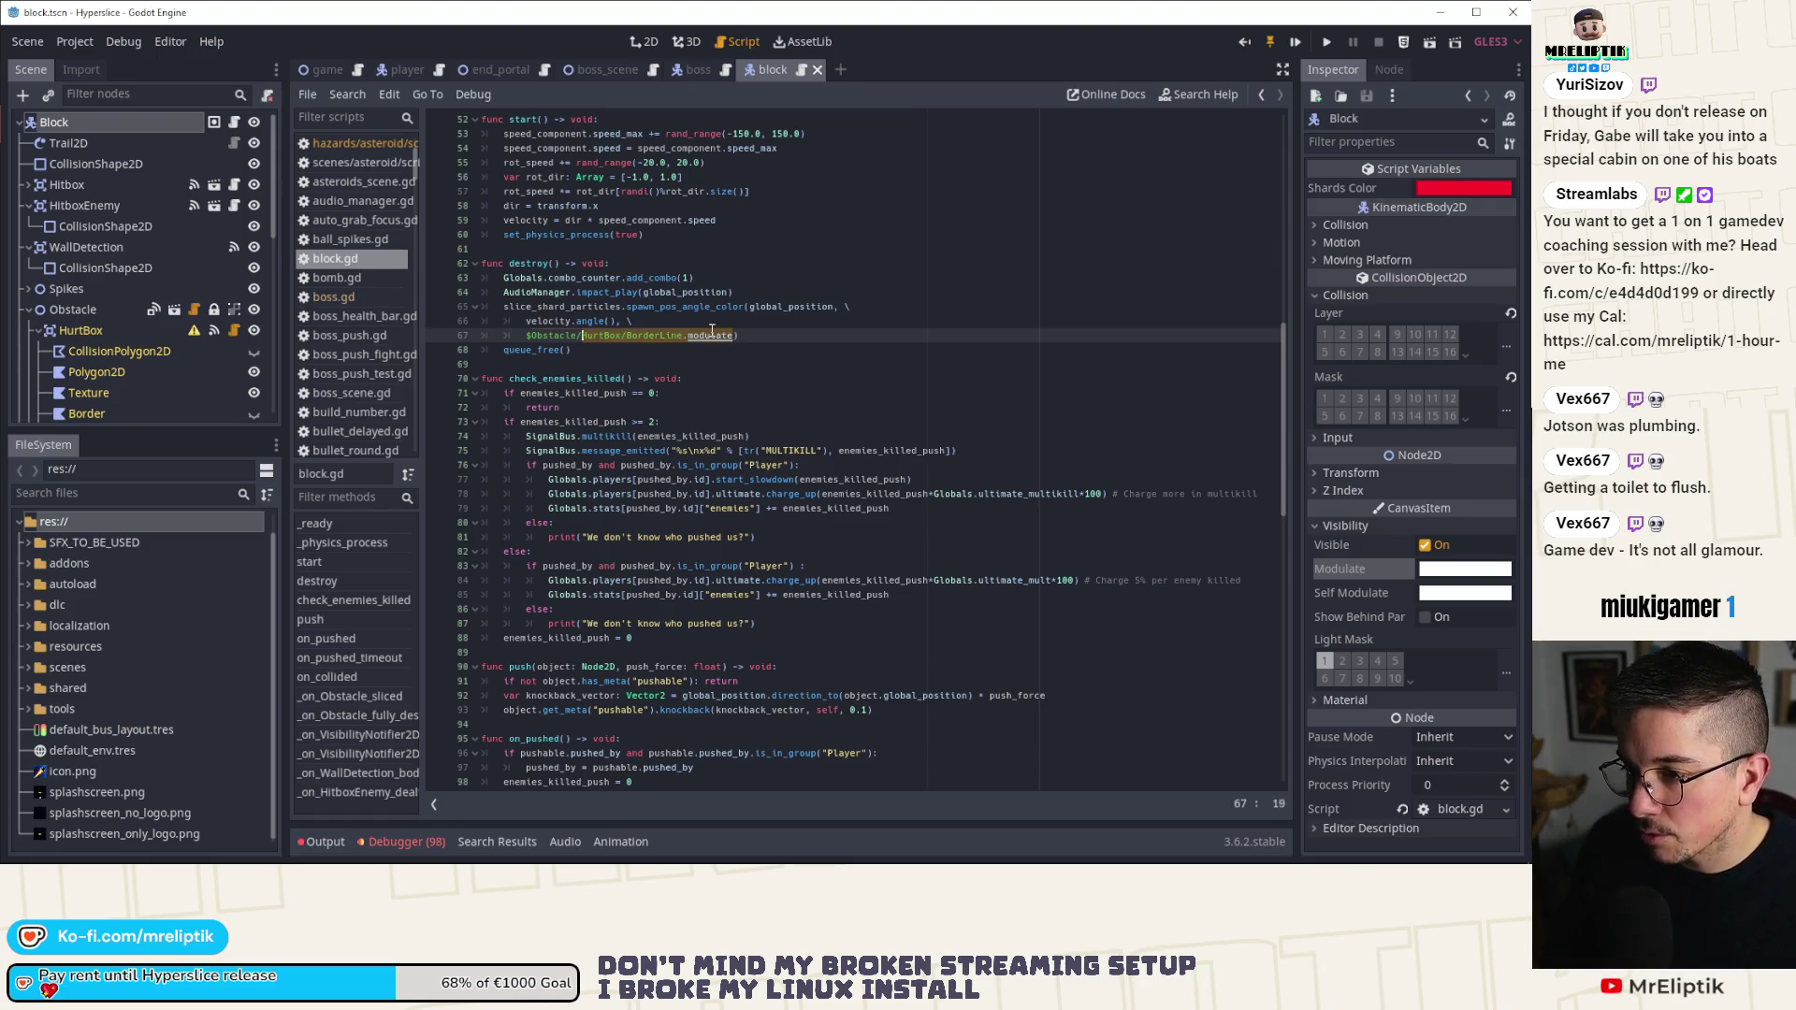
text(shards_color)
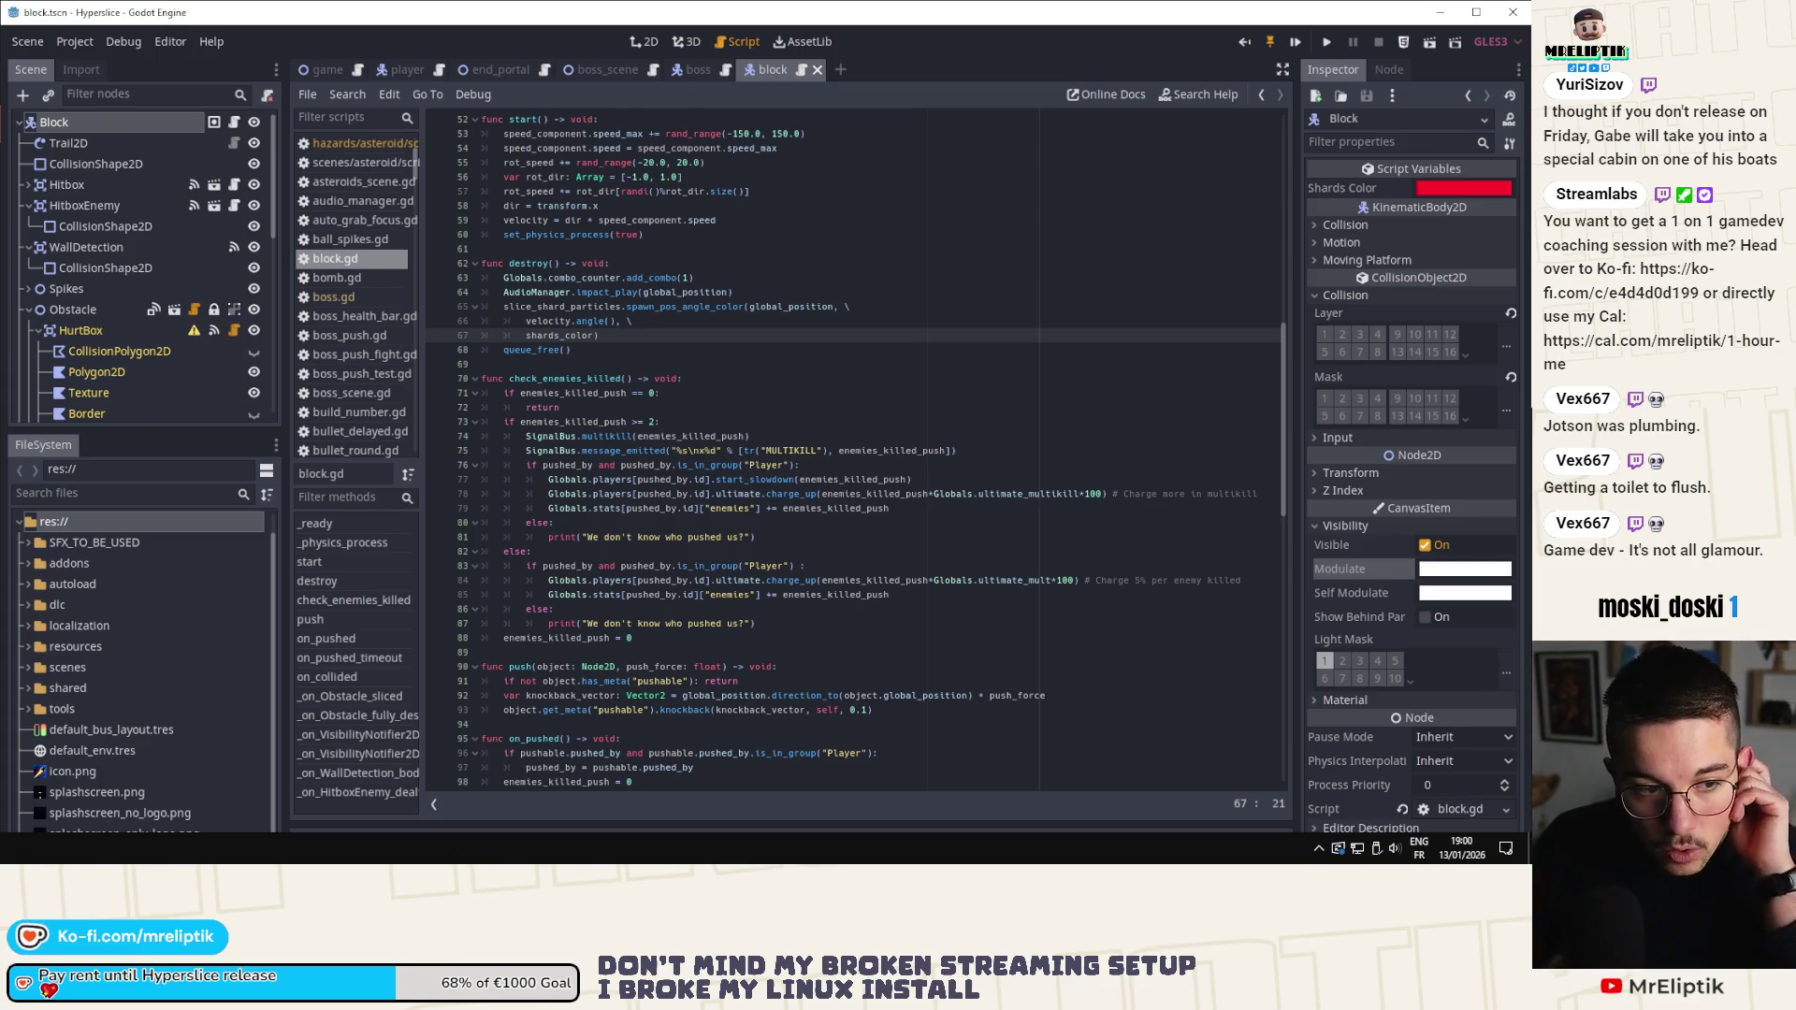
key(alt+Tab)
shift+click(124, 191)
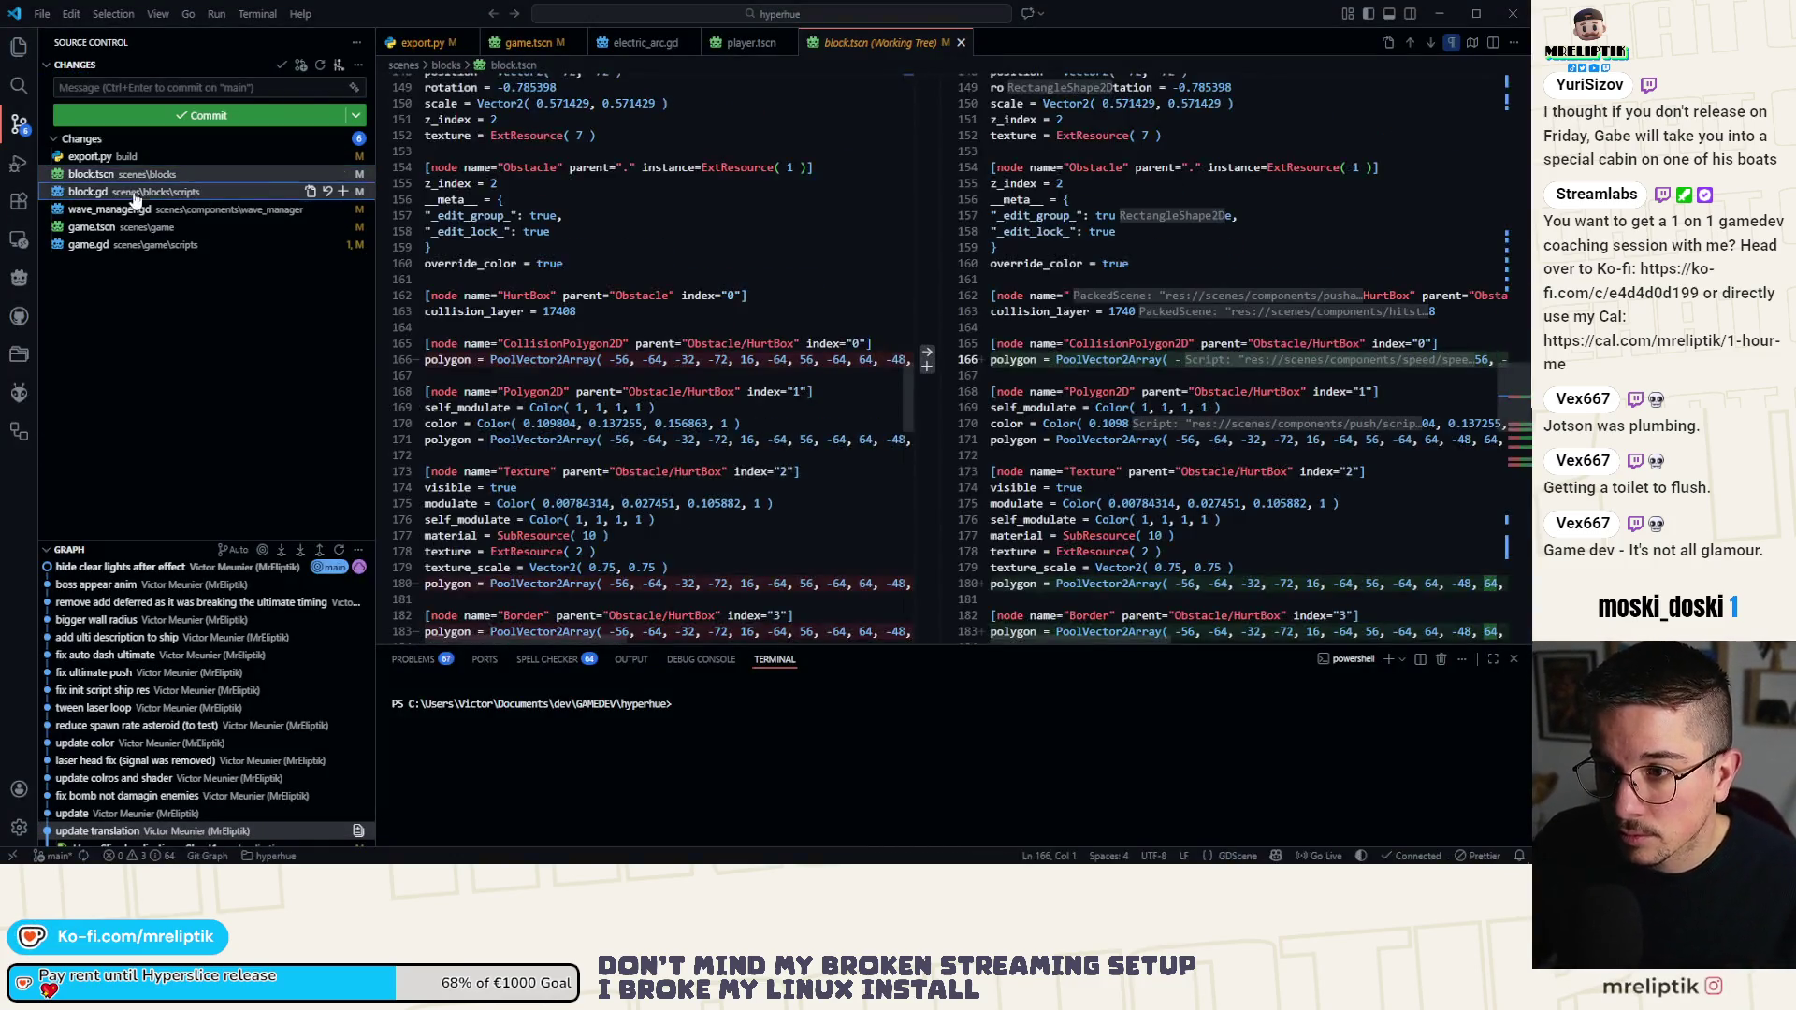
Stage block.tscn and block.gd and commit them as 'fix block shard particles color'
click(342, 192)
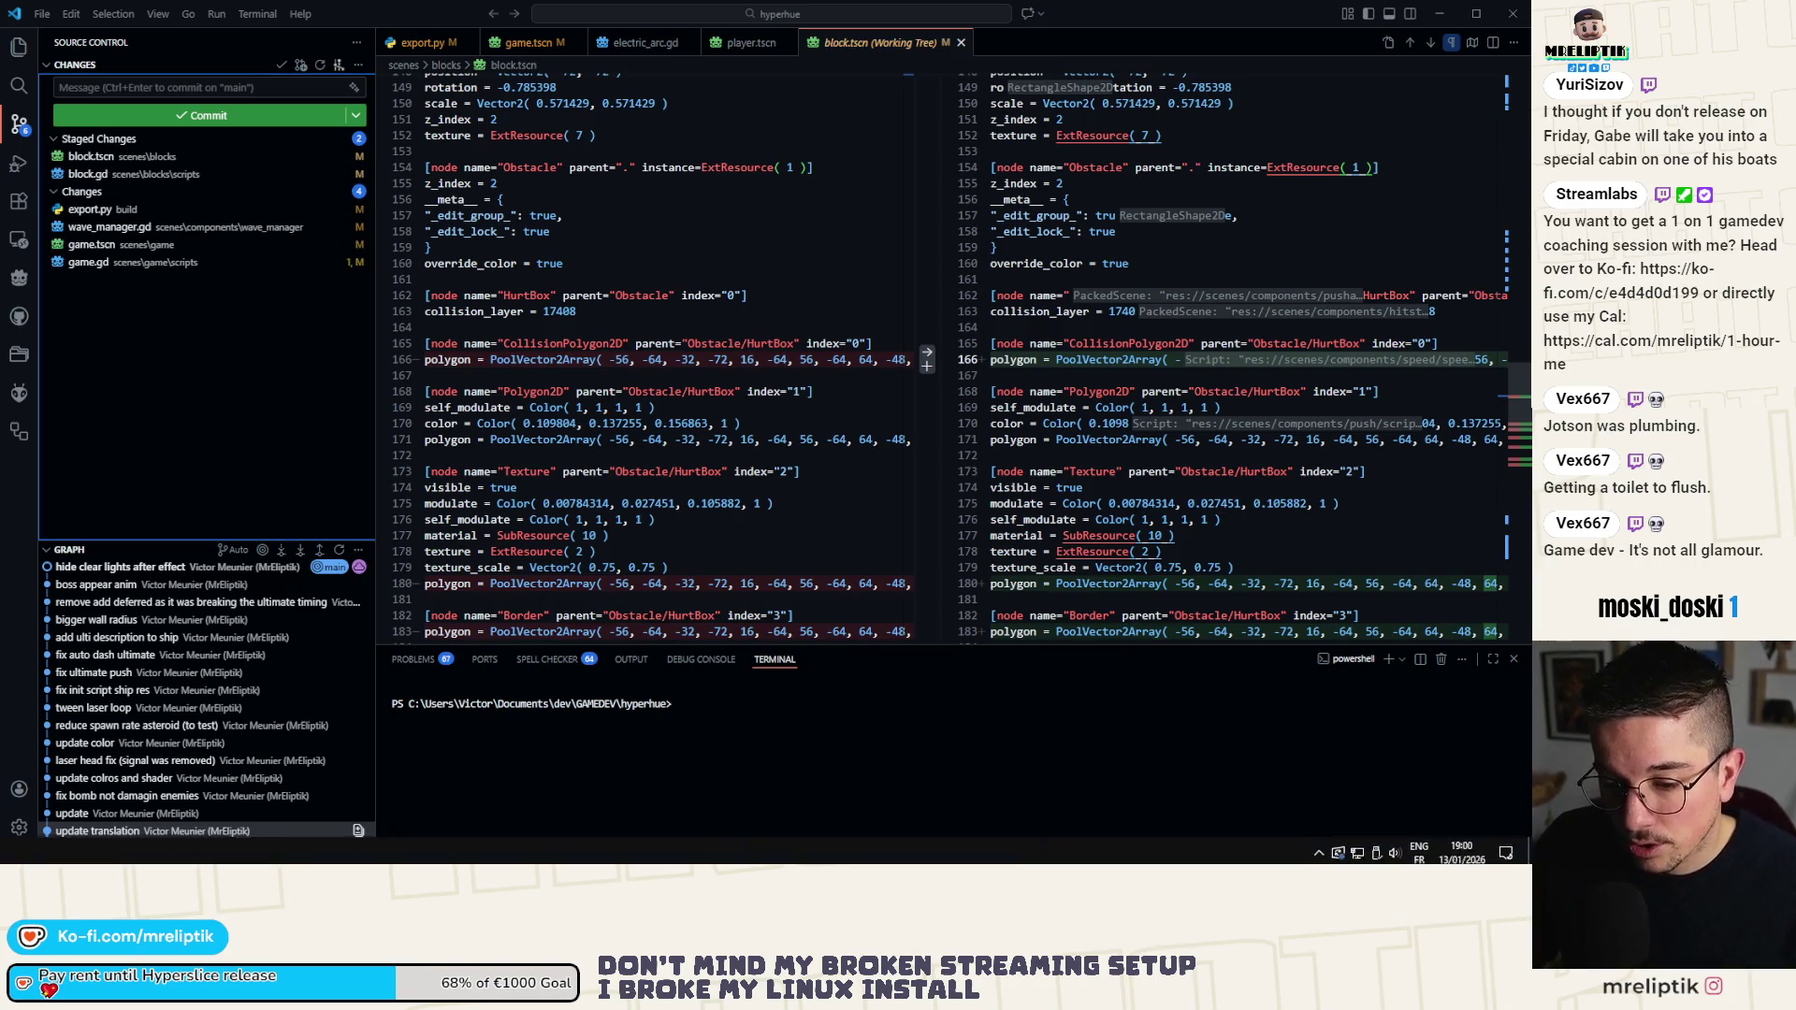
key(alt+Tab)
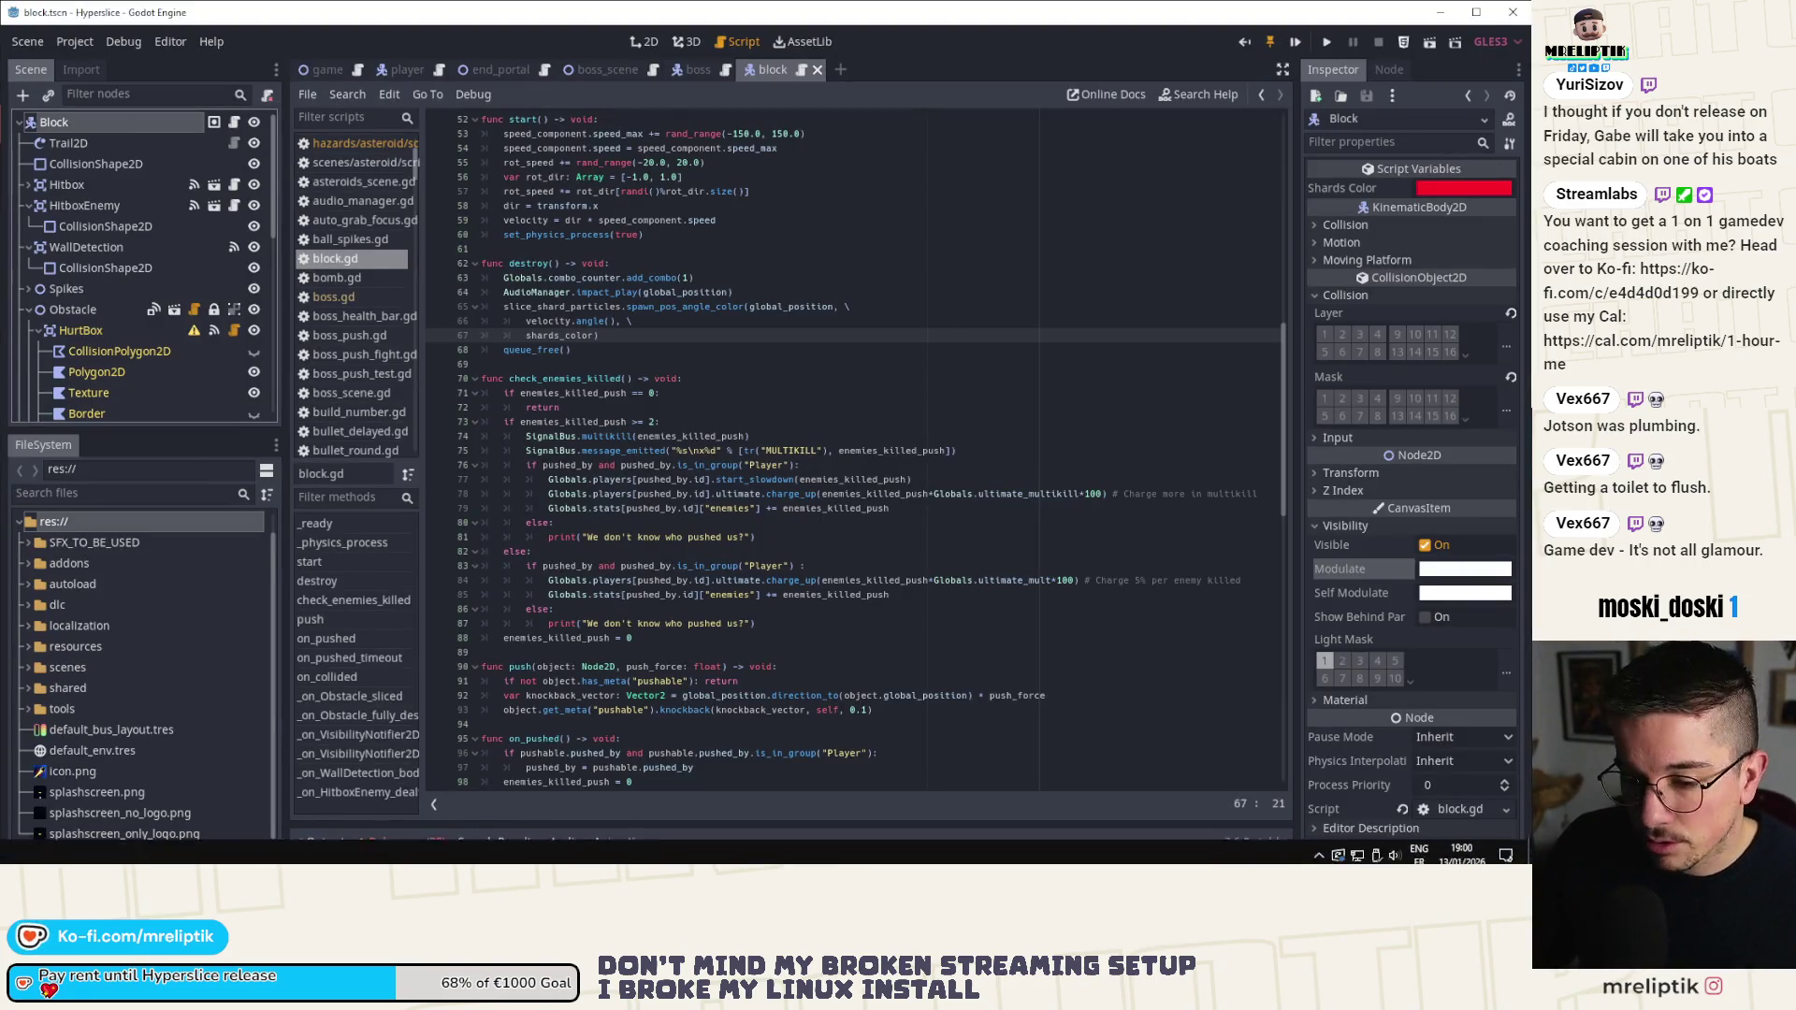
key(alt+Tab)
click(161, 89)
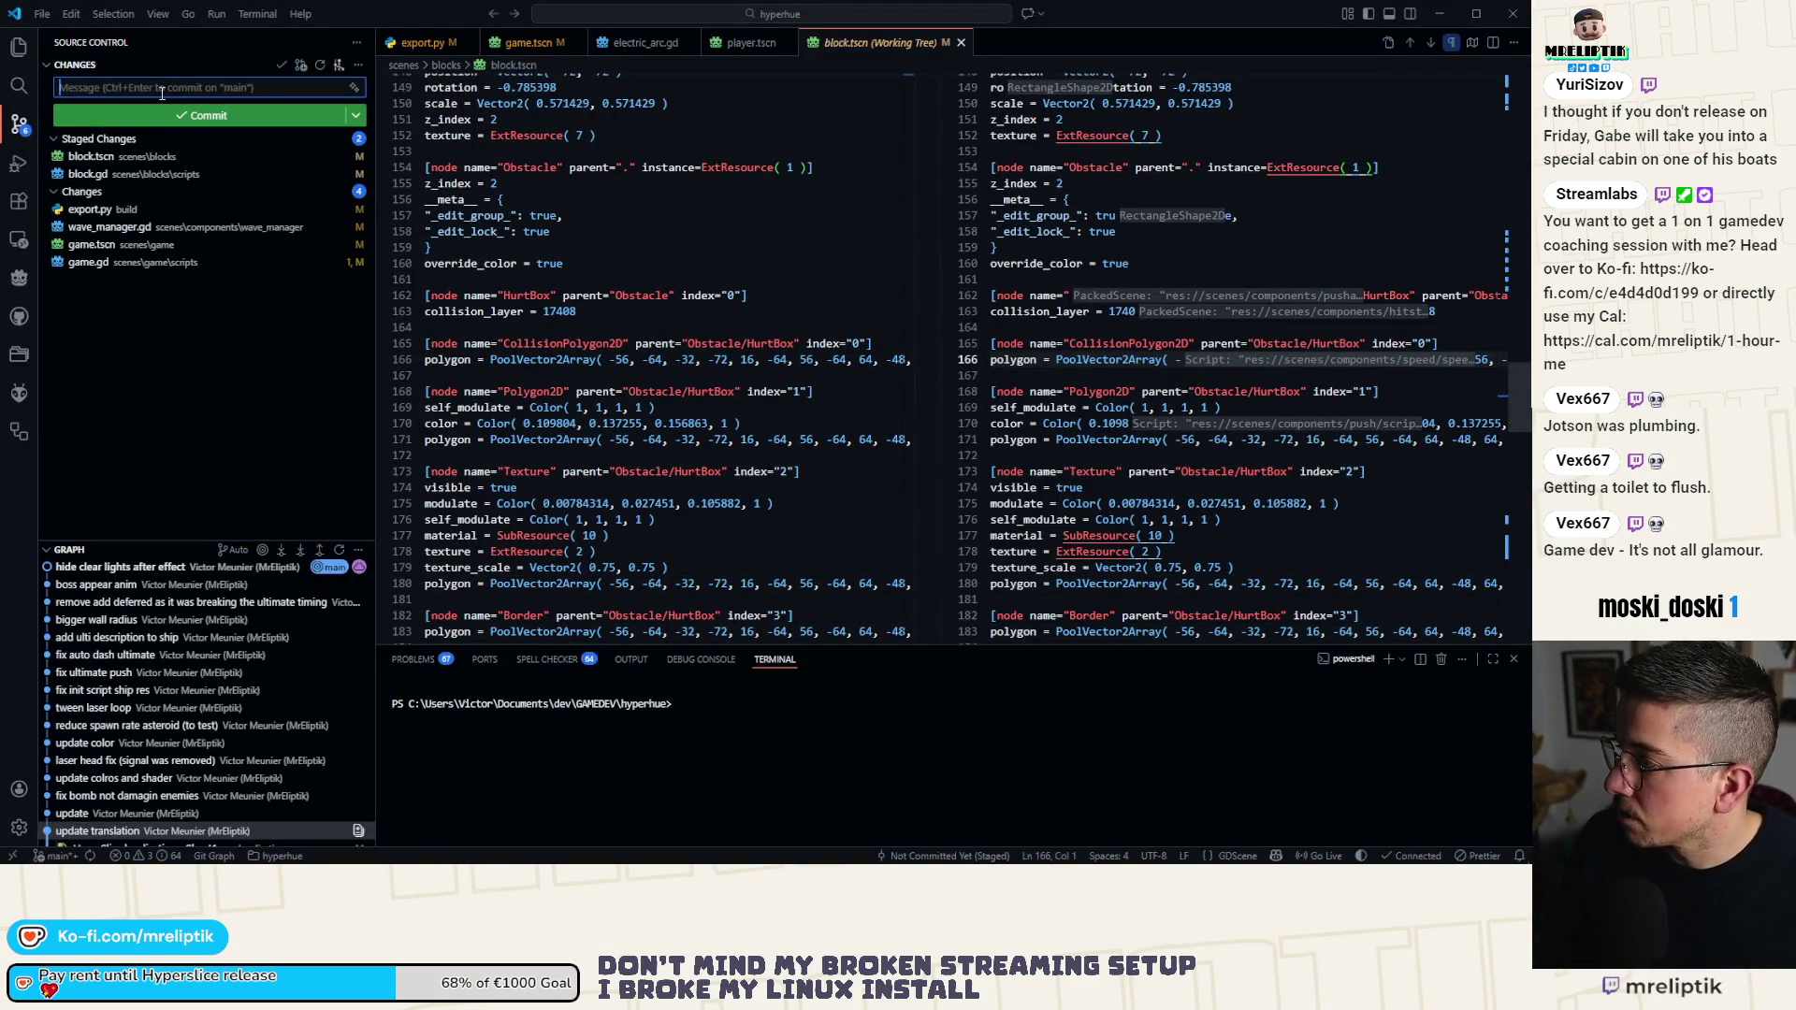
text(fix)
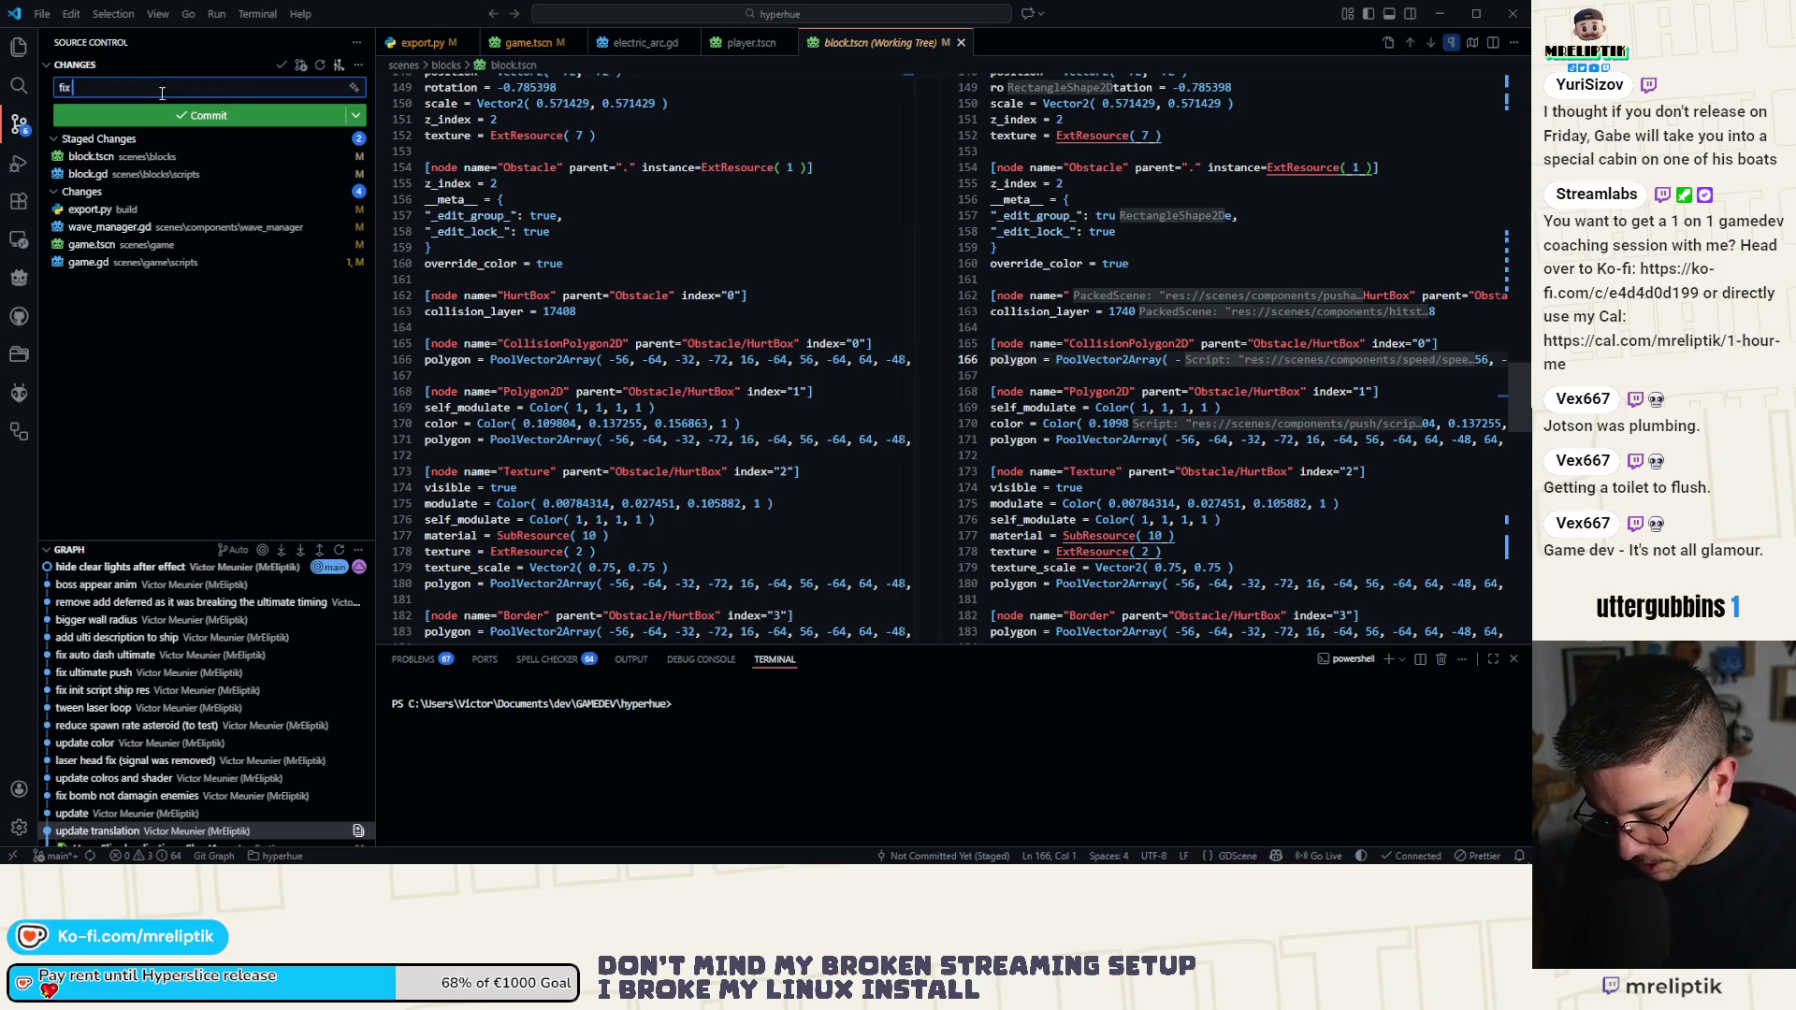
text(rd particles color)
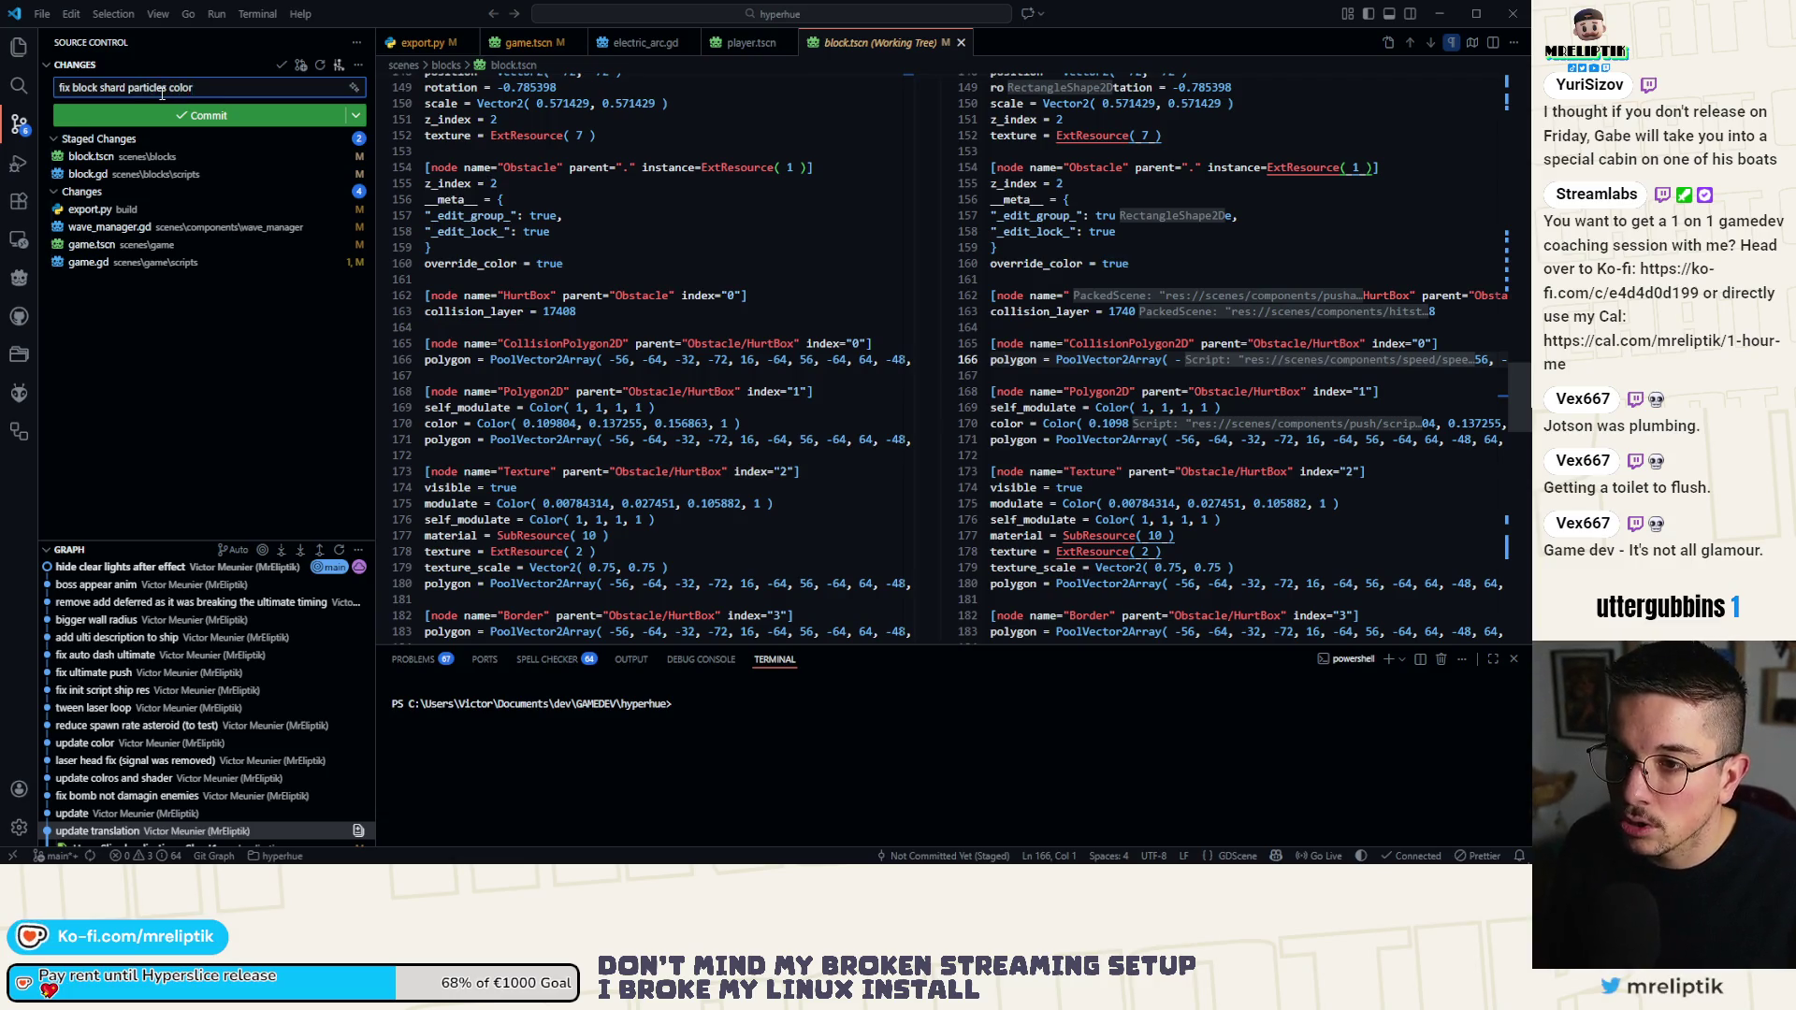
key(ctrl+Return)
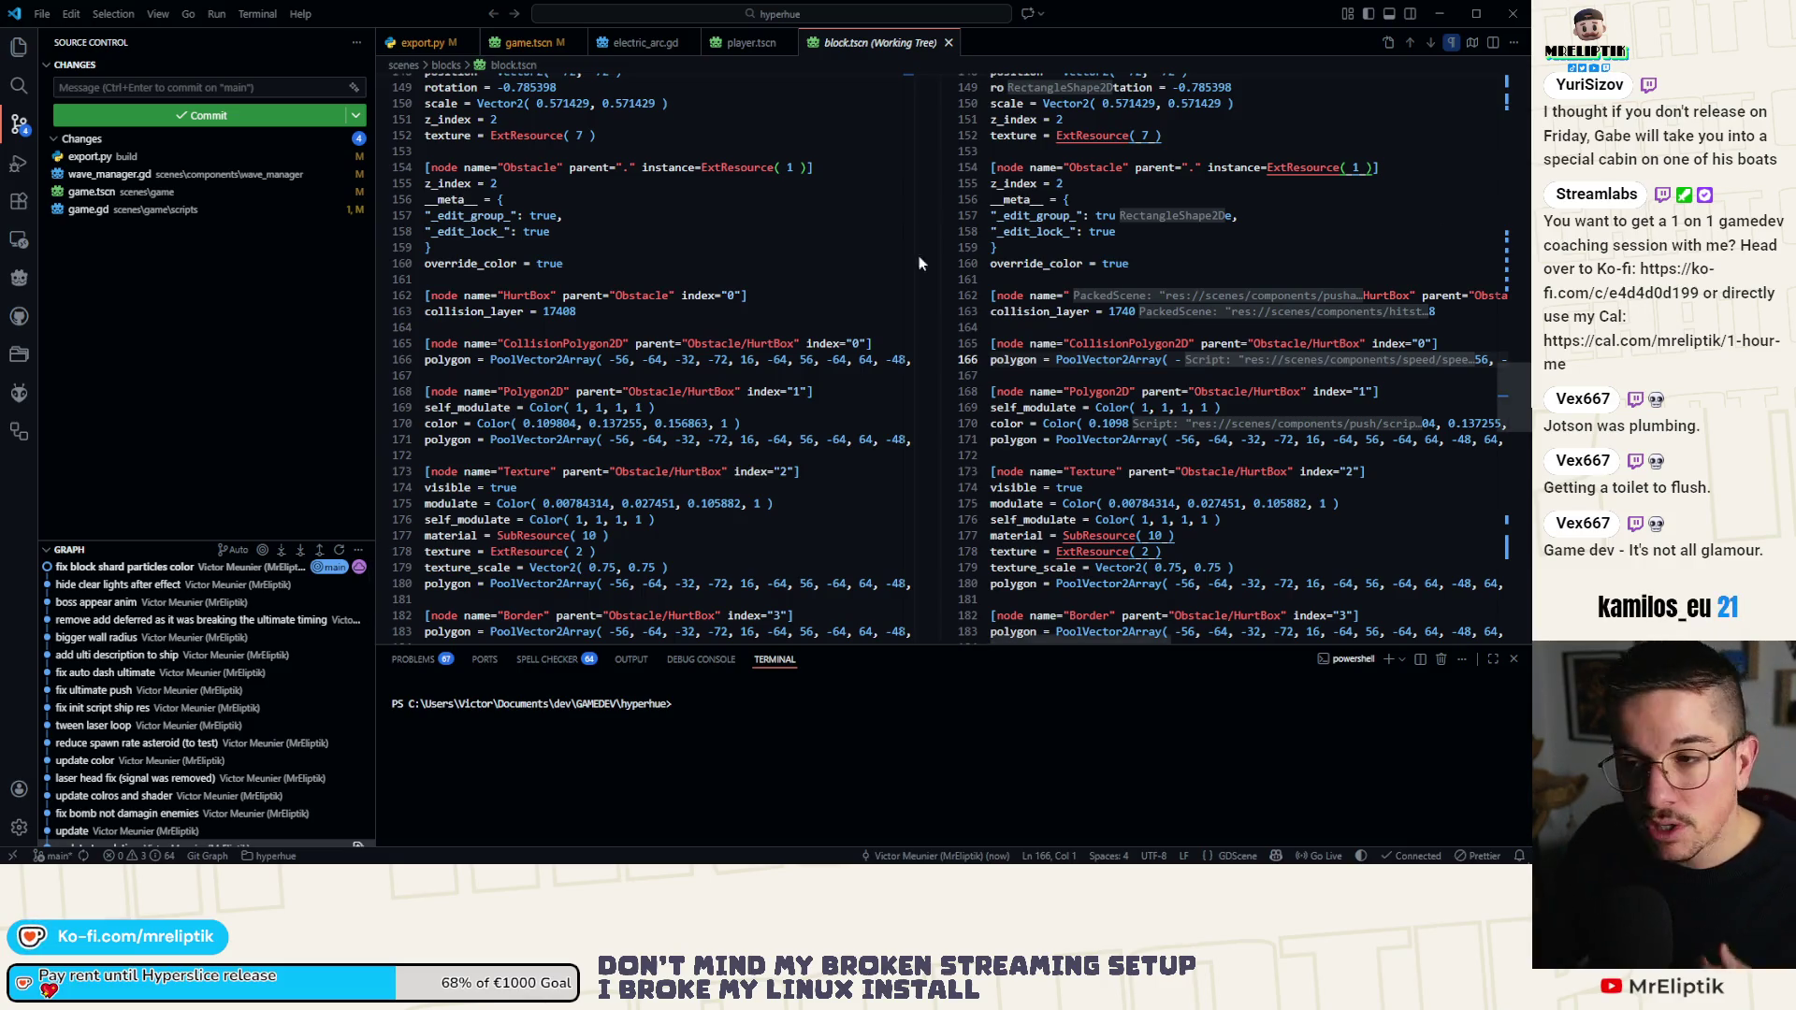
mouse_move(898, 860)
key(alt+Tab)
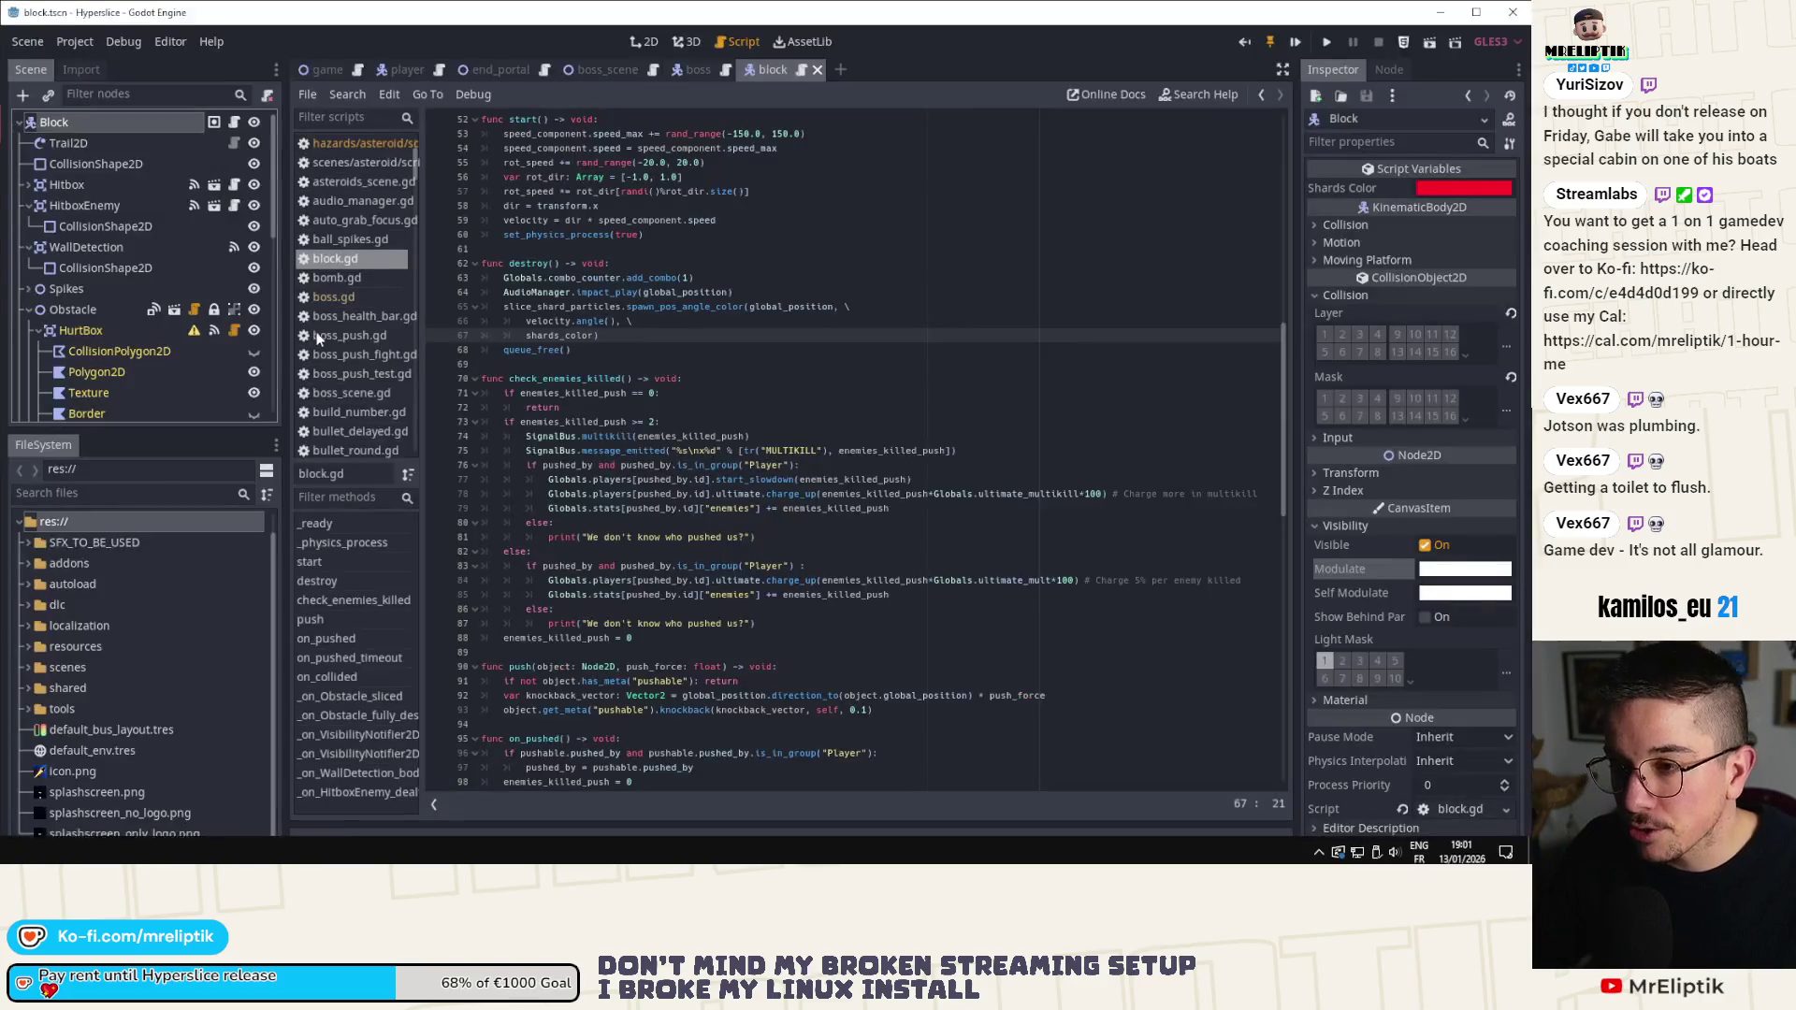
Open enemy_snake.tscn by searching 'snake', view its script, then open the inherited enemy_base scene
click(826, 207)
key(ctrl+shift+o)
text(snake)
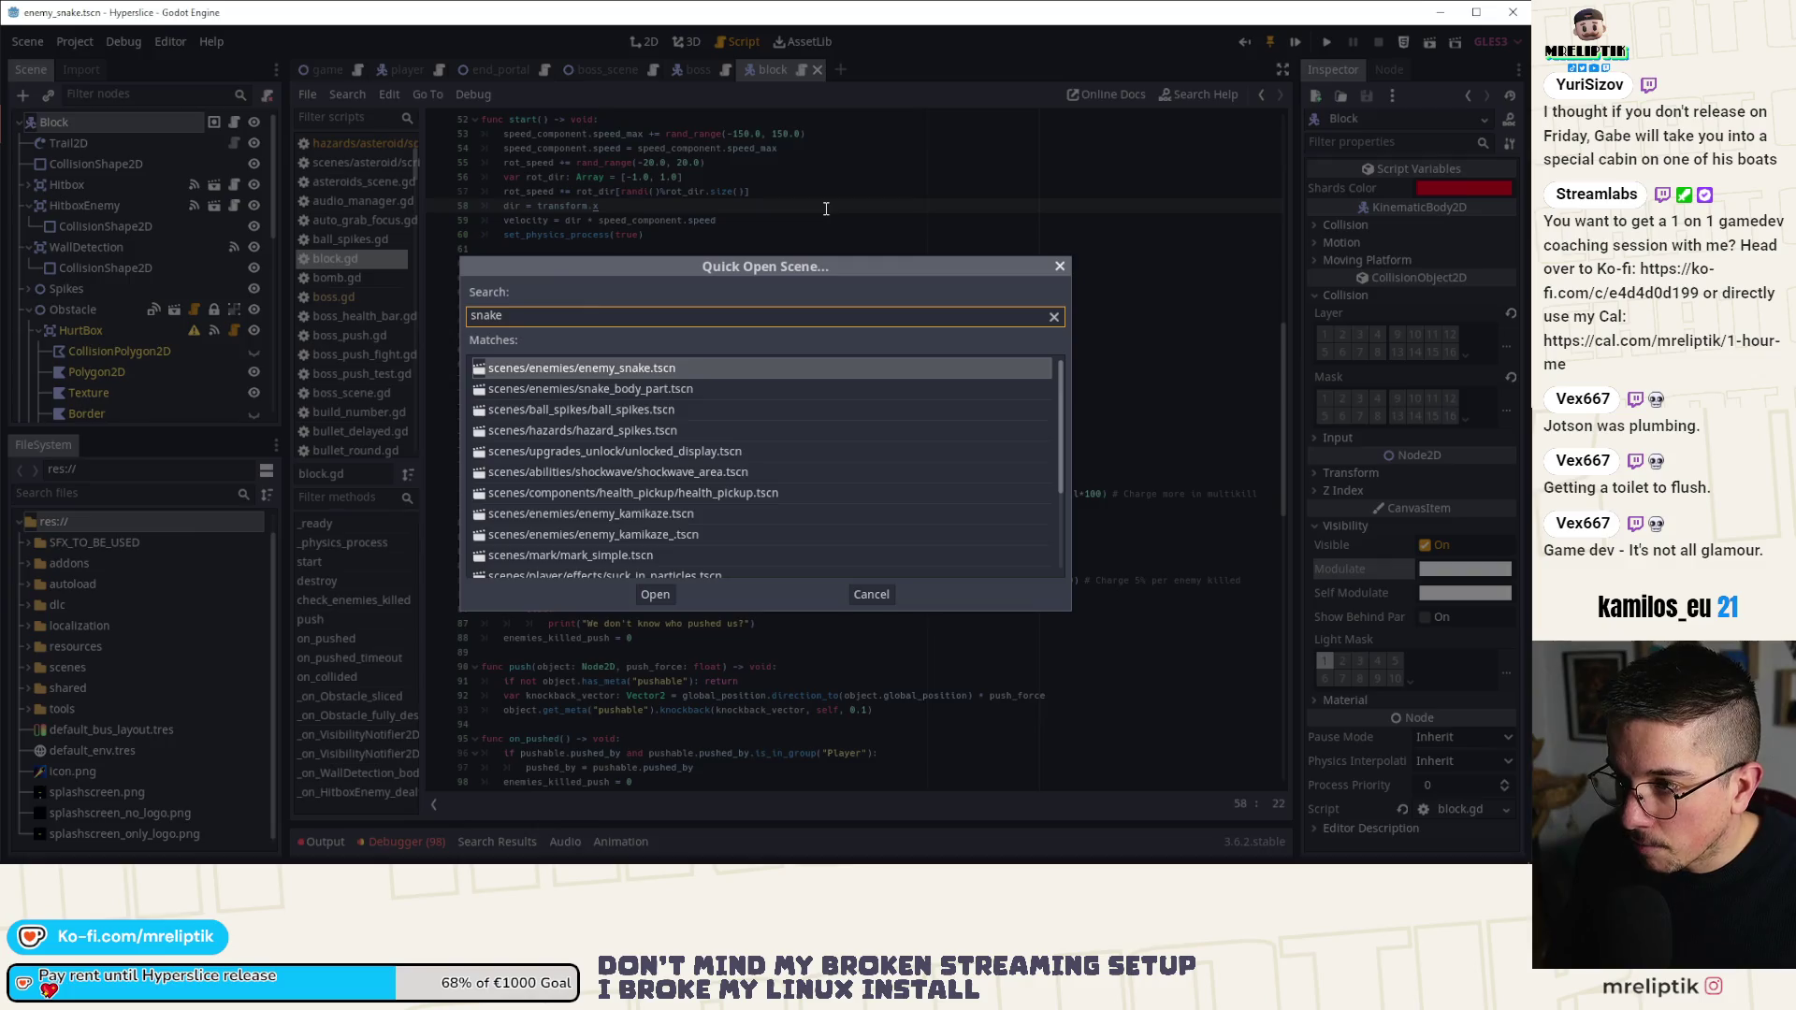
key(Return)
click(642, 41)
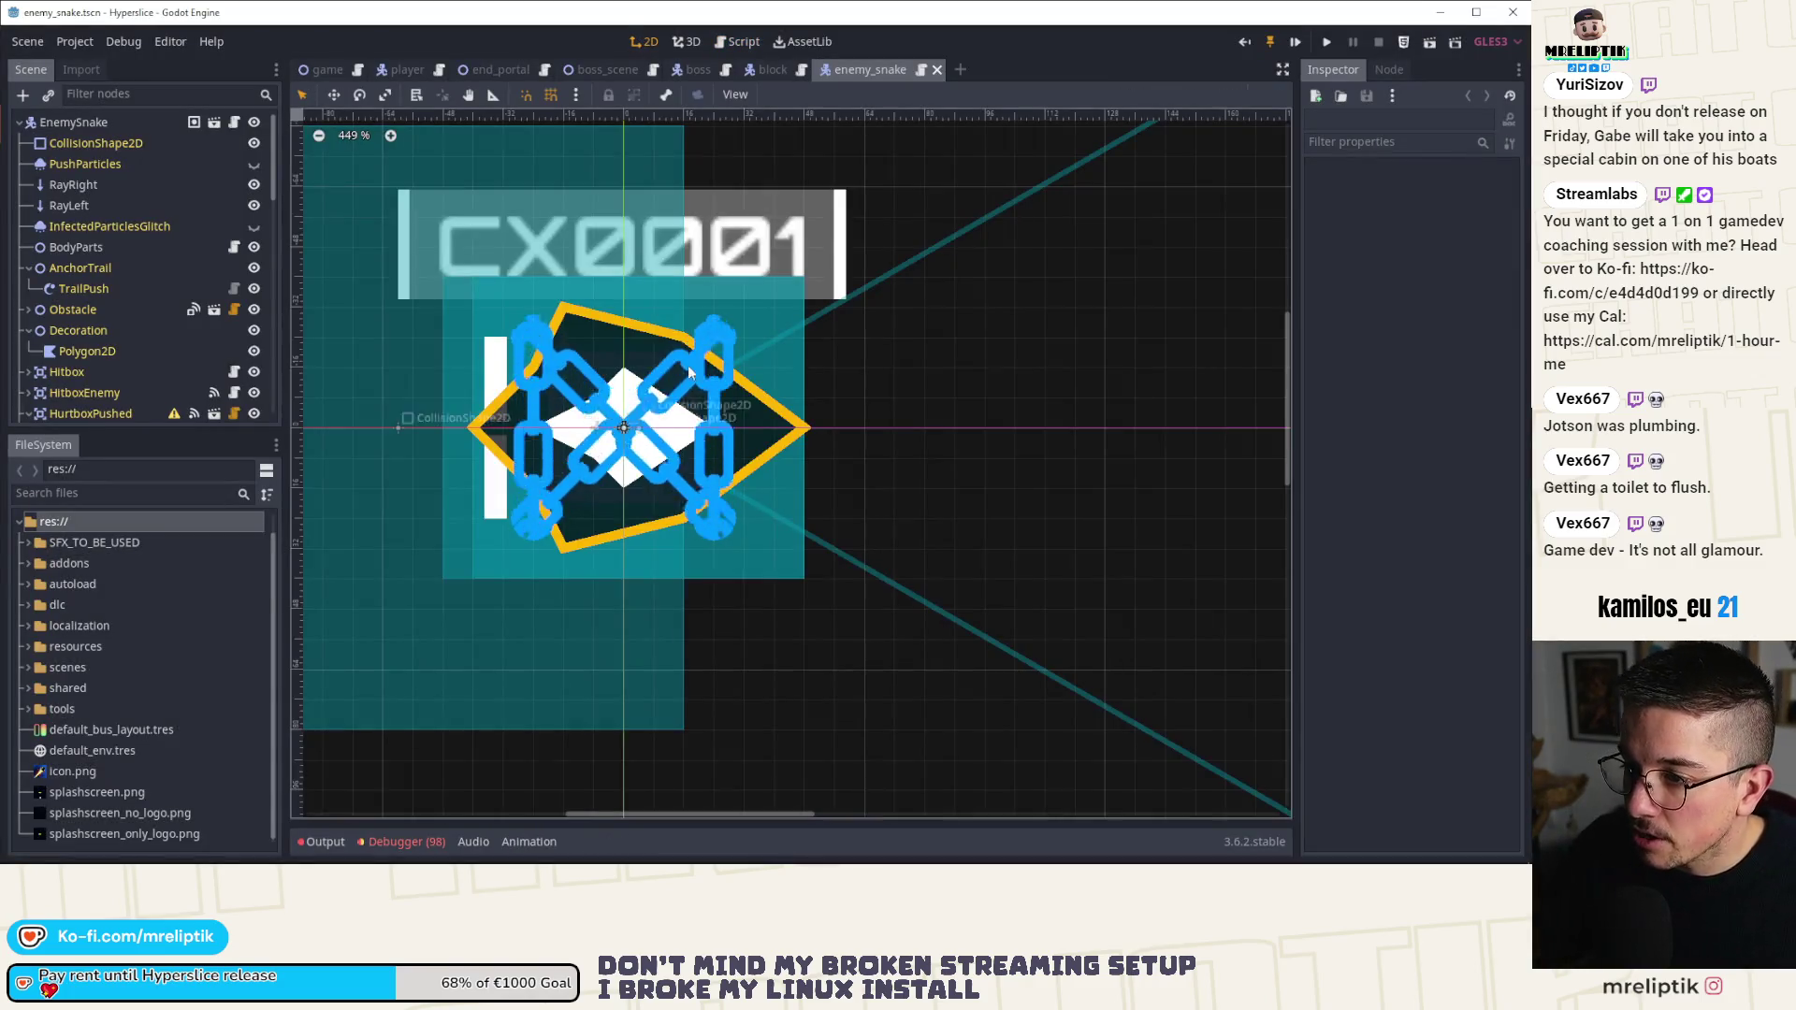
click(234, 122)
scroll(576, 574, up, 16)
scroll(576, 574, up, 15)
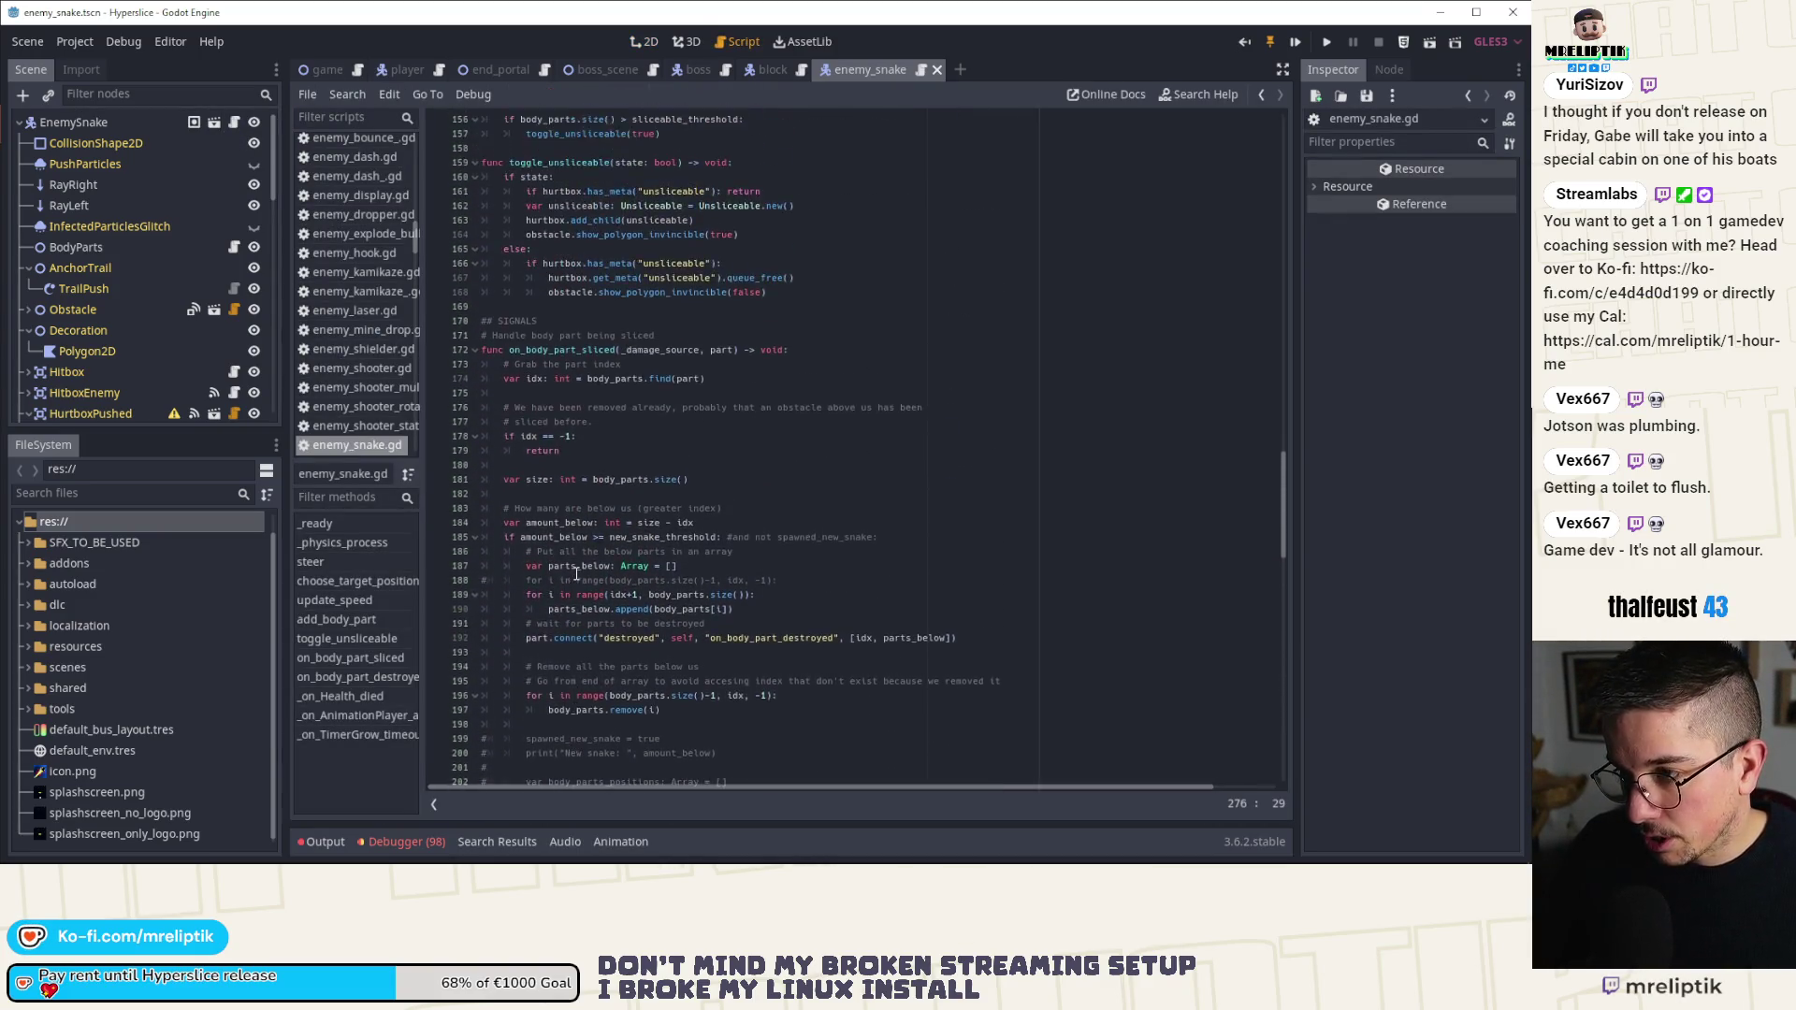
scroll(814, 388, up, 15)
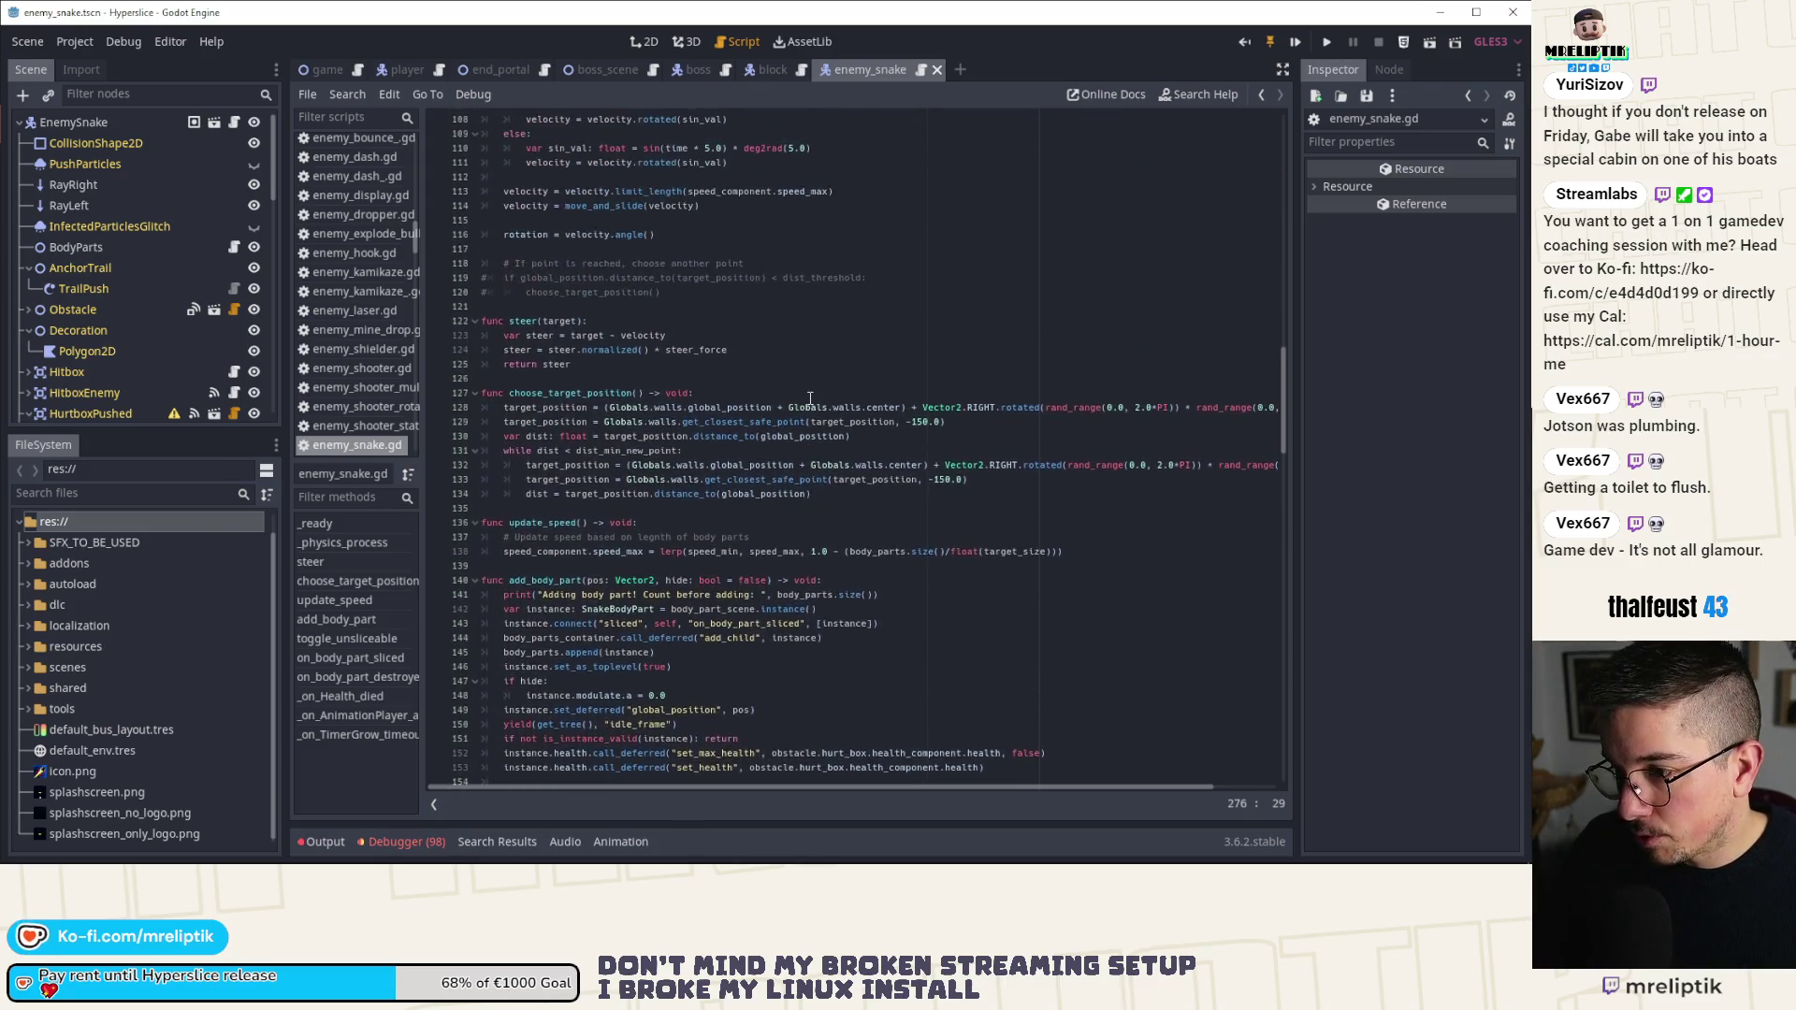
scroll(815, 379, up, 15)
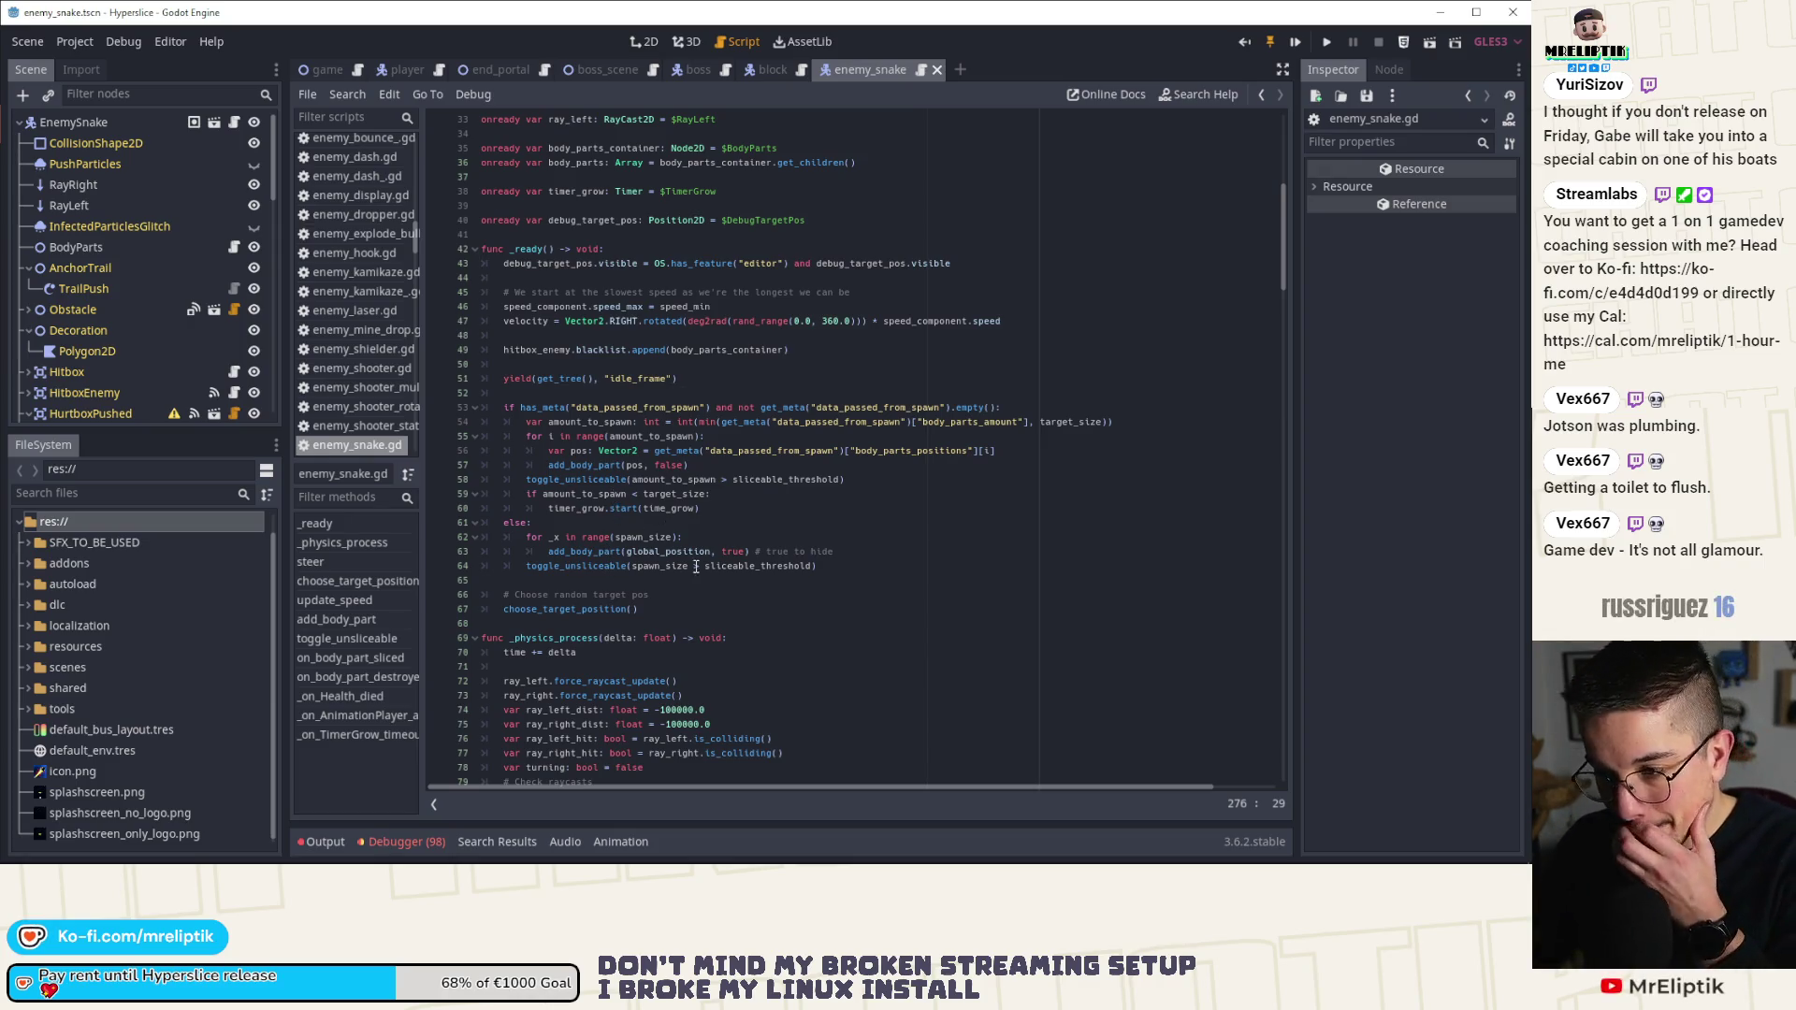
click(216, 123)
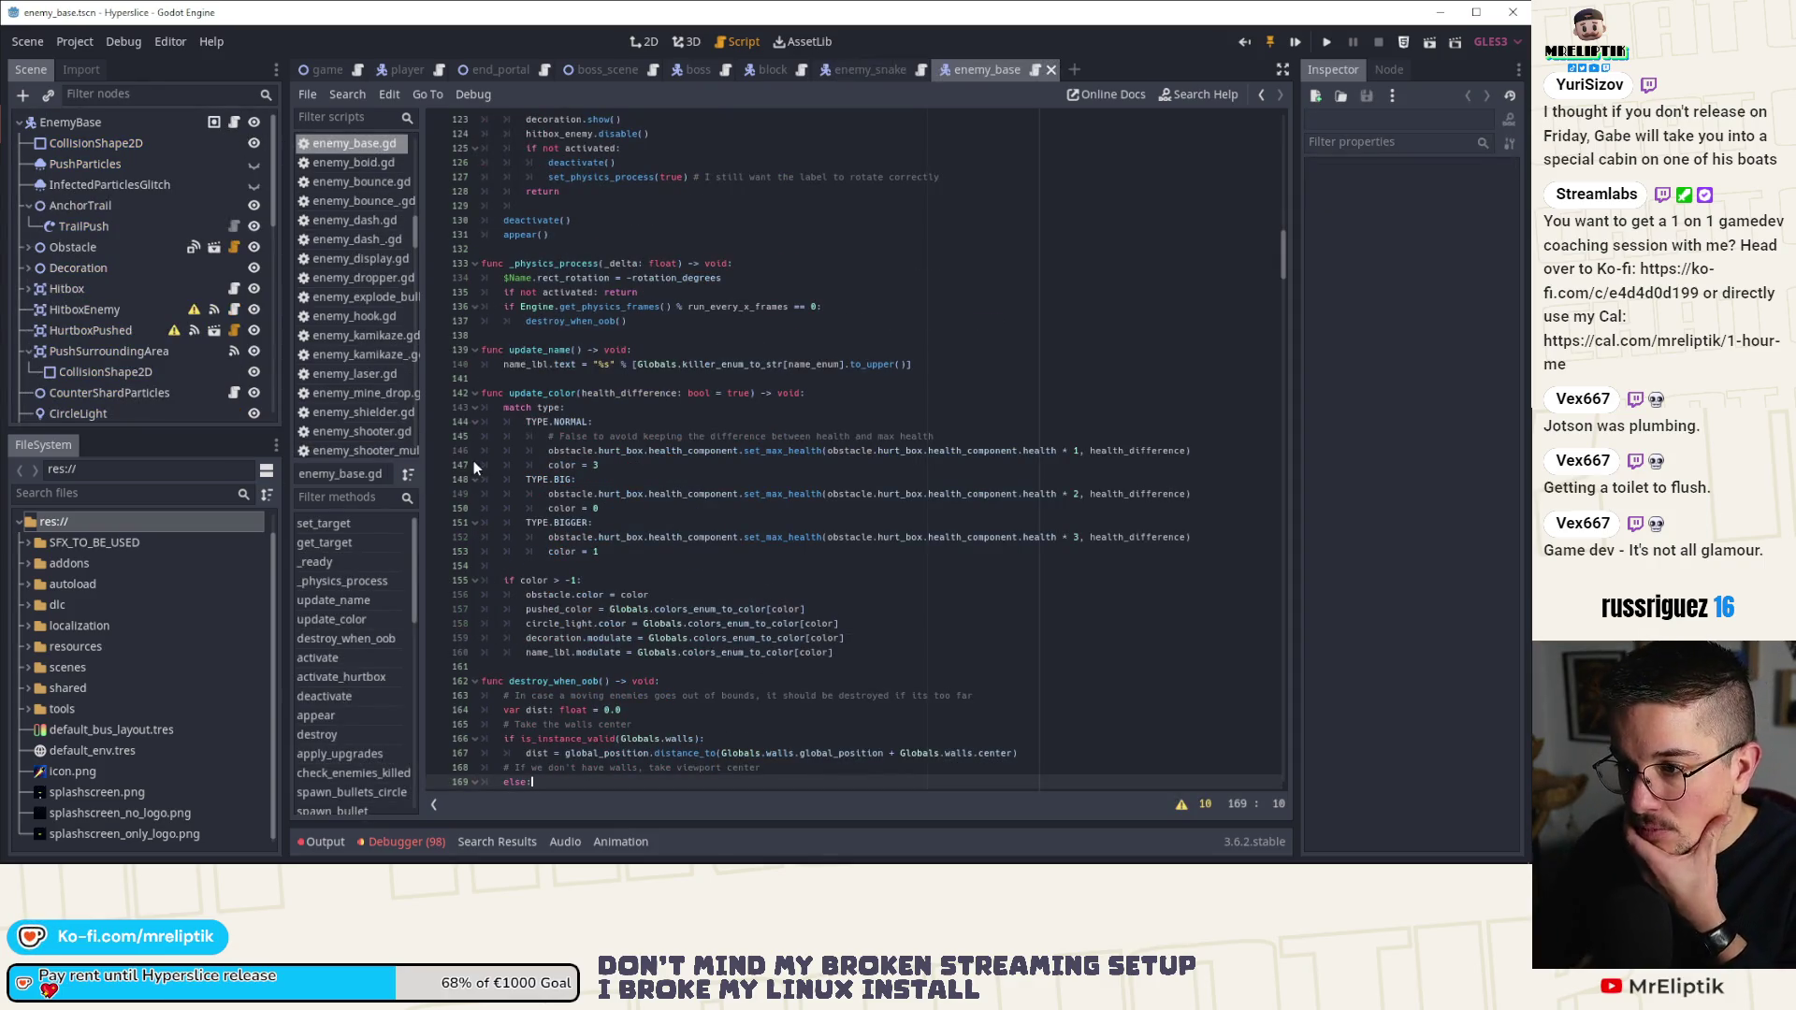
Read through enemy_base.gd's skip_appear code, appear() function and animation-finished handler
scroll(570, 422, up, 10)
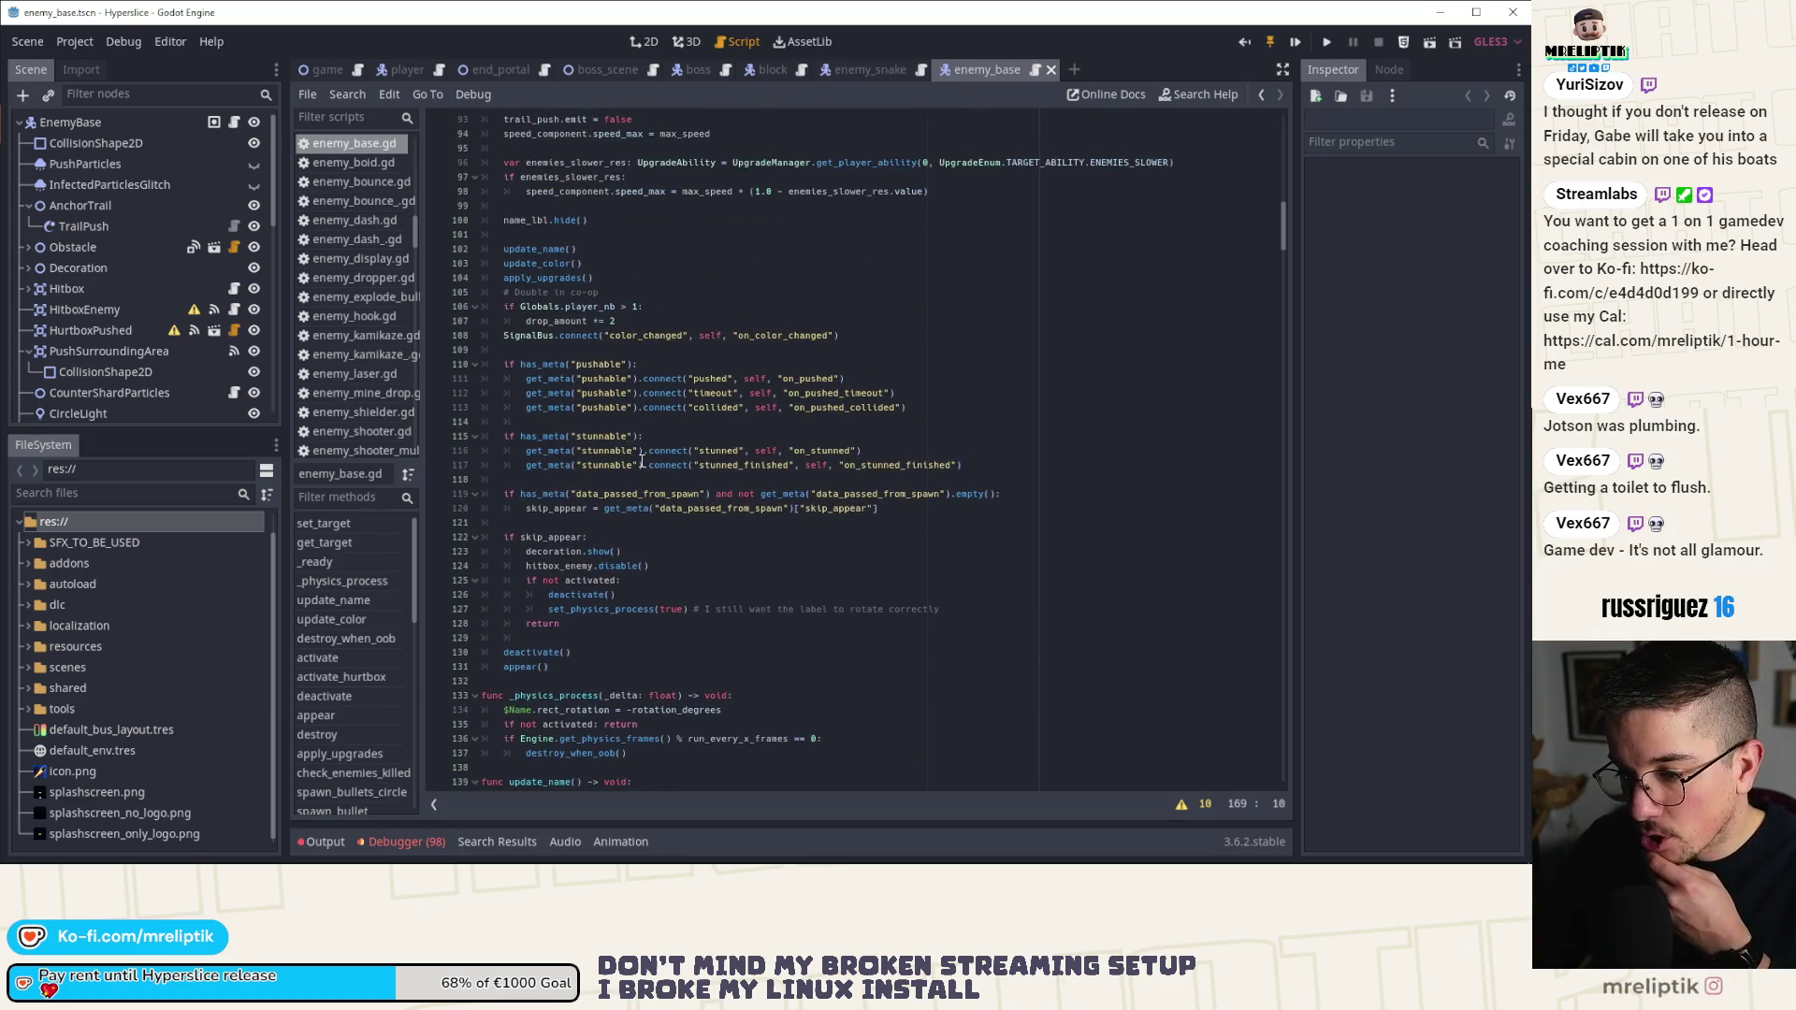
scroll(641, 461, up, 1)
click(560, 596)
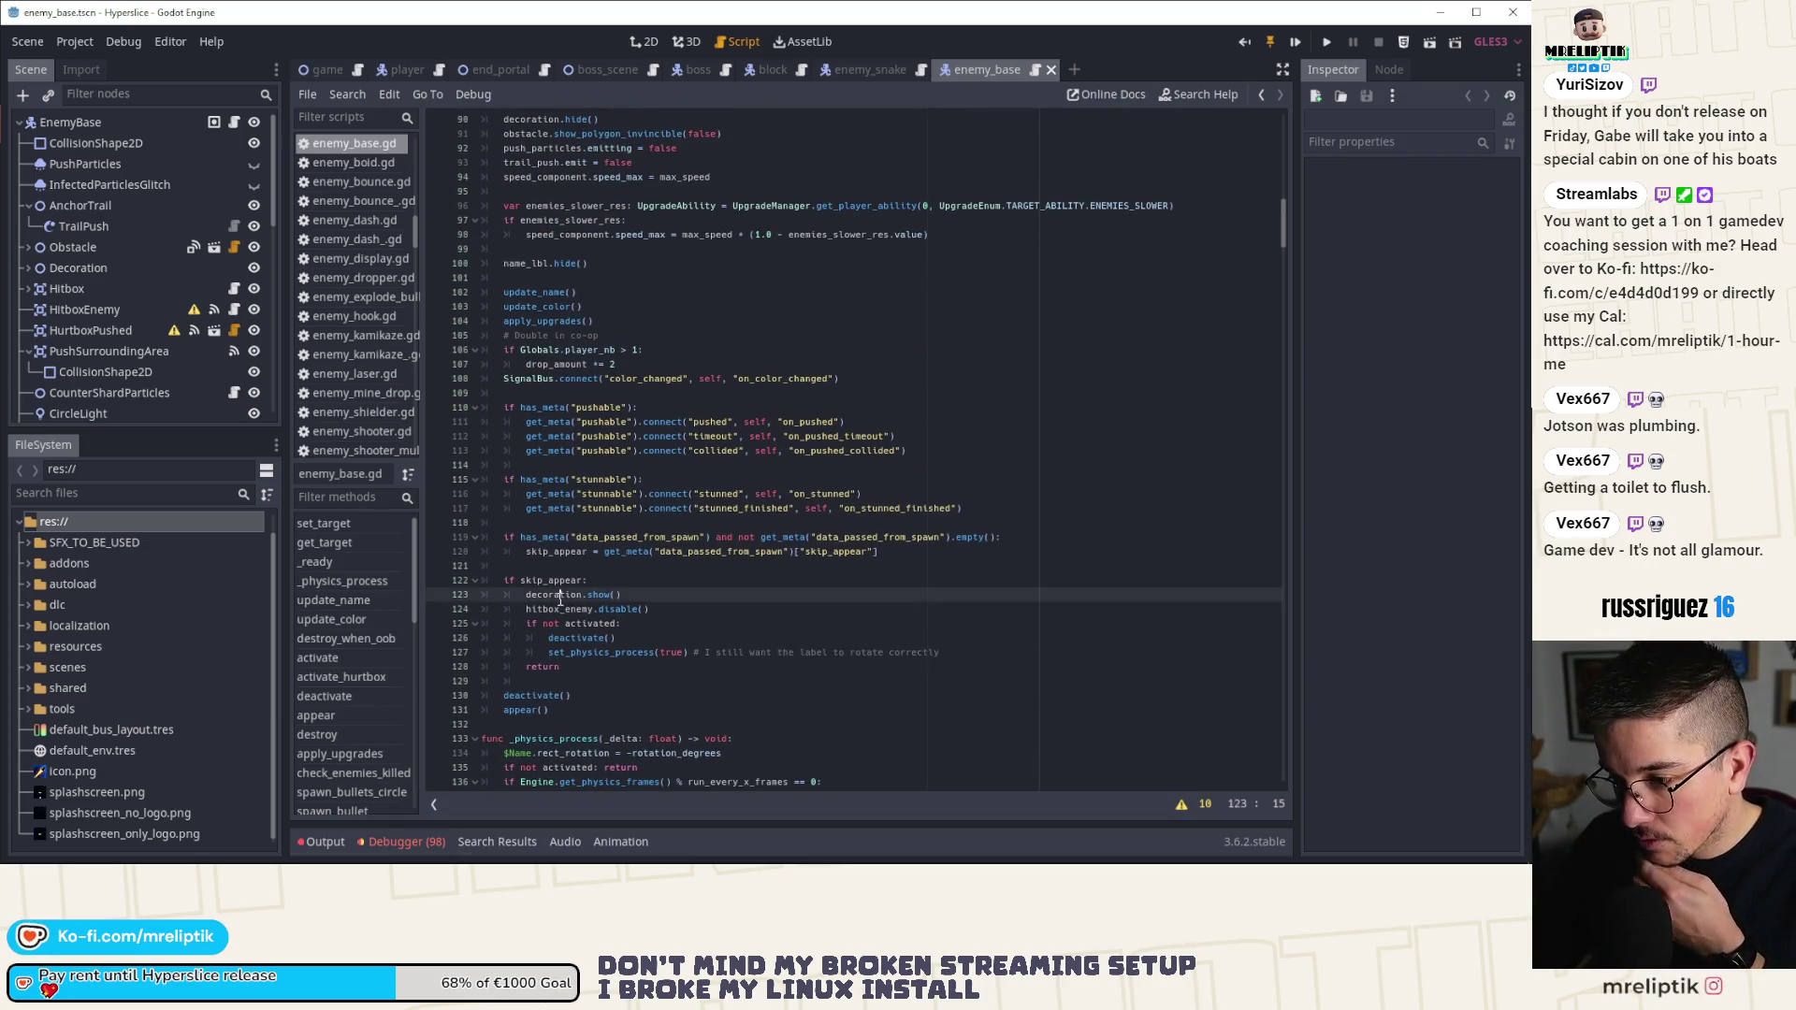
scroll(591, 613, down, 2)
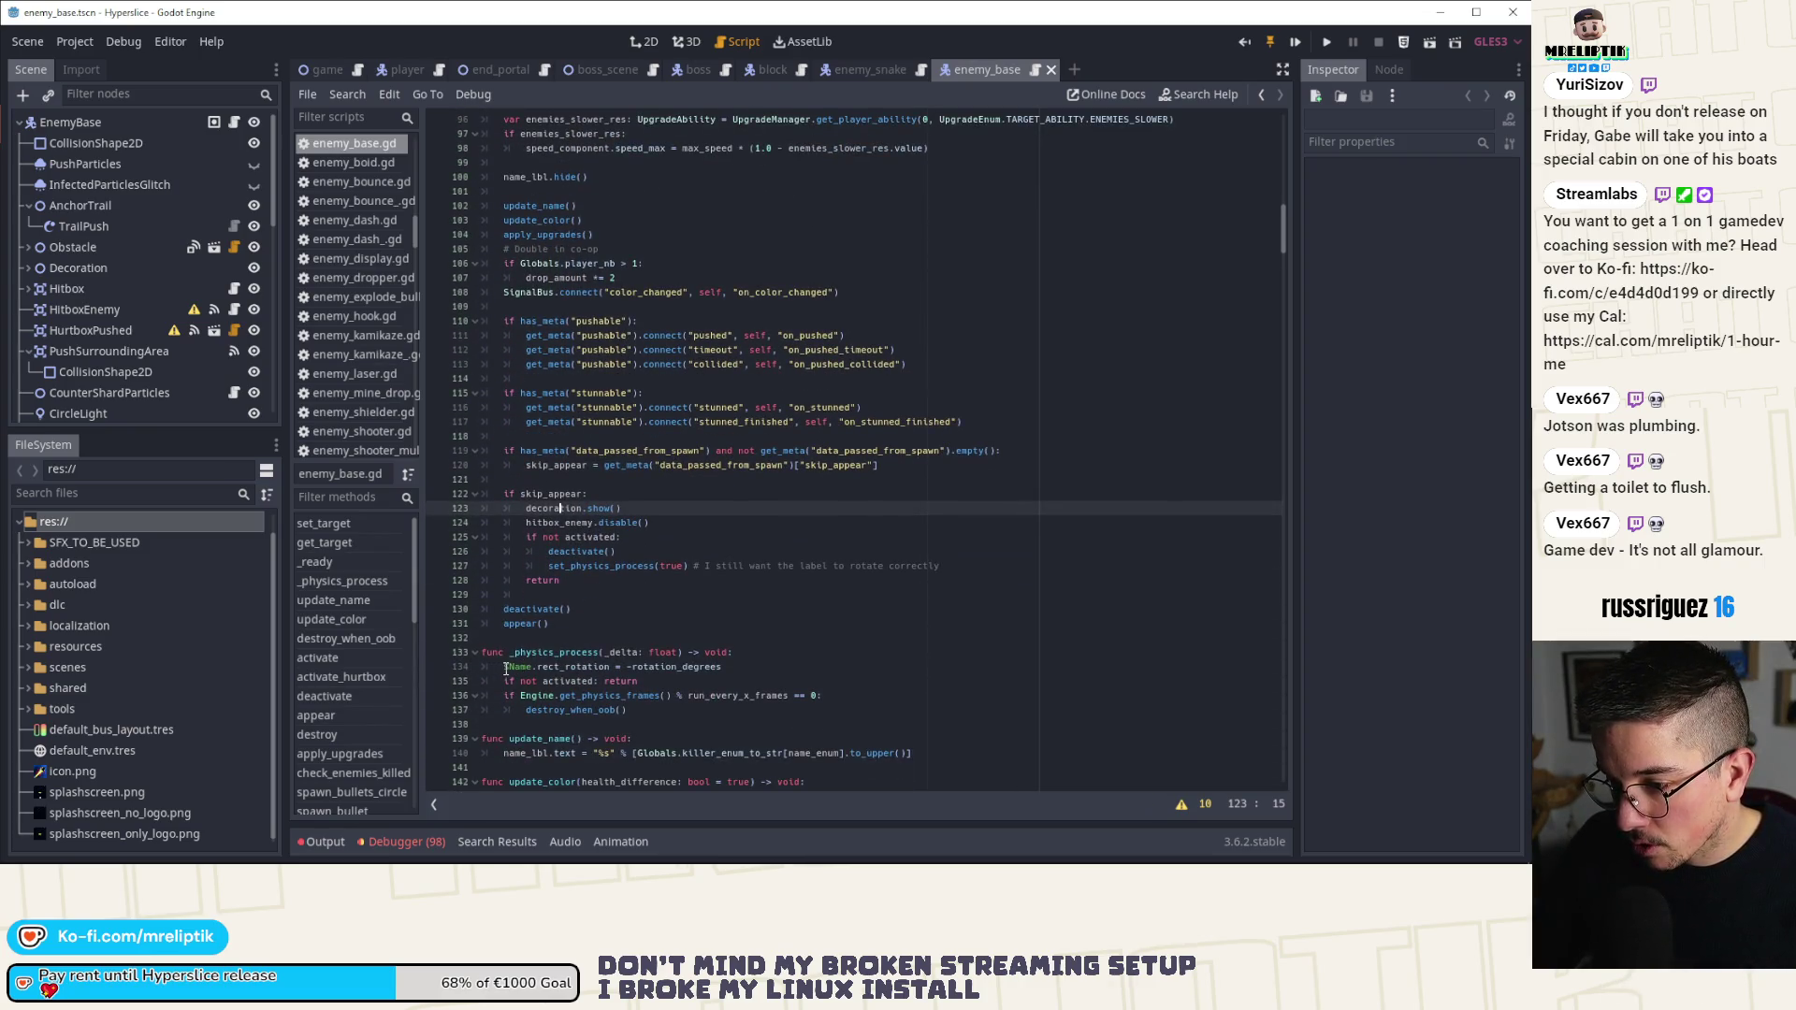
ctrl+click(526, 624)
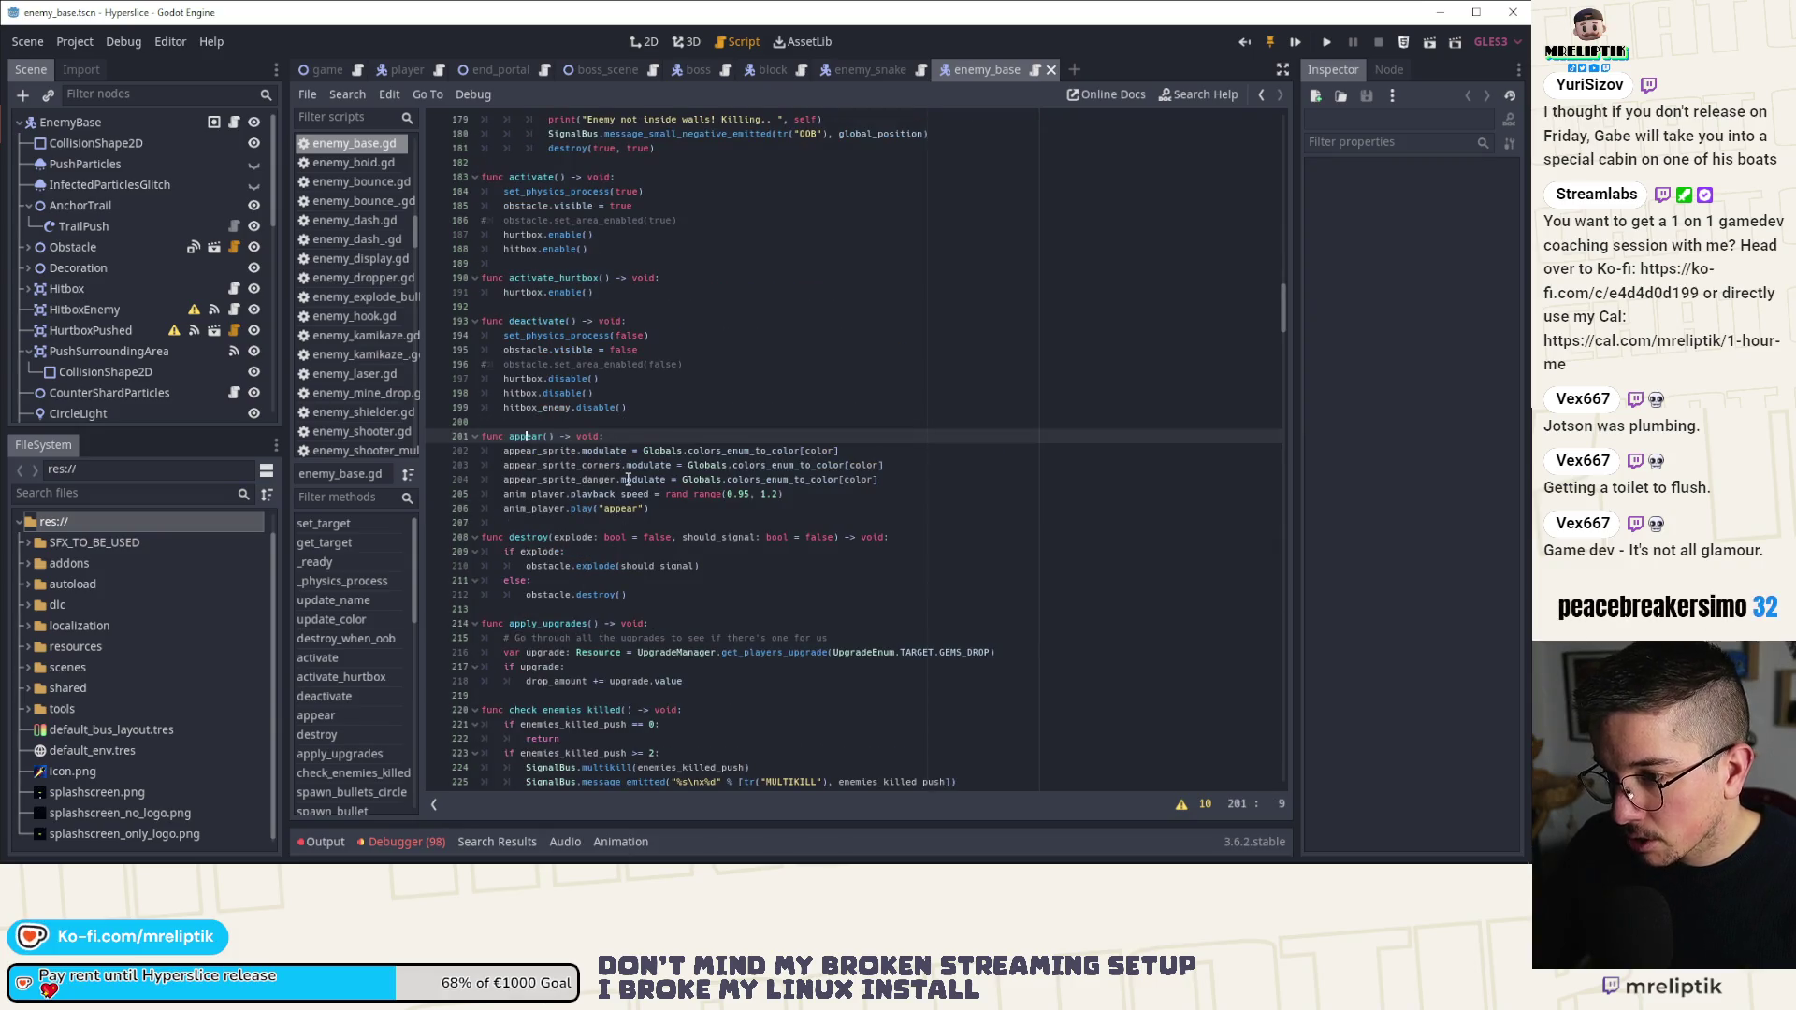
scroll(370, 681, down, 10)
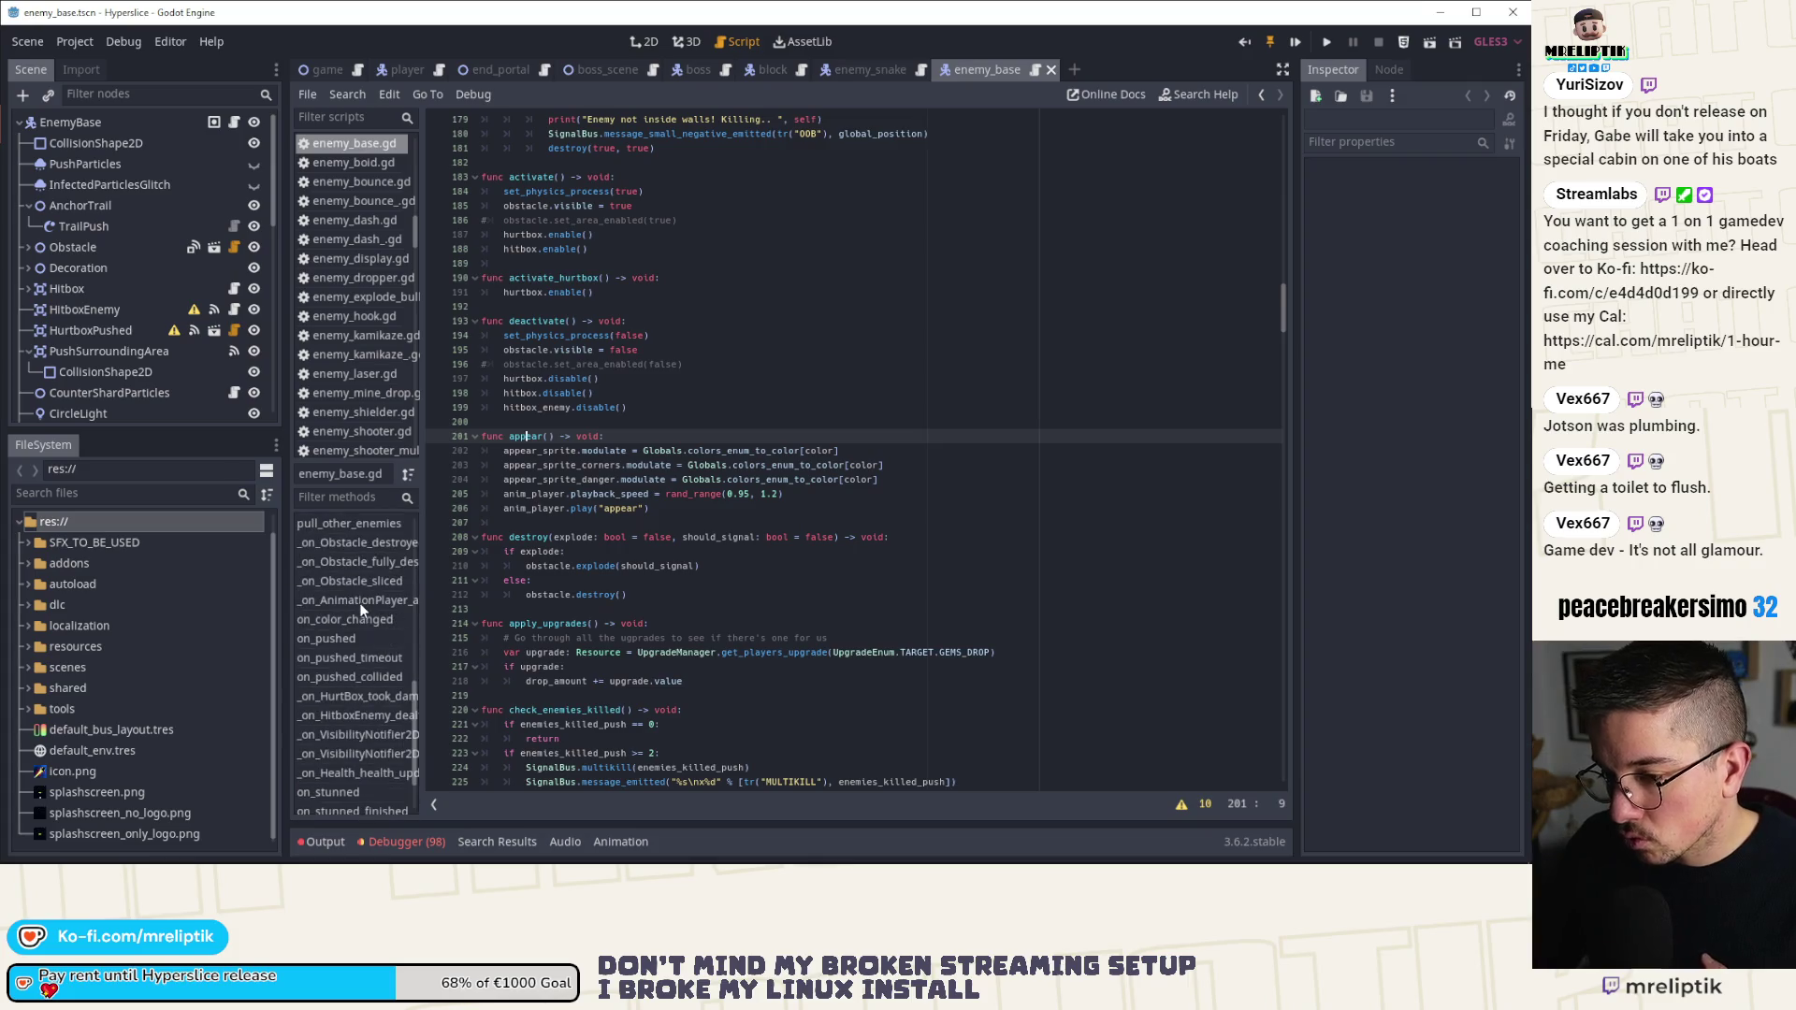
click(359, 603)
scroll(365, 636, down, 1)
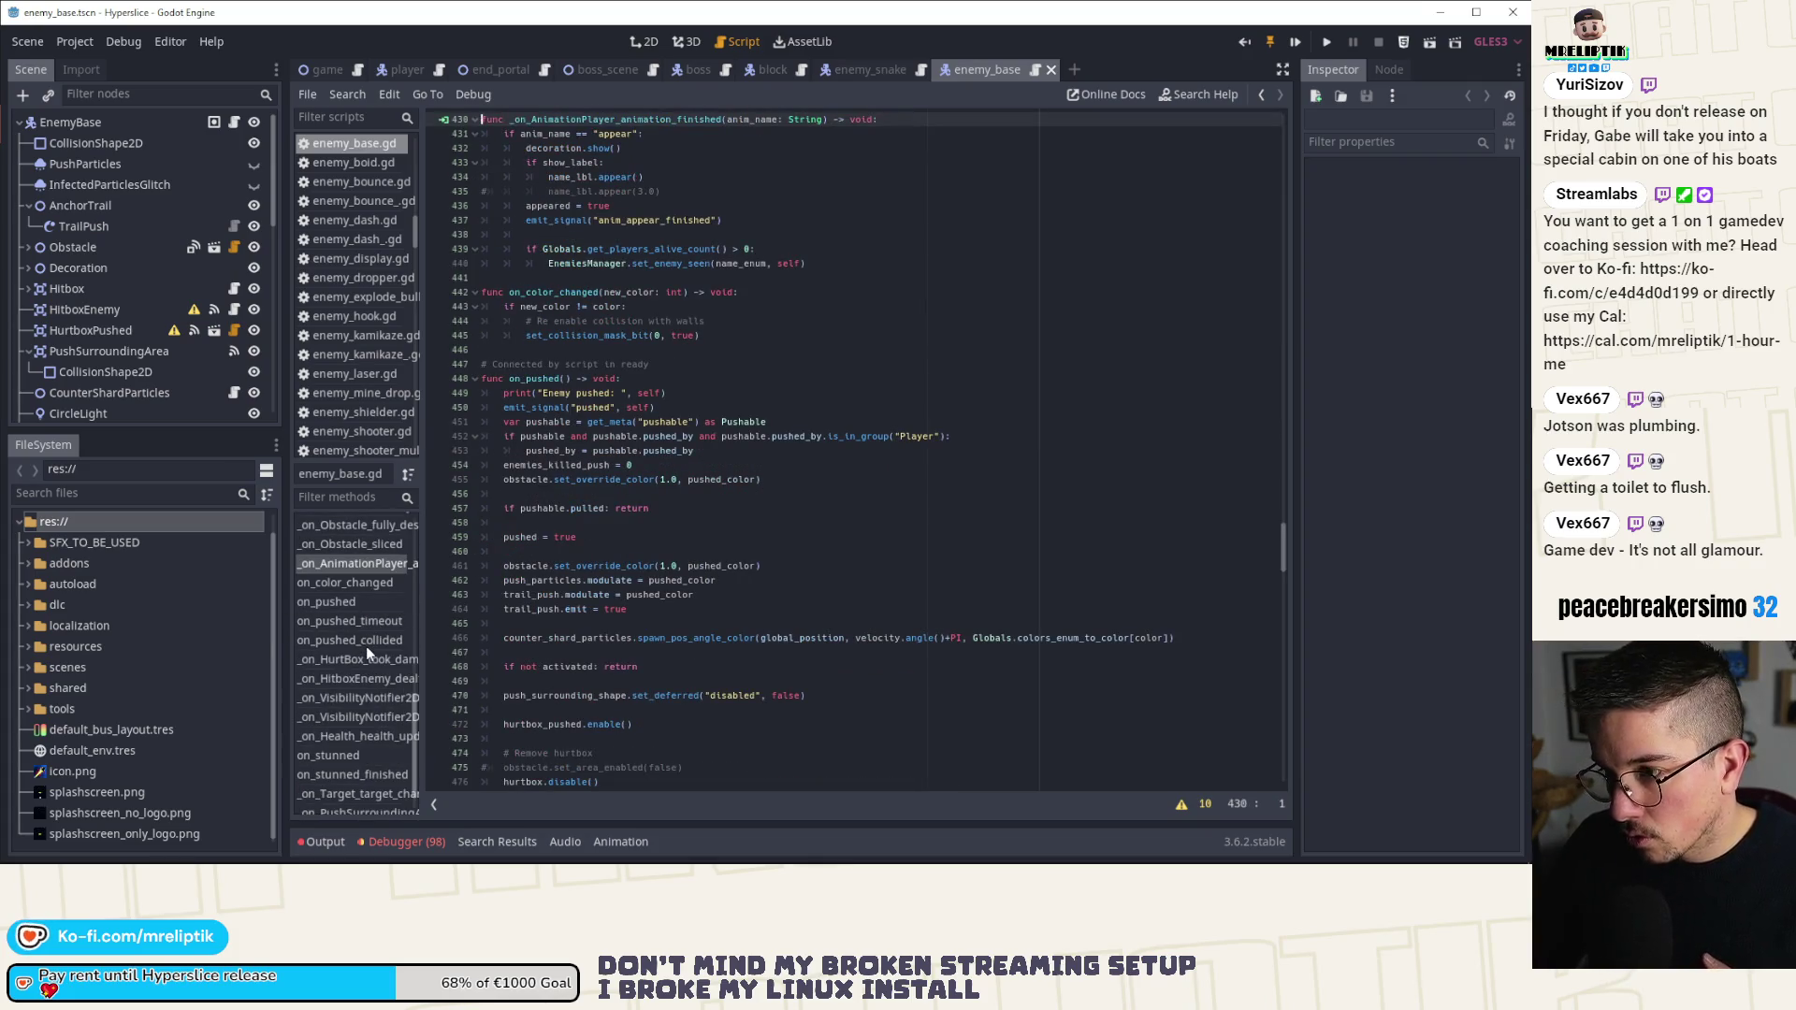
scroll(543, 207, up, 1)
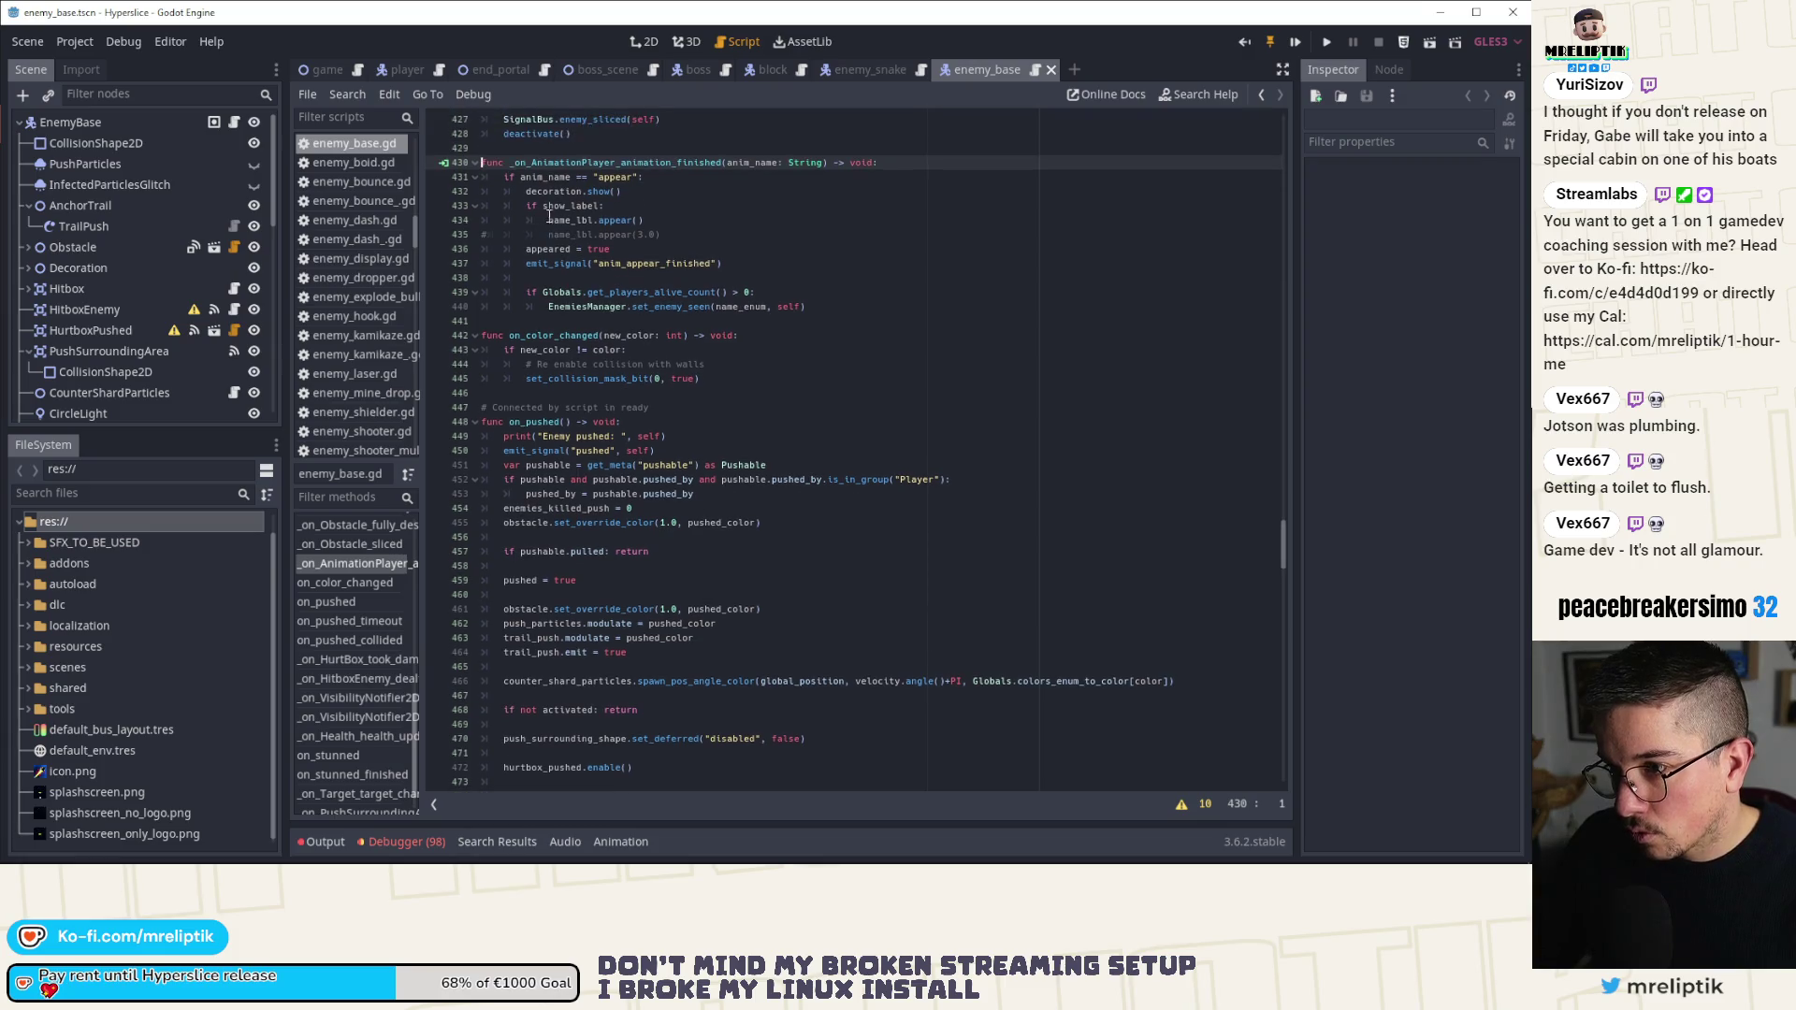
Rename the $Name reference on line 134 to name_lbl
click(526, 208)
double_click(570, 220)
scroll(684, 364, up, 3)
scroll(687, 393, up, 20)
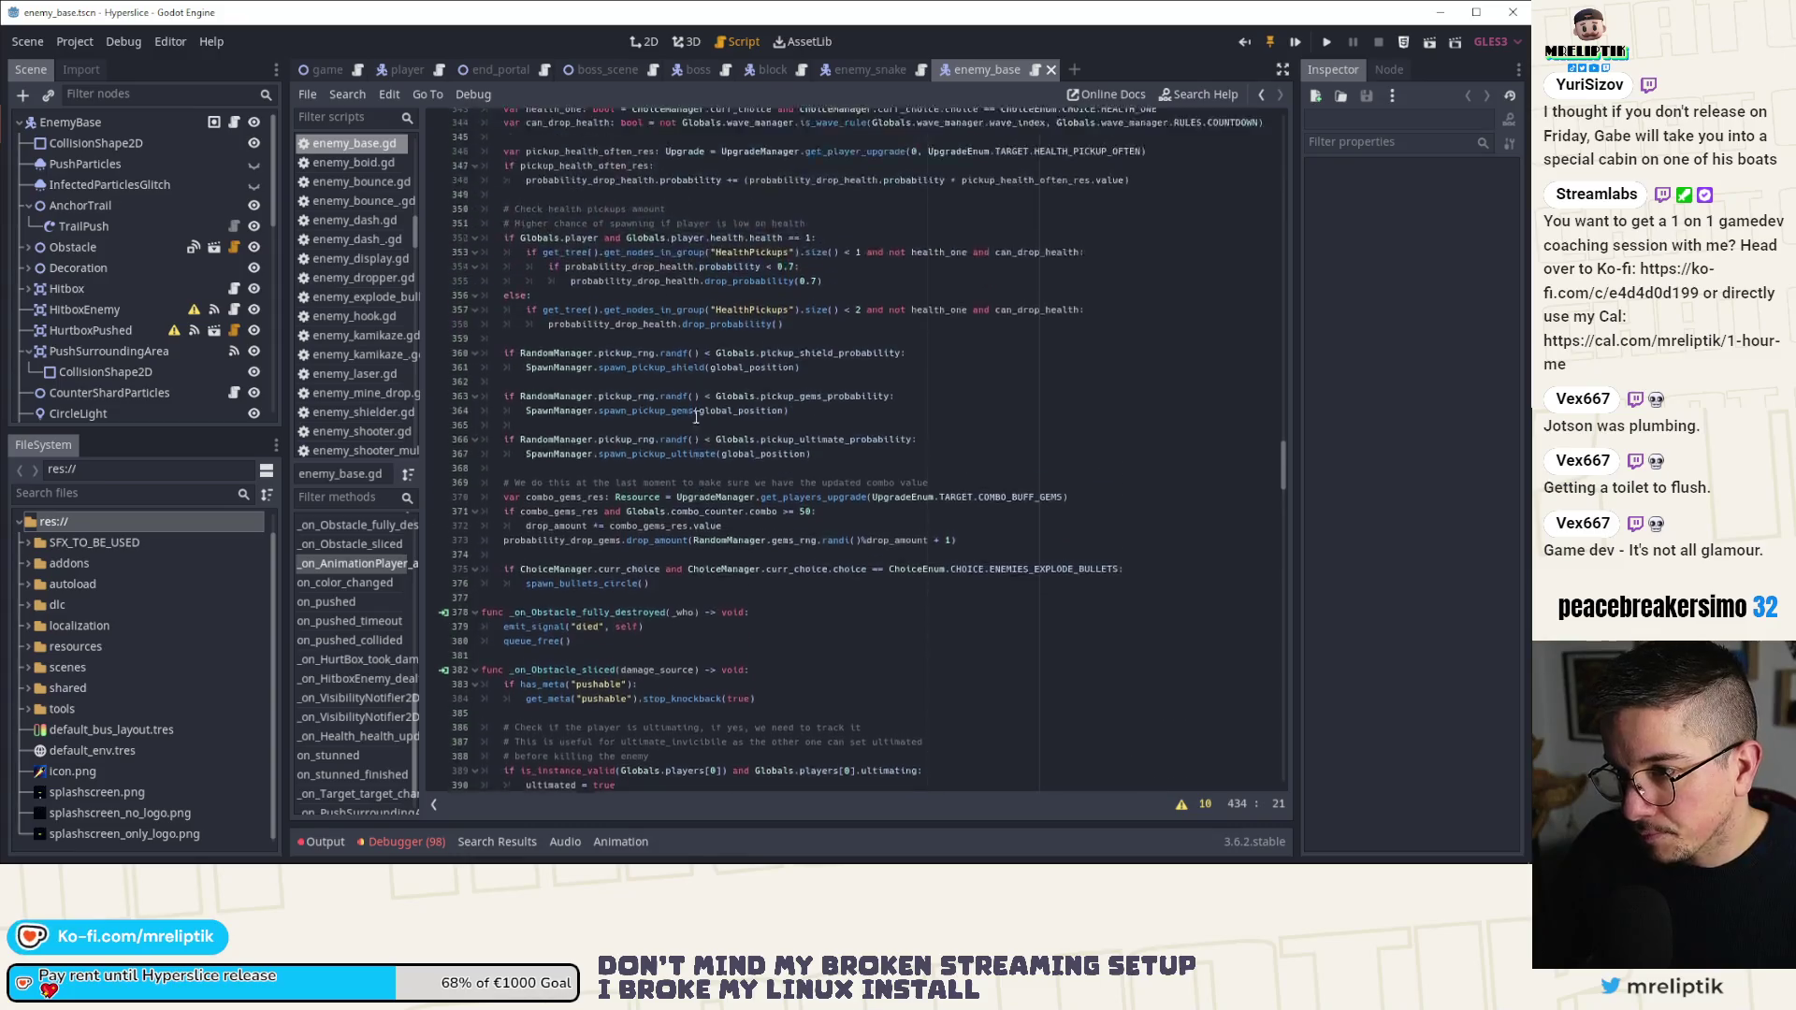
scroll(695, 436, up, 20)
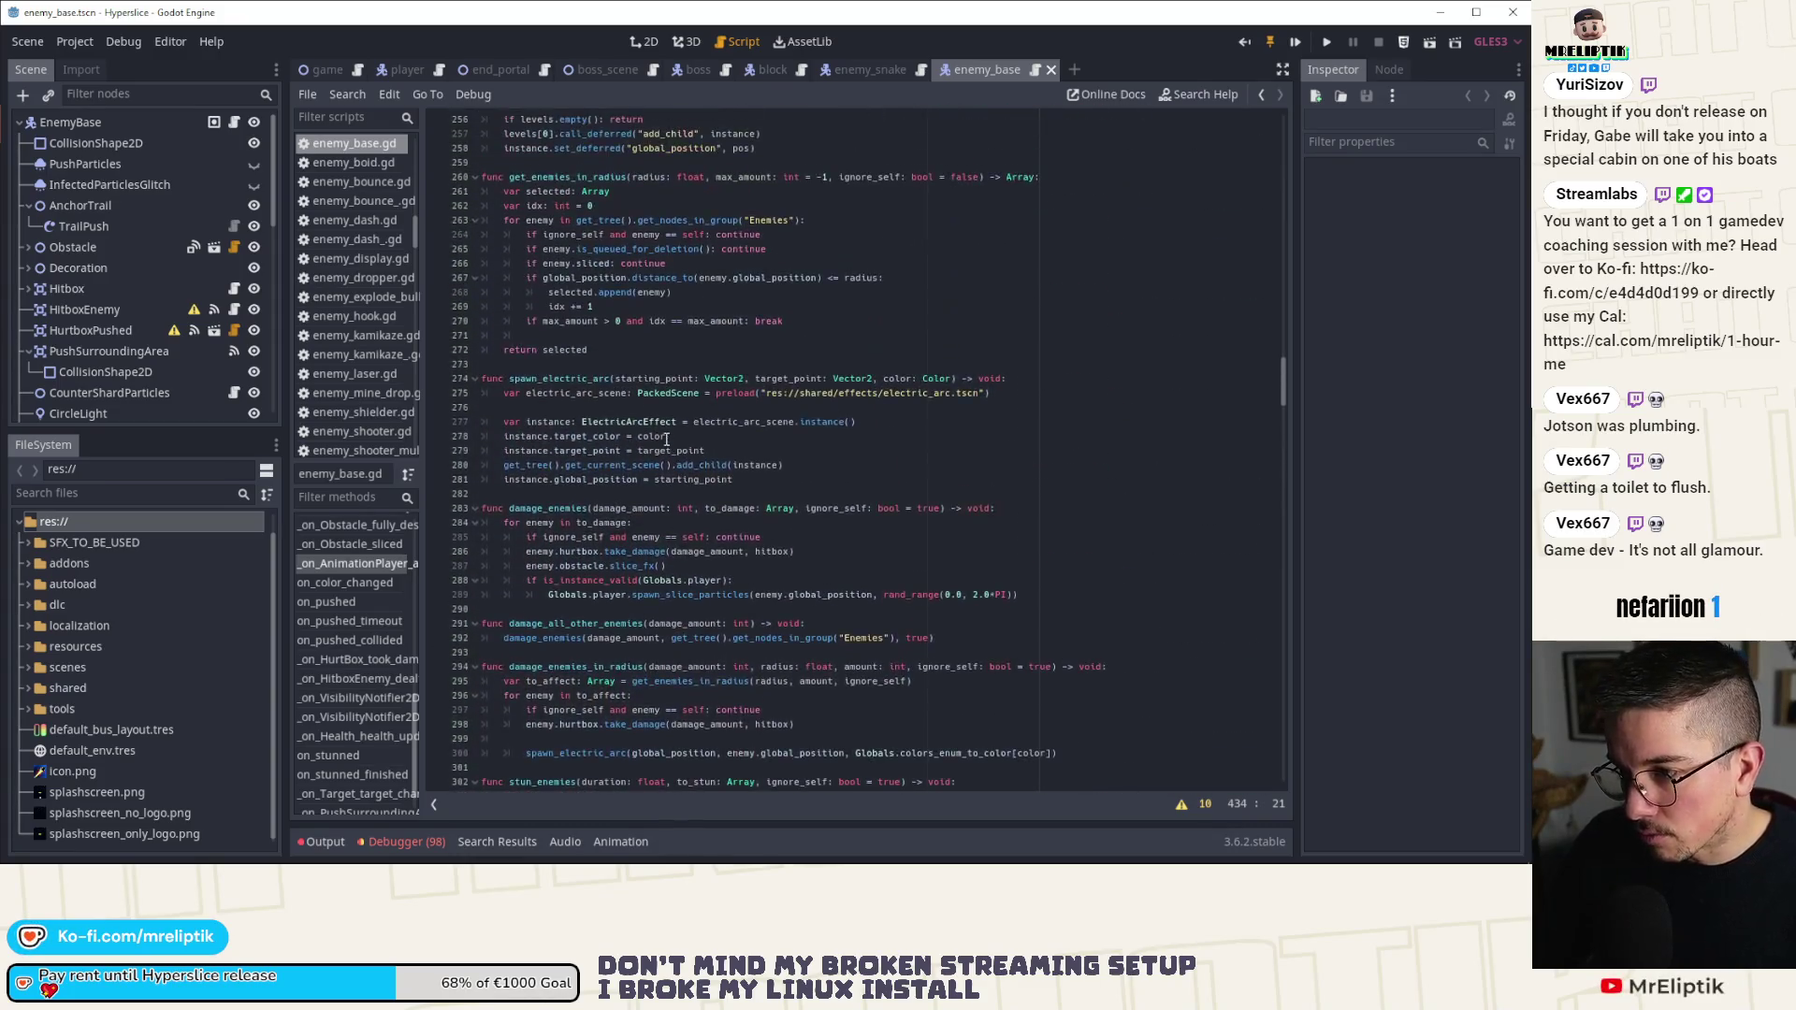
scroll(659, 439, up, 20)
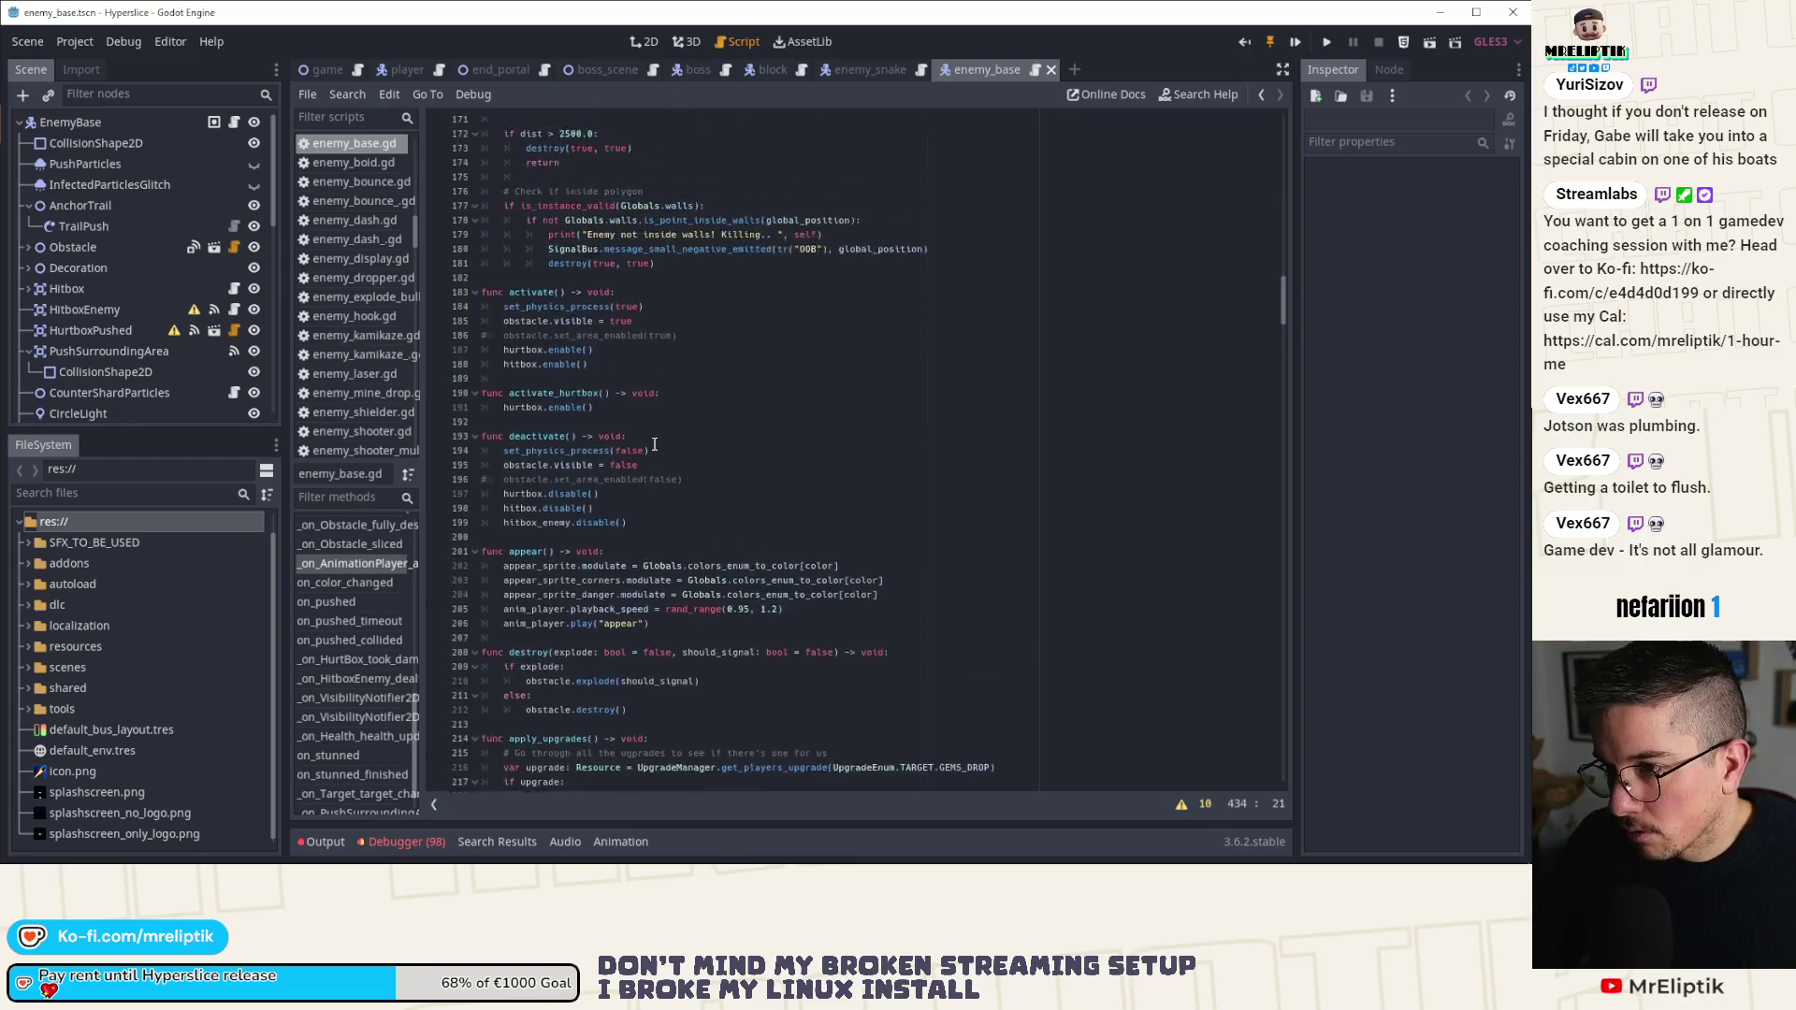
scroll(654, 447, up, 14)
double_click(516, 566)
scroll(114, 290, down, 5)
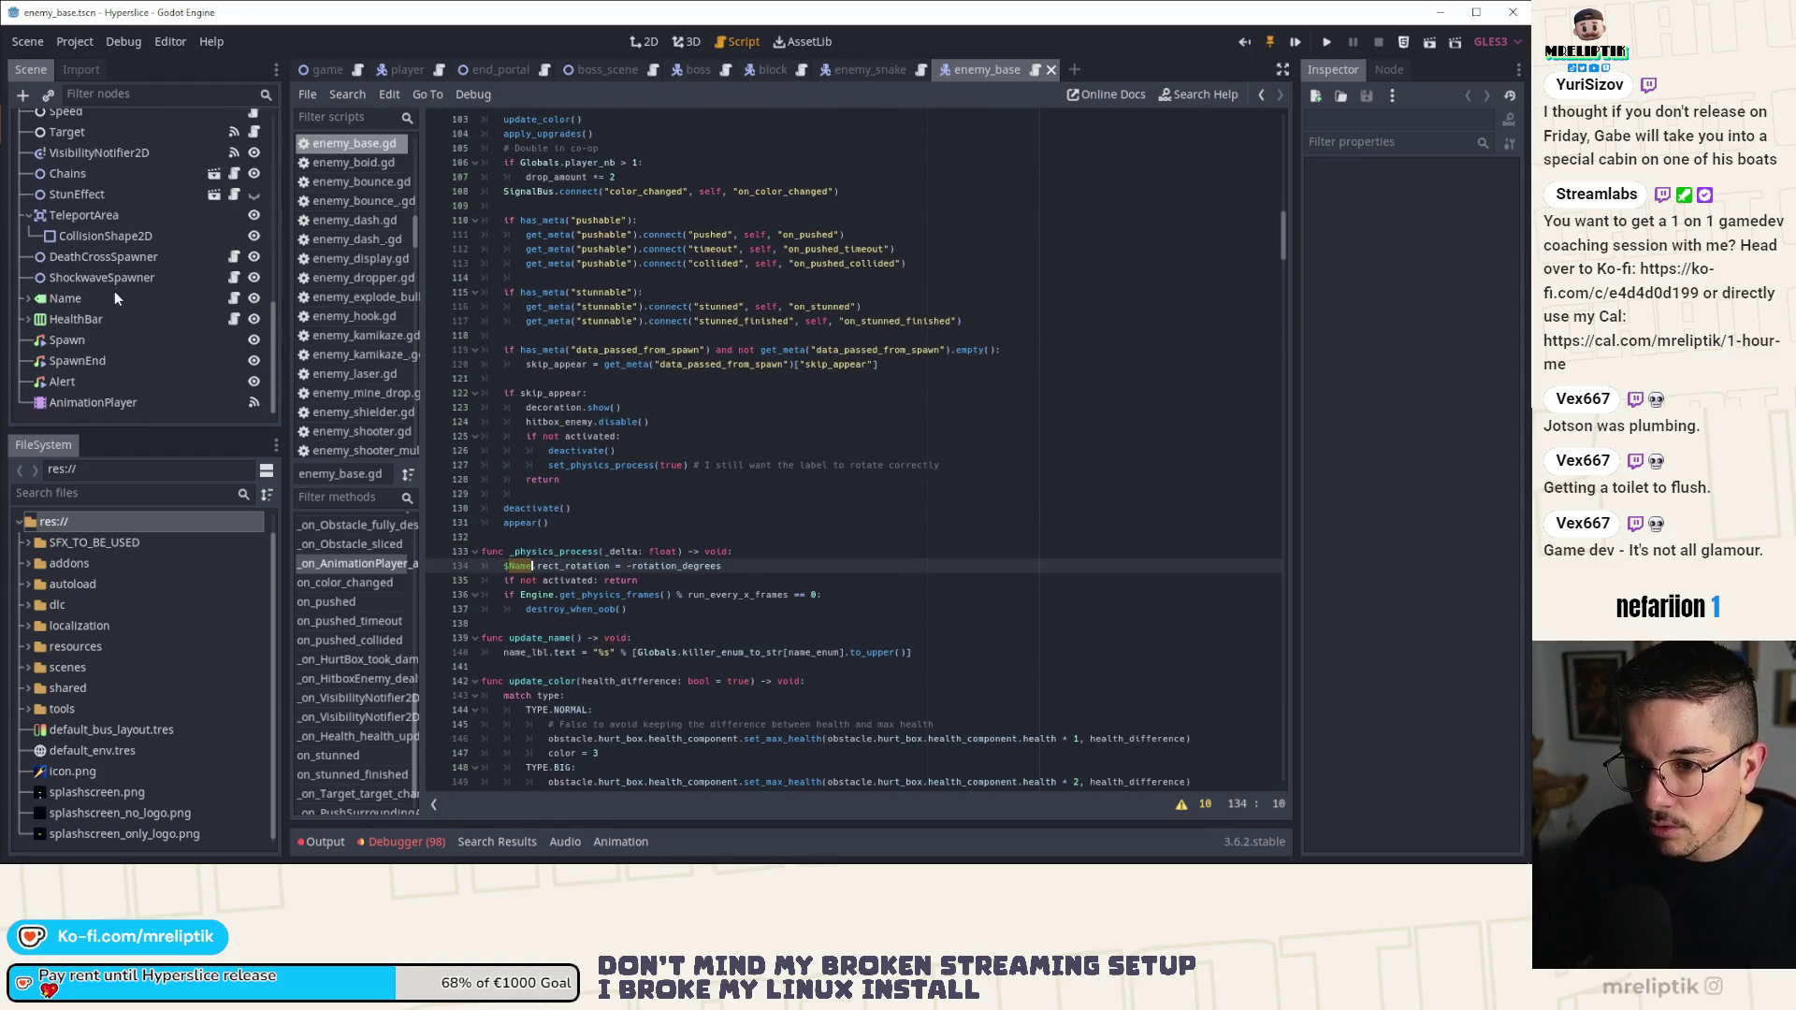
text(name)
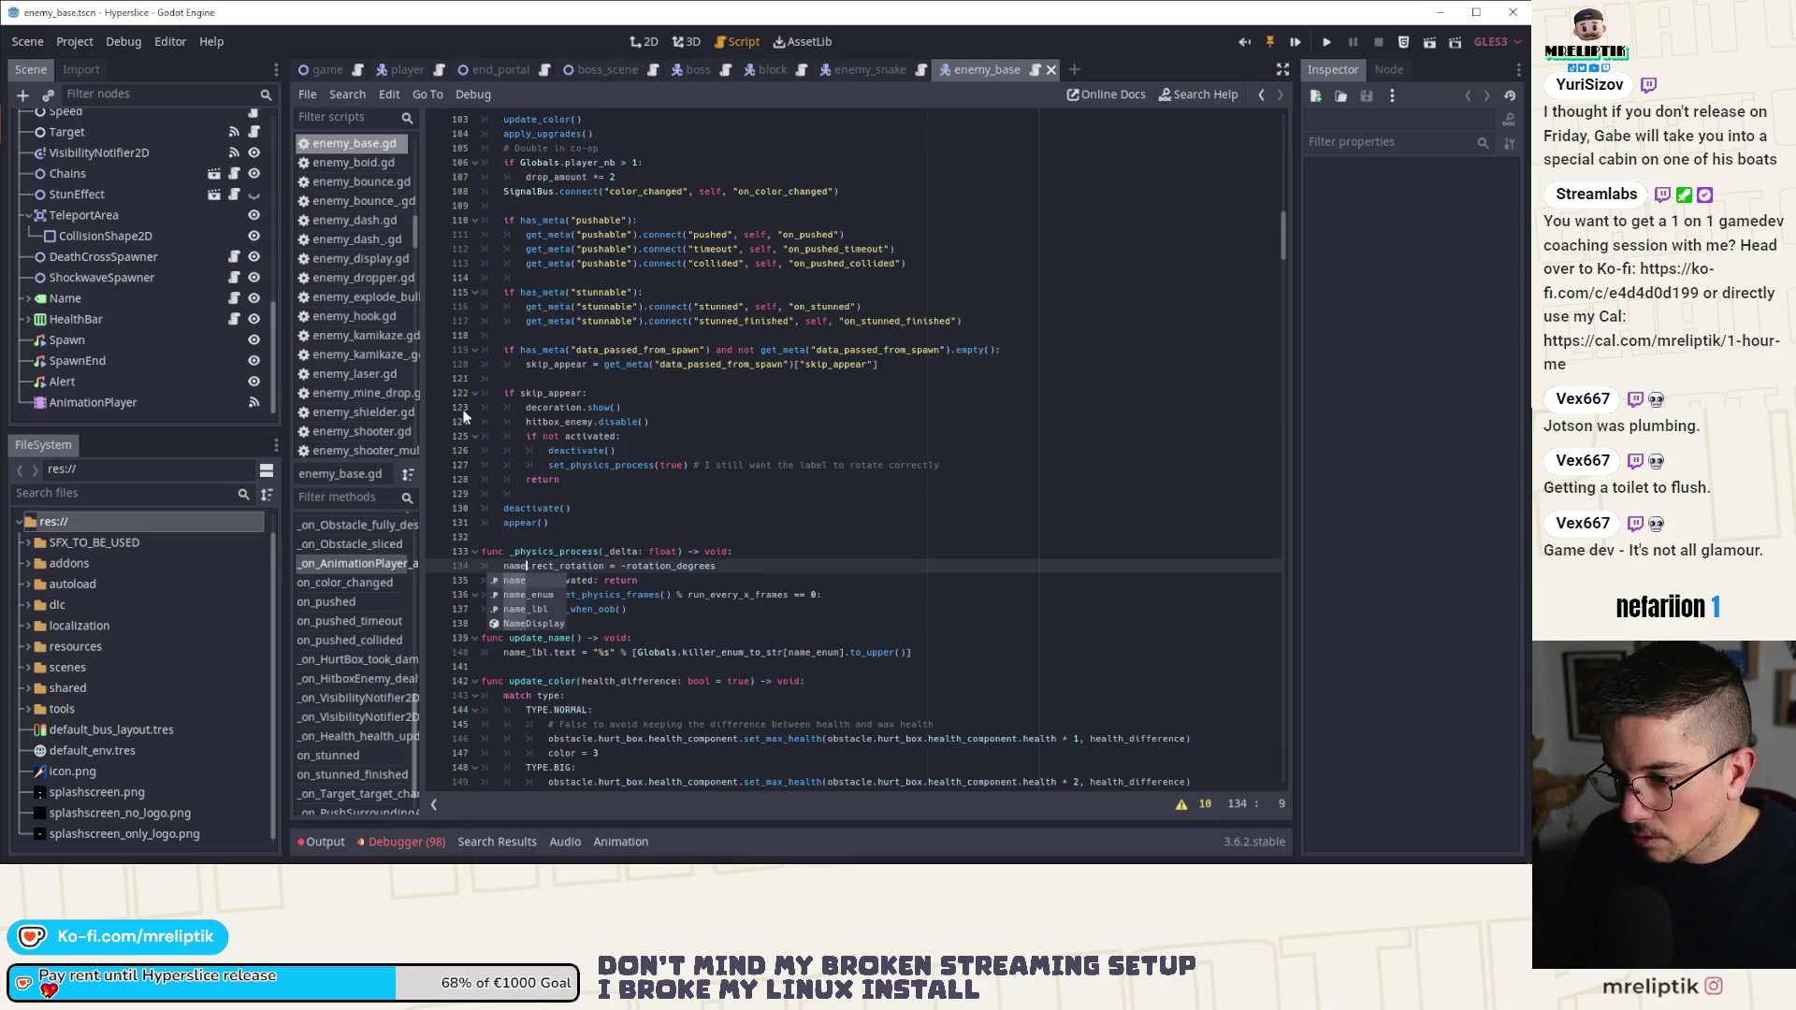
text(_lbl)
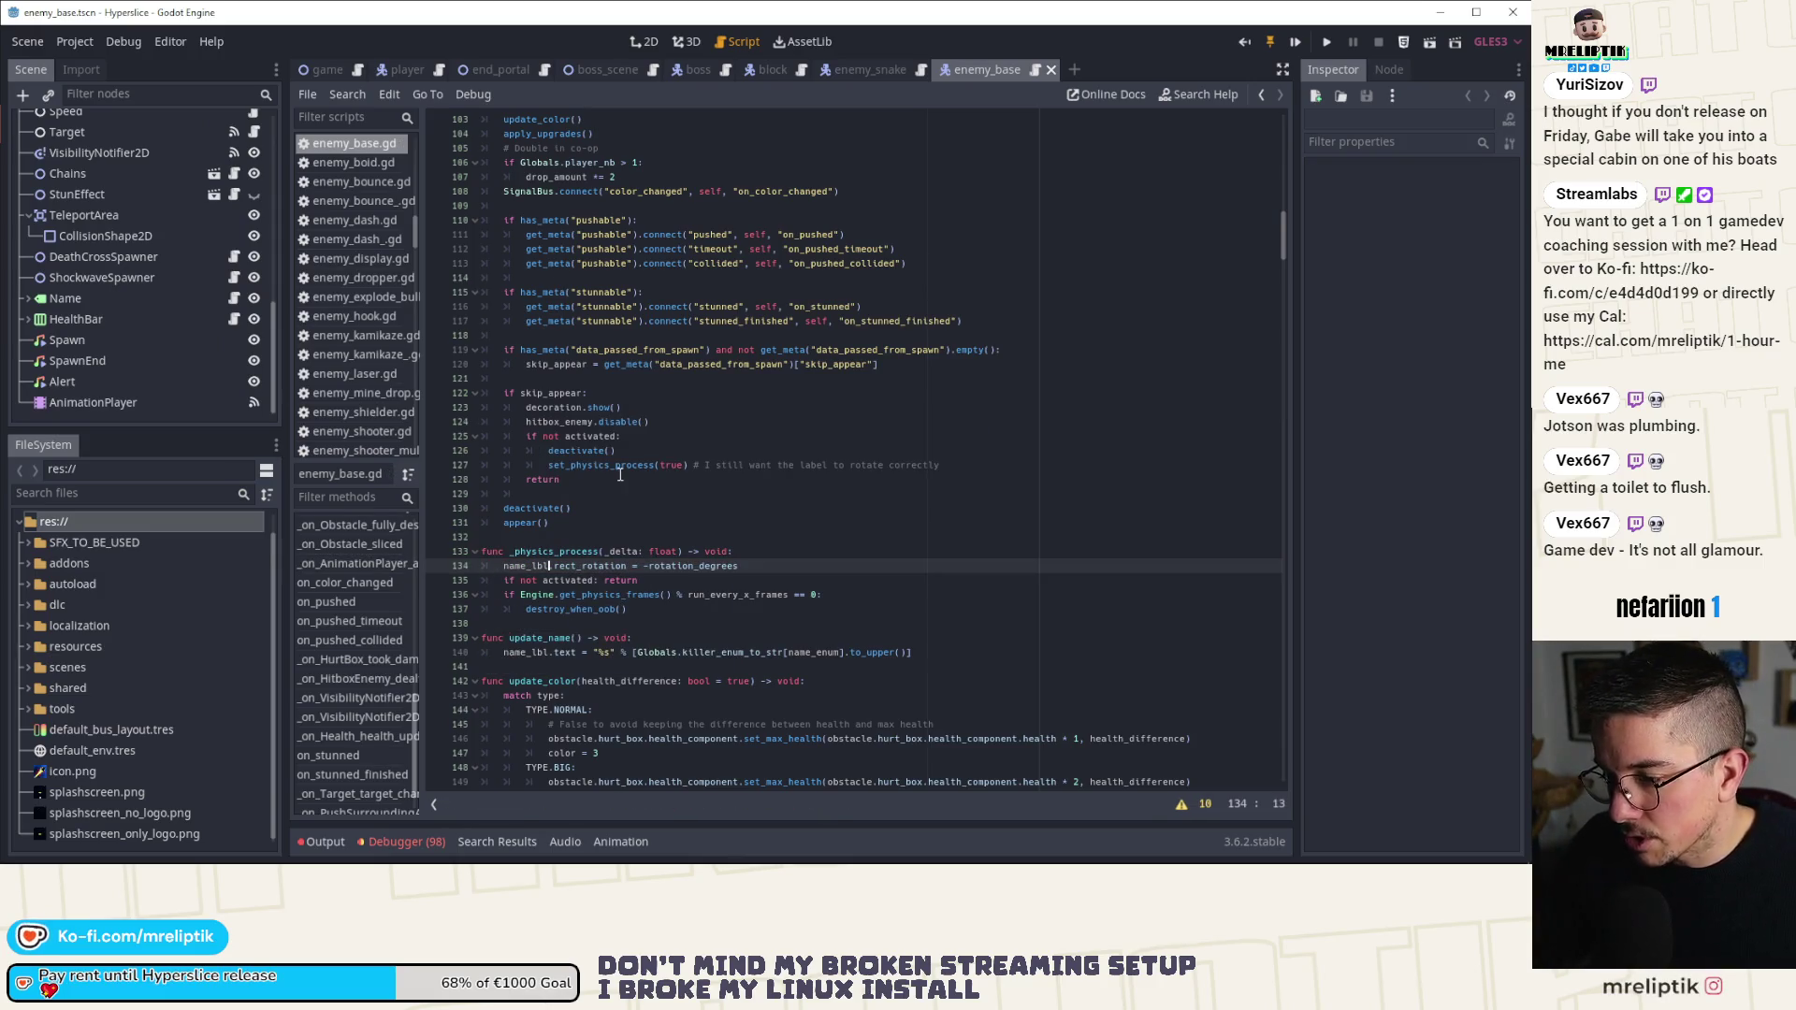
Add 'if show_label: name_lbl.appear()' under hitbox_enemy.disable() and save enemy_base.gd
click(849, 68)
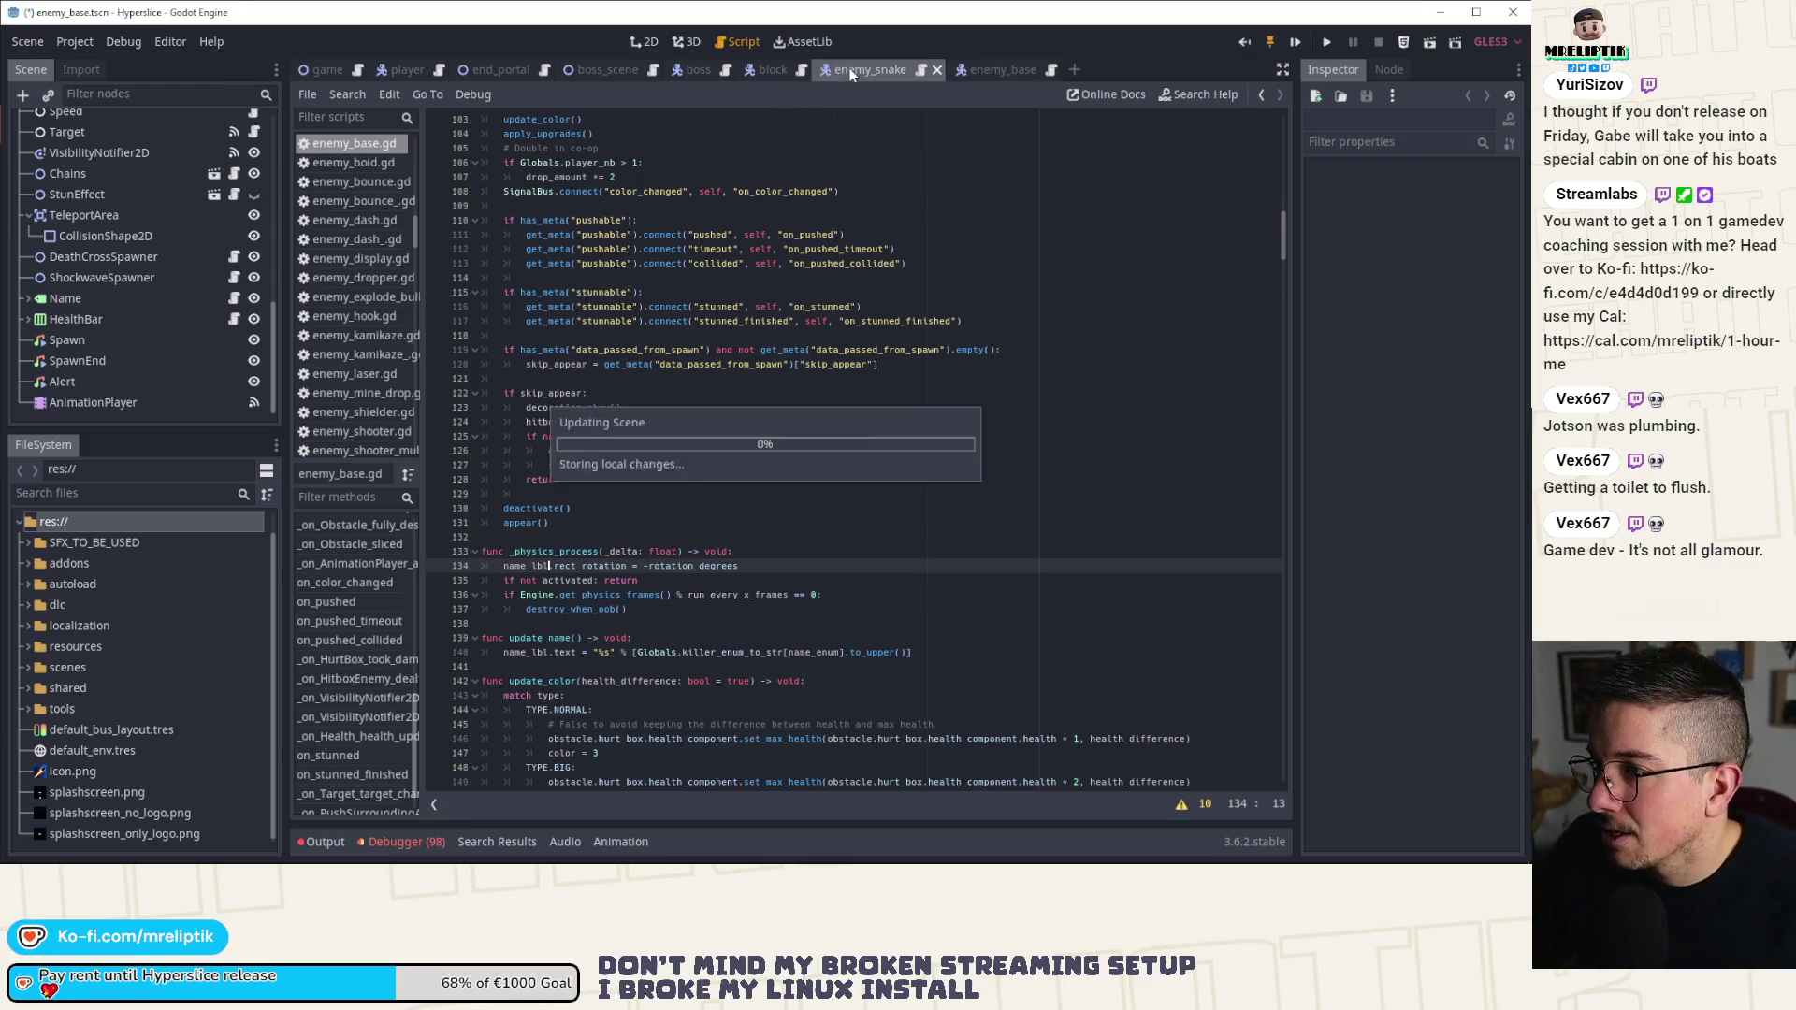
click(996, 69)
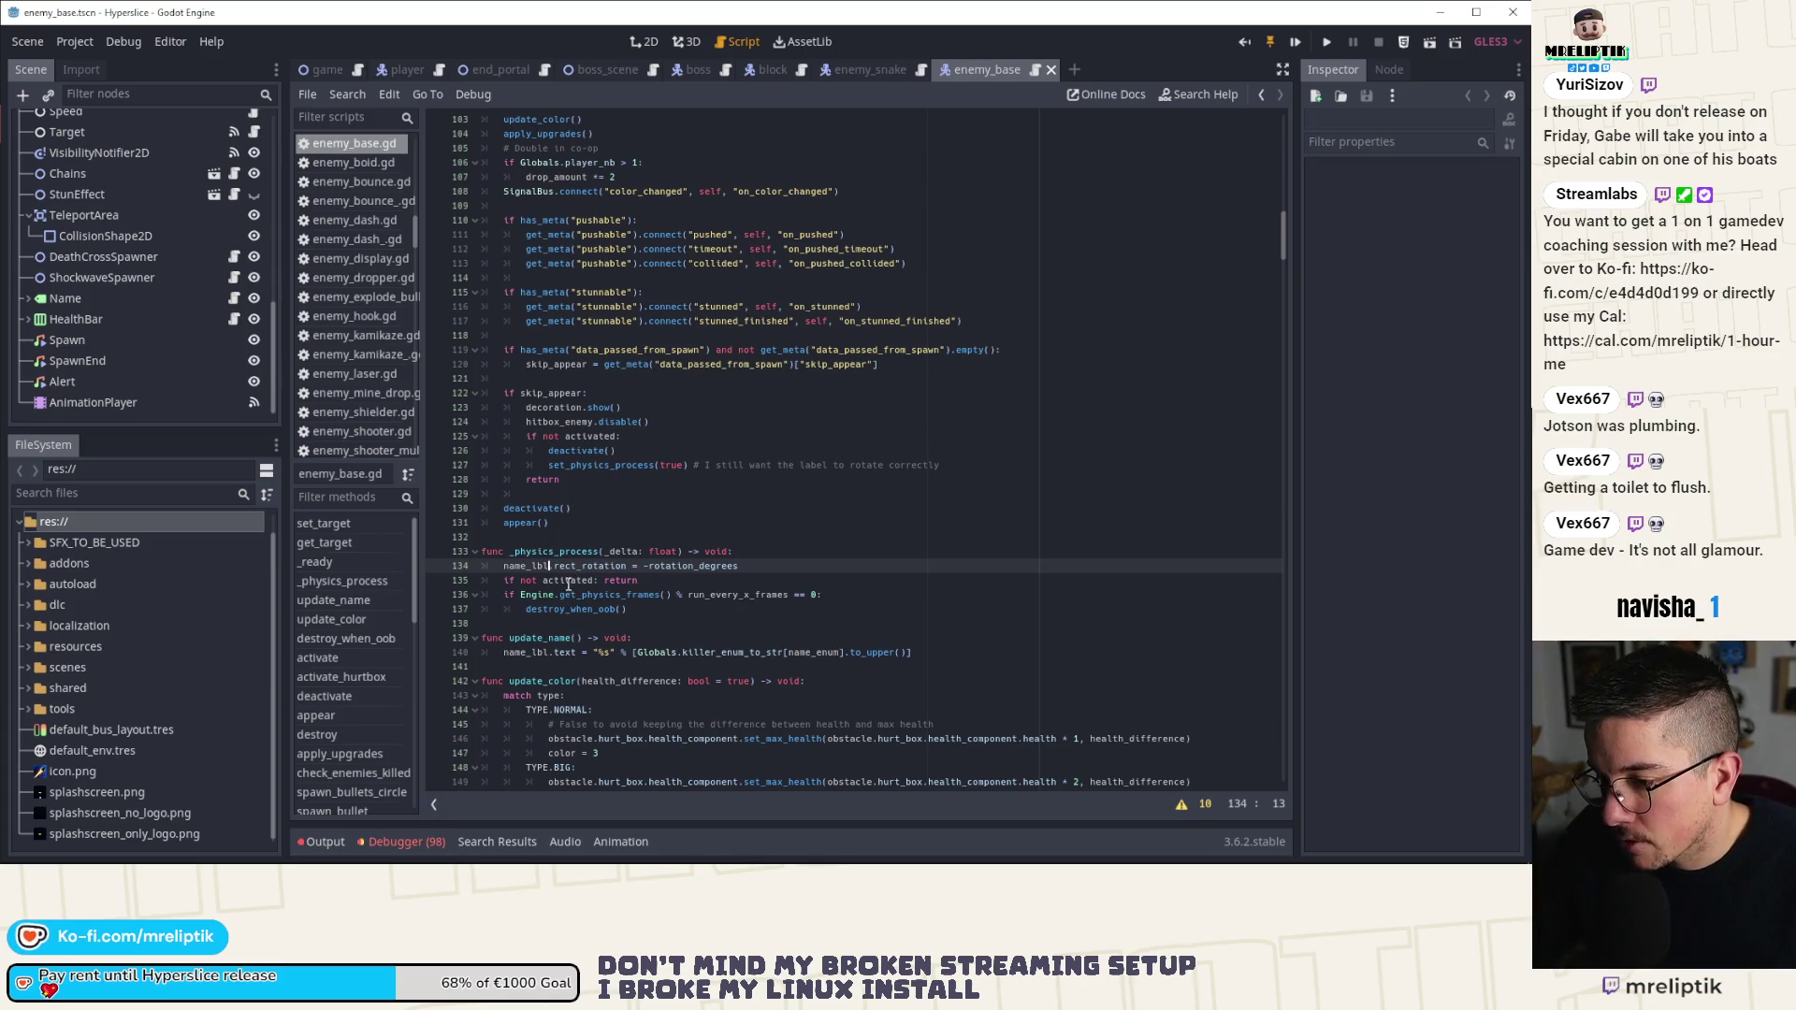
double_click(564, 394)
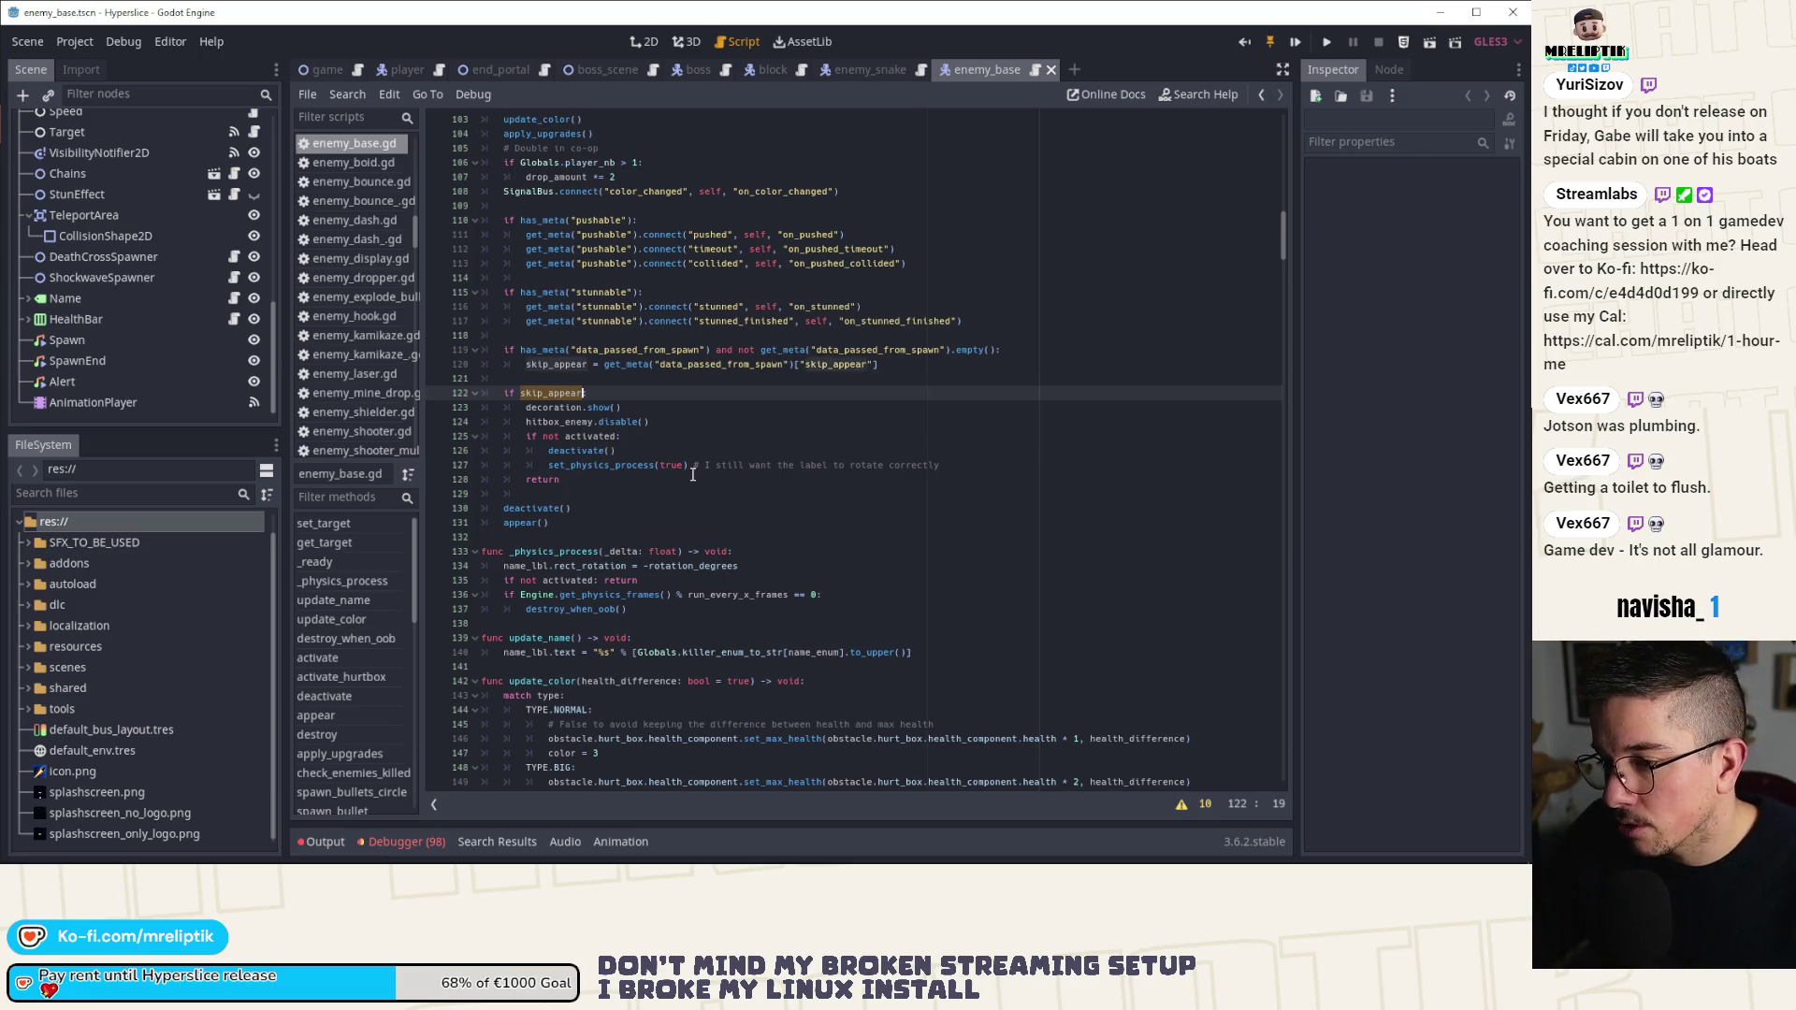
scroll(562, 412, up, 4)
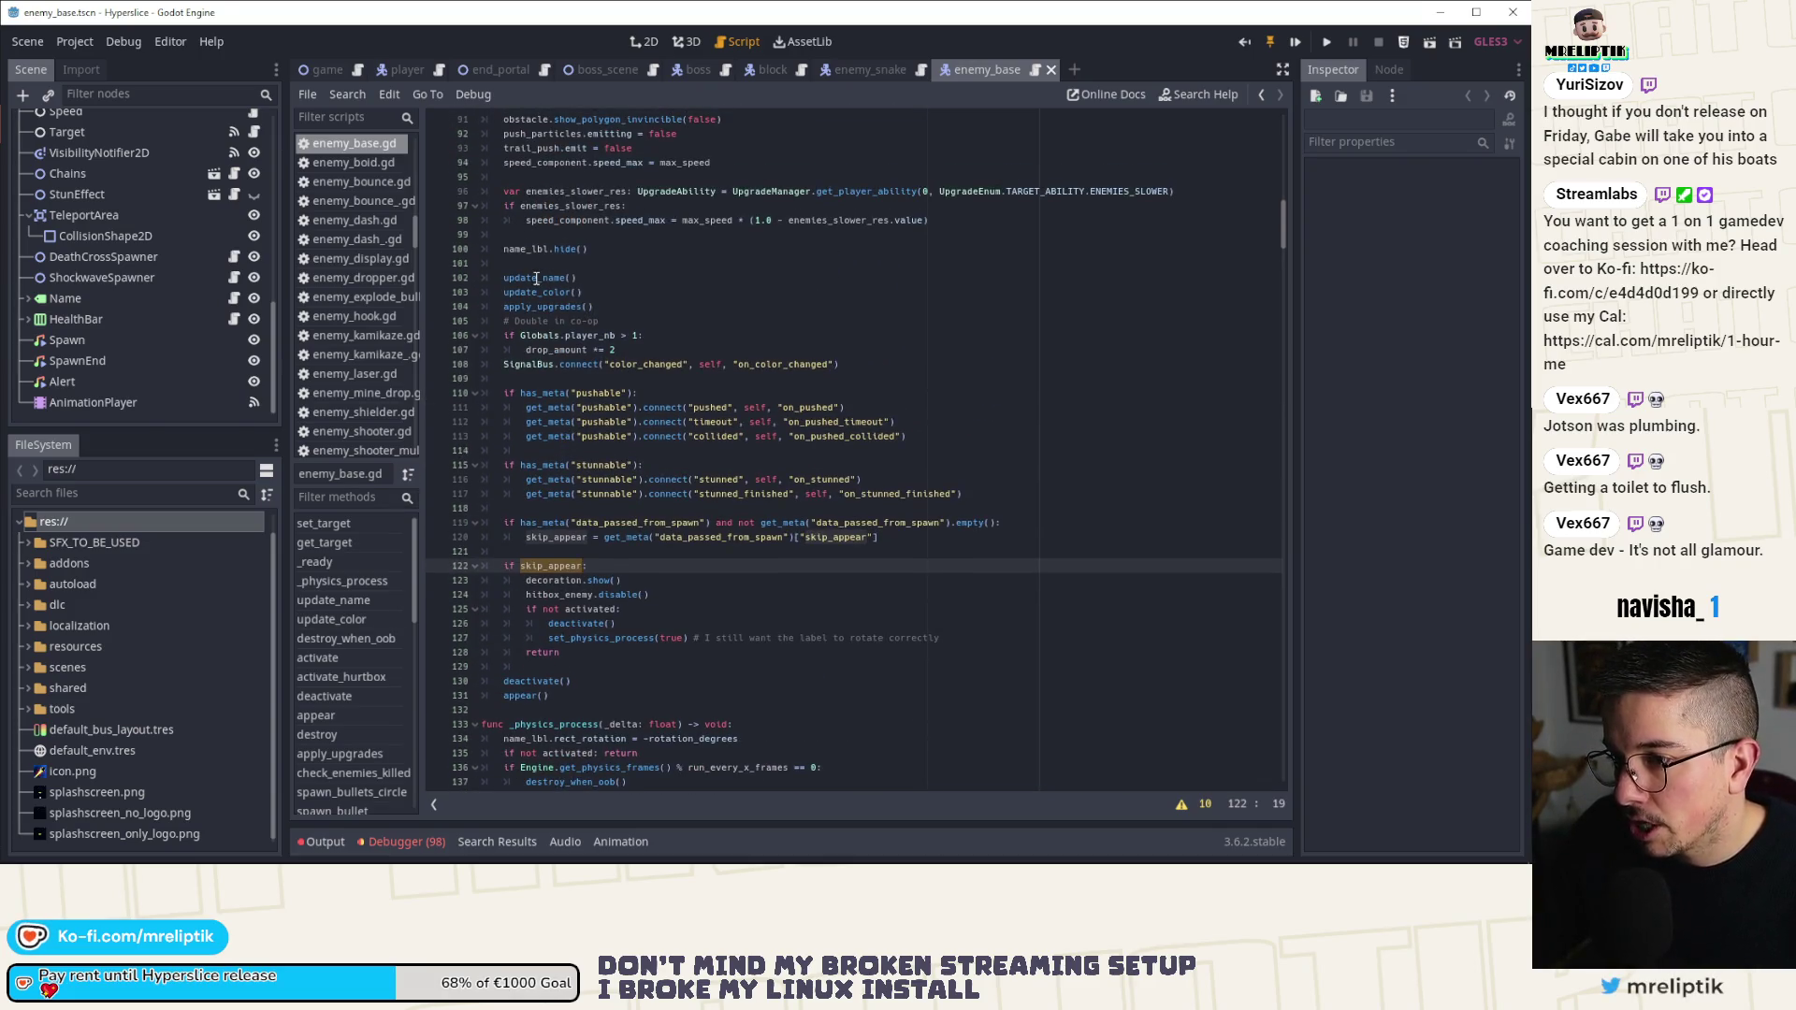
click(664, 595)
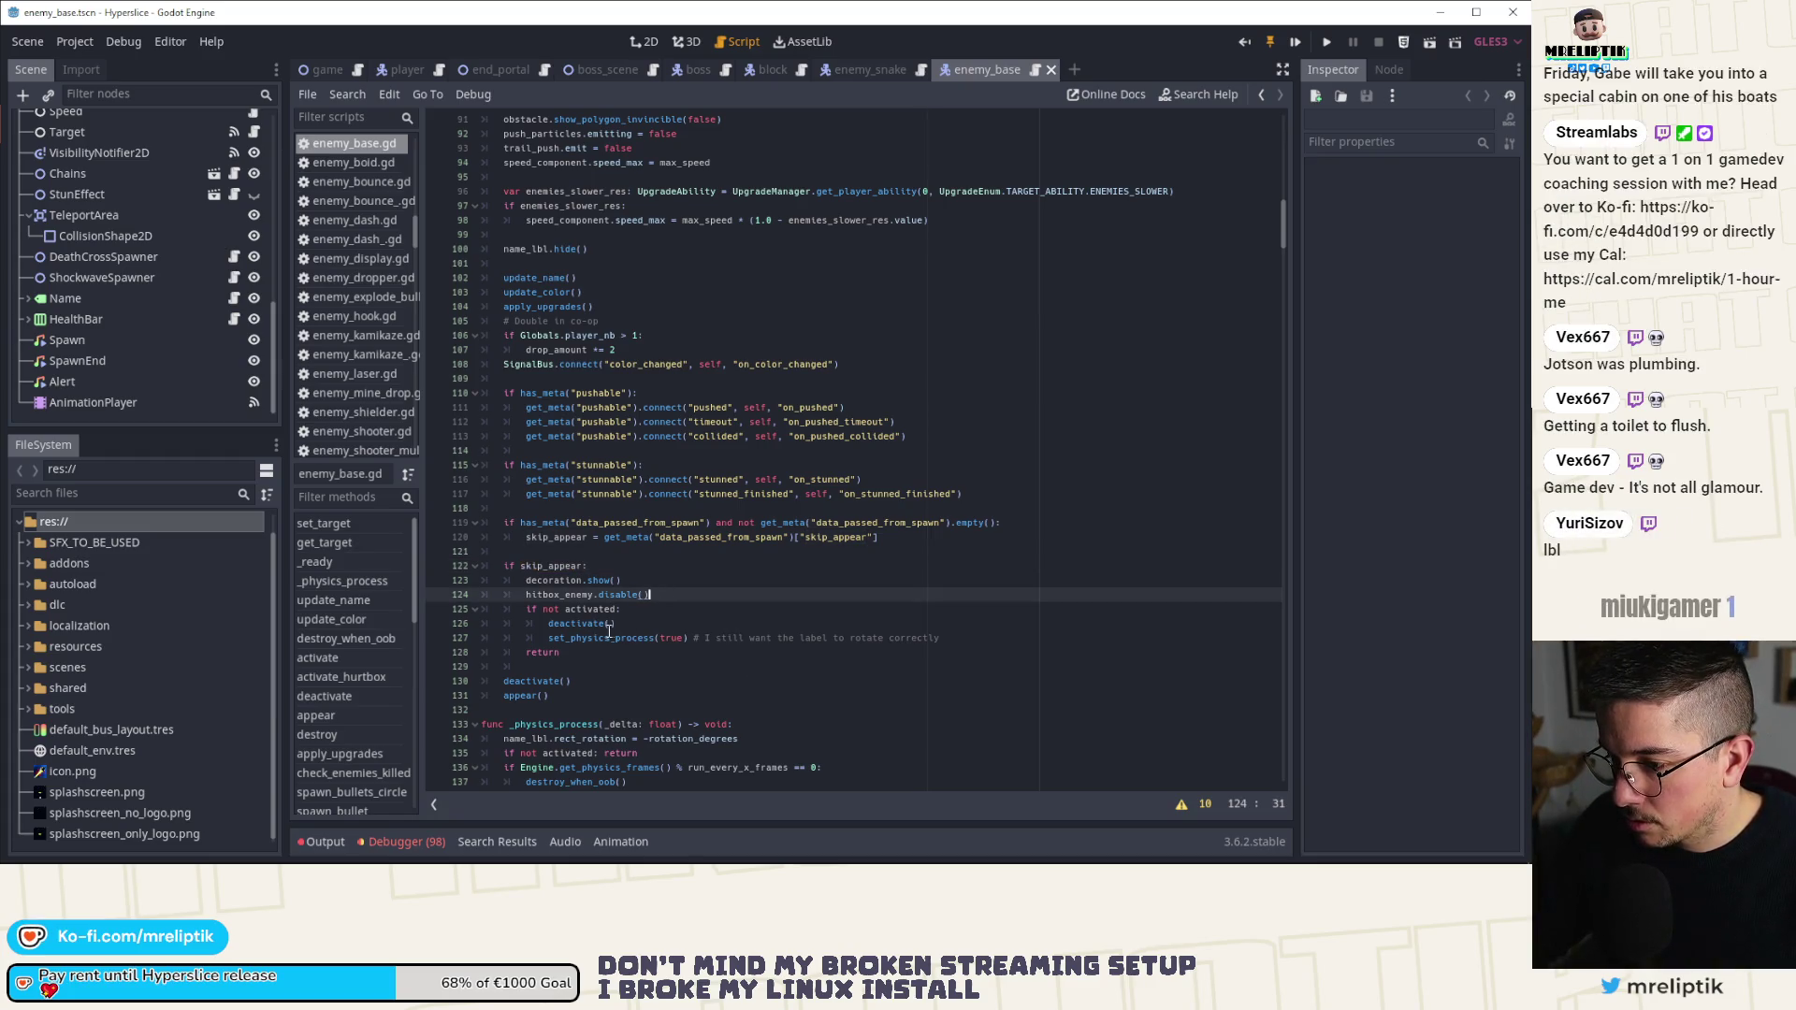
key(Return)
text(if show_label:)
key(Return)
text(name_lbl.appear())
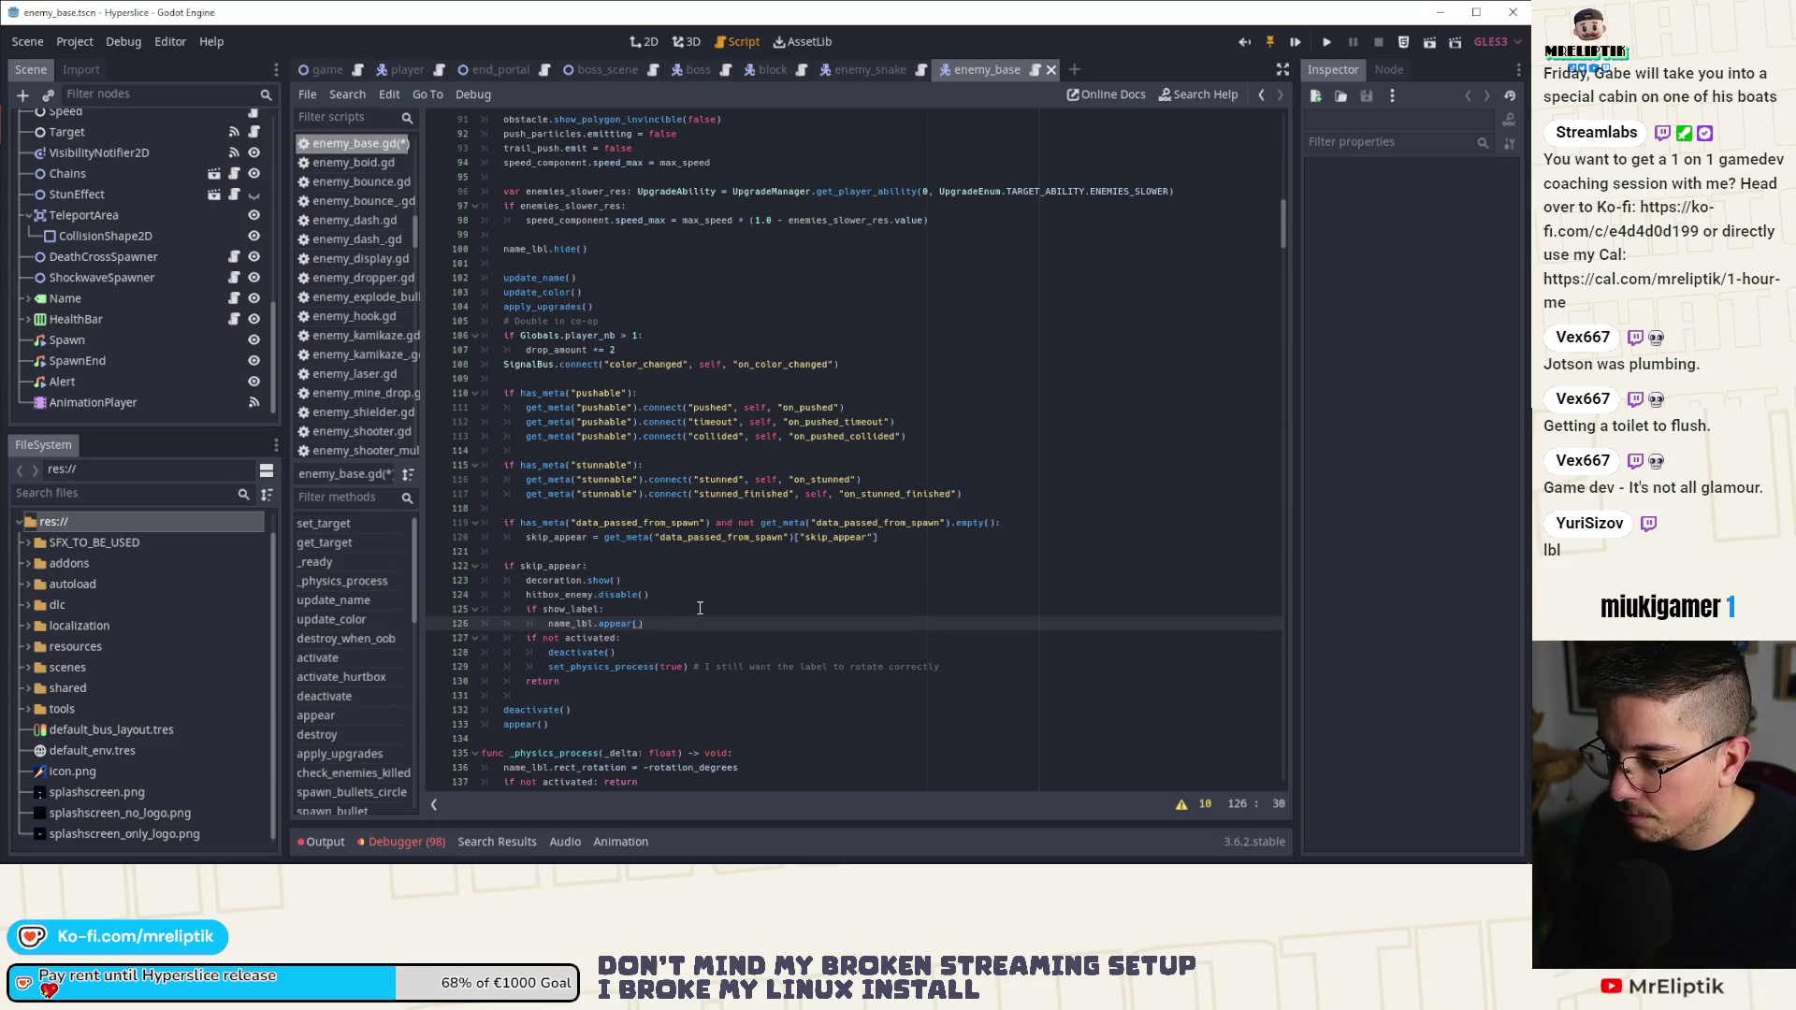
key(ctrl+s)
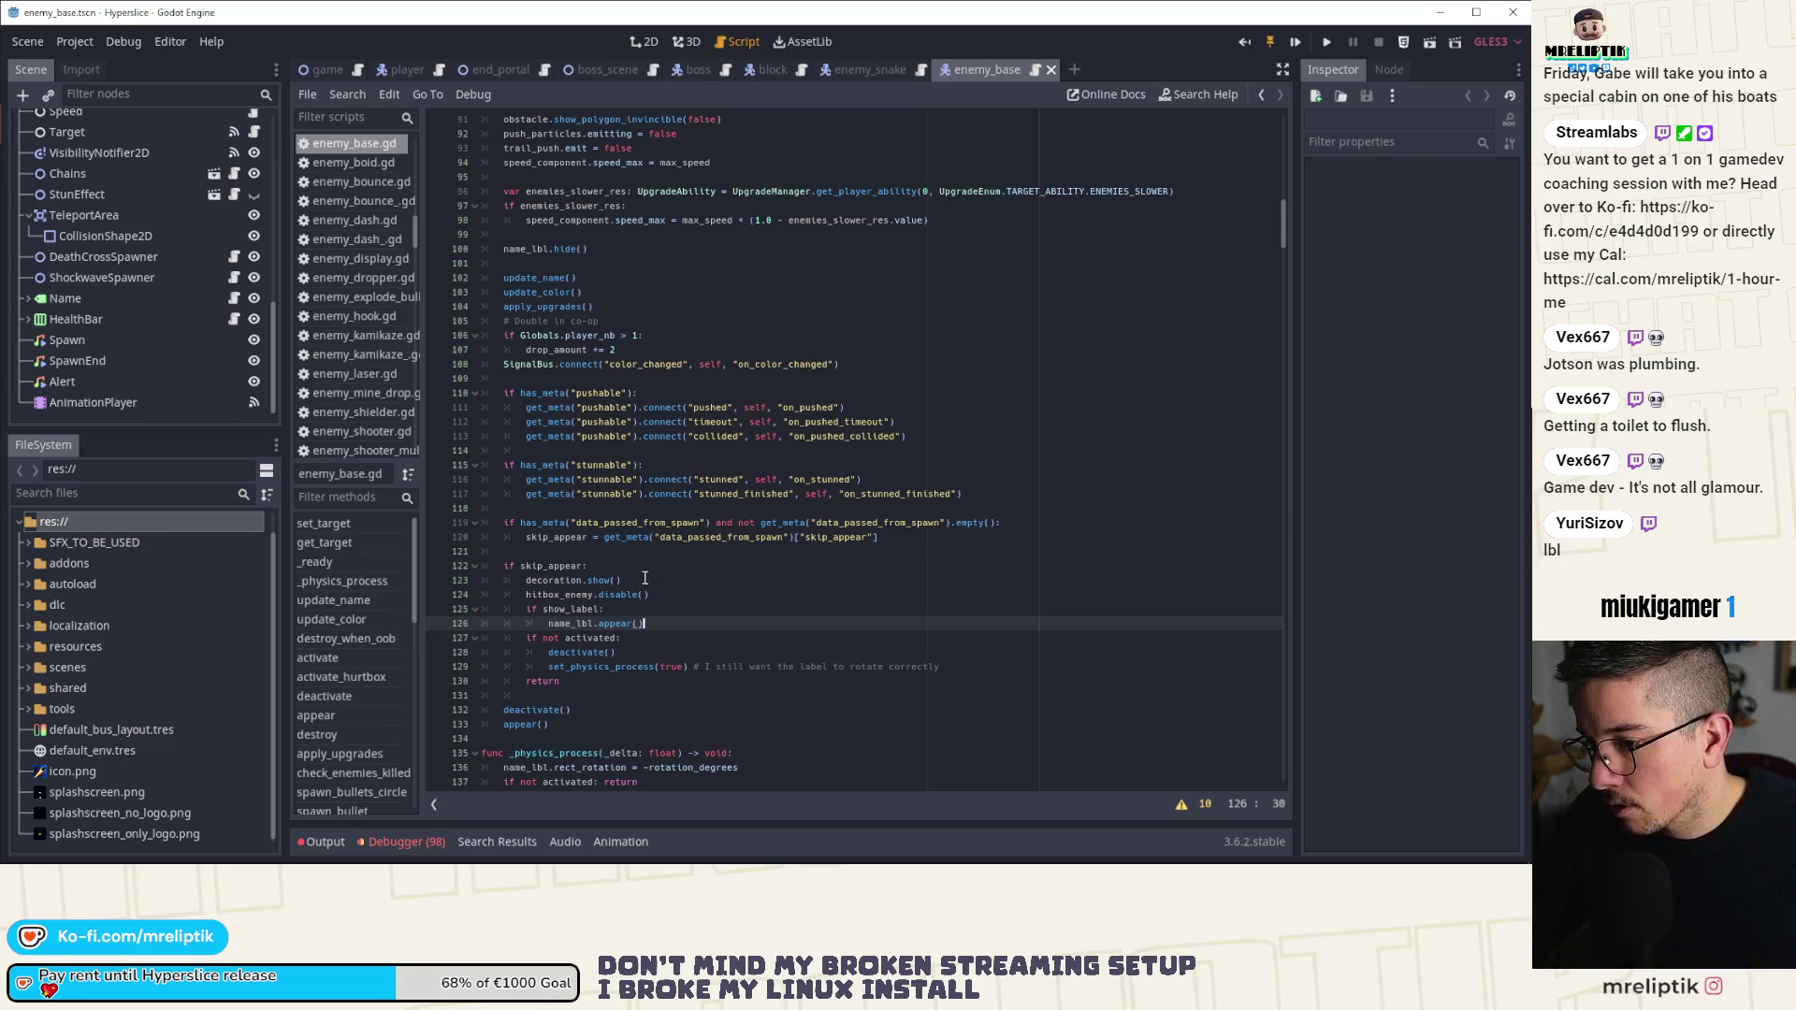
click(559, 538)
key(Down)
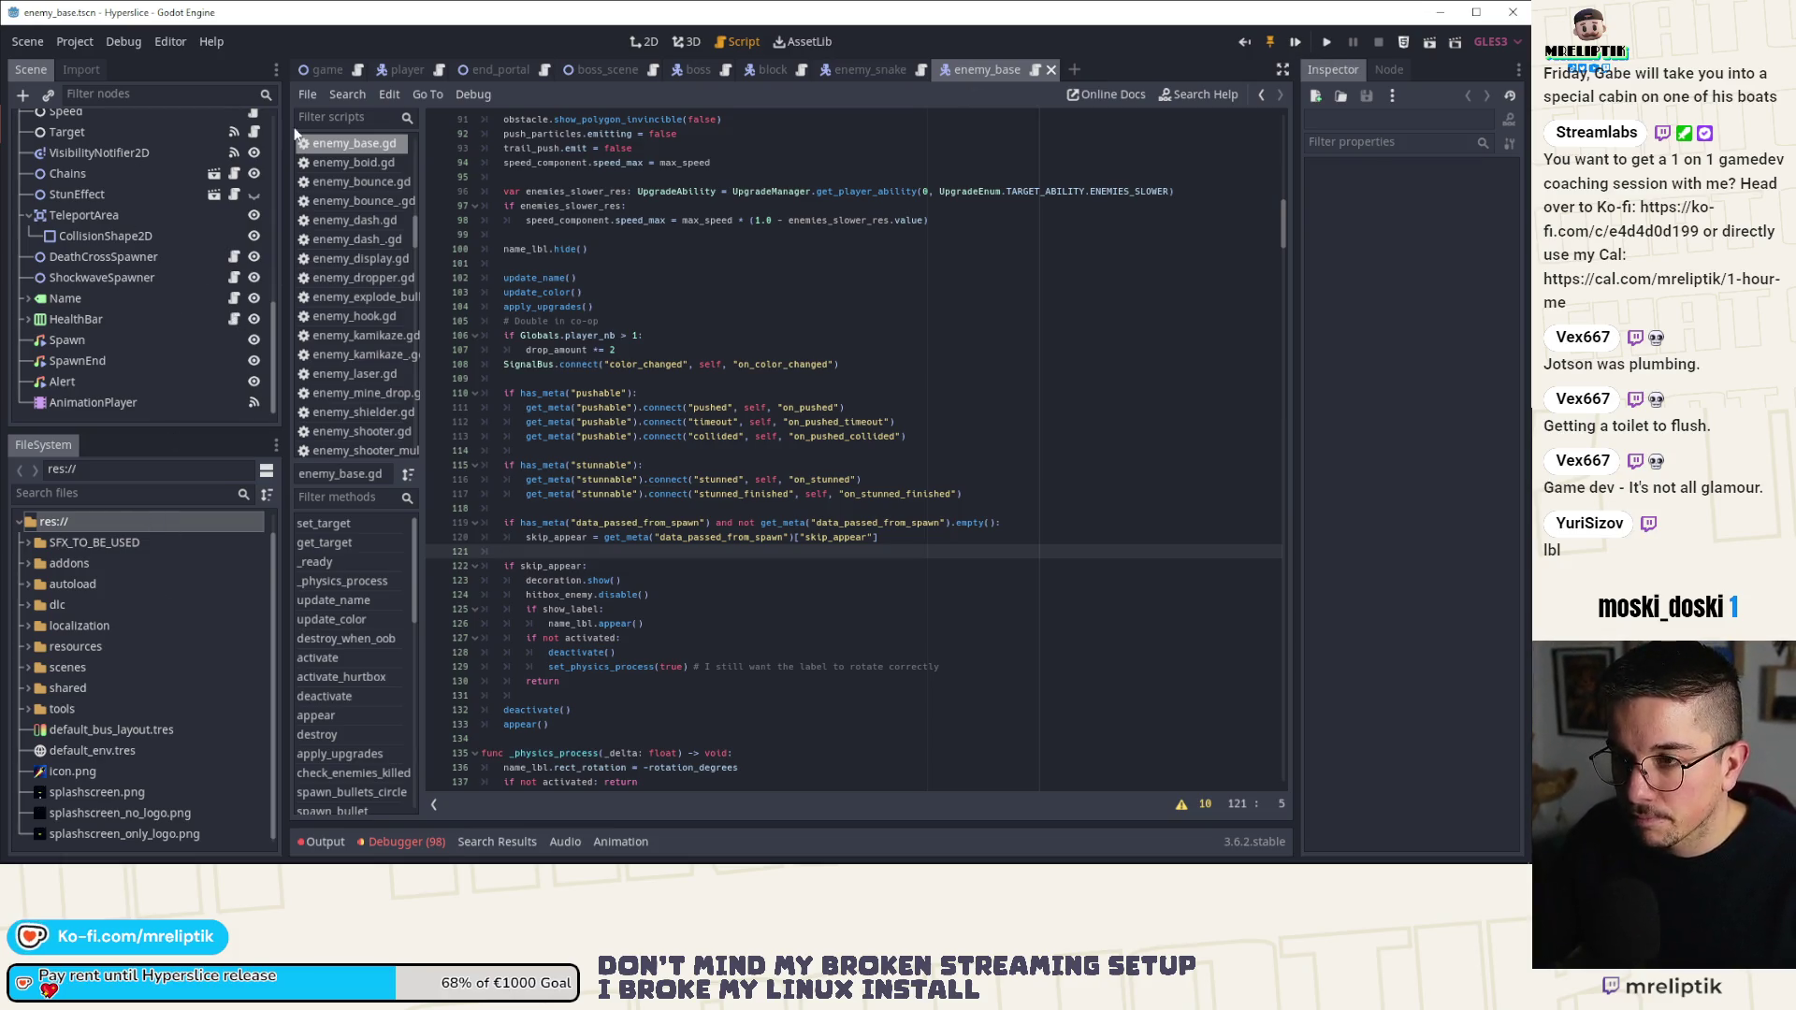
Comment out wave_manager.start(0) in game.gd, save, then play-test the game and close it
click(311, 70)
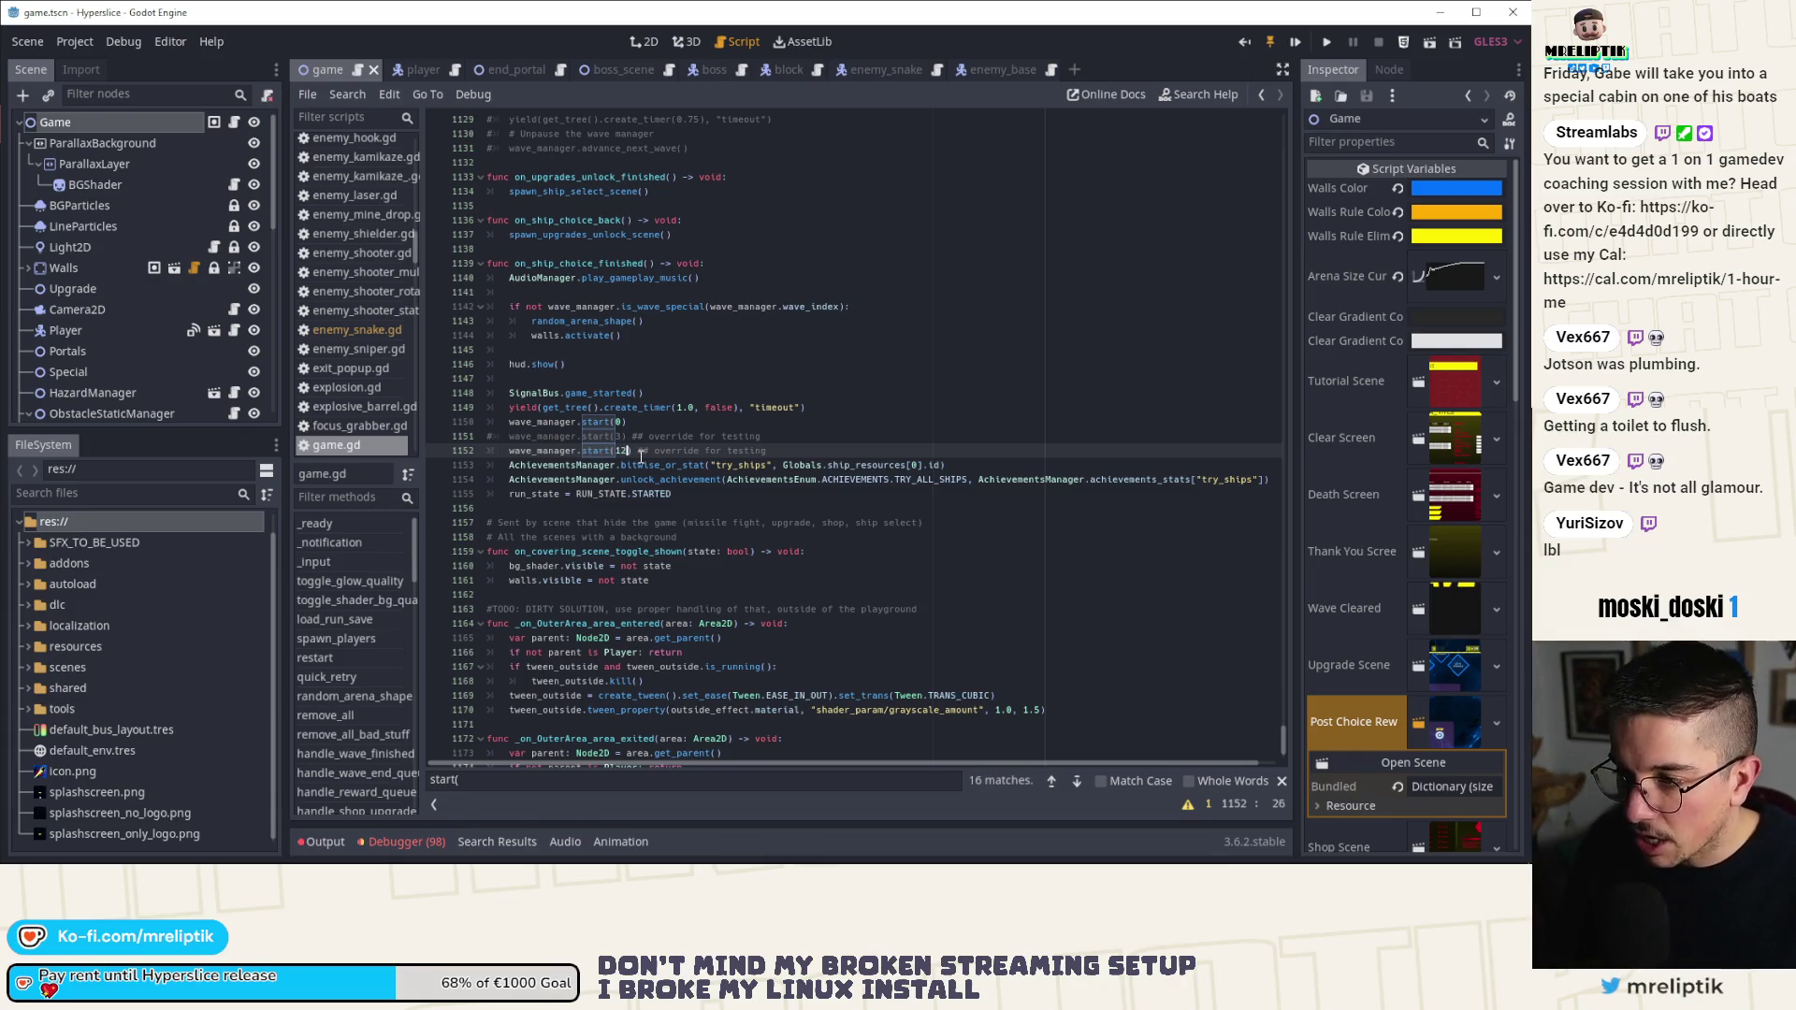
key(Up)
key(Up)
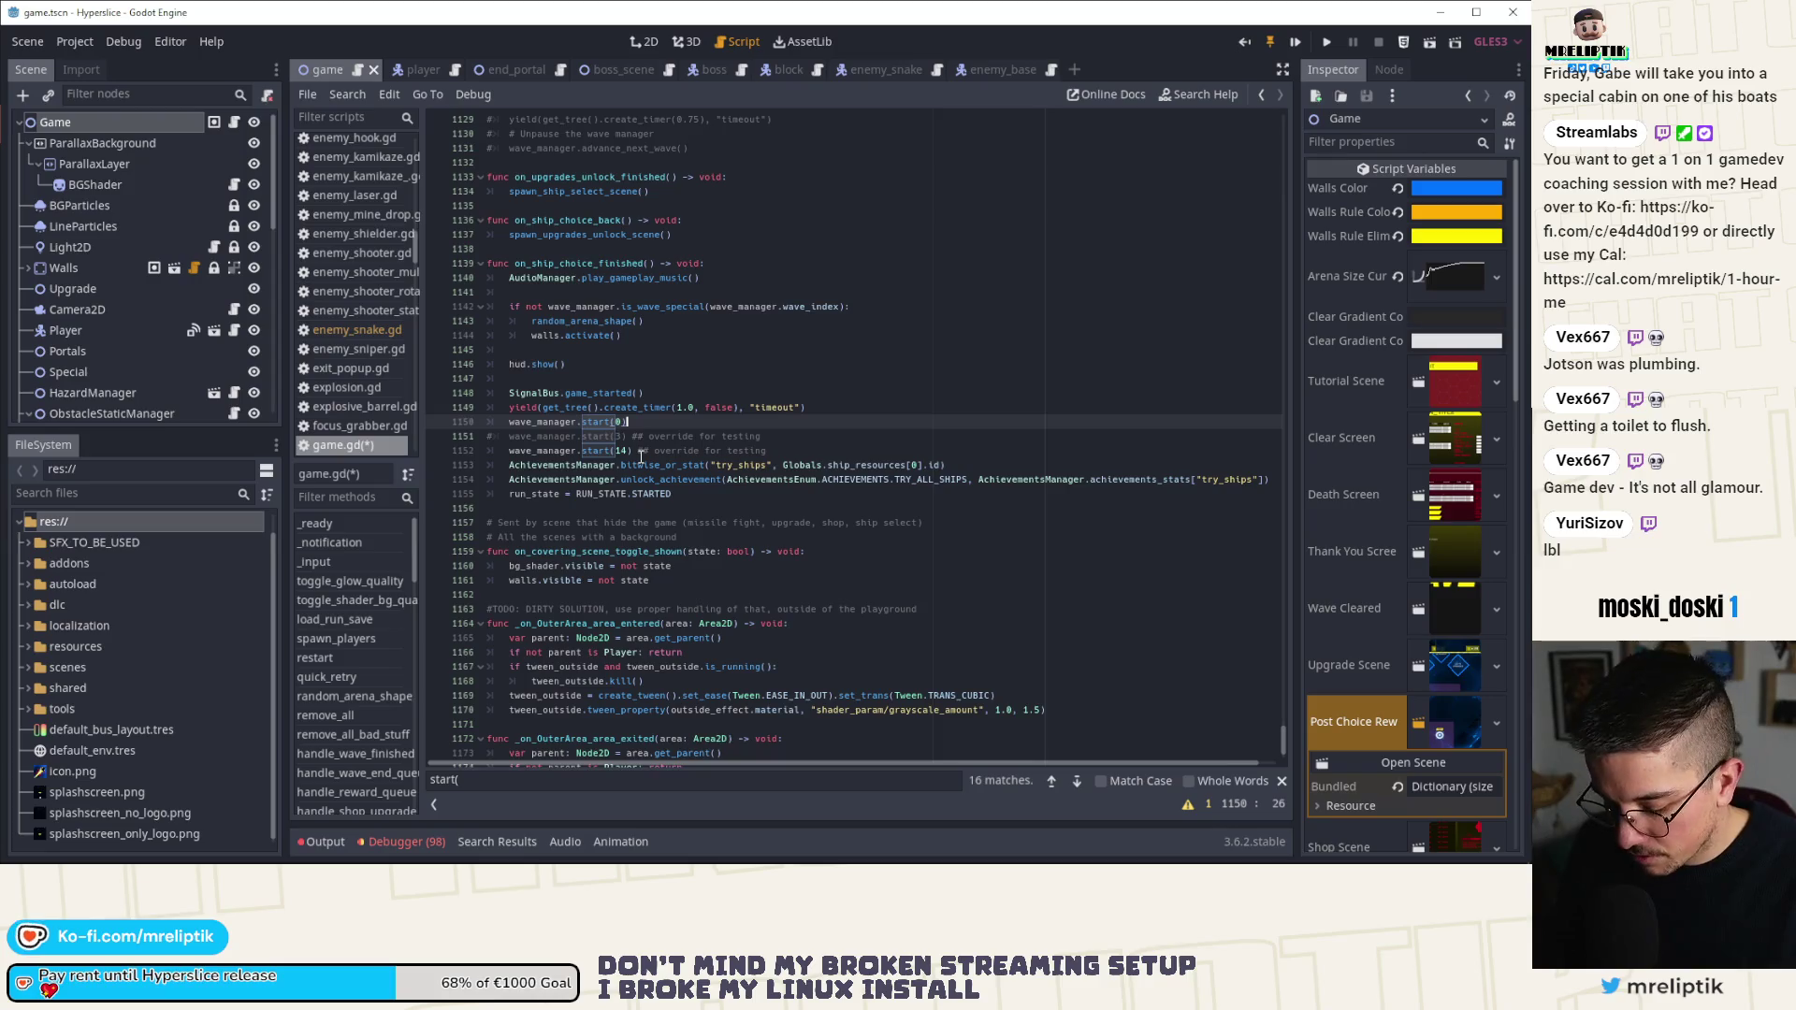
key(ctrl+k)
key(Down)
key(Down)
key(ctrl+s)
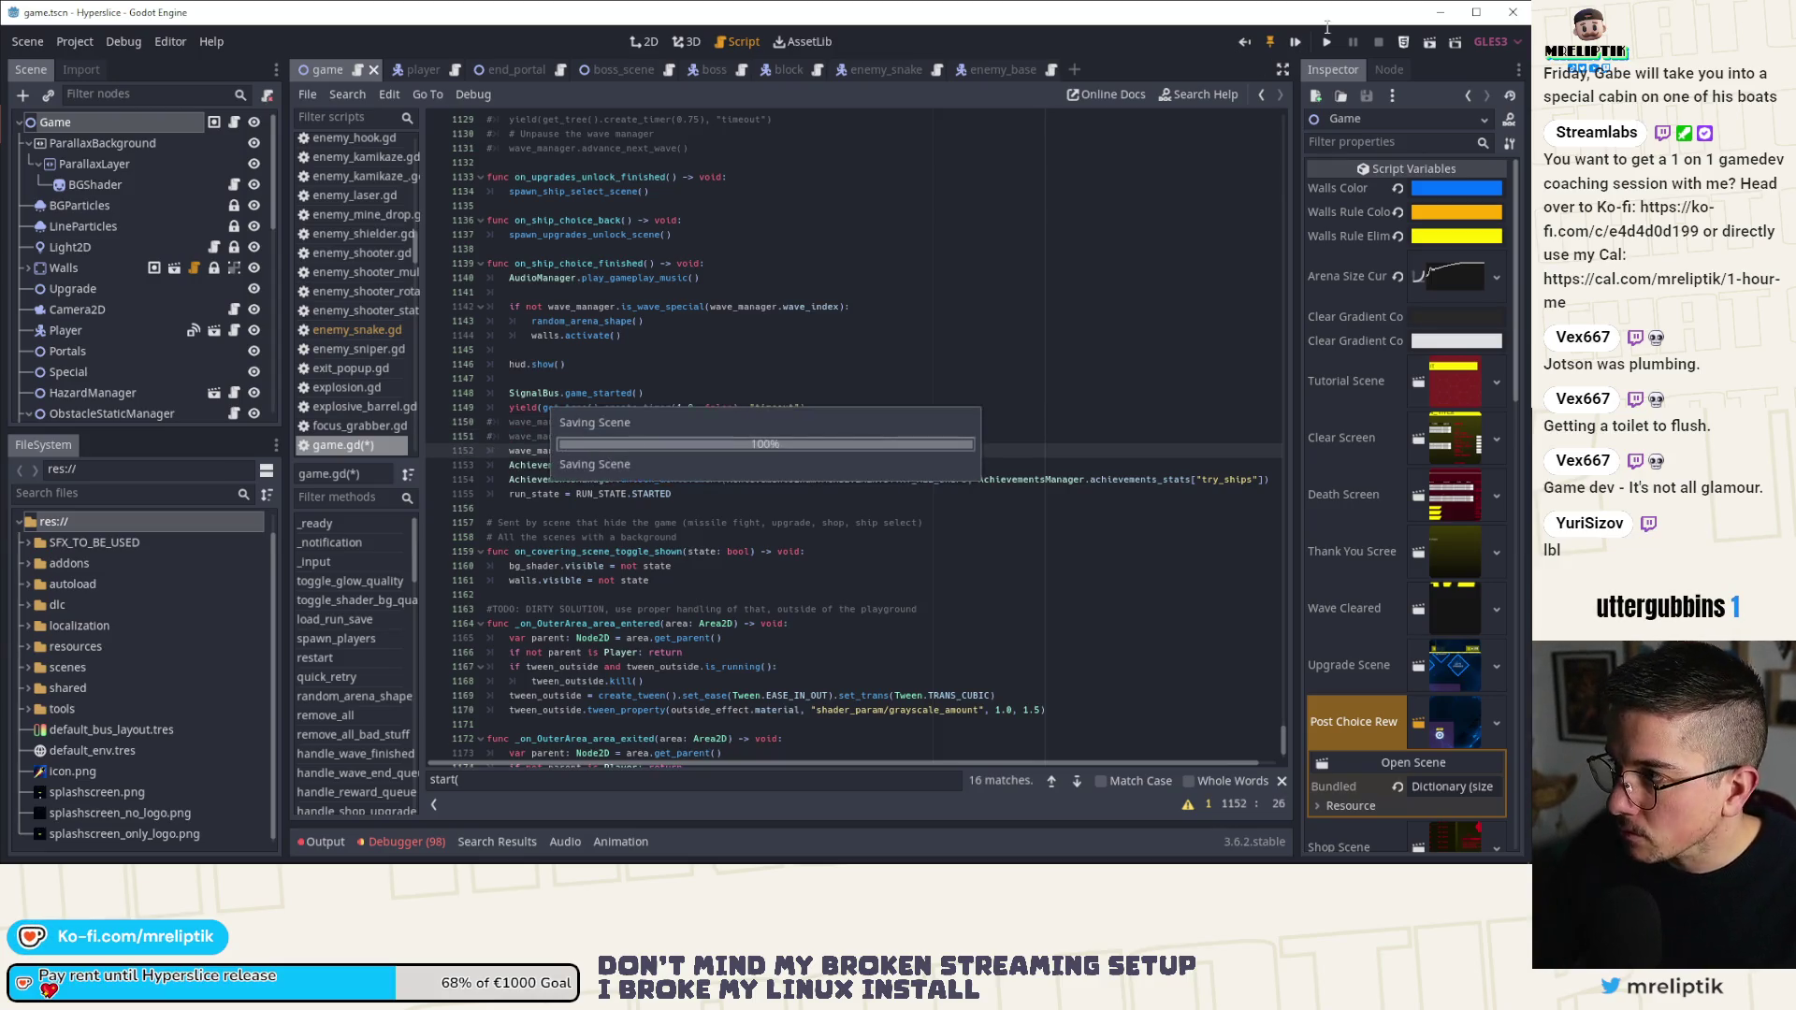
click(1300, 40)
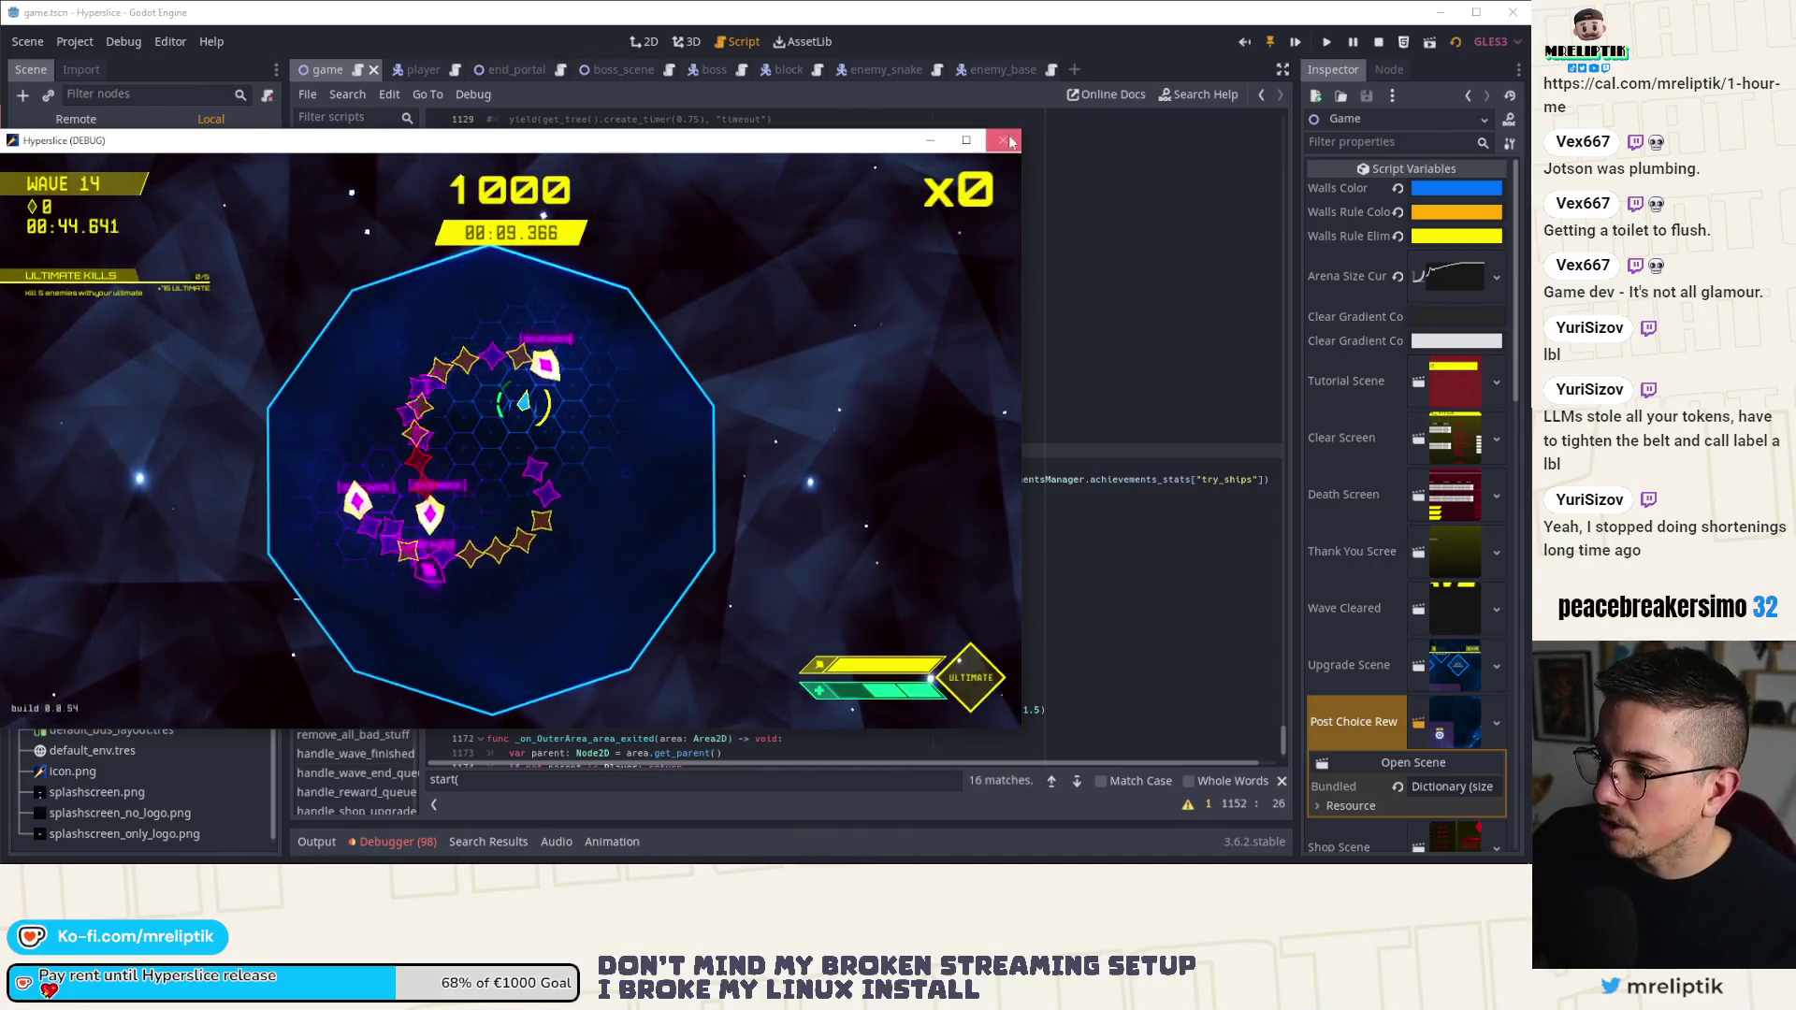
key(F8)
Review the pending diffs for enemy_base.gd, game.tscn and game.gd in VS Code
key(alt+Tab)
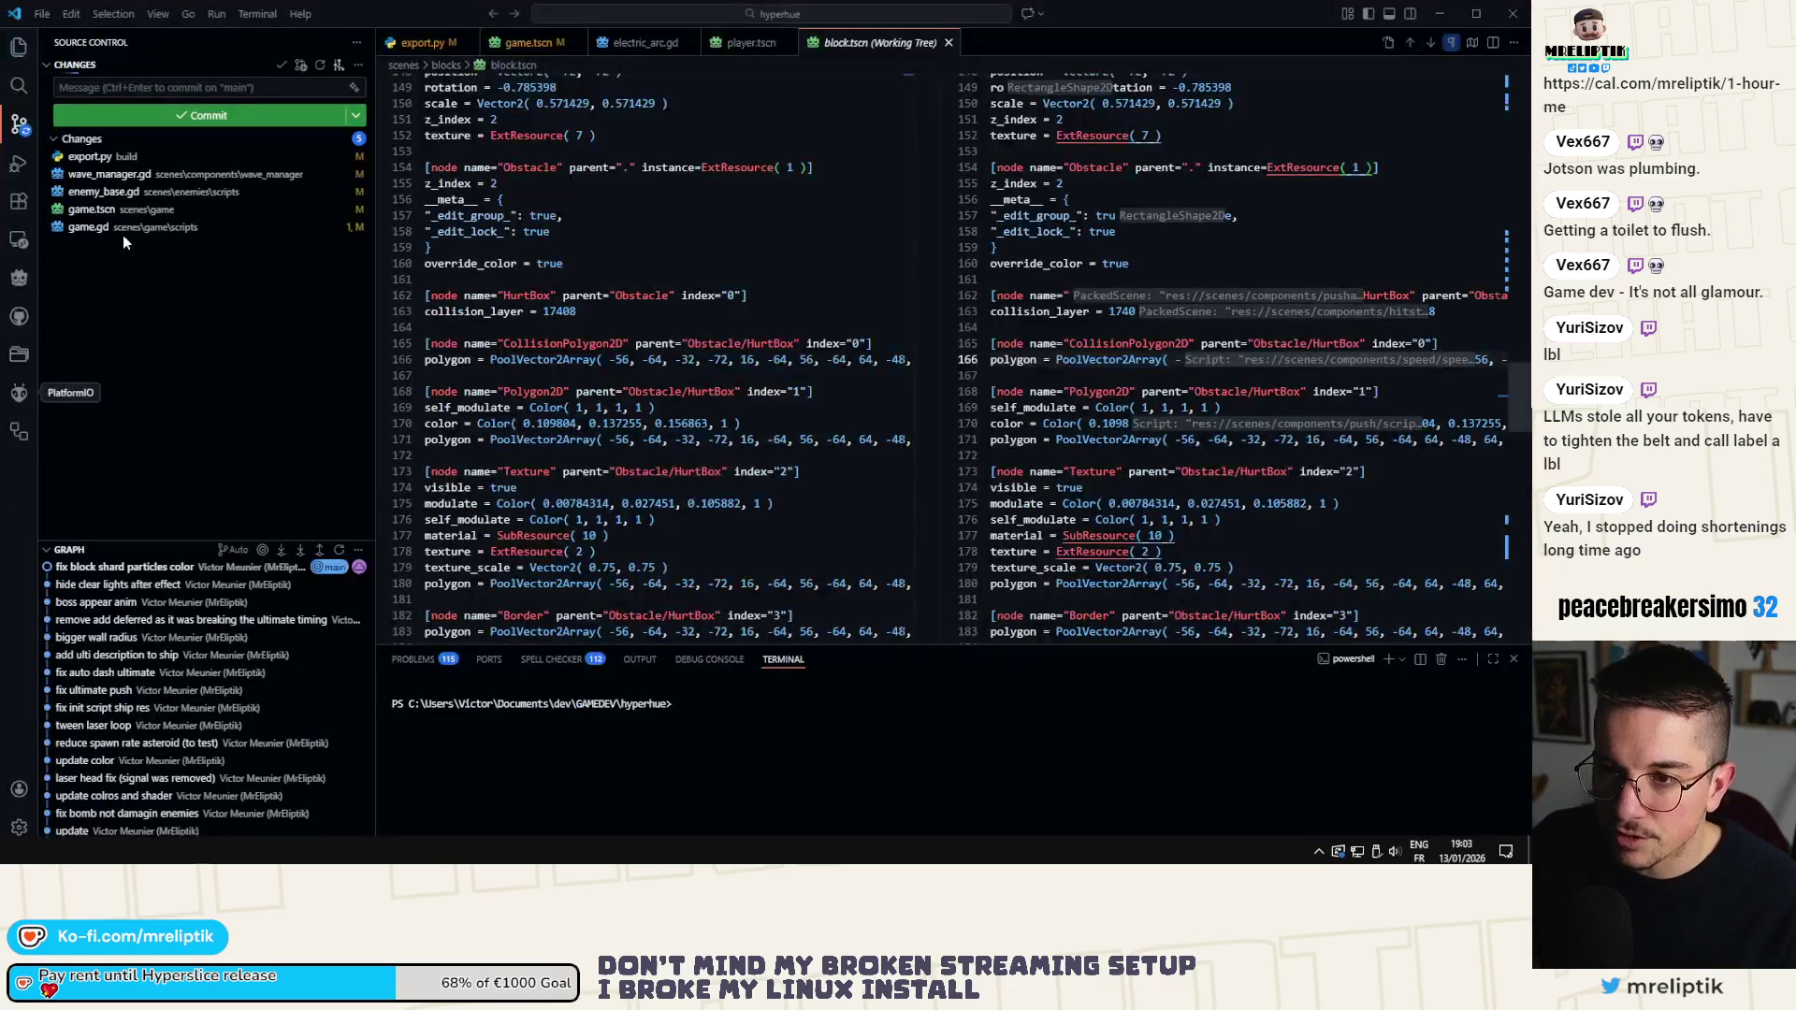
click(103, 191)
click(103, 211)
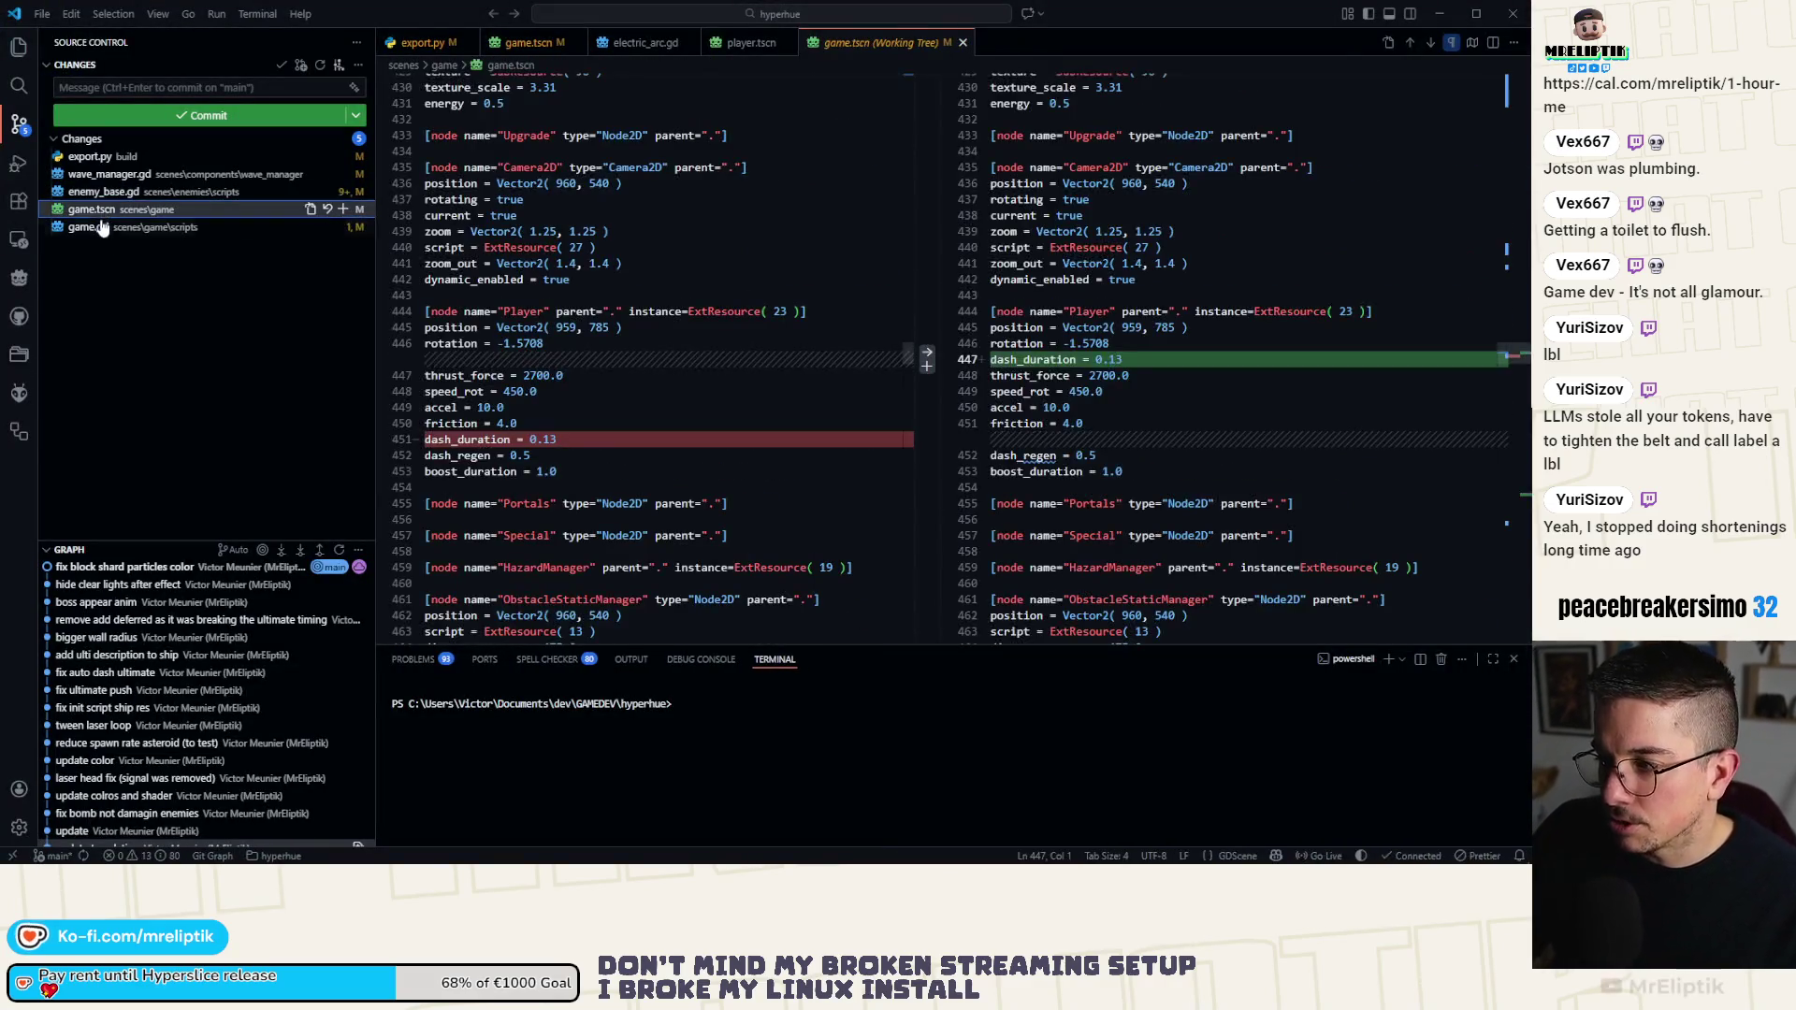
click(97, 228)
click(105, 212)
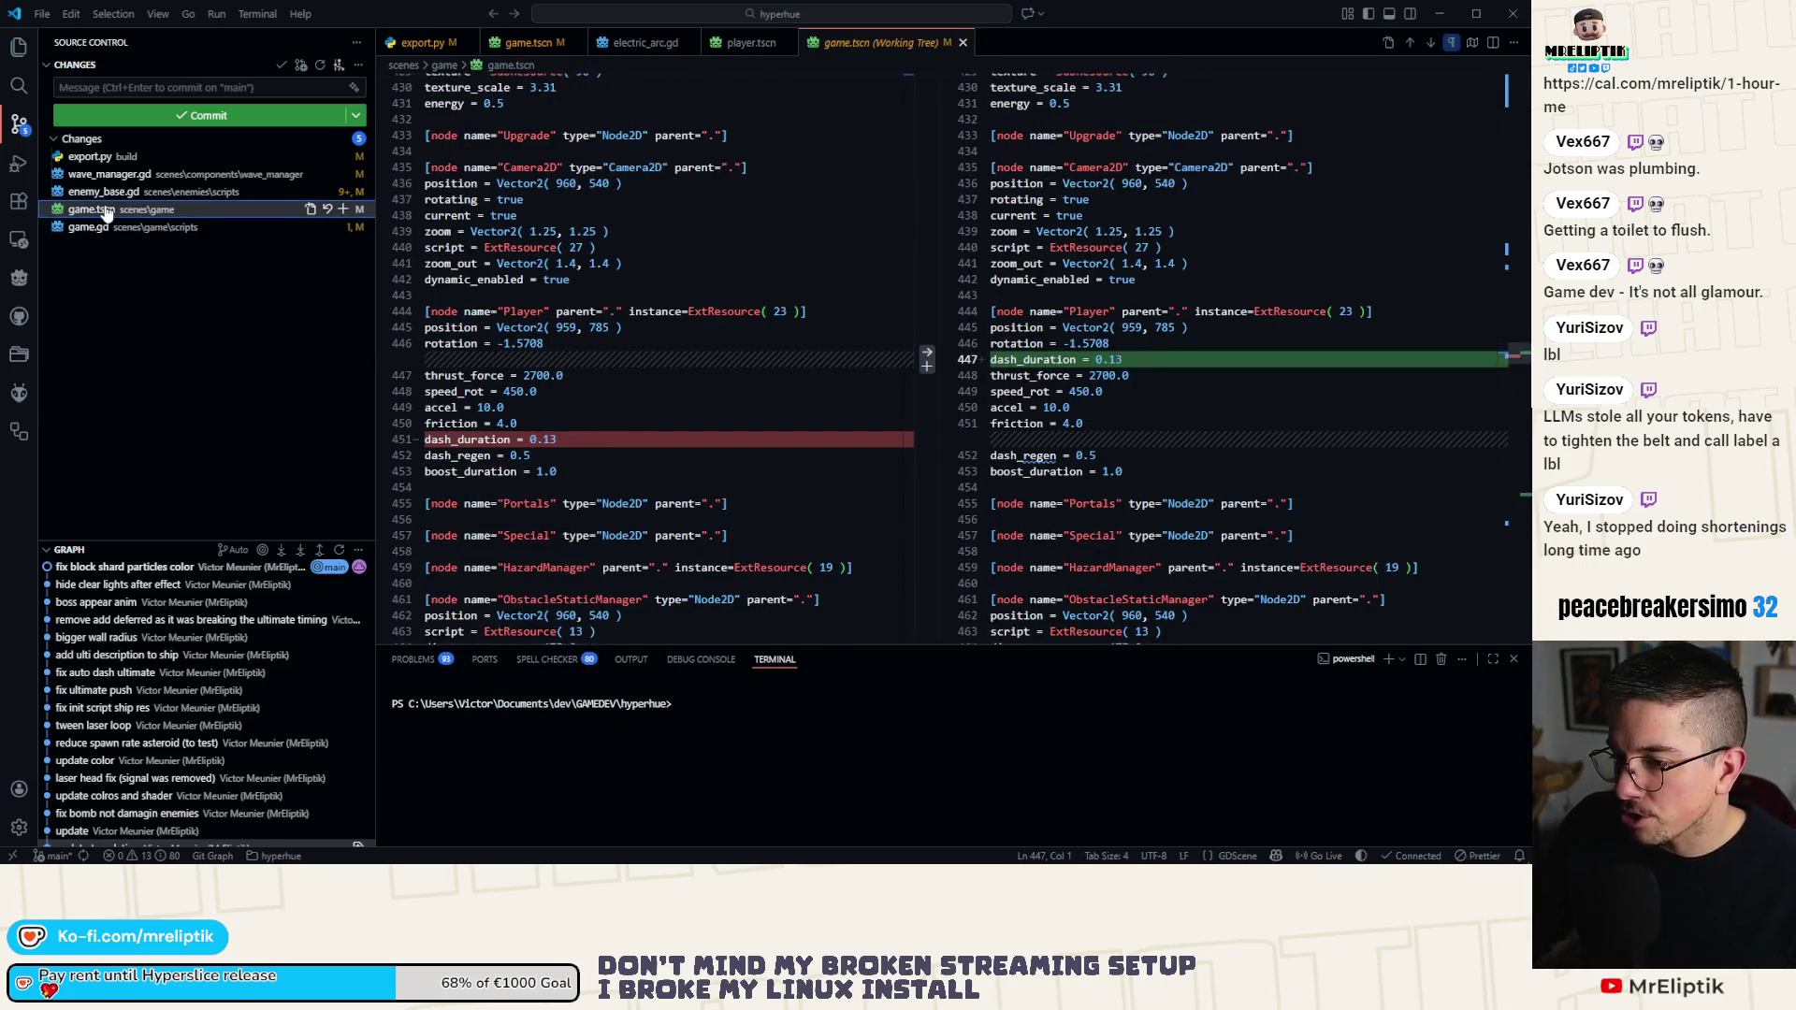
click(1522, 494)
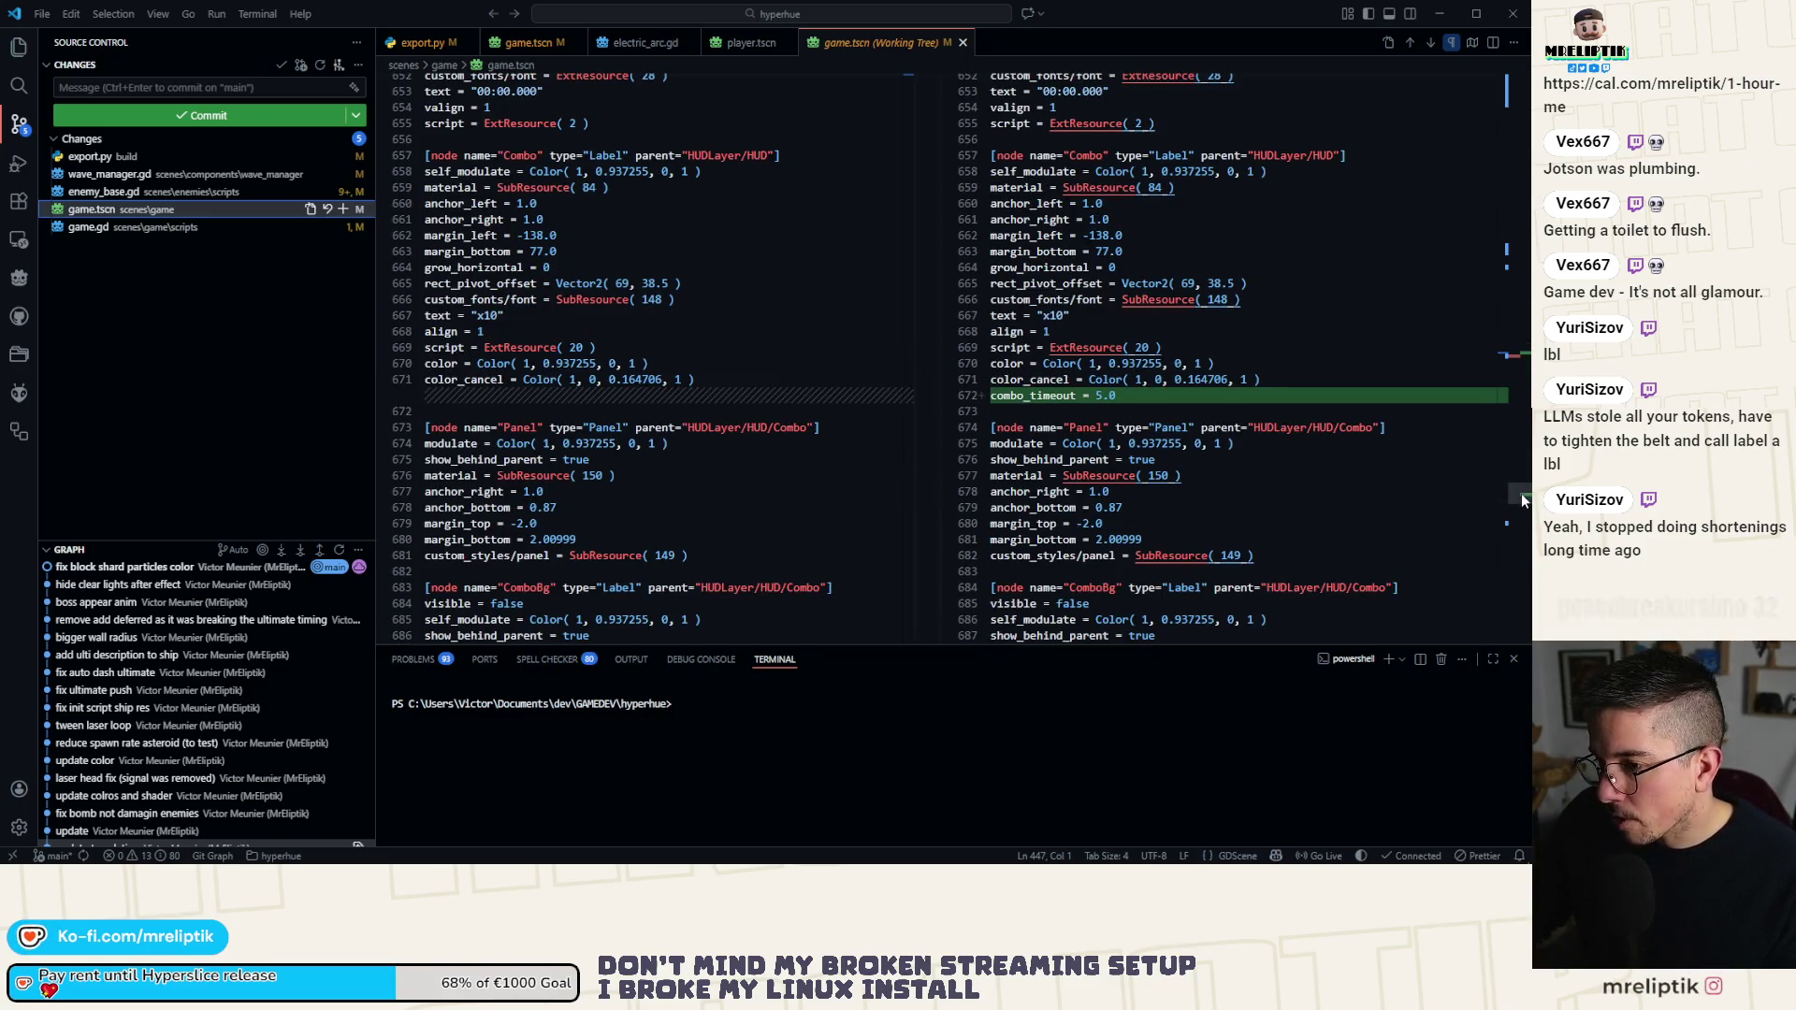
click(119, 233)
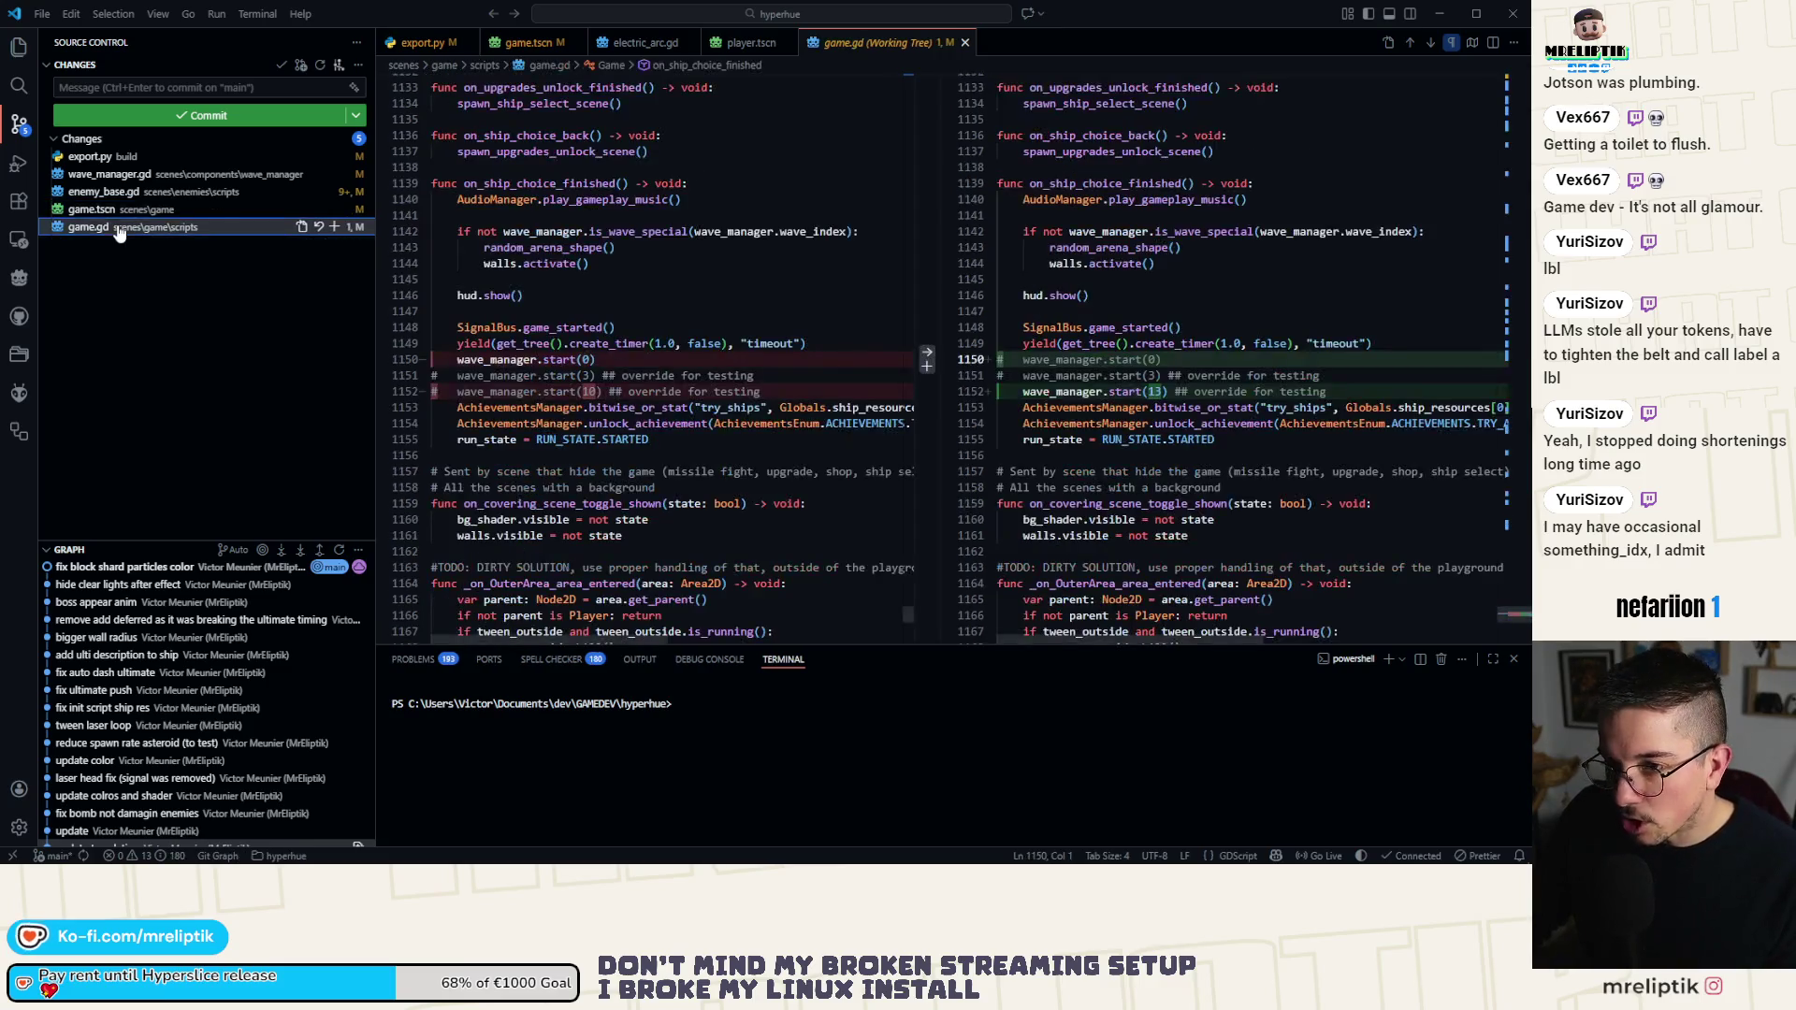
click(121, 192)
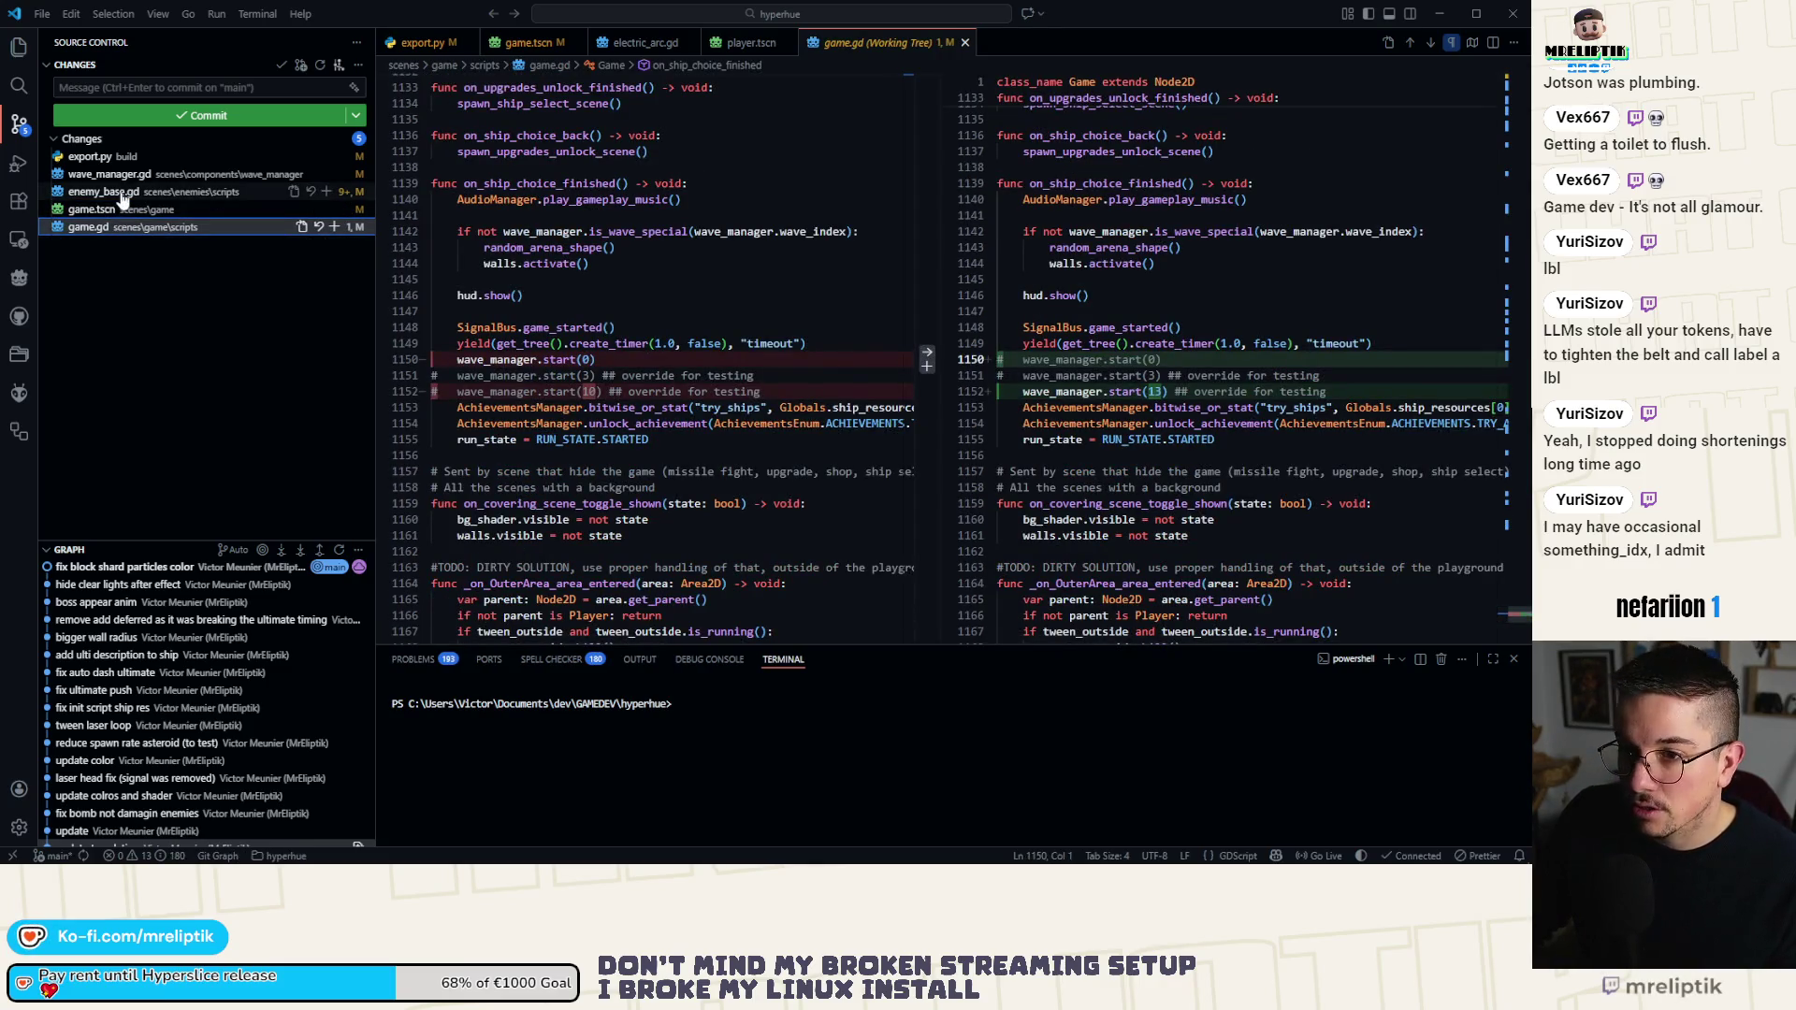
Stage enemy_base.gd, commit it as 'show label on newly created snake after slice', and return to Godot
click(327, 192)
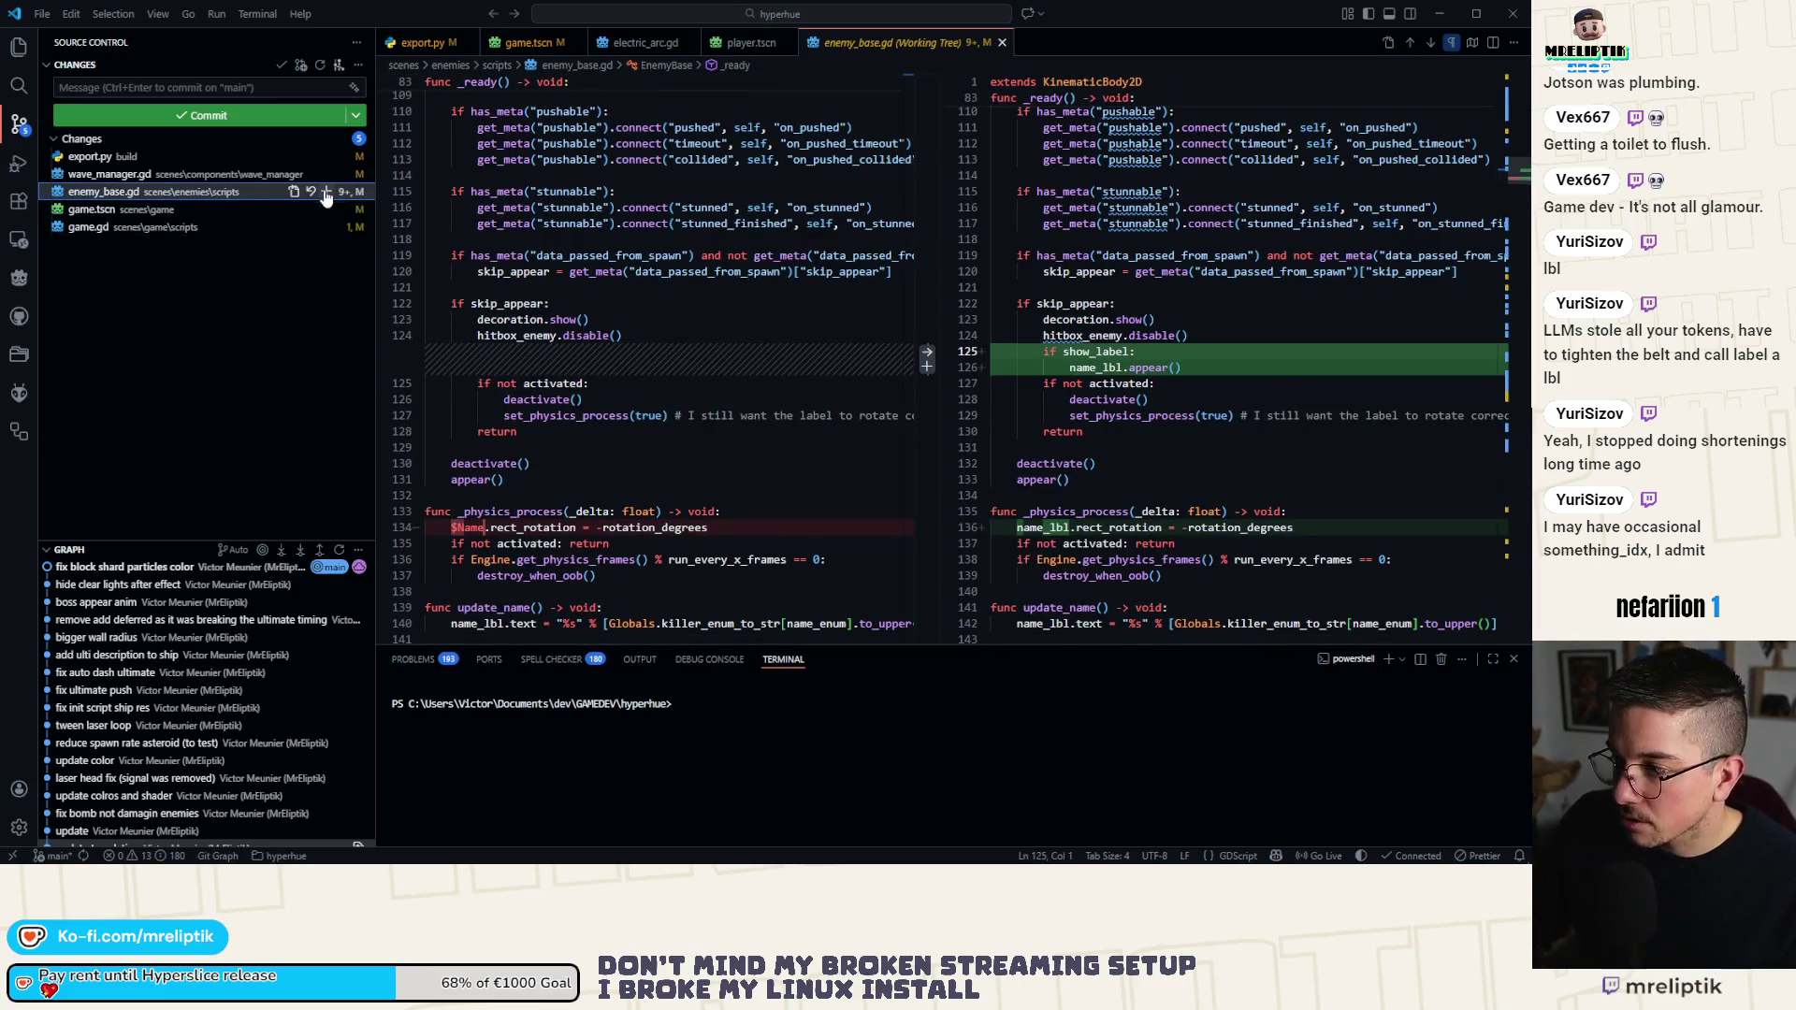
click(130, 86)
text(show label on newly)
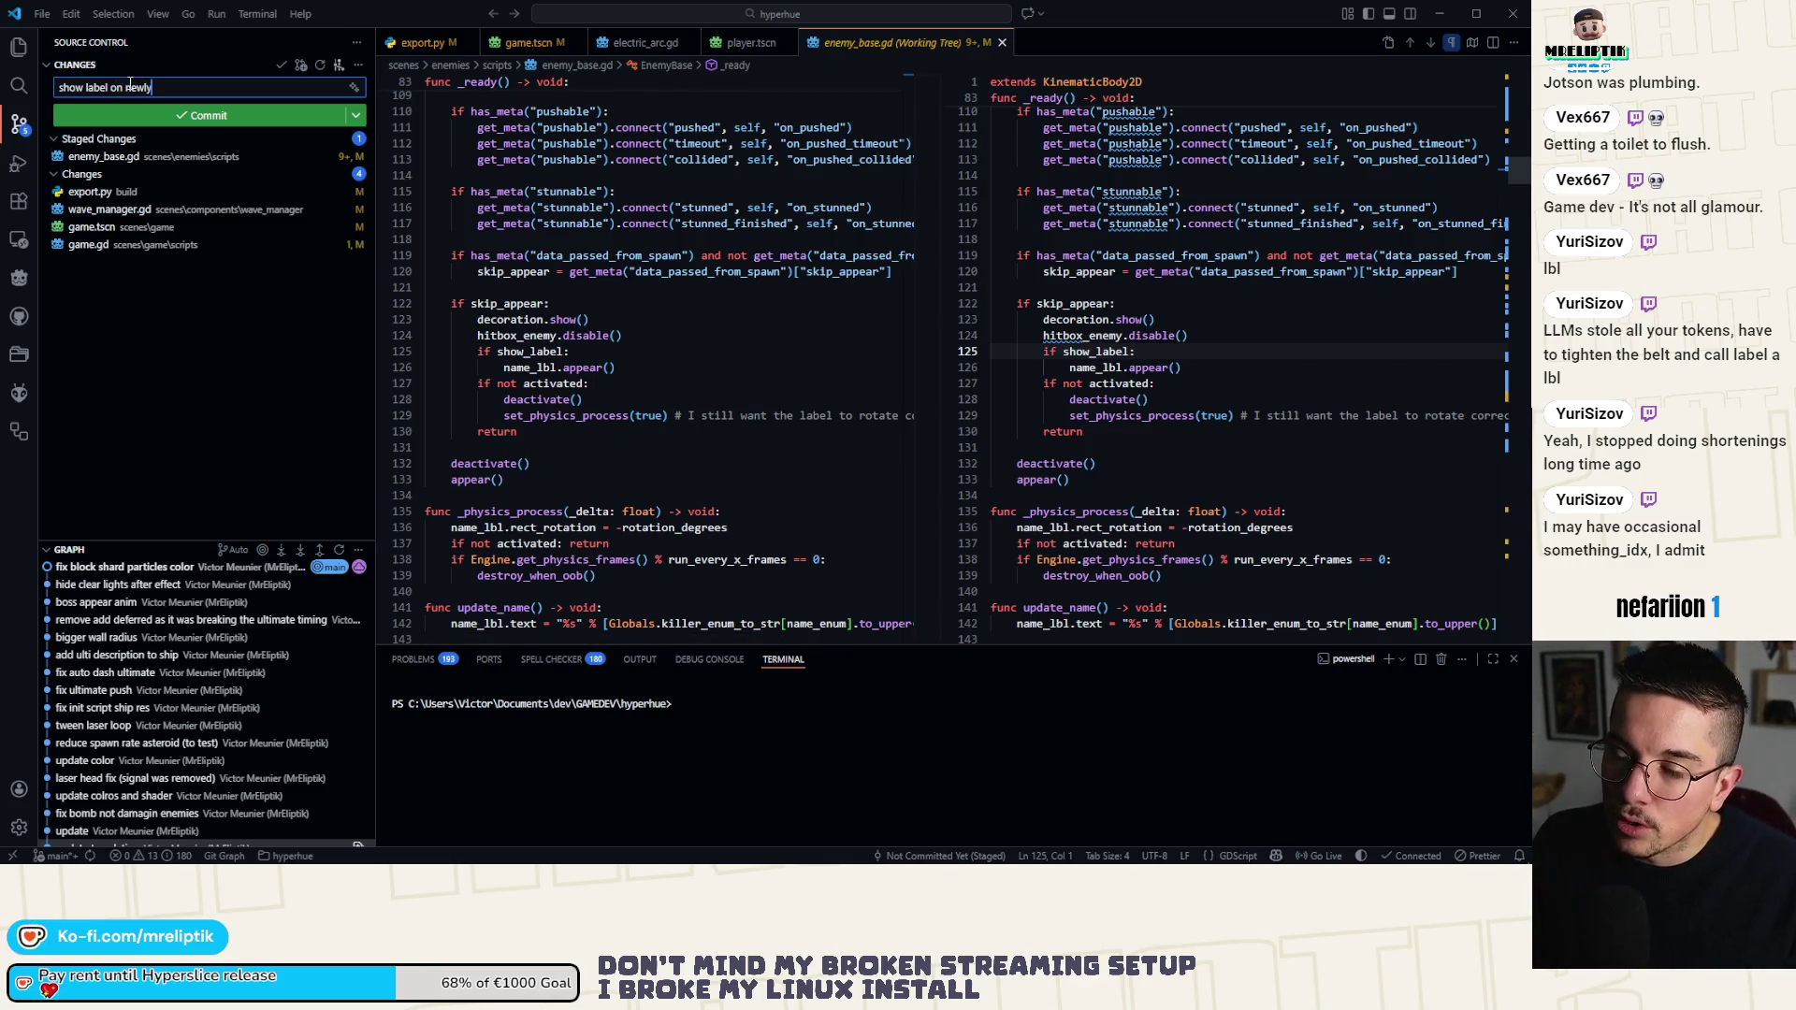
text(wly cre)
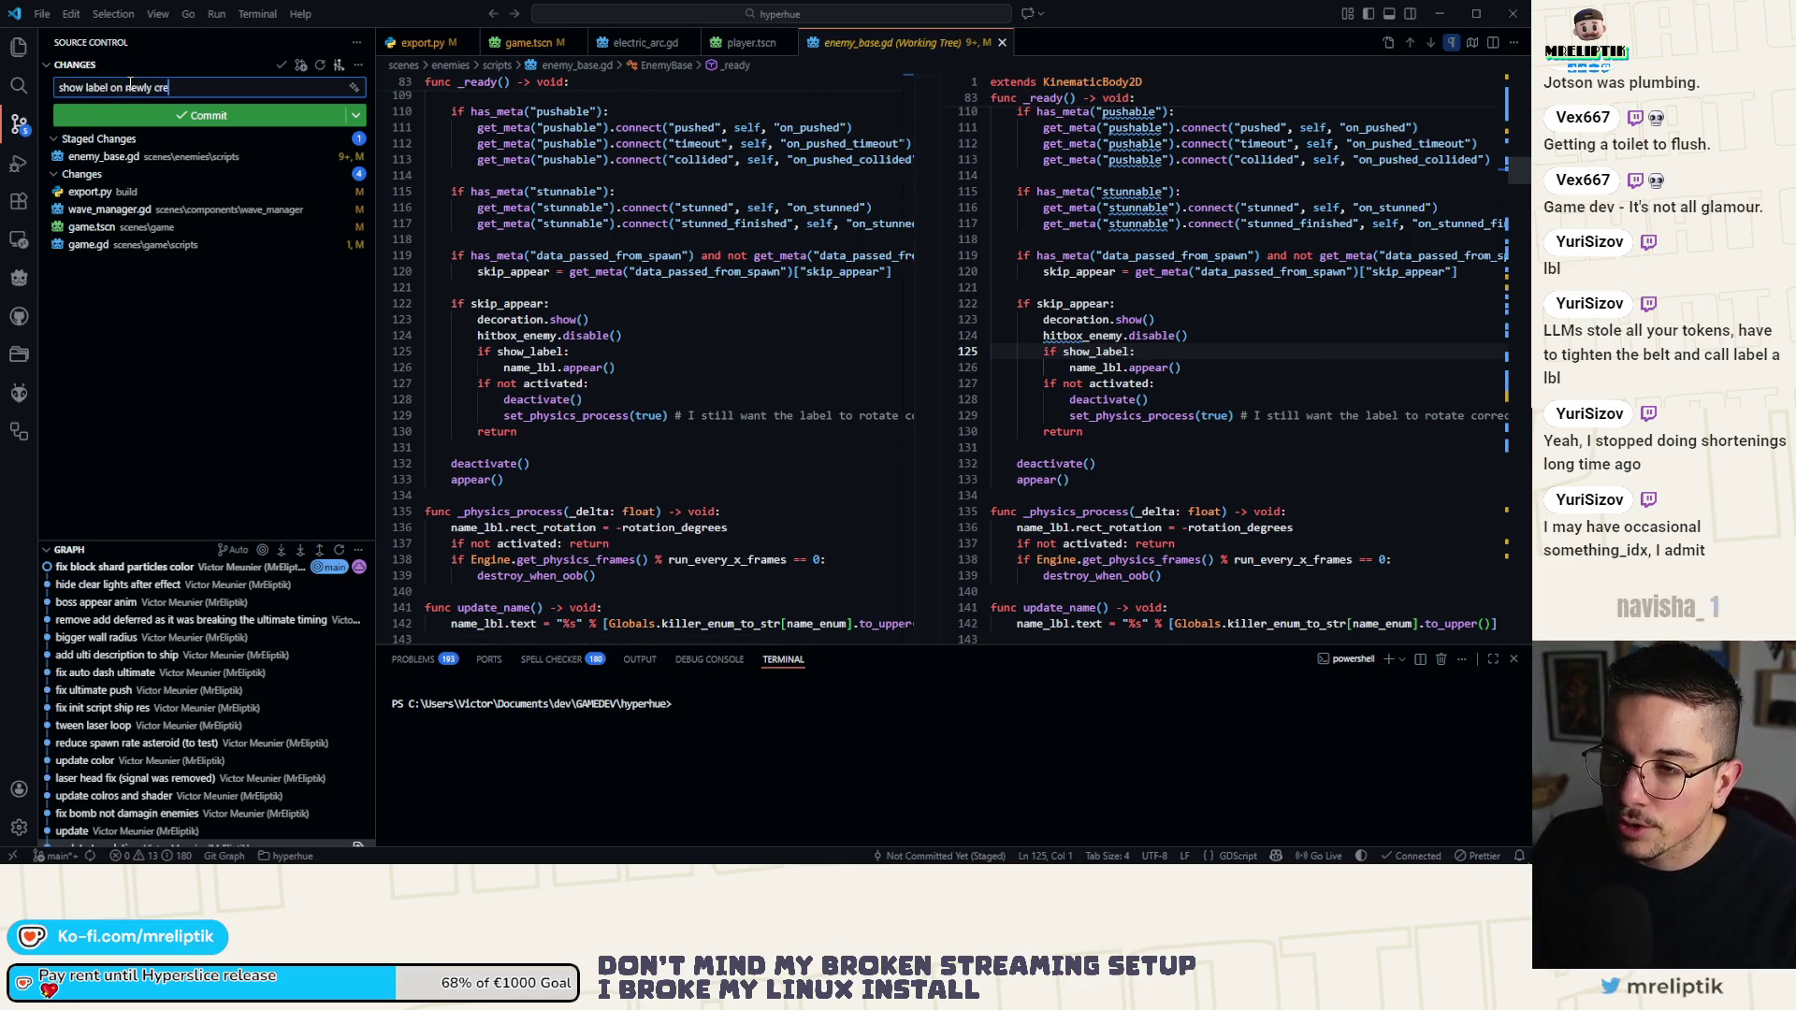
key(BackSpace)
key(BackSpace)
text(ated snake after slice)
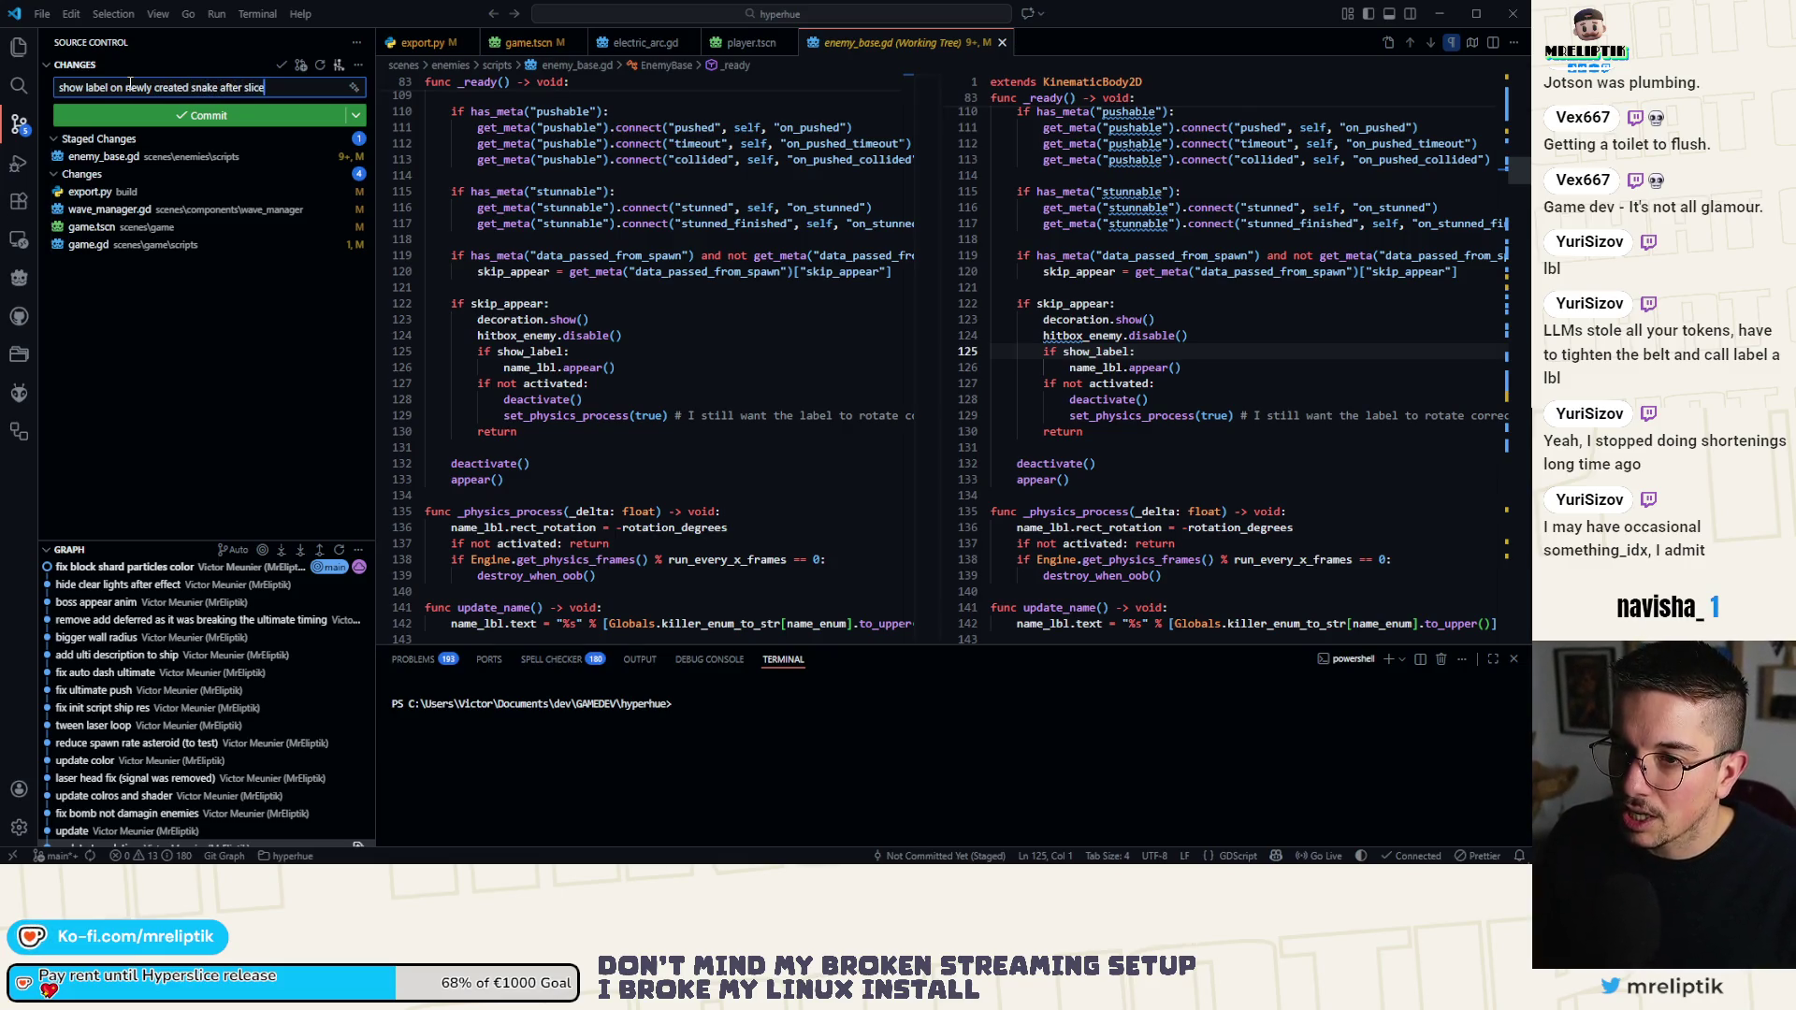
key(ctrl+Return)
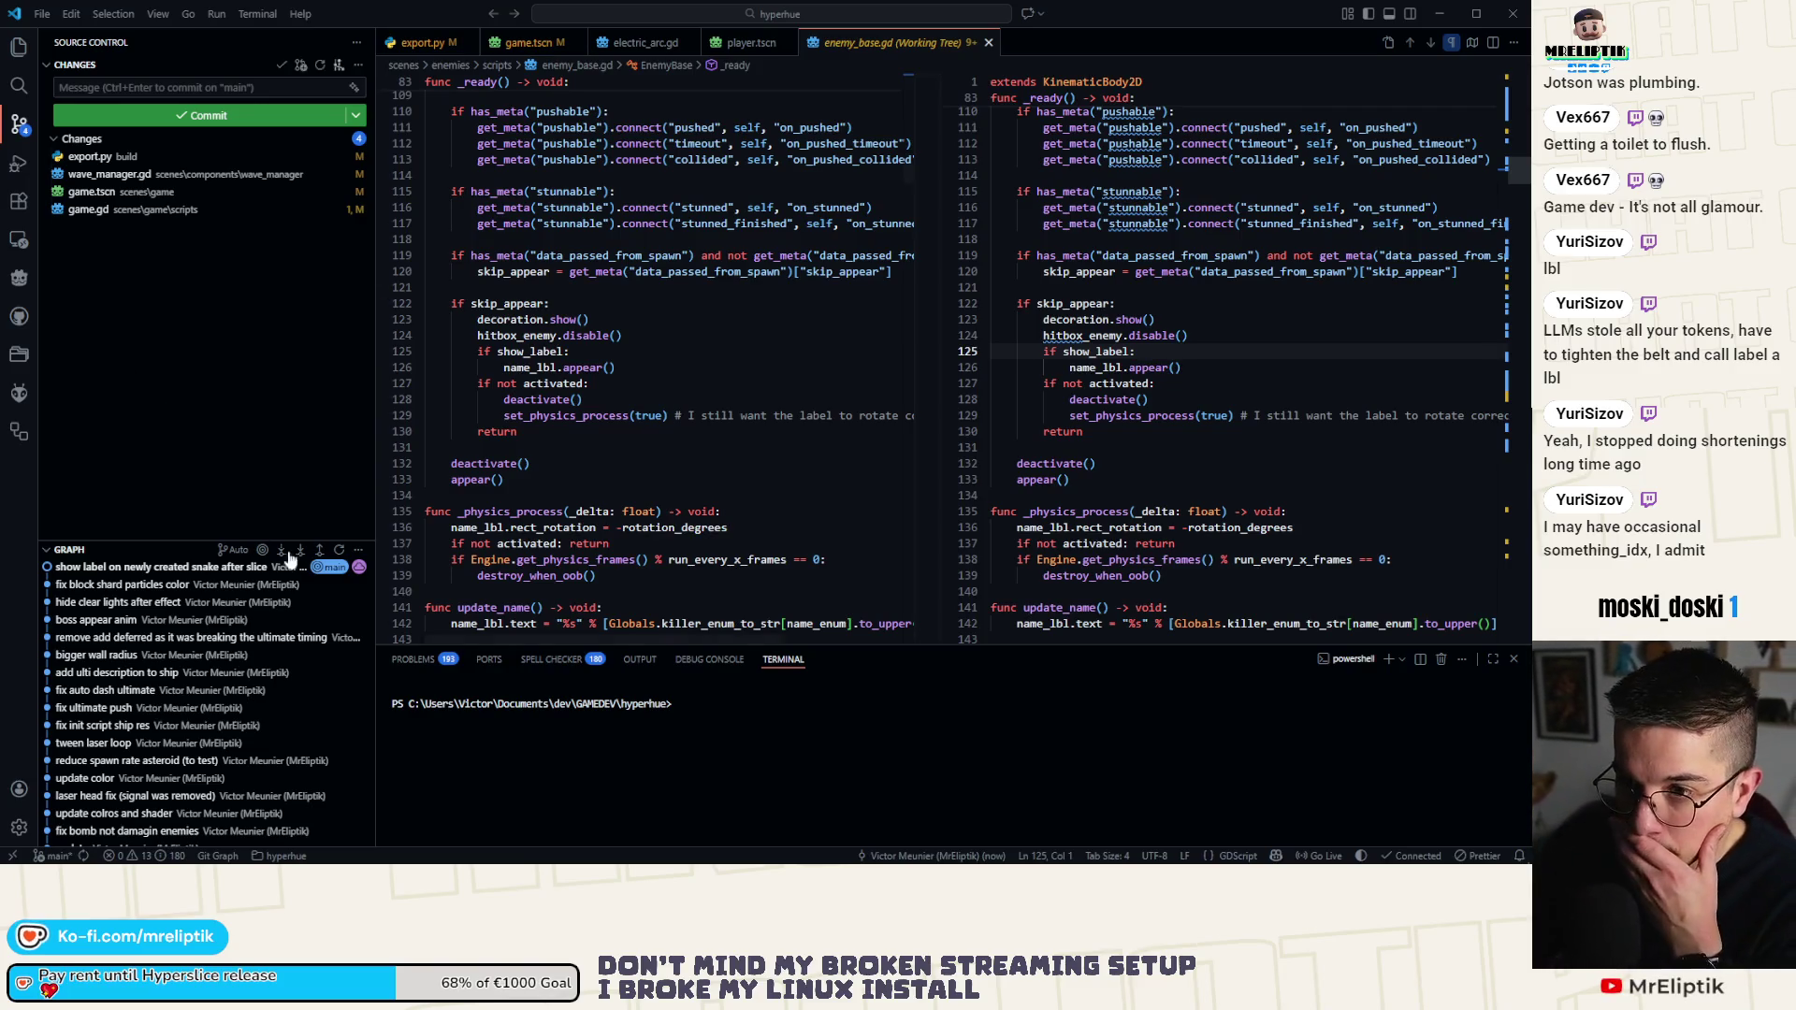
click(185, 851)
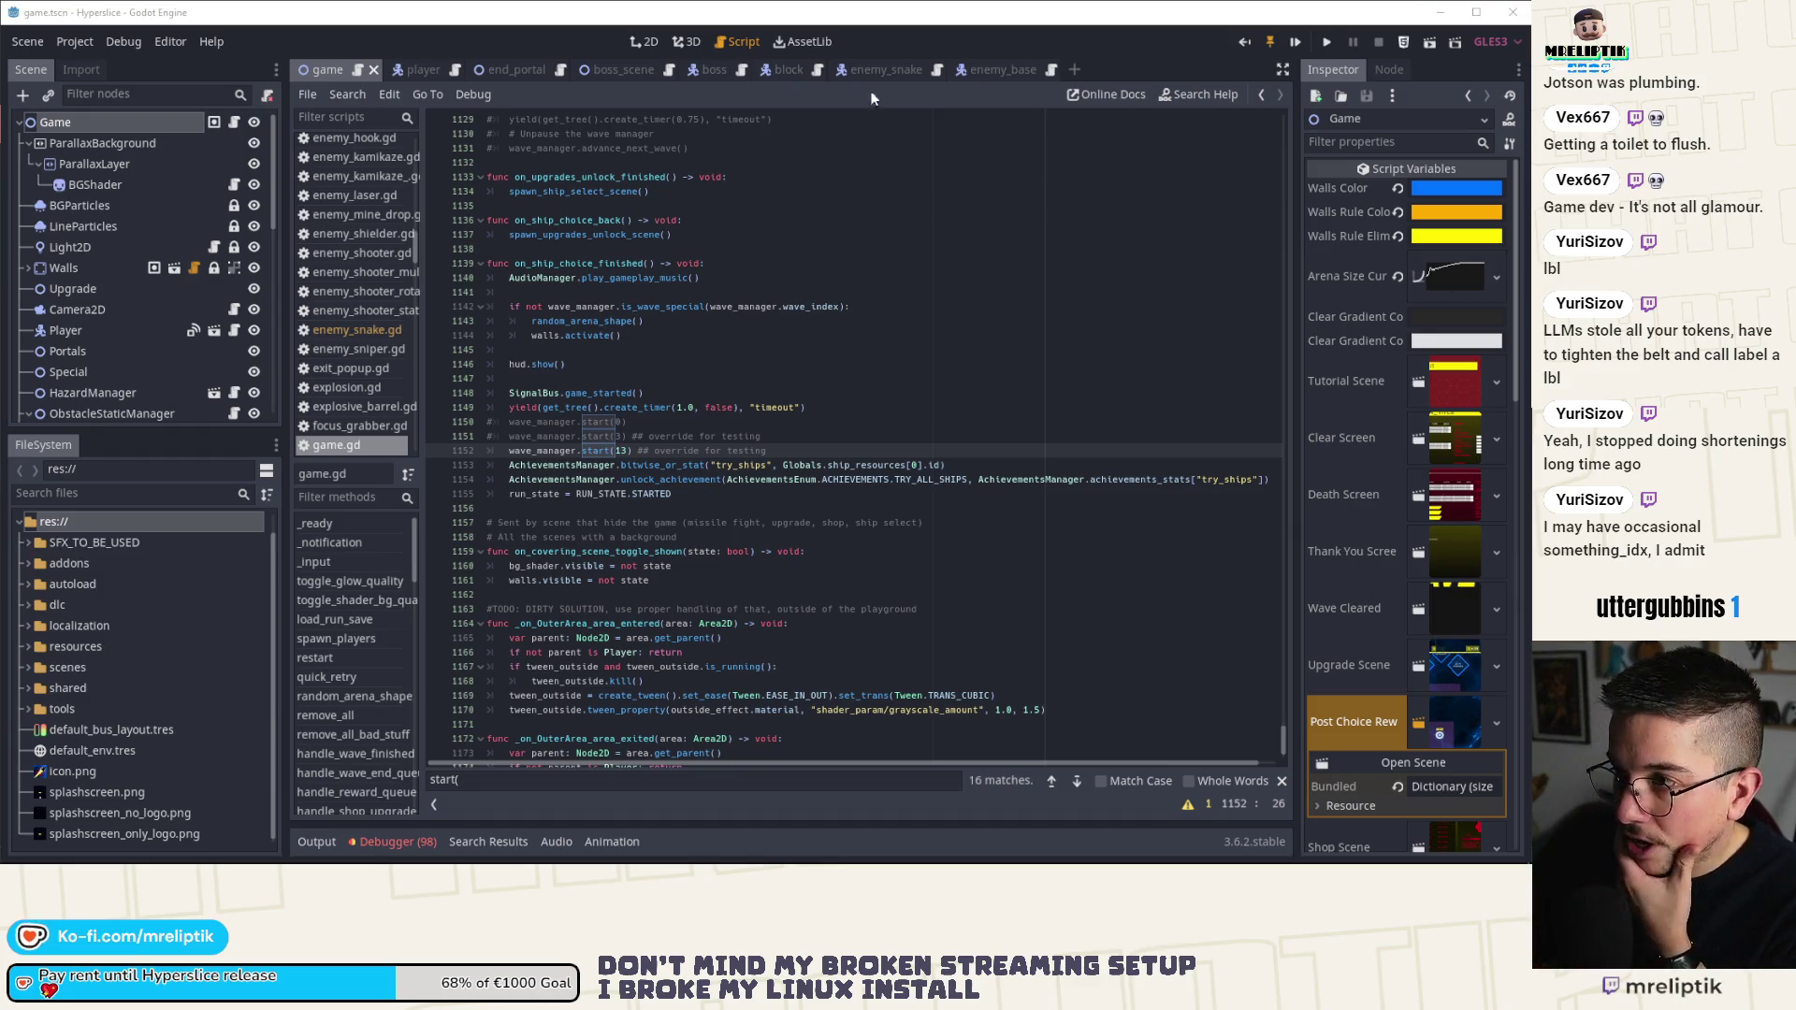
Reopen block.tscn, close the enemy_snake and enemy_base scene tabs, and reveal the hidden tray icons
key(ctrl+shift+o)
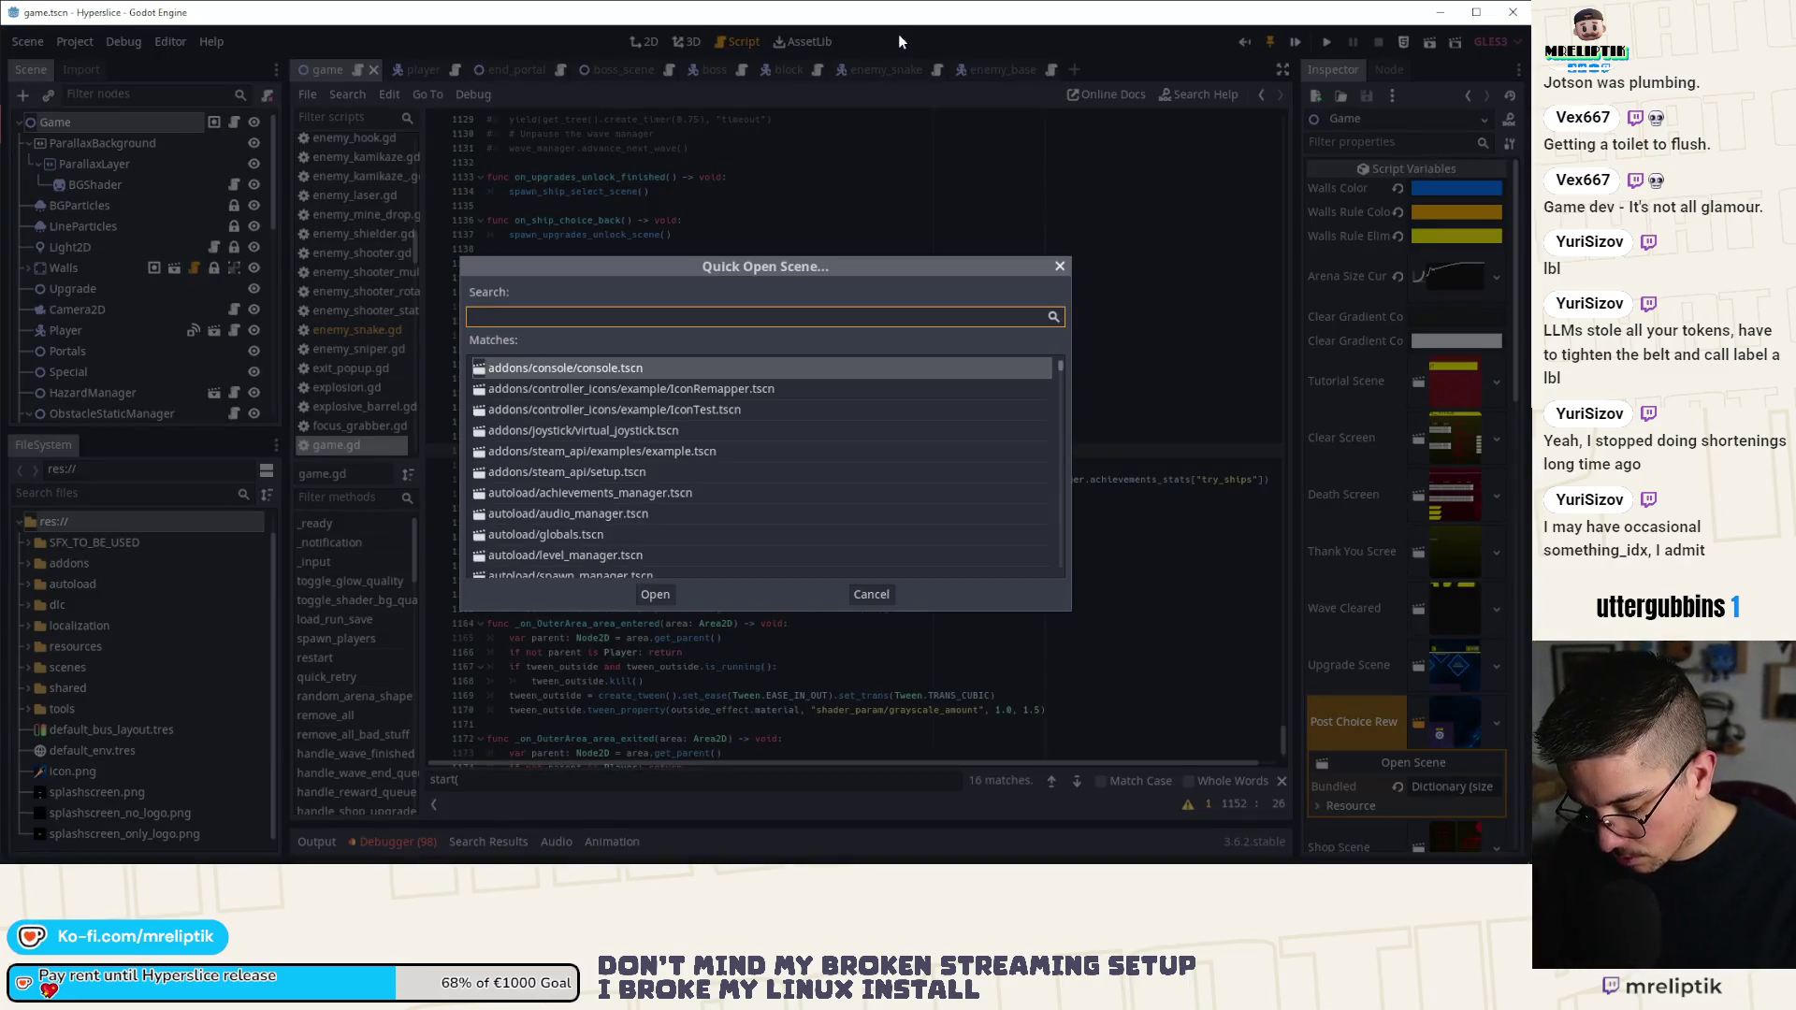
text(block)
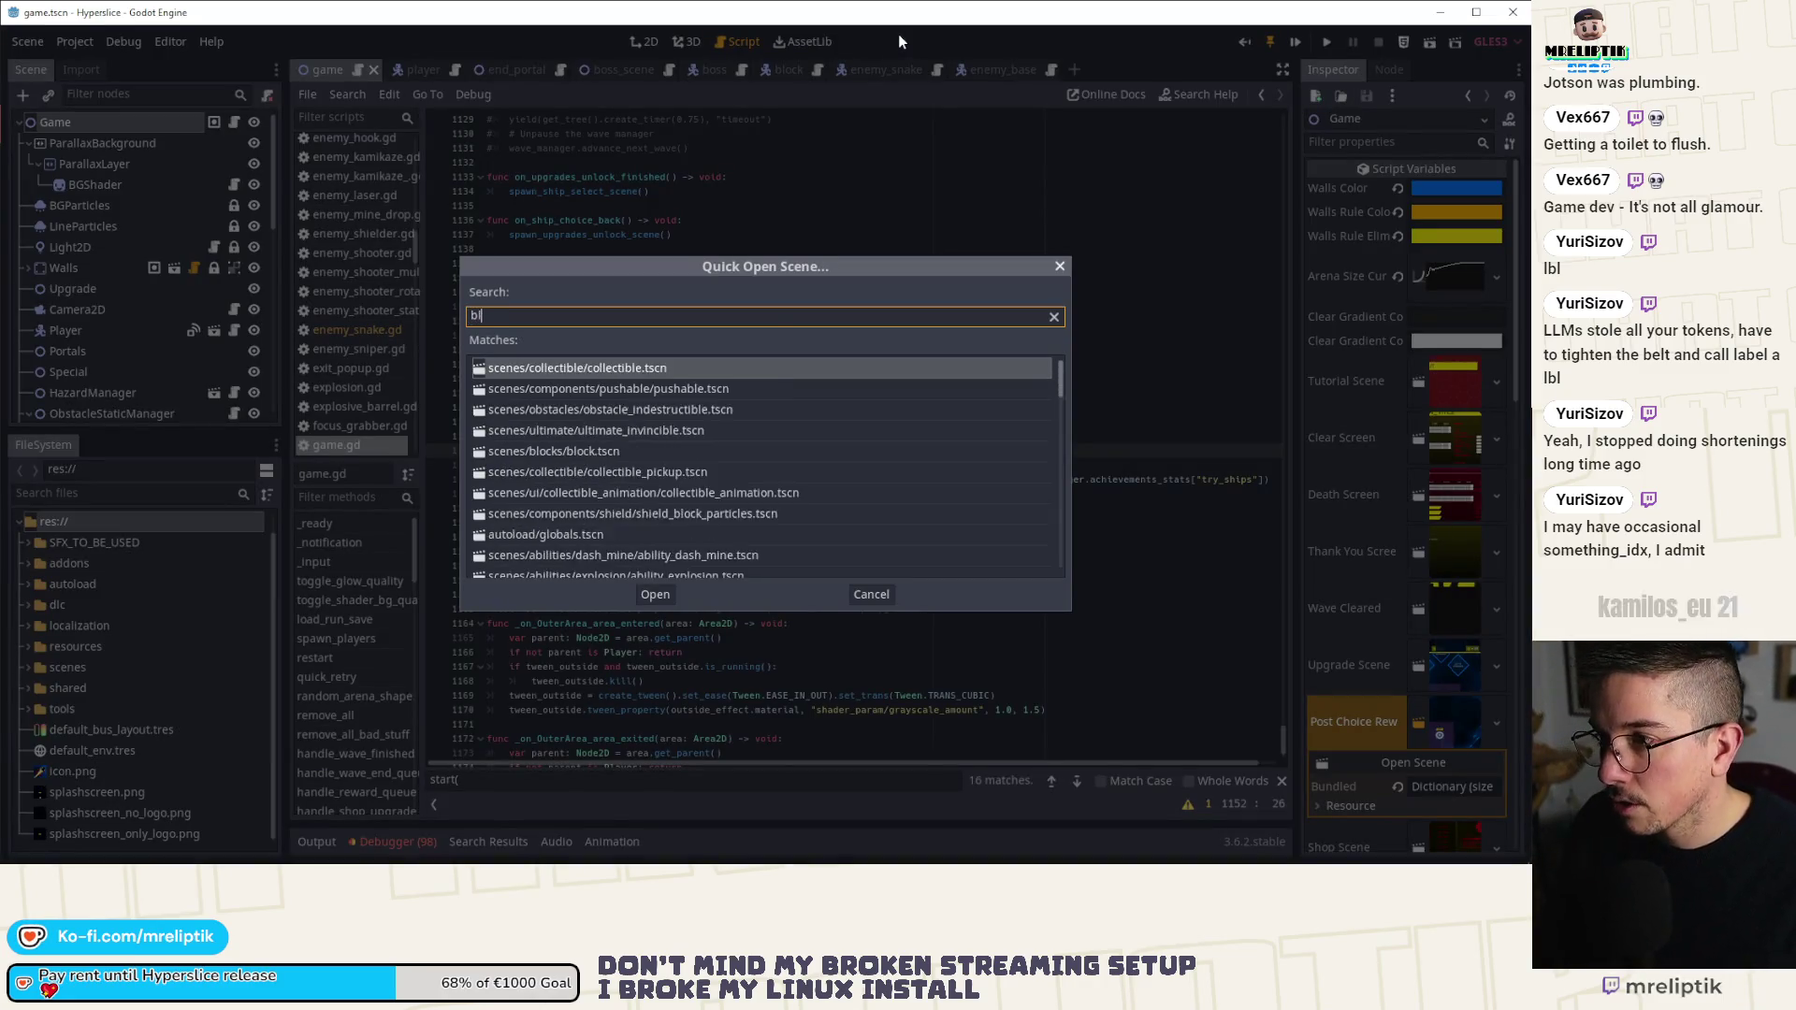
key(Return)
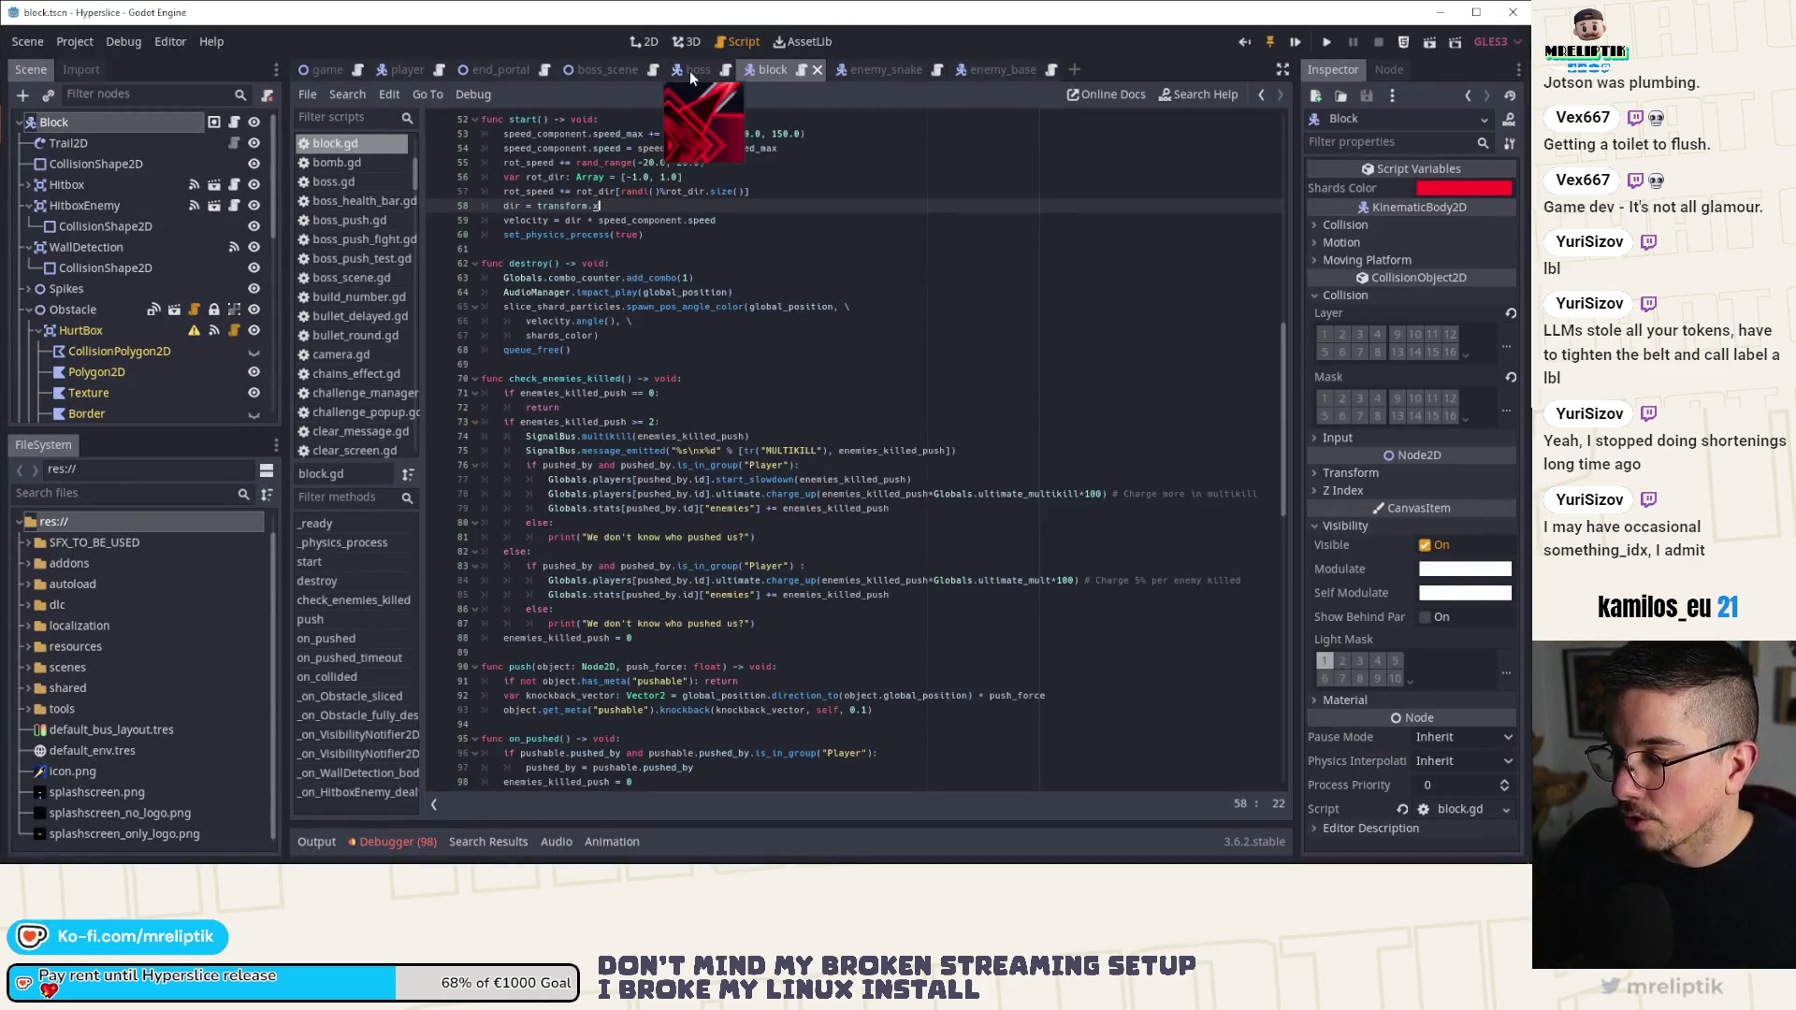
middle_click(889, 70)
middle_click(889, 70)
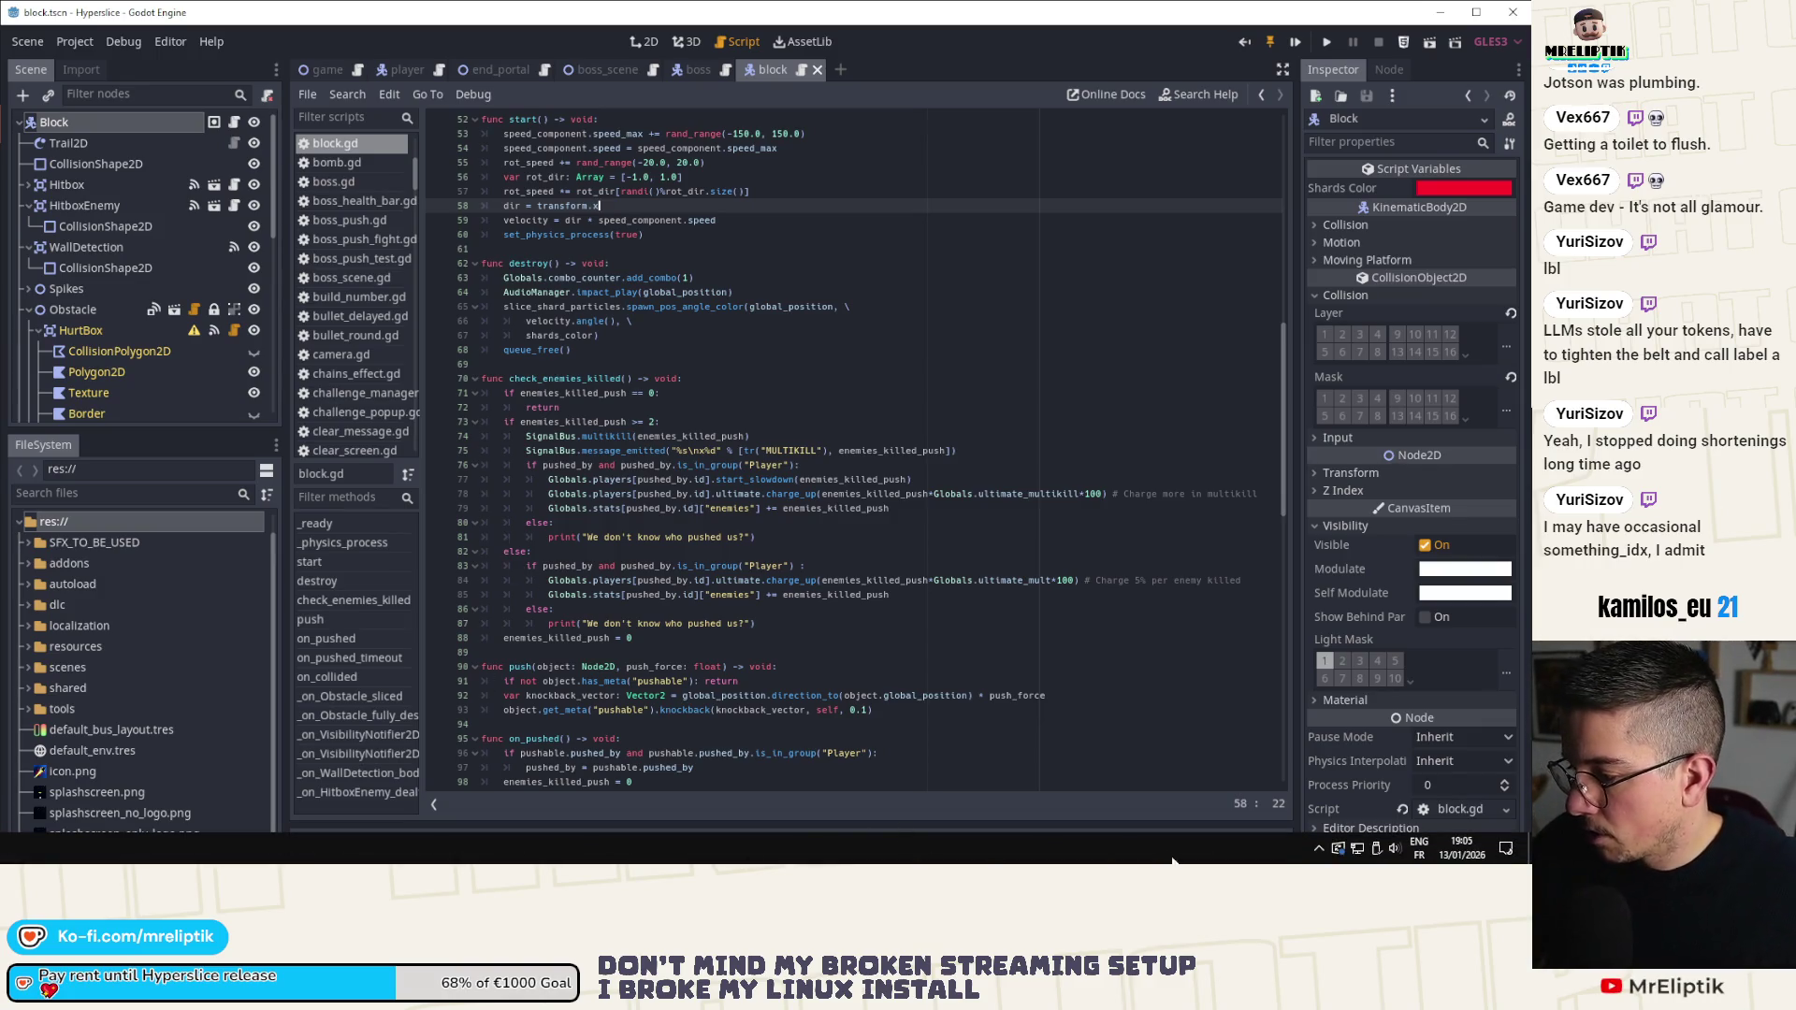
click(1319, 848)
click(1271, 815)
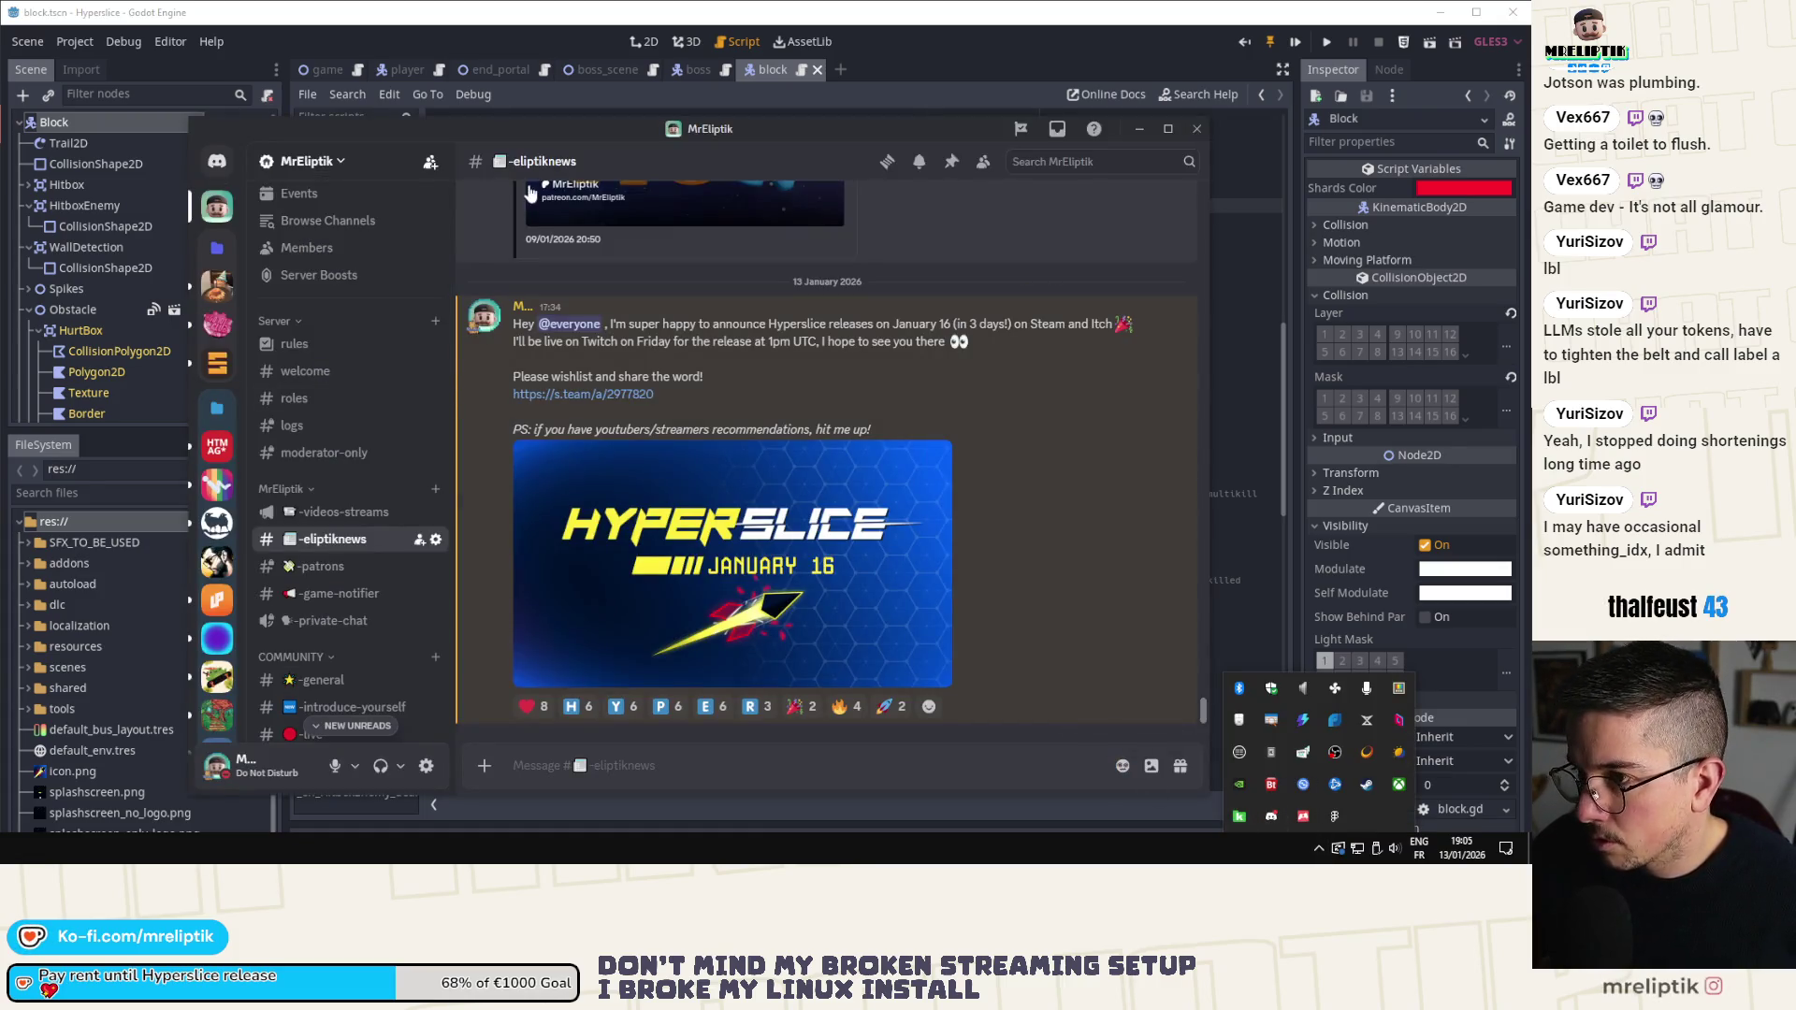
key(alt+Tab)
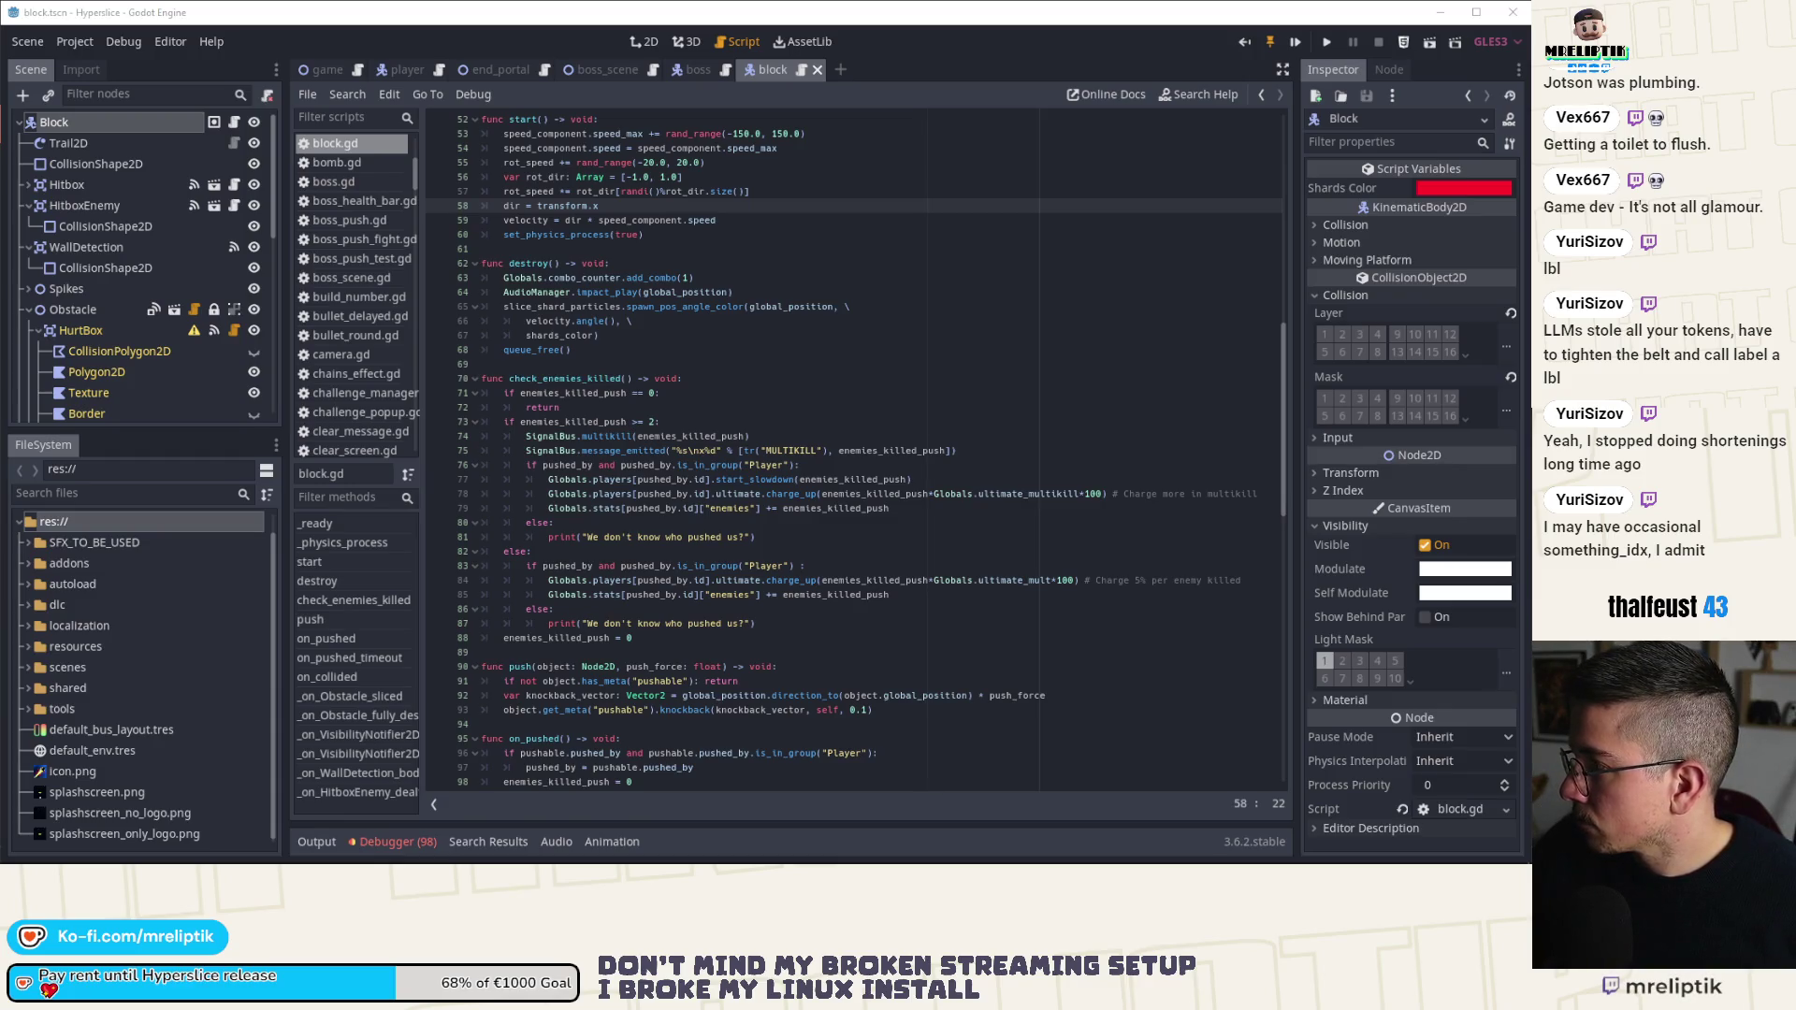
Back in Godot, place the caret in block.gd's start function, then switch to the block scene's 2D view
key(alt+Tab)
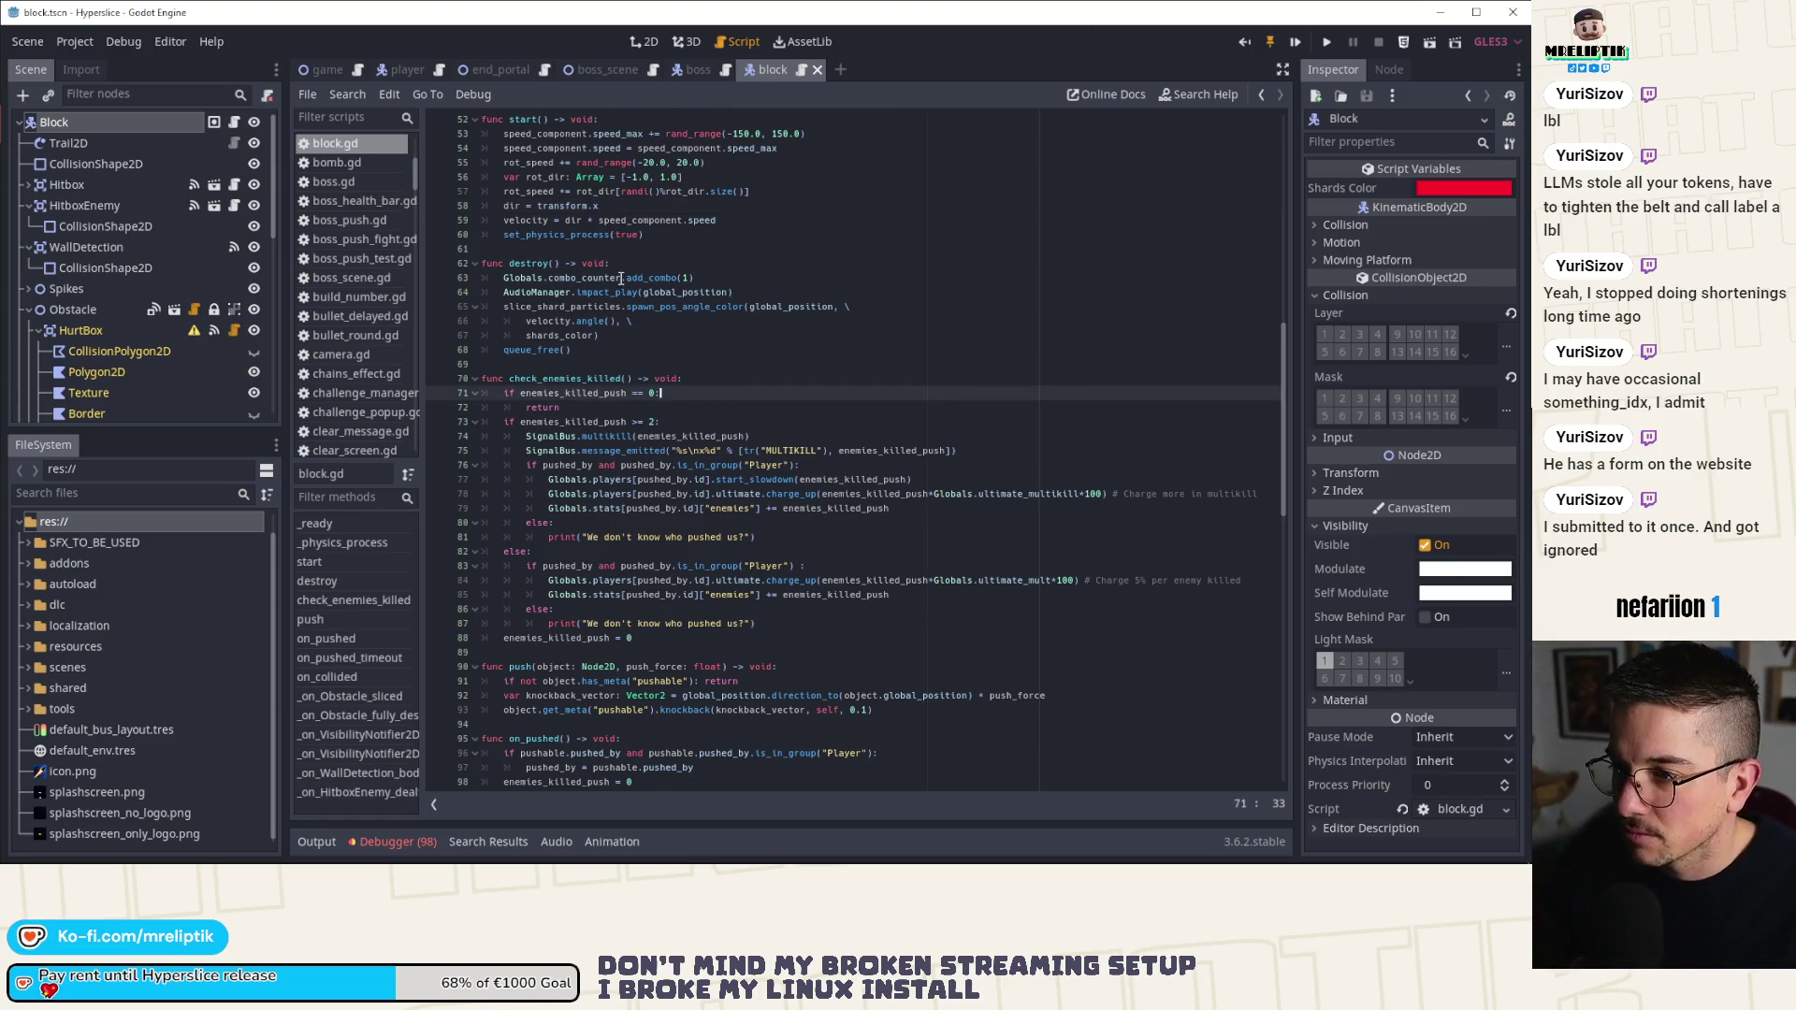
scroll(655, 375, up, 2)
click(539, 206)
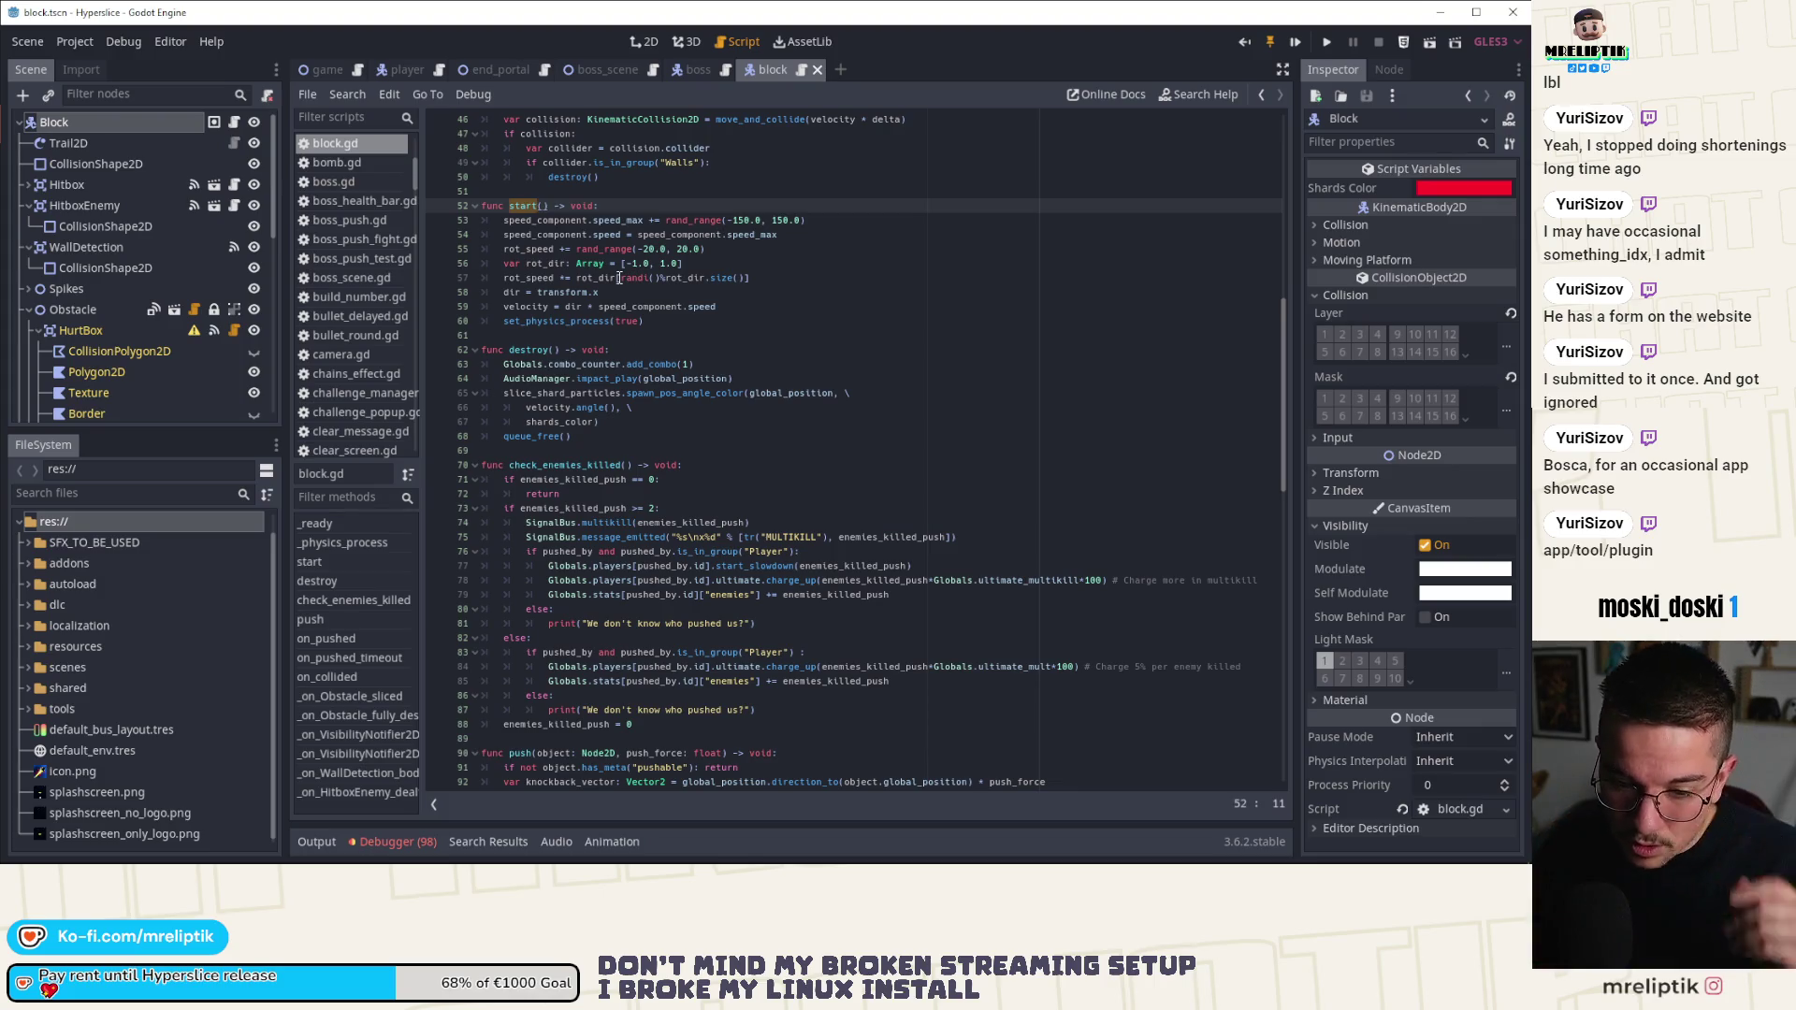
key(ctrl+F1)
click(814, 404)
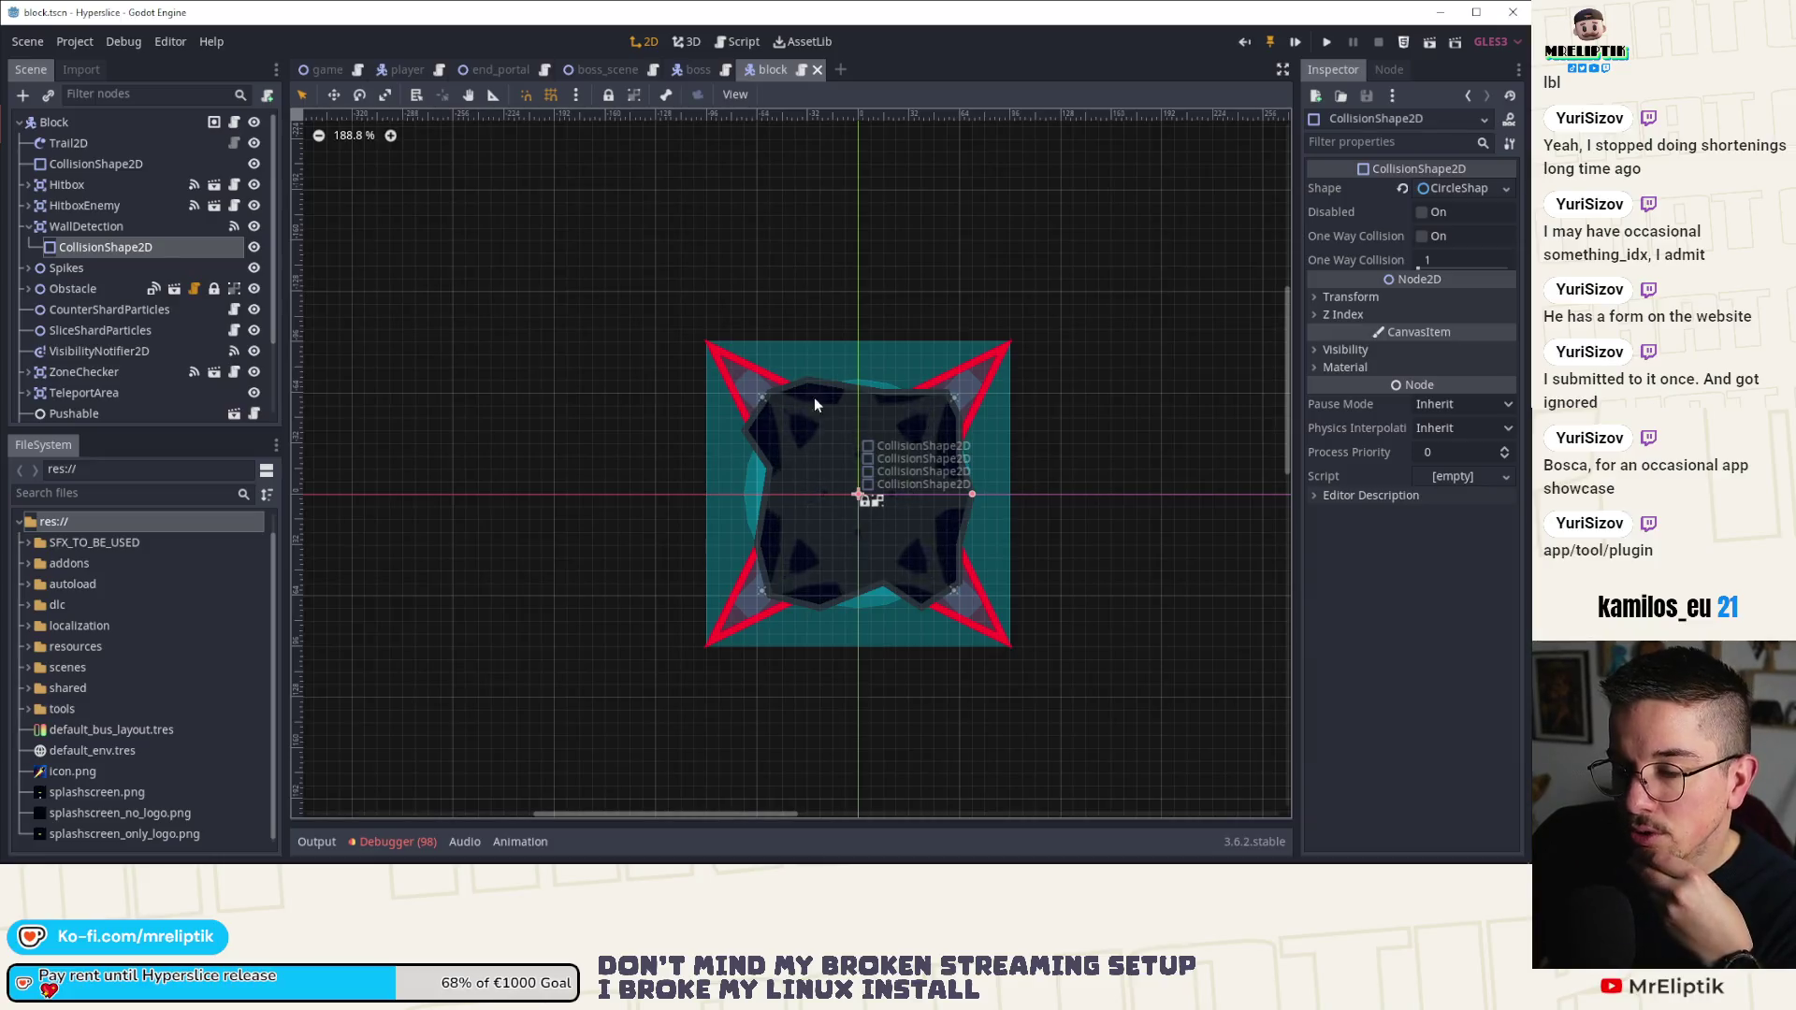
Instance hurtbox.tscn as a child of the Block node
click(65, 185)
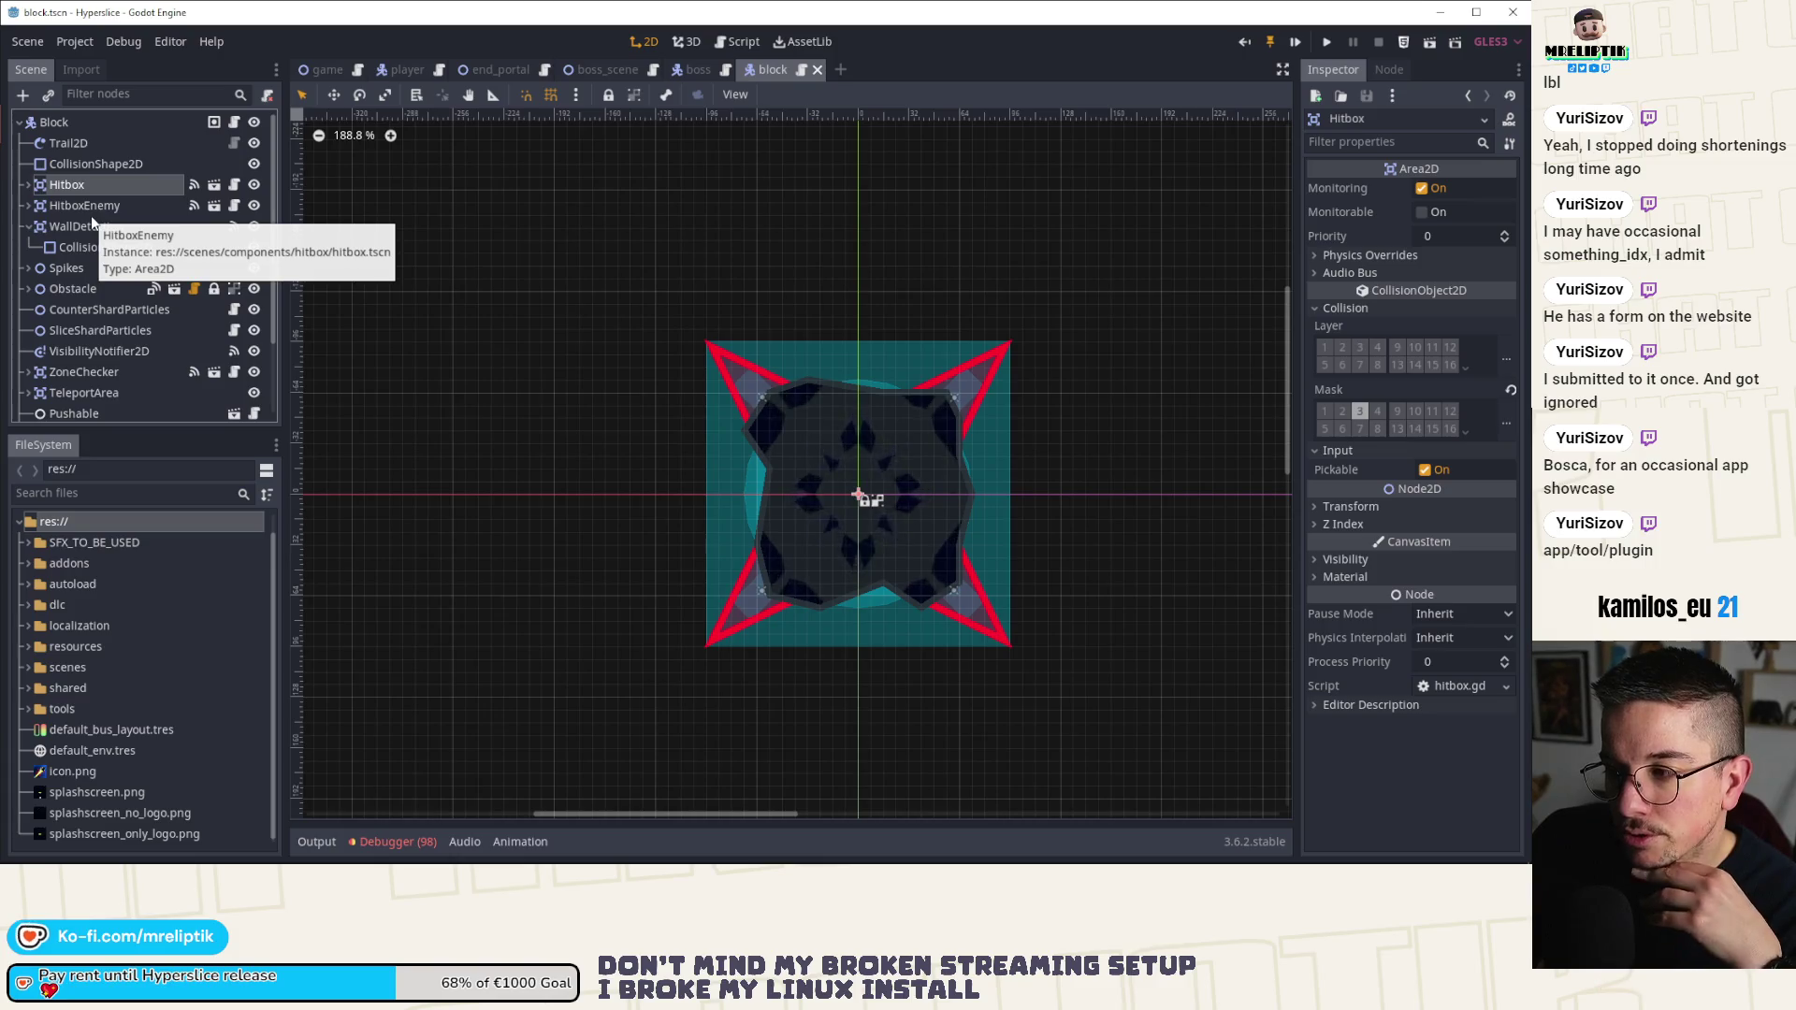
click(54, 123)
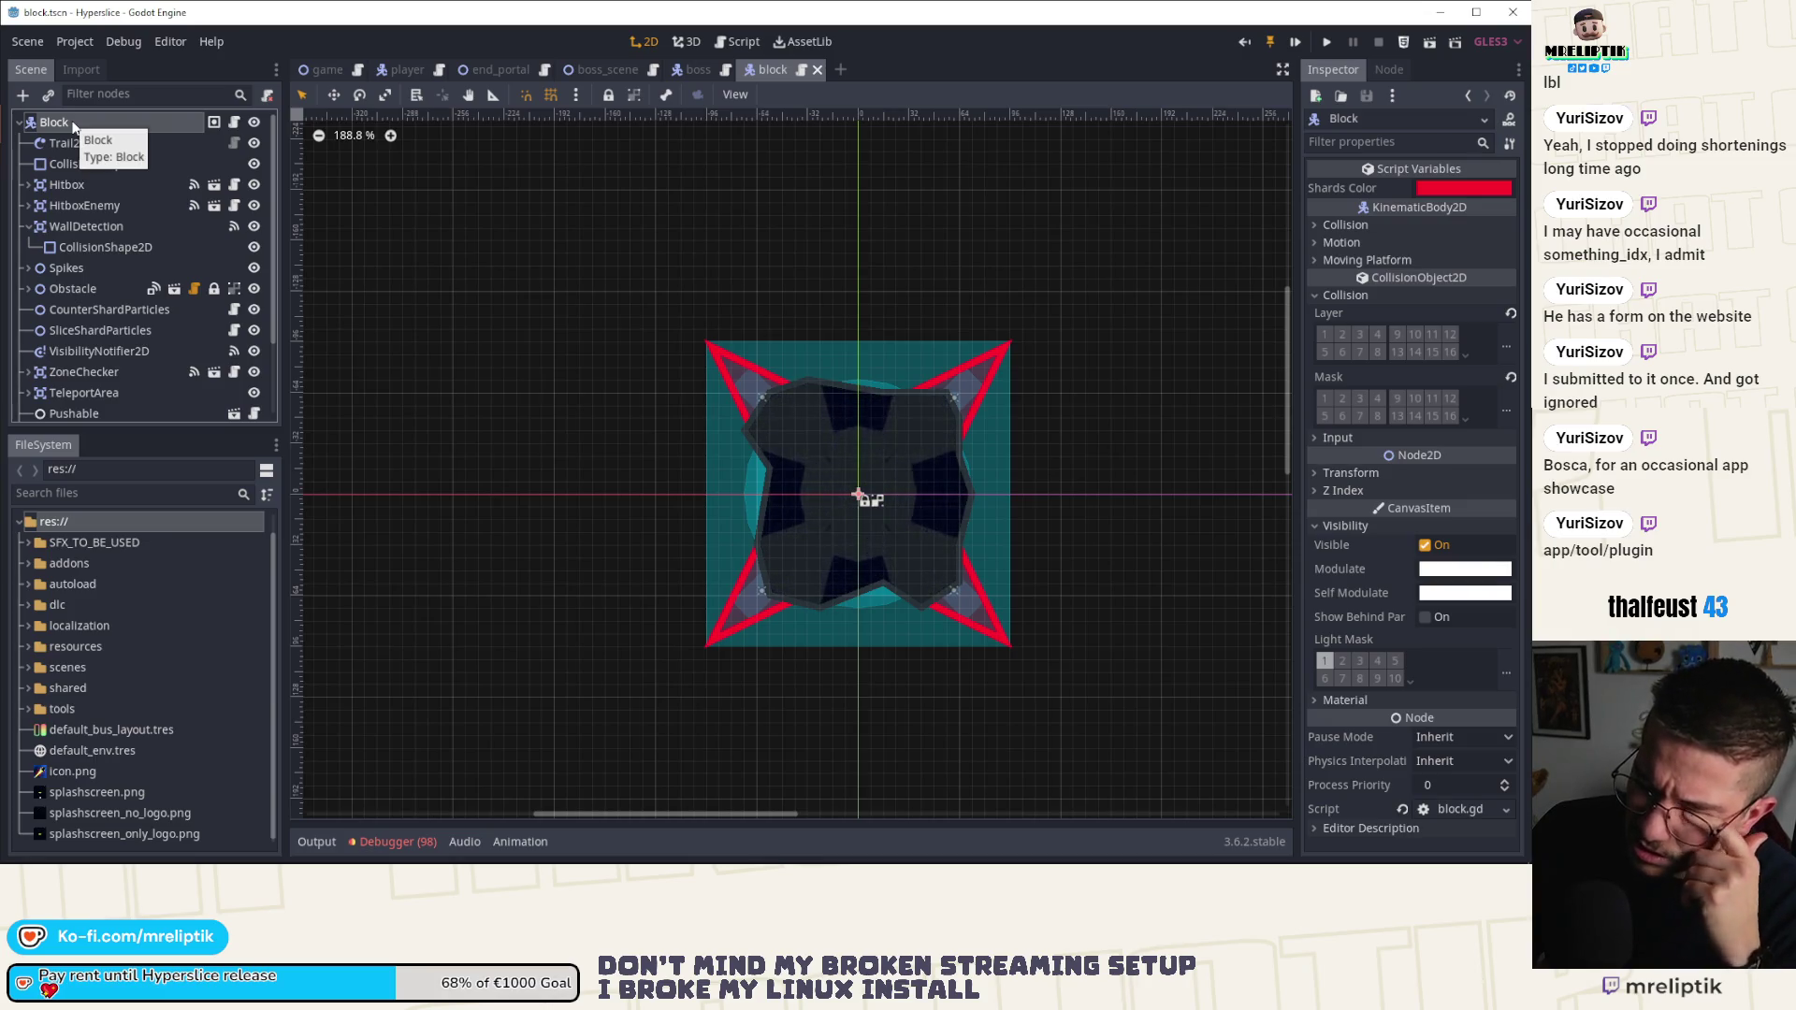
right_click(73, 126)
click(136, 187)
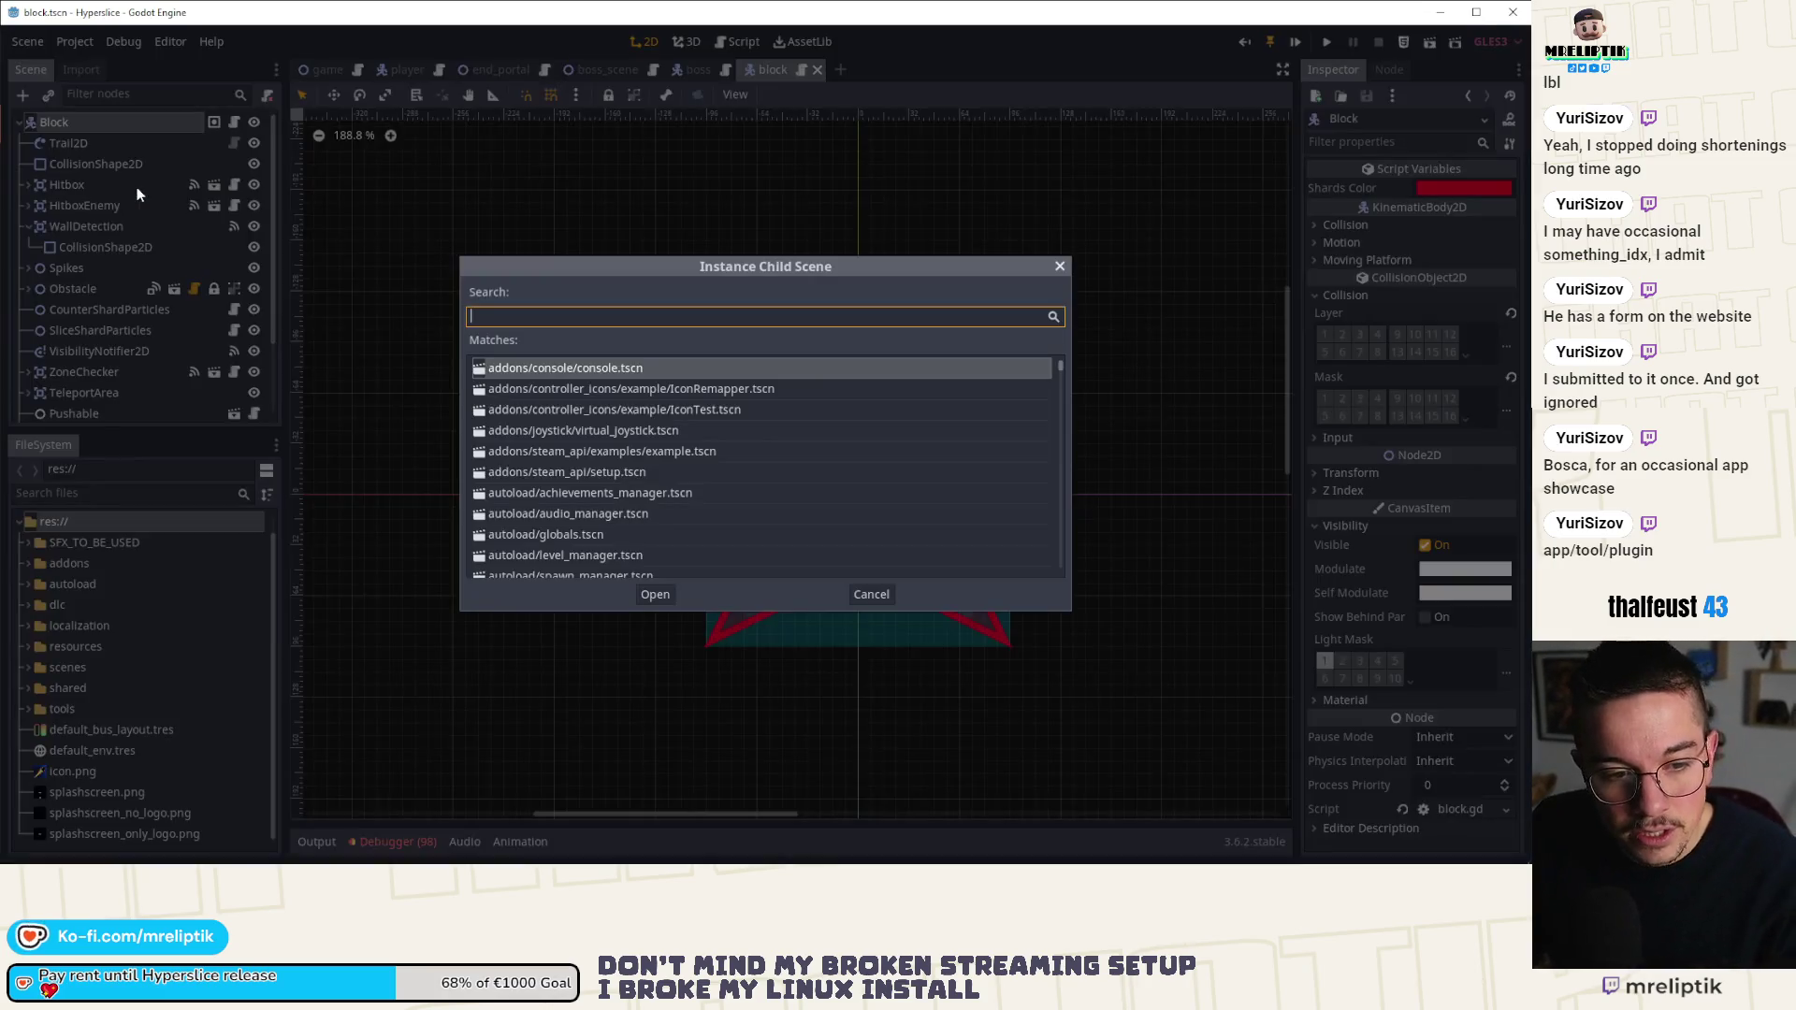
text(hurtbox)
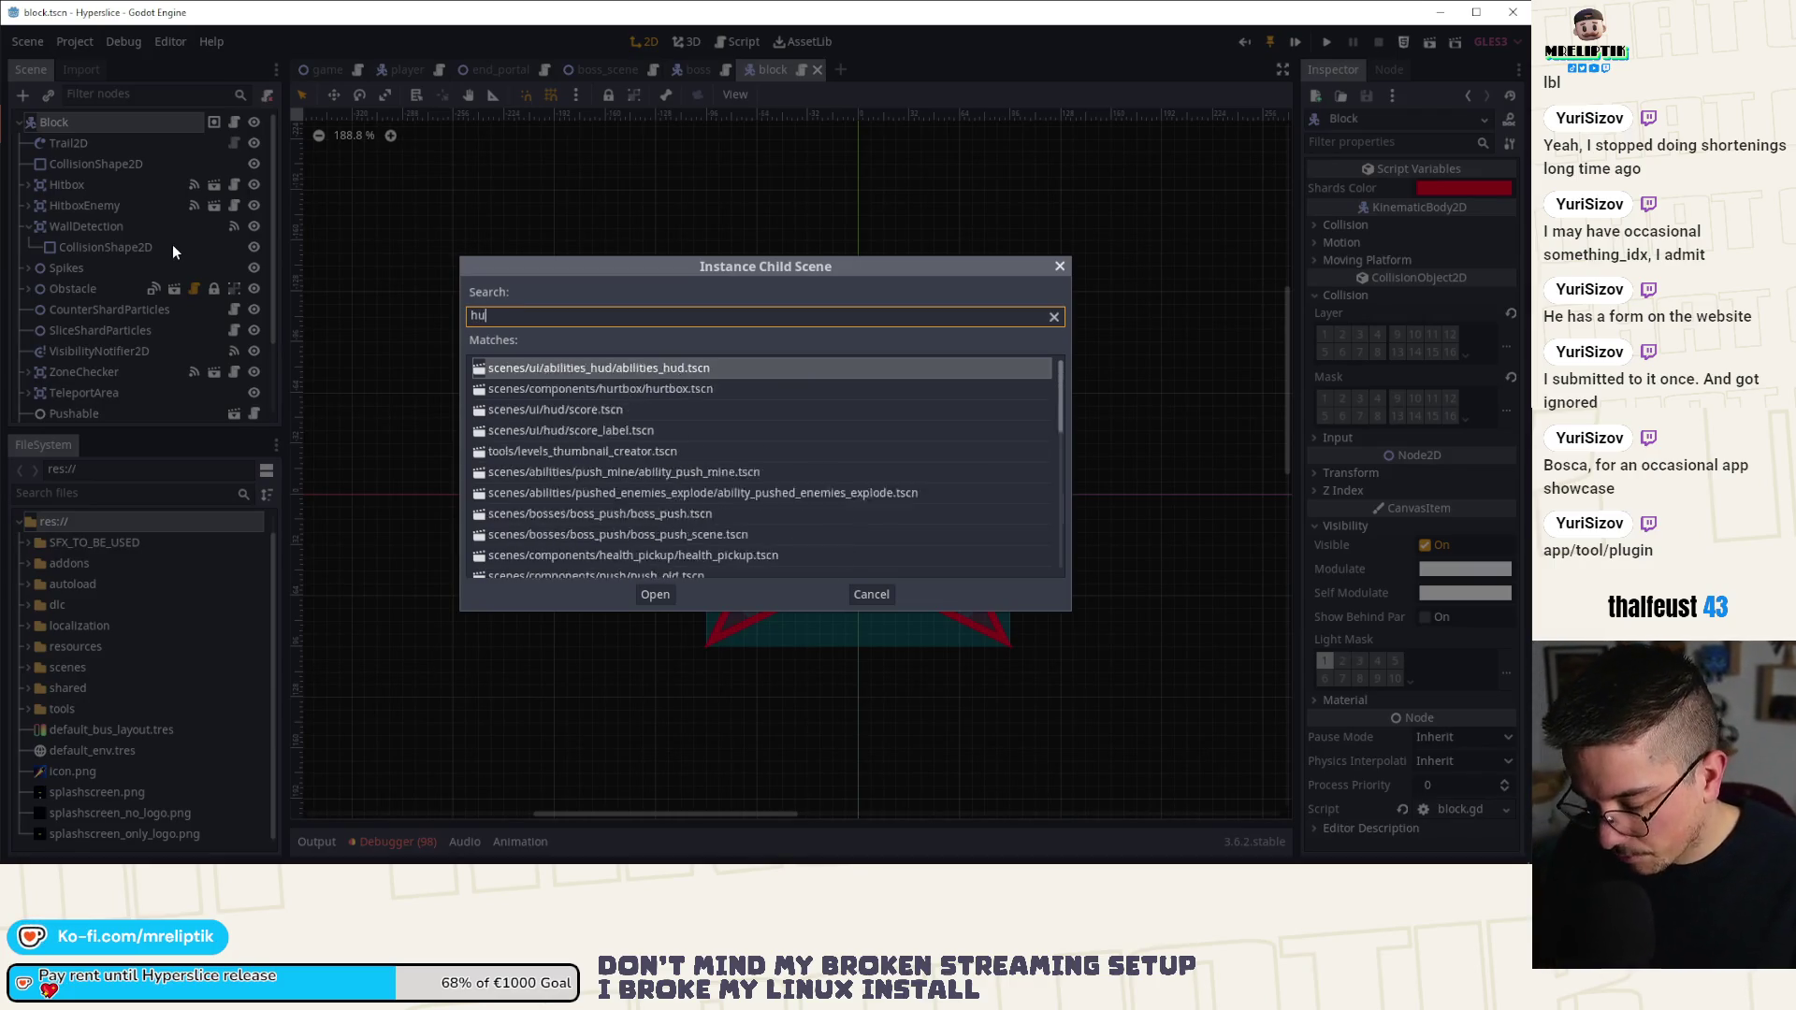
key(Return)
Move the Hurtbox below WallDetection, then delete the Hurtbox node again
mouse_move(104, 407)
mouse_down()
mouse_move(108, 145)
mouse_move(63, 260)
mouse_up()
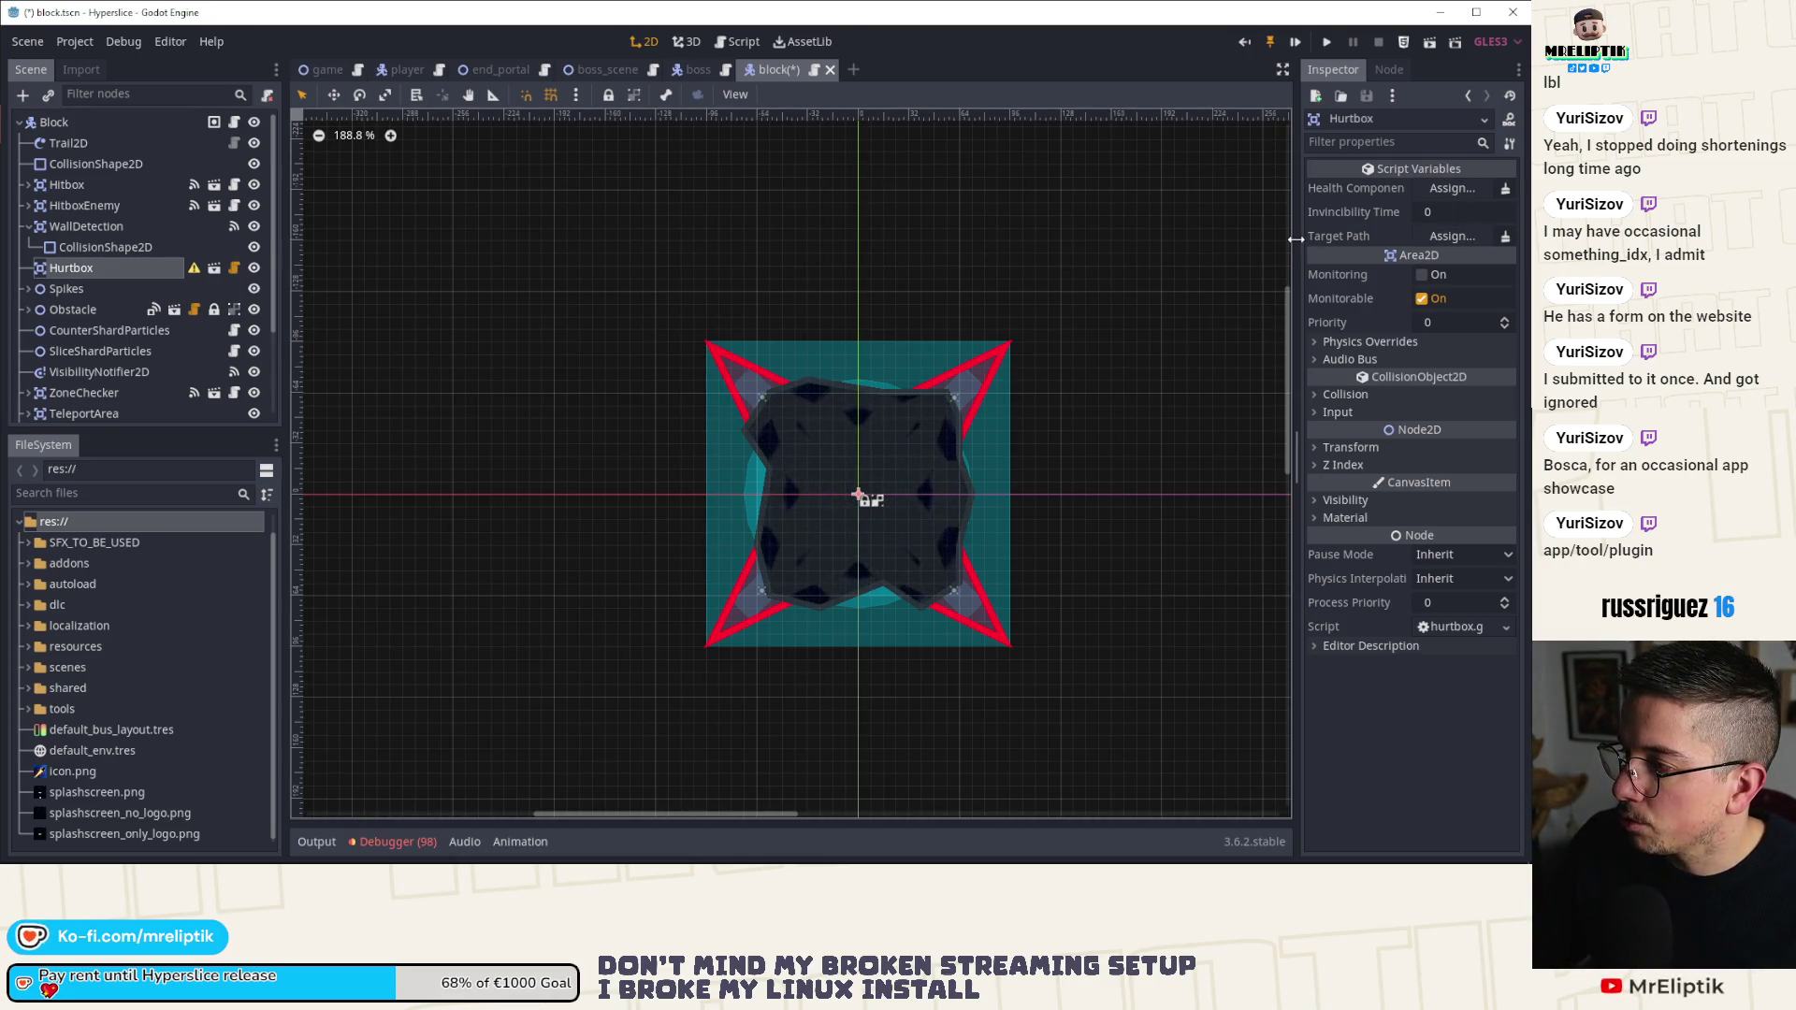
click(1453, 236)
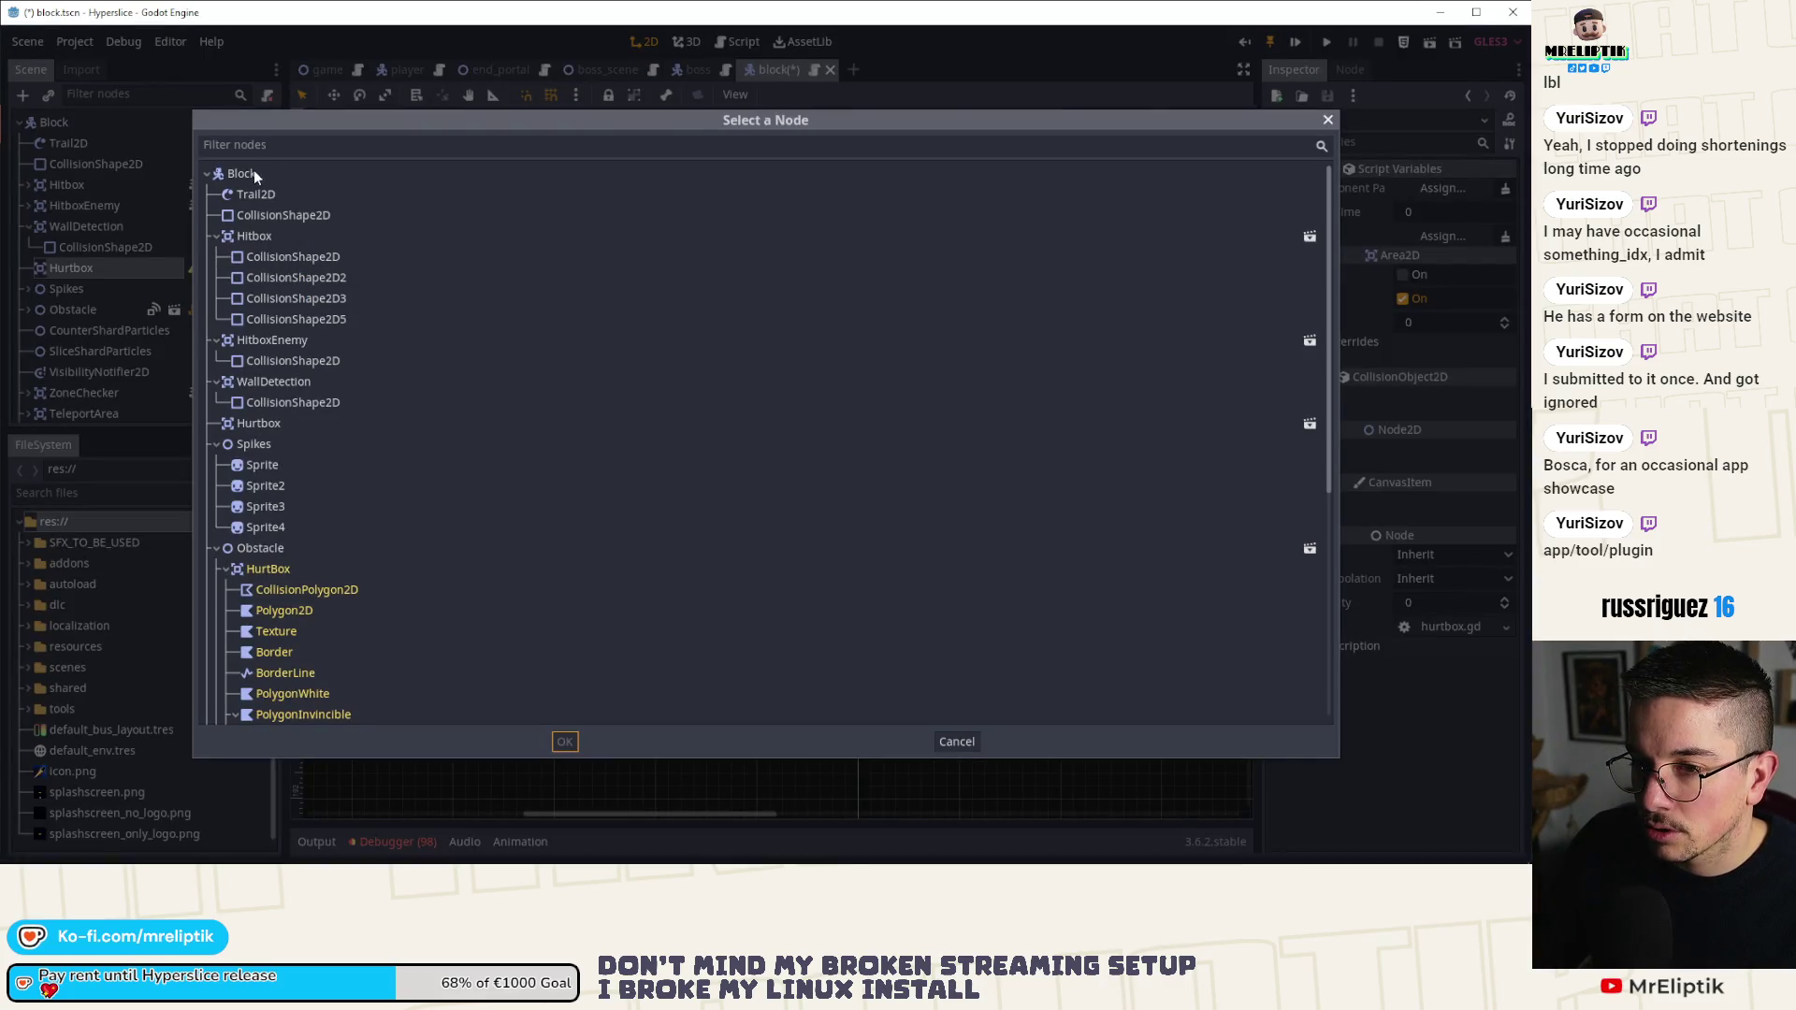
key(Escape)
click(79, 187)
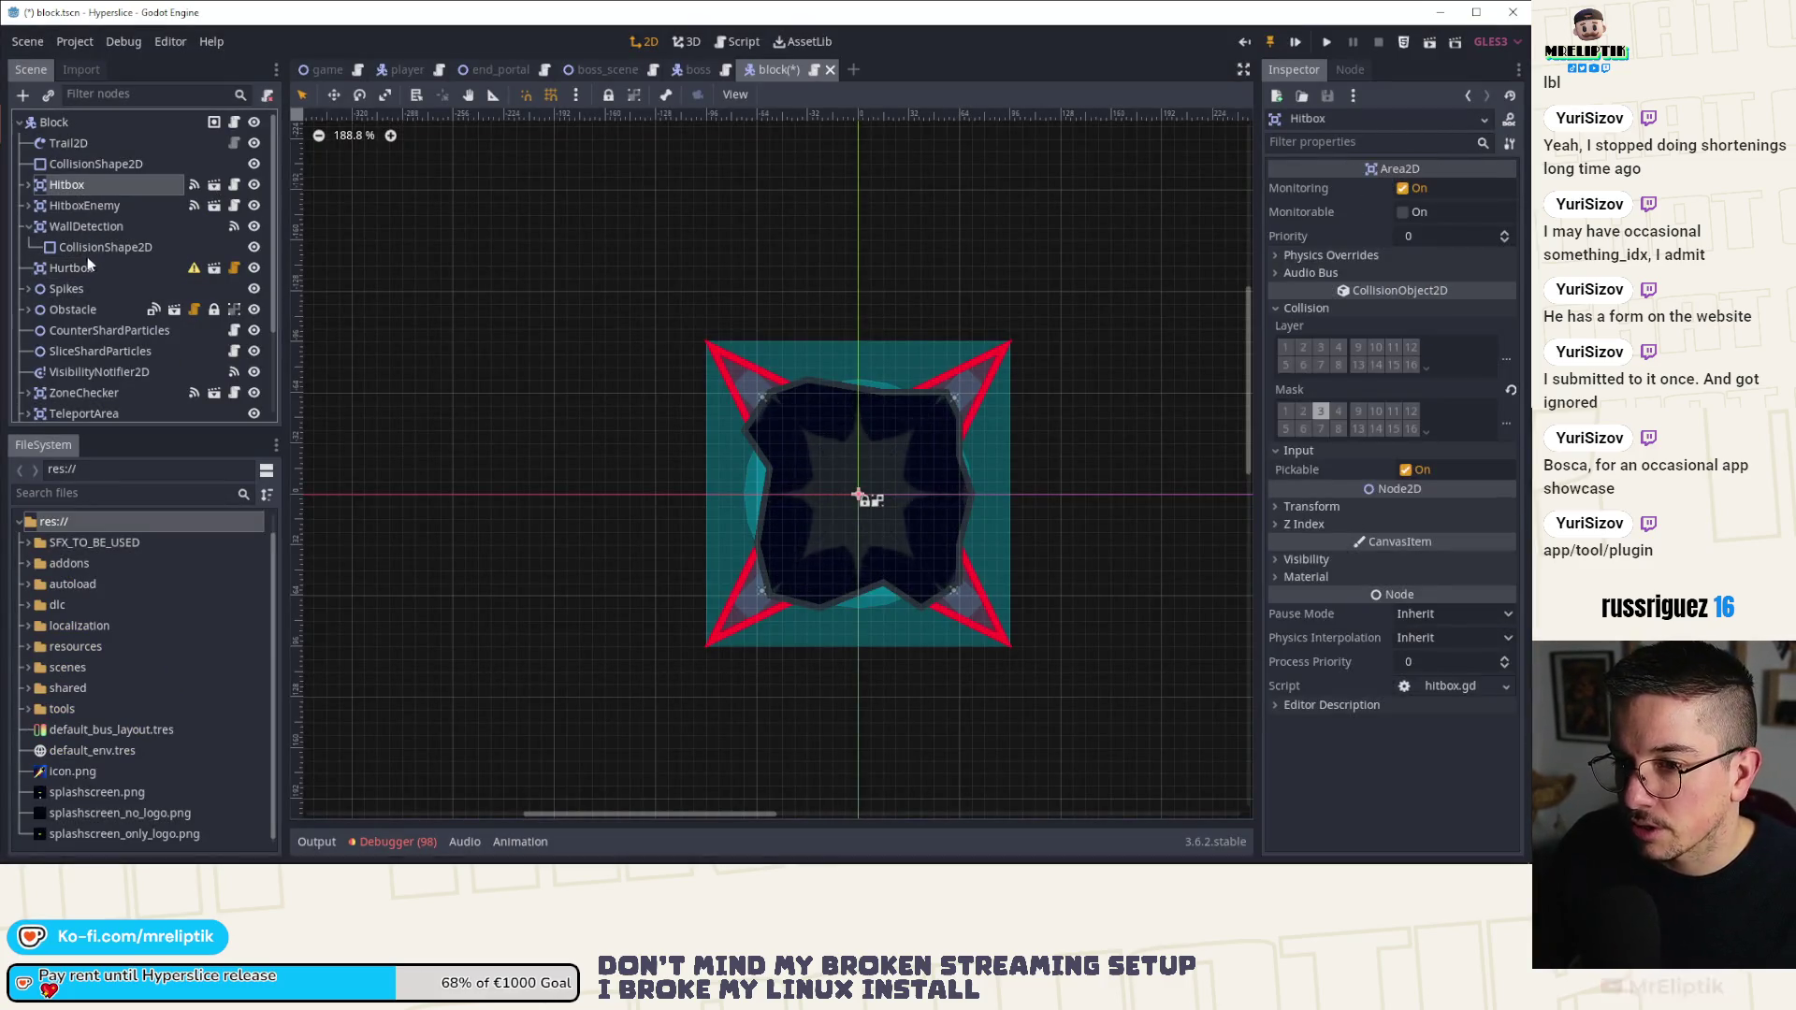
click(76, 273)
key(Delete)
Review Hitbox's collision shapes, then bring up Add Child Node for Block
click(90, 184)
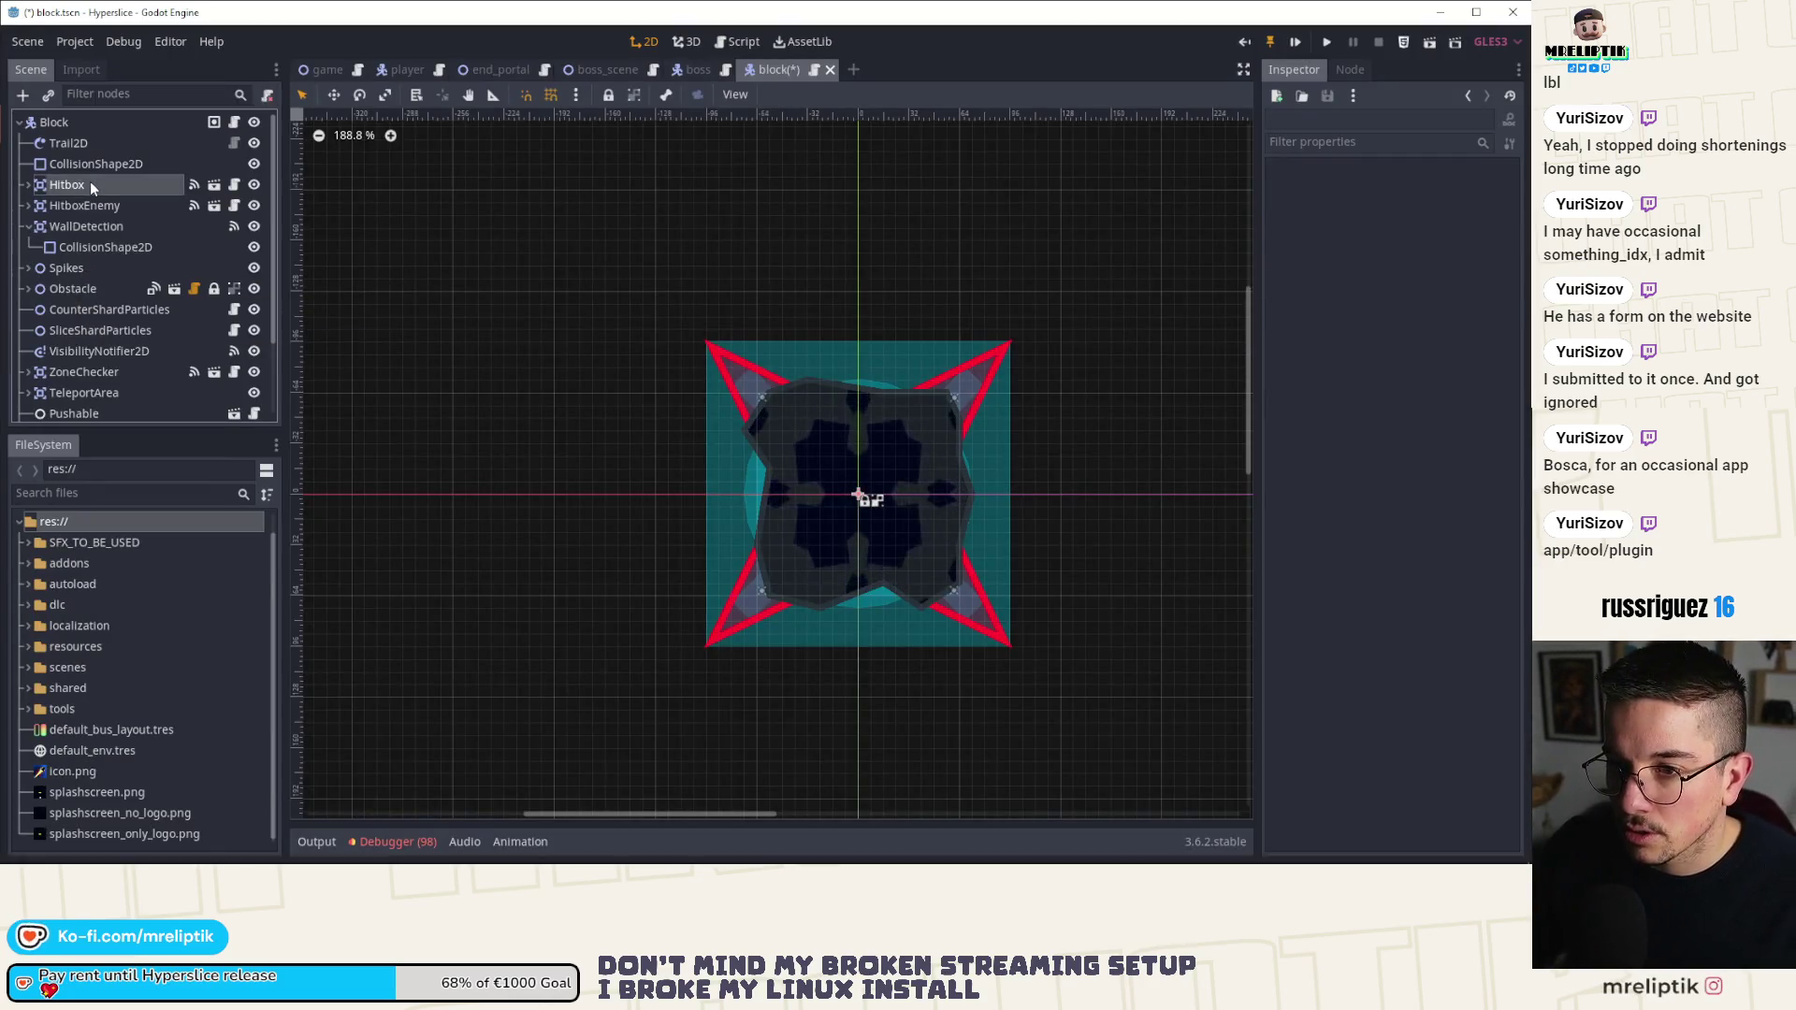
click(1321, 411)
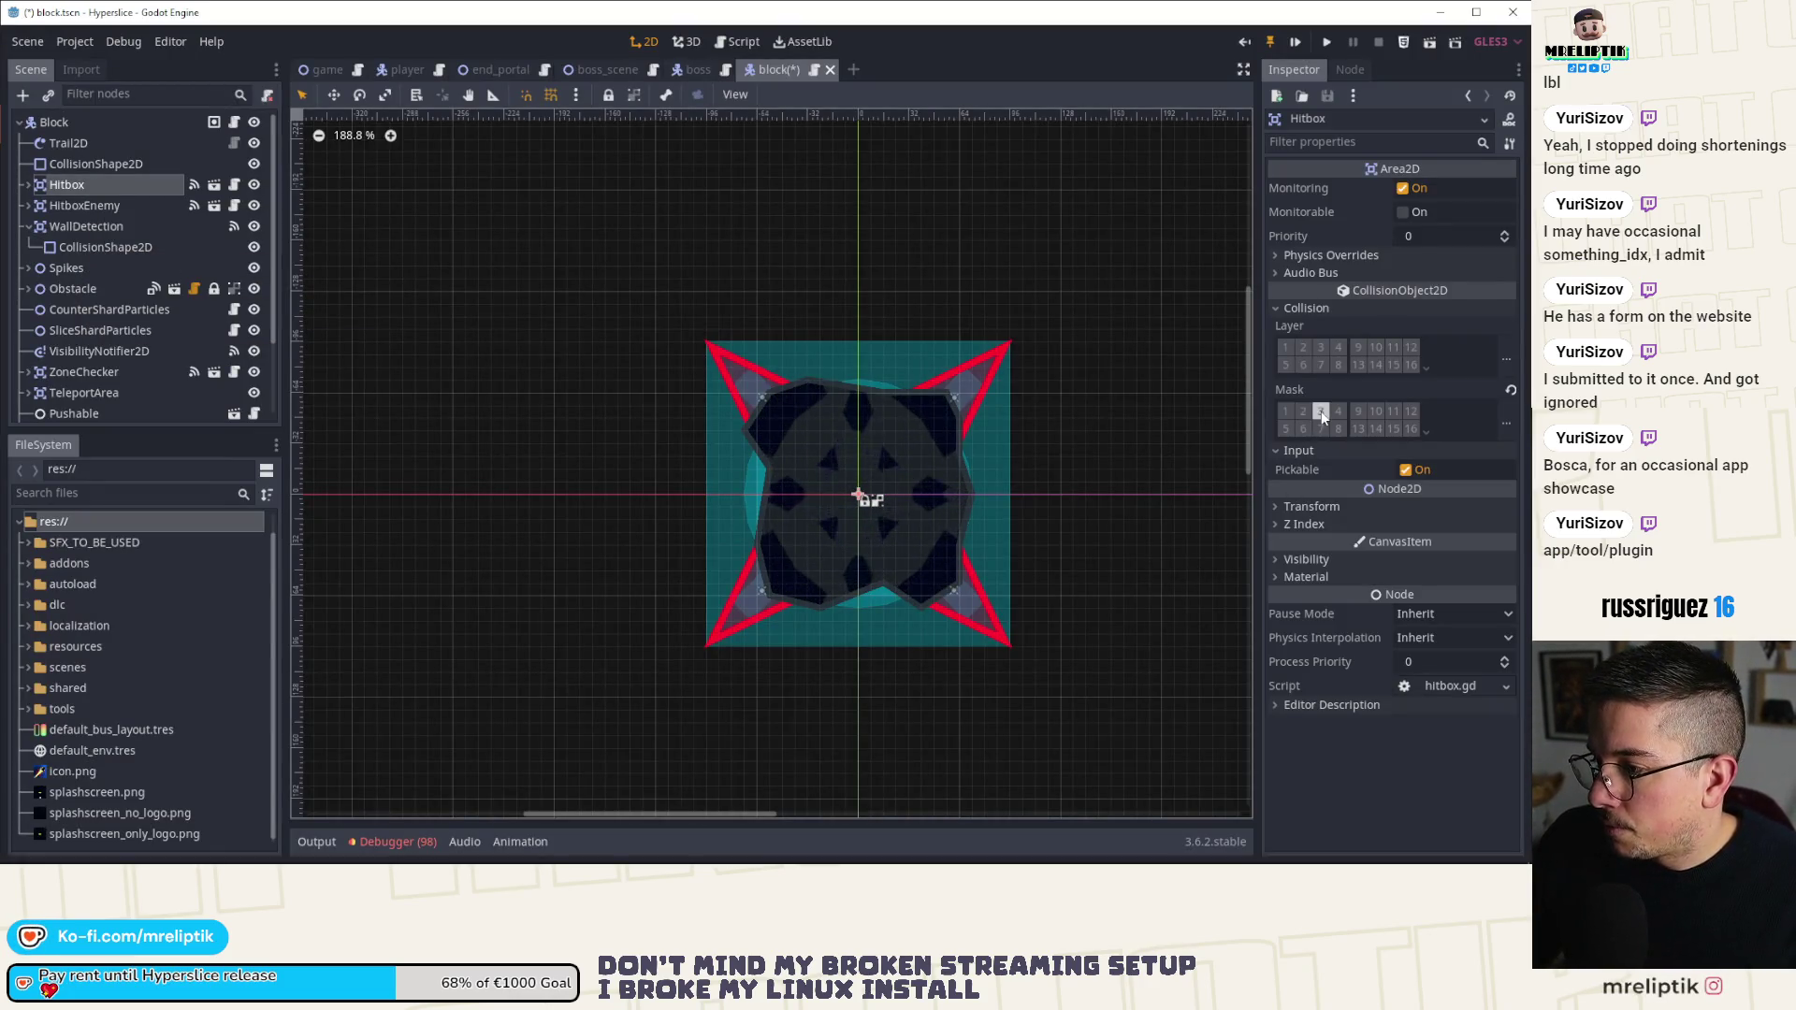
click(28, 184)
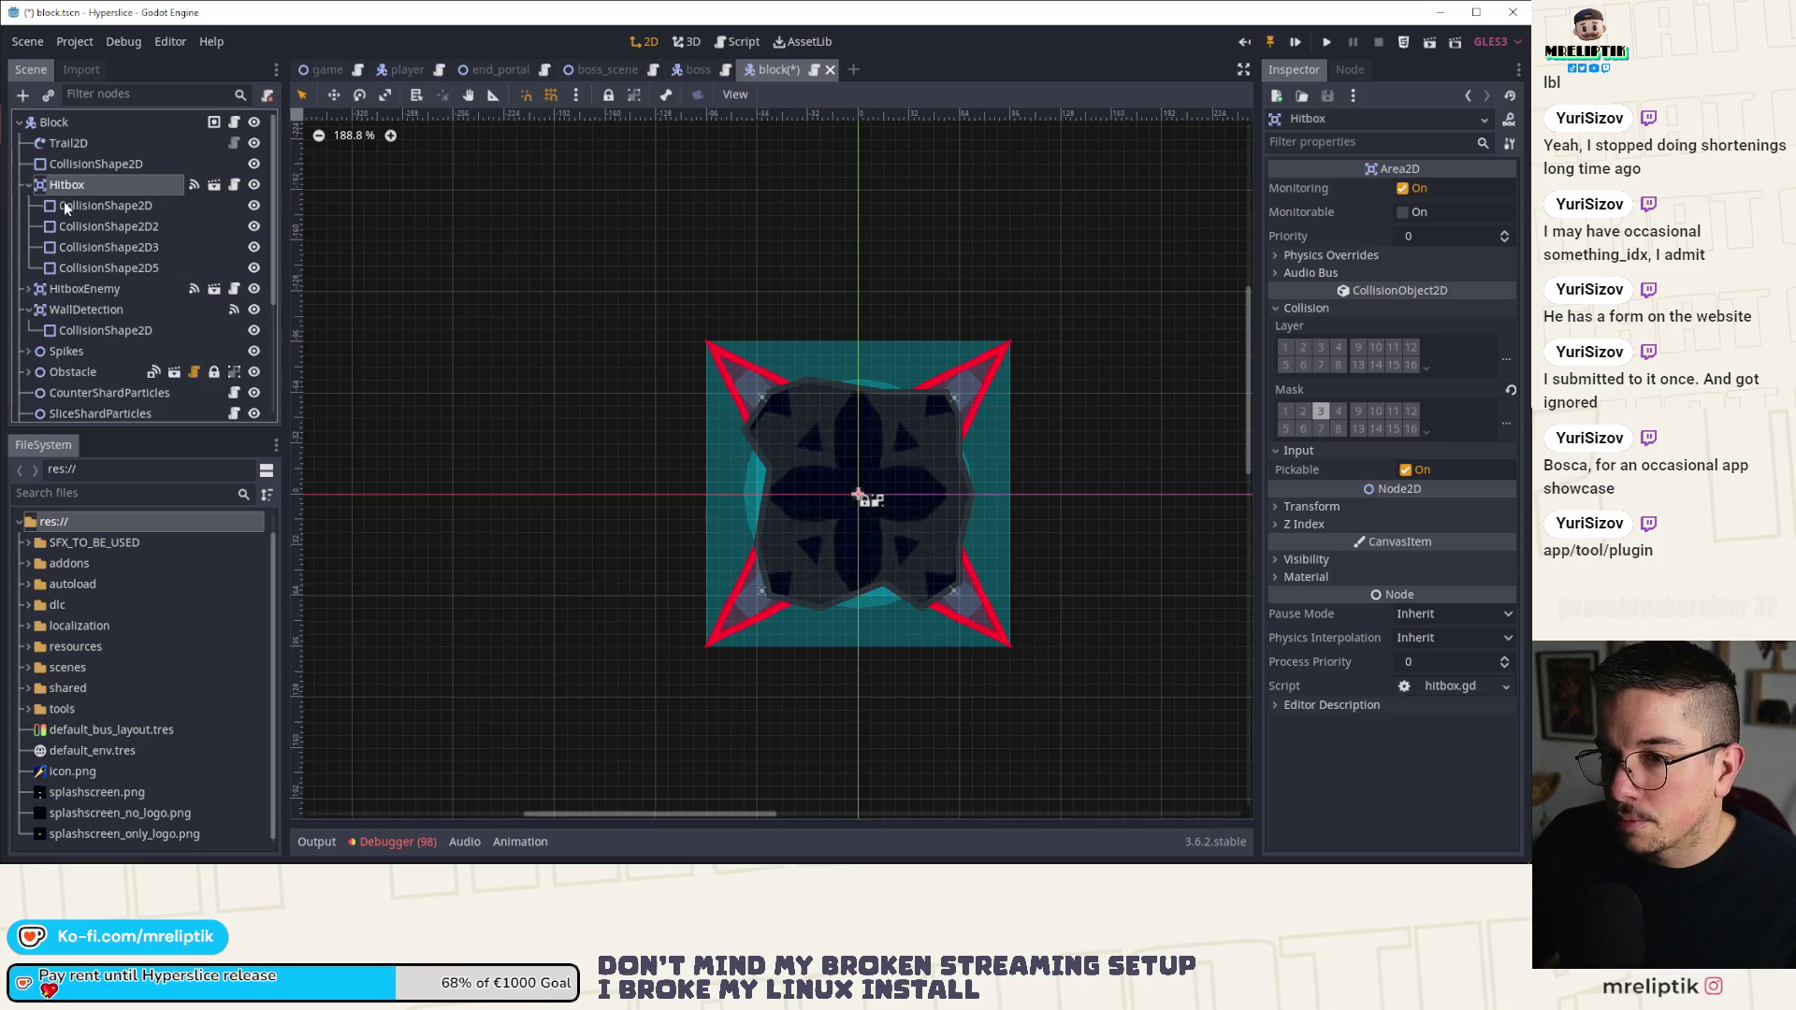
key(Down)
key(Down)
key(Down)
click(29, 184)
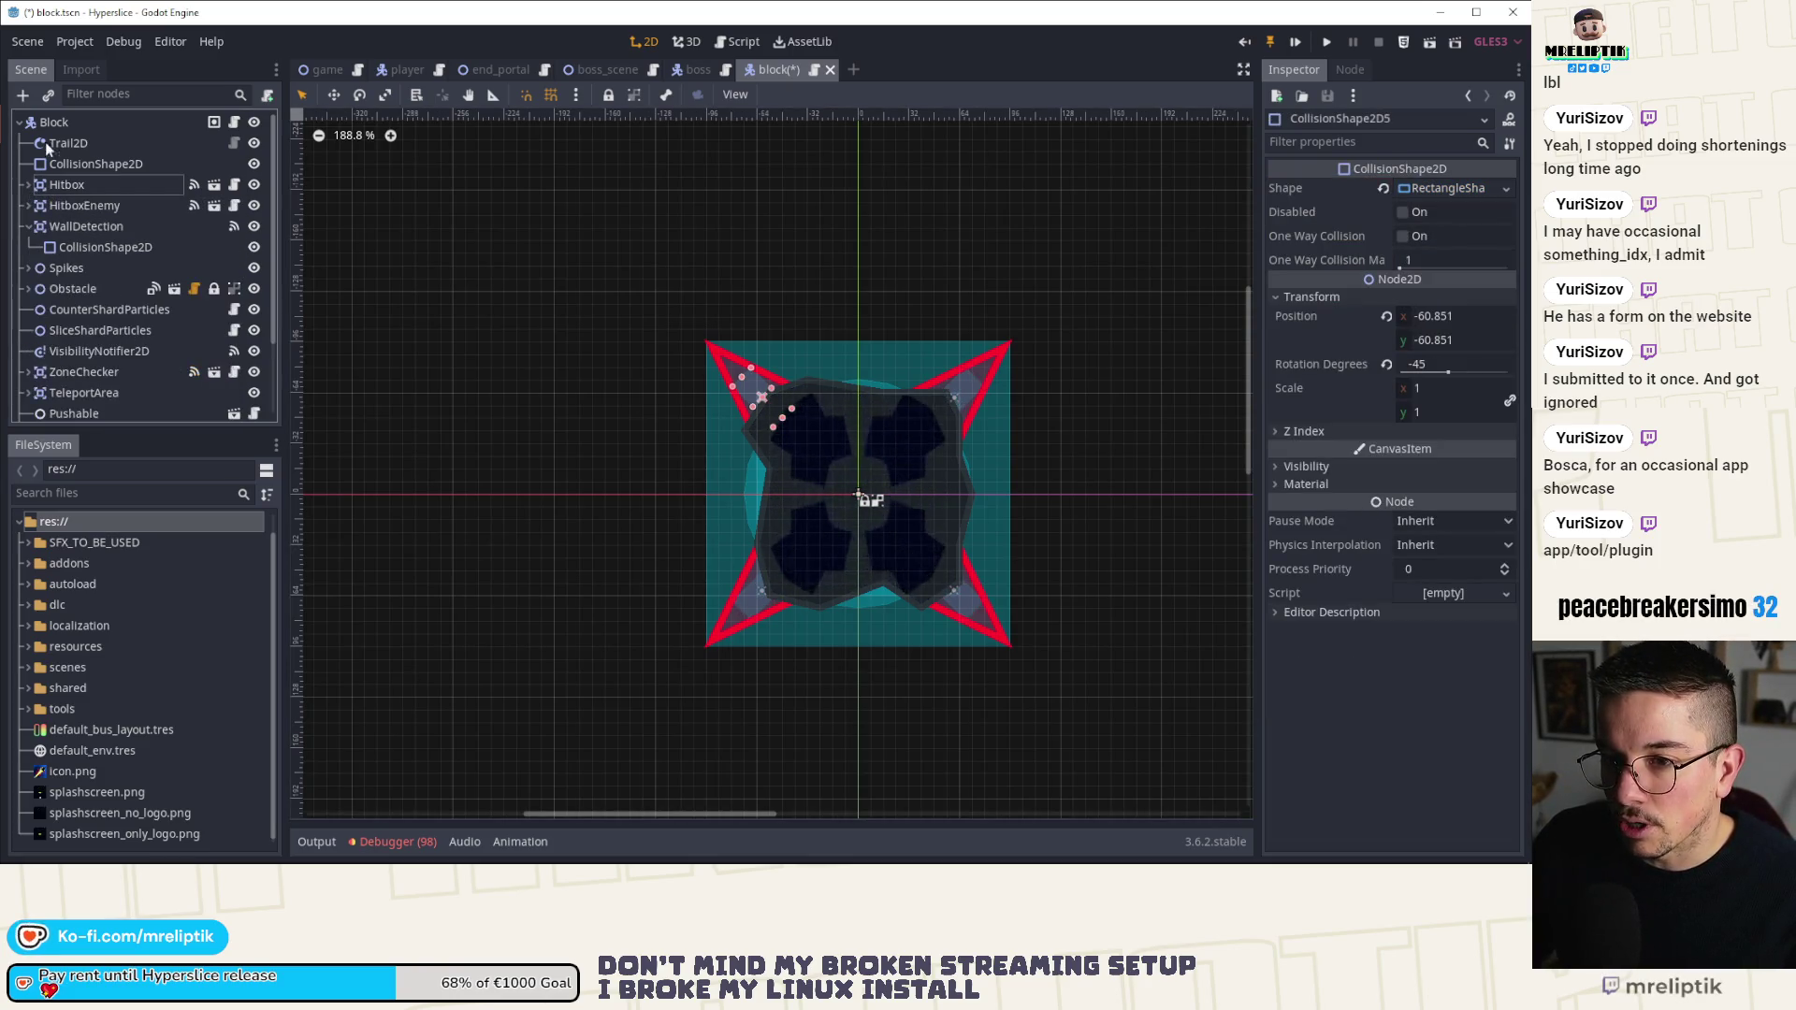
right_click(56, 122)
click(116, 171)
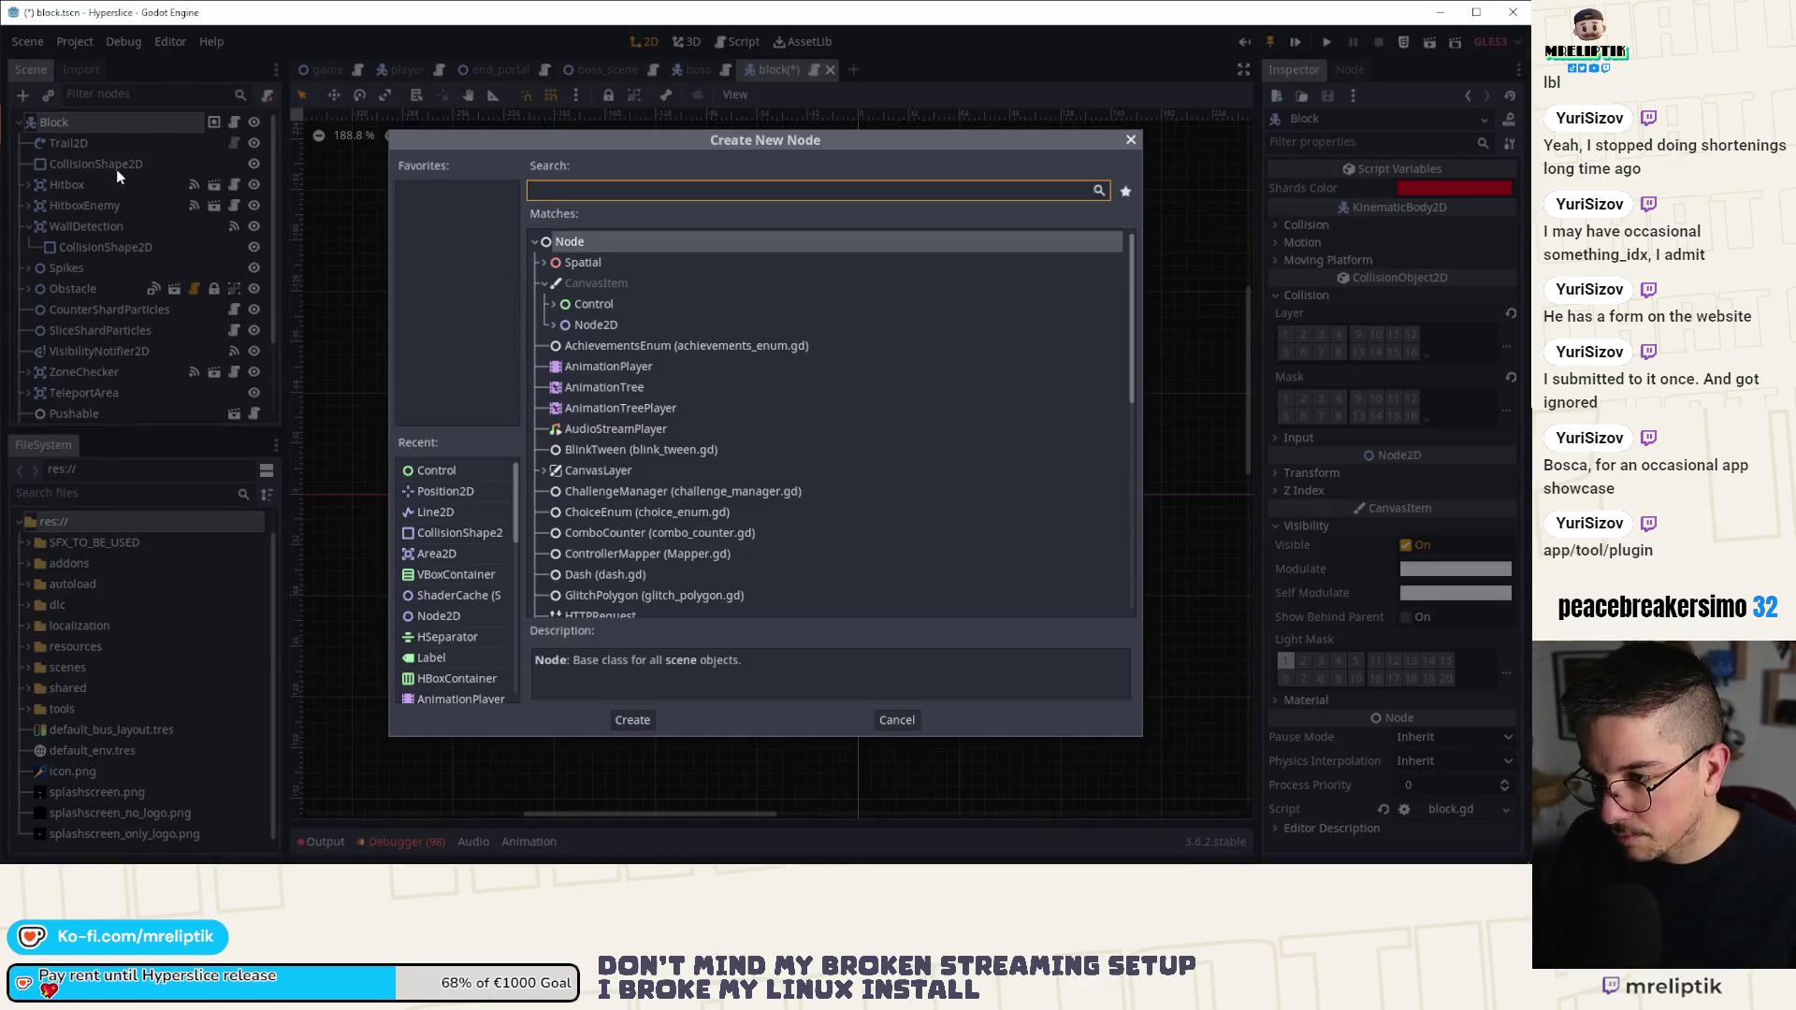
Instance hitbox.tscn under Block and place it just below Hitbox
key(Escape)
key(ctrl+shift+a)
text(hitb)
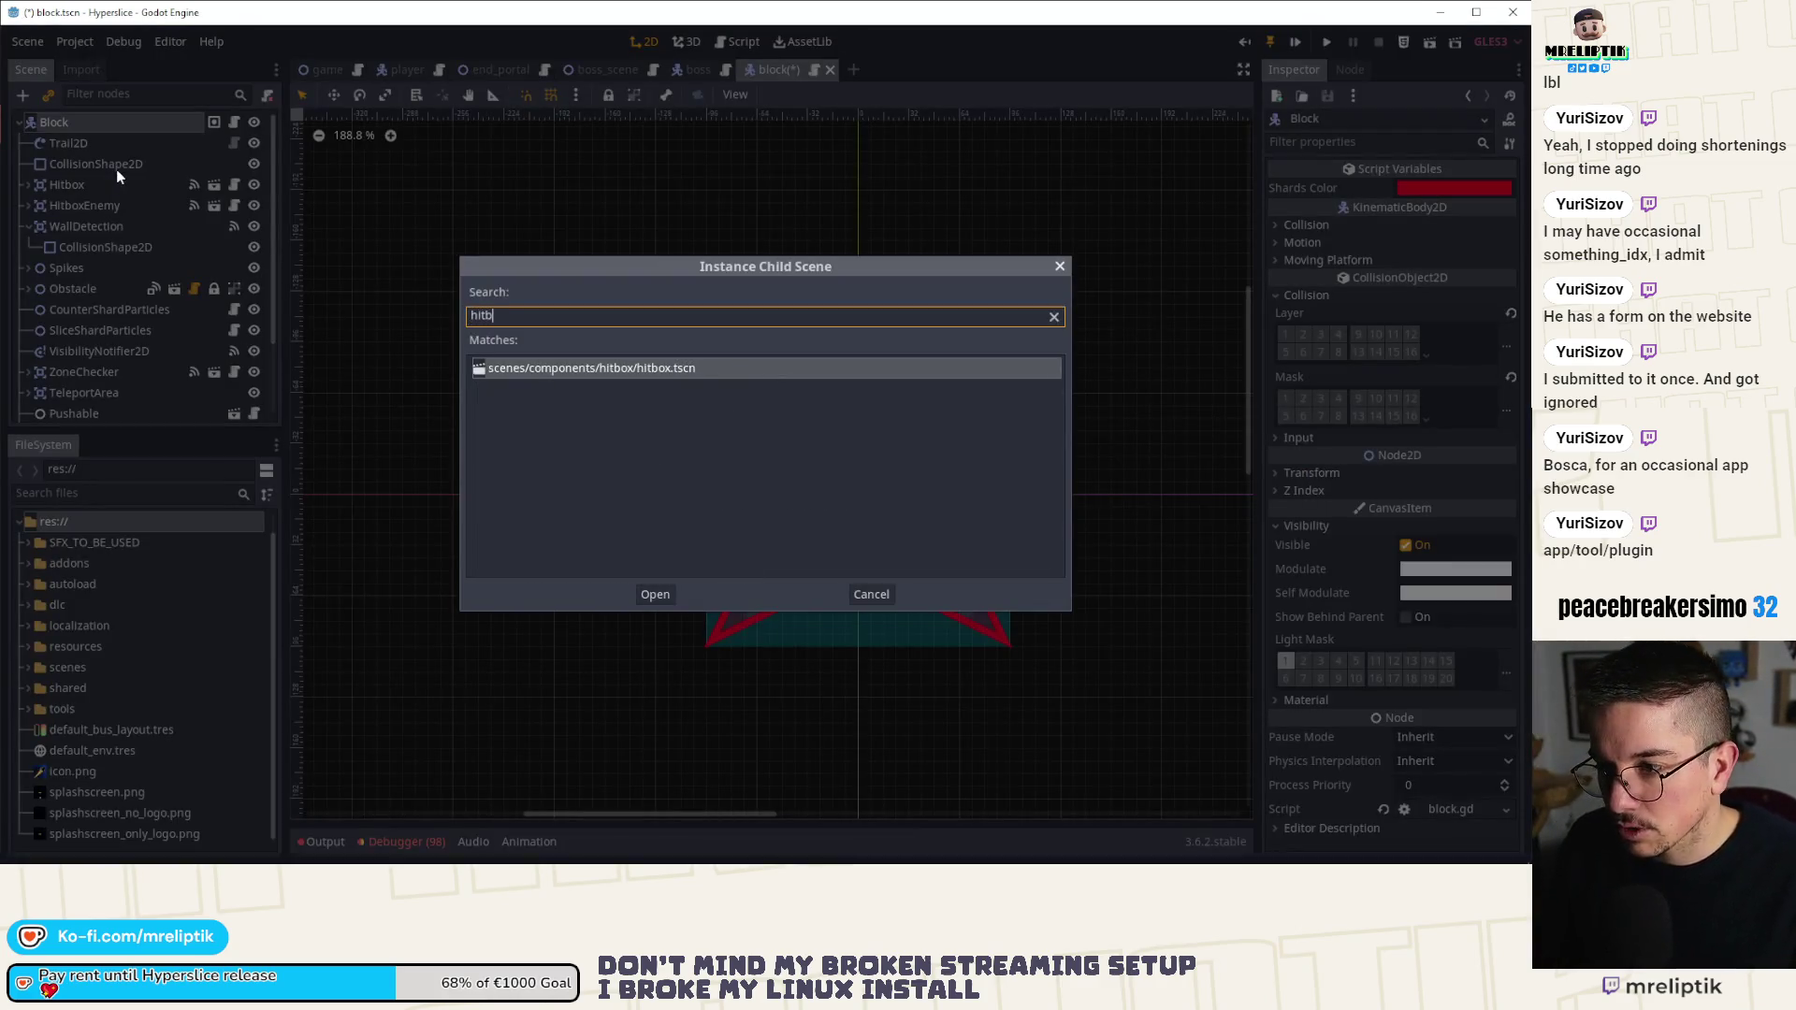
key(Return)
mouse_move(84, 403)
mouse_down()
mouse_move(85, 116)
mouse_move(65, 131)
mouse_move(58, 239)
mouse_move(58, 200)
mouse_up()
Rename the new hitbox instance to HitboxBody and save the block scene
double_click(109, 205)
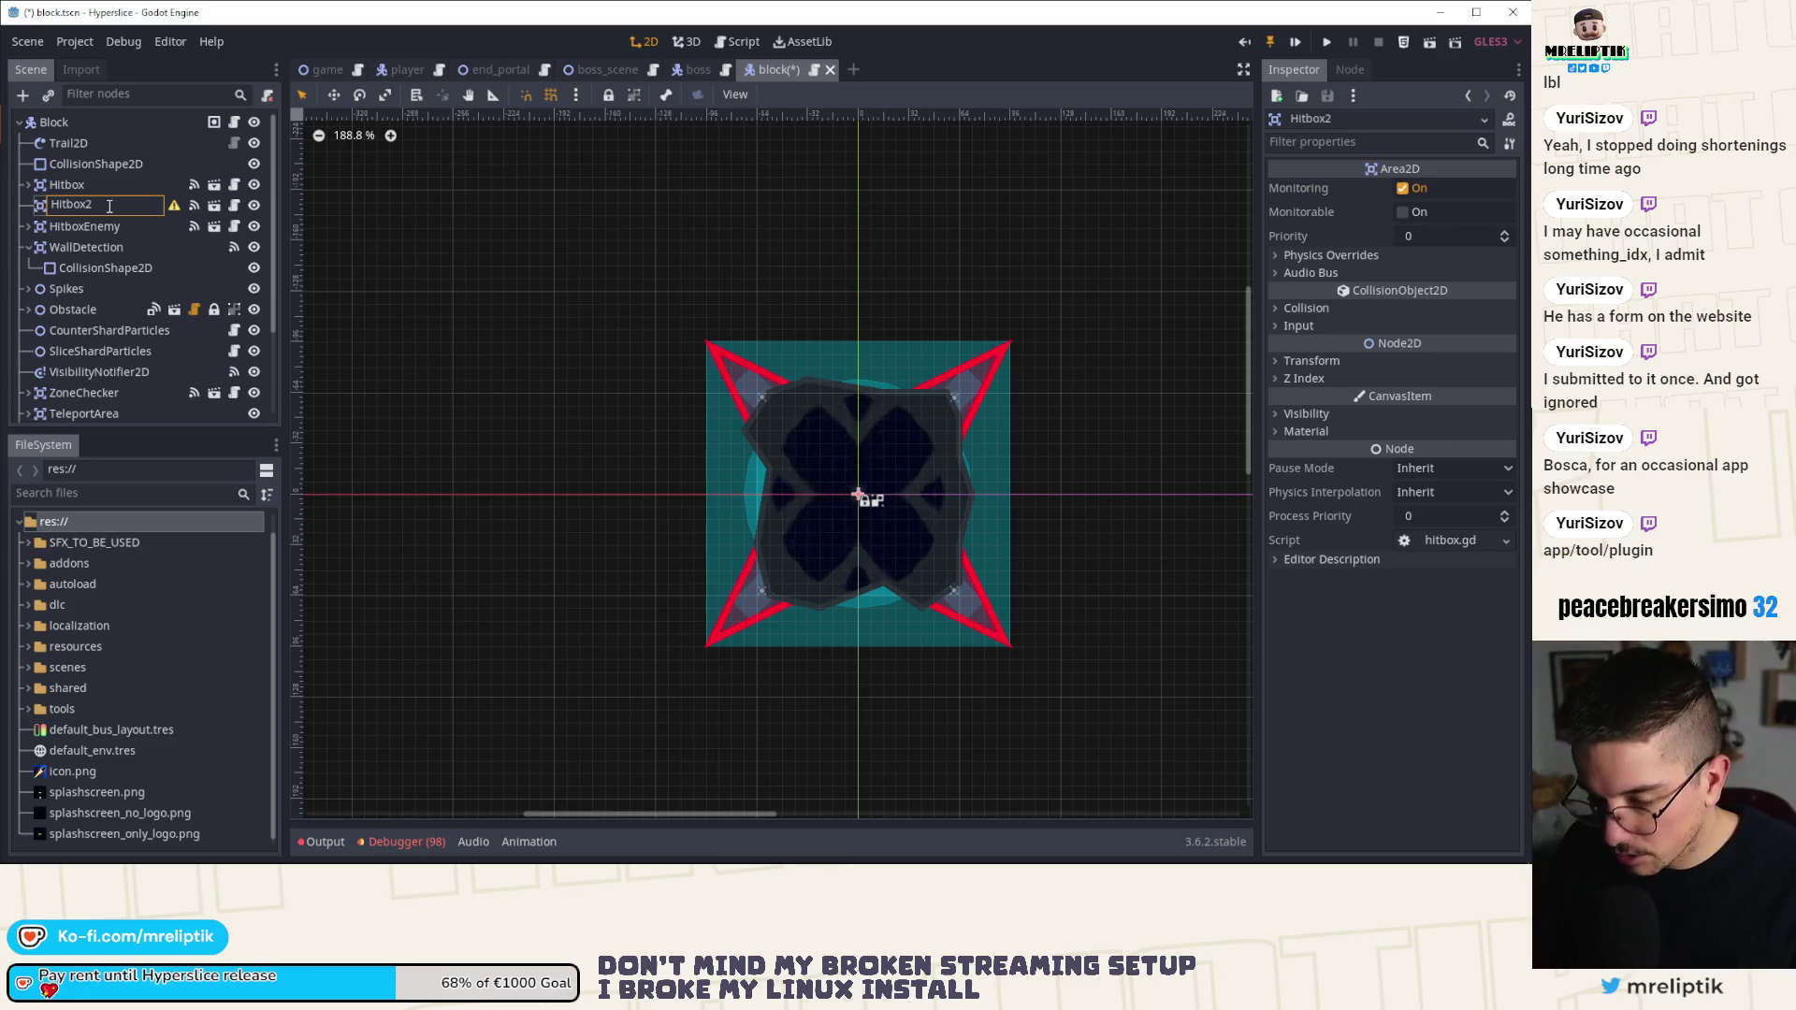
text(HitboxBody)
key(Return)
key(ctrl+s)
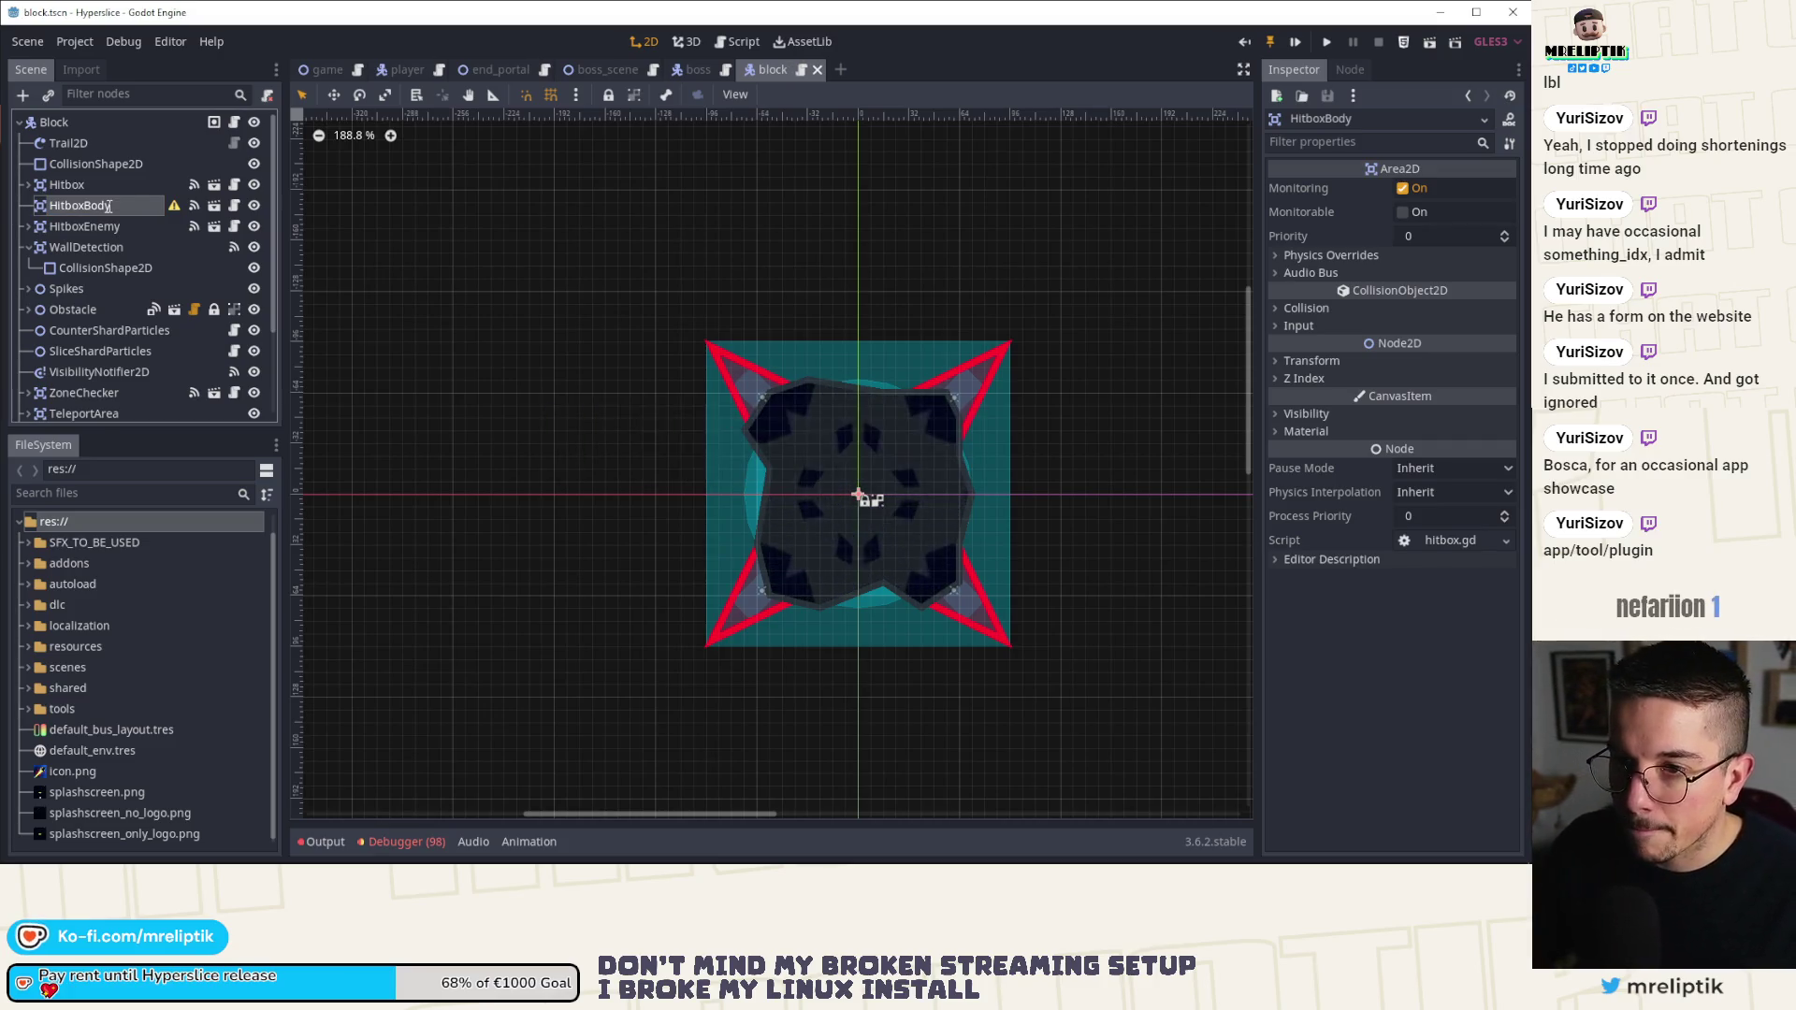
Add PlayerObstacles to HitboxBody's collision mask and save the block scene
click(1294, 311)
click(1353, 415)
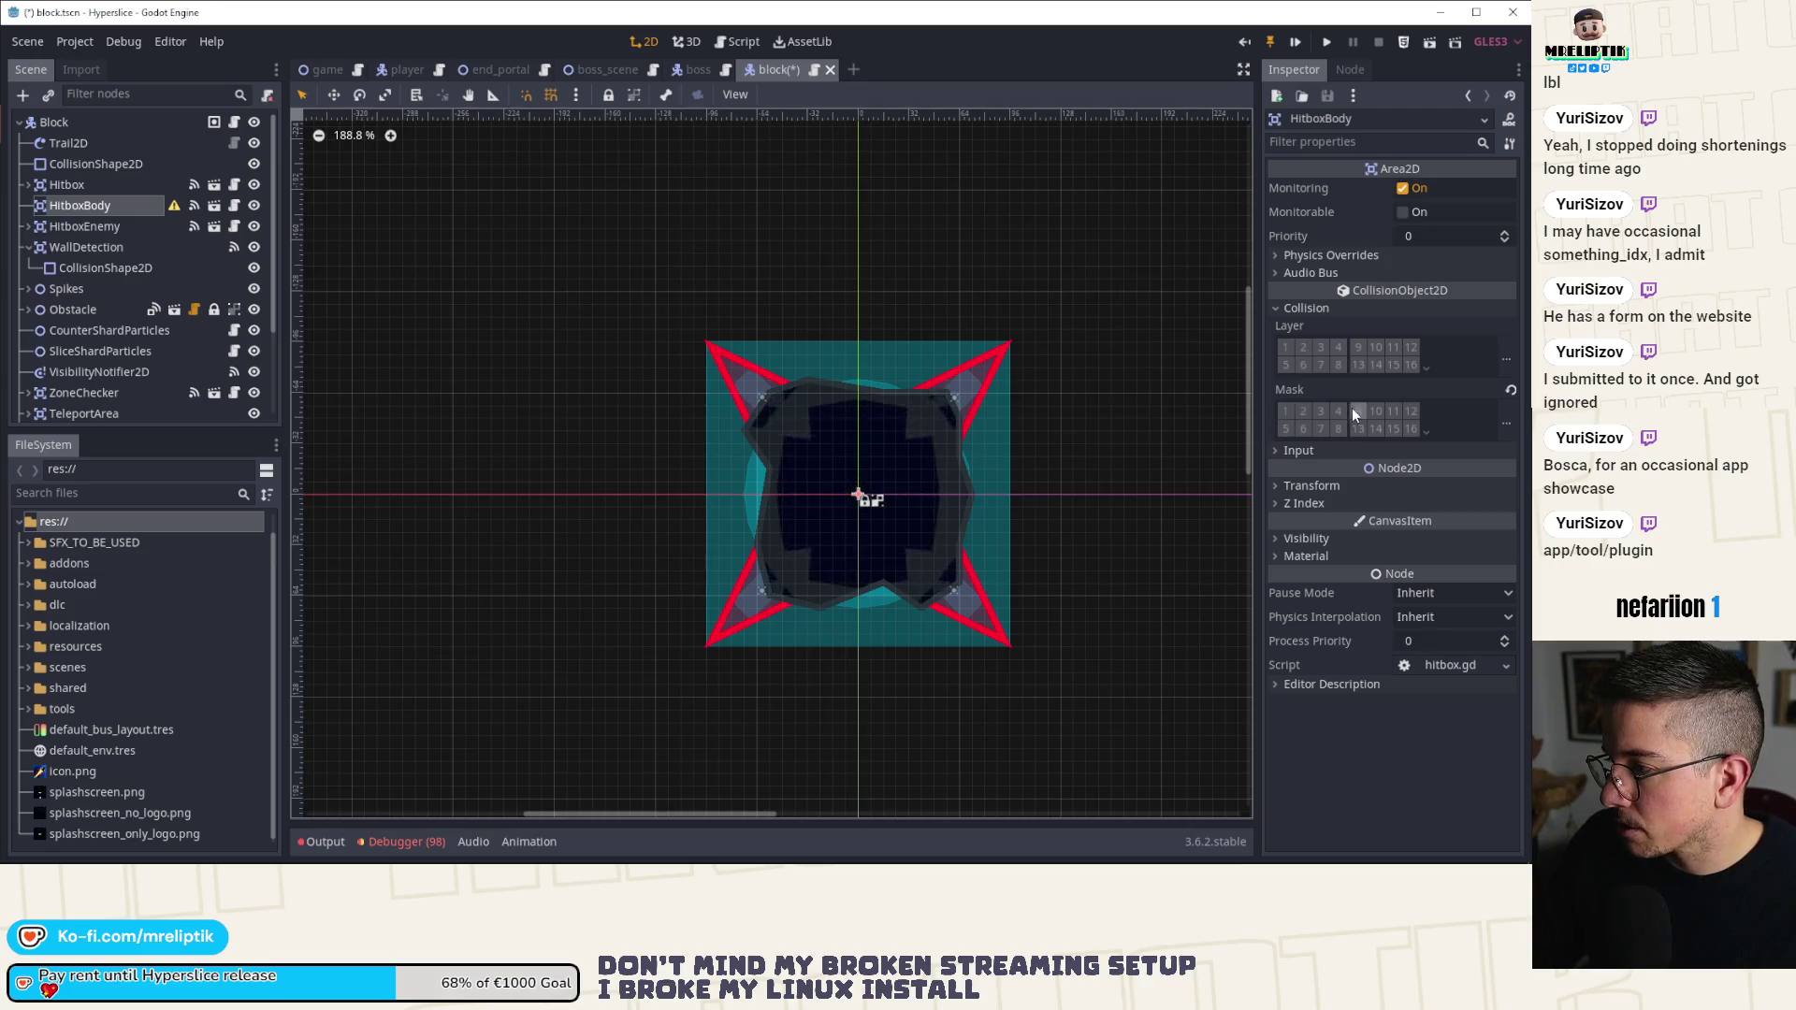
click(1504, 417)
click(1399, 449)
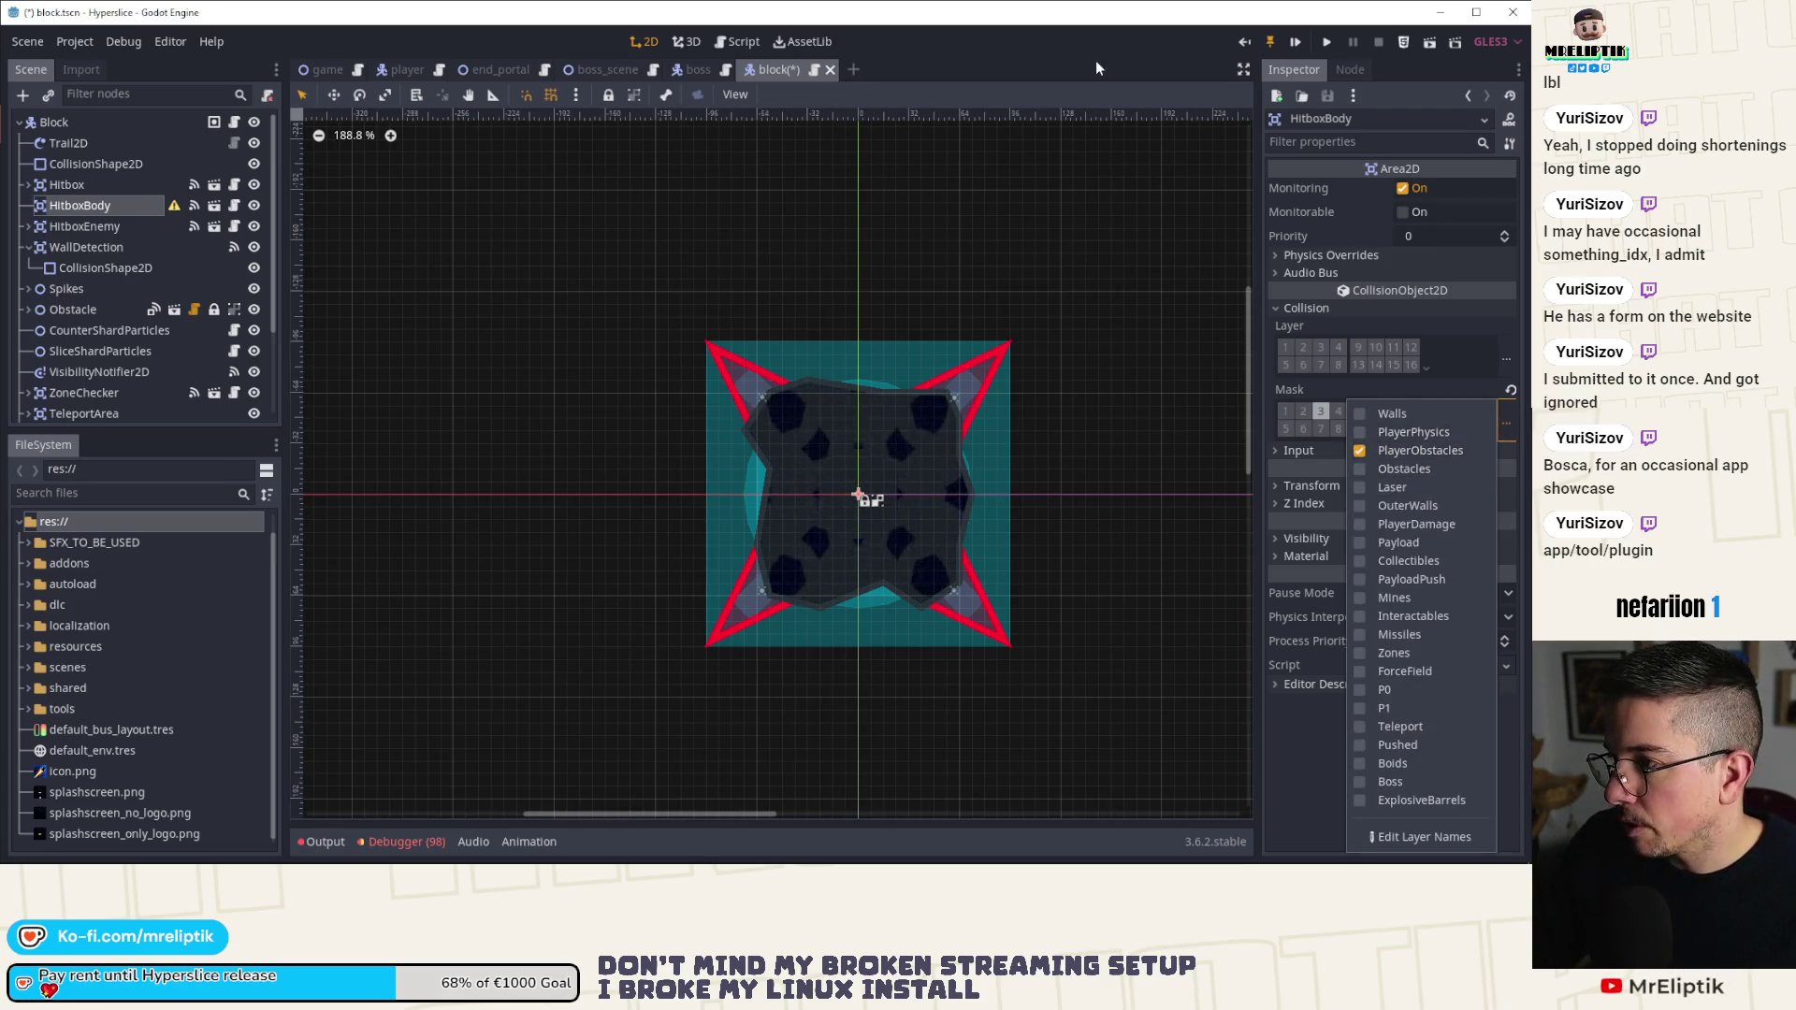
click(1096, 68)
key(ctrl+s)
right_click(119, 206)
click(183, 234)
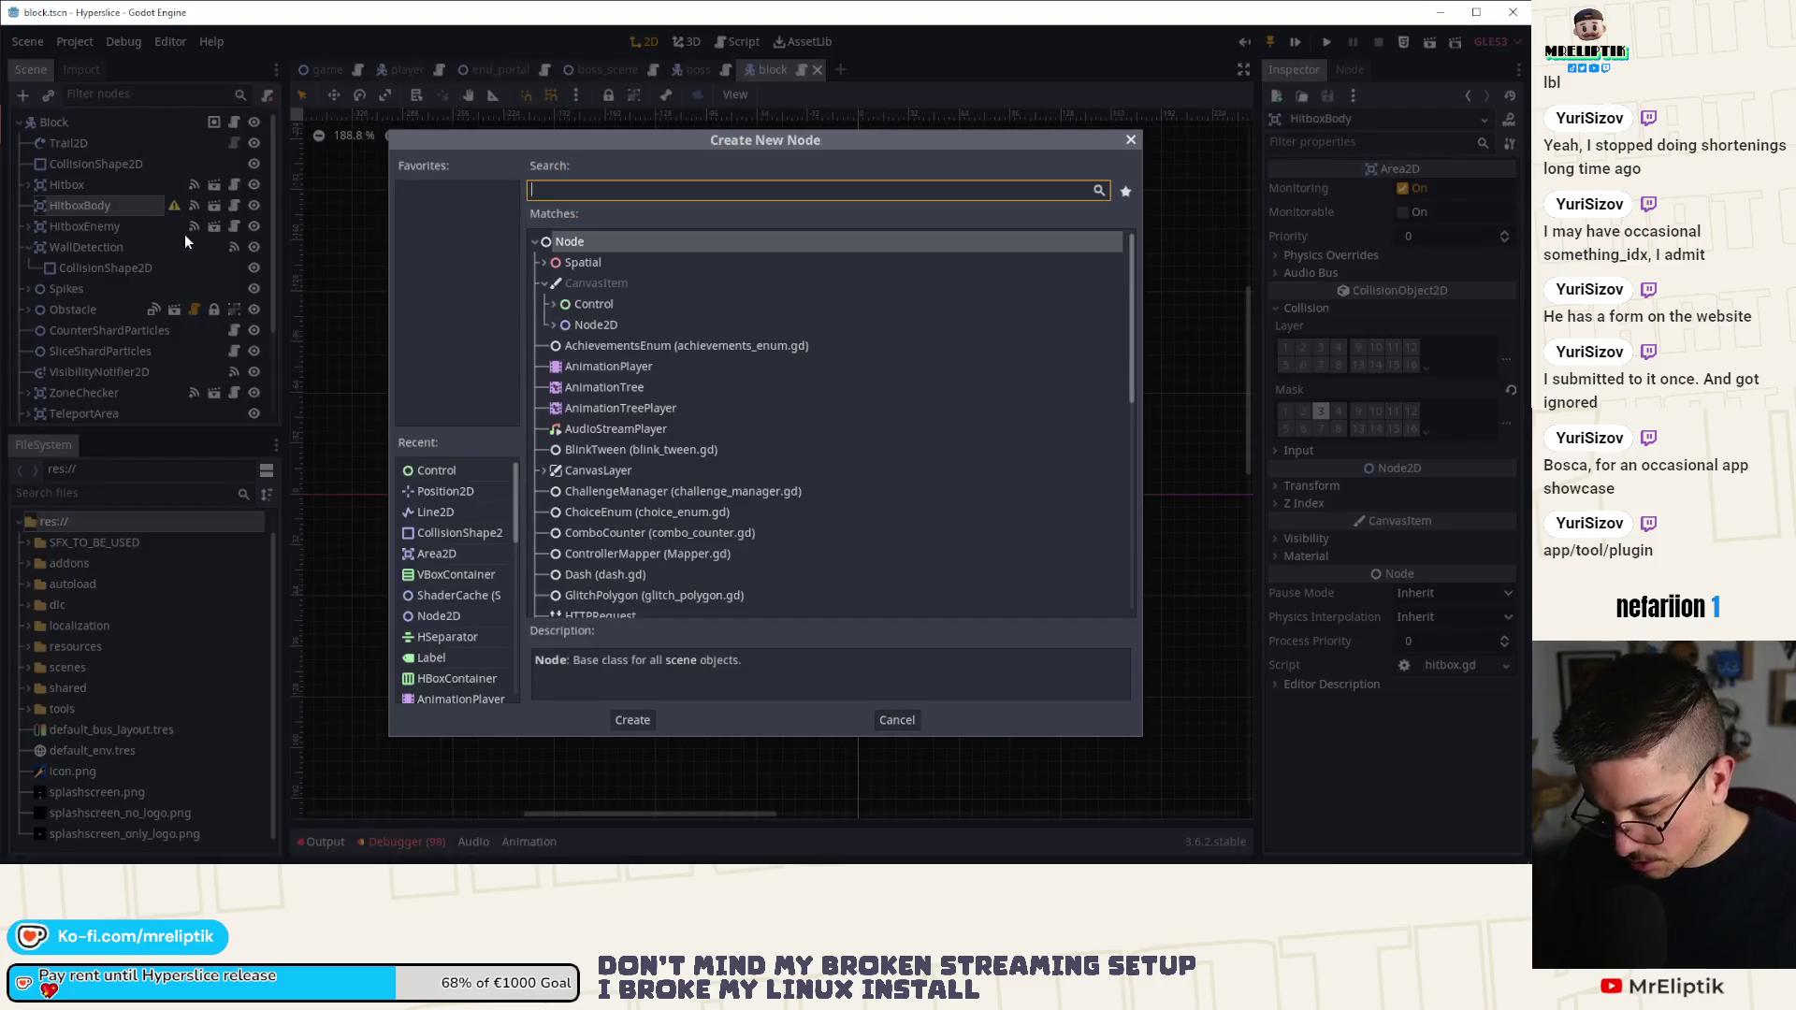
Add a CollisionShape2D under HitboxBody with a new RectangleShape2D
text(collision)
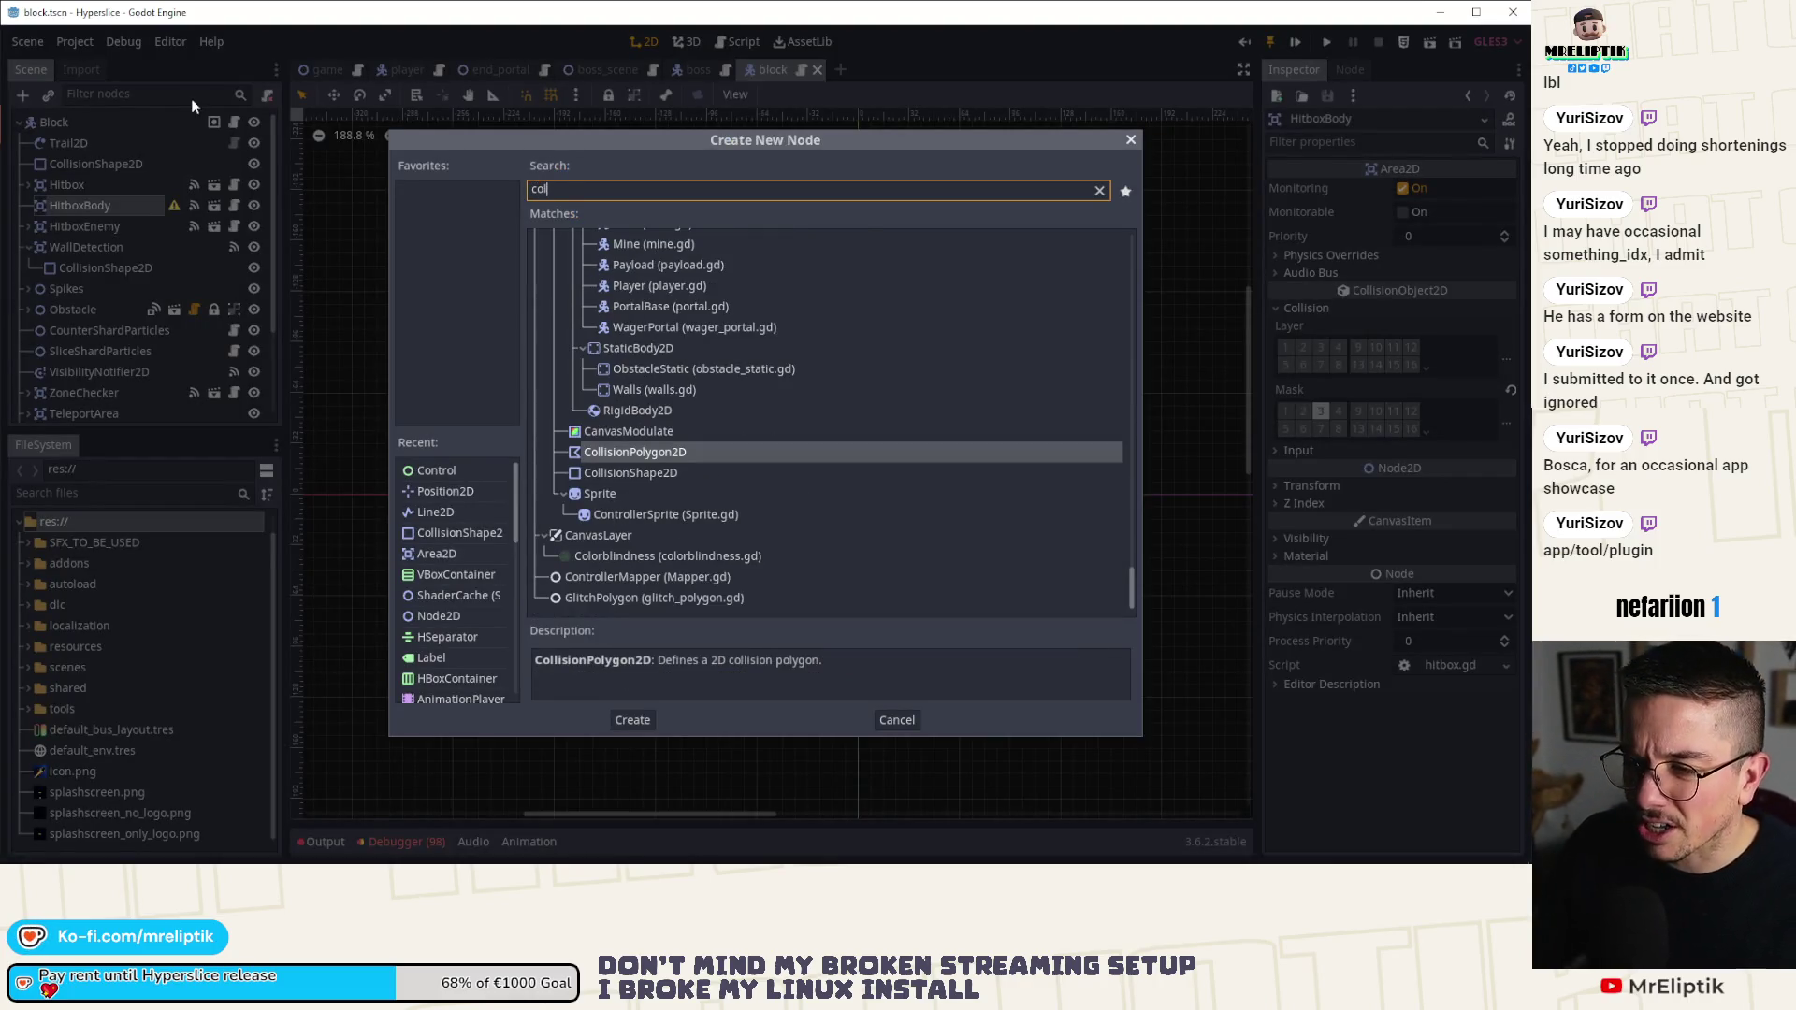
double_click(627, 599)
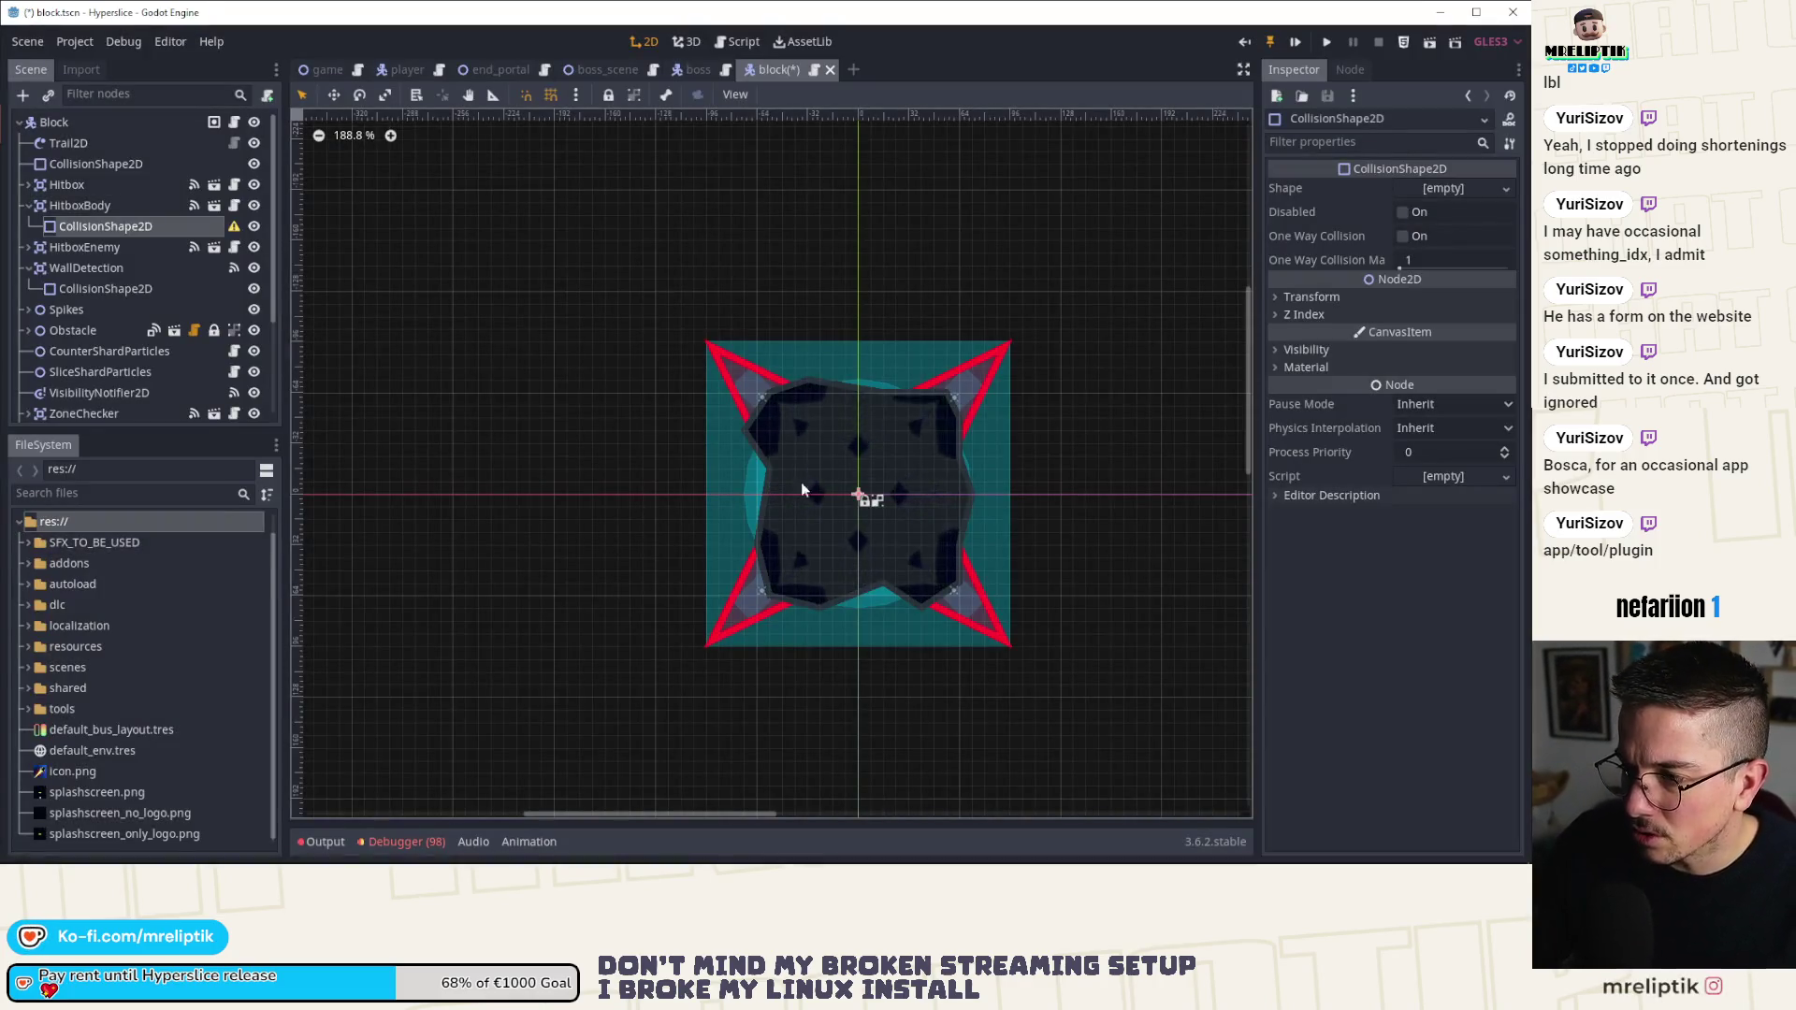
drag(801, 480, 647, 447)
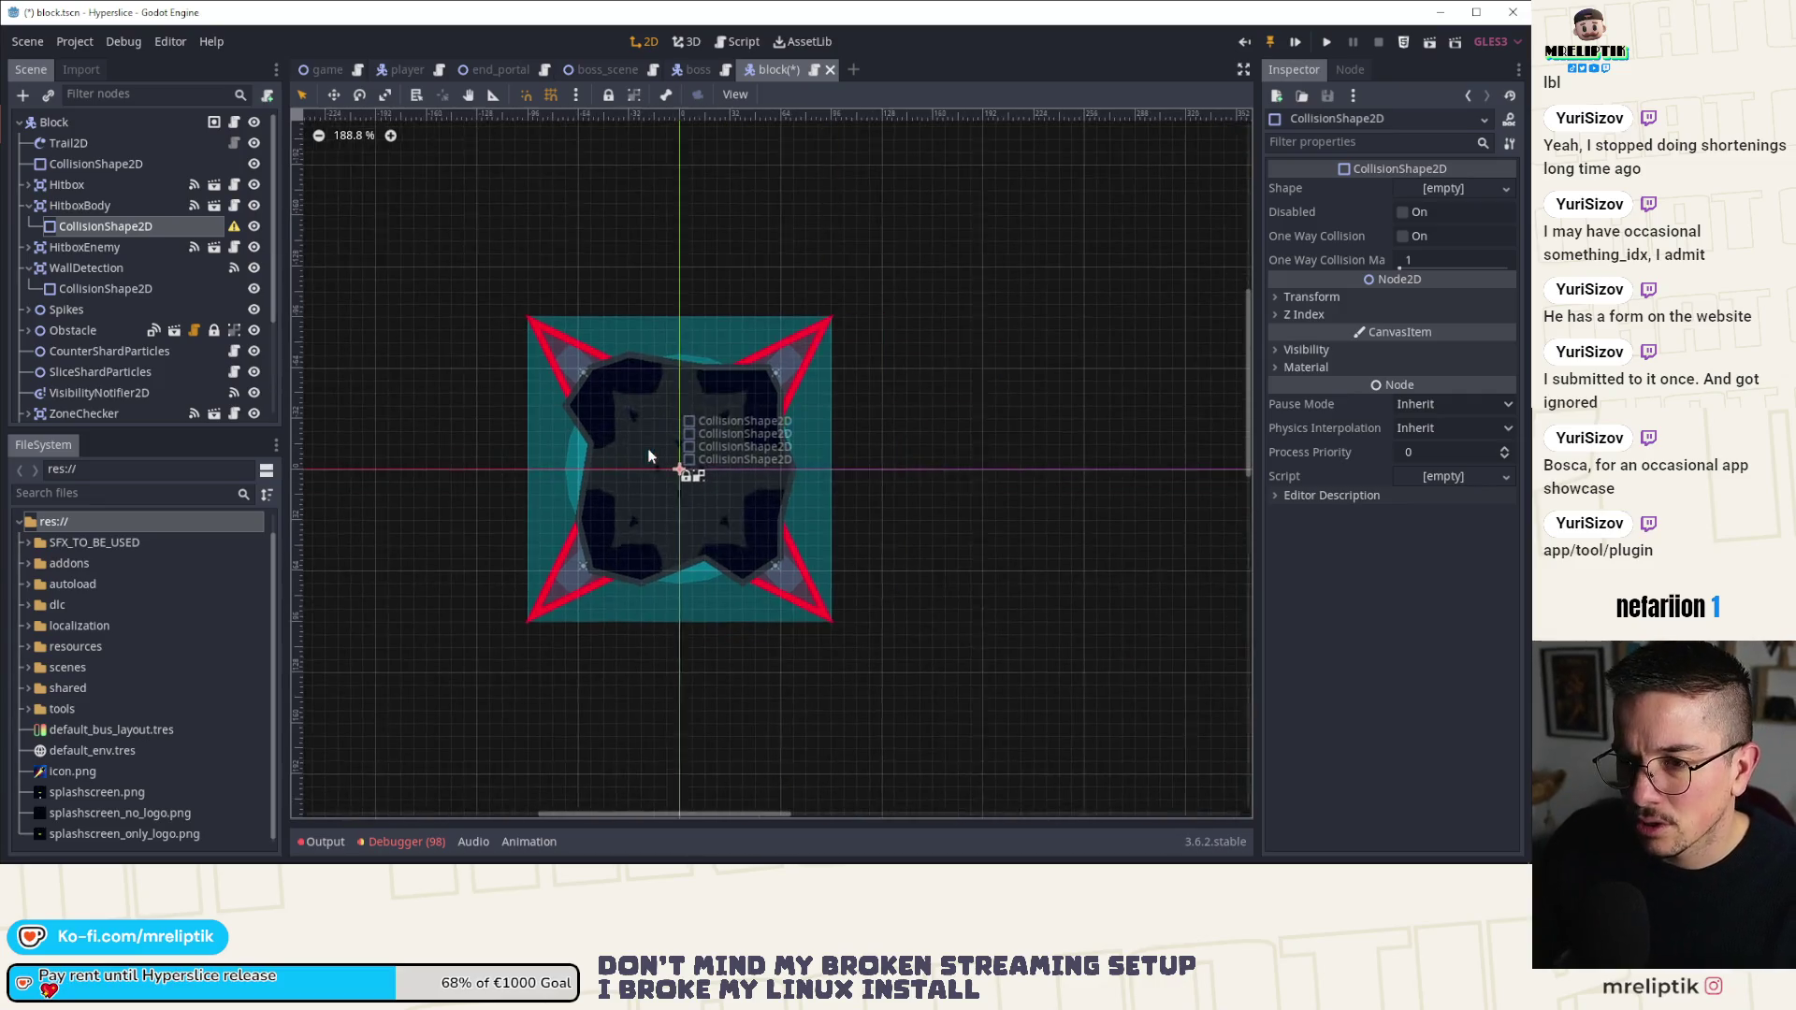
click(1423, 185)
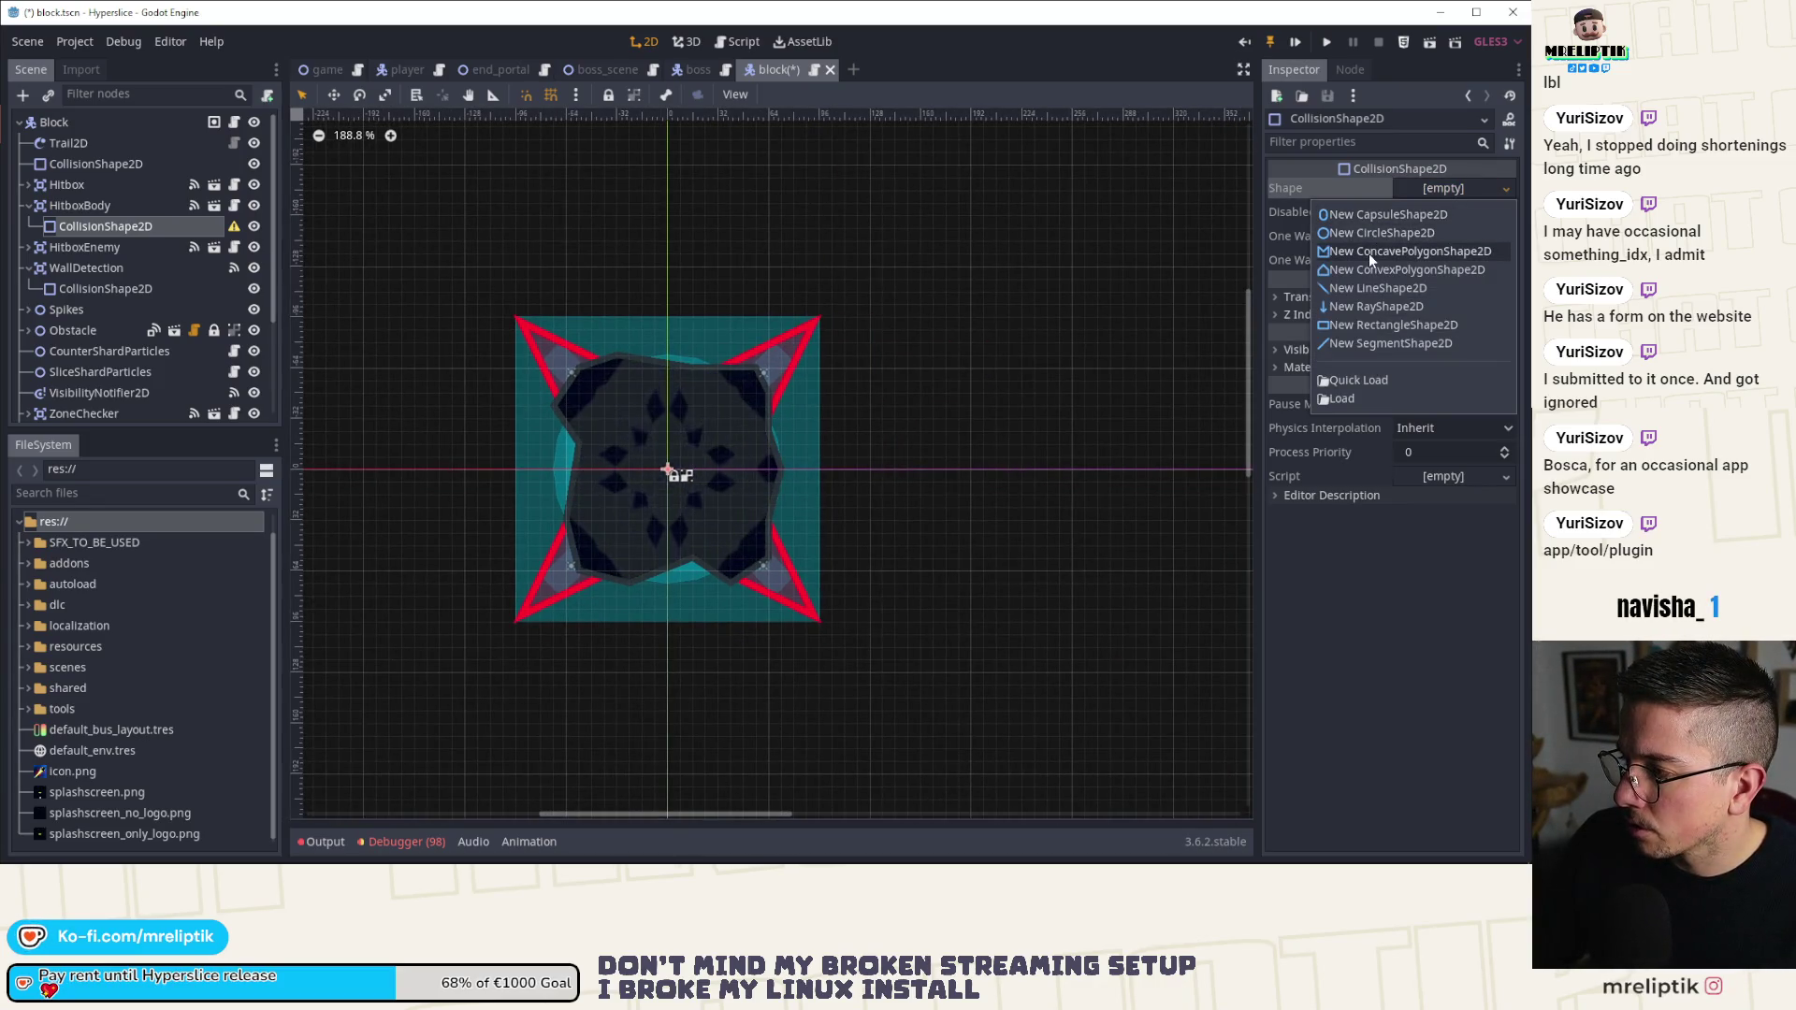
click(1349, 325)
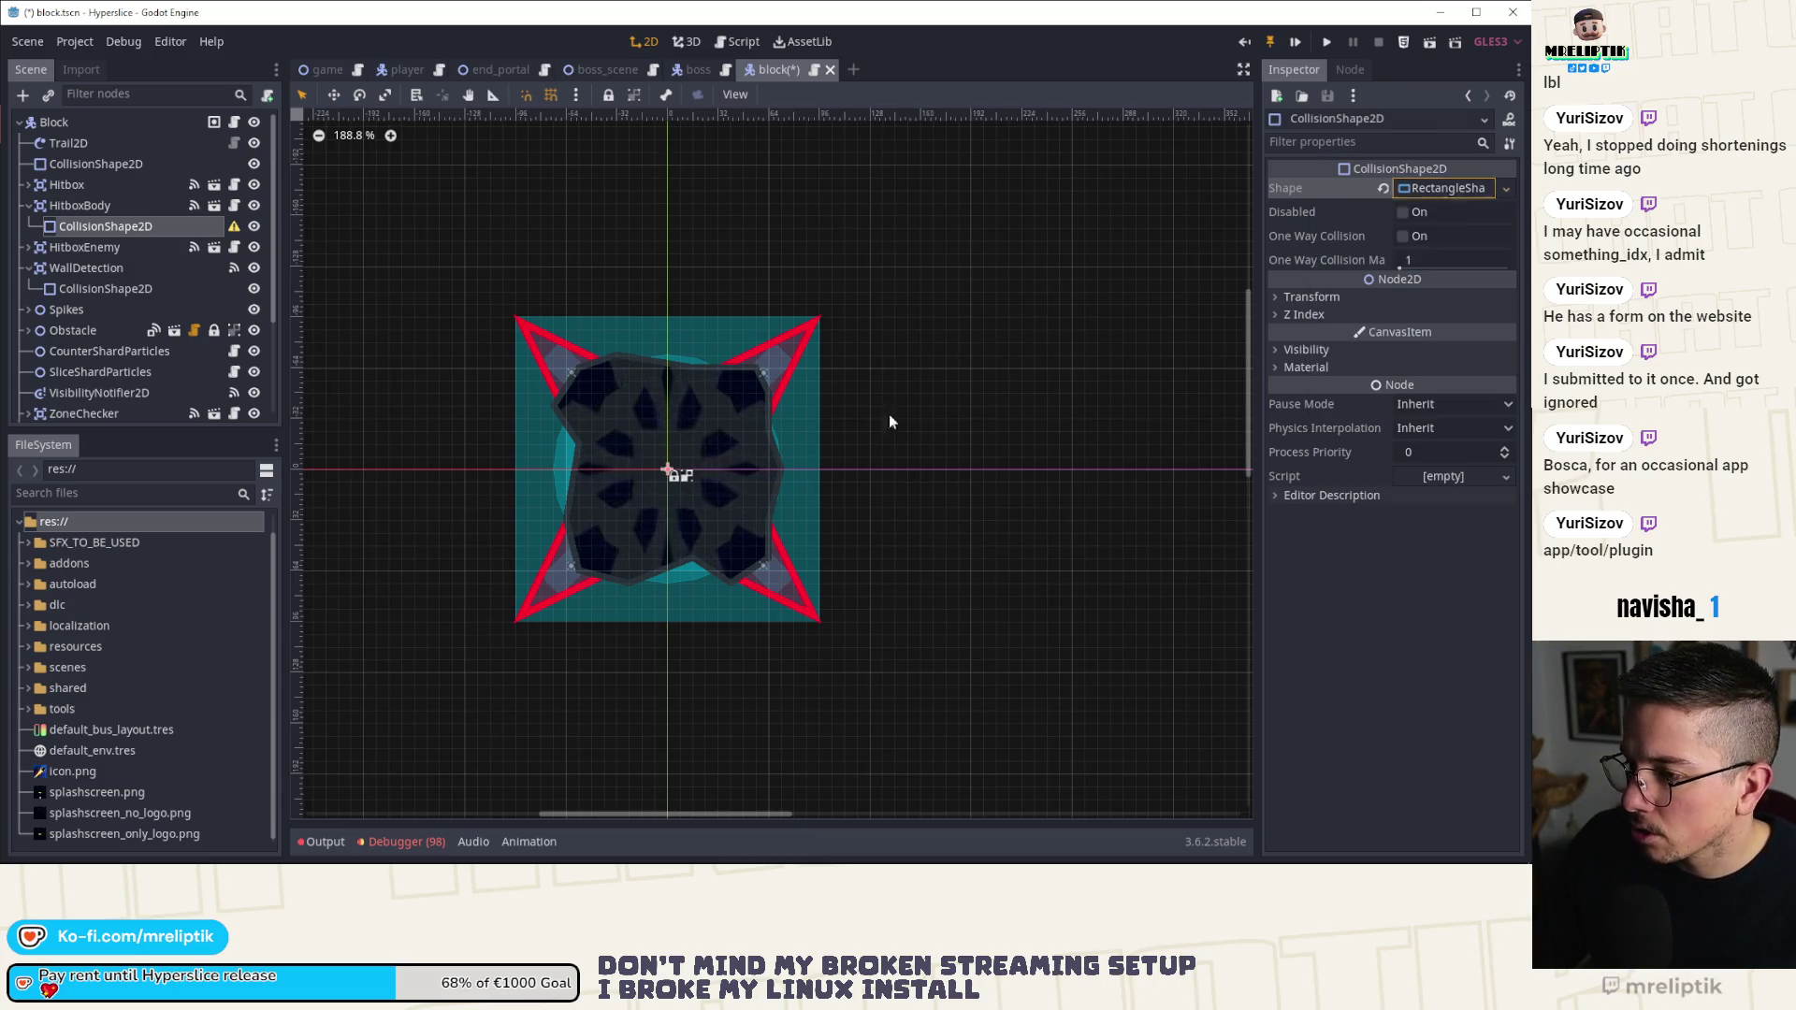
Stretch the rectangle to the block's full width and height, then save
scroll(686, 470, up, 3)
drag(683, 464, 810, 470)
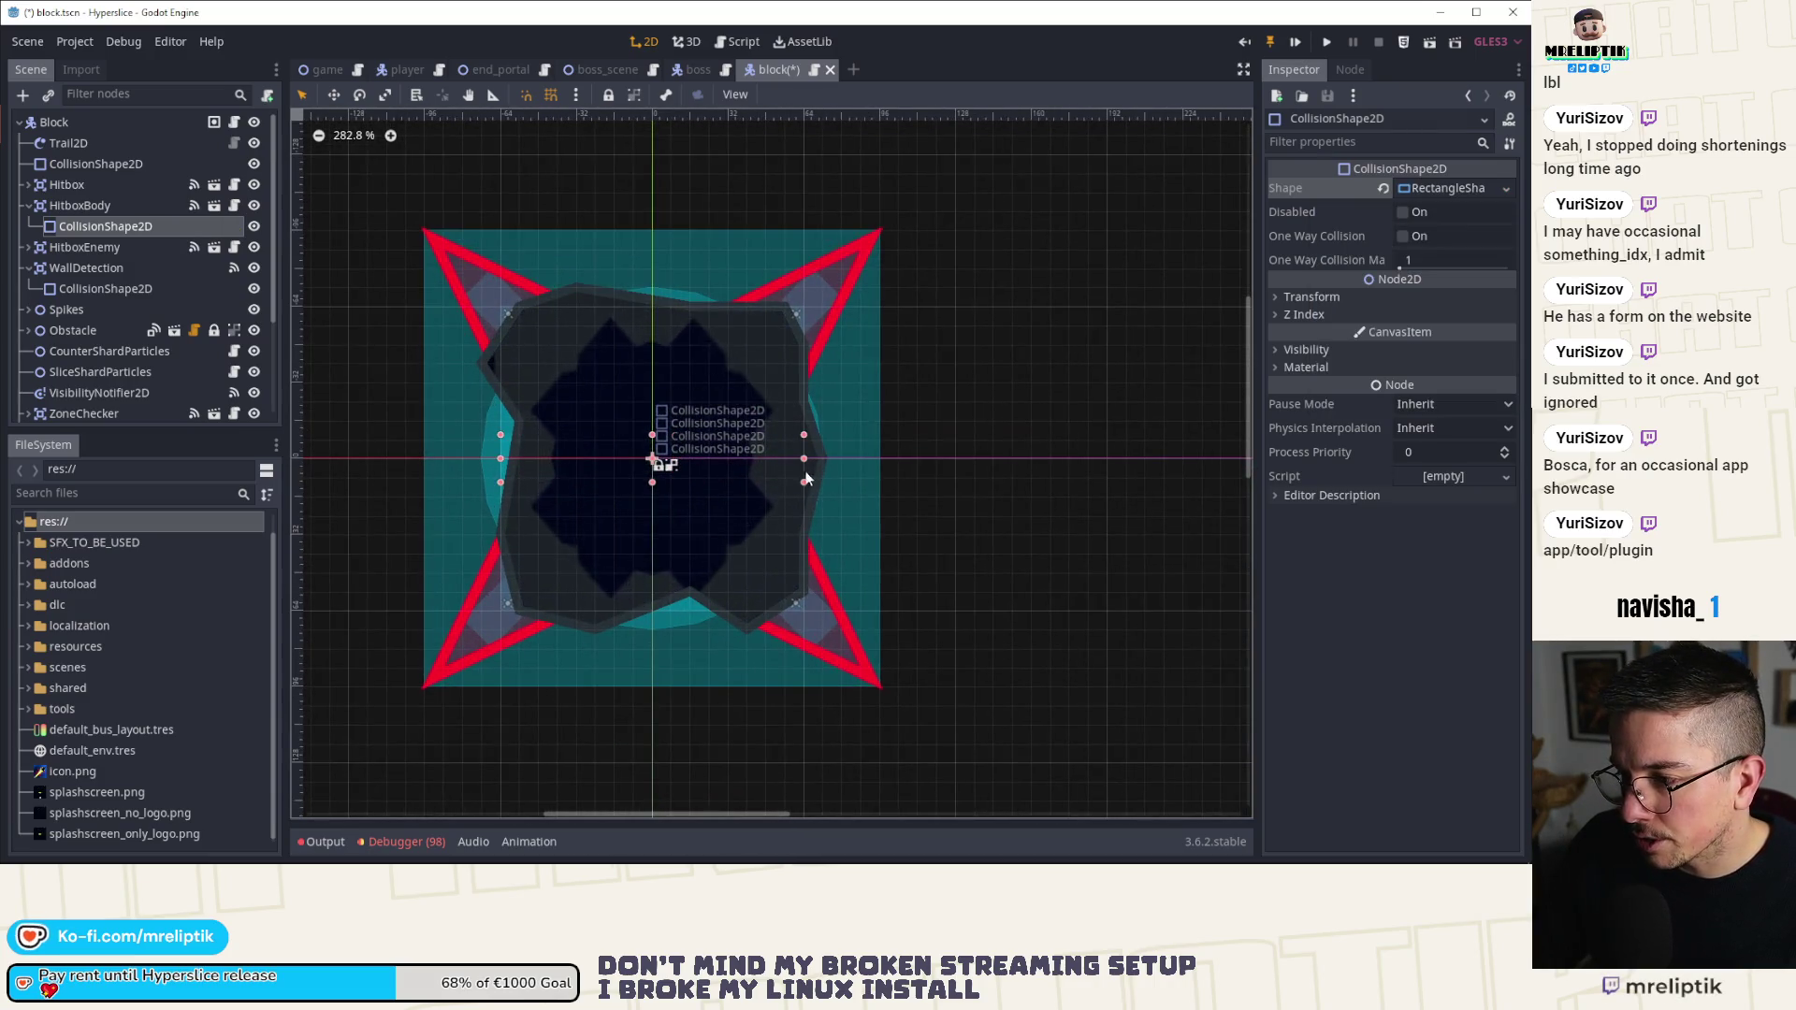
drag(653, 483, 653, 610)
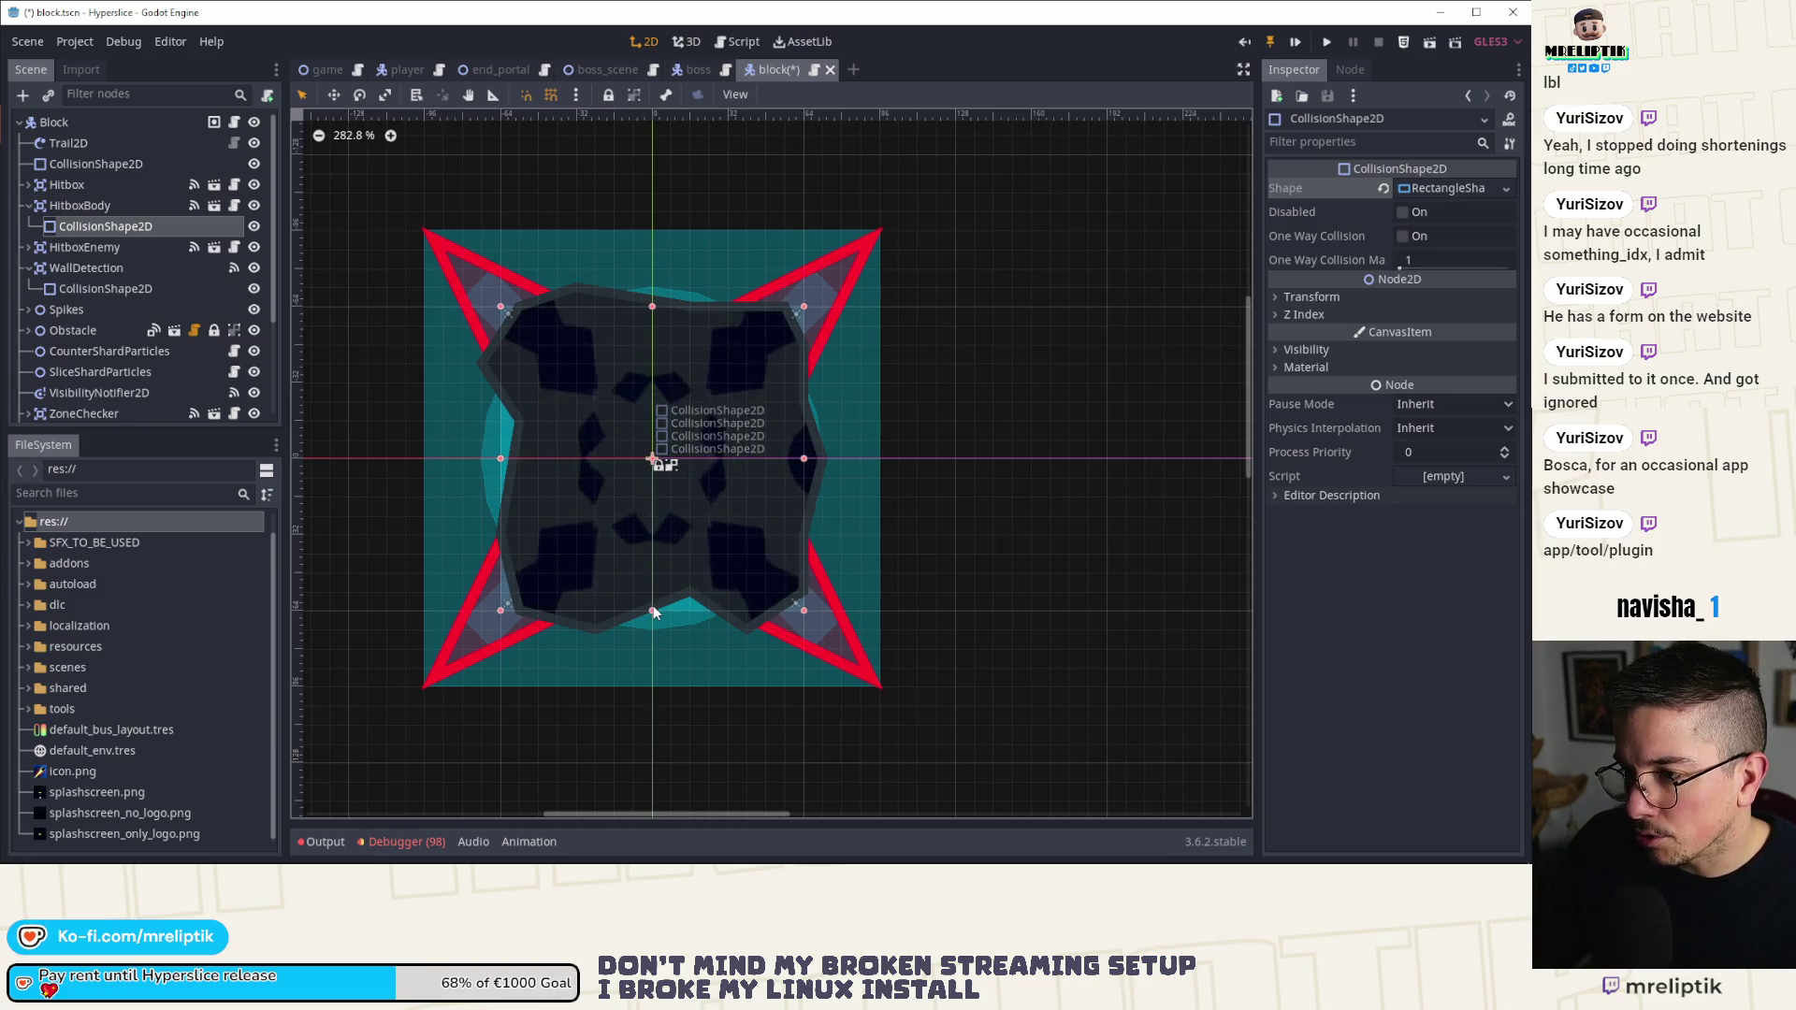
key(ctrl+s)
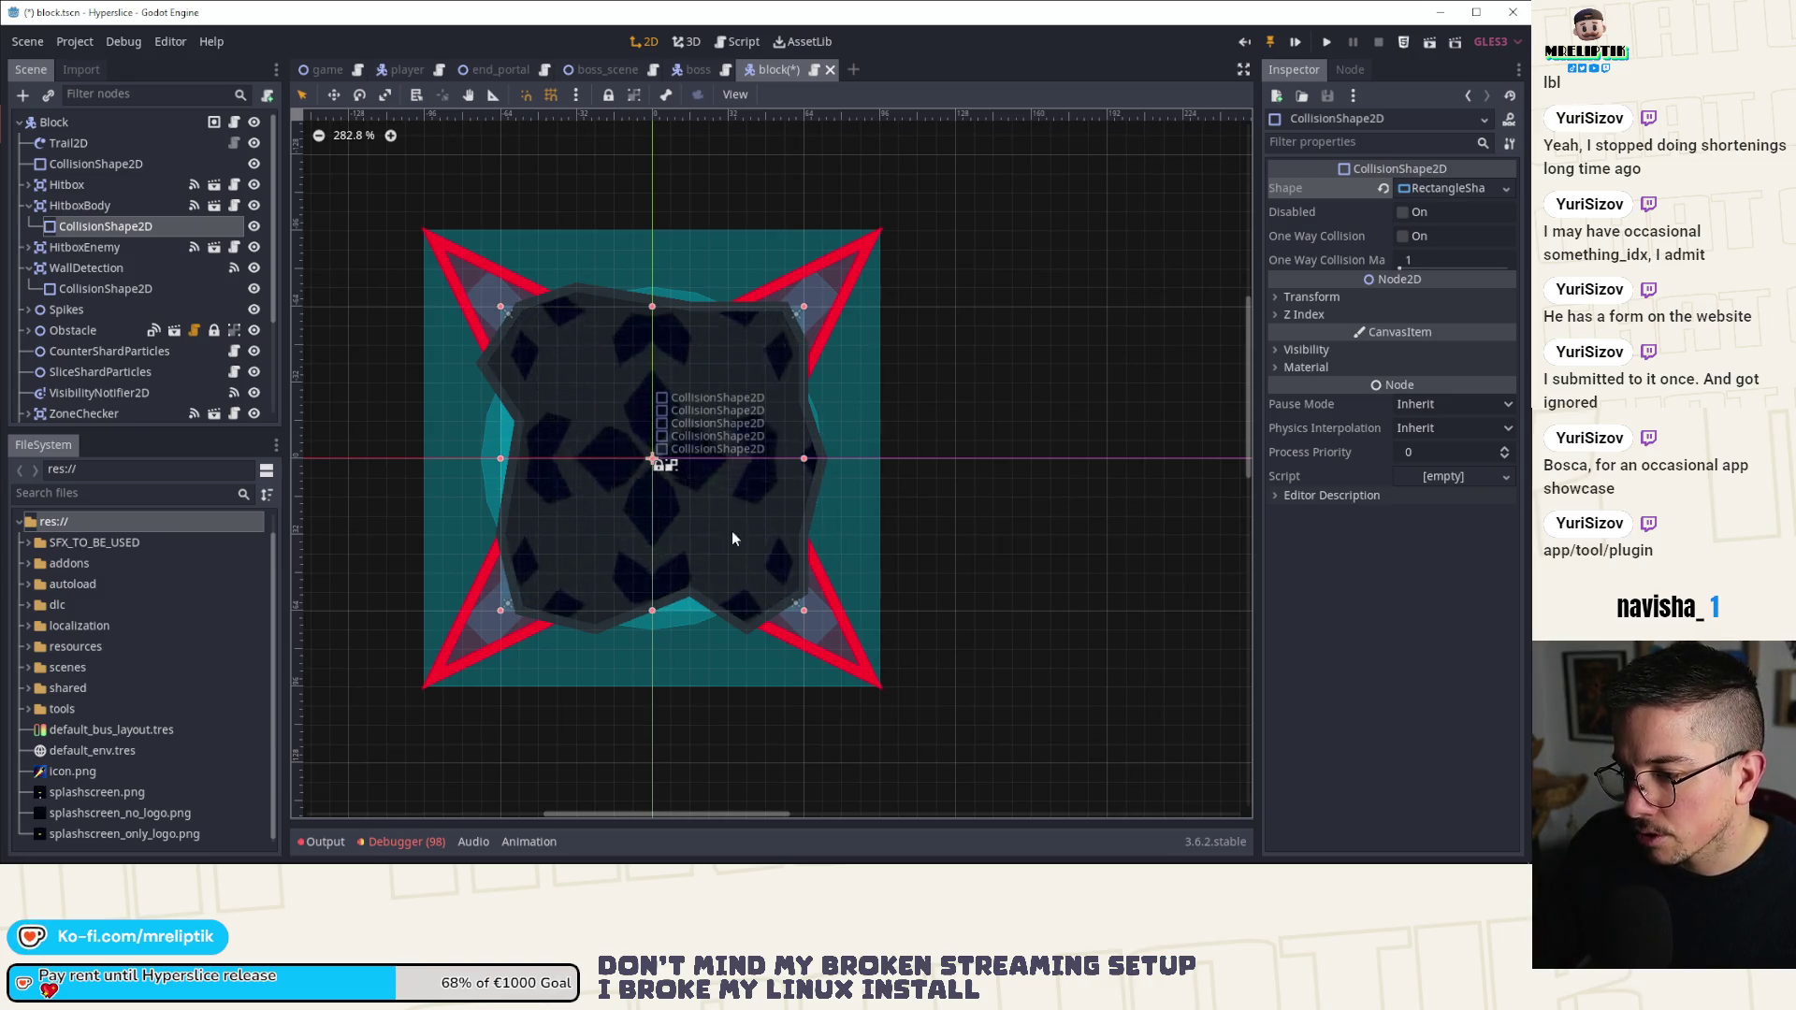
scroll(564, 503, down, 6)
scroll(559, 449, up, 2)
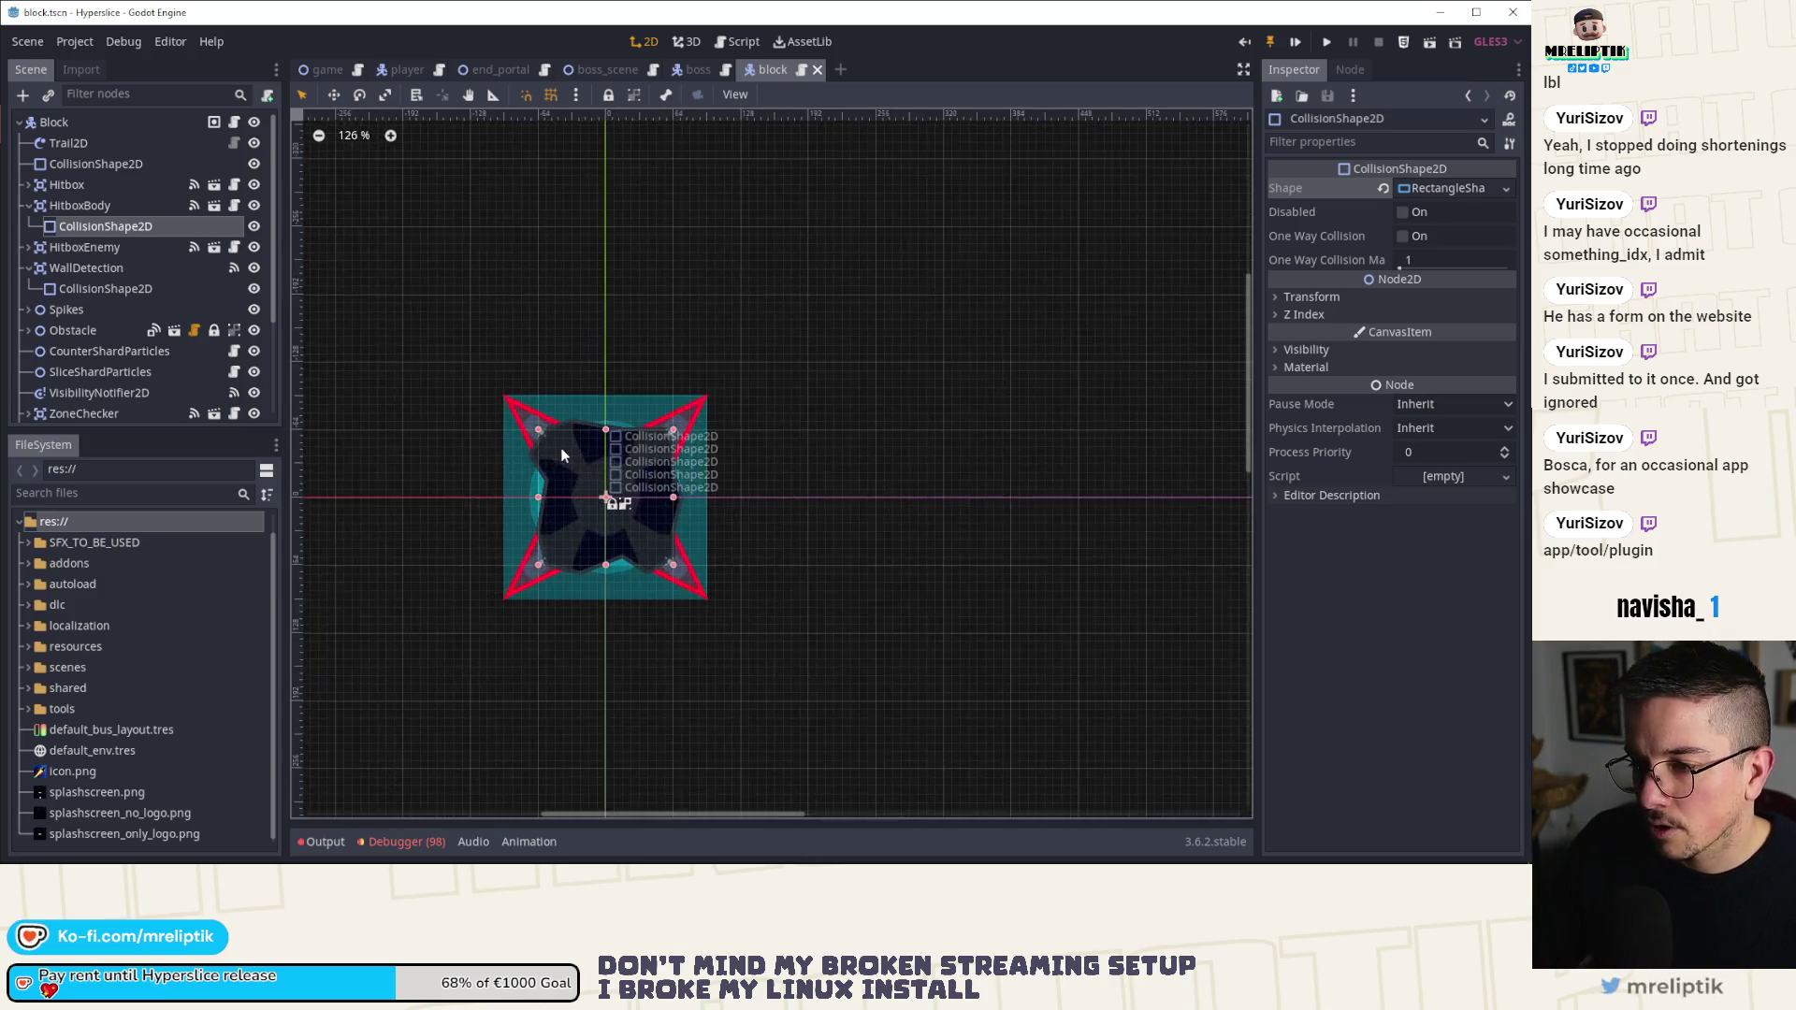
click(99, 207)
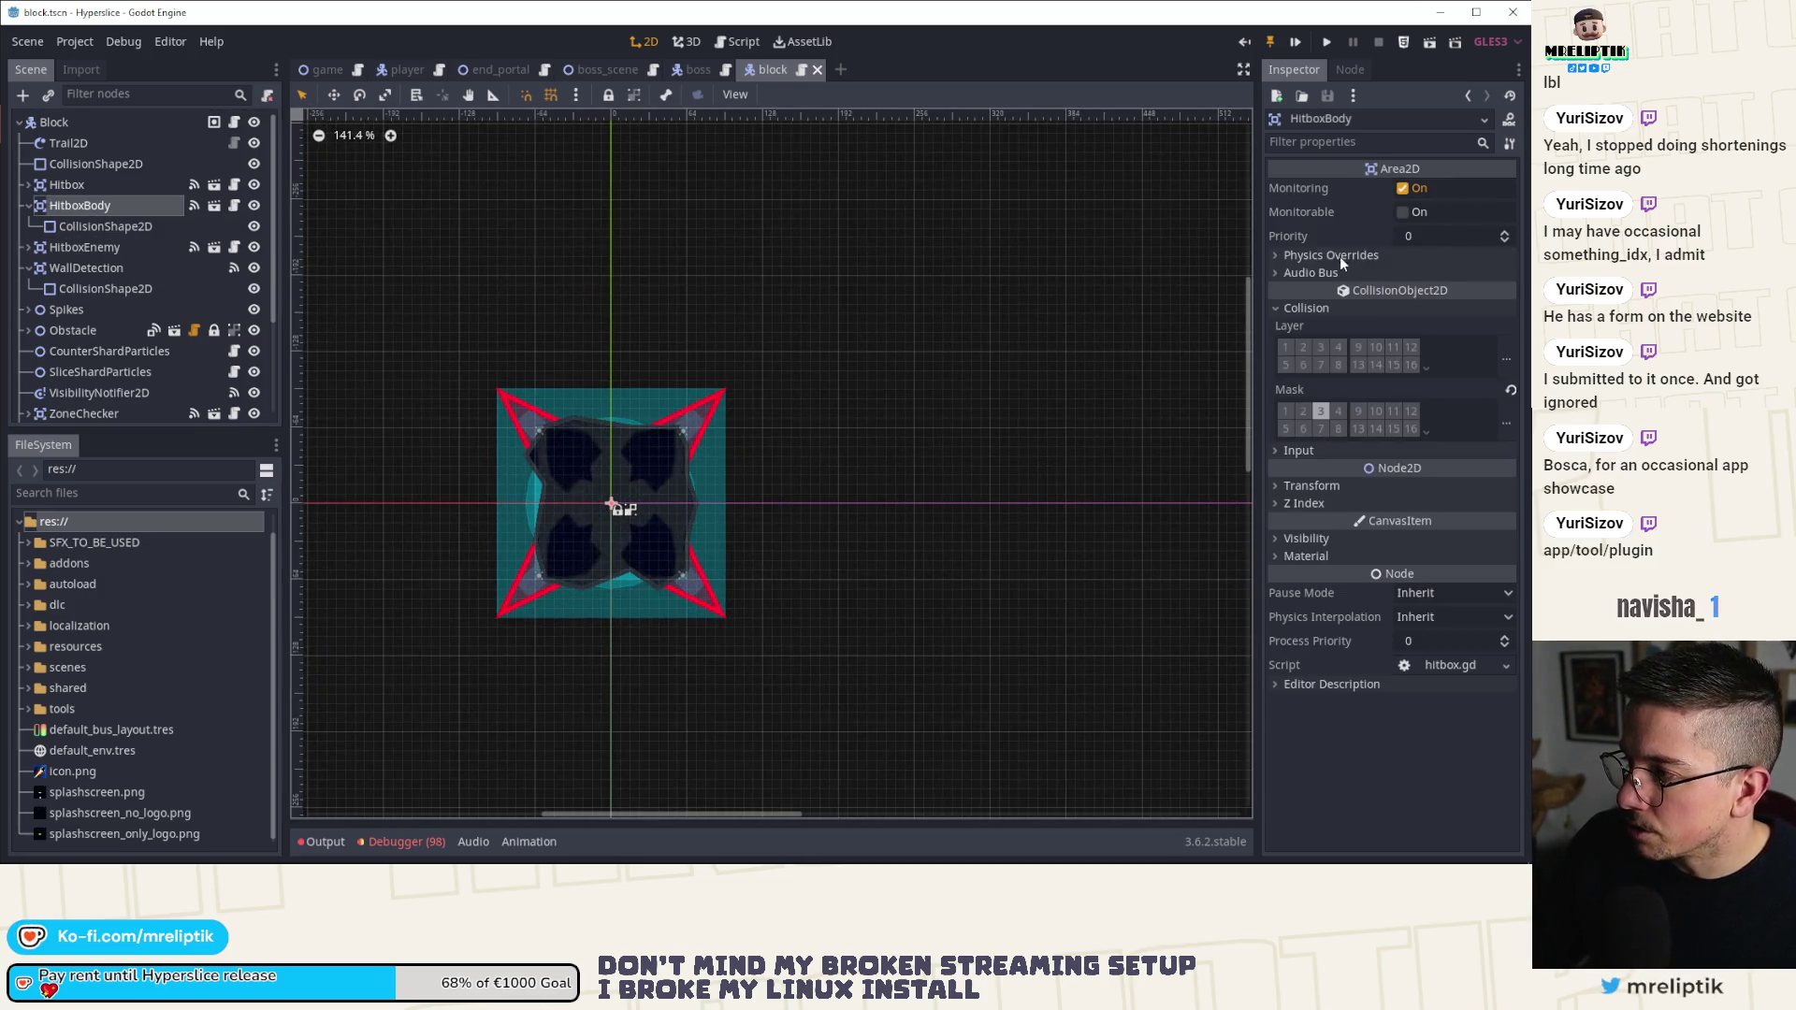
Compare HitboxBody's collision shape and settings with the existing Hitbox node
click(107, 224)
click(83, 201)
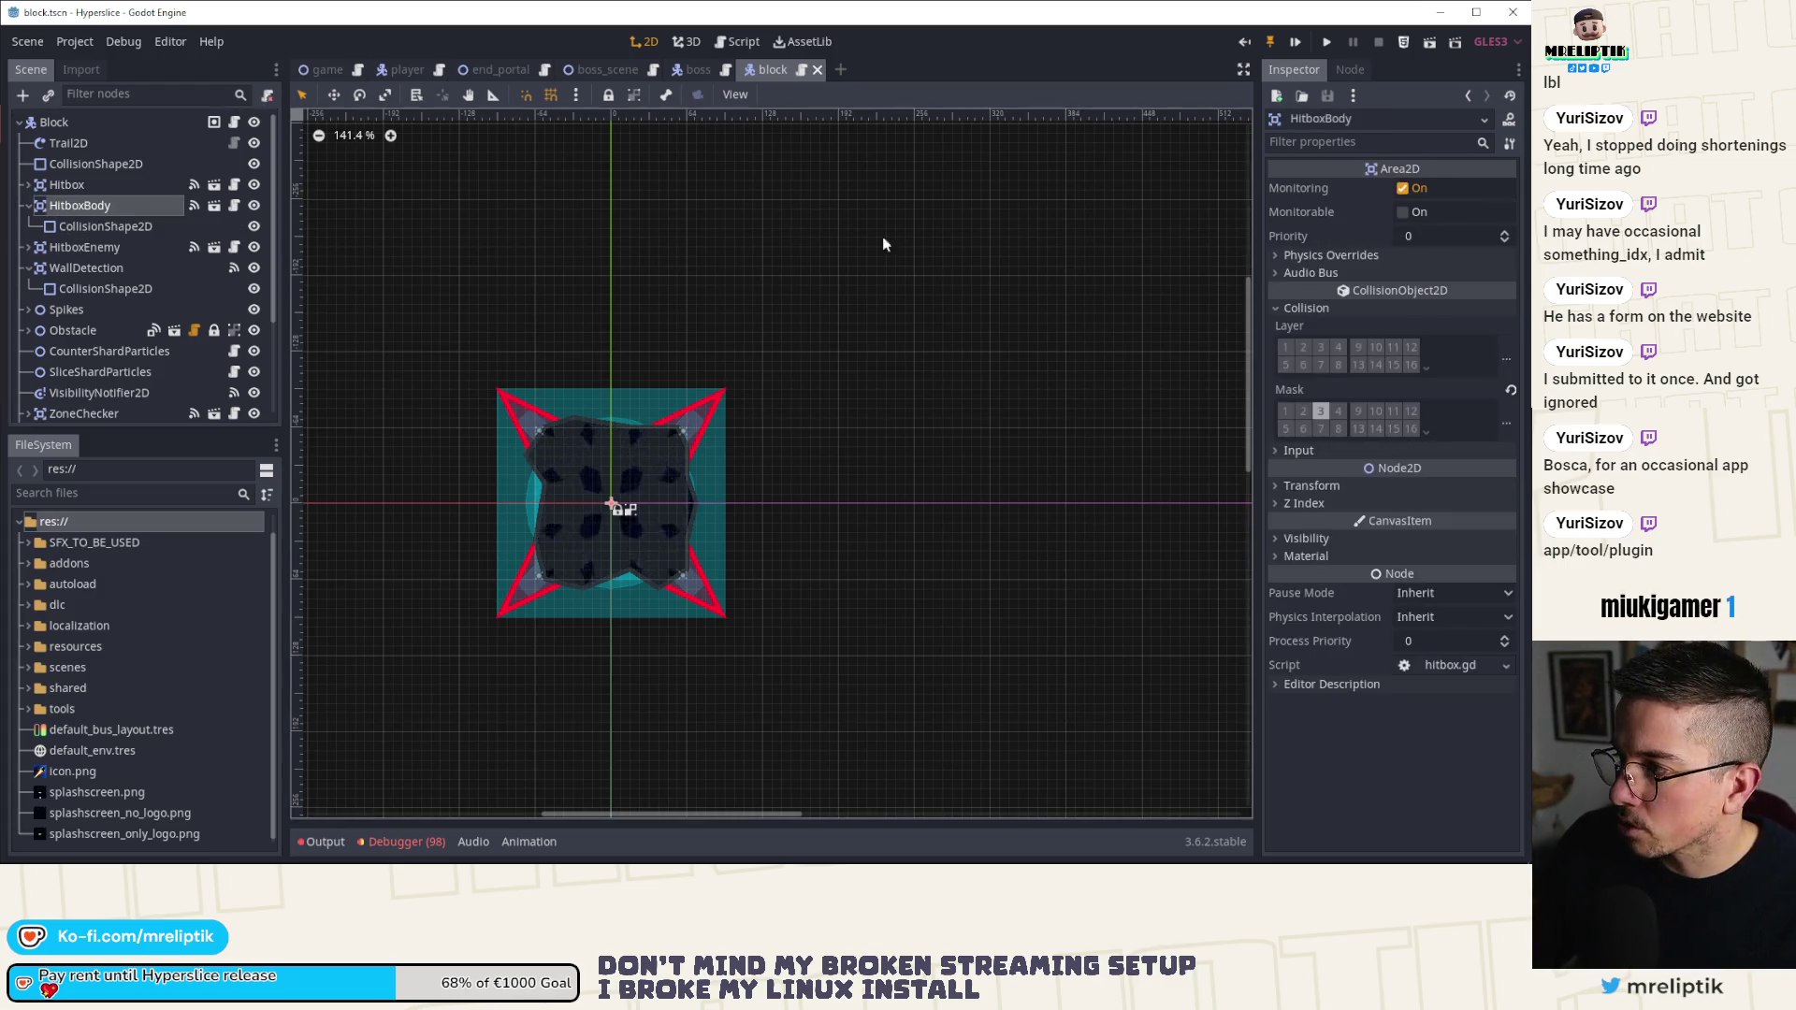
click(59, 183)
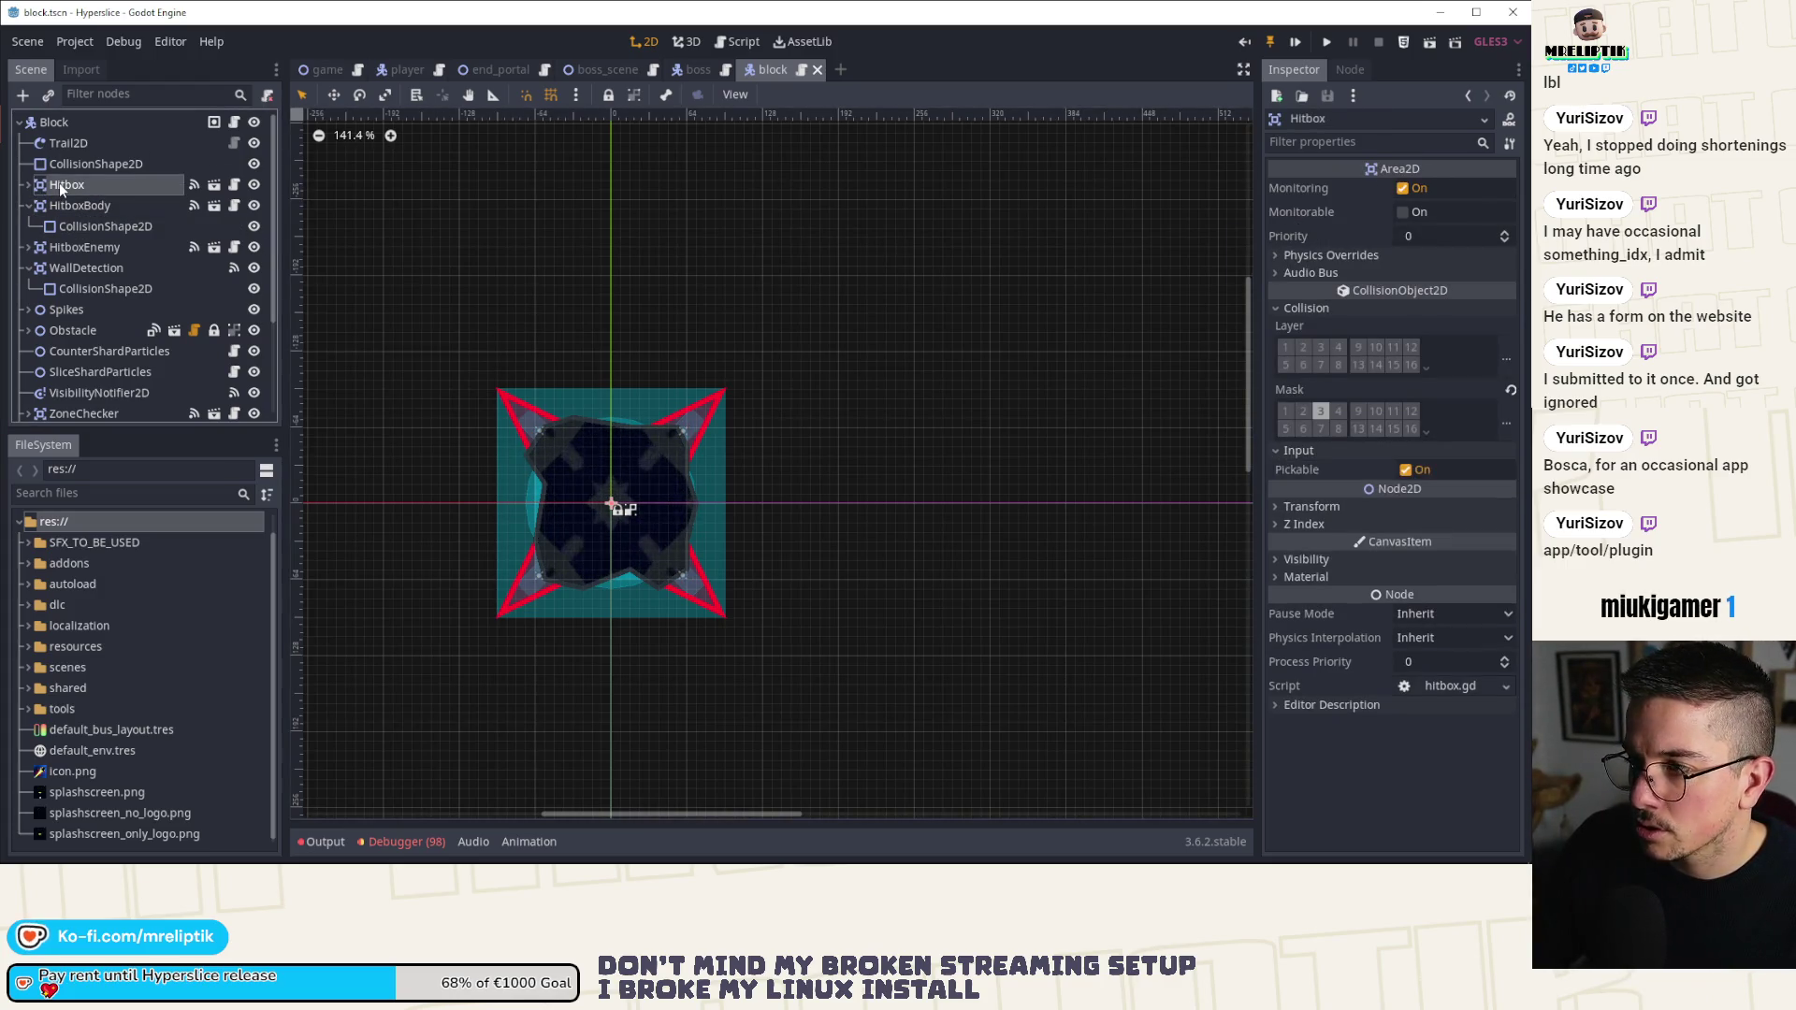
click(70, 210)
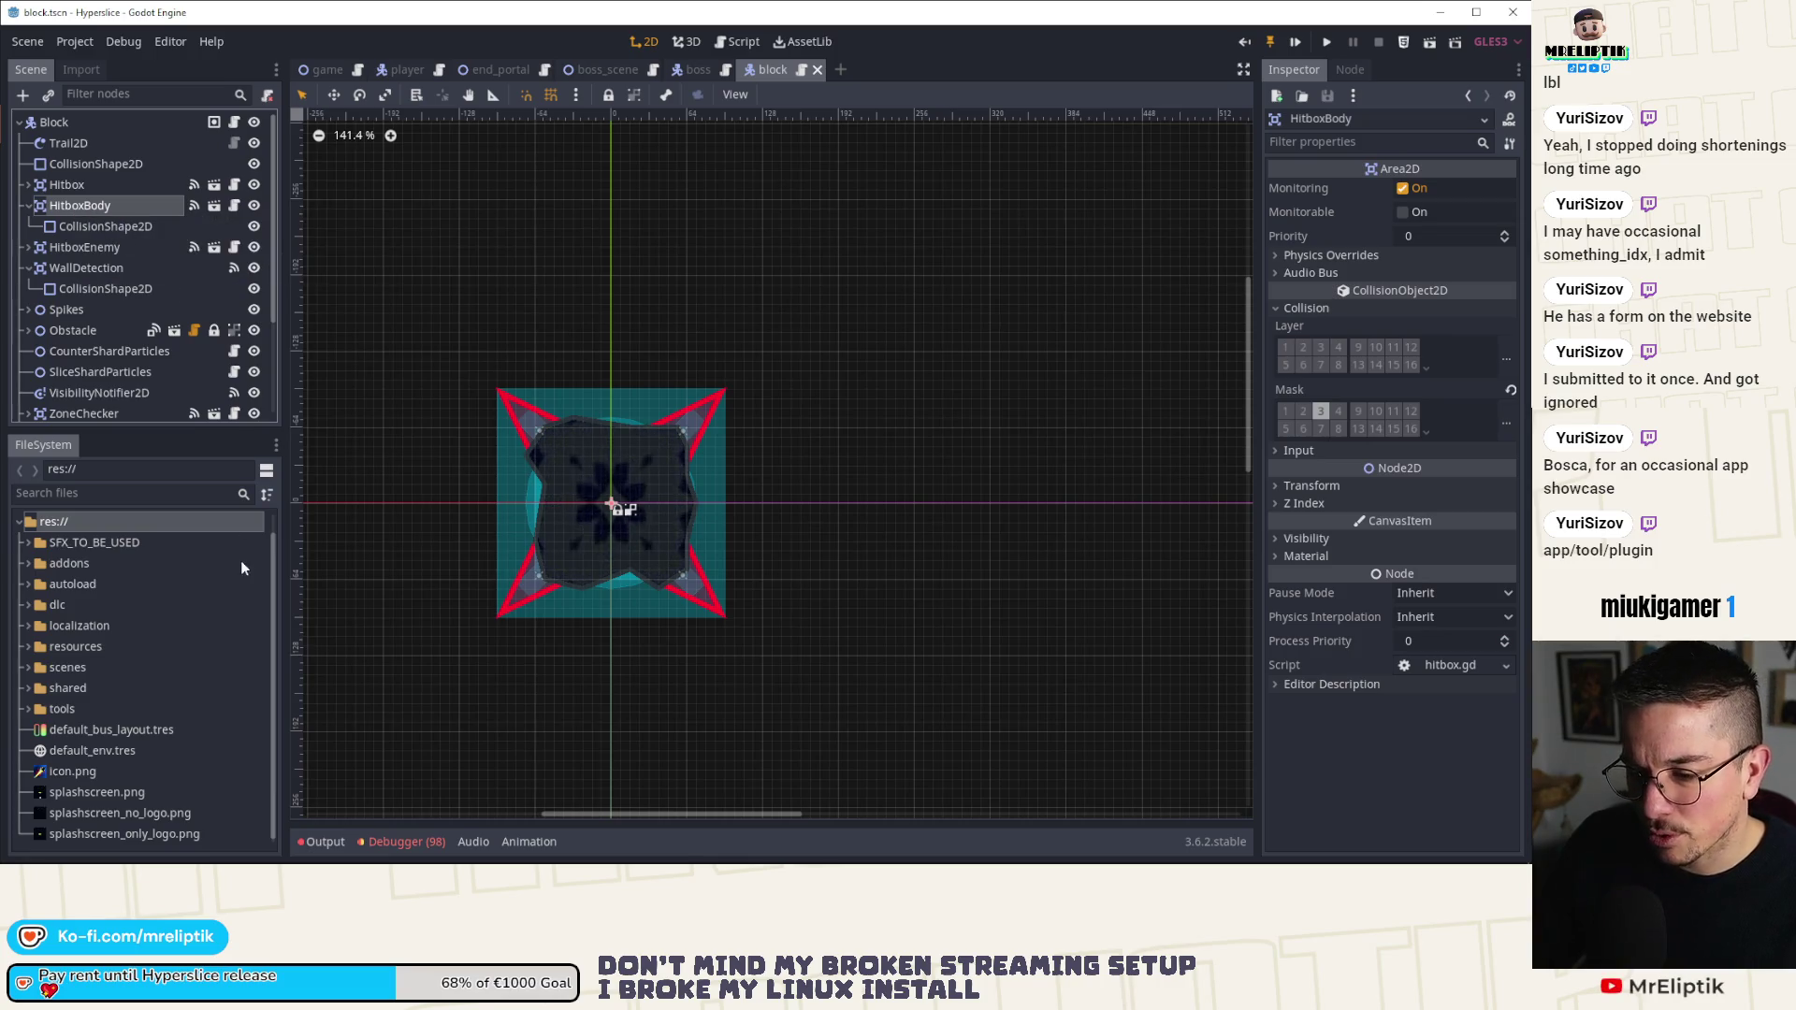
Clear the logged errors in the Debugger and hide the panel
click(397, 841)
click(399, 629)
scroll(464, 765, down, 5)
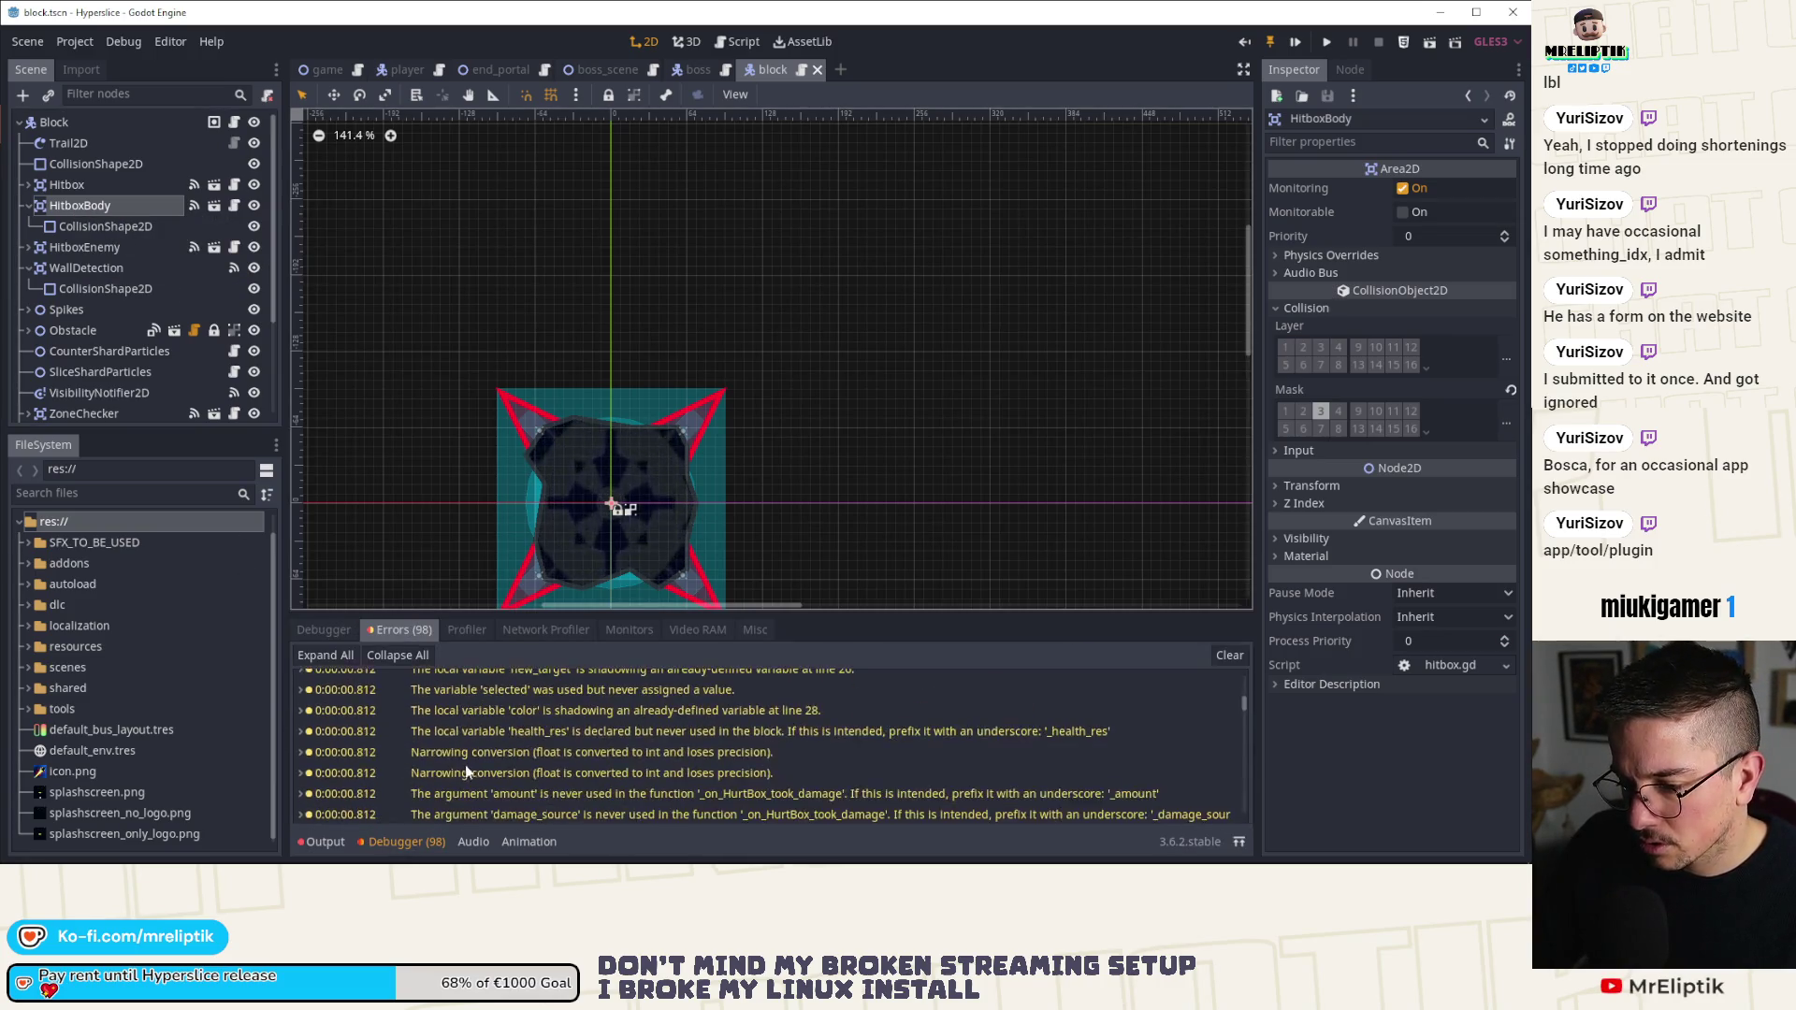
drag(1247, 711, 1243, 838)
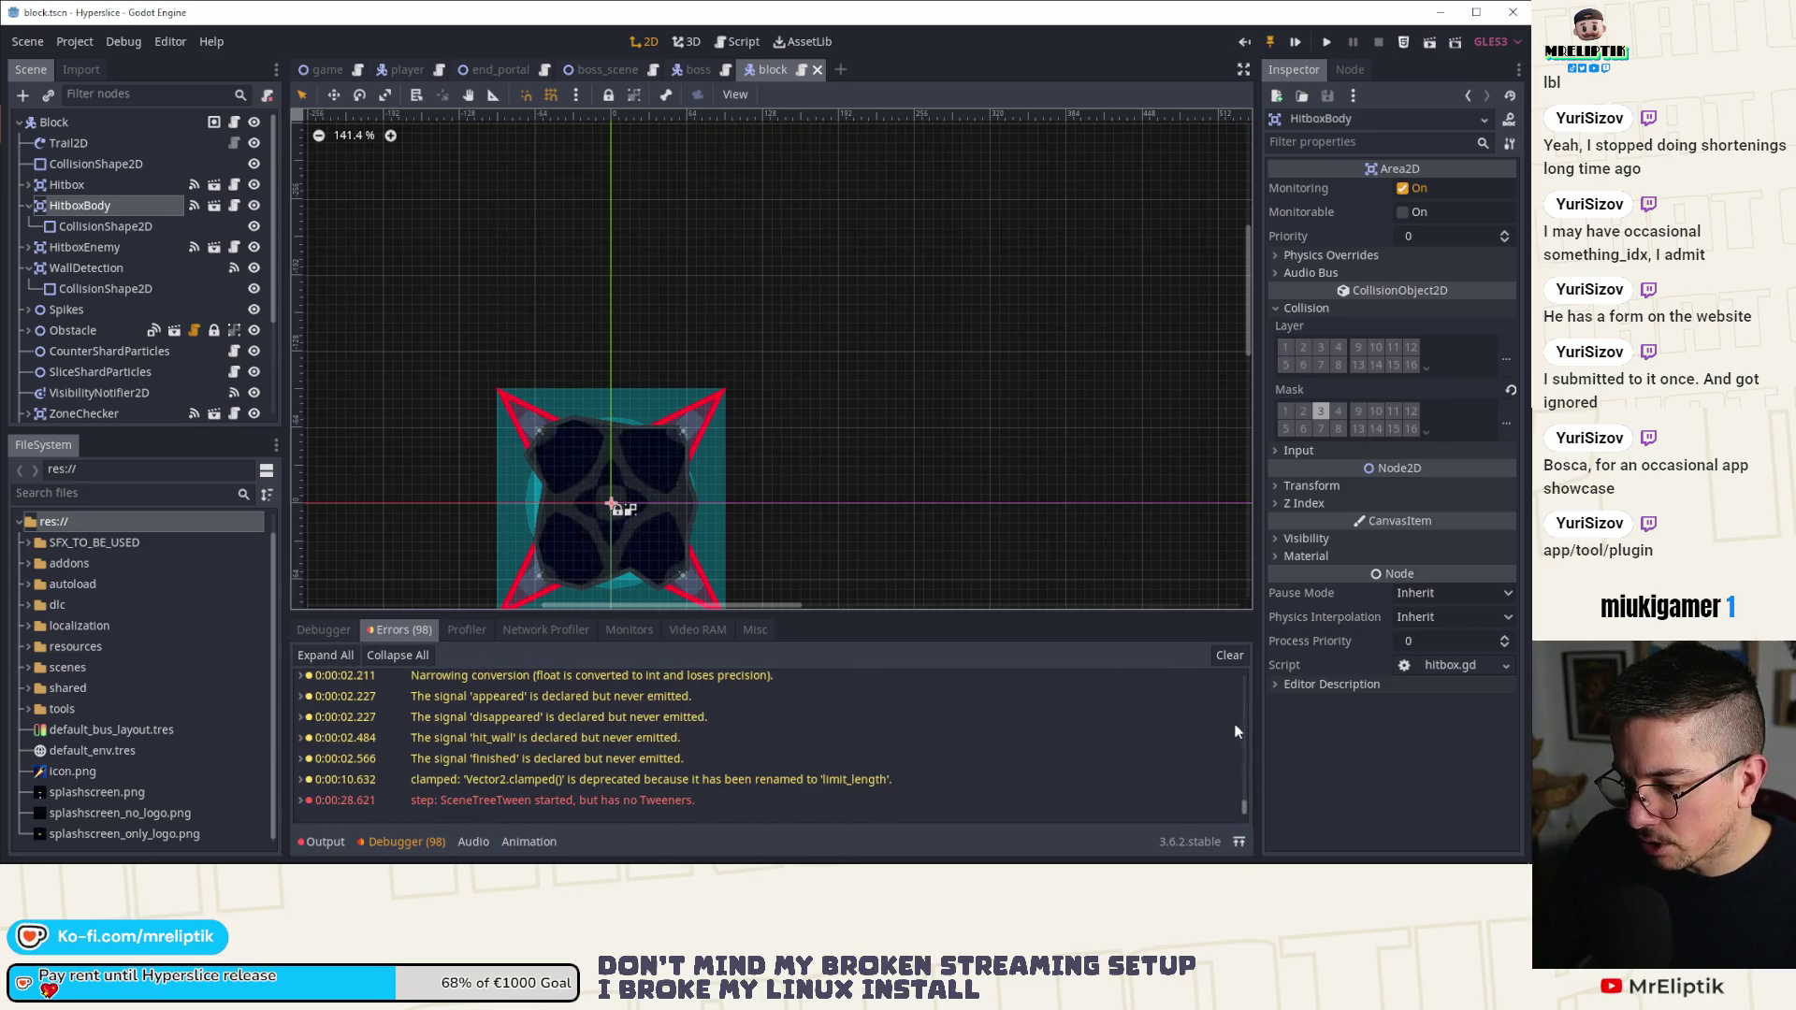
click(1229, 656)
click(384, 841)
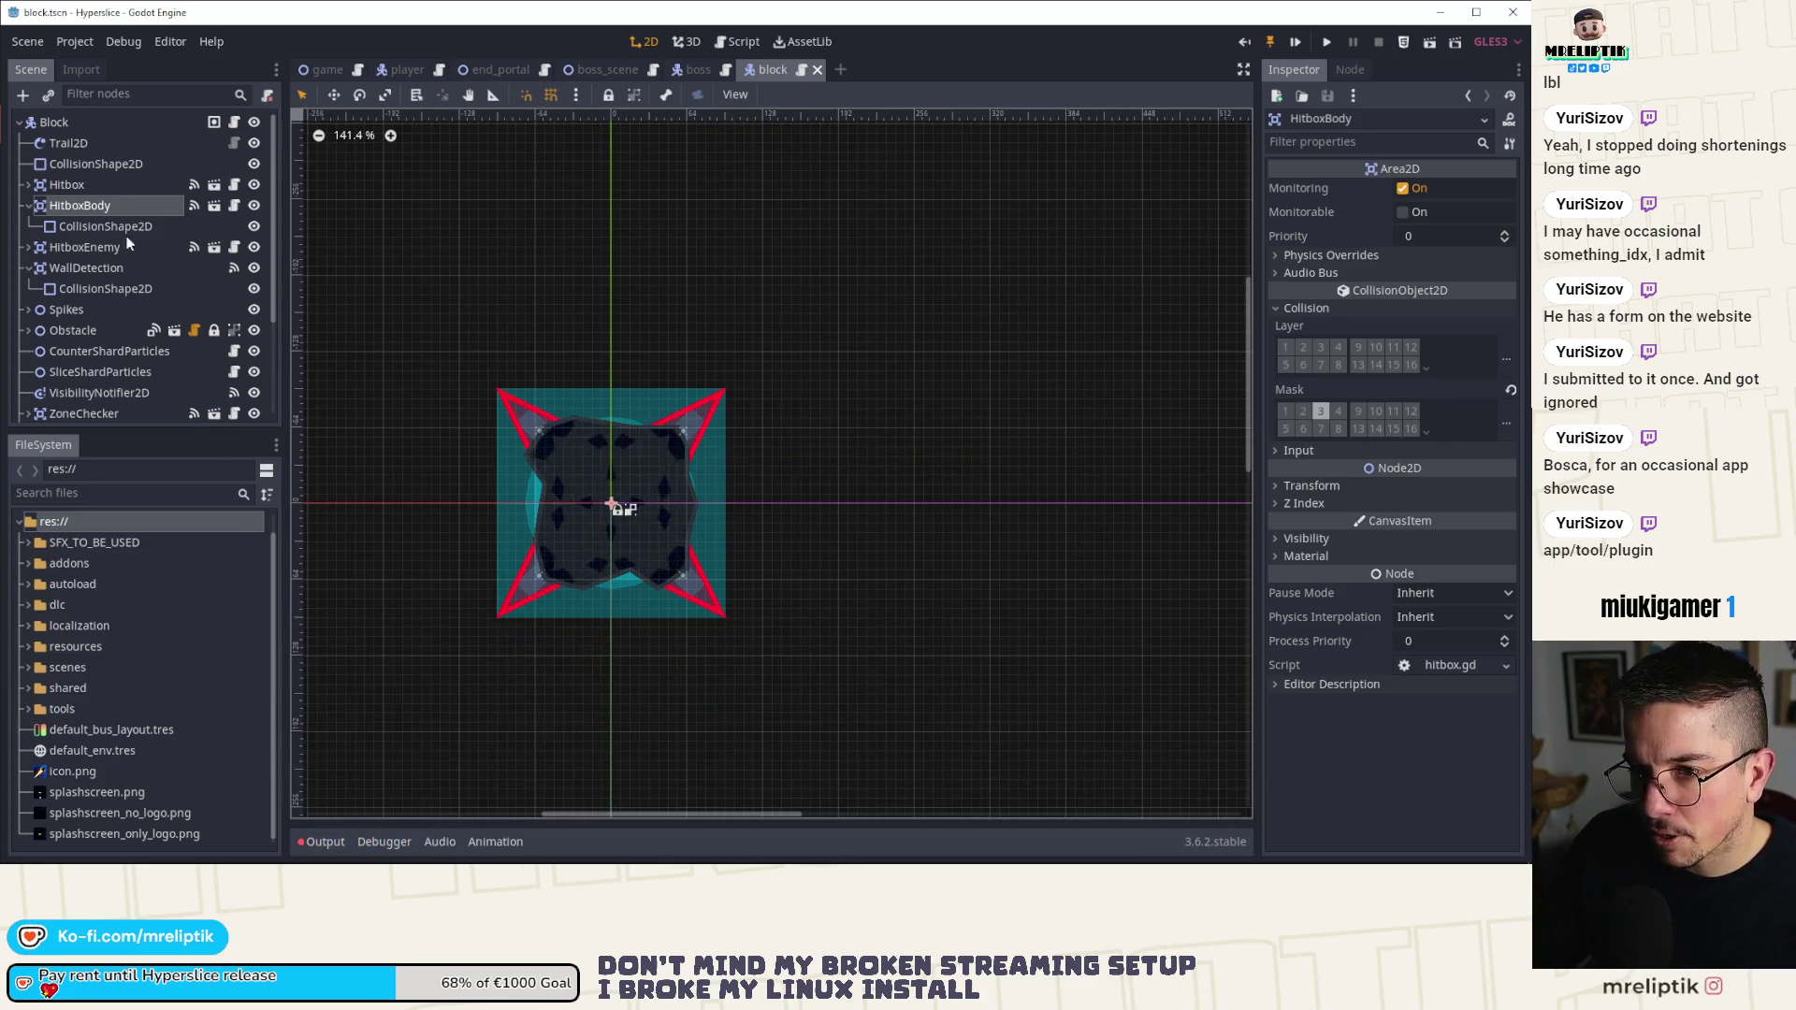
Open HitboxBody's instanced hitbox scene and its hitbox.gd script
click(56, 248)
click(67, 268)
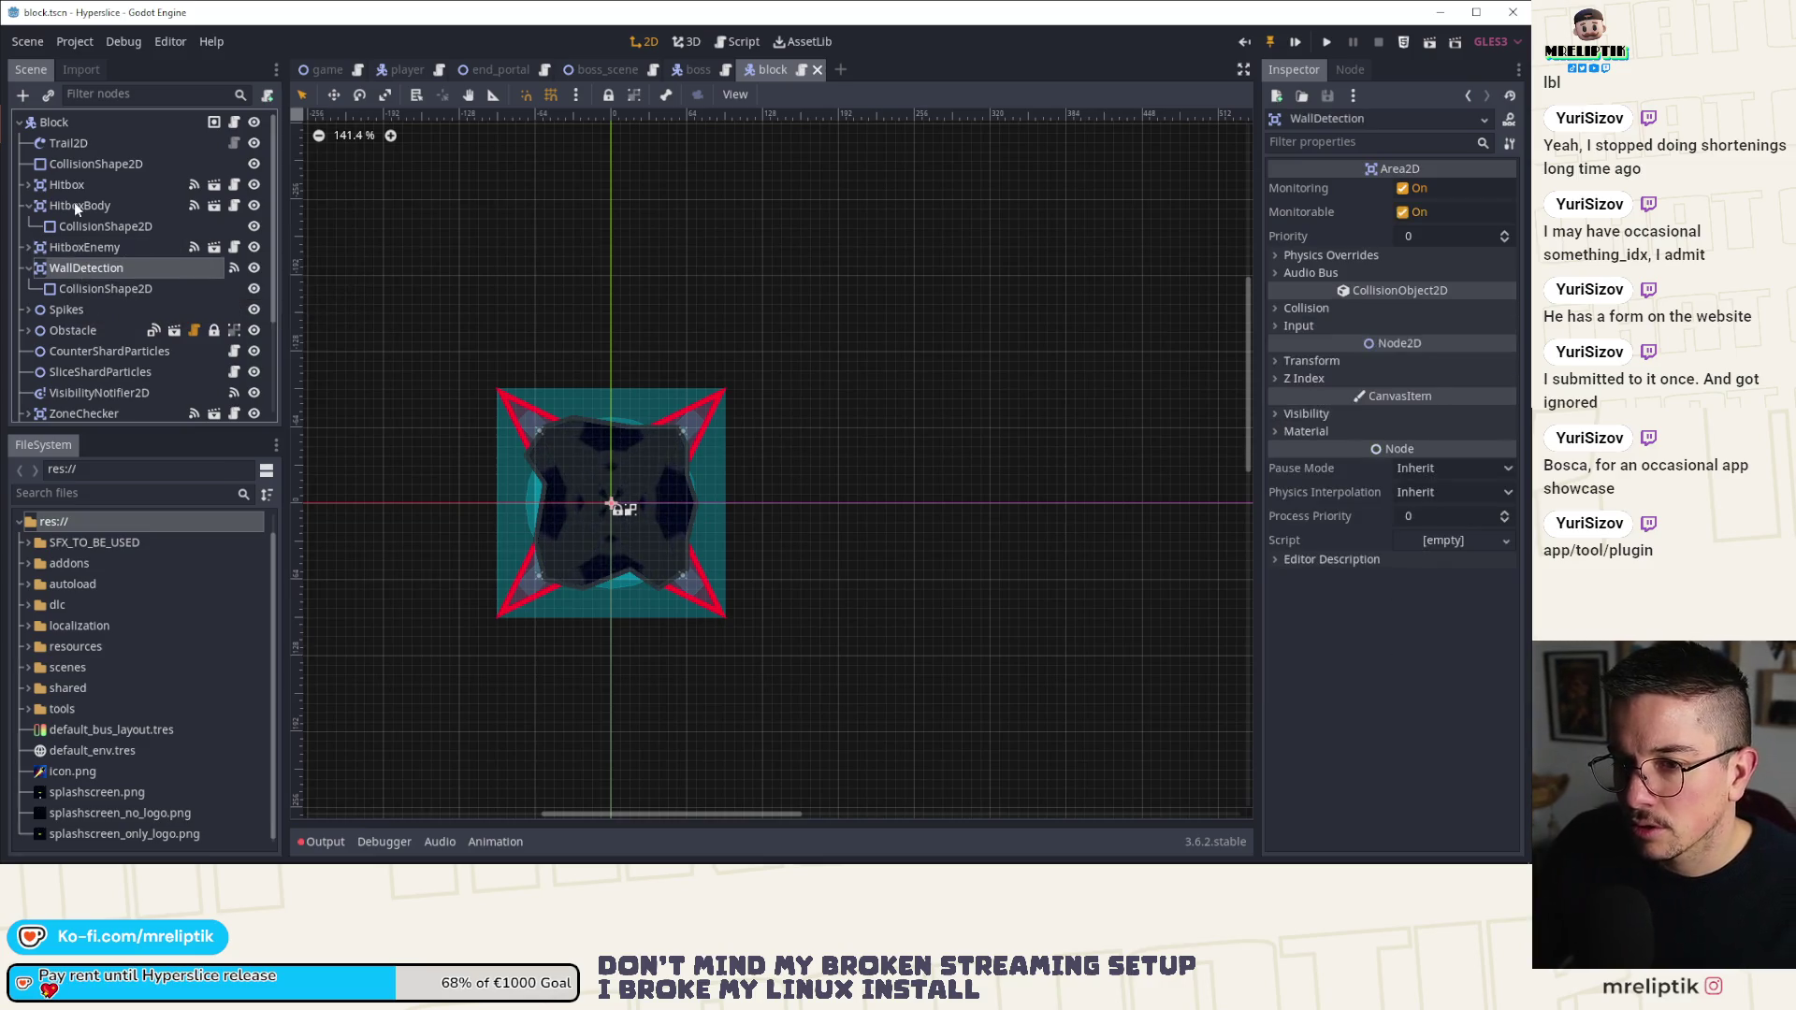
click(75, 204)
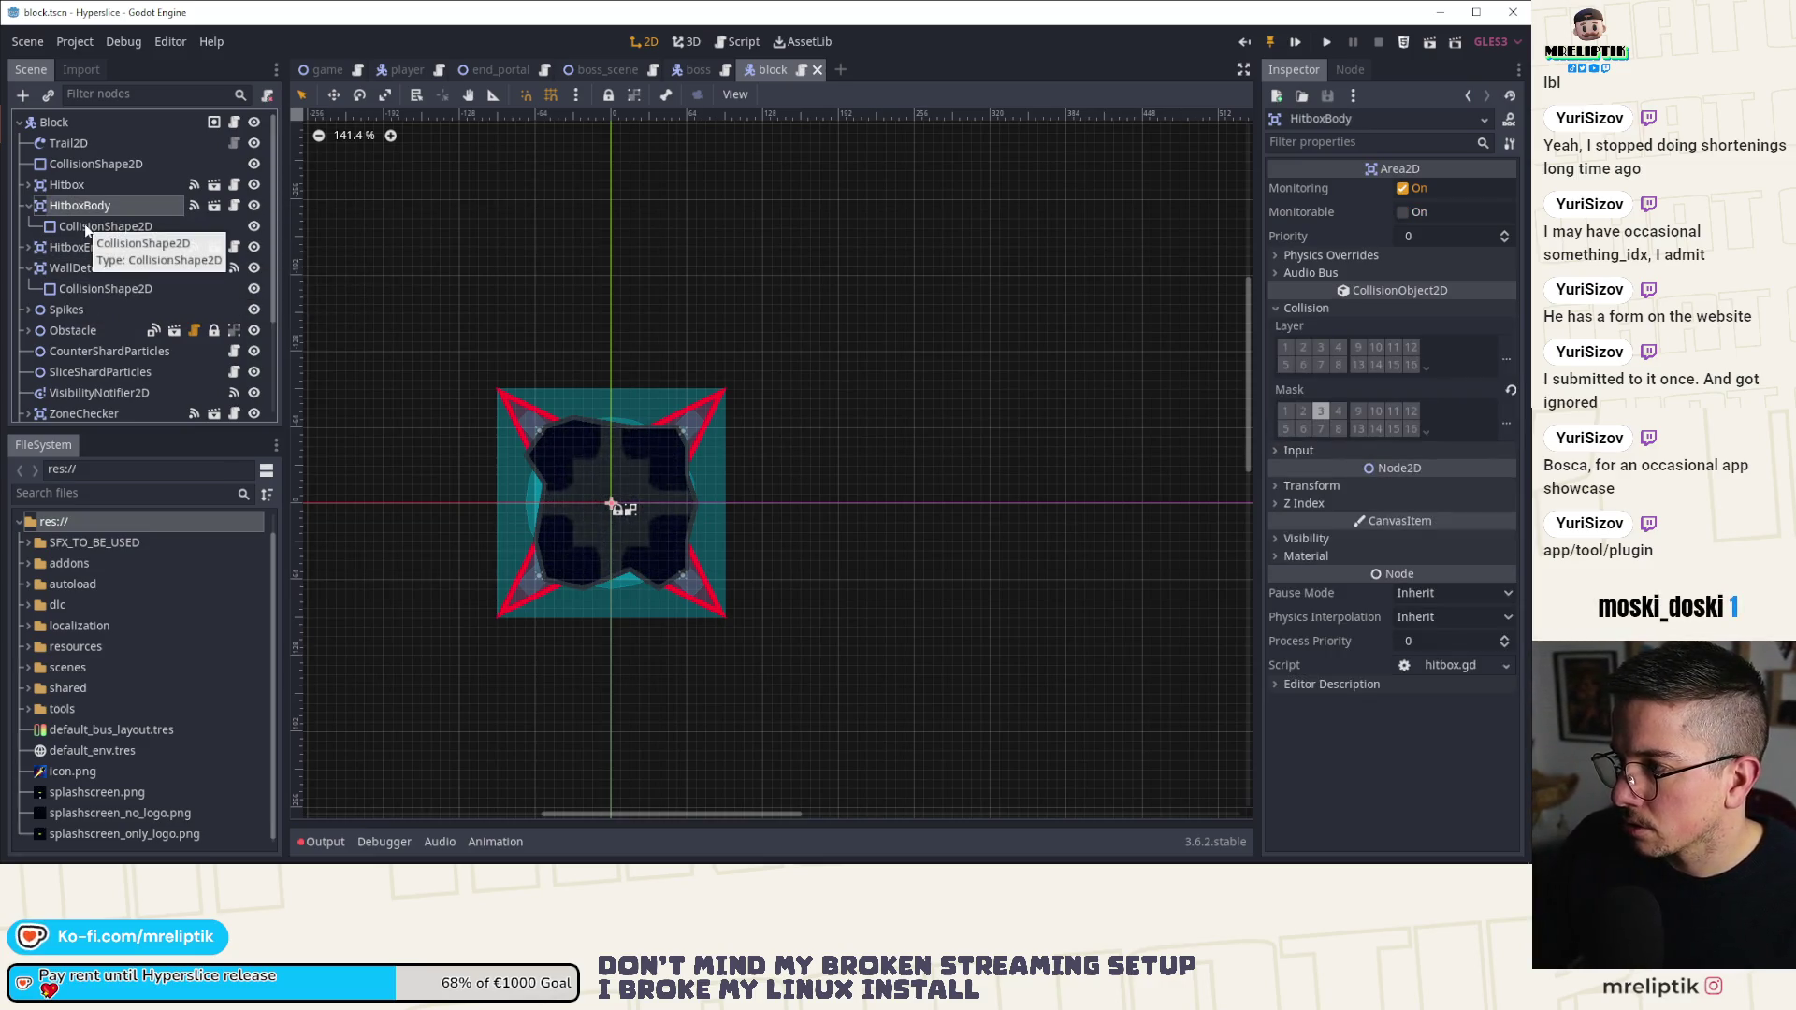
click(214, 205)
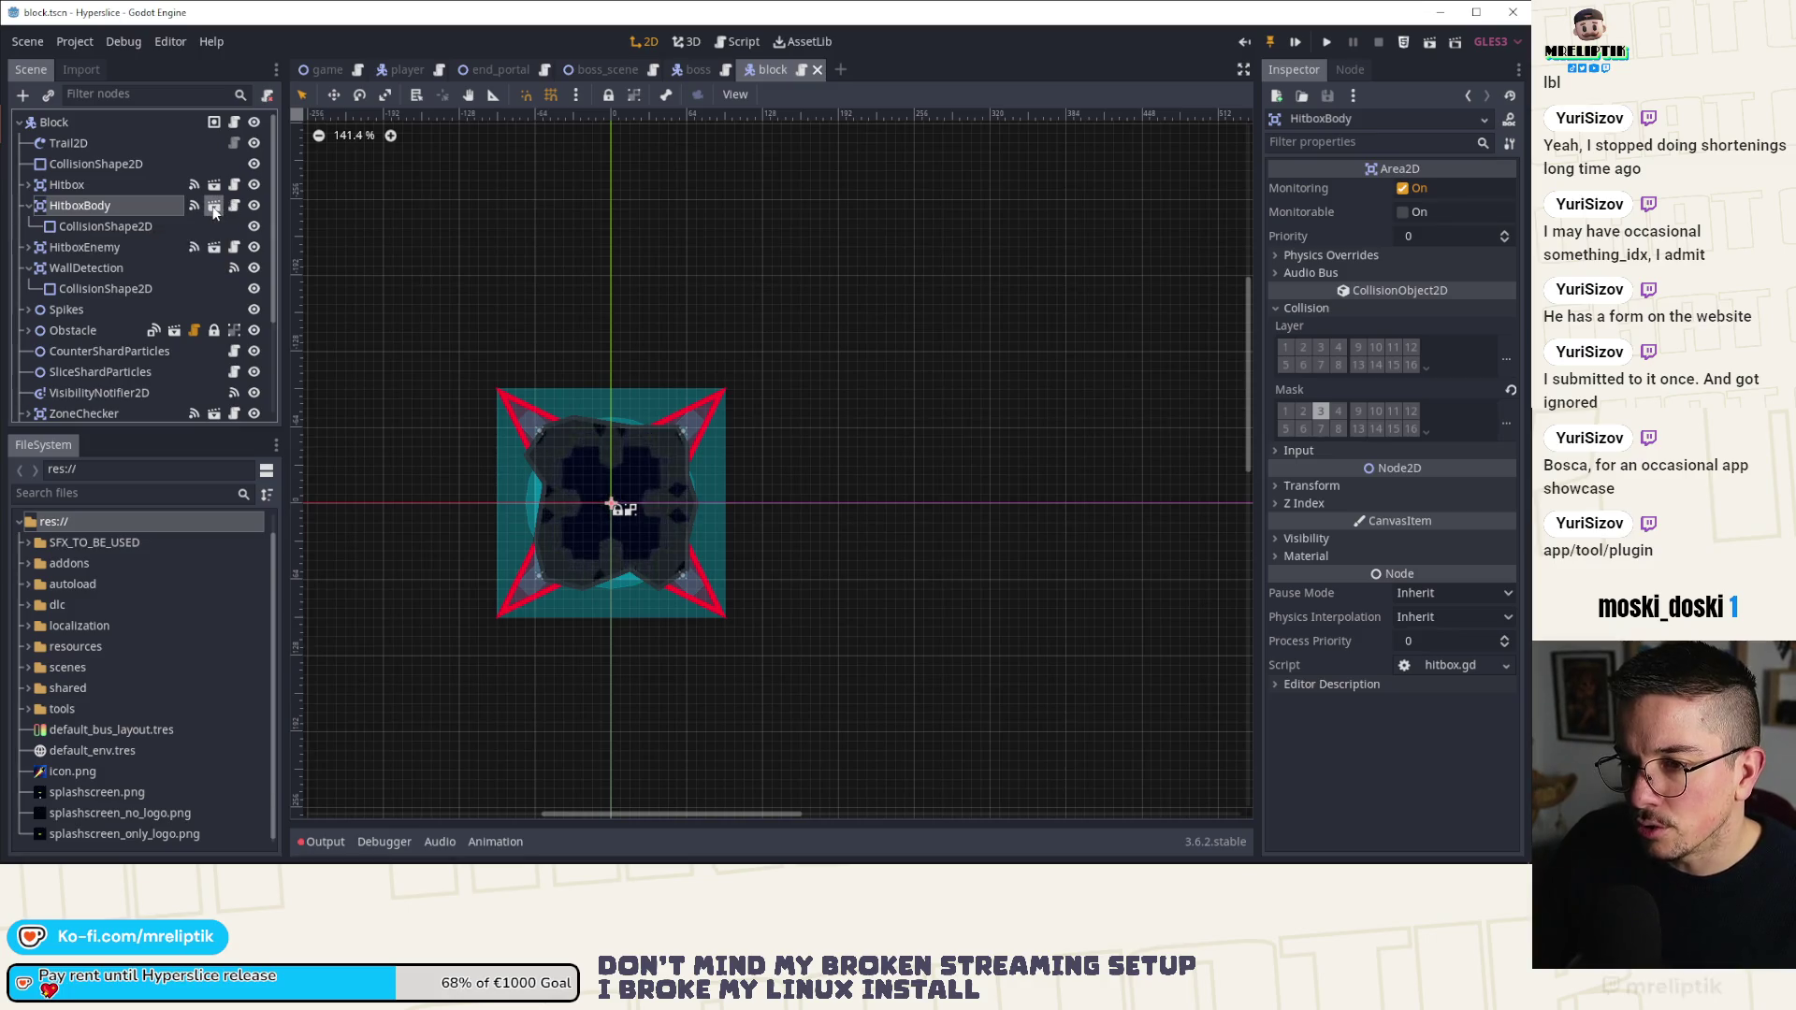
click(244, 123)
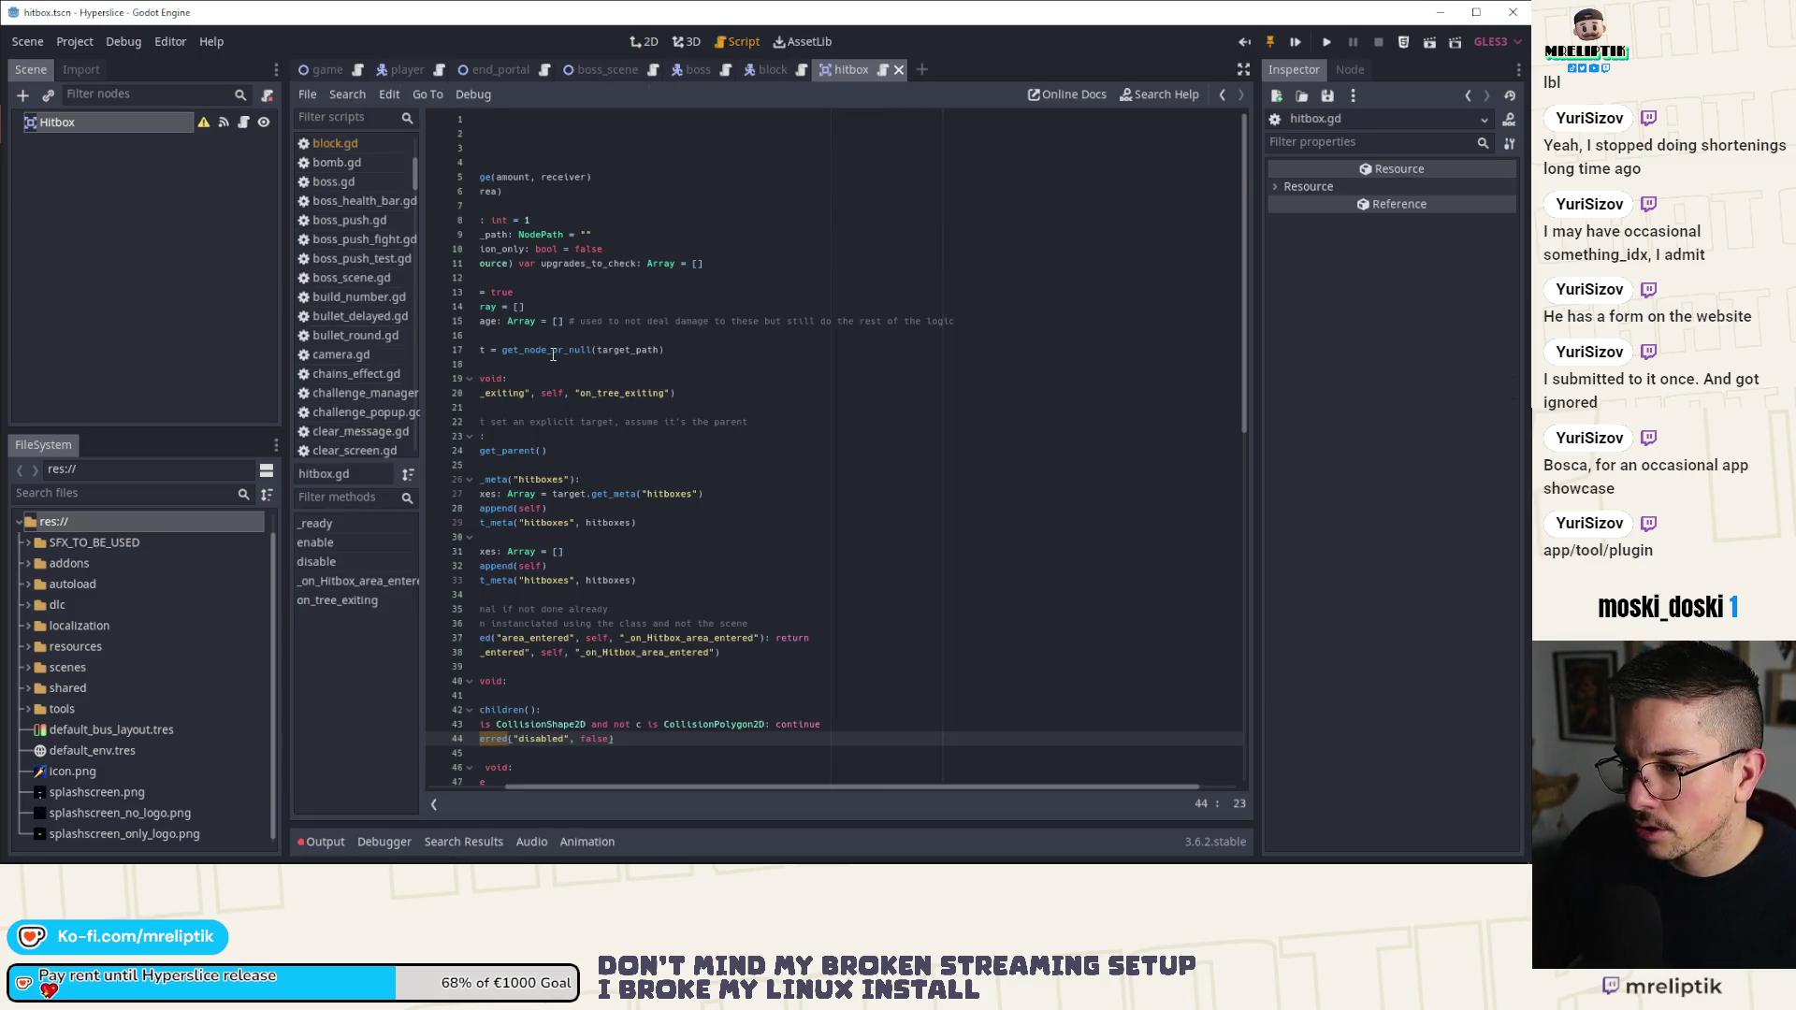
Close the hitbox and block scene tabs
drag(559, 785, 447, 739)
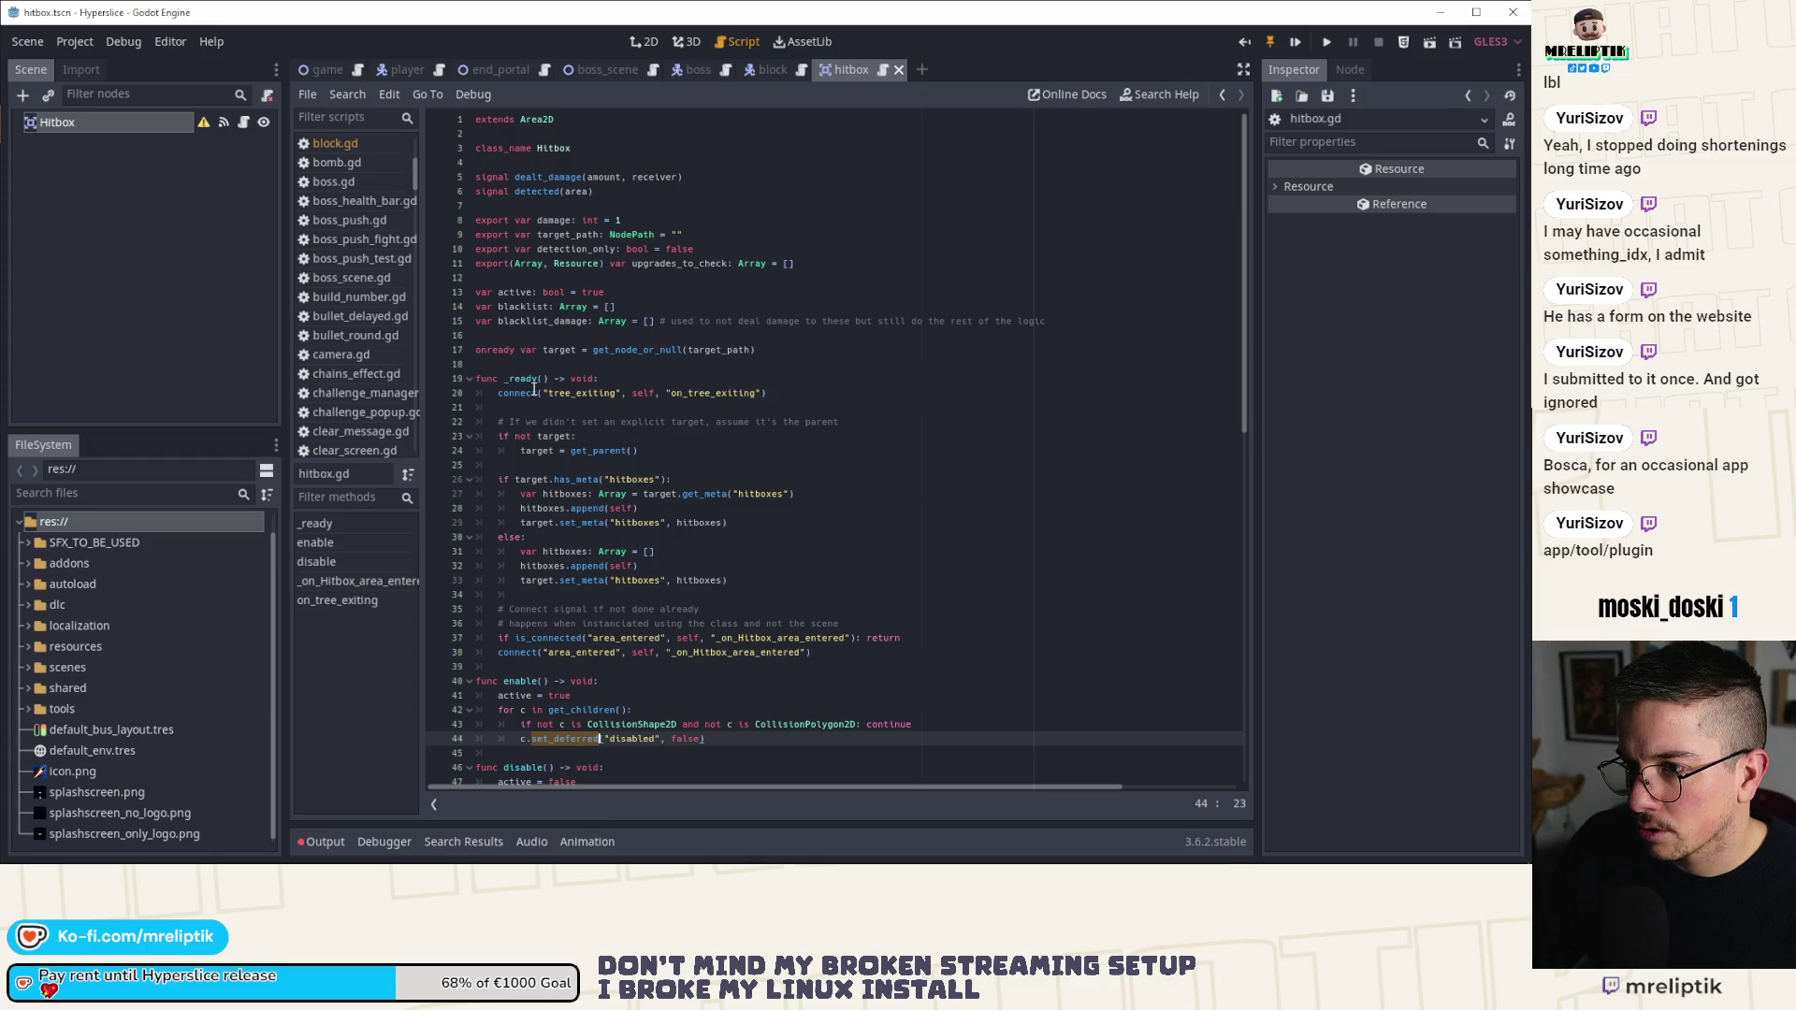
middle_click(838, 70)
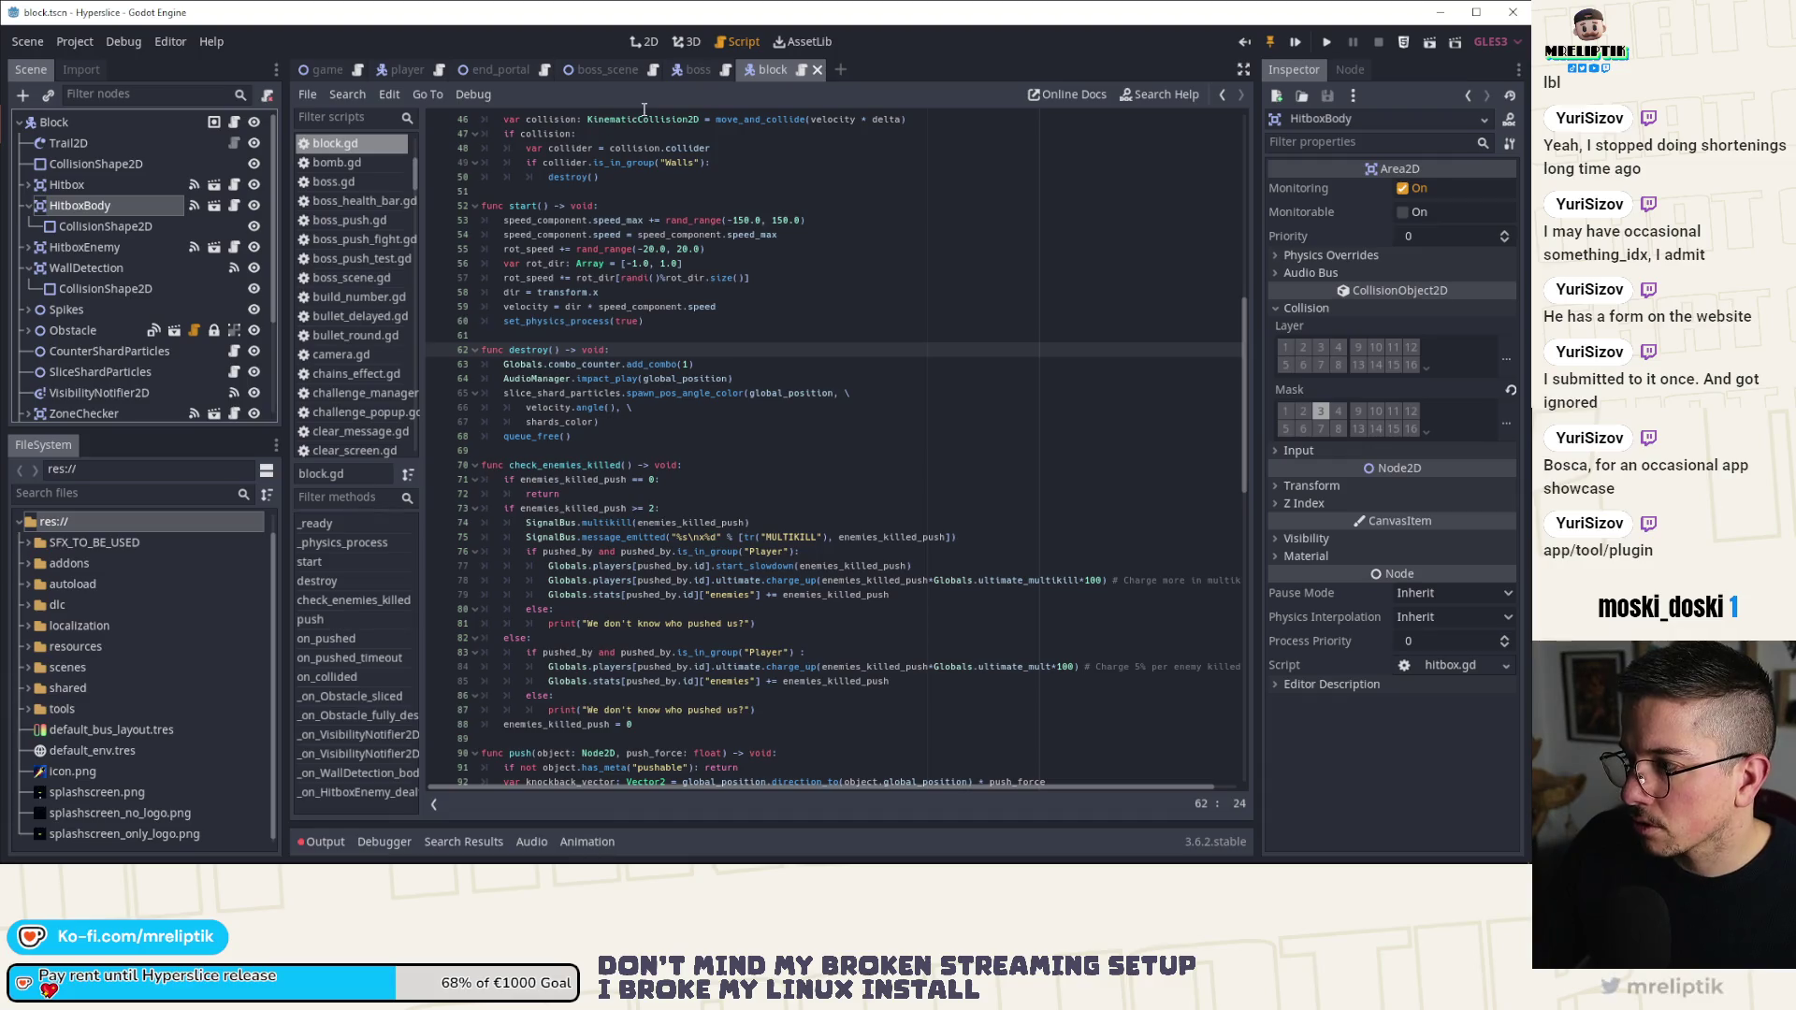
middle_click(765, 71)
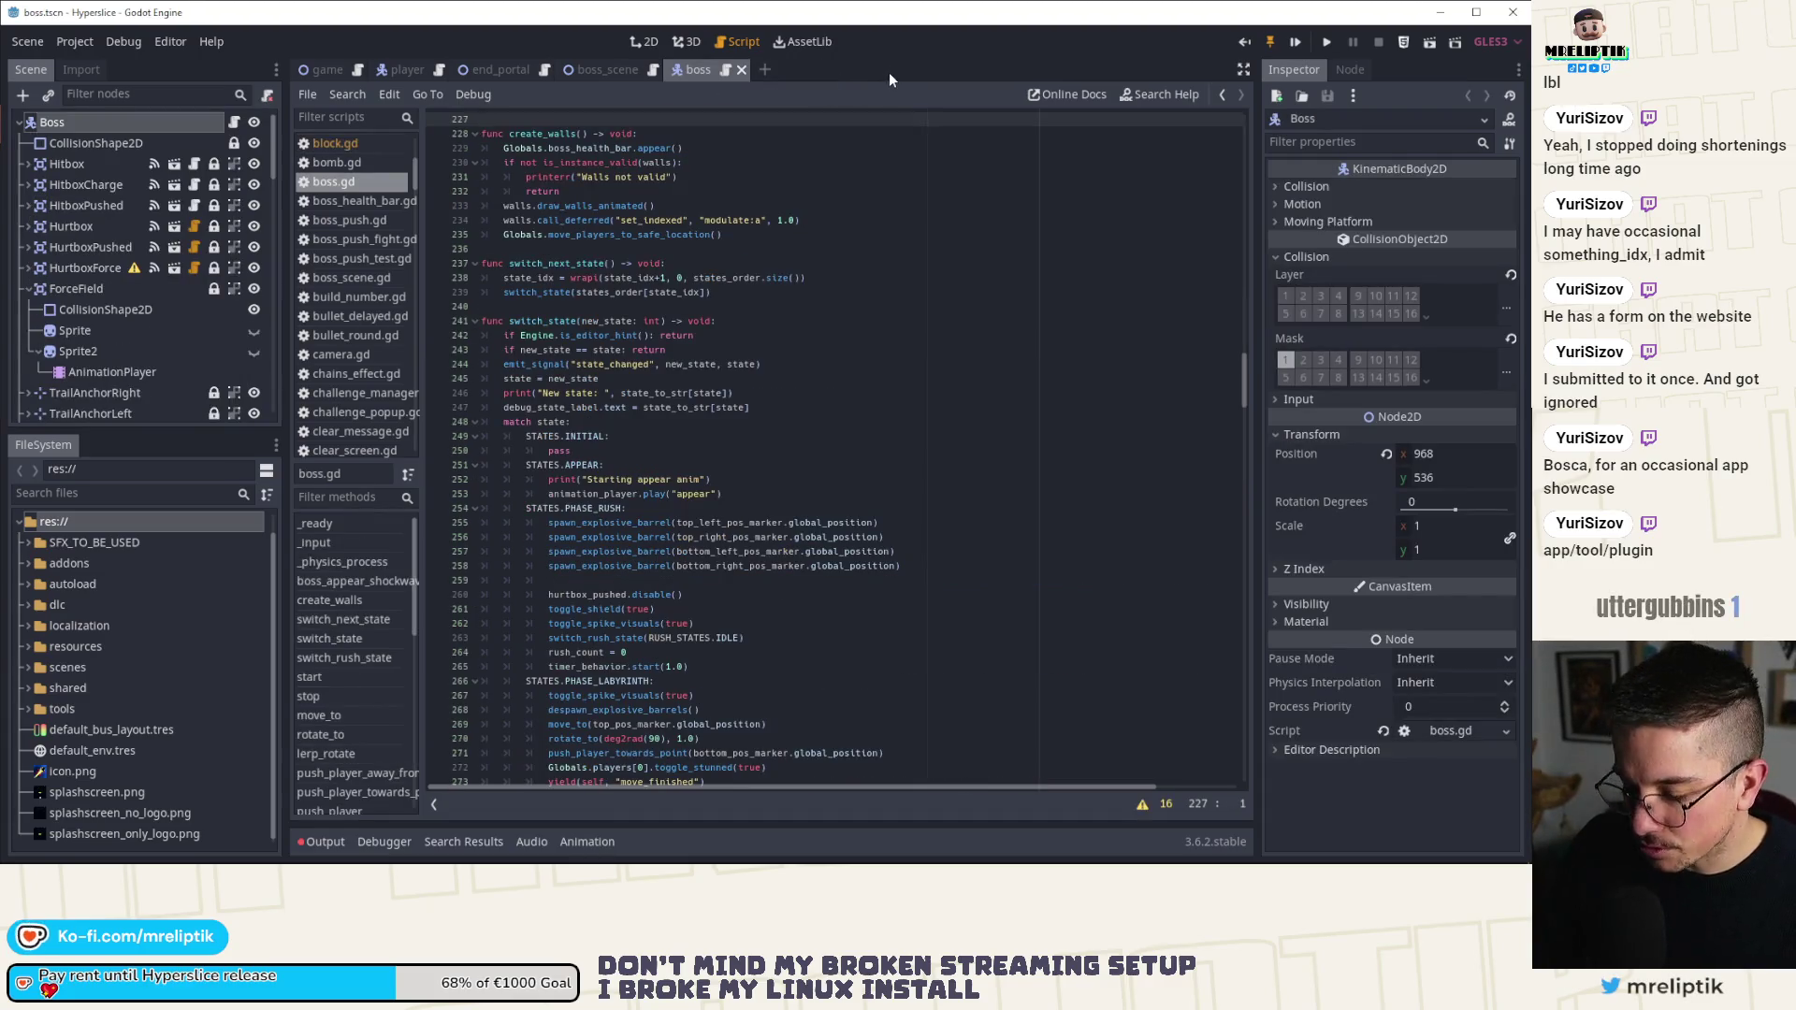
Reopen block.tscn via Quick Open Scene and select HitboxBody
key(ctrl+shift+o)
text(block)
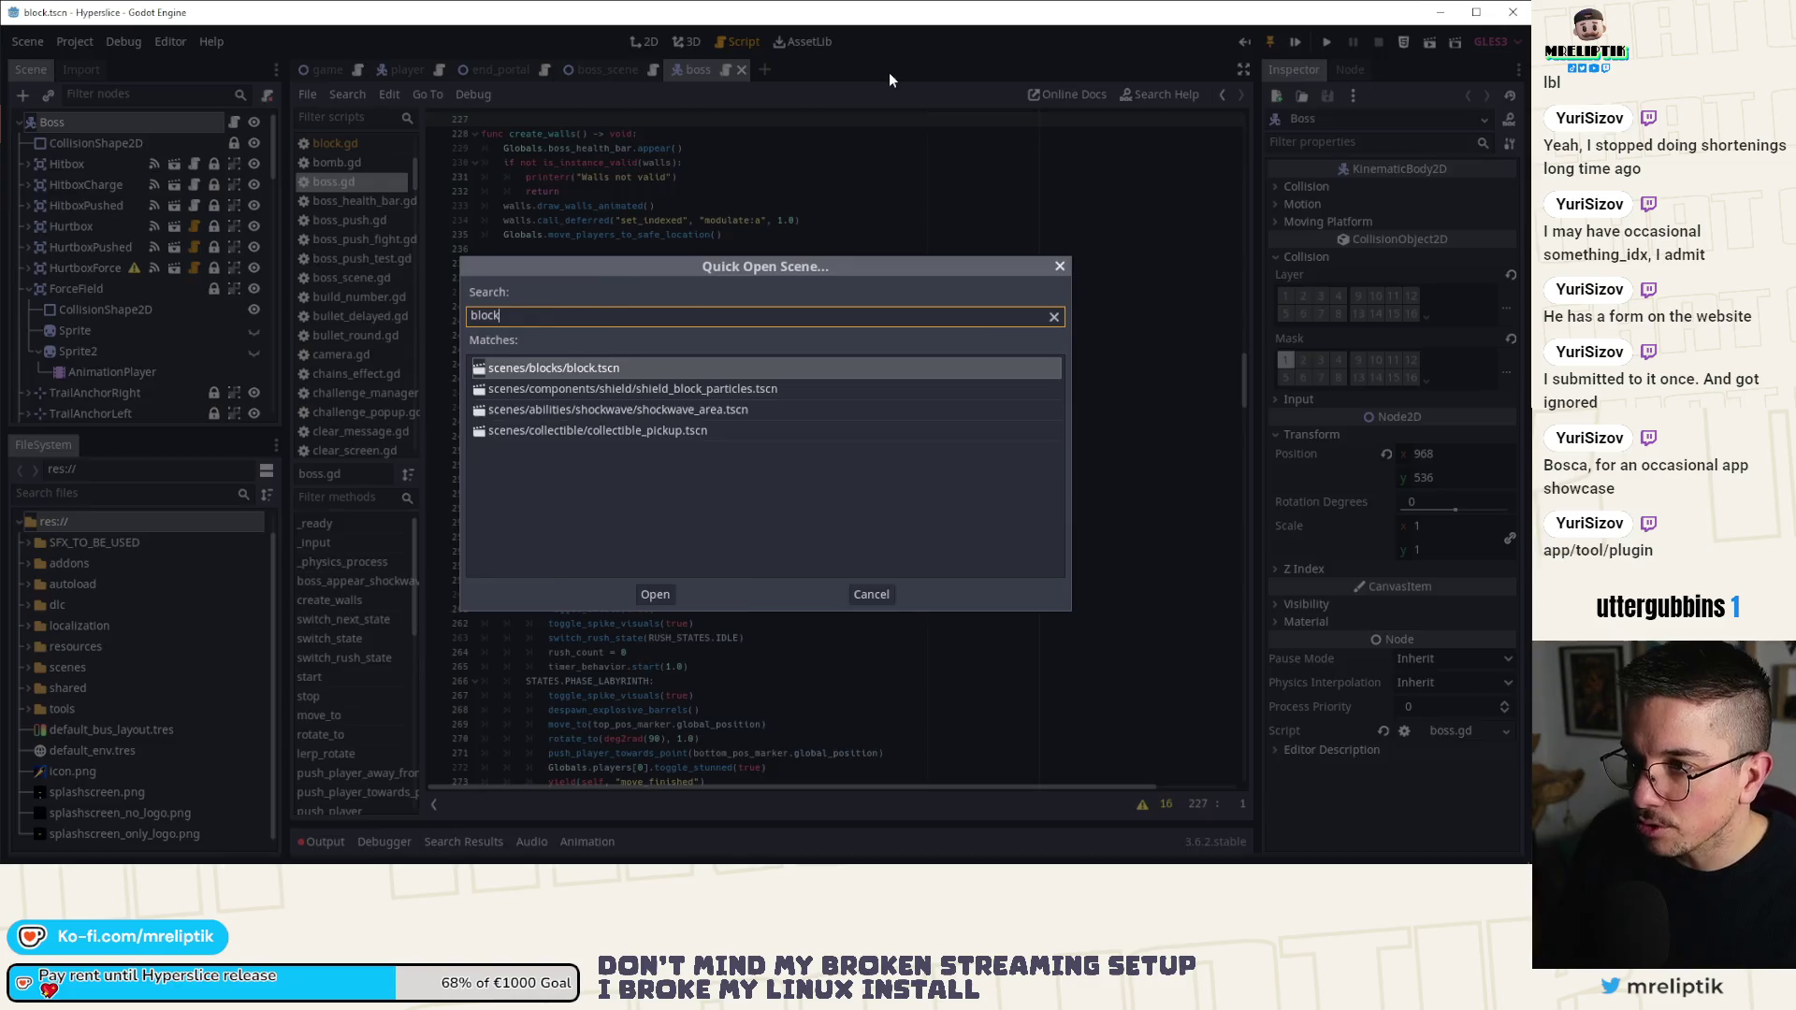
key(Return)
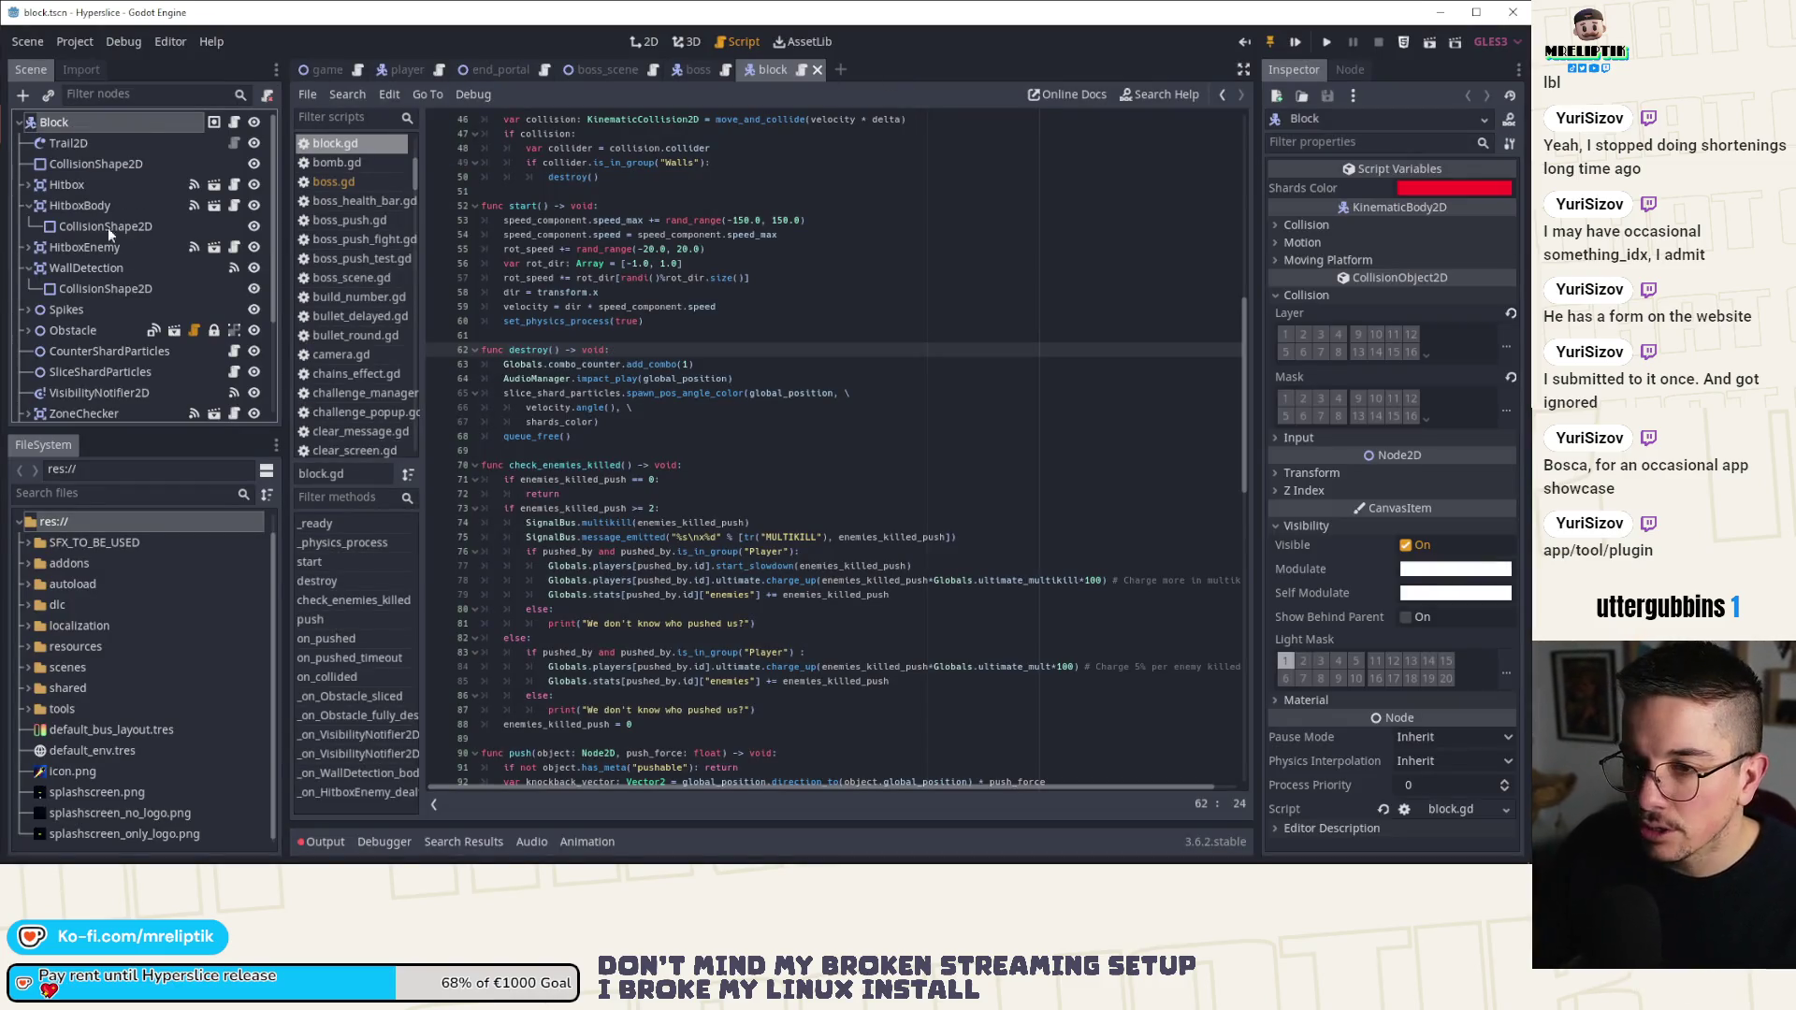
click(94, 206)
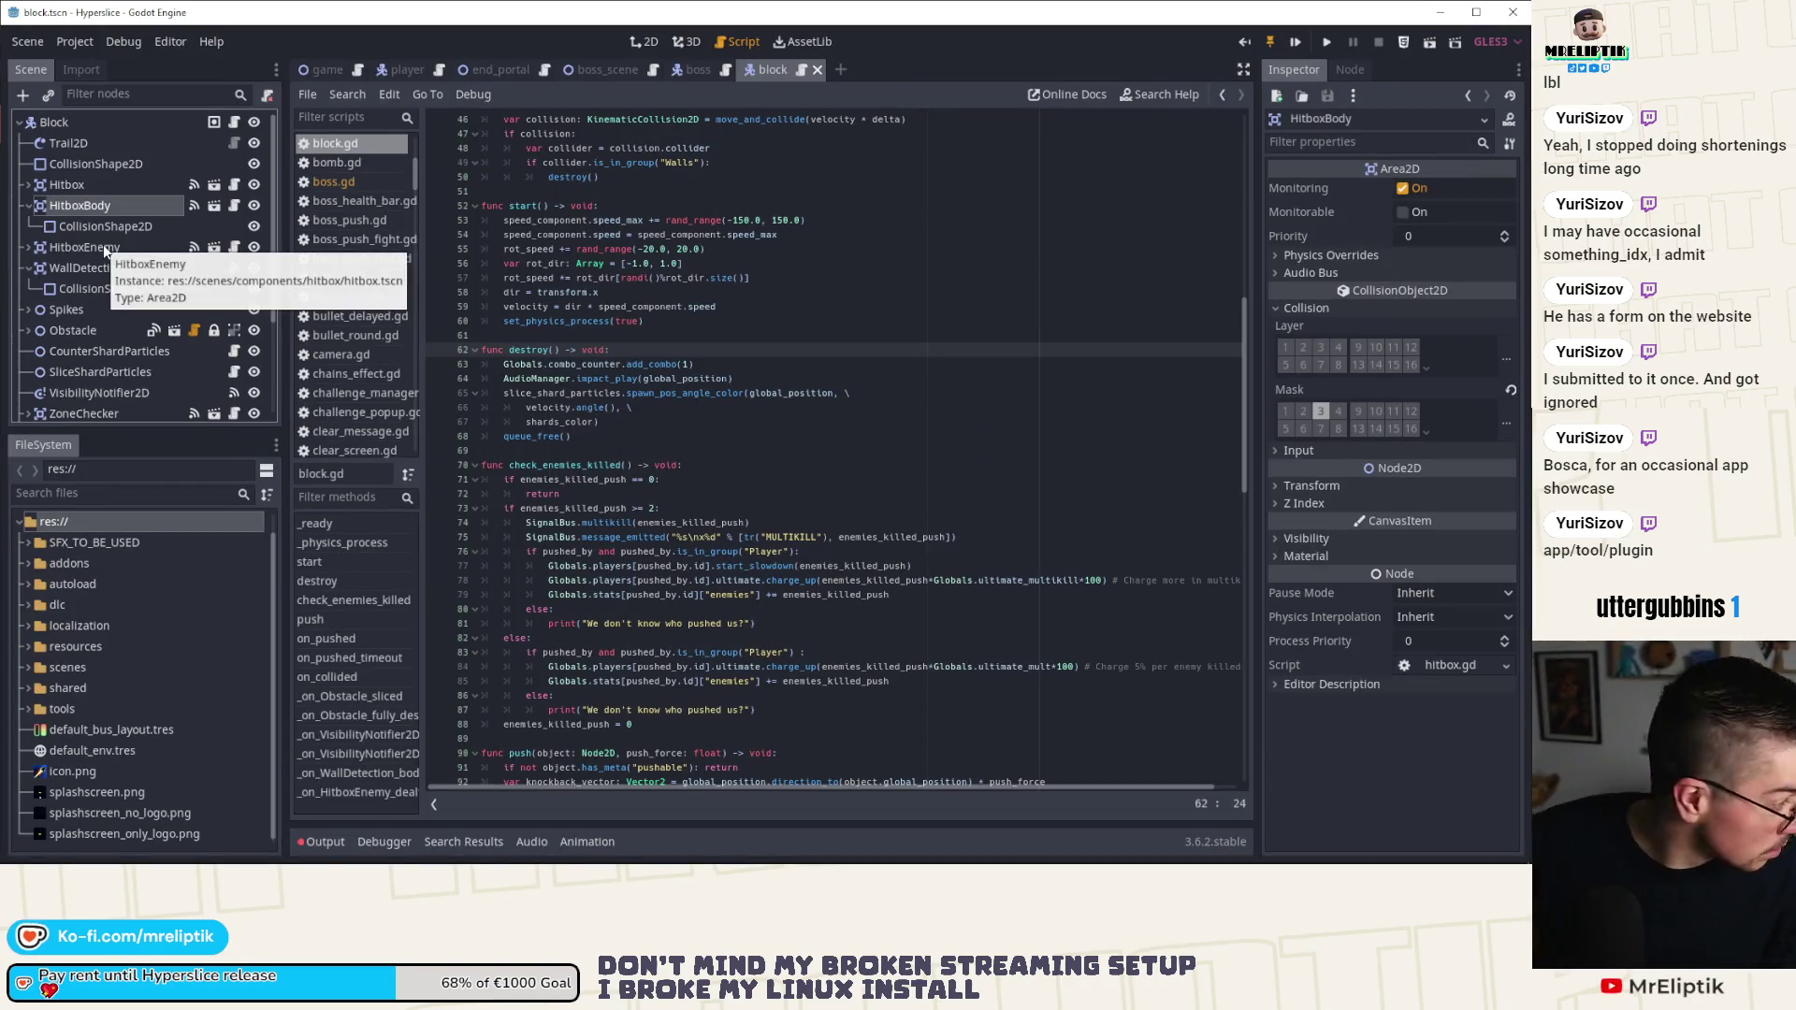
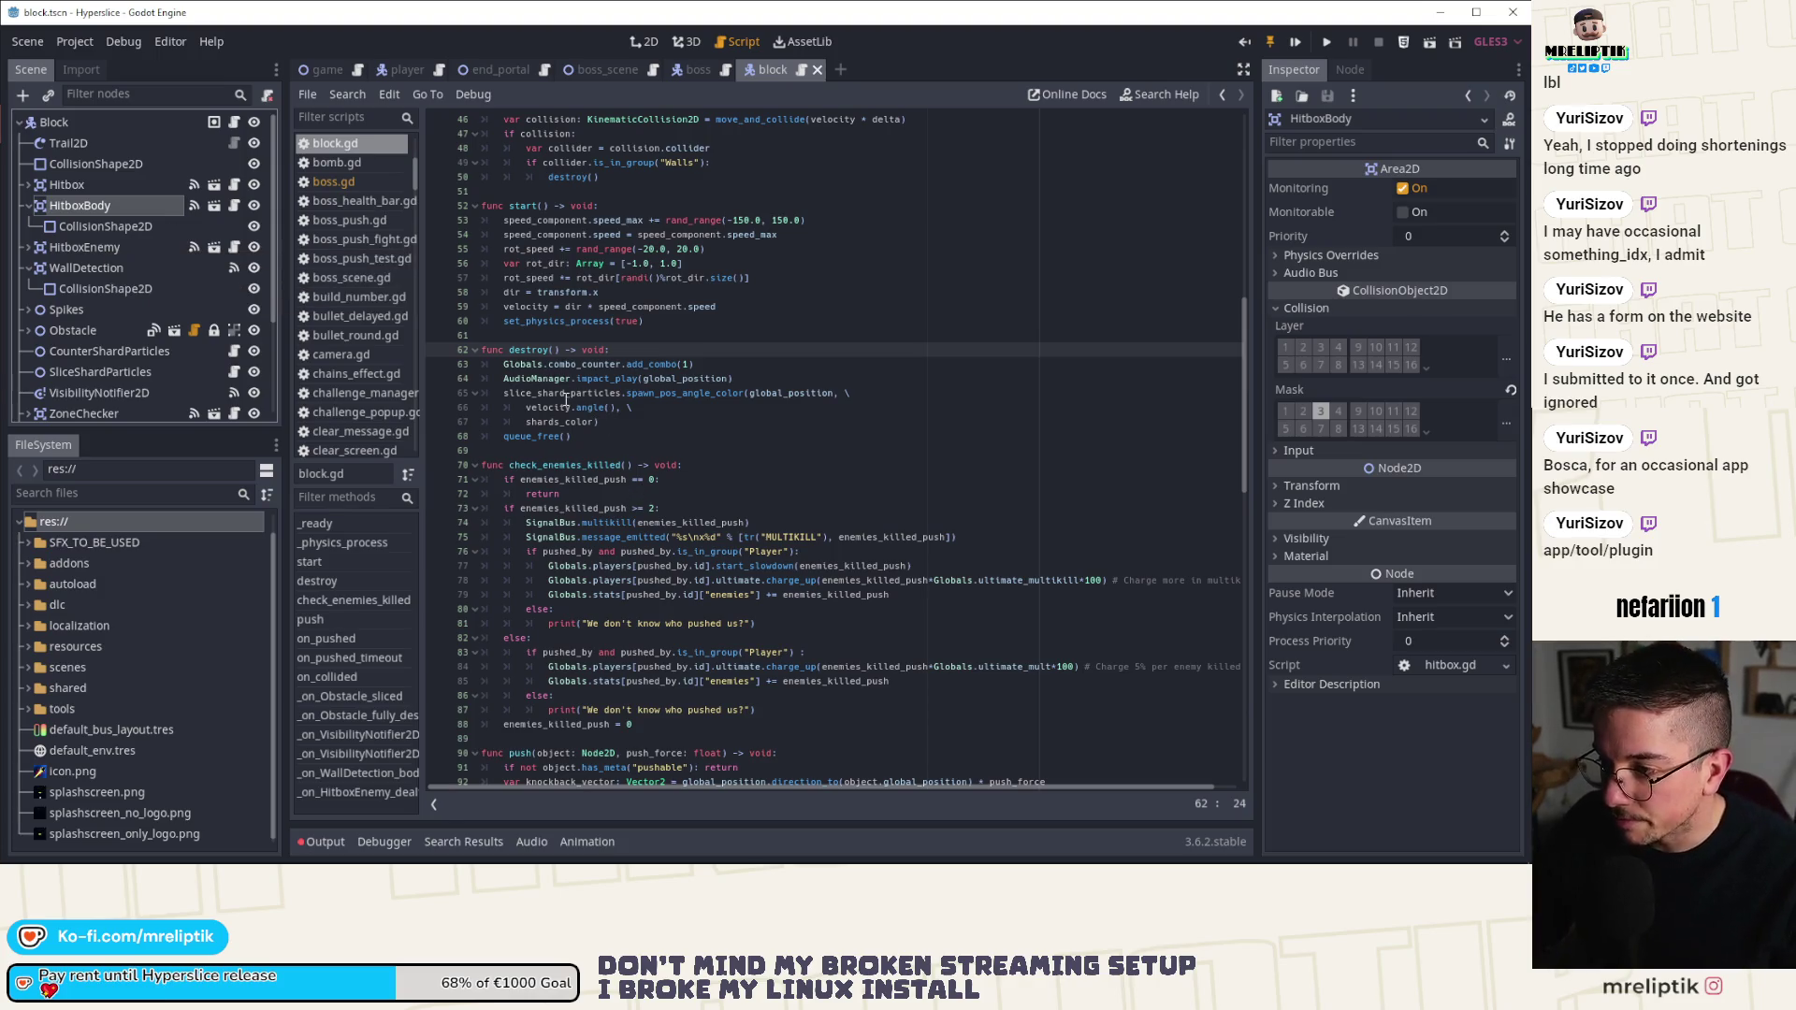
Review block.gd and hitbox.gd, then reselect HitboxBody in the block scene
click(86, 185)
click(81, 206)
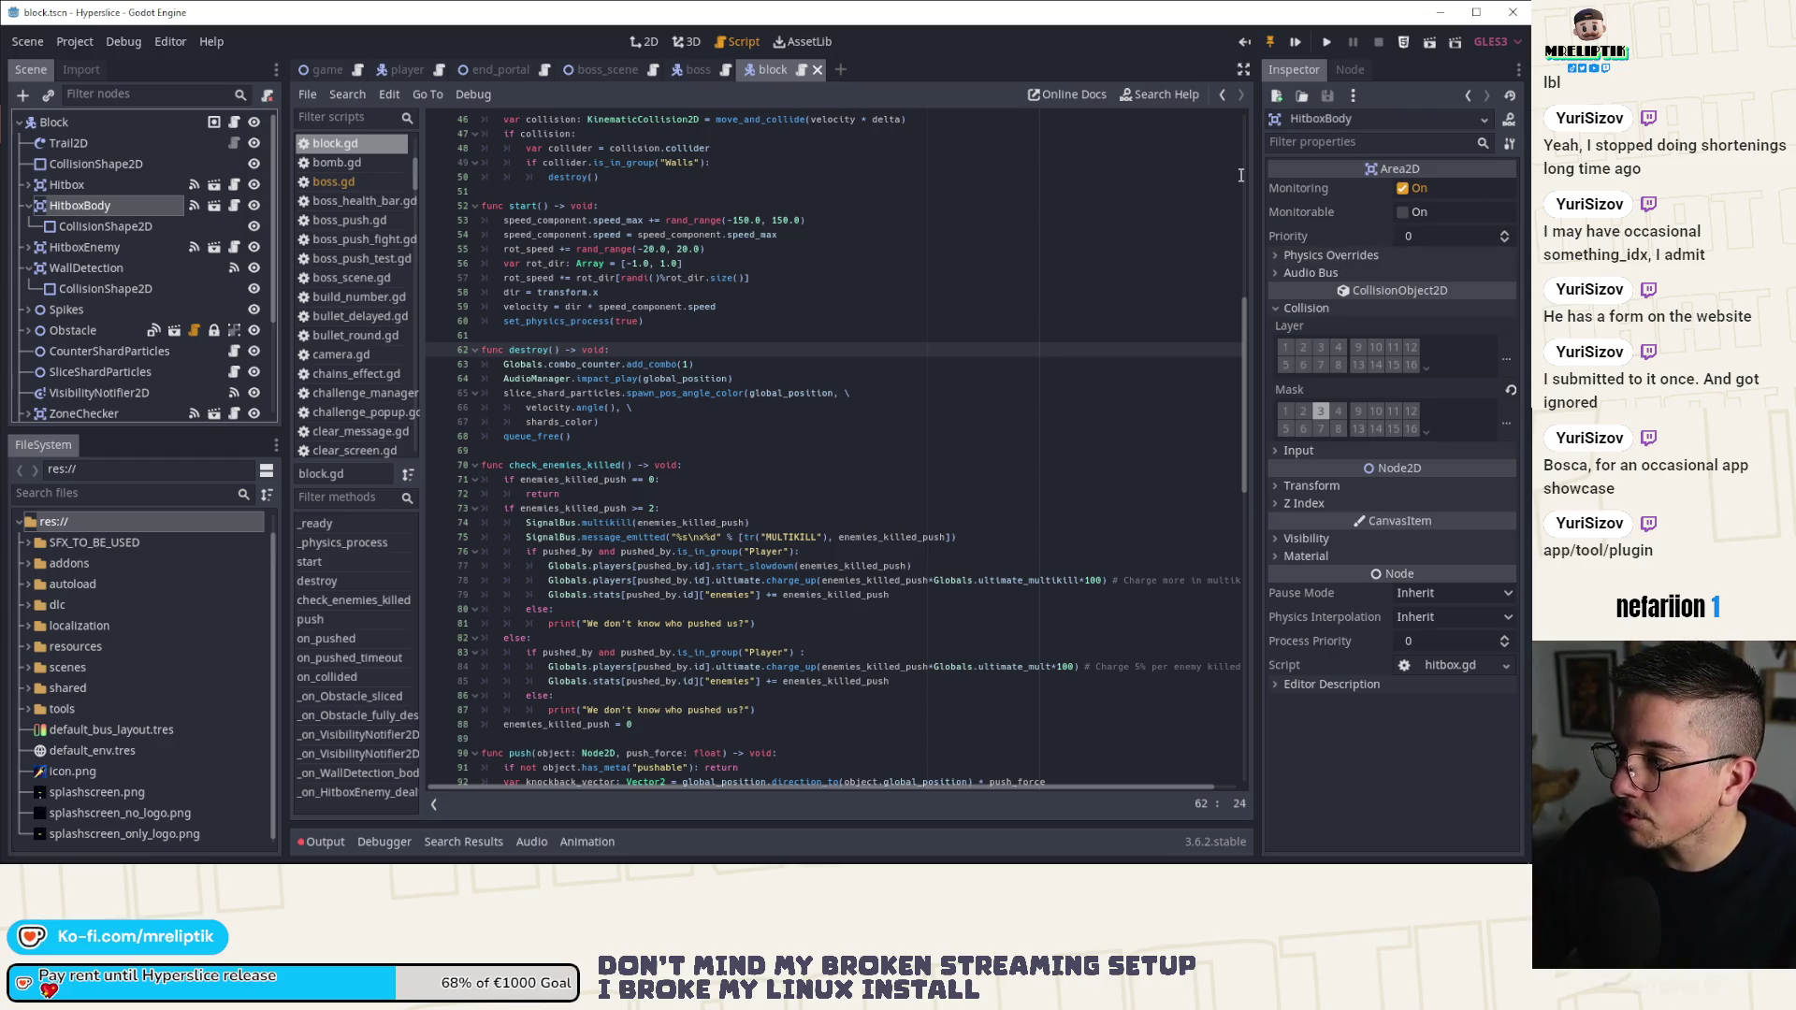
click(234, 206)
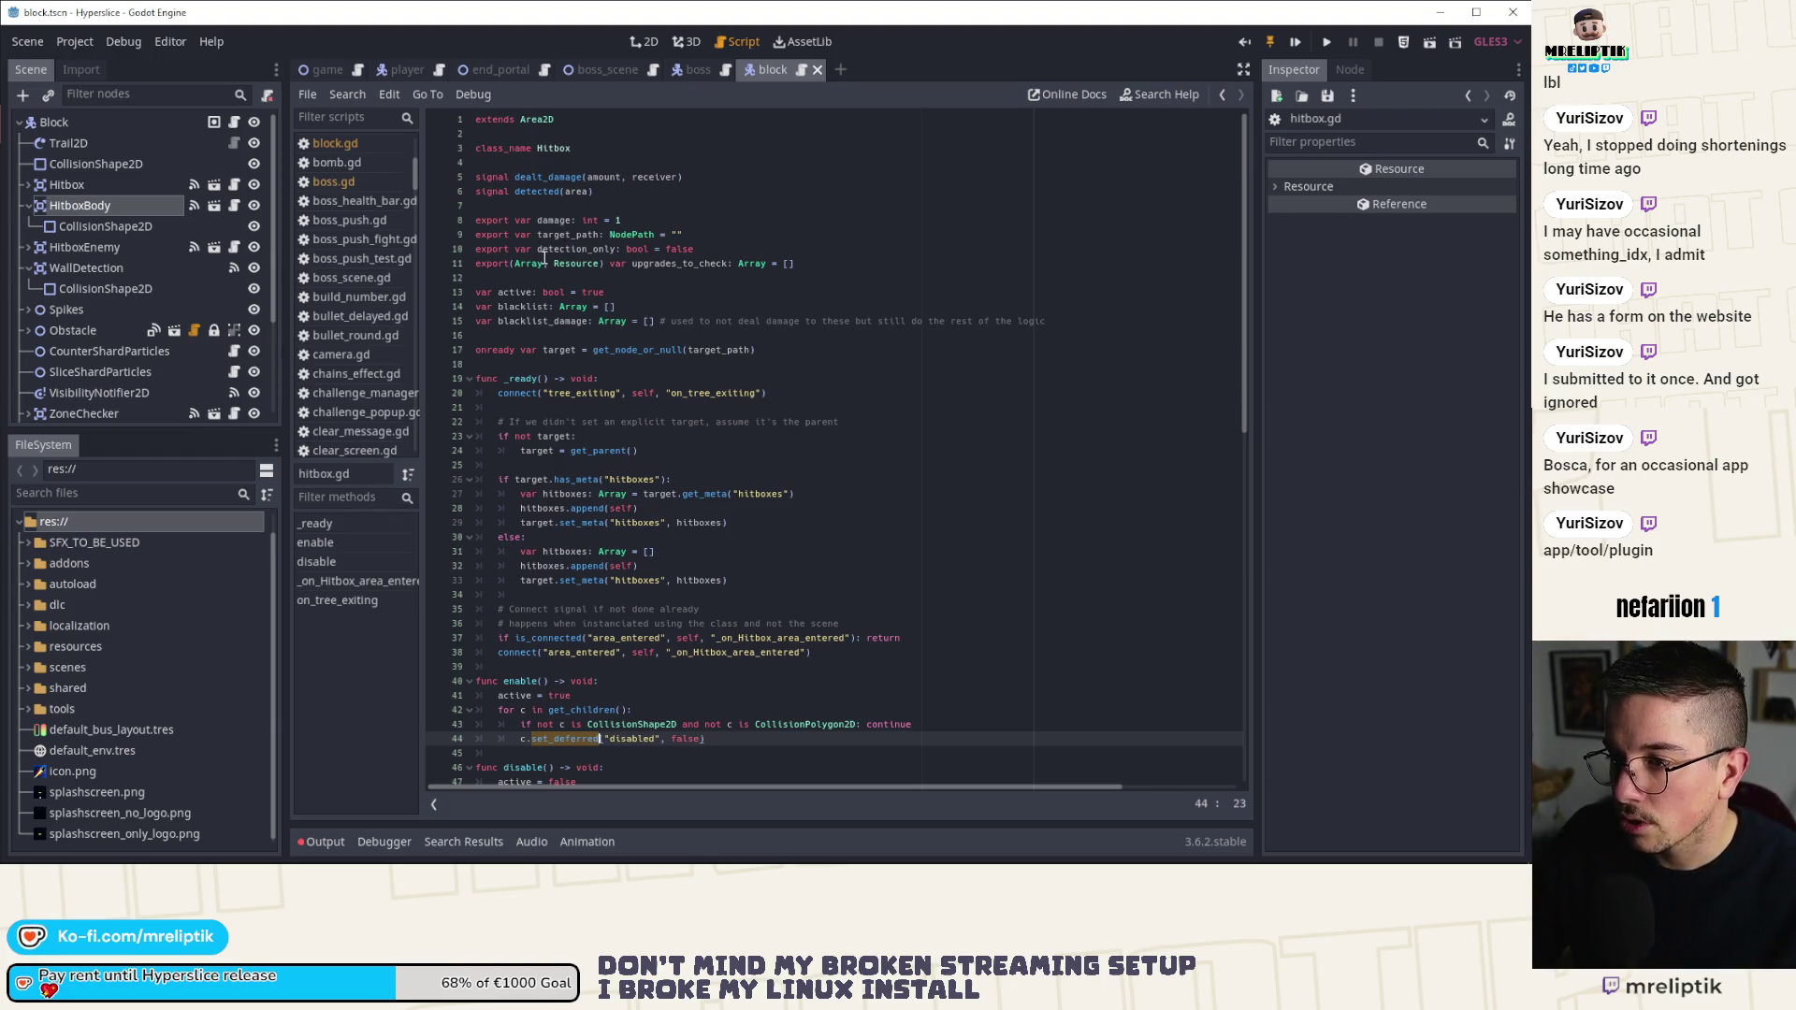
click(696, 73)
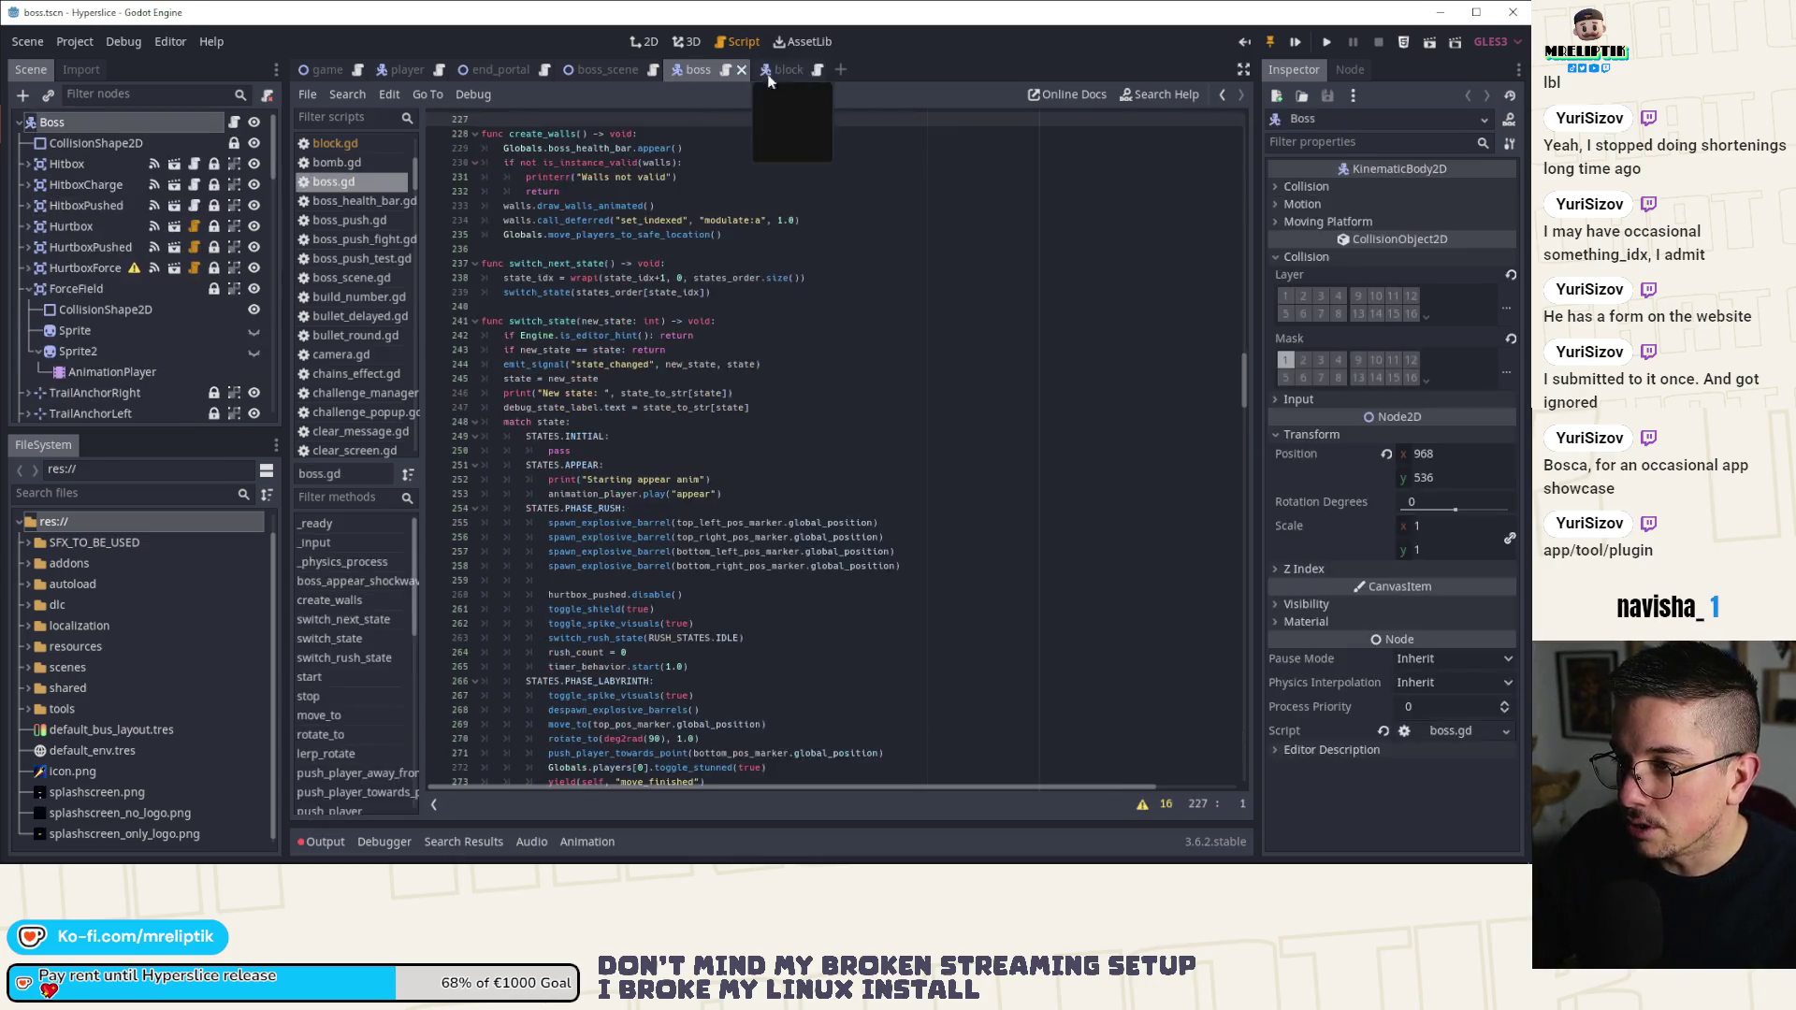
click(778, 71)
click(80, 208)
Show and hide the Output log, then launch the game
click(323, 842)
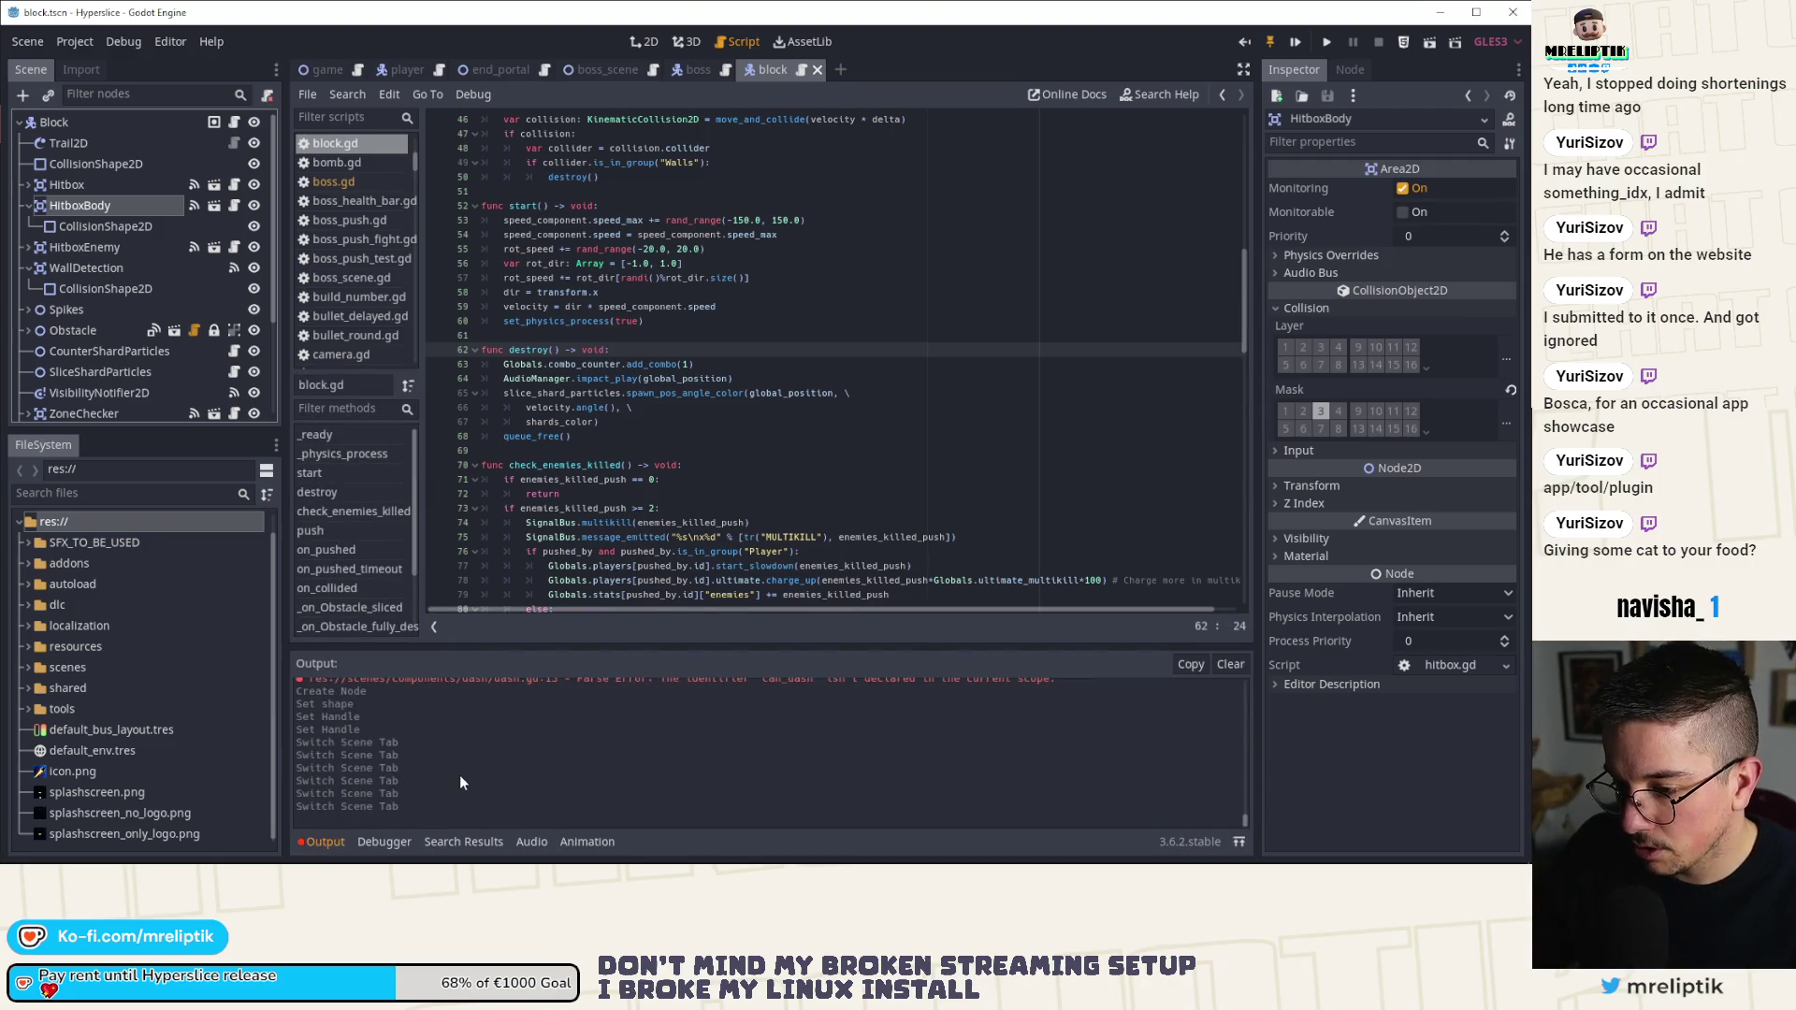
click(327, 842)
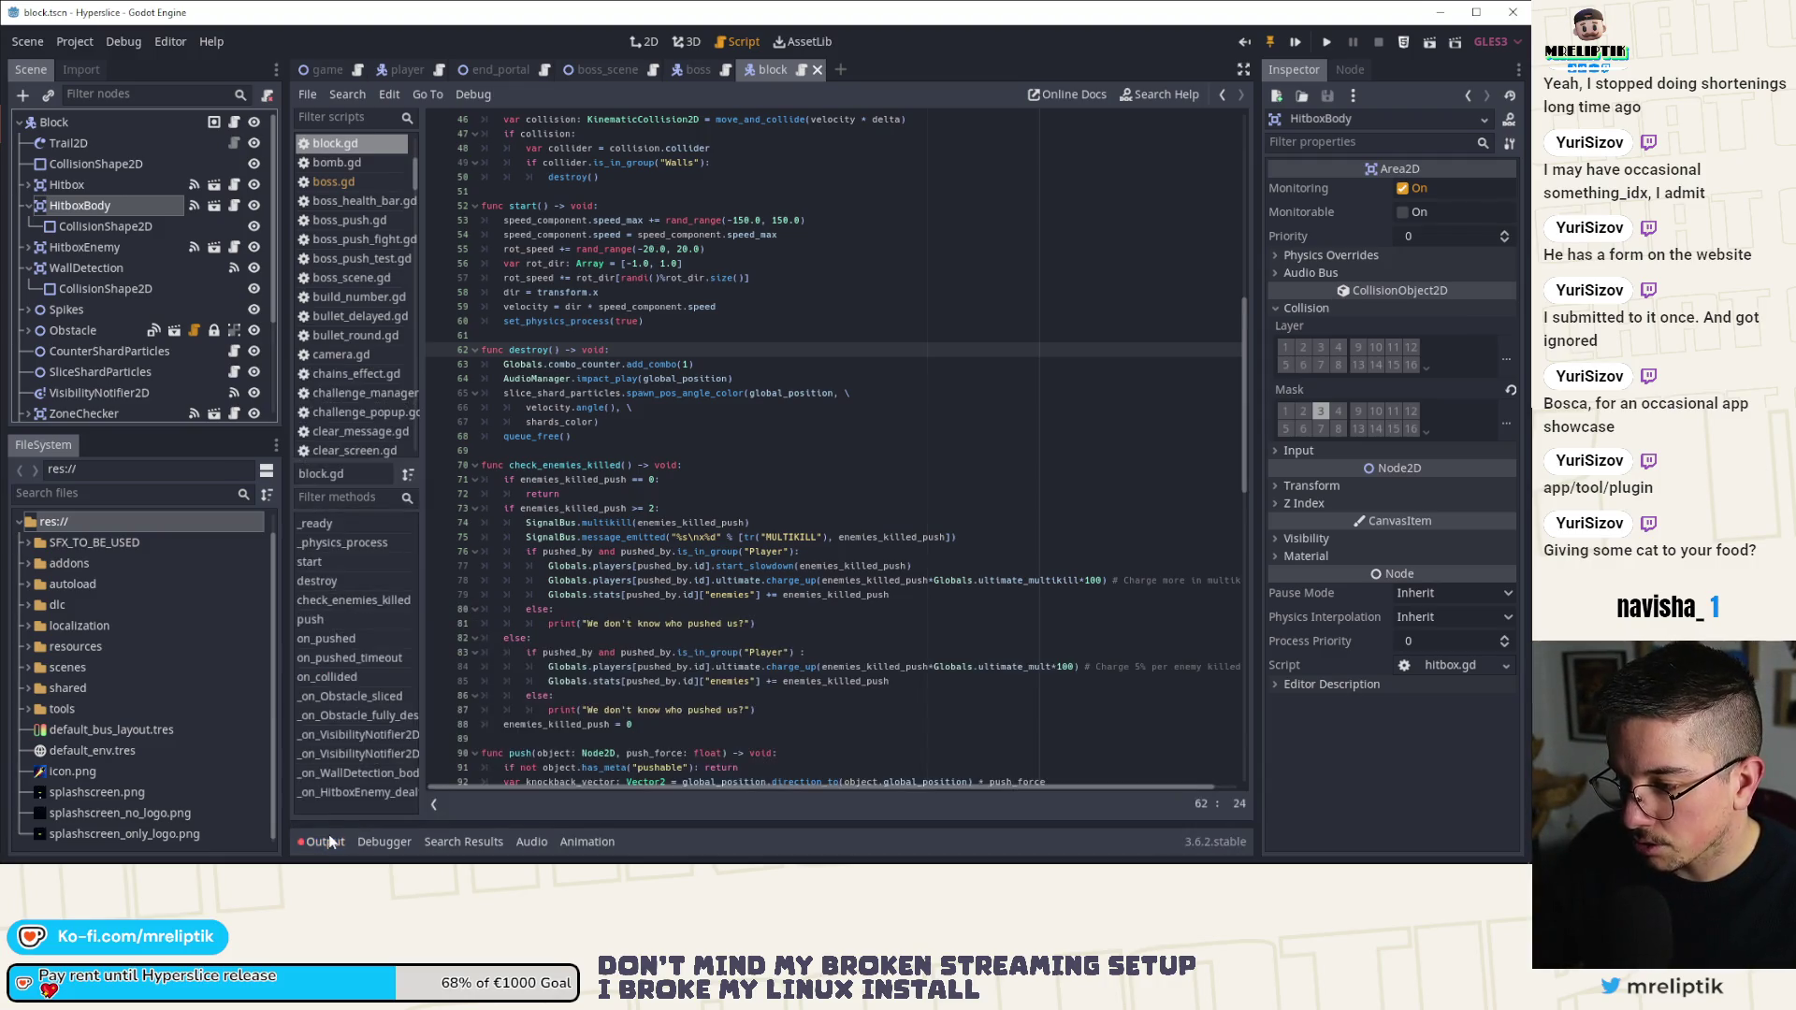
click(136, 43)
click(177, 187)
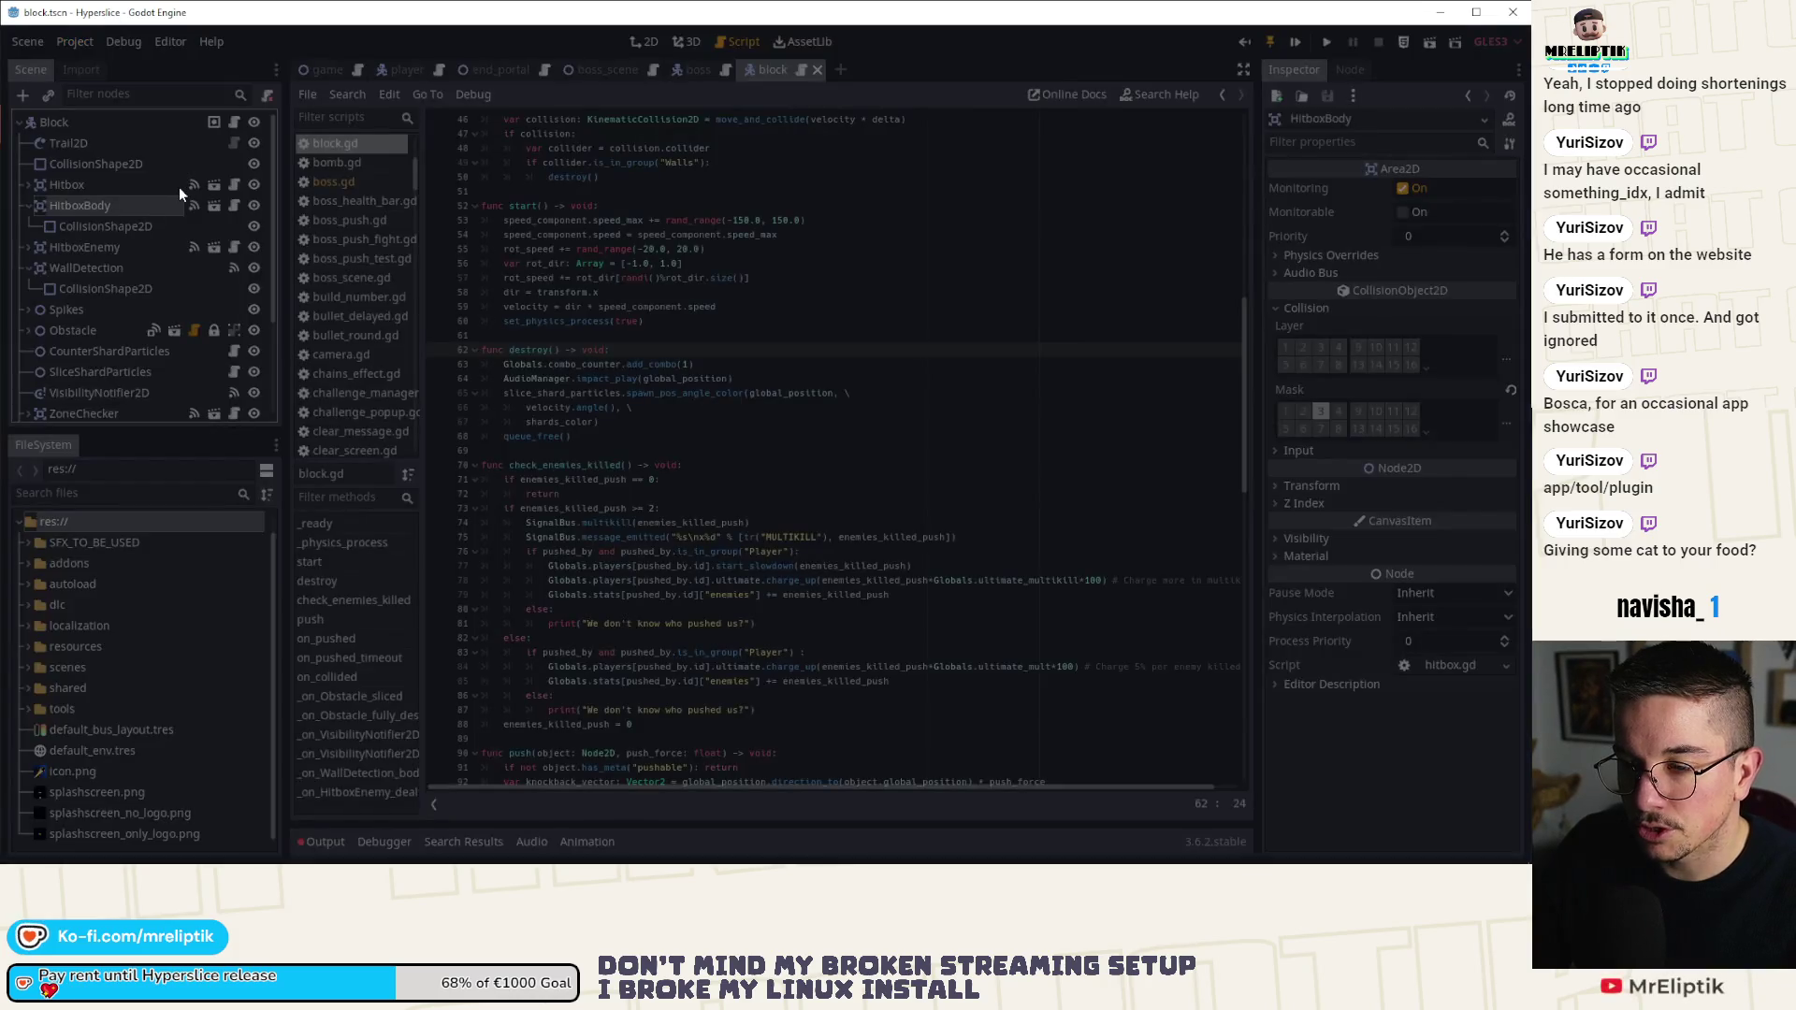
key(F5)
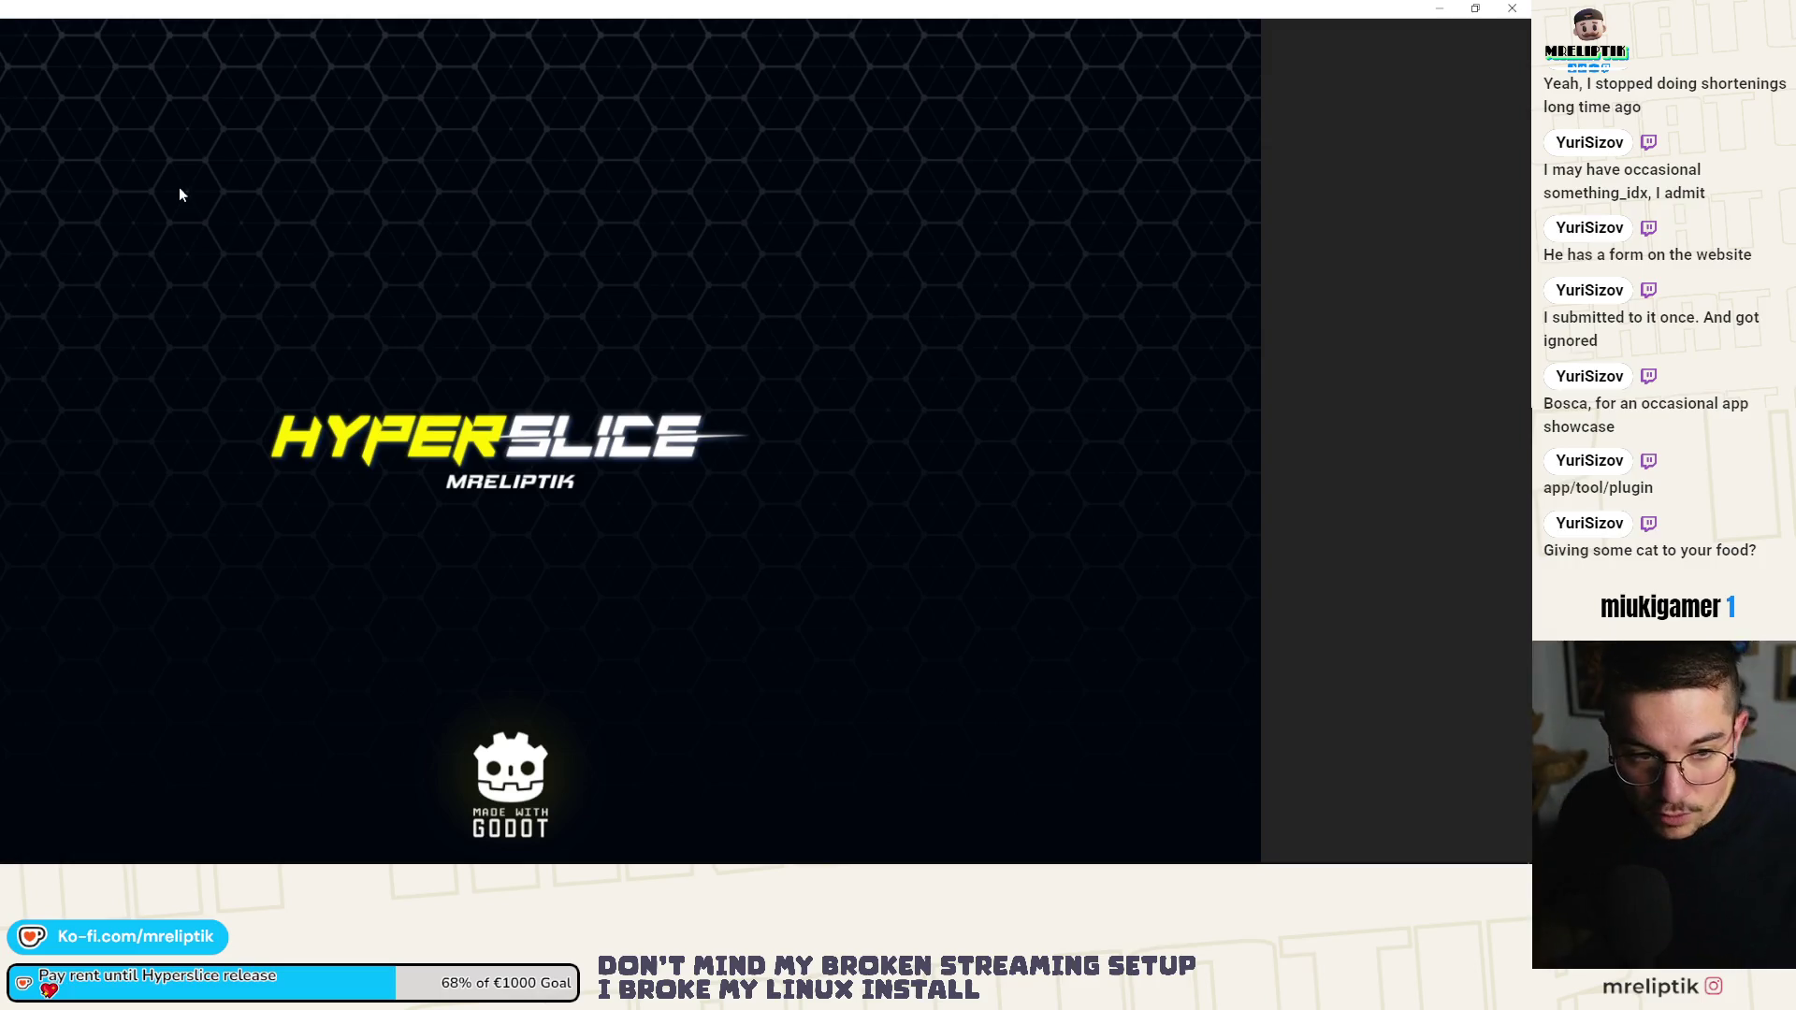
Stop the running Hyperslice test with F8
key(F8)
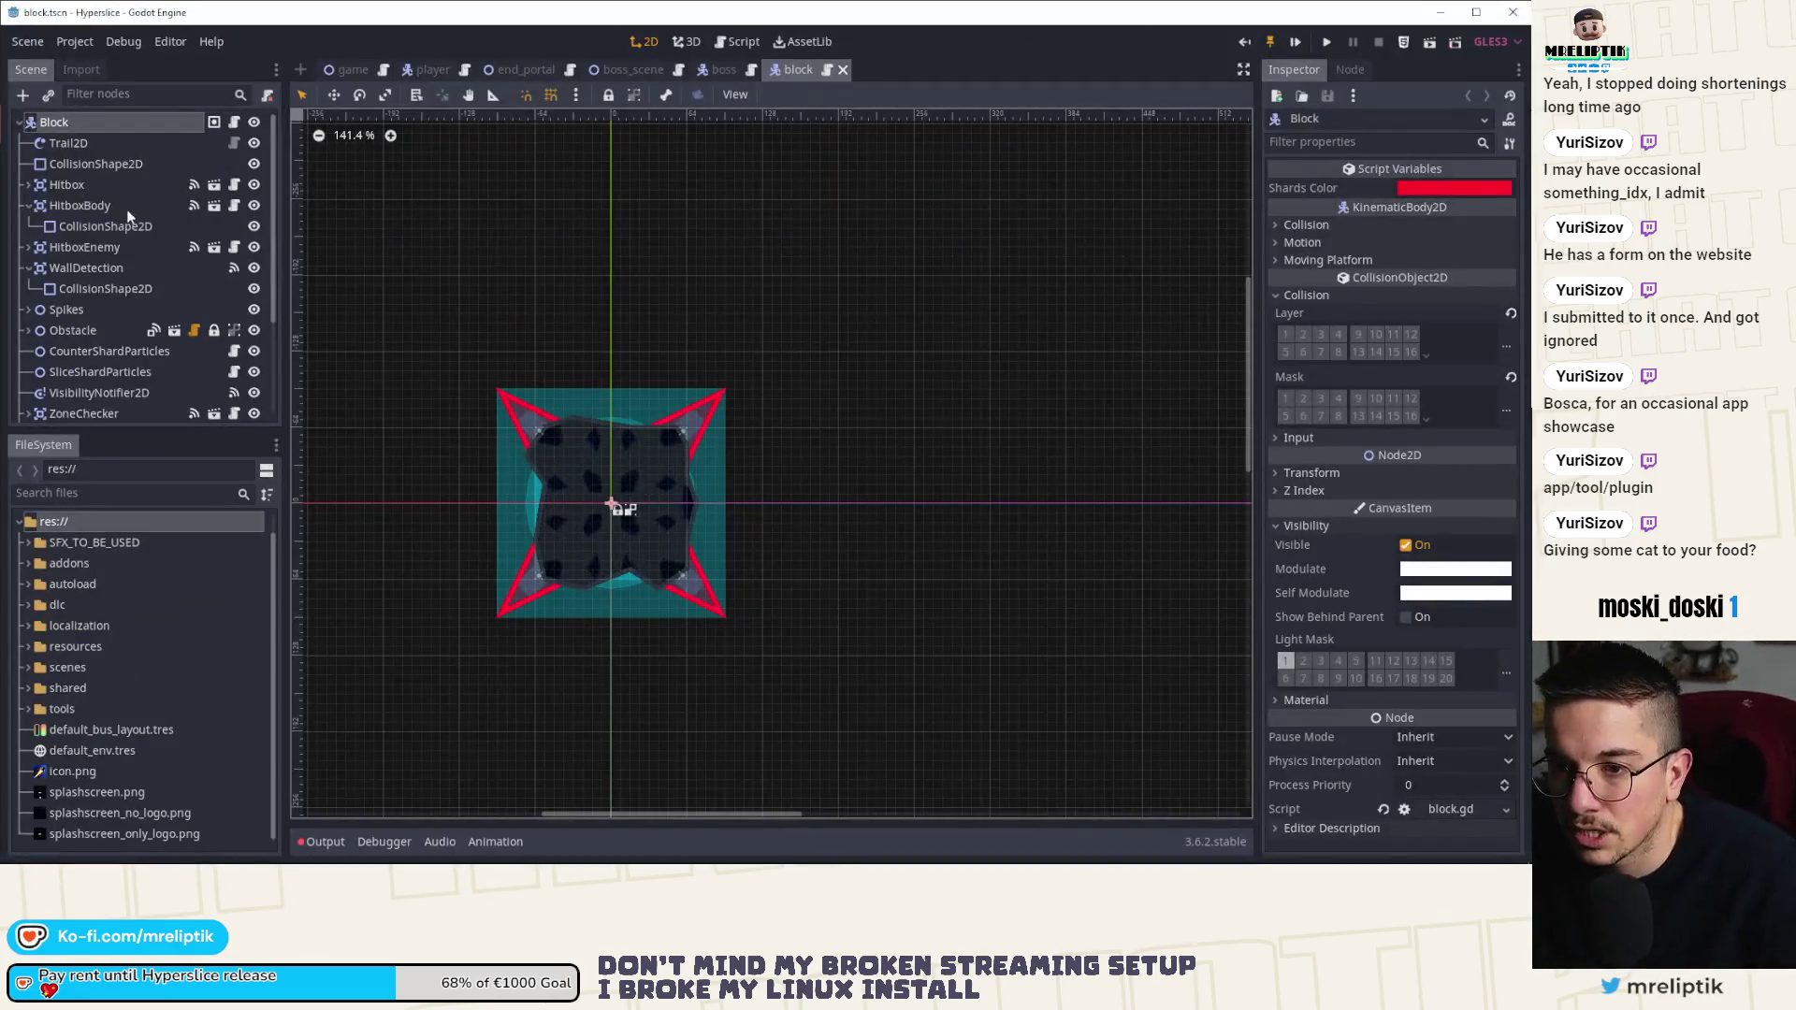
Set HitboxBody to Detection Only with Damage 0 and save the block scene
click(126, 206)
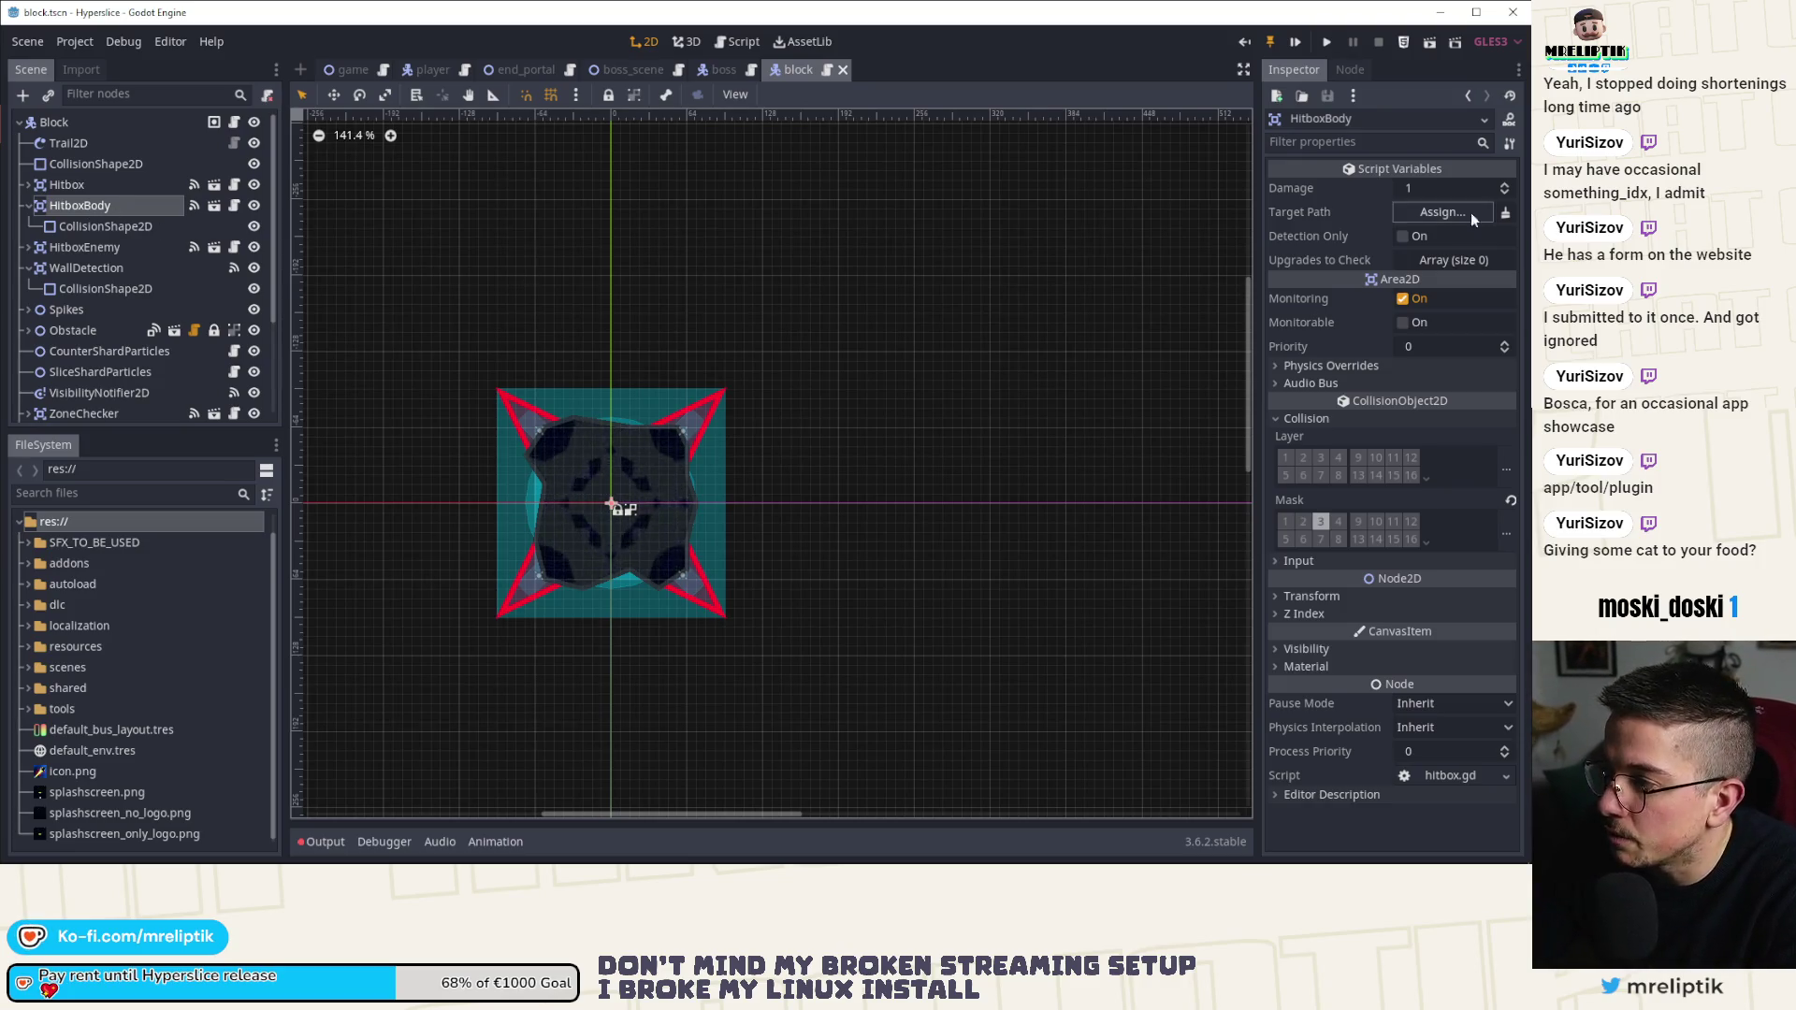
click(1402, 237)
click(1505, 191)
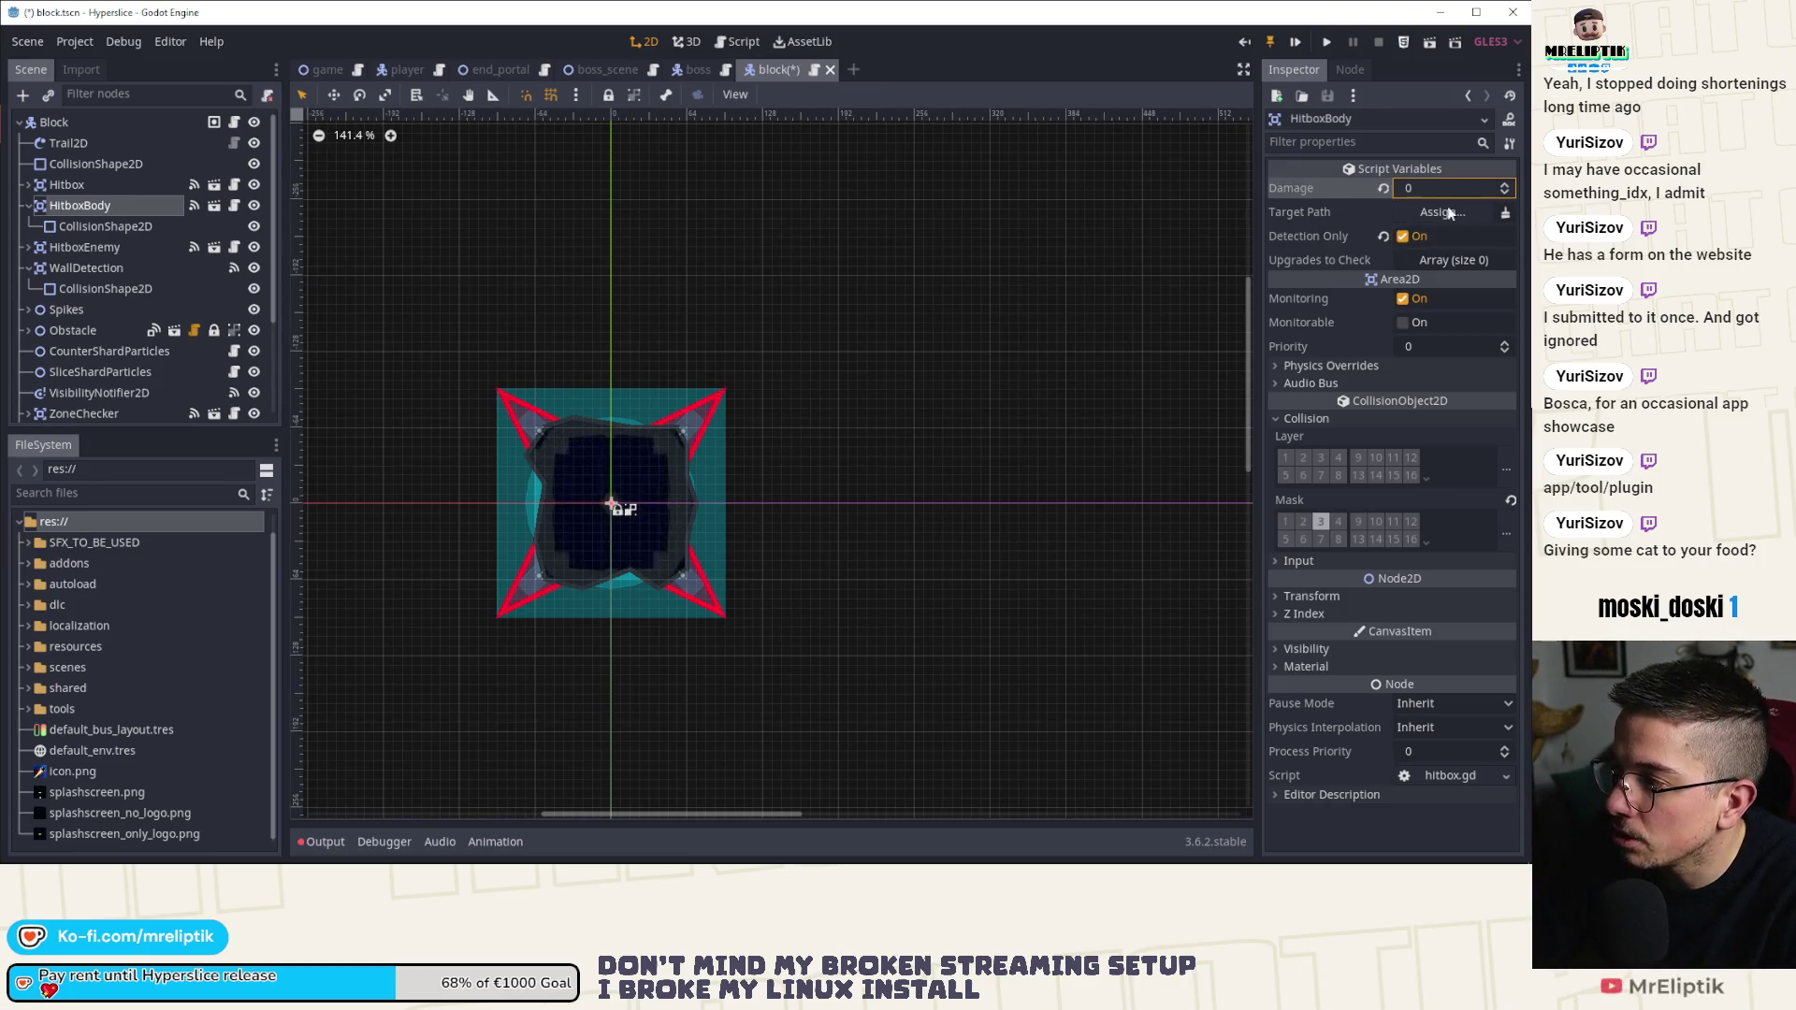
key(ctrl+s)
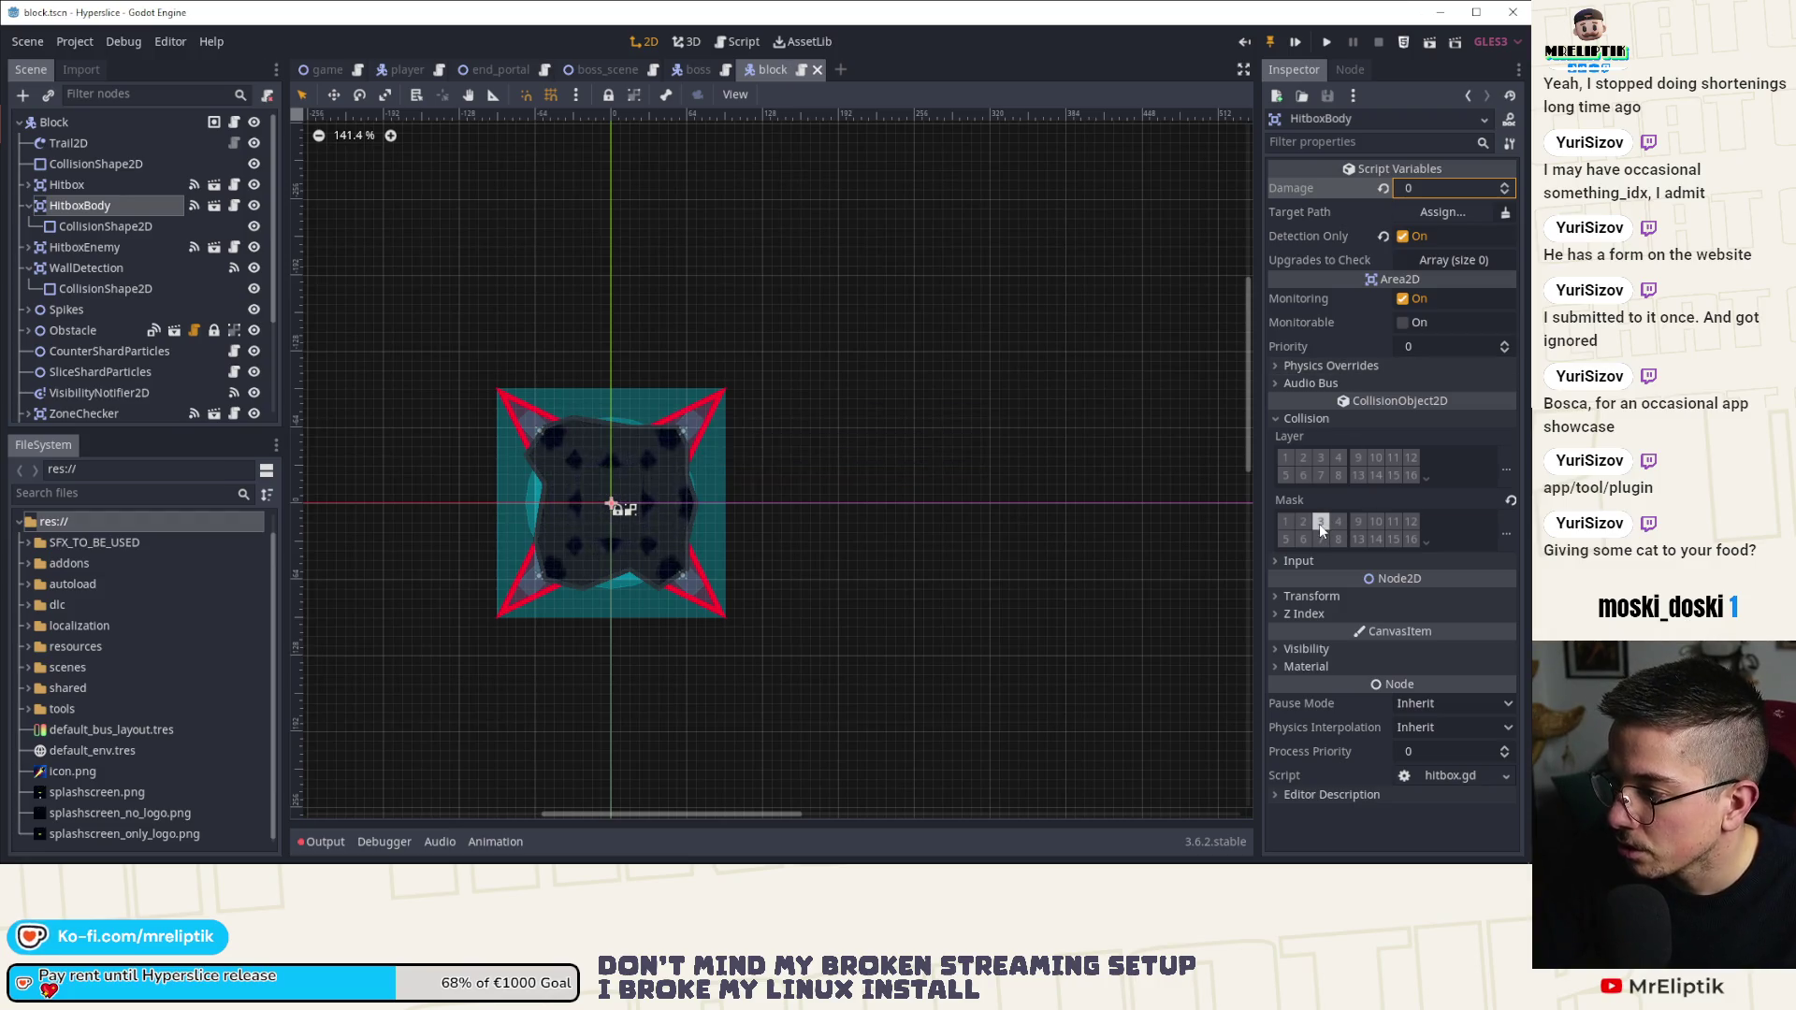
Connect HitboxBody's detected signal to a new _on_HitboxBody_detected handler in block.gd
click(1348, 70)
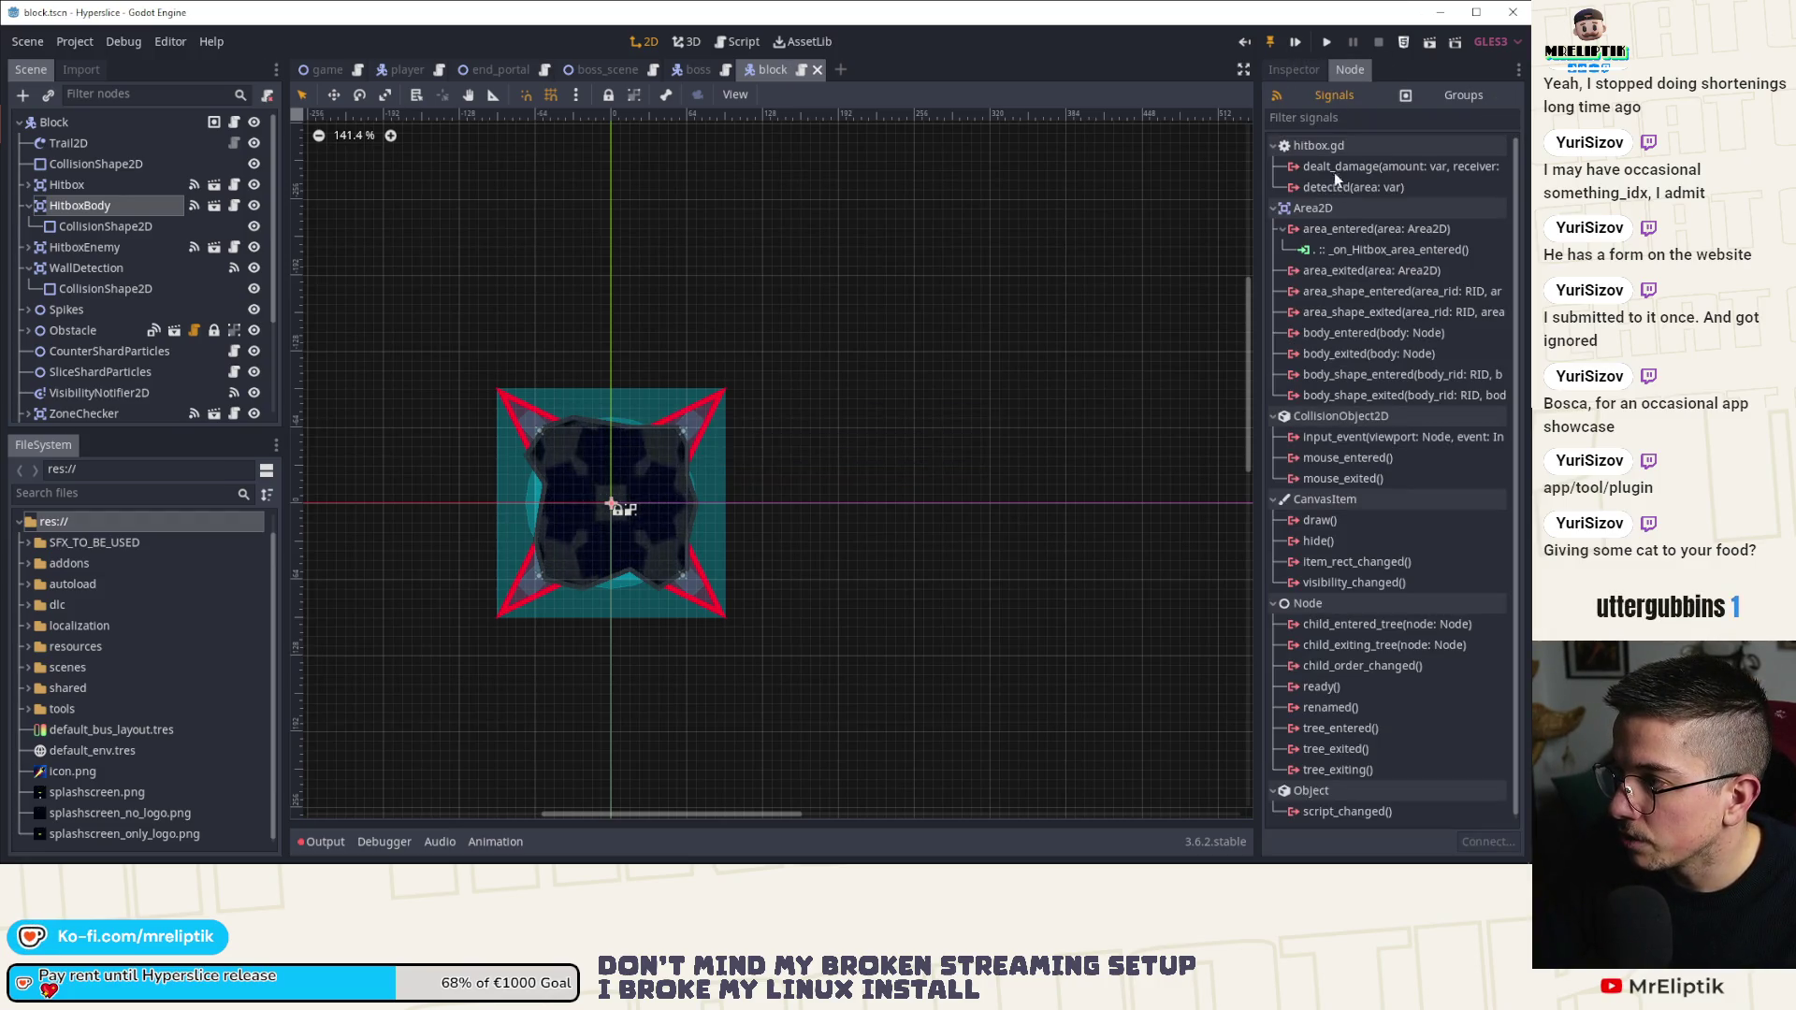
double_click(1332, 187)
click(690, 638)
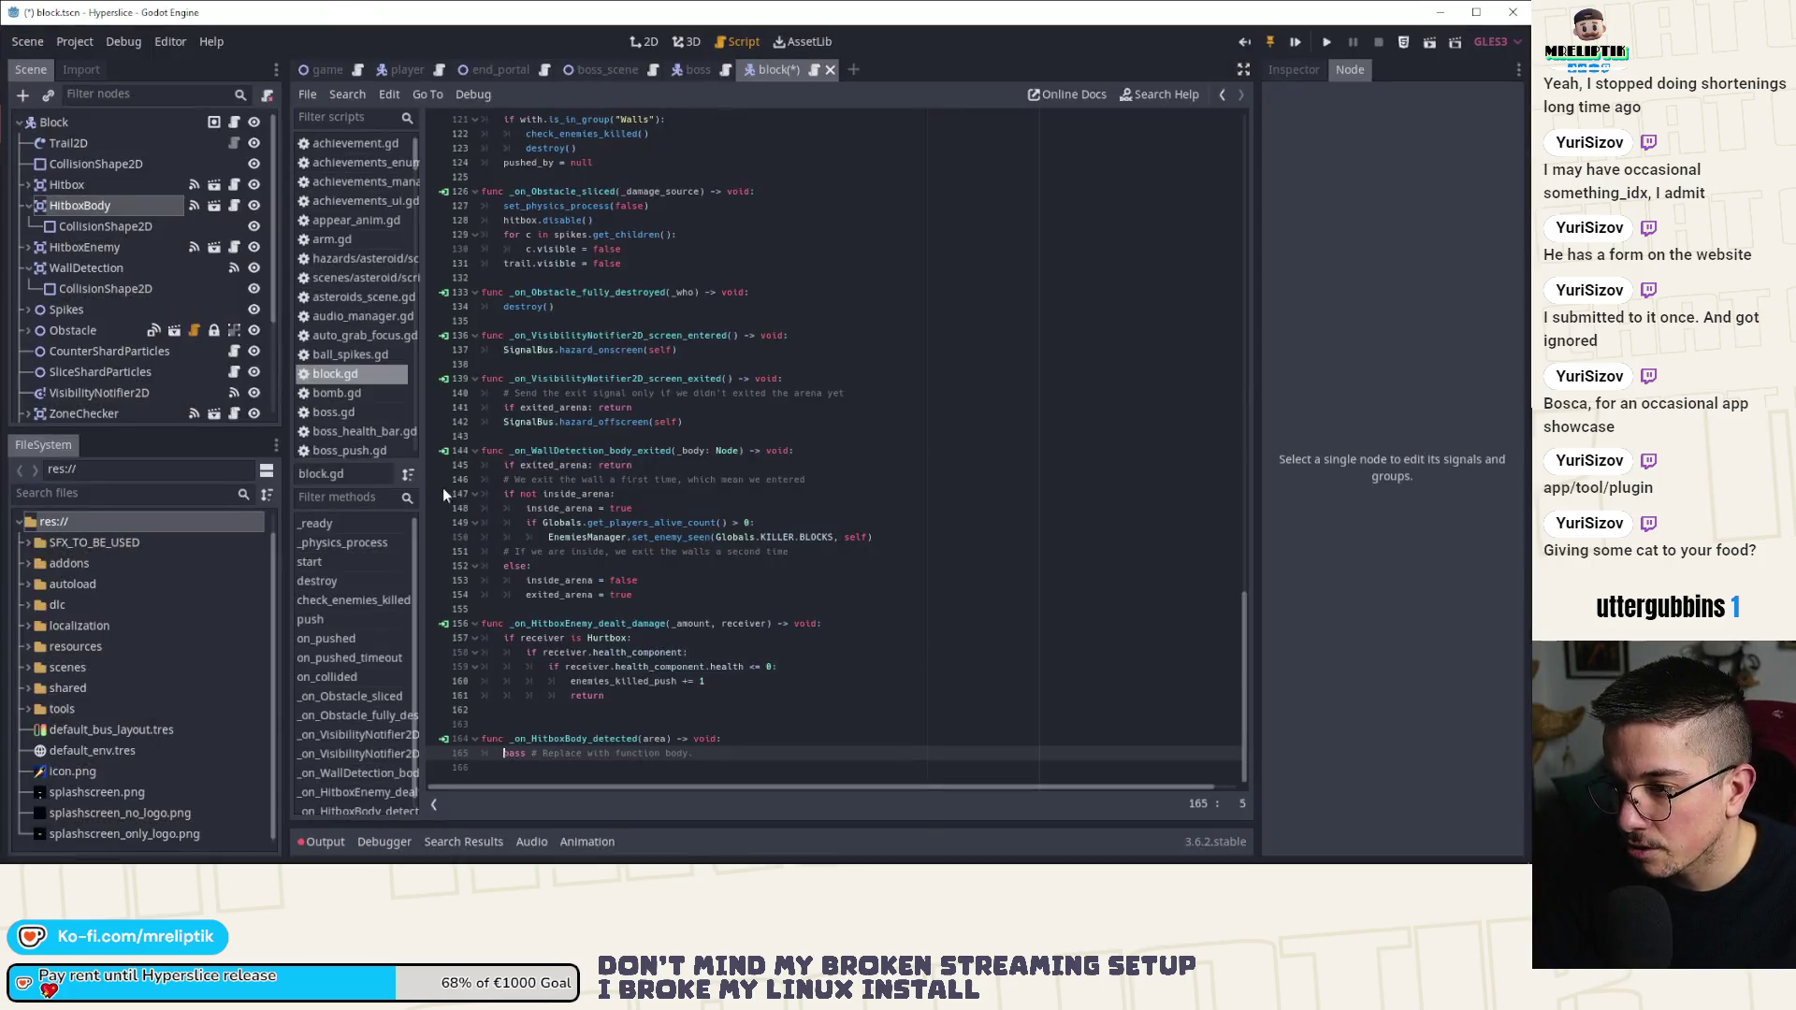
Replace the pass placeholder with a guard that returns unless area.target is in the Player group
key(ctrl+s)
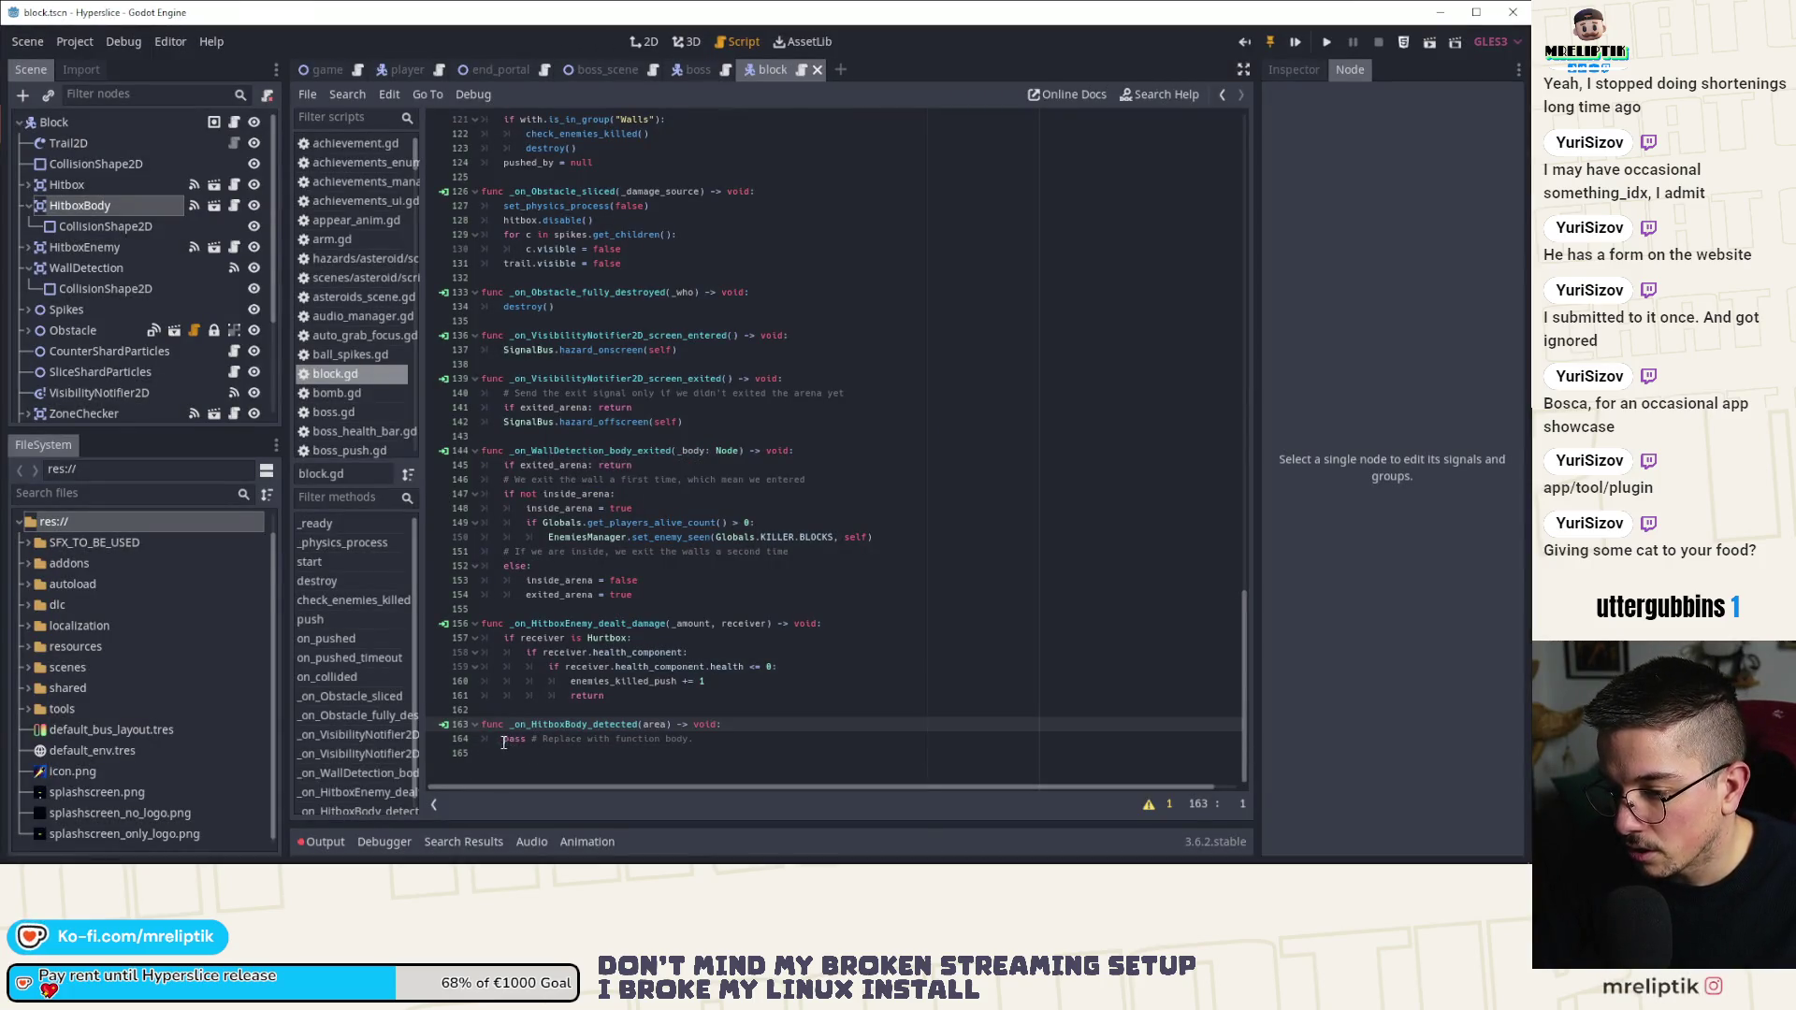
drag(503, 739, 779, 734)
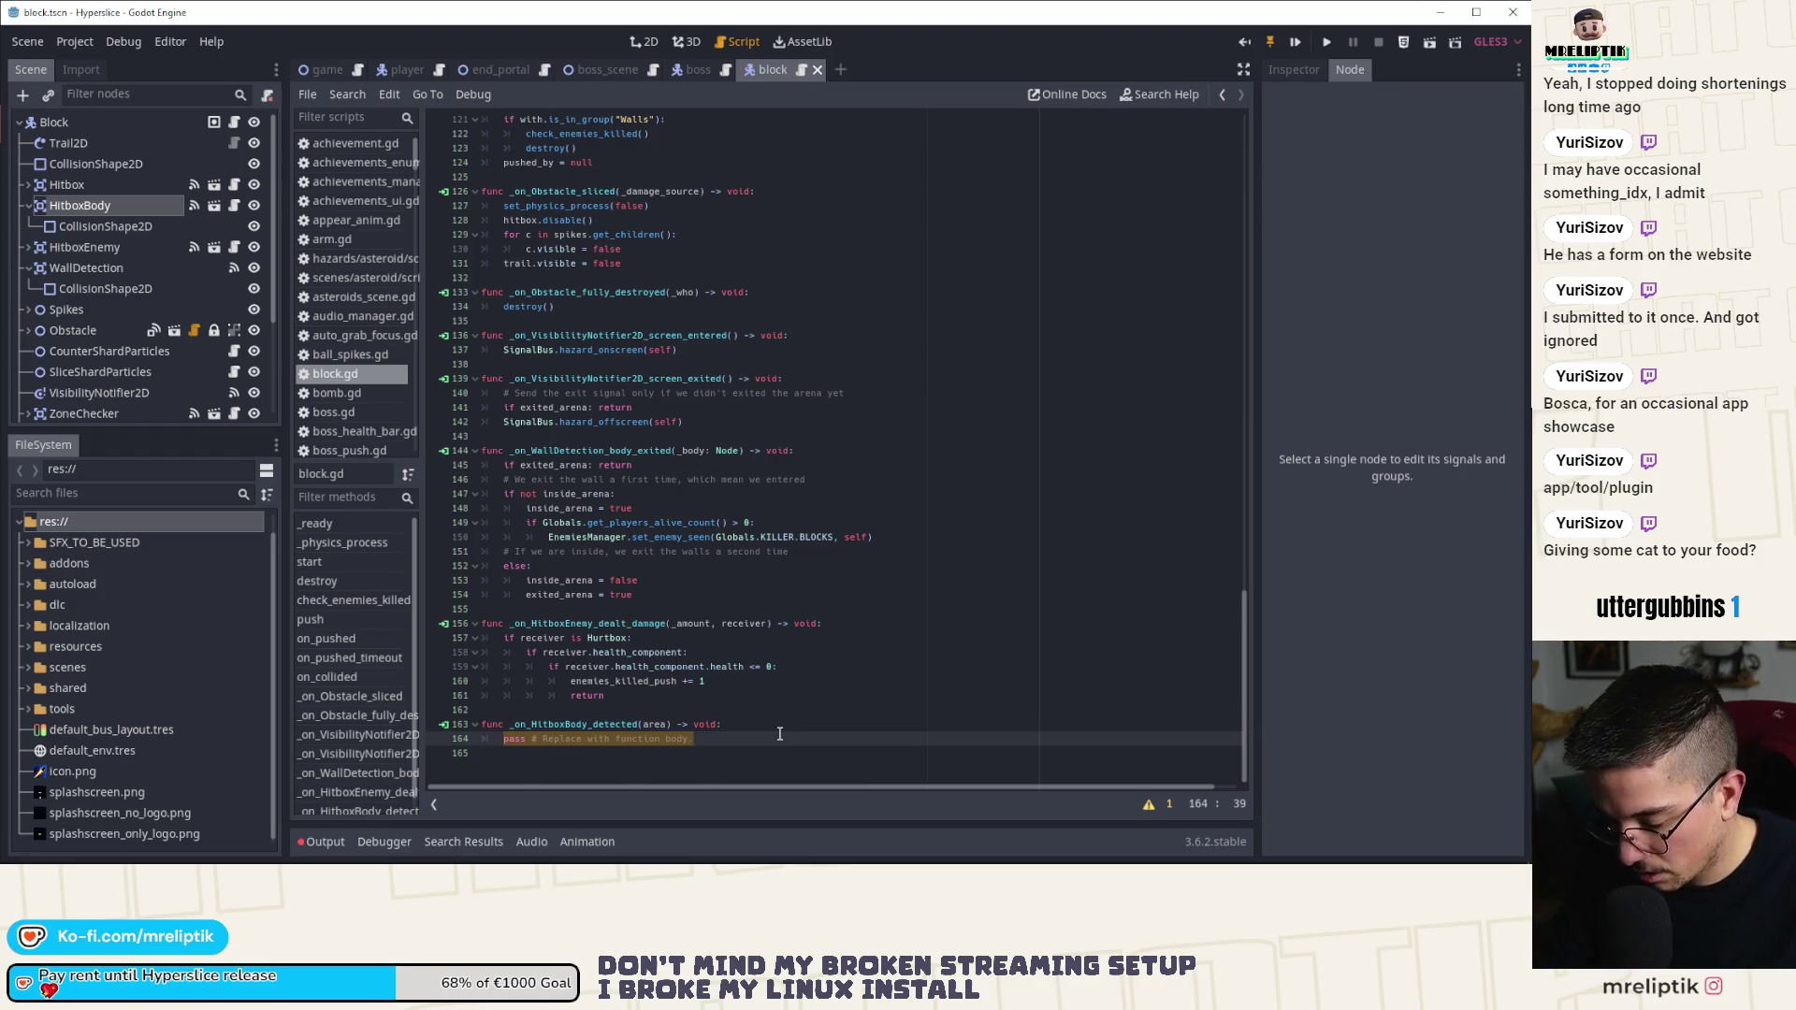
text(if area.target)
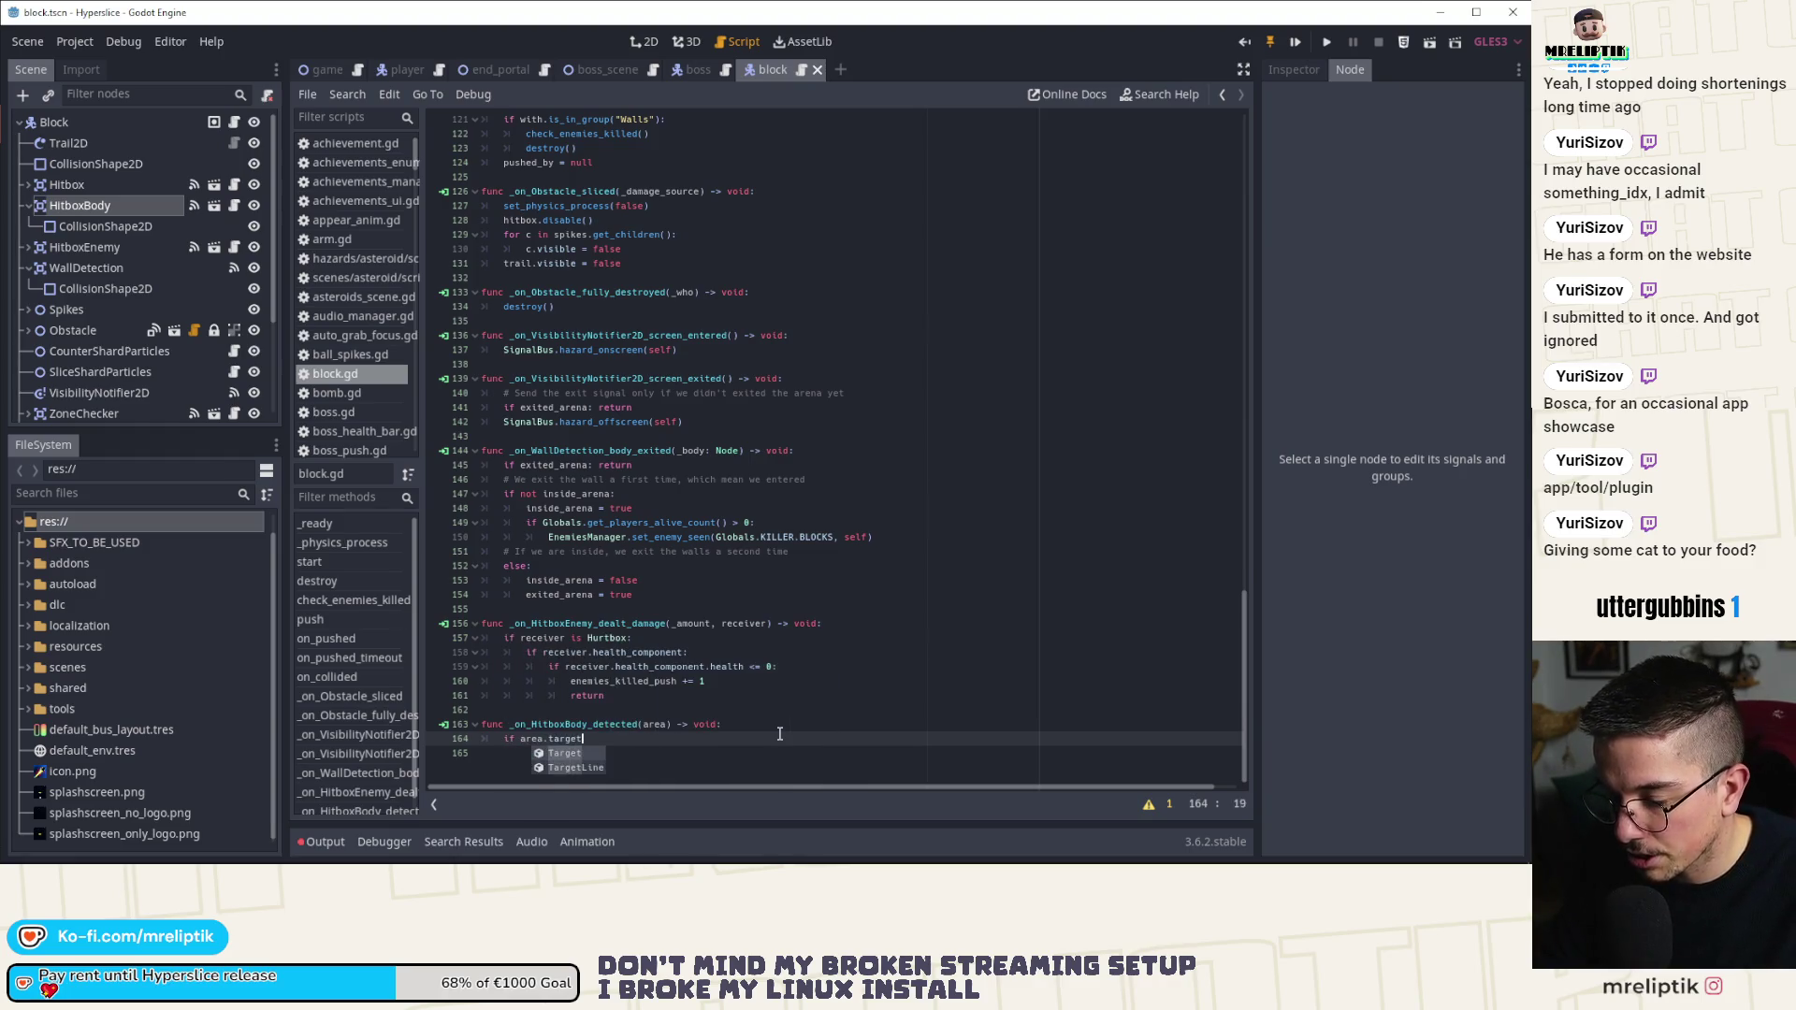
text(.)
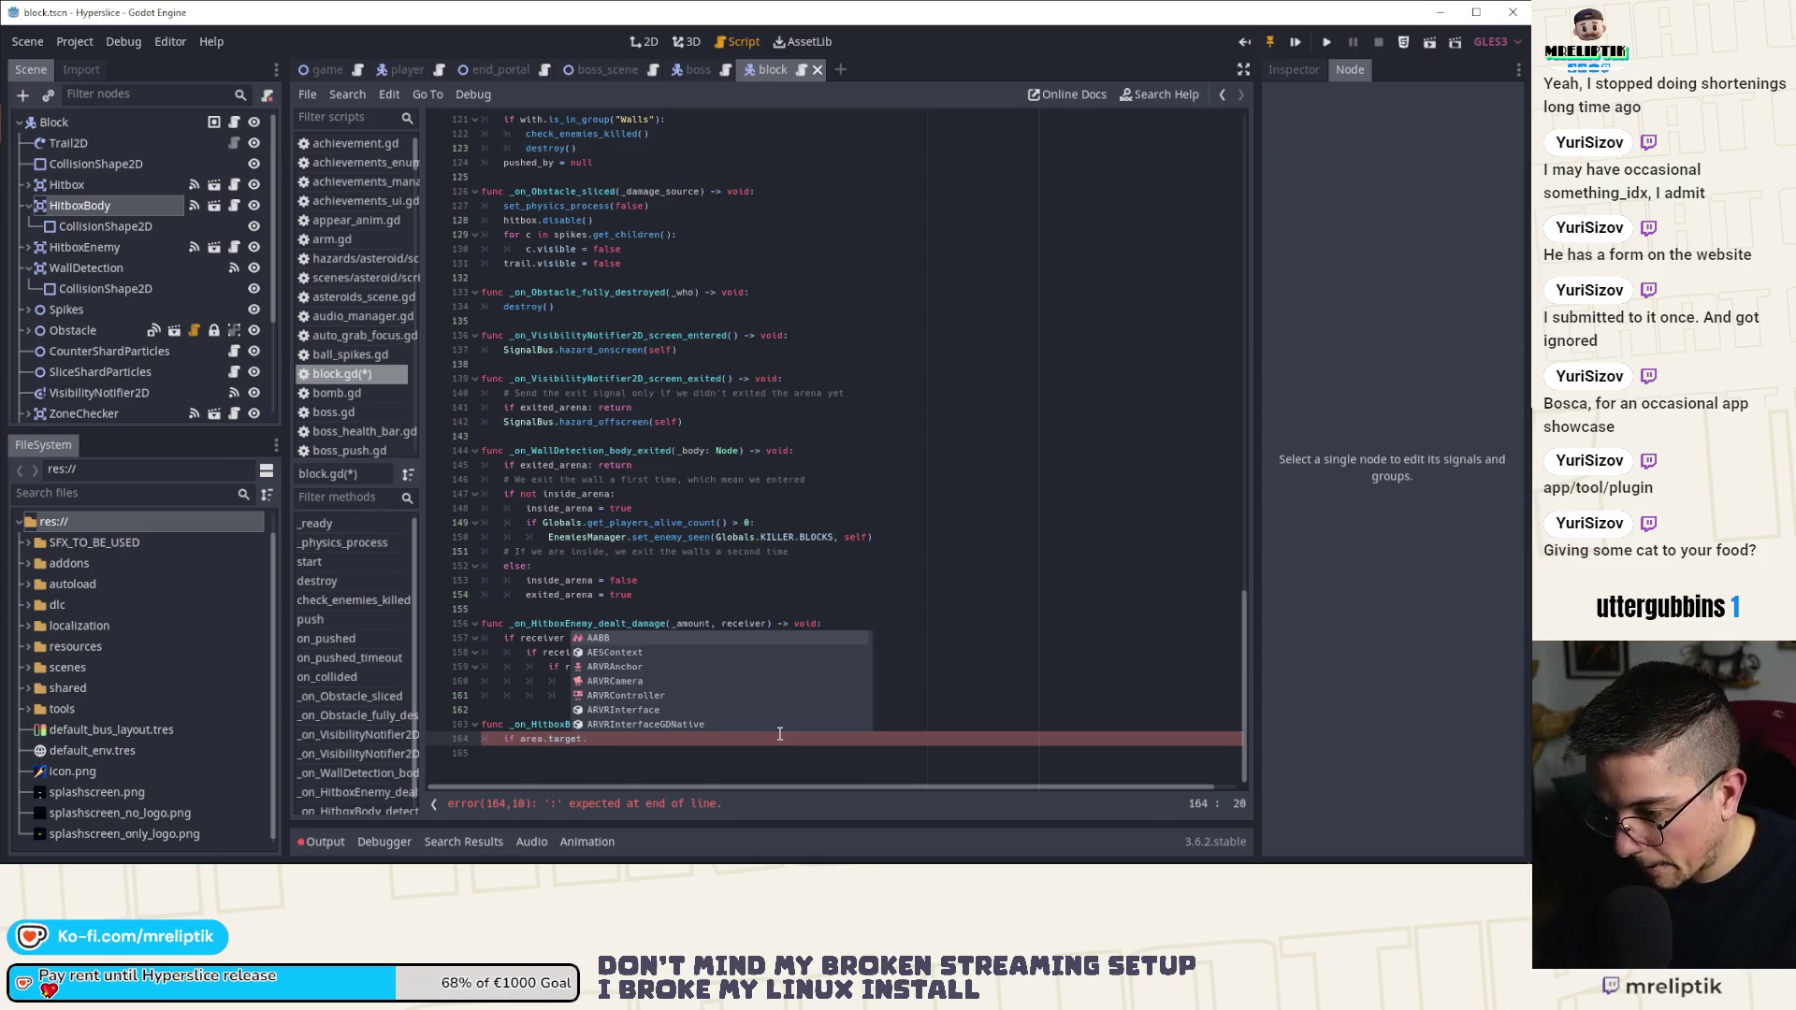
text(is_in_group("Player)
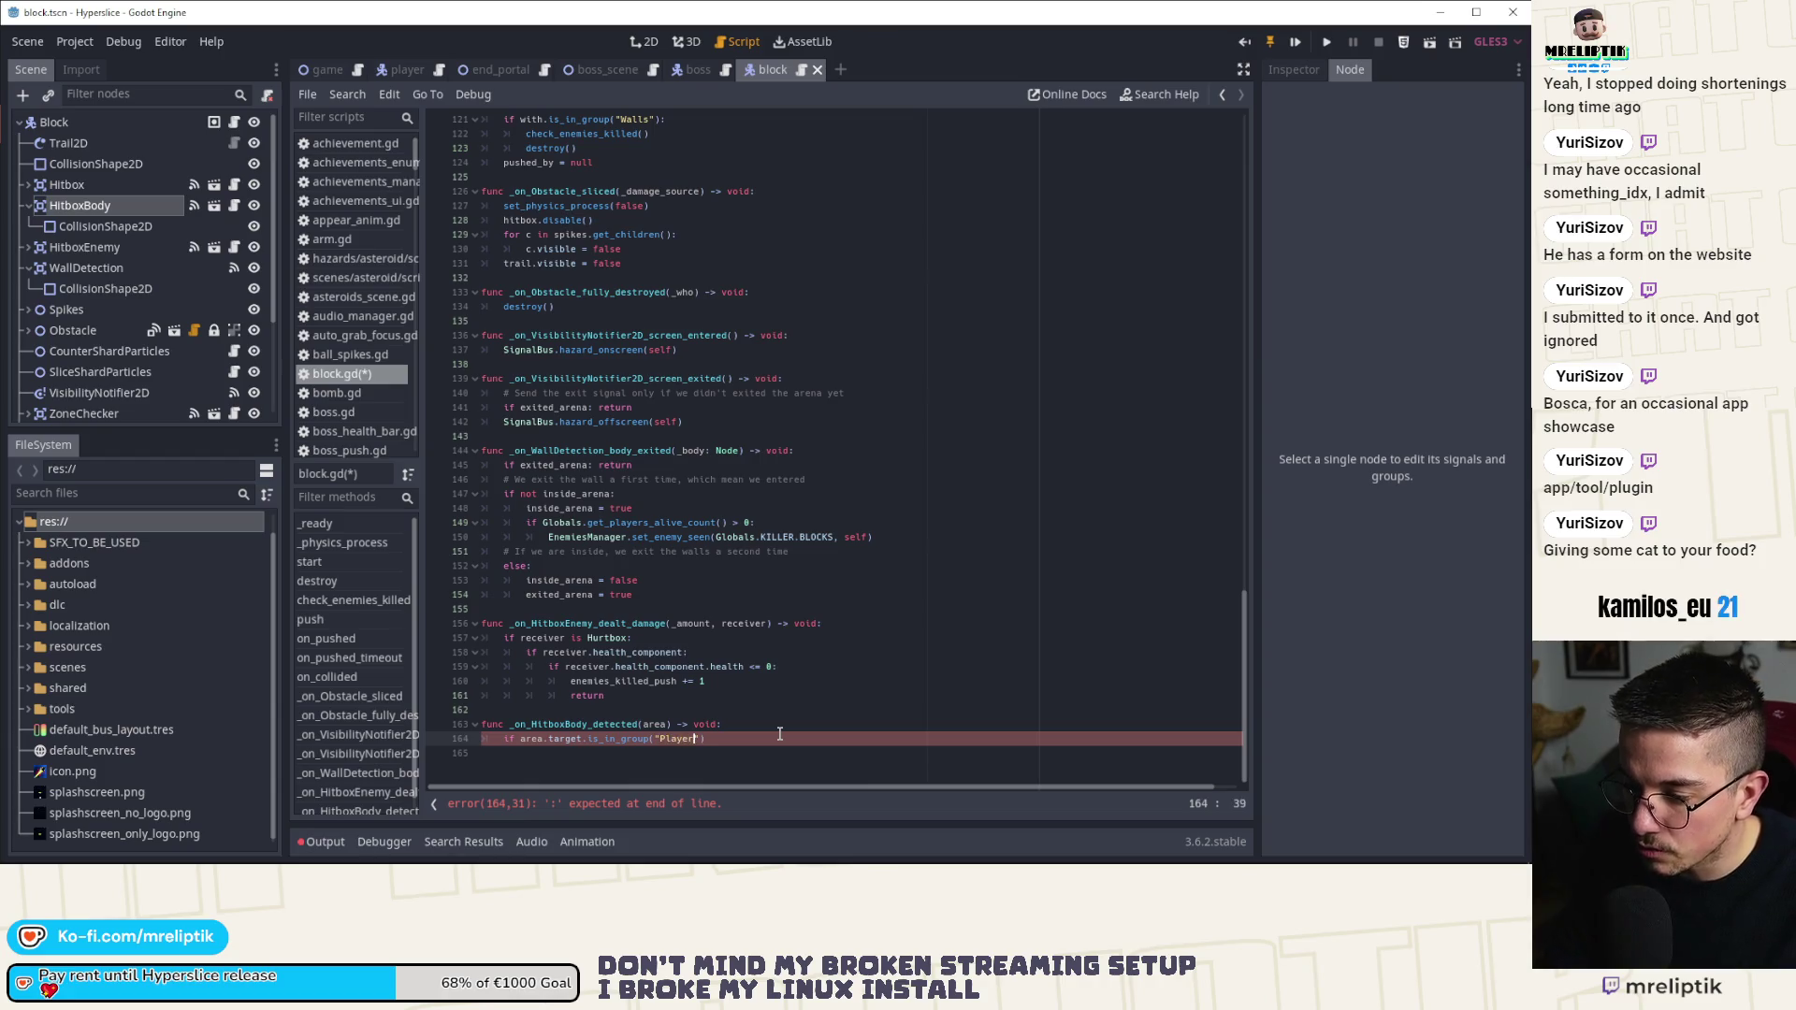
key(Home)
key(ctrl+Right)
text(not)
key(End)
key(Left)
key(Left)
key(End)
text(: return)
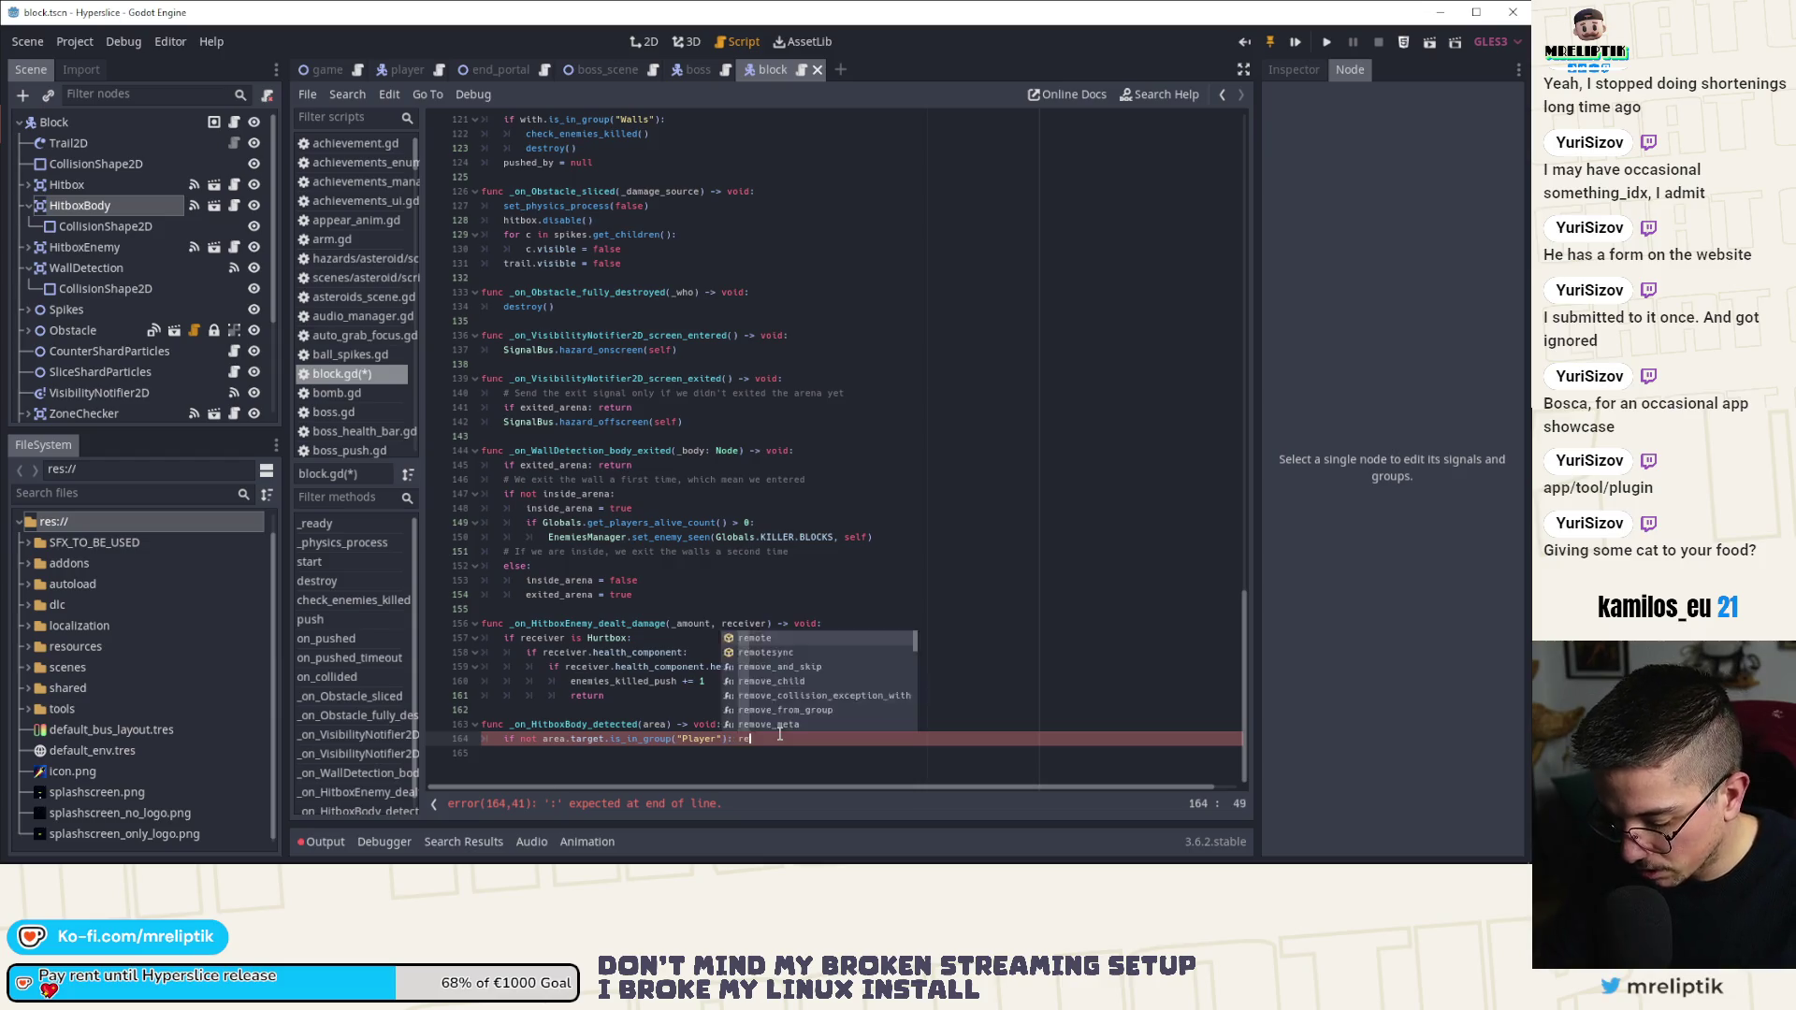
key(ctrl+s)
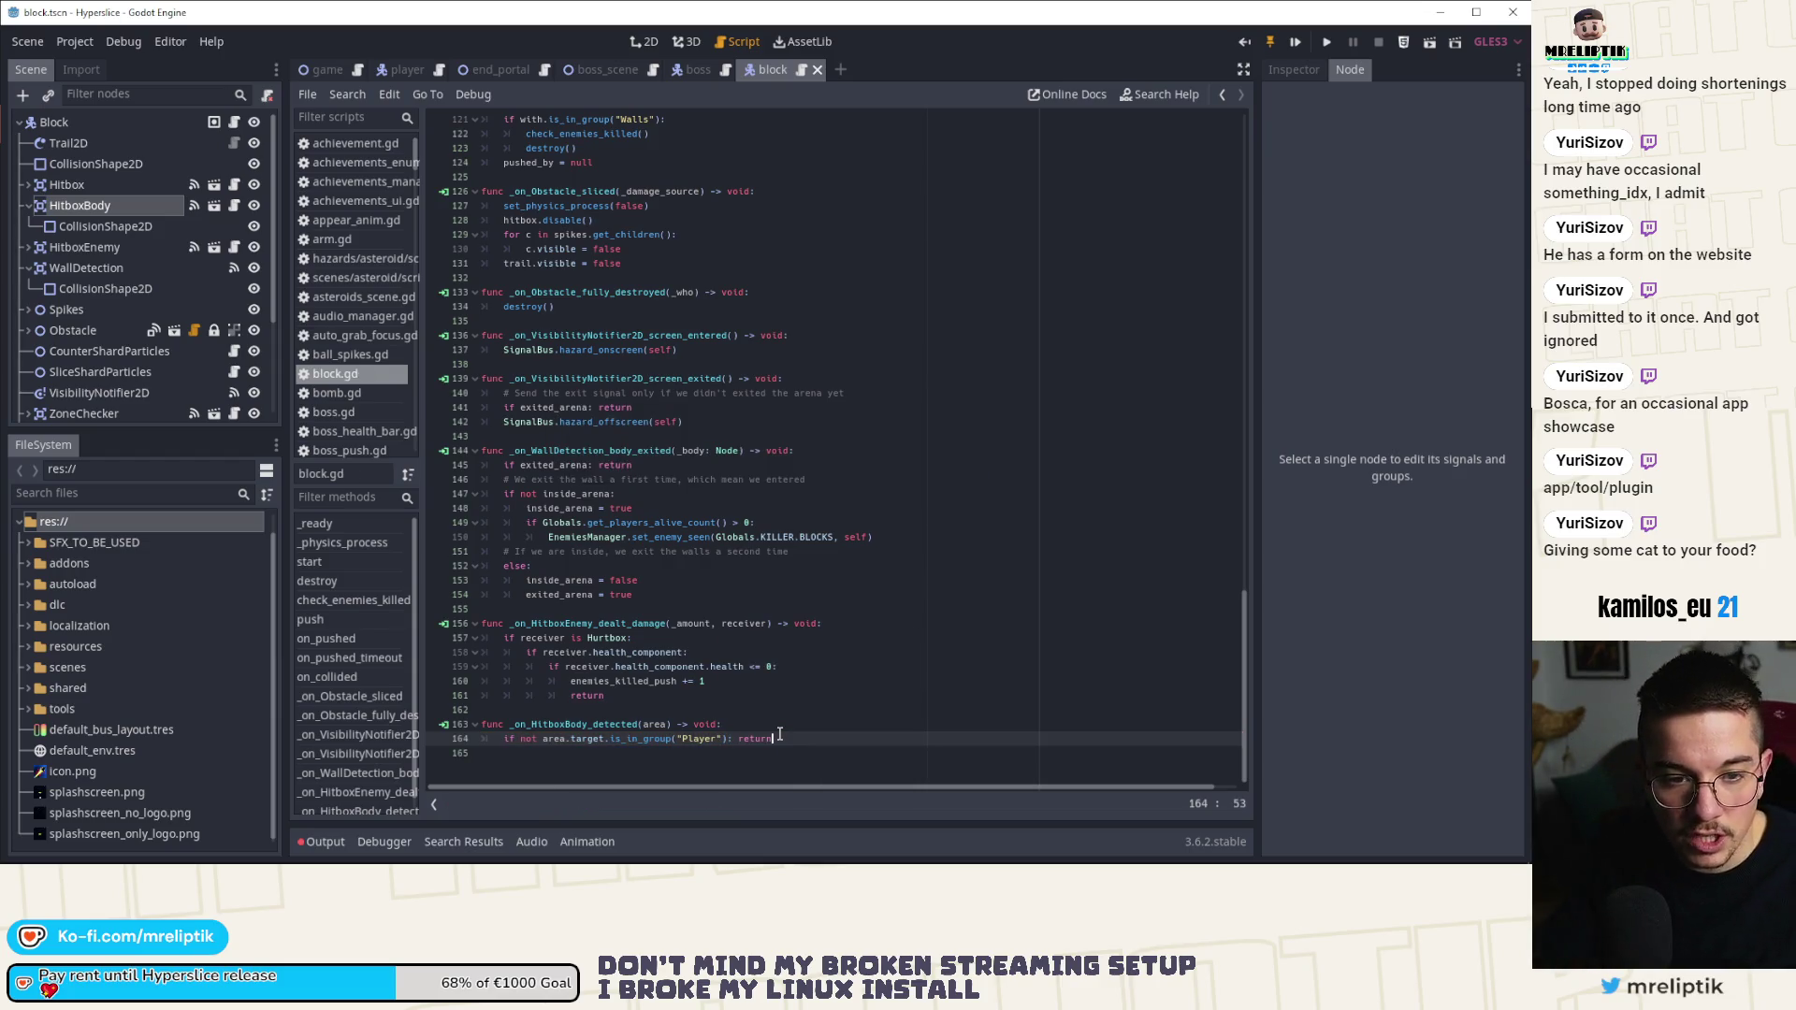
Add a has_meta pushable check that calls the target's knockback(push_vec, self, 0.15)
key(Return)
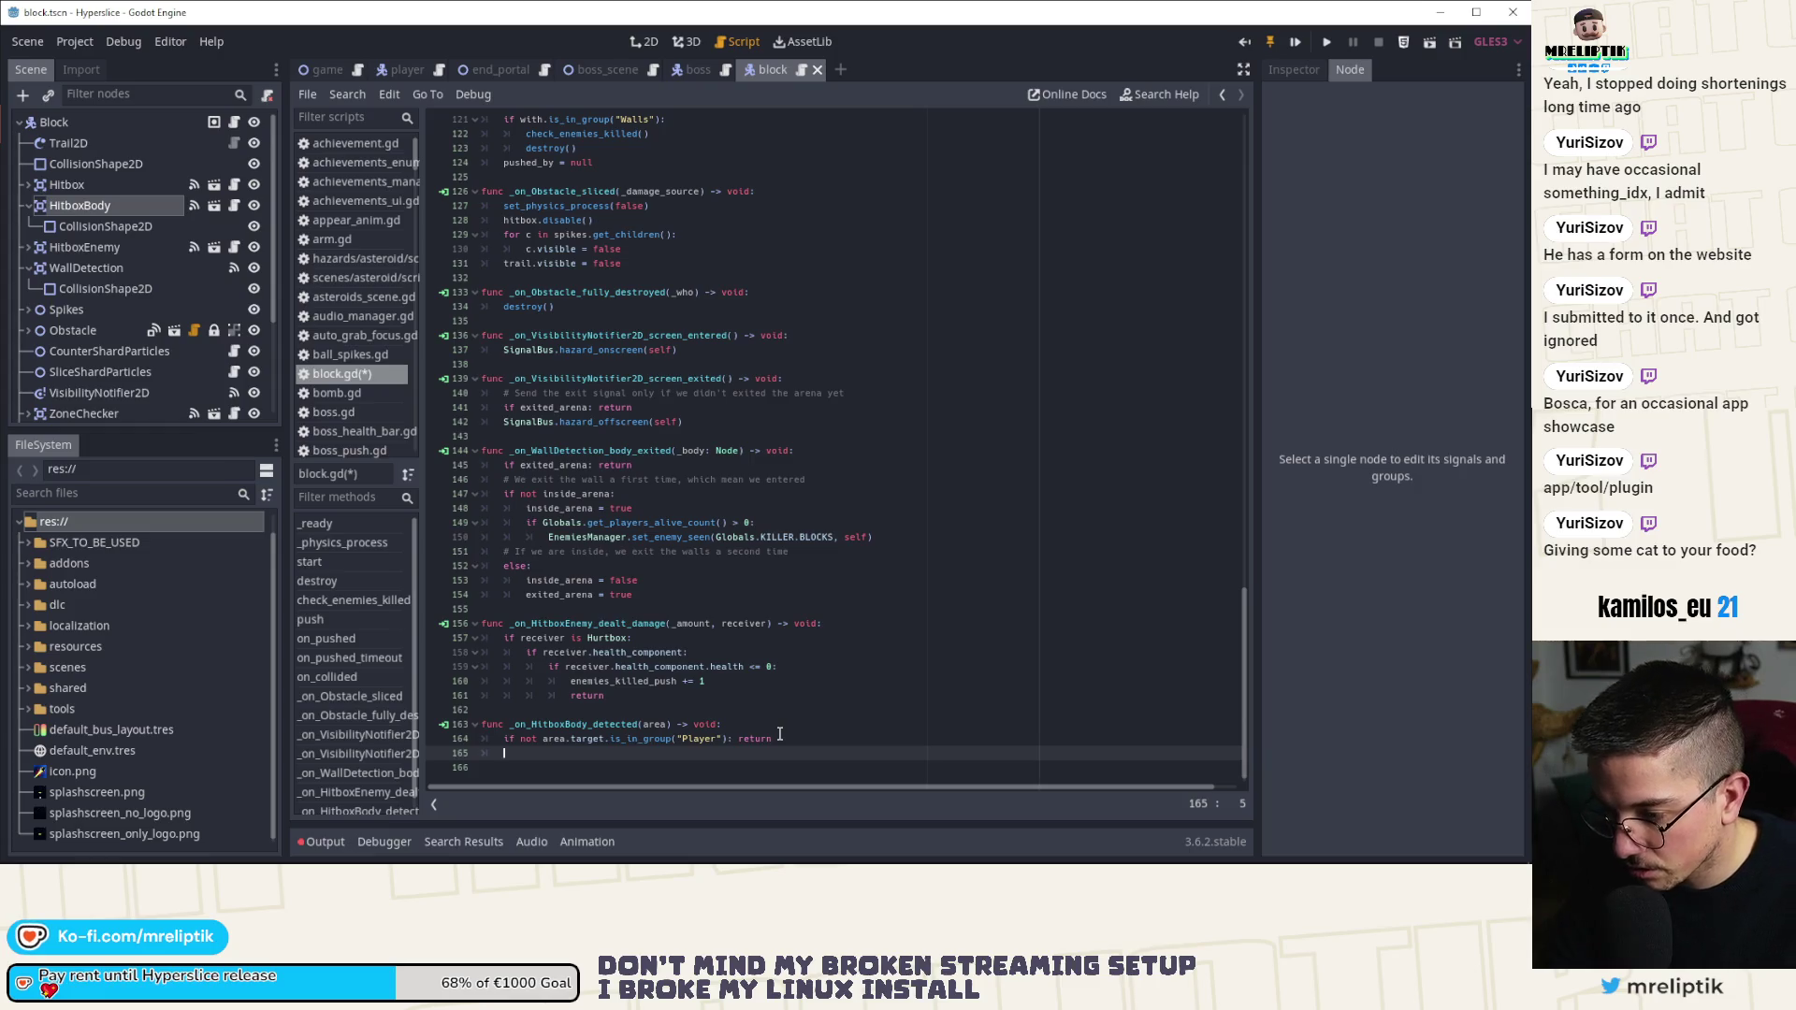
text(rg)
key(BackSpace)
key(BackSpace)
key(BackSpace)
text(i)
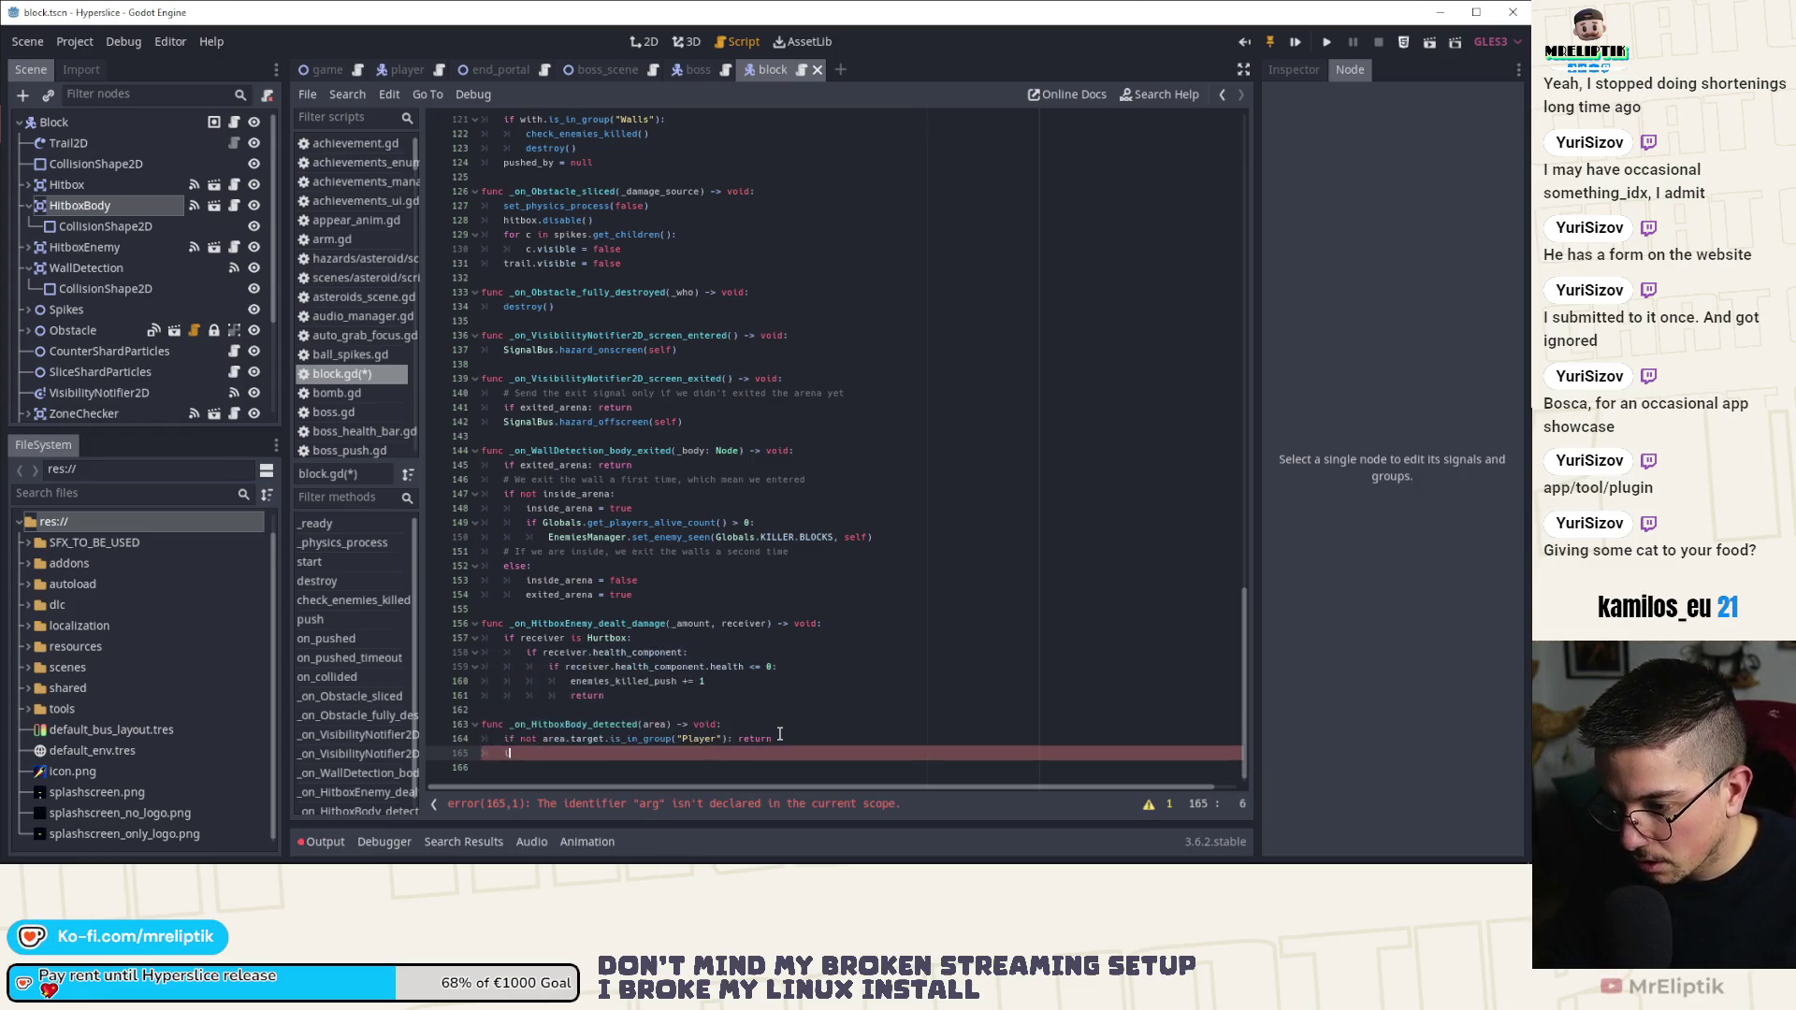
text(f area.has_)
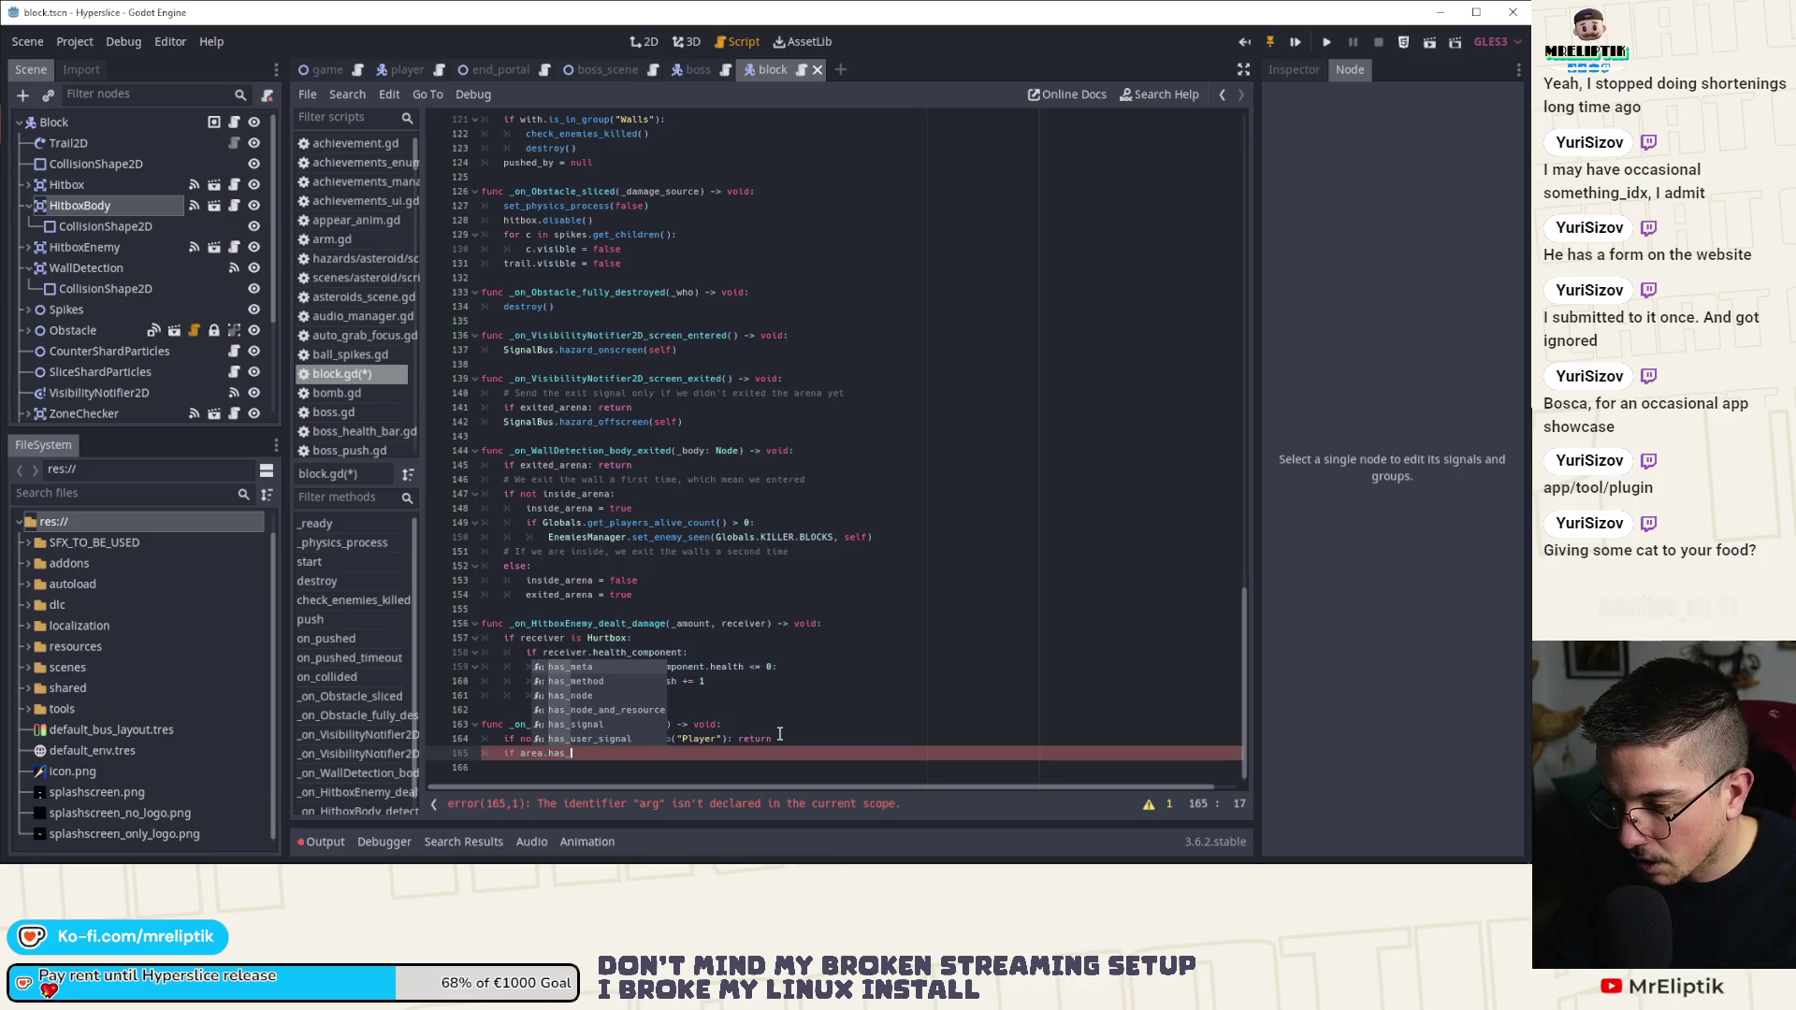
key(BackSpace)
key(BackSpace)
key(BackSpace)
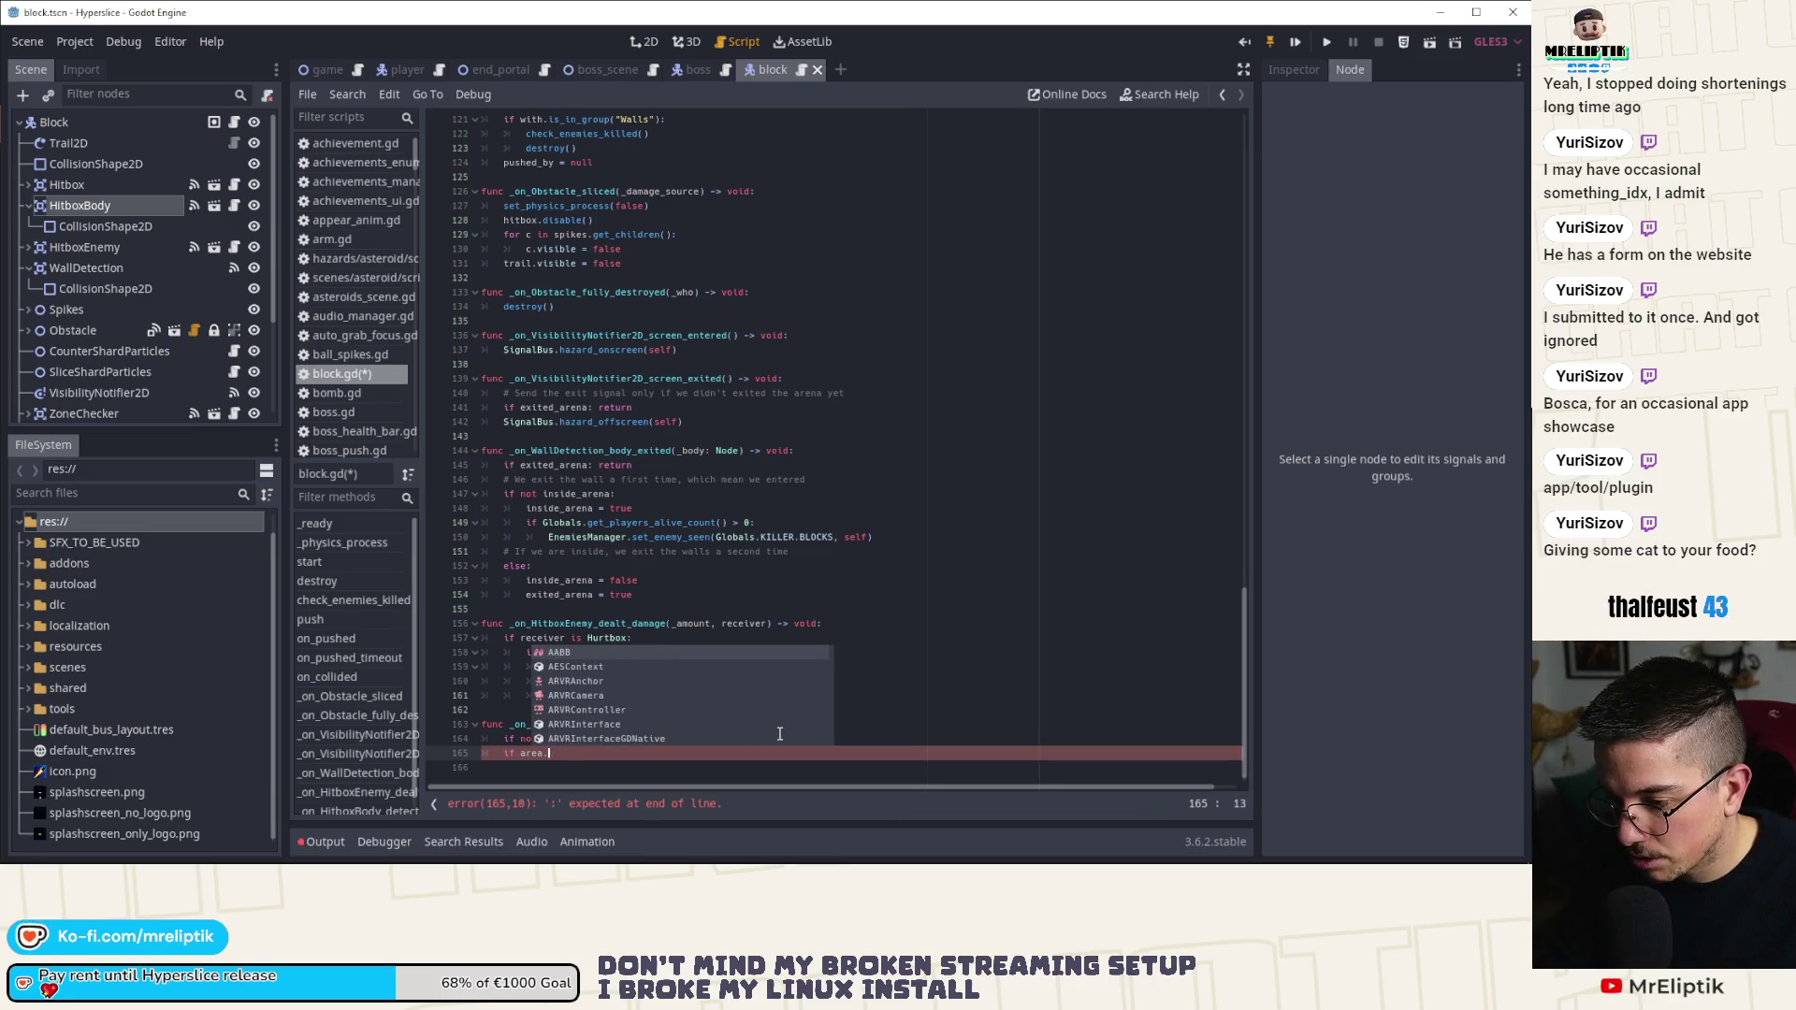
text(target.has_met)
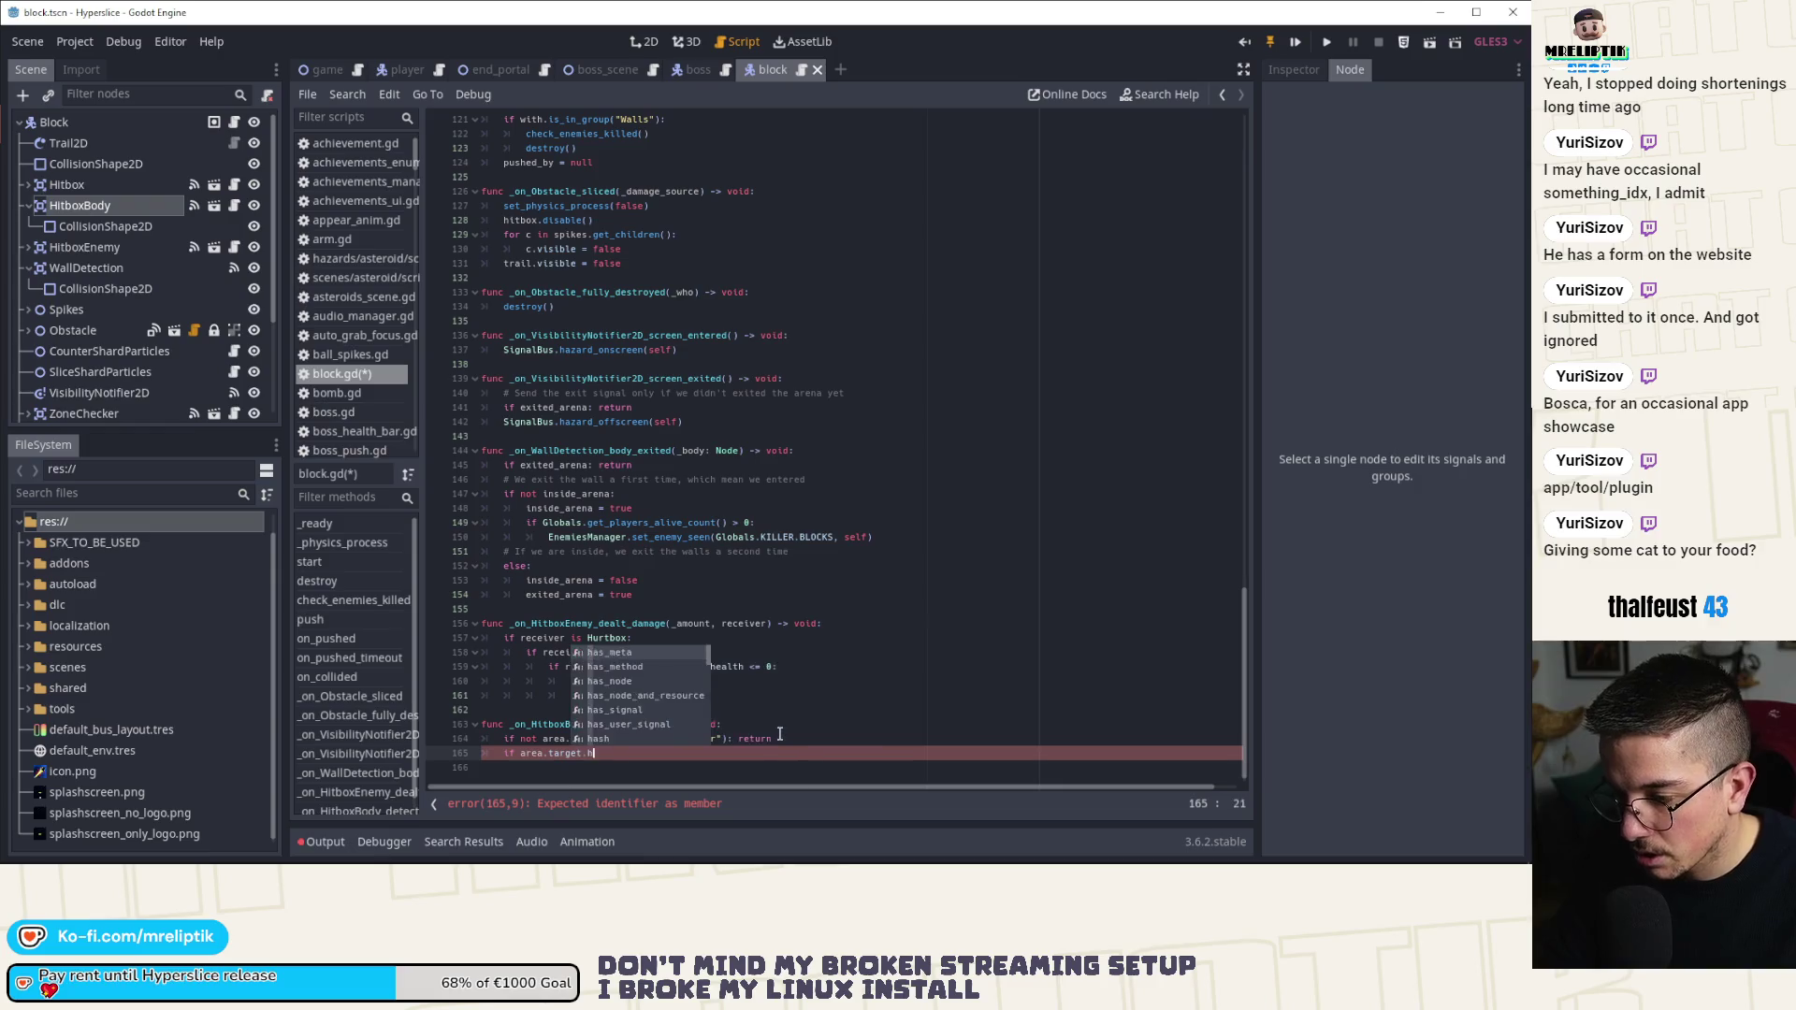
key(Return)
text("pushab)
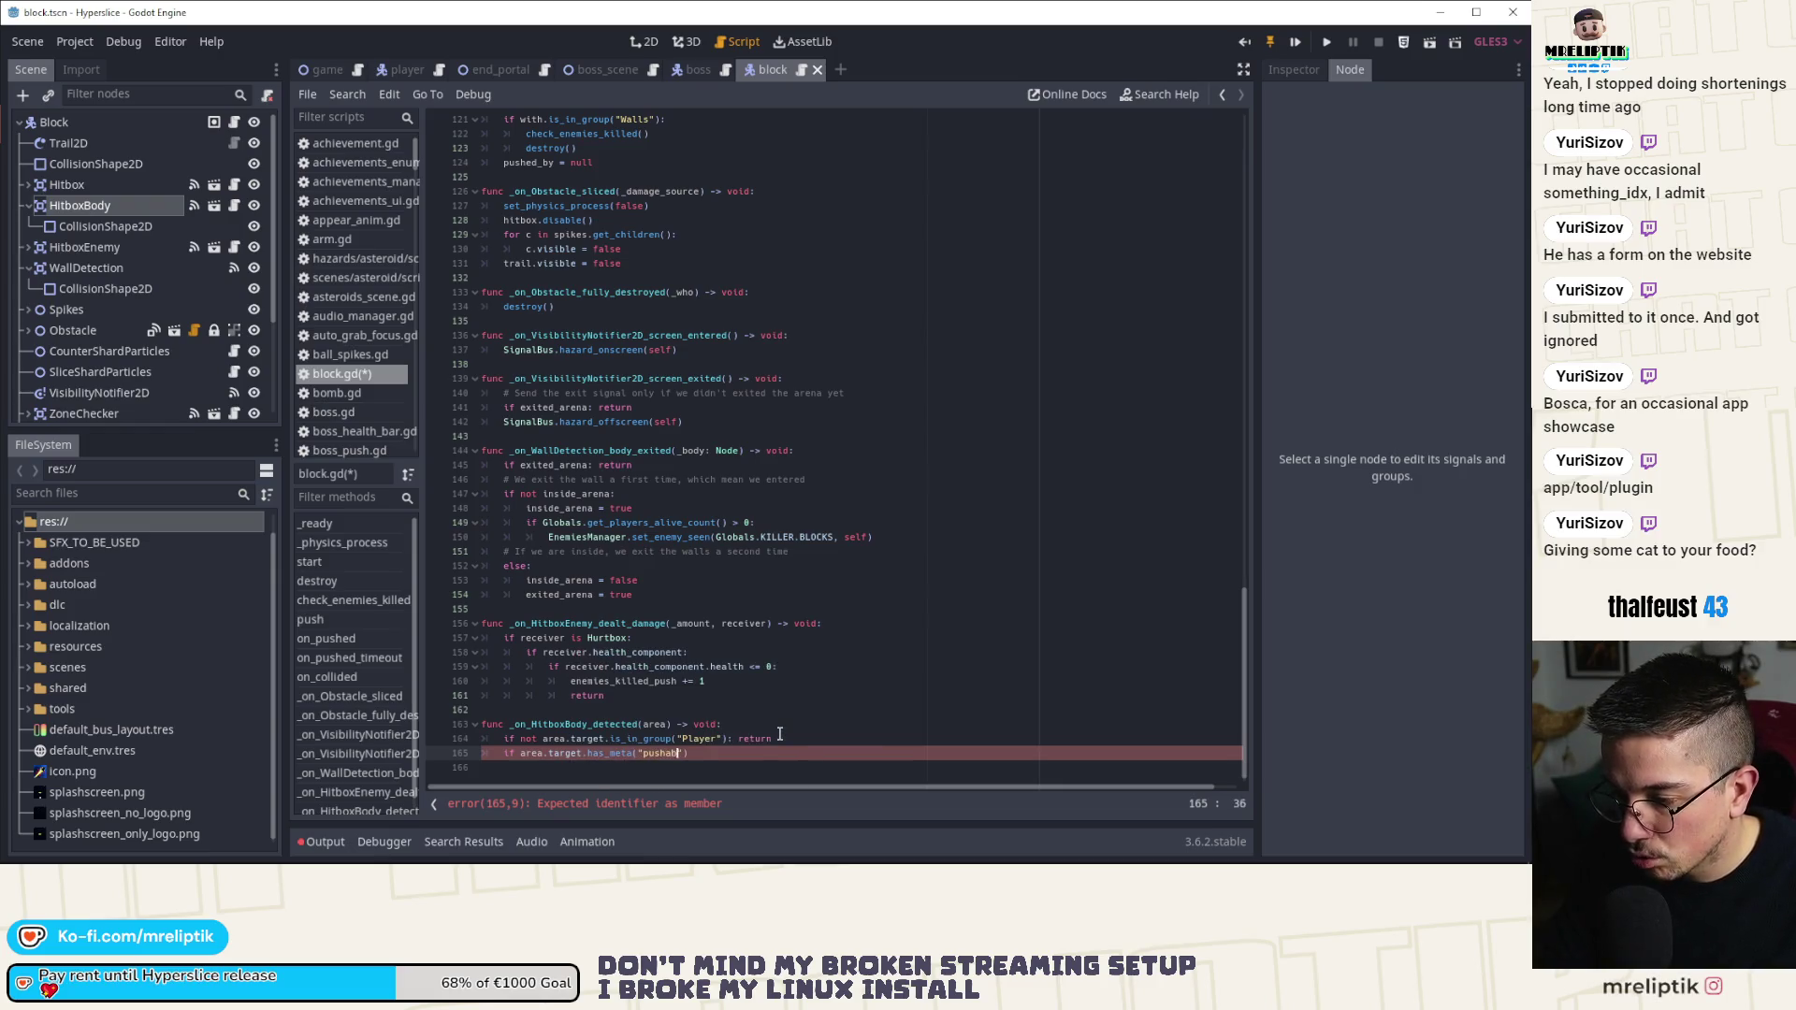
text(:)
key(Return)
text(ar)
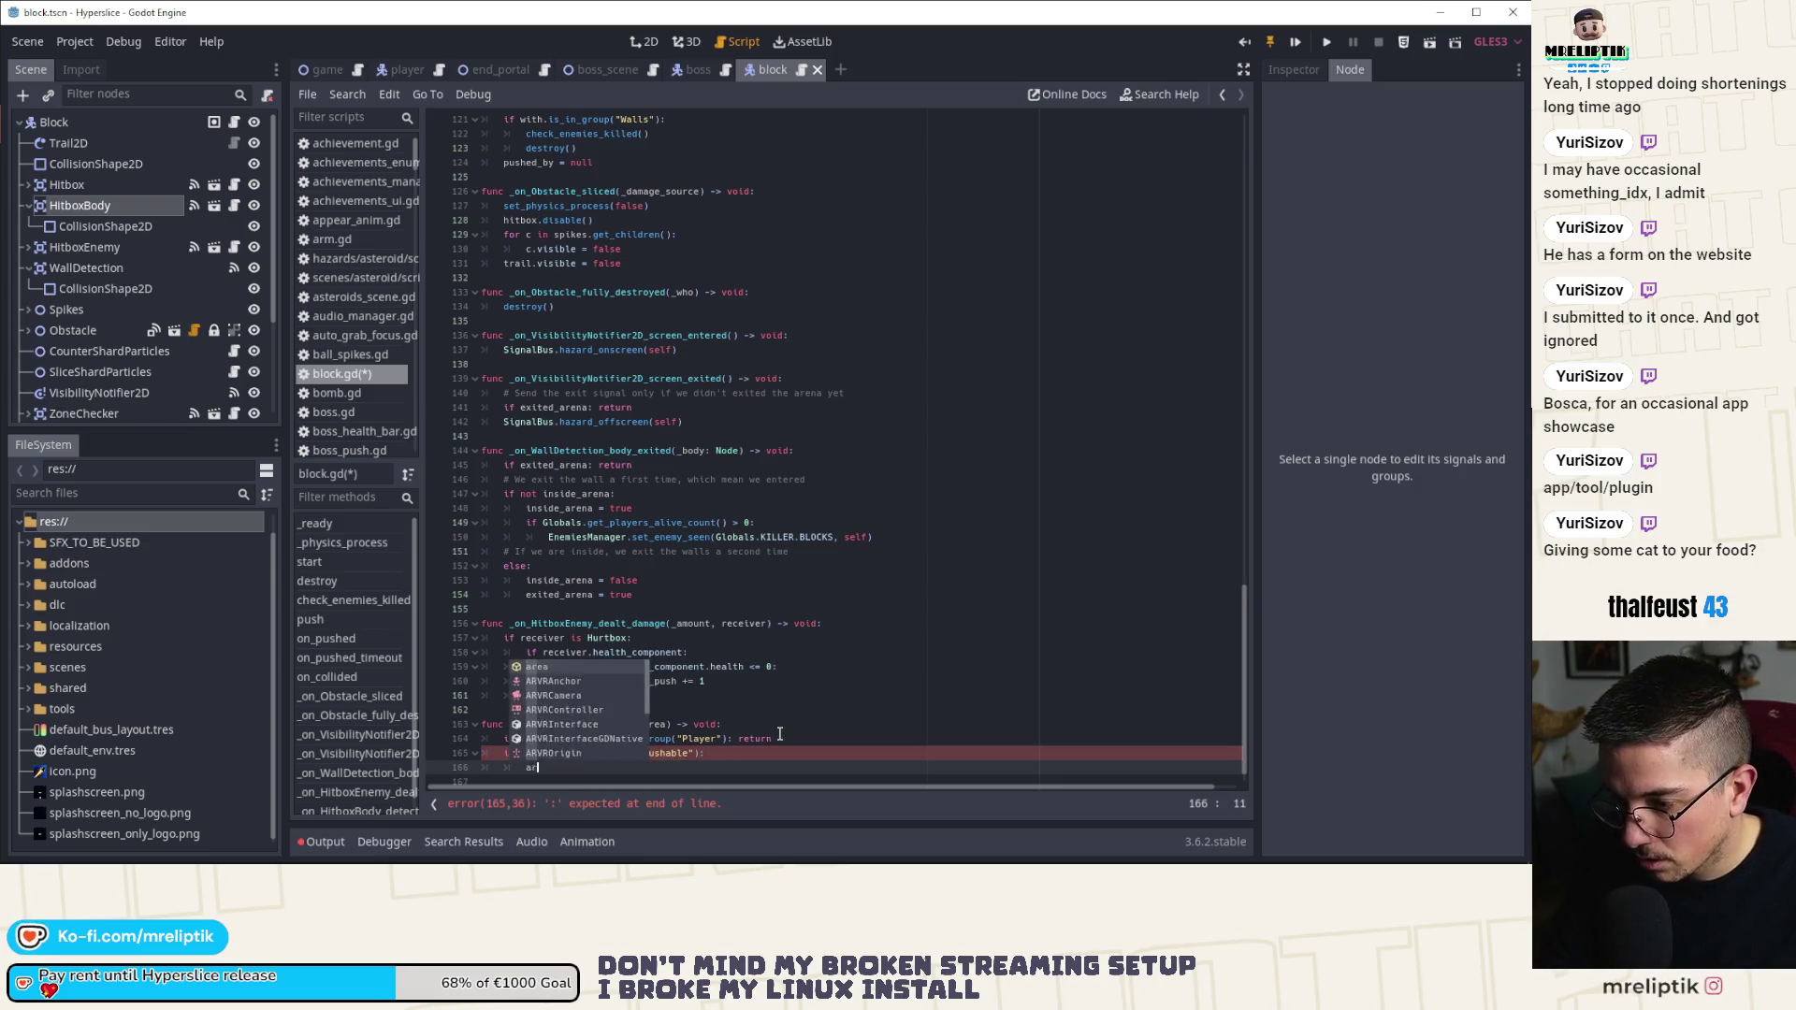
text(ea.targe)
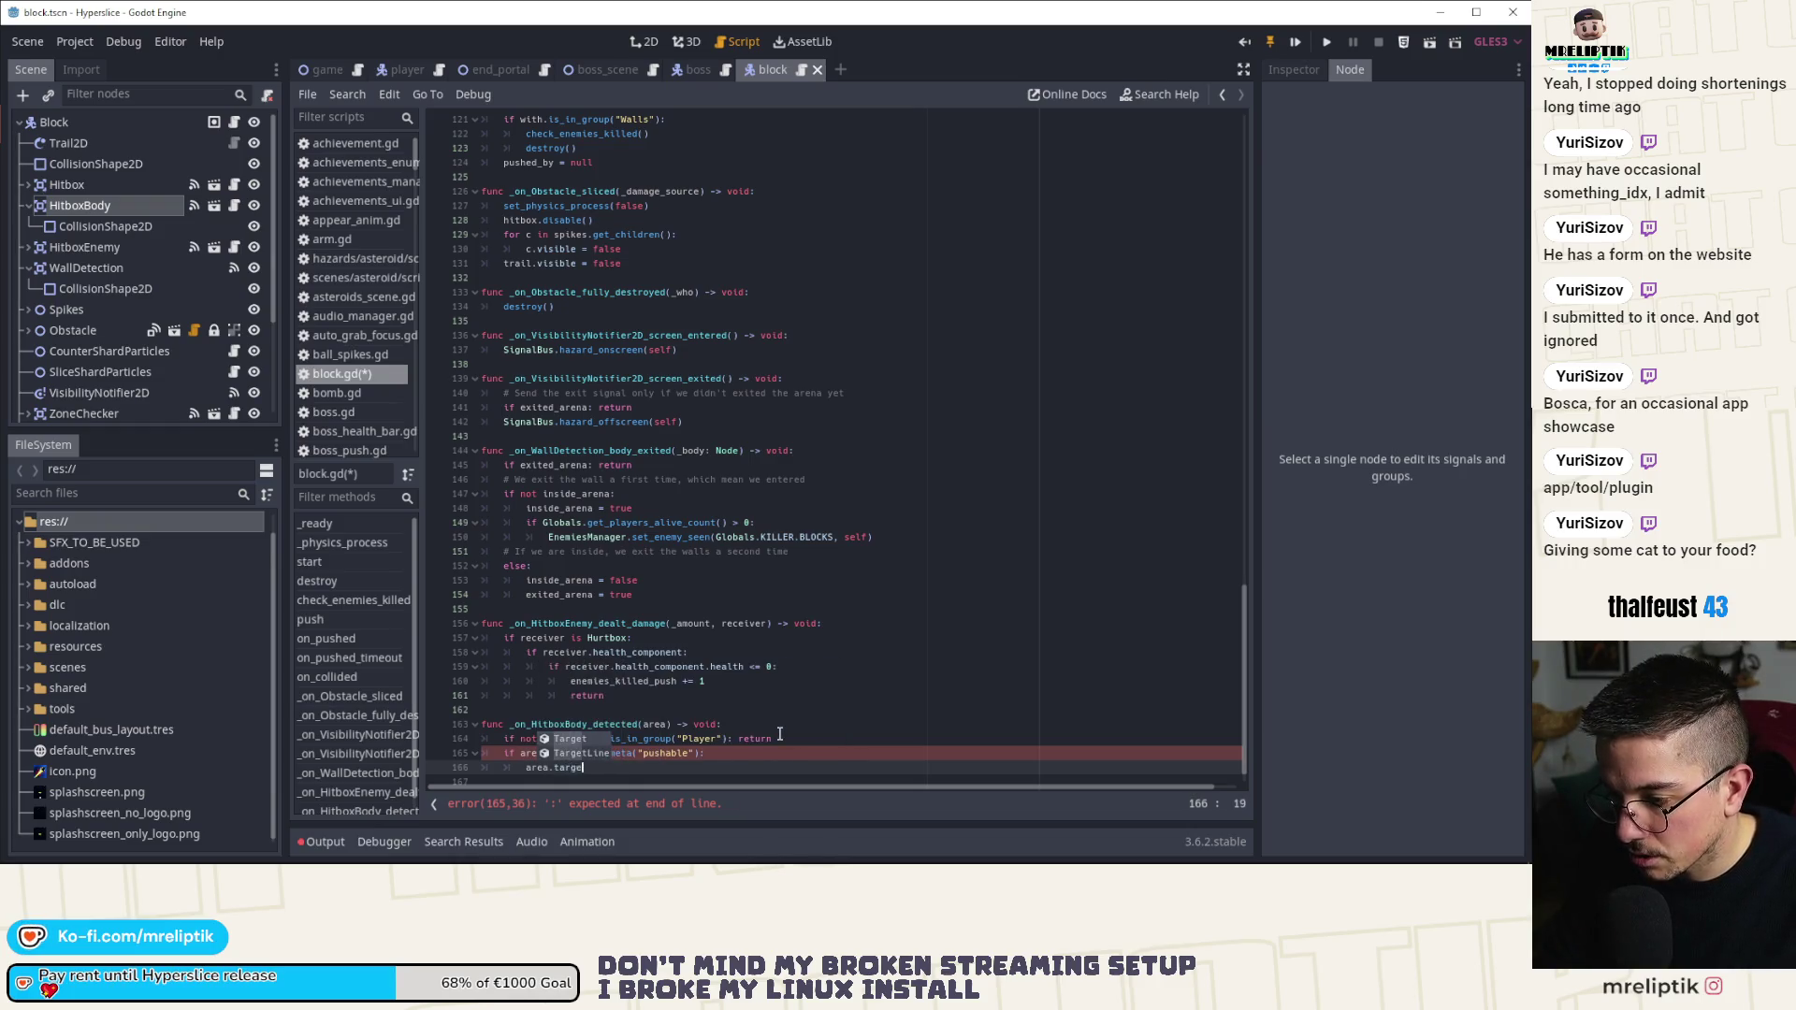
text(t.get_m)
key(Return)
text(")
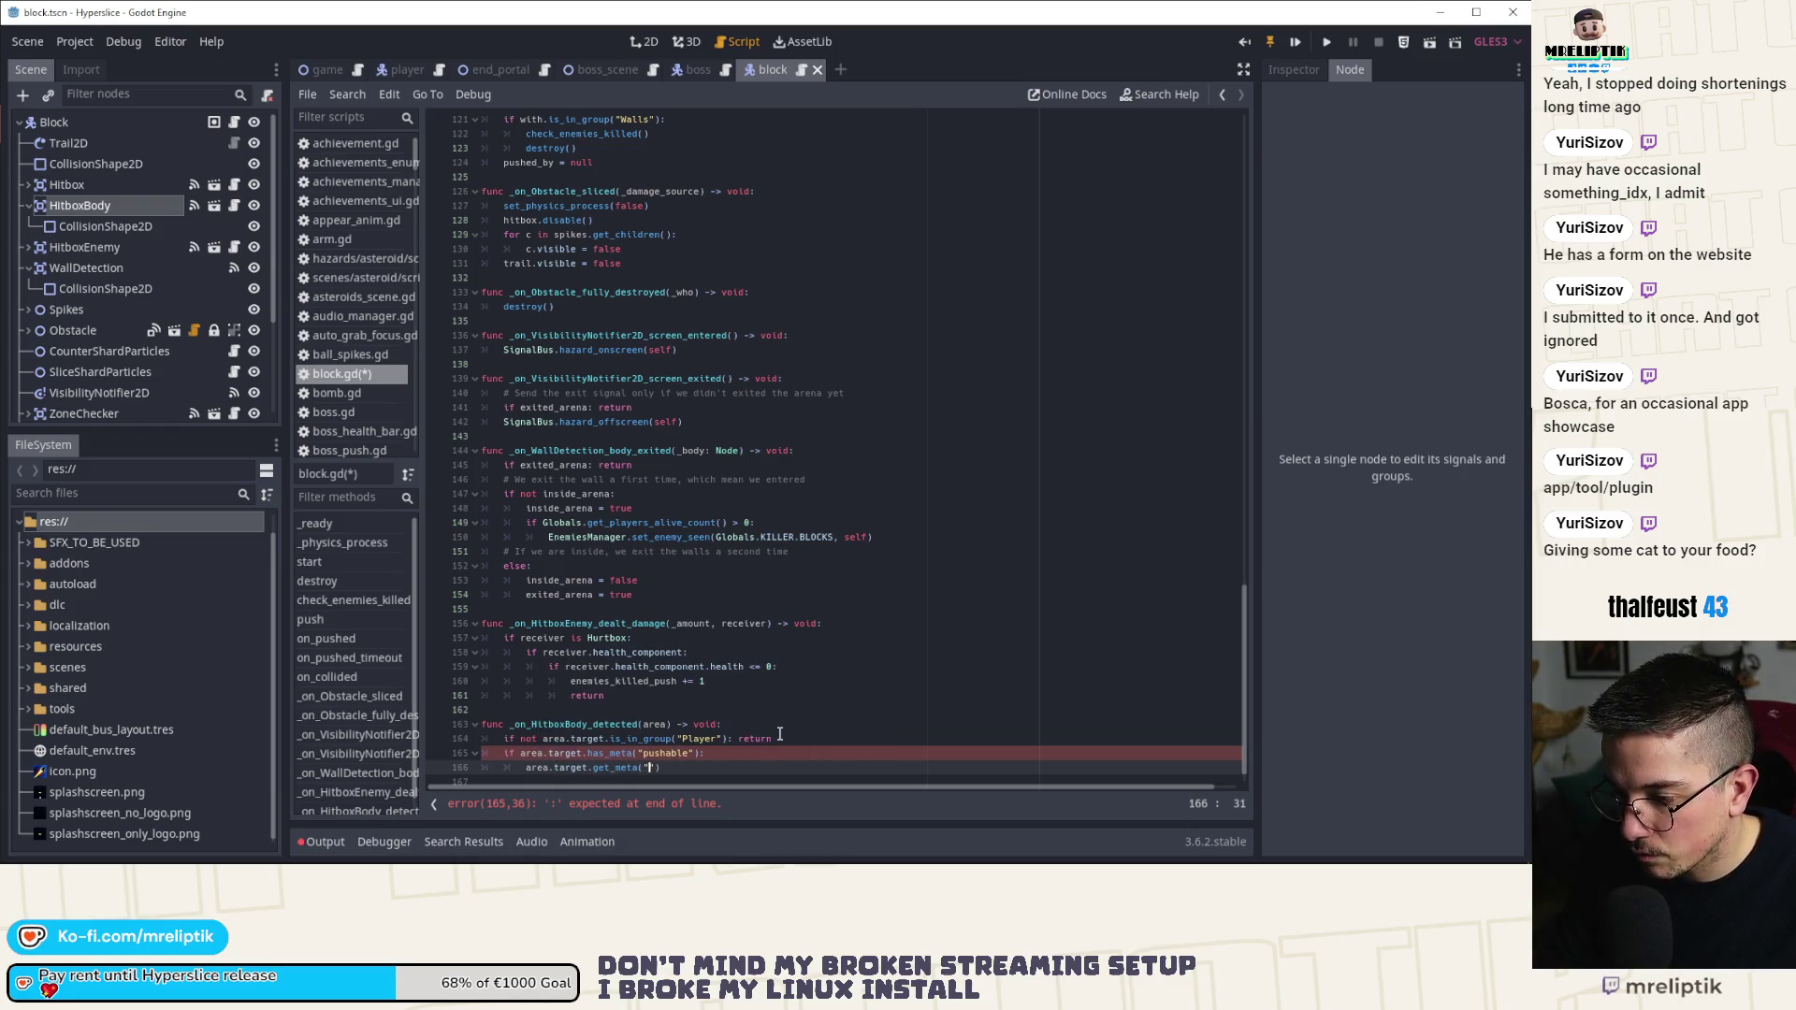
text(shable)
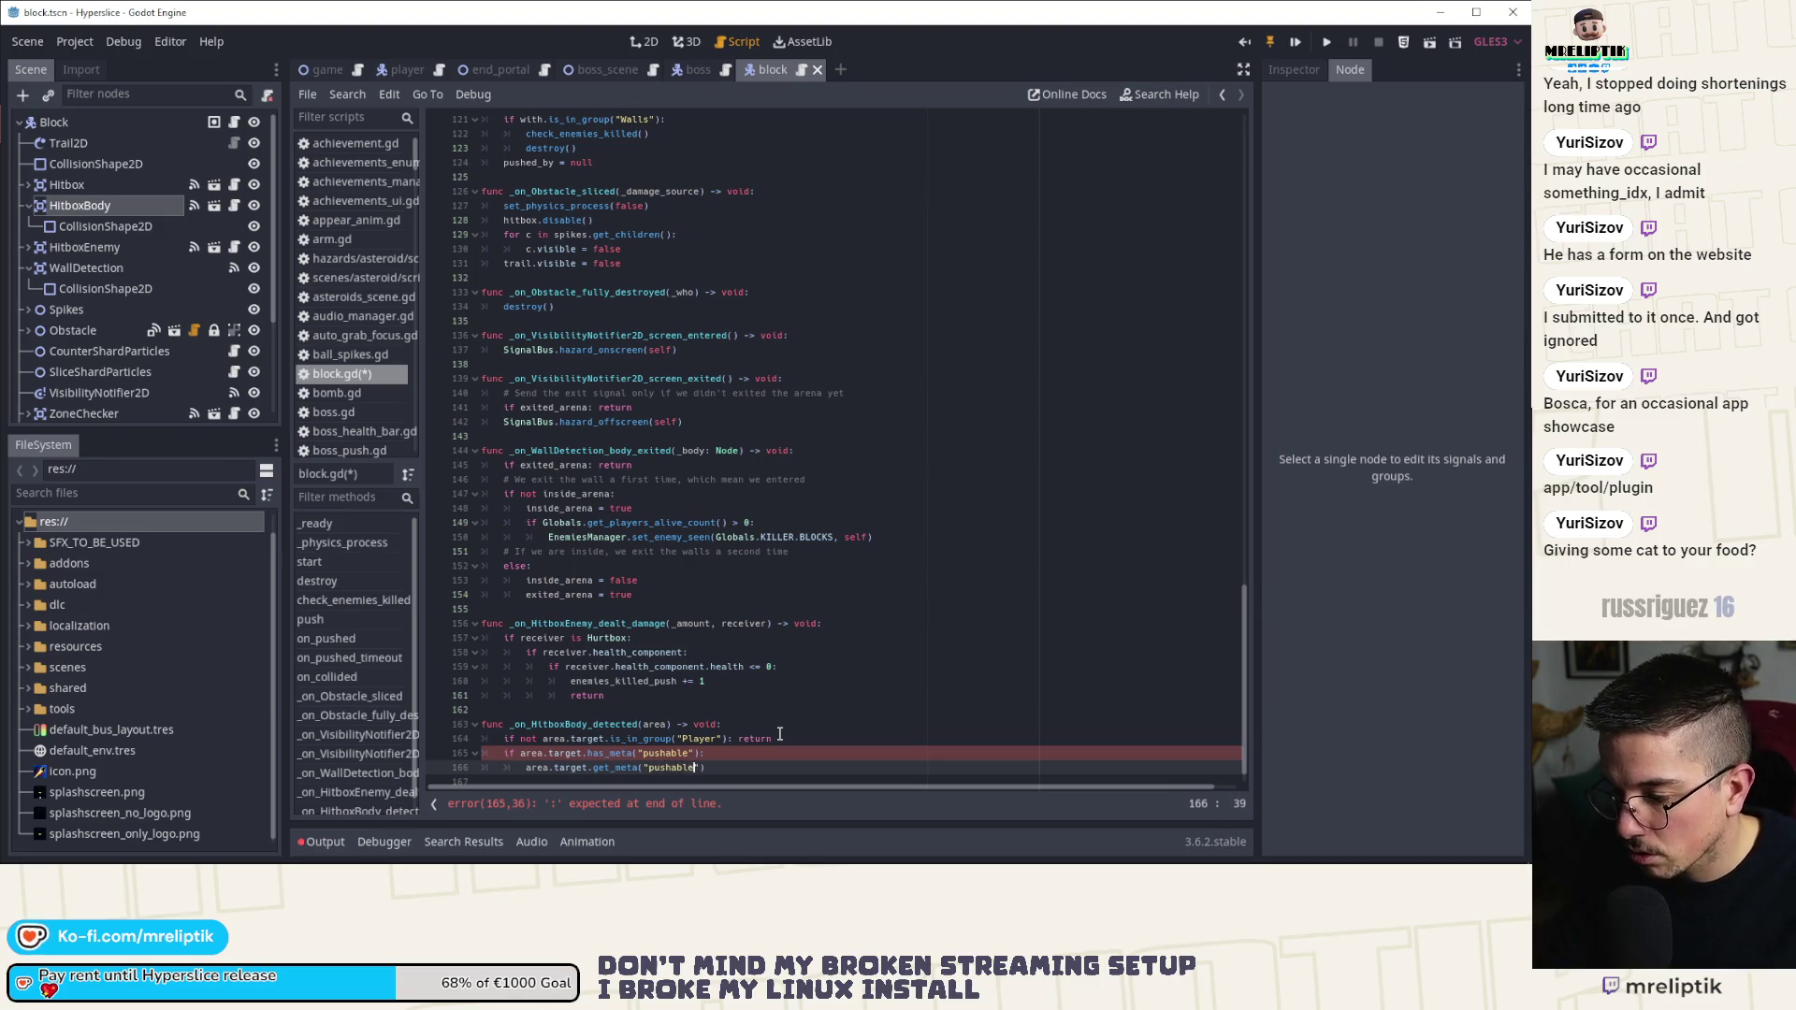
text(.)
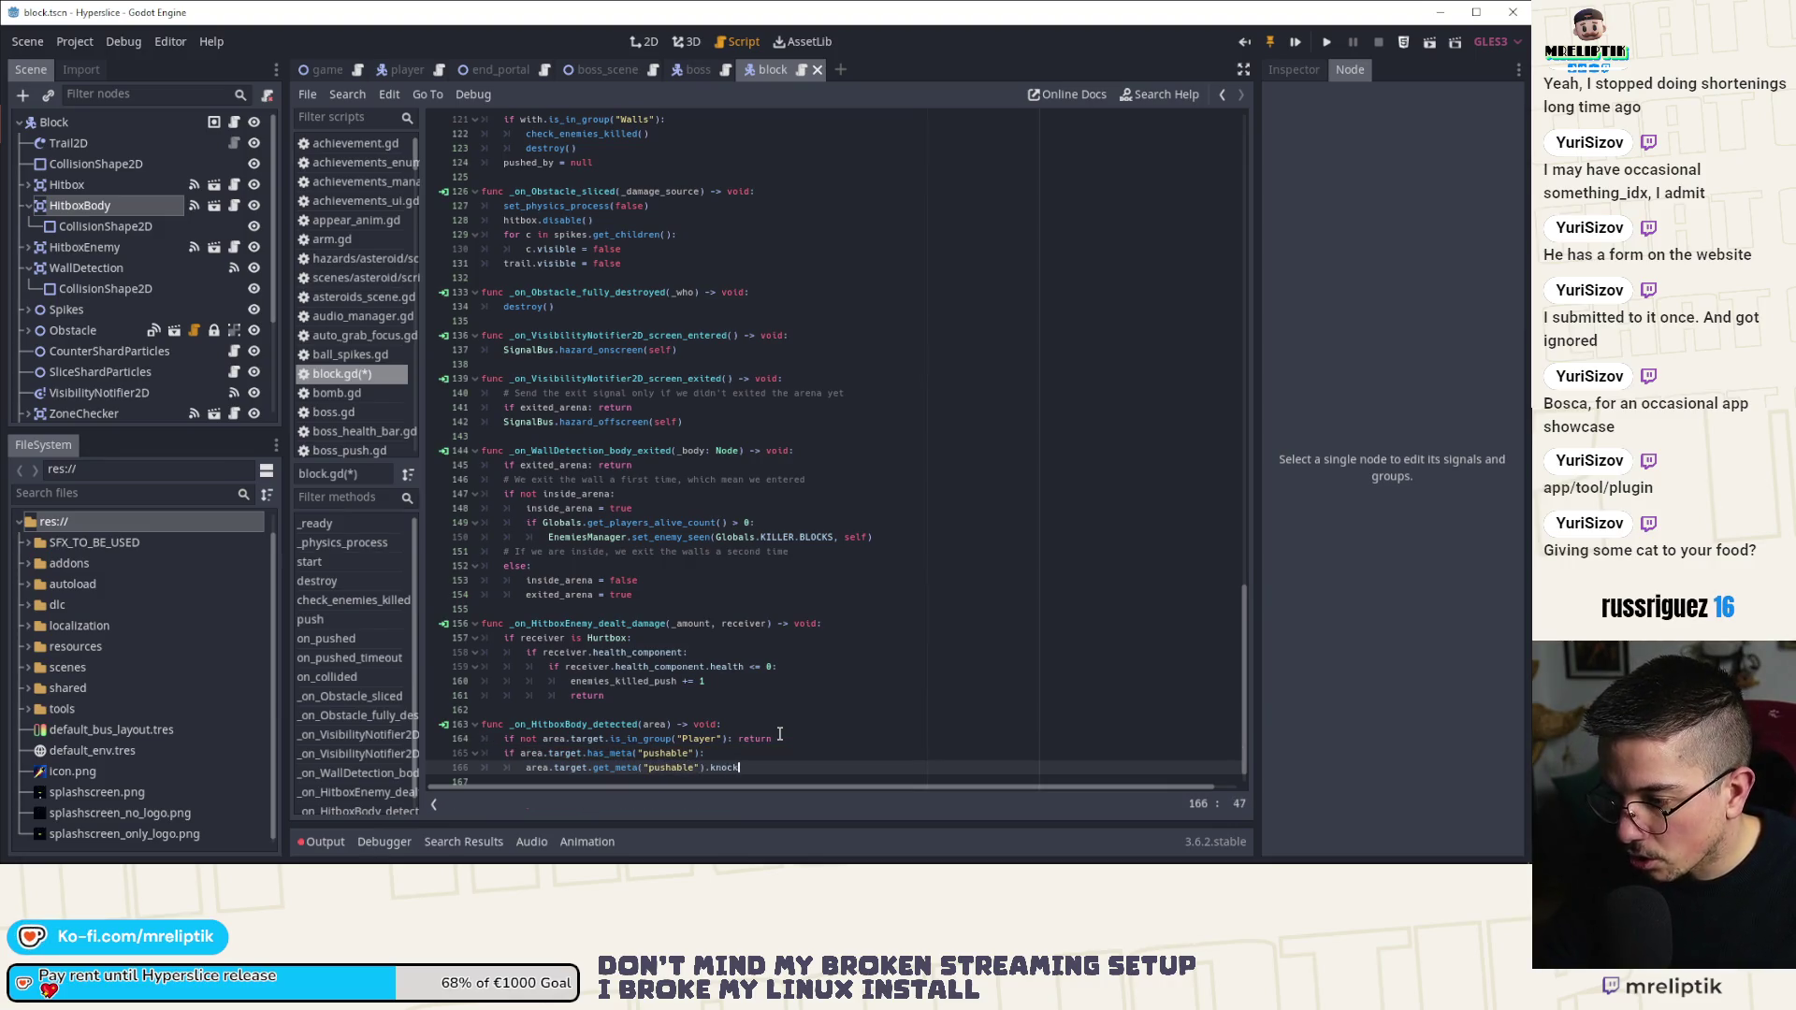
text(kno)
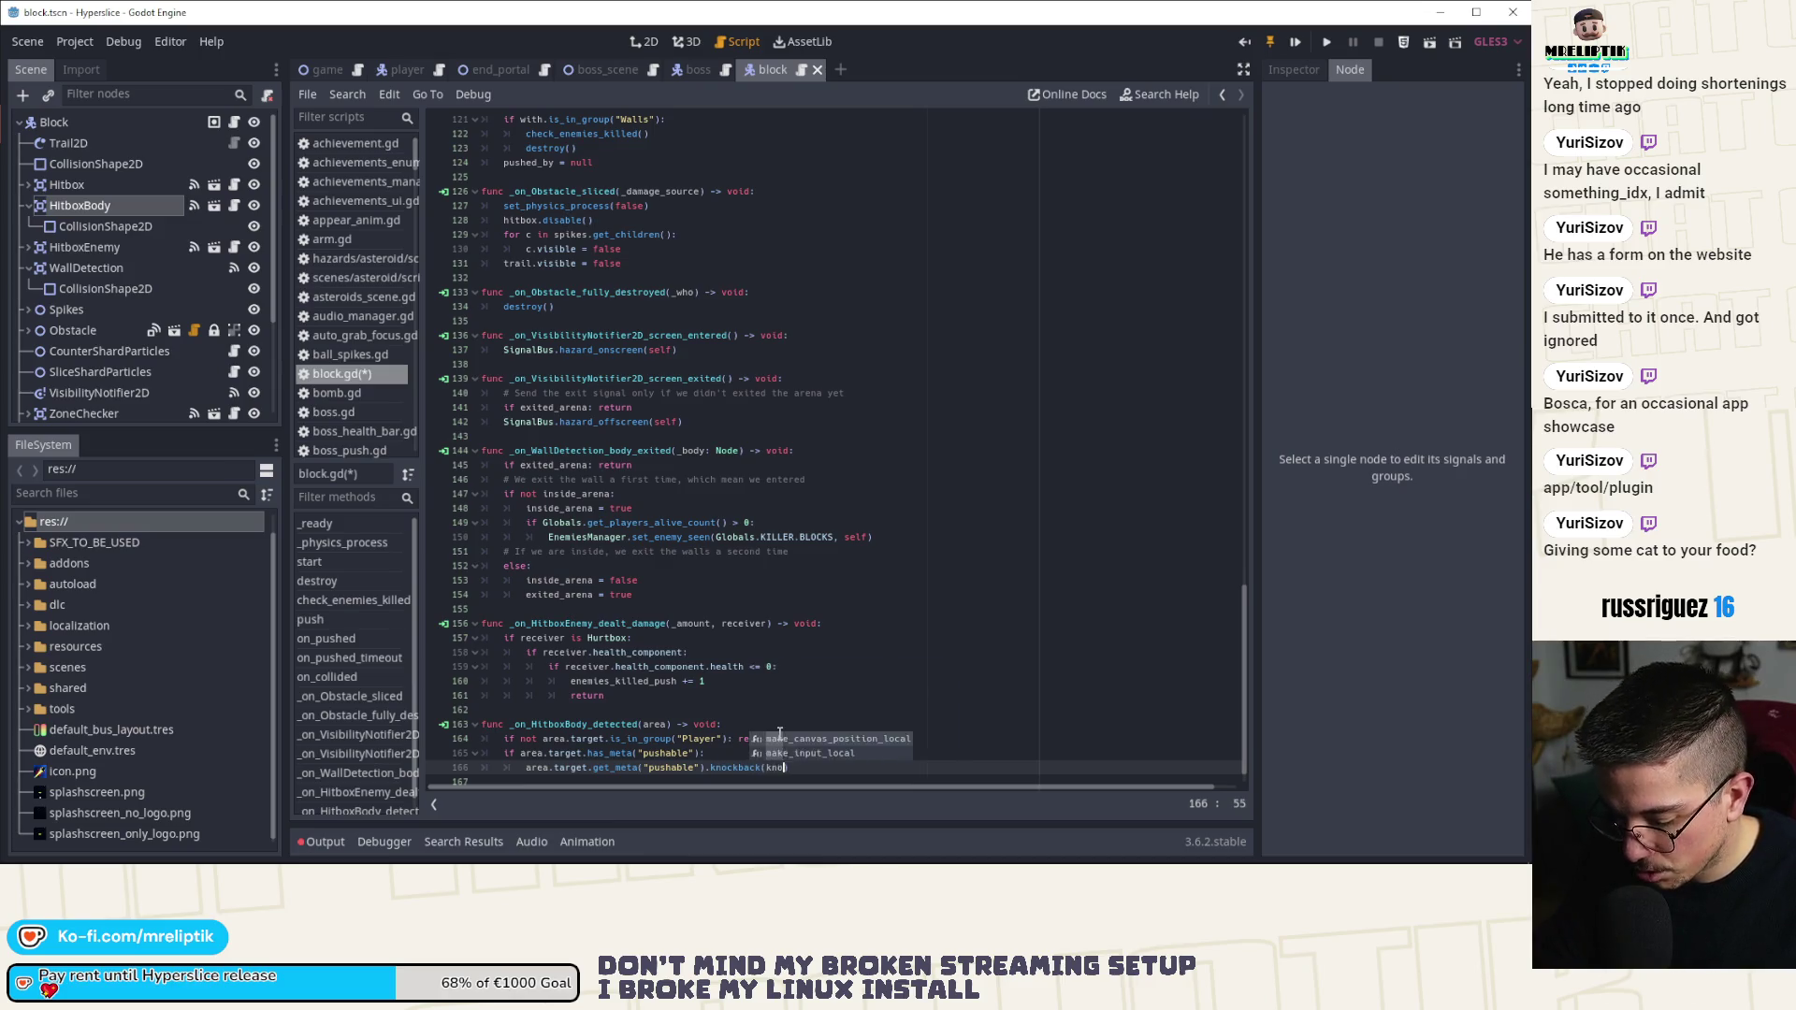
key(BackSpace)
key(BackSpace)
text(push)
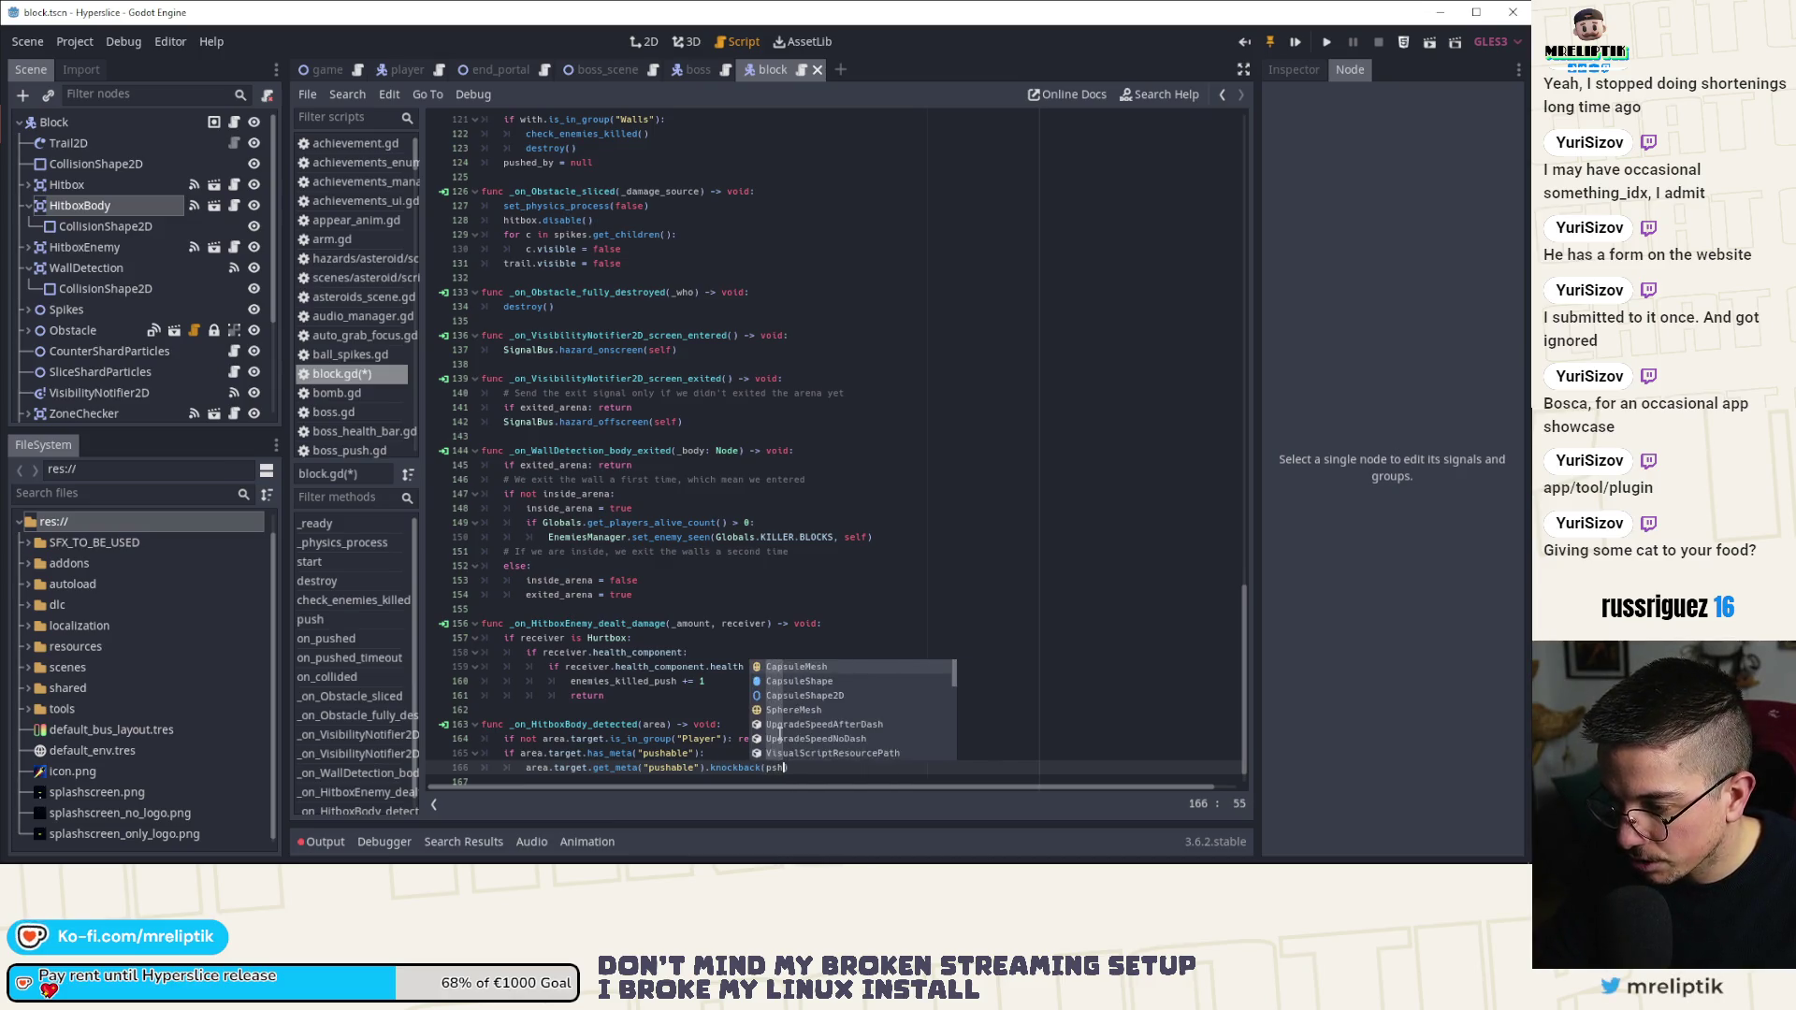
text(_vec, )
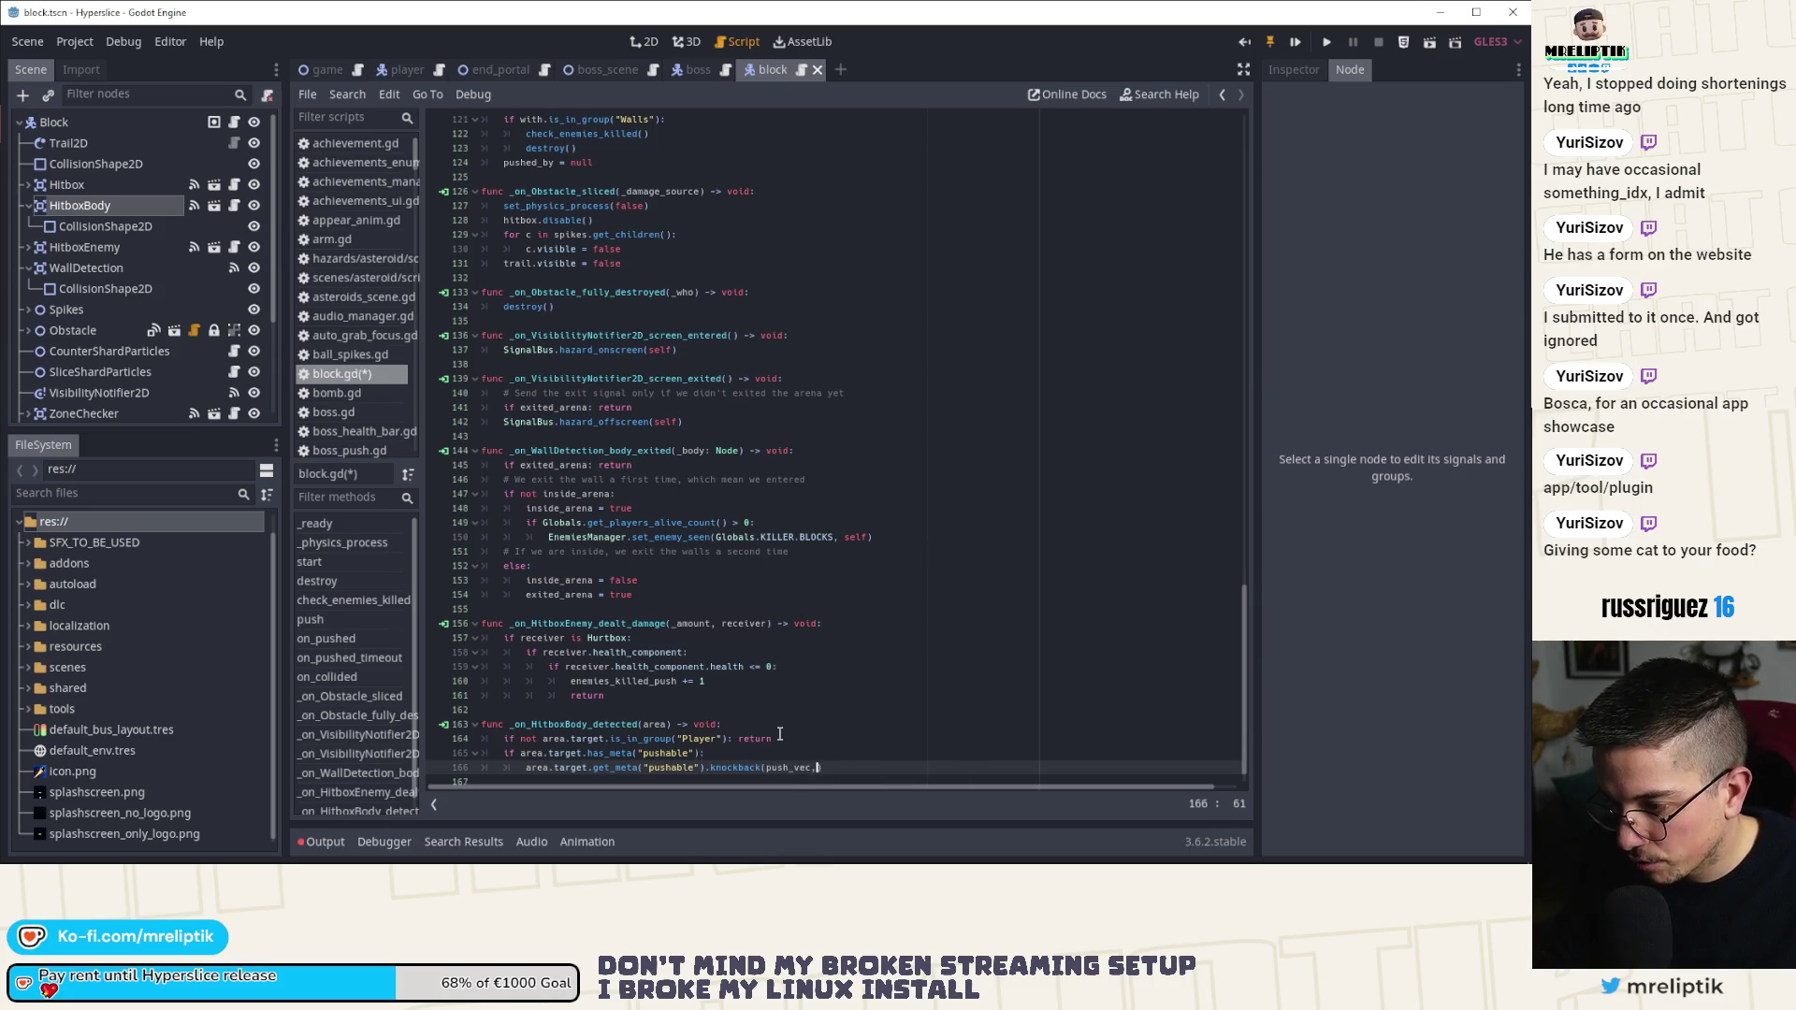
text(self, 0.15,)
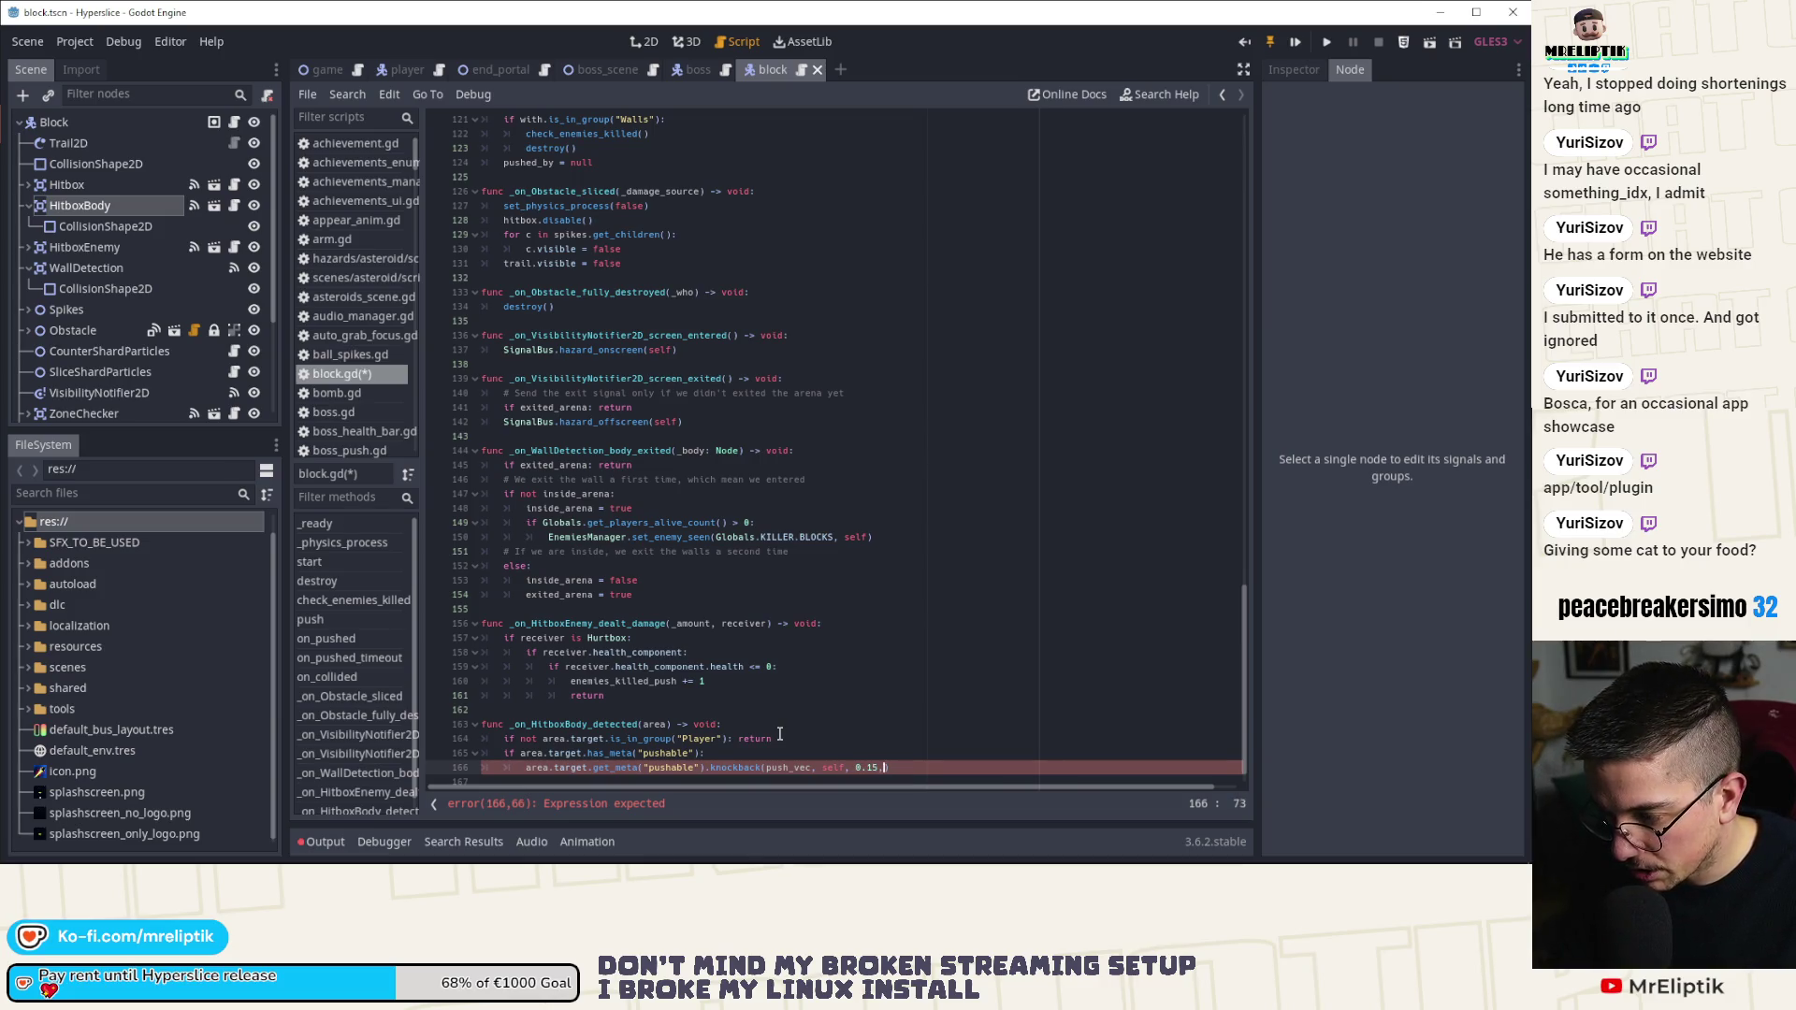
key(BackSpace)
key(ctrl+s)
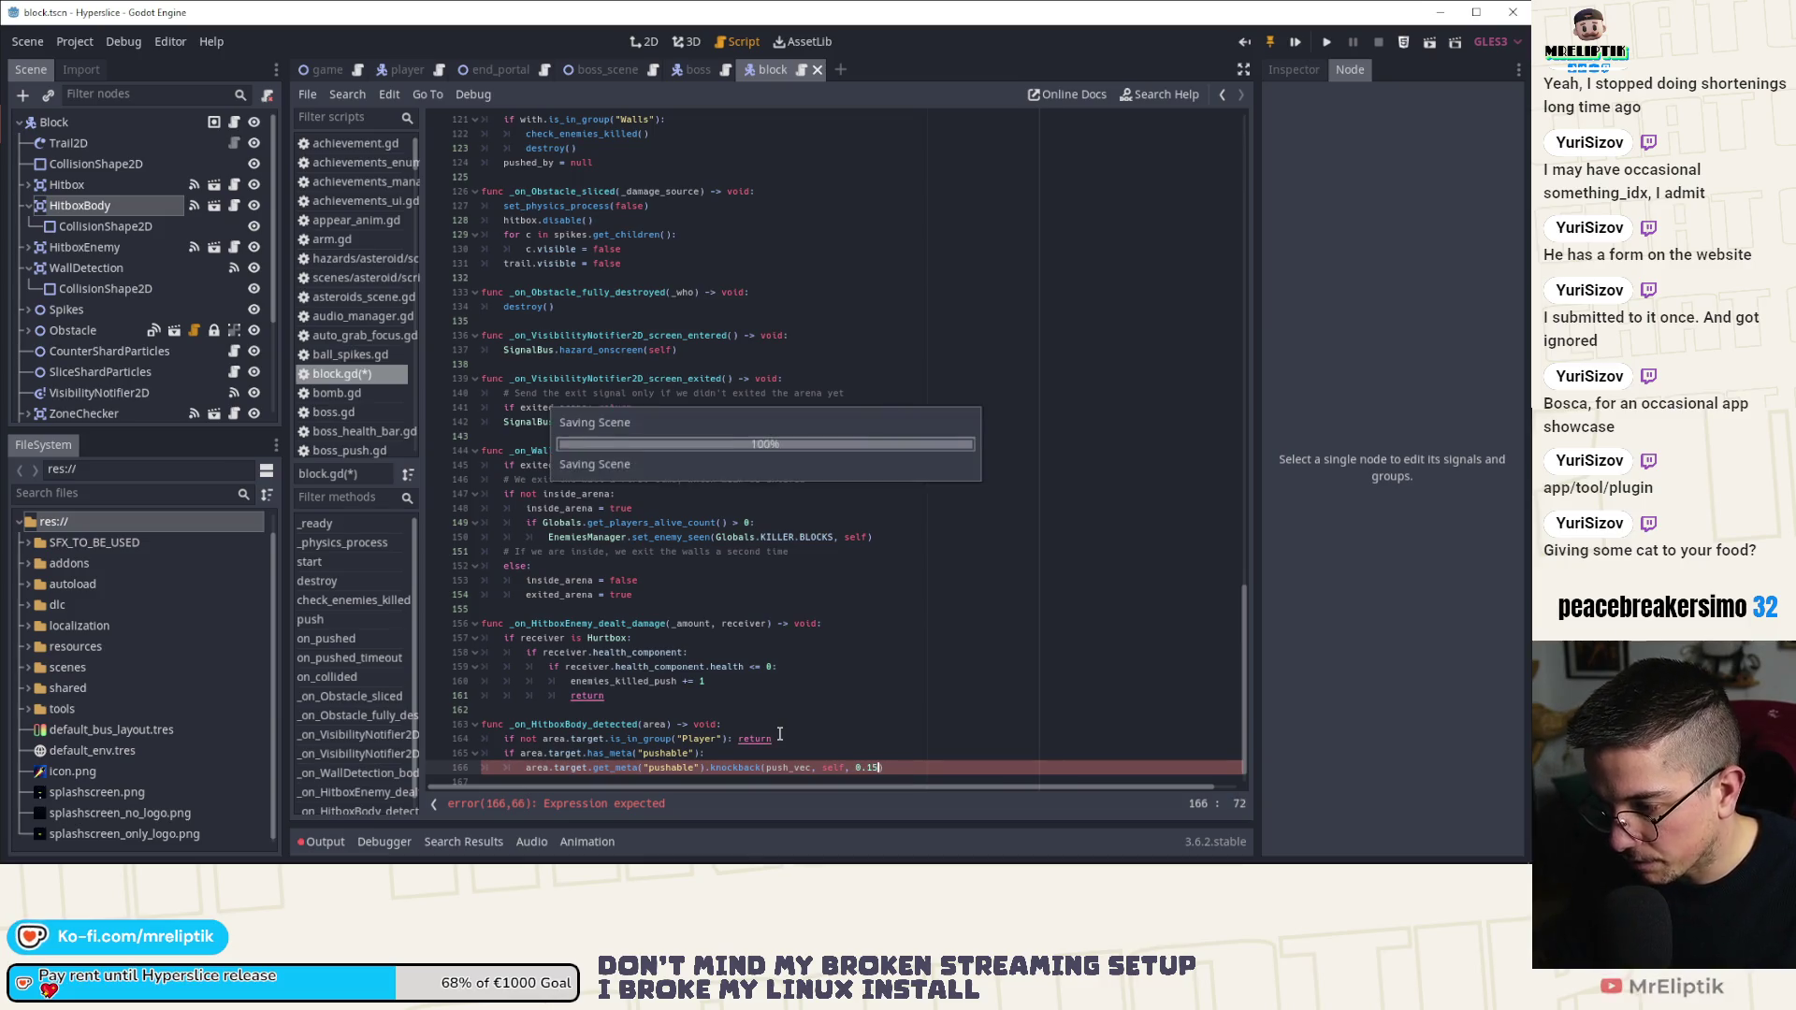
Declare push_vec as global_position.direction_to(area.target.global_position) * push above the knockback call
key(Home)
key(Return)
key(Up)
text(var push_ve)
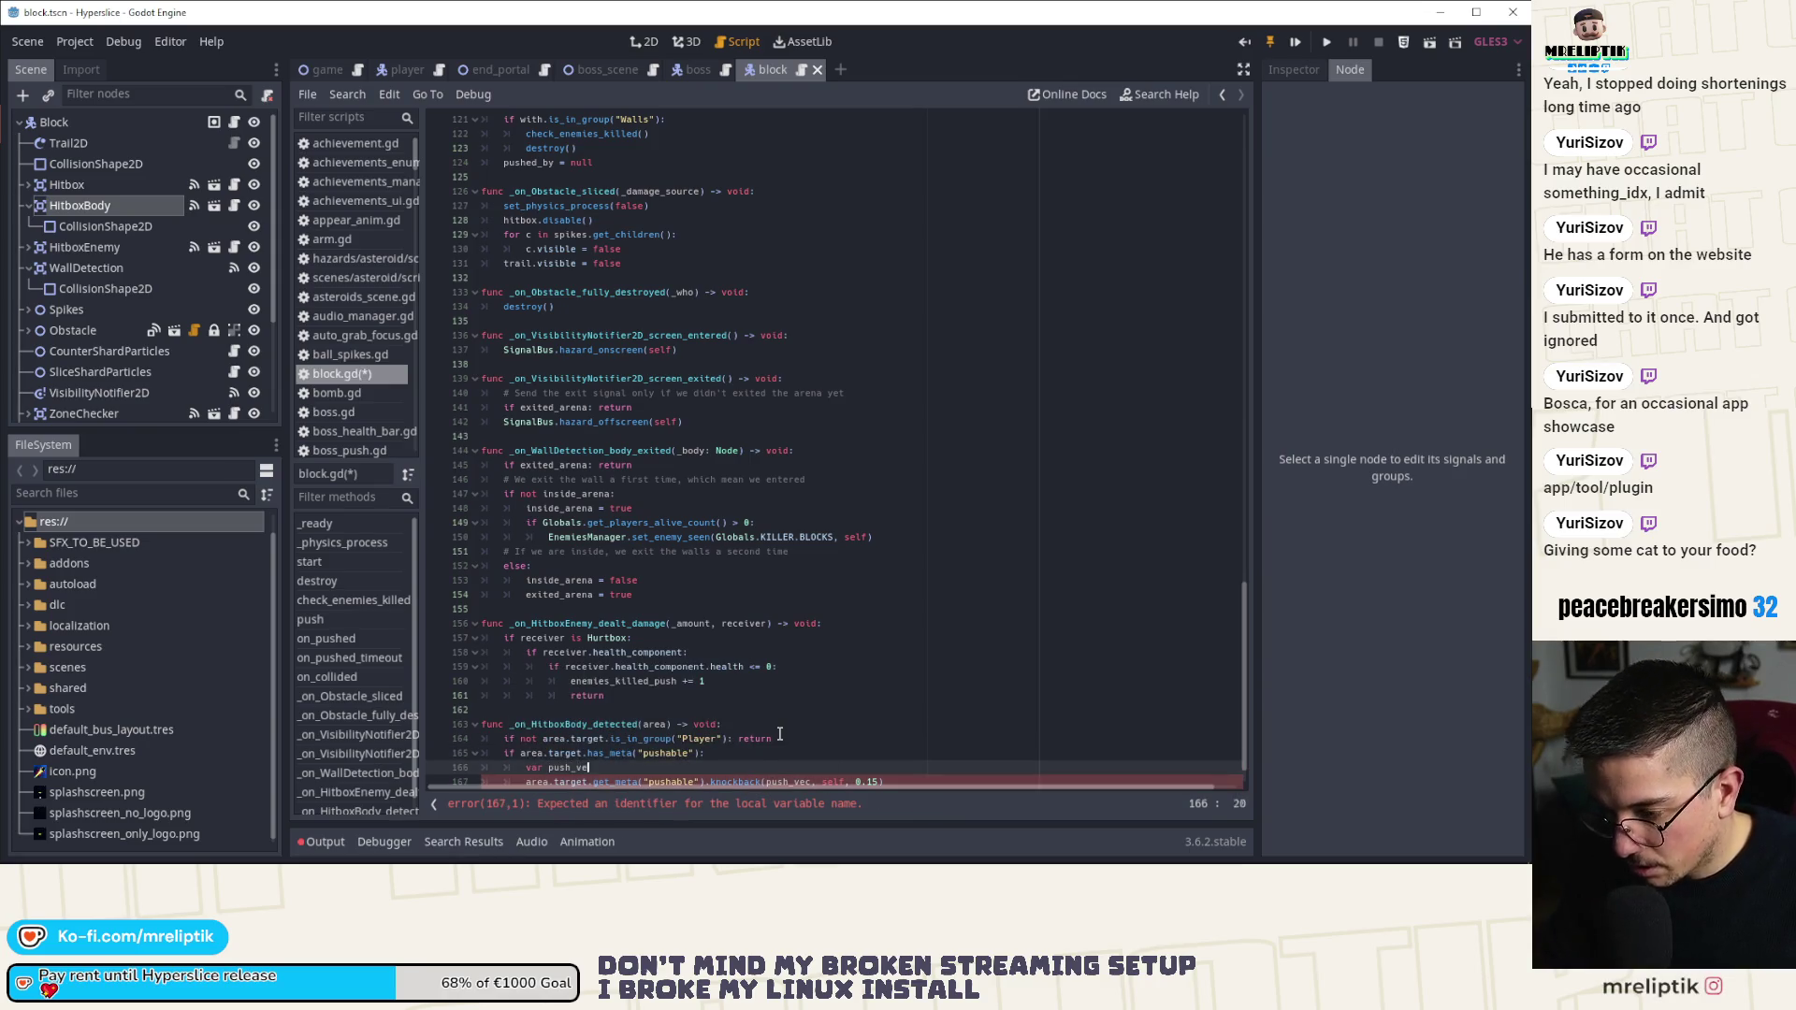
text(c: Vector2 =)
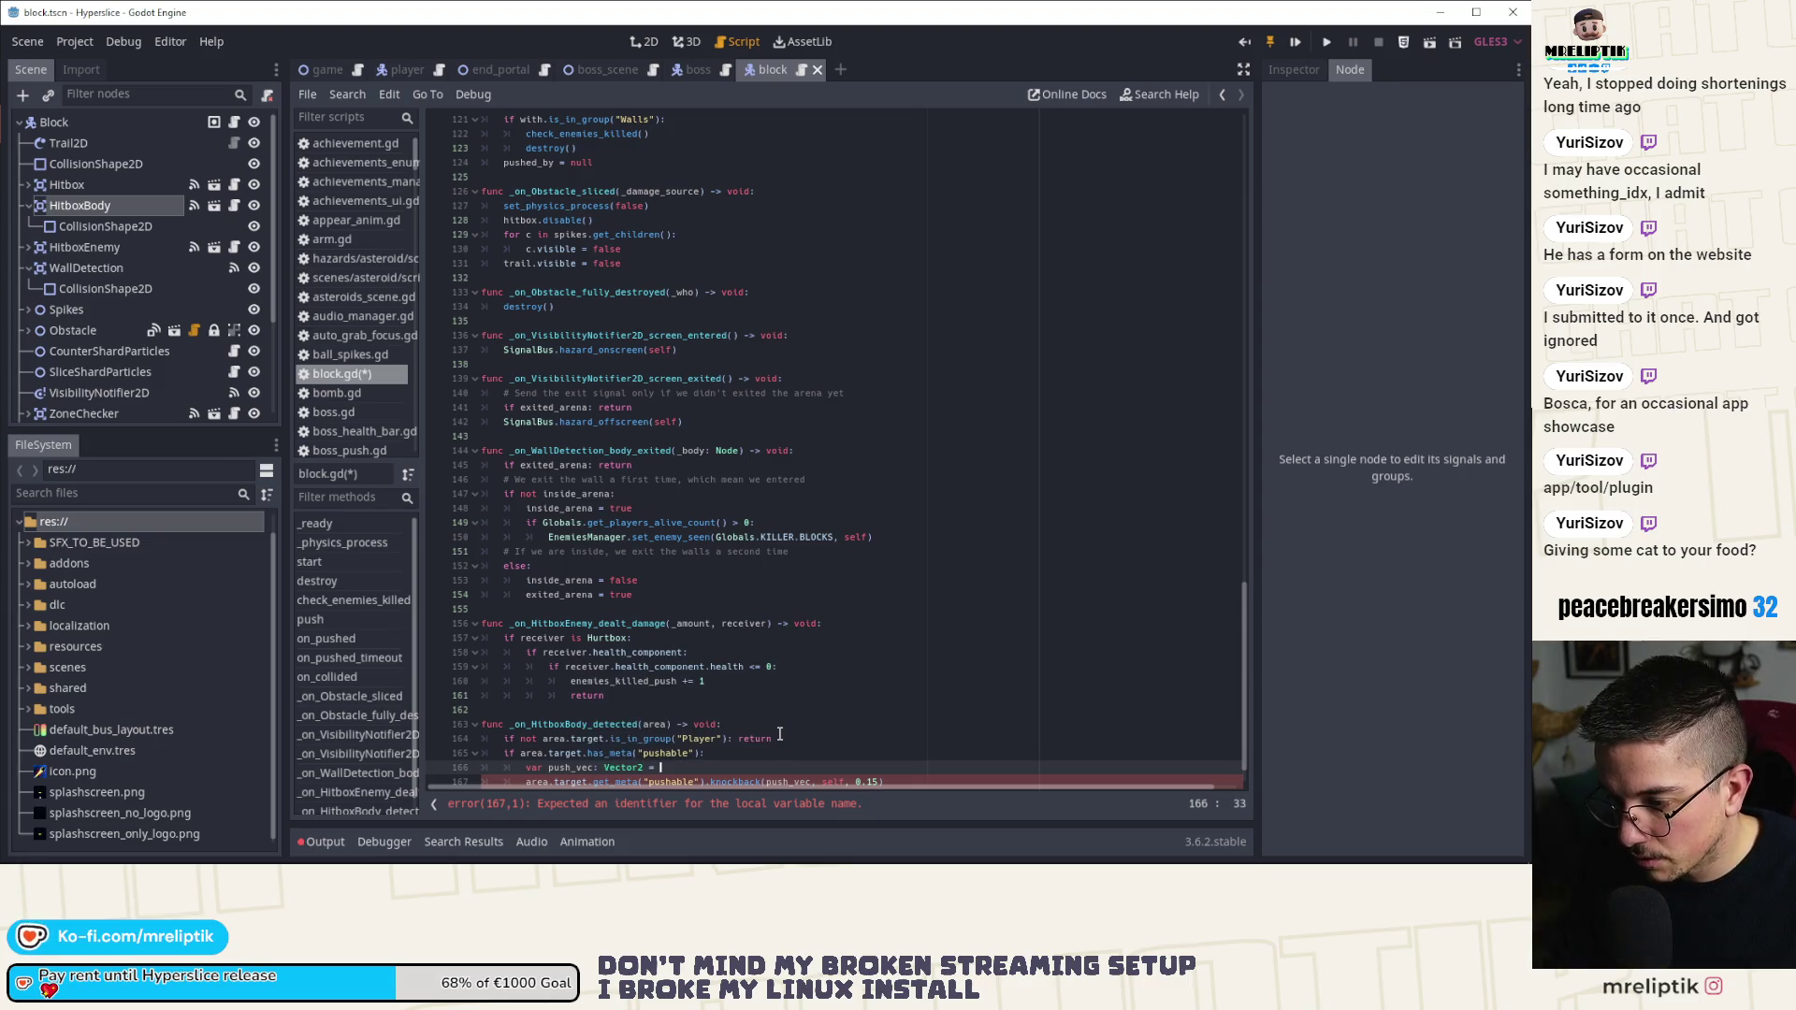
scroll(779, 734, down, 1)
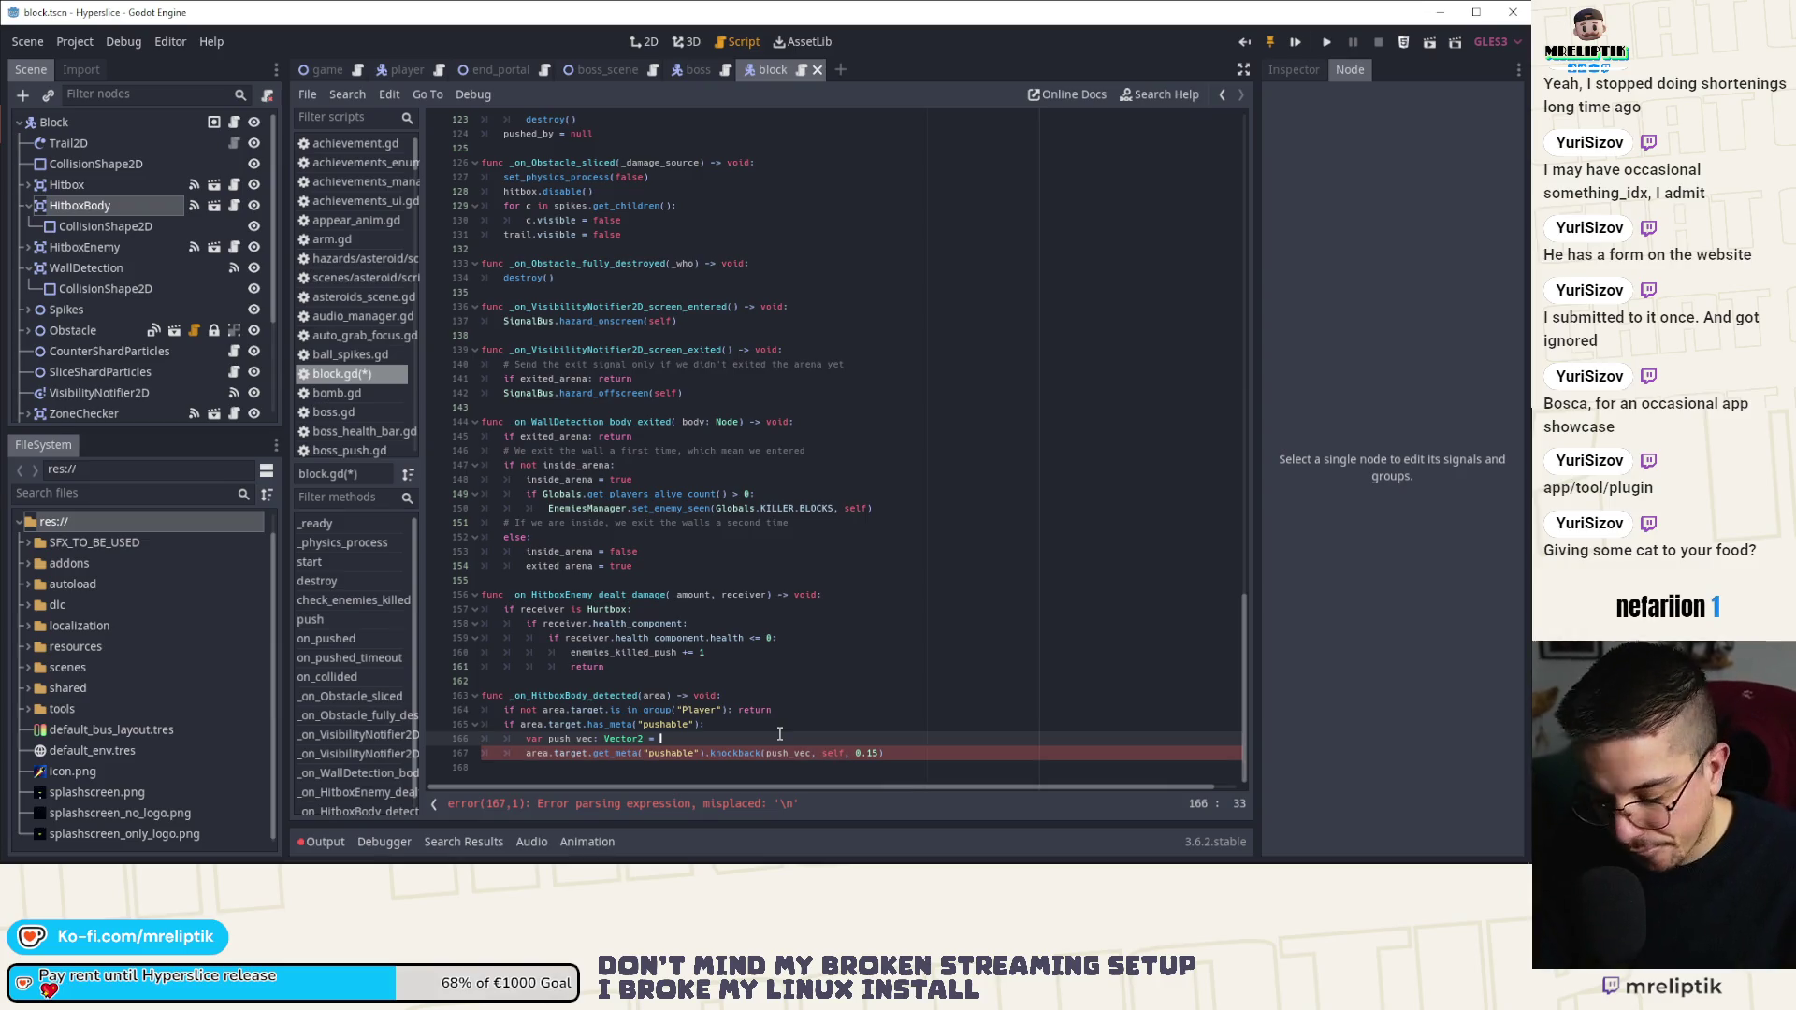
text(global_position.di)
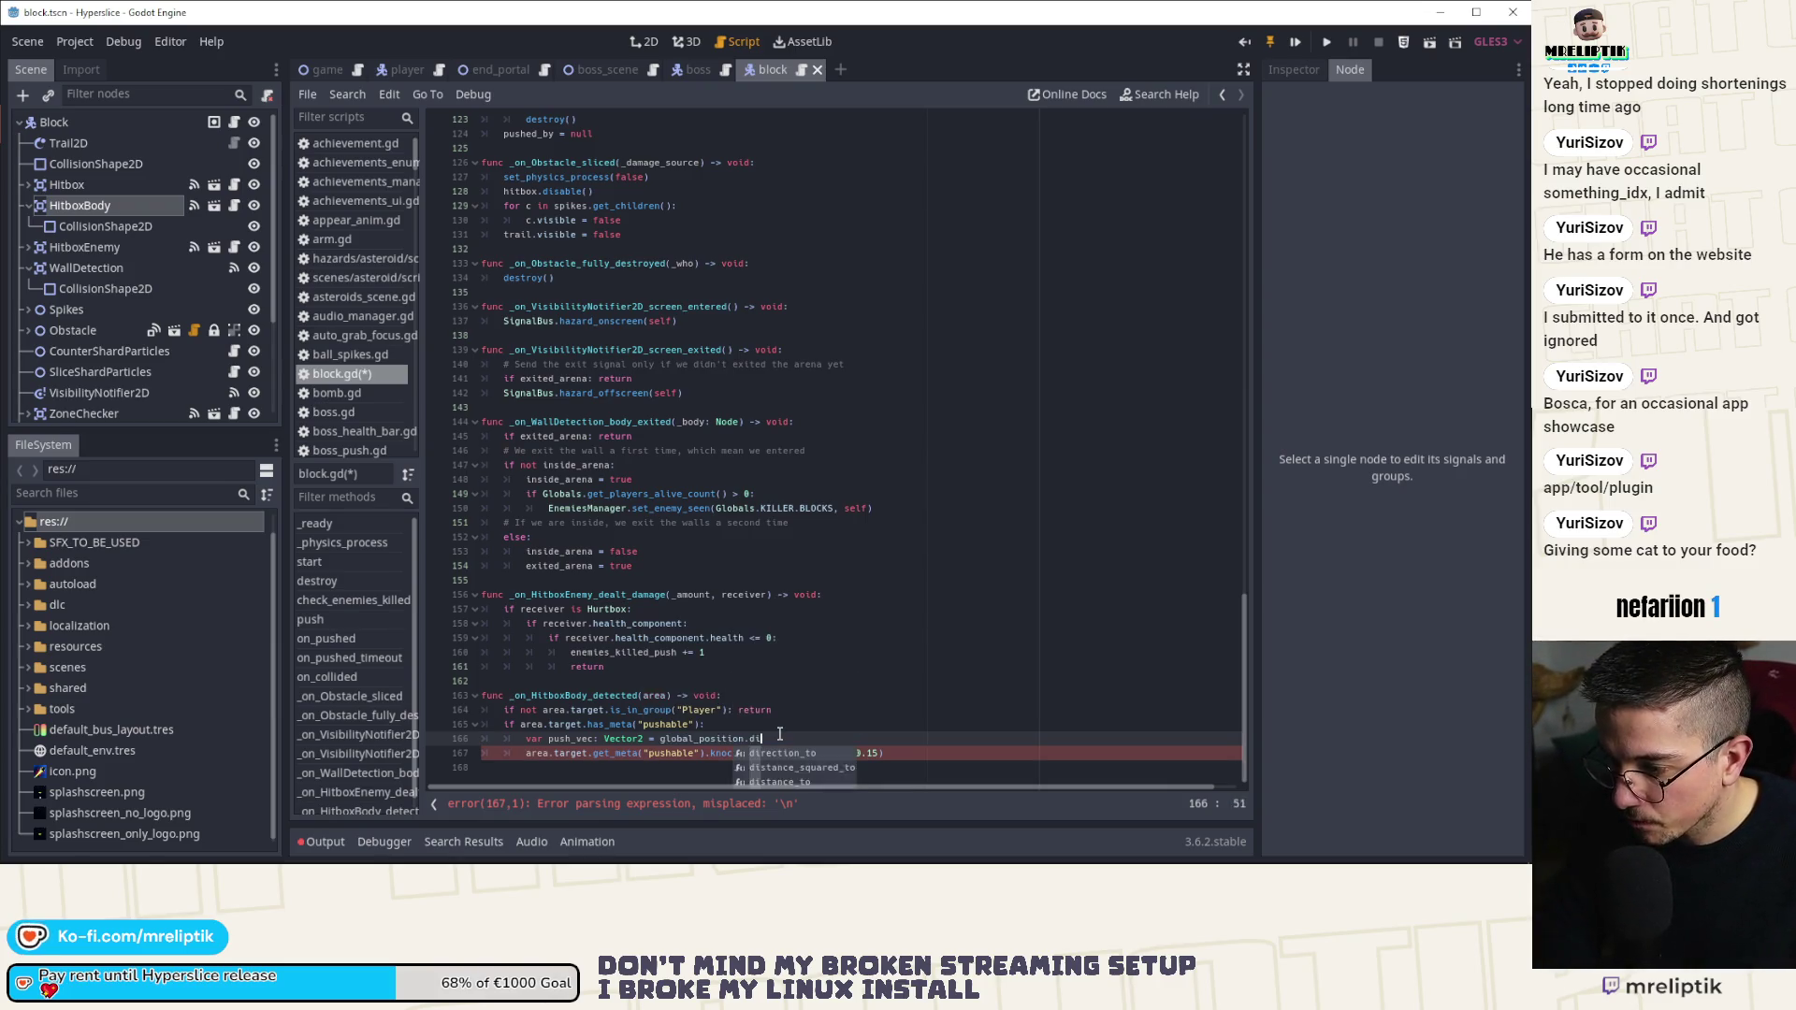
text(re)
key(Return)
text(area.)
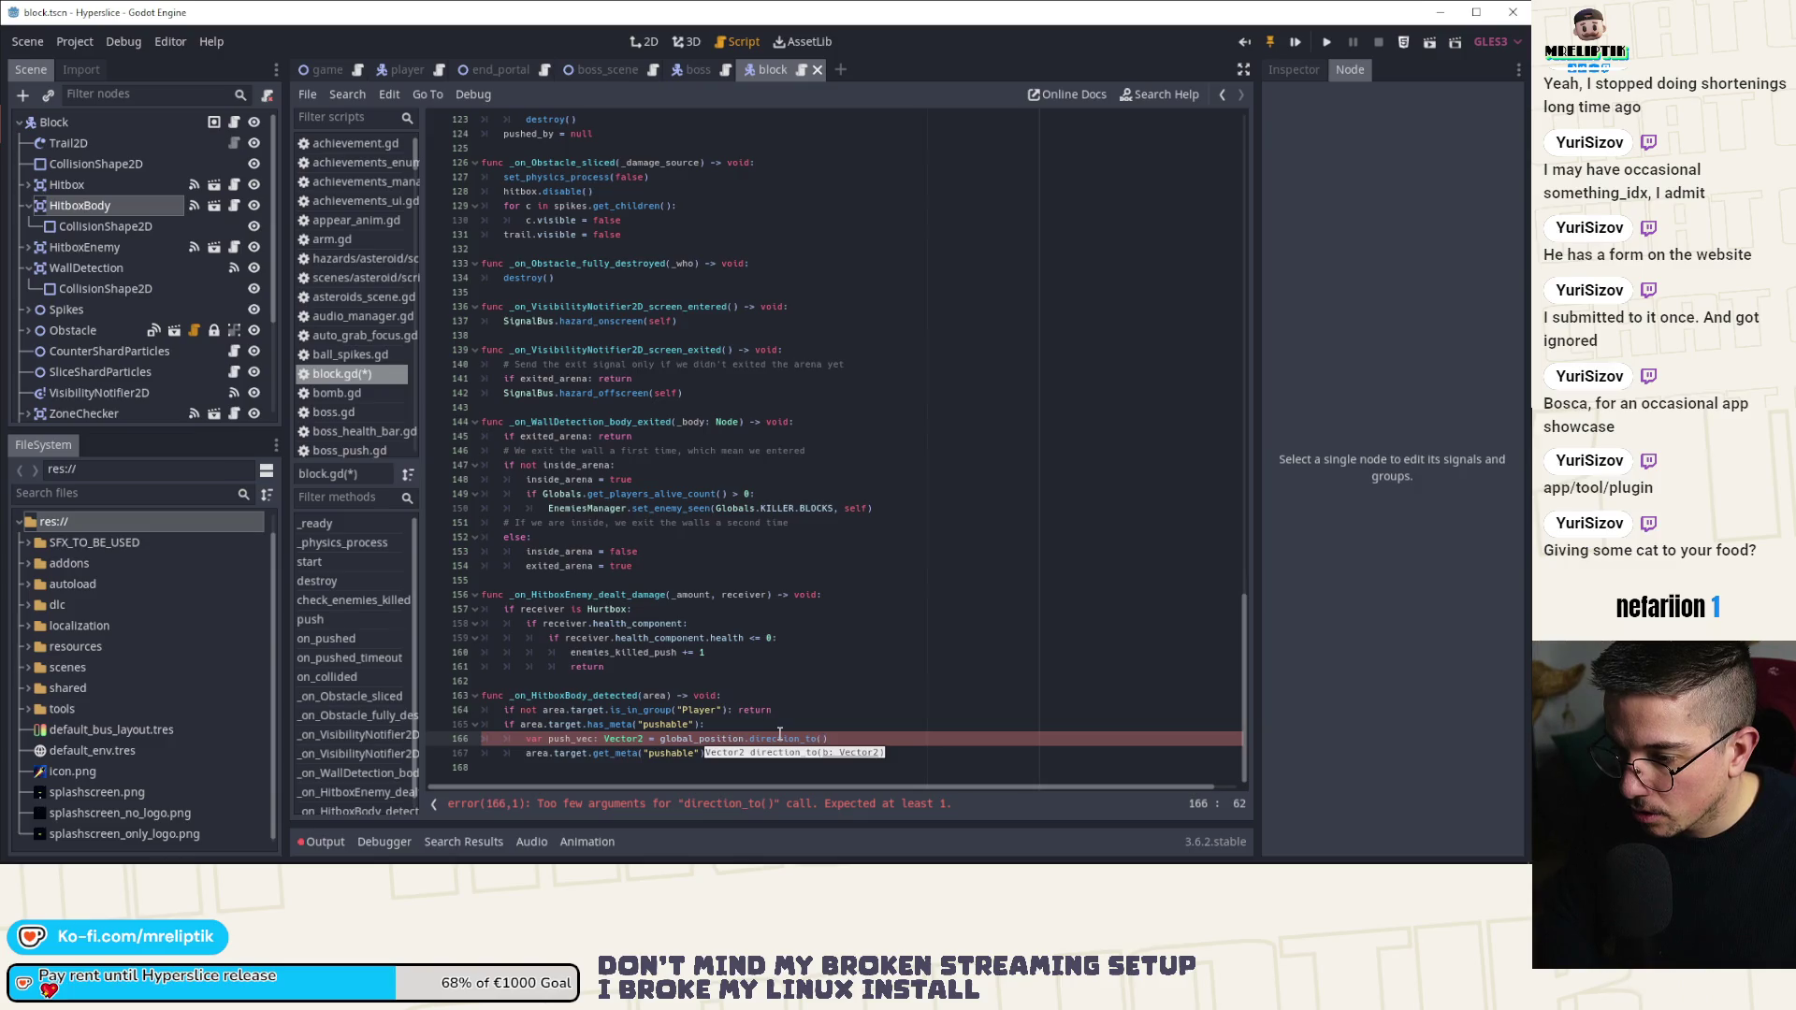
text(target.global_posi)
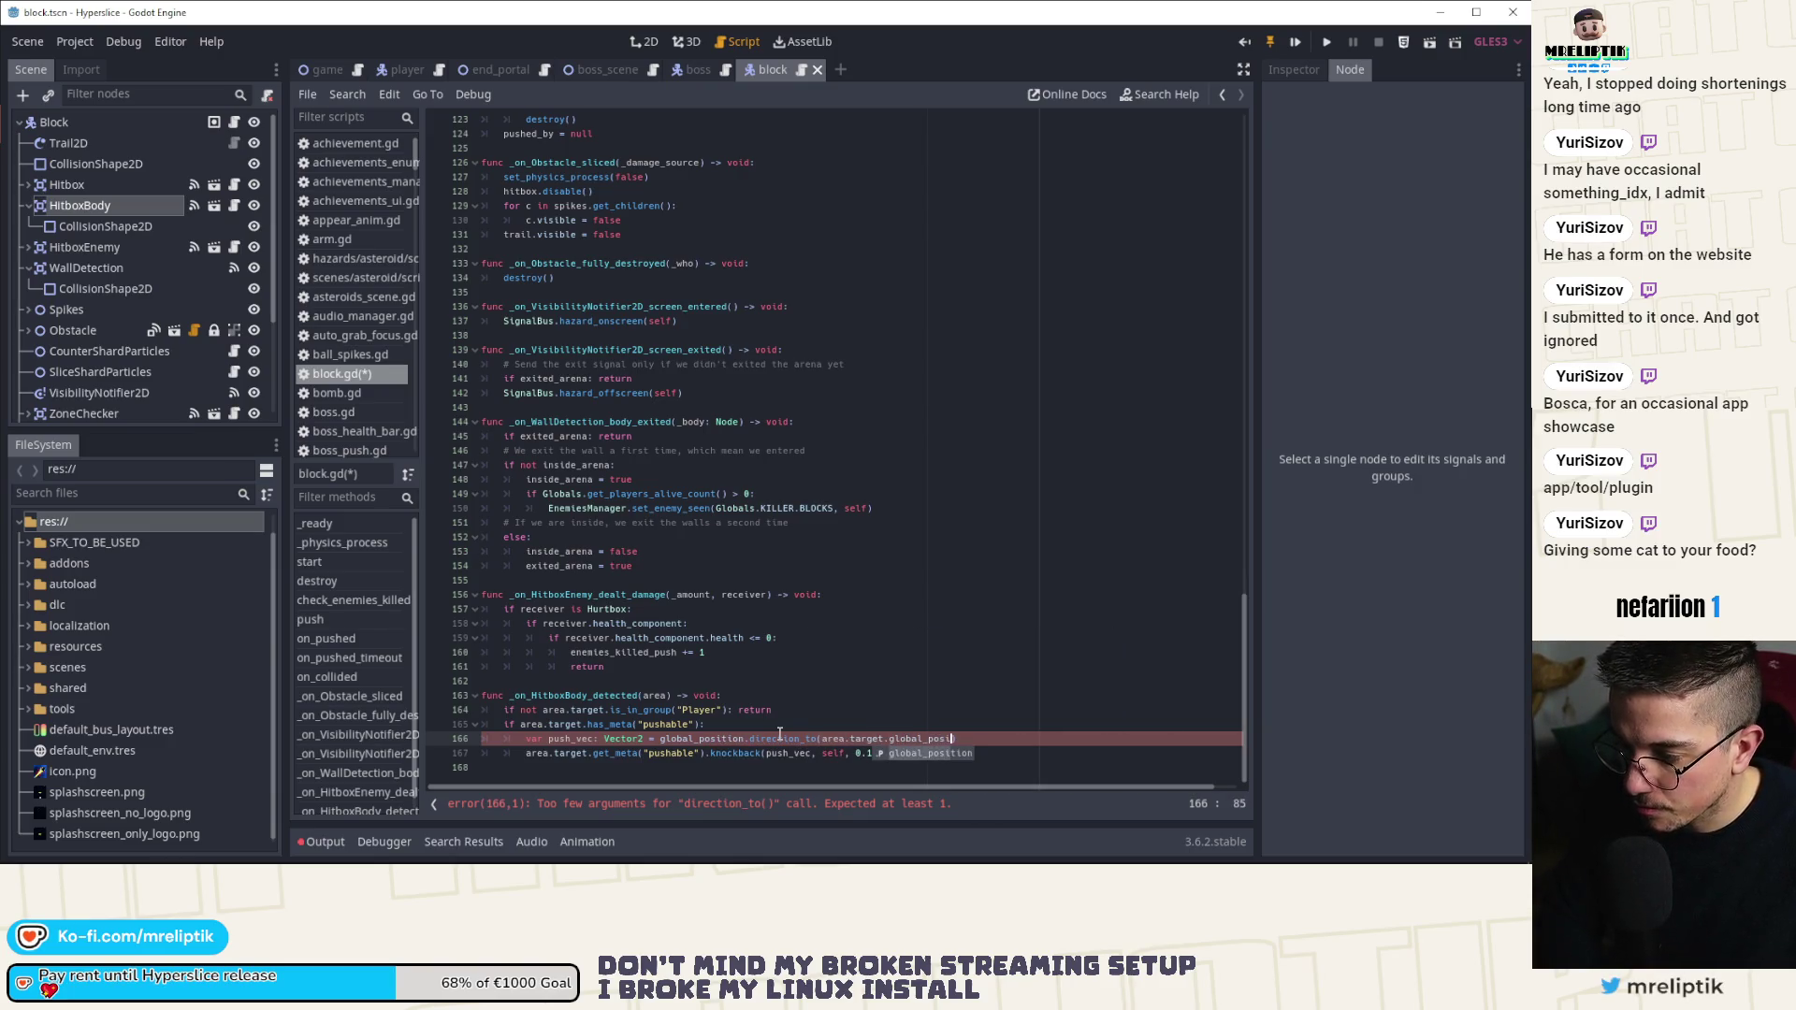
key(Return)
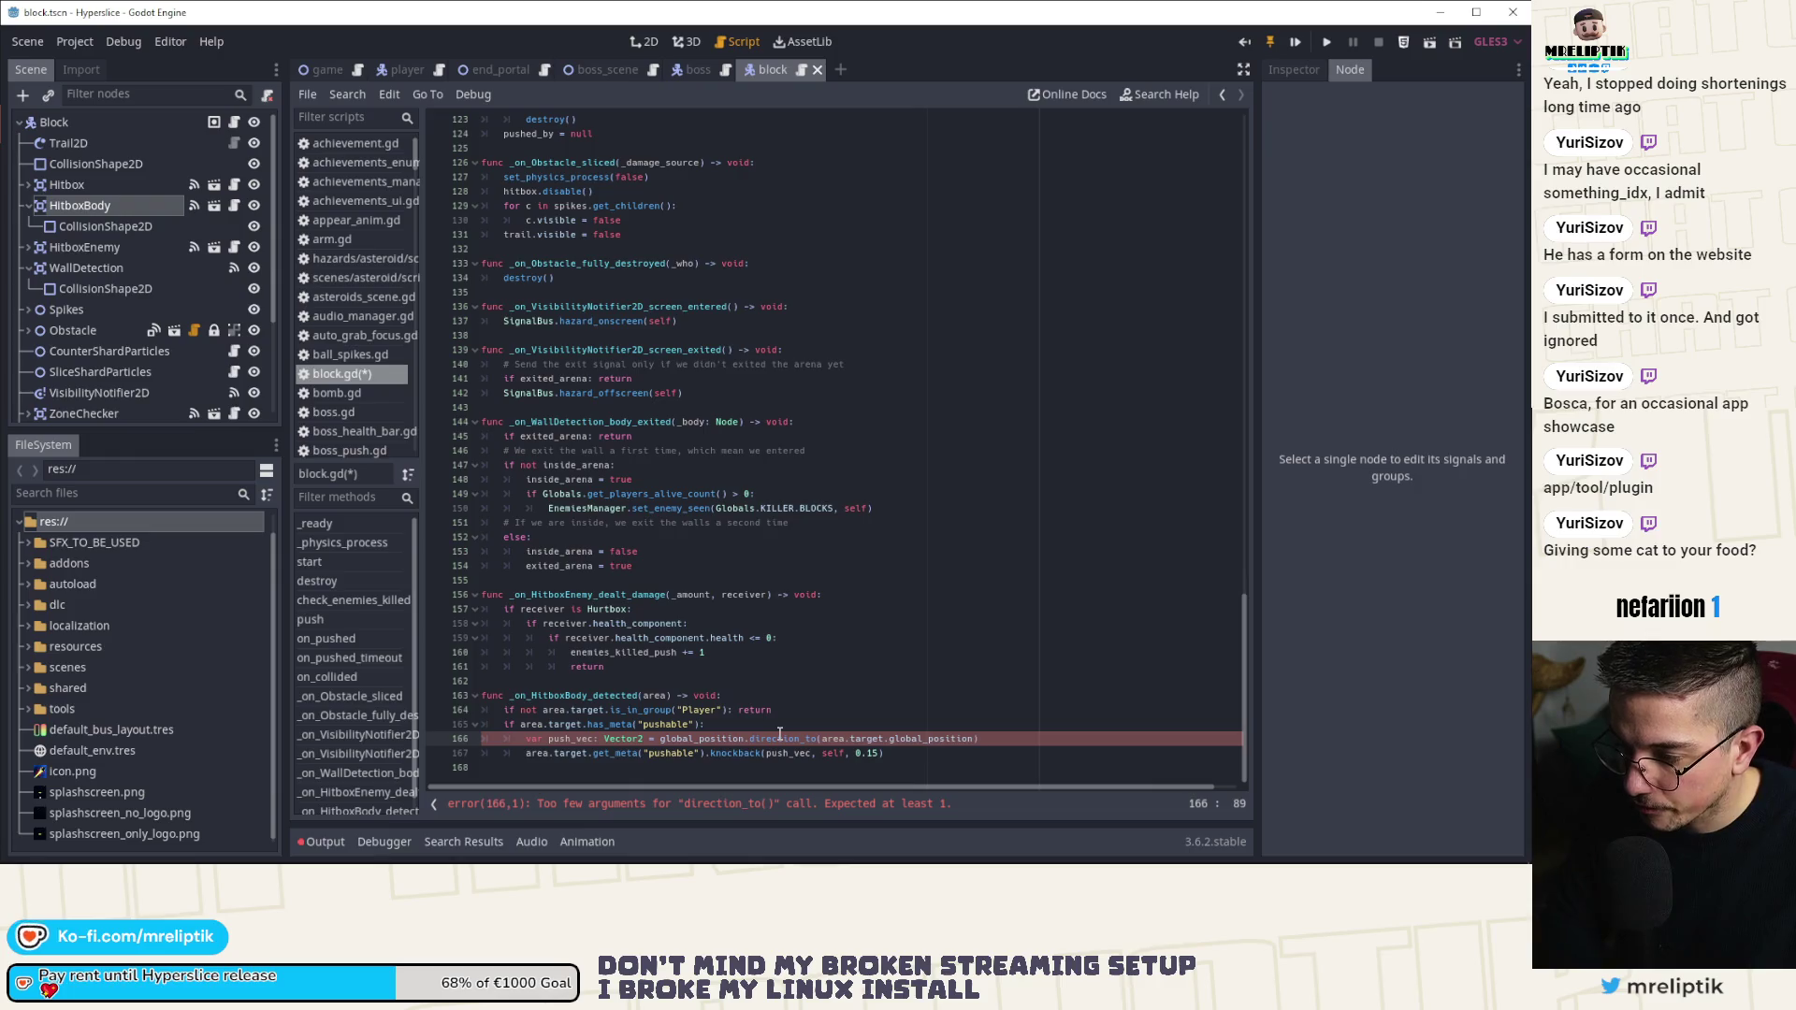
key(Down)
key(ctrl+z)
text(* push)
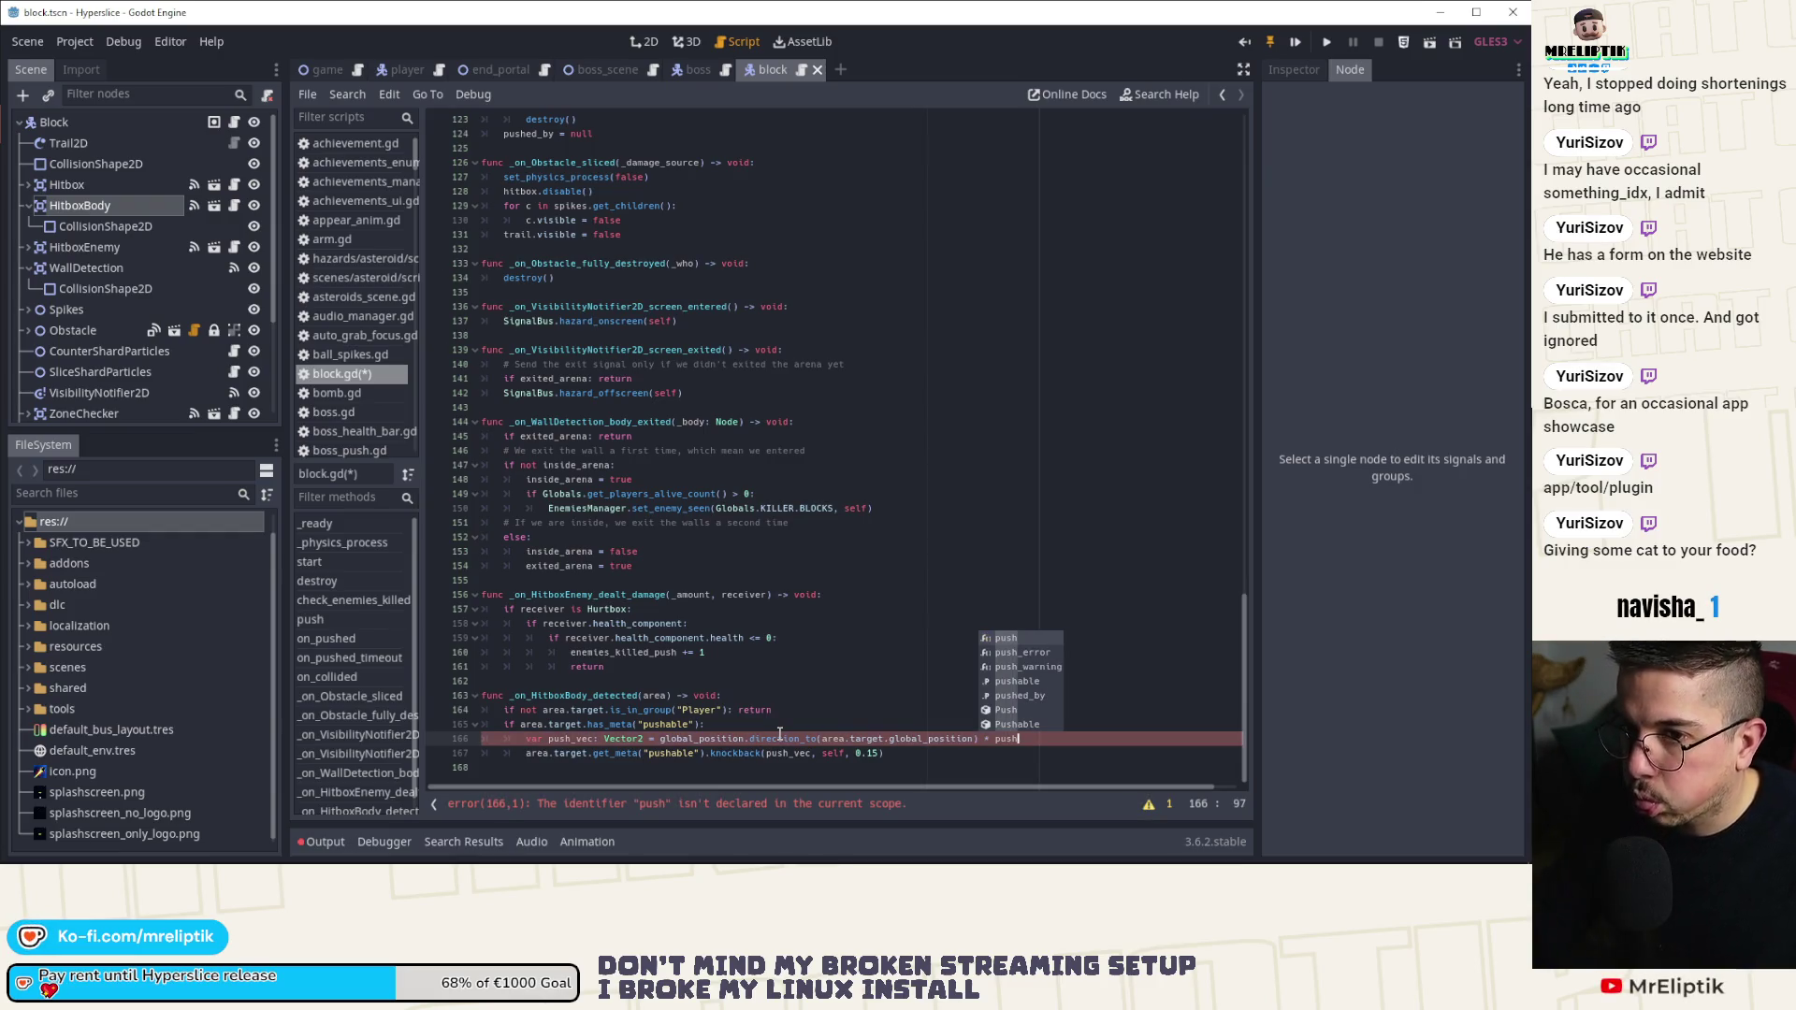
scroll(128, 318, down, 5)
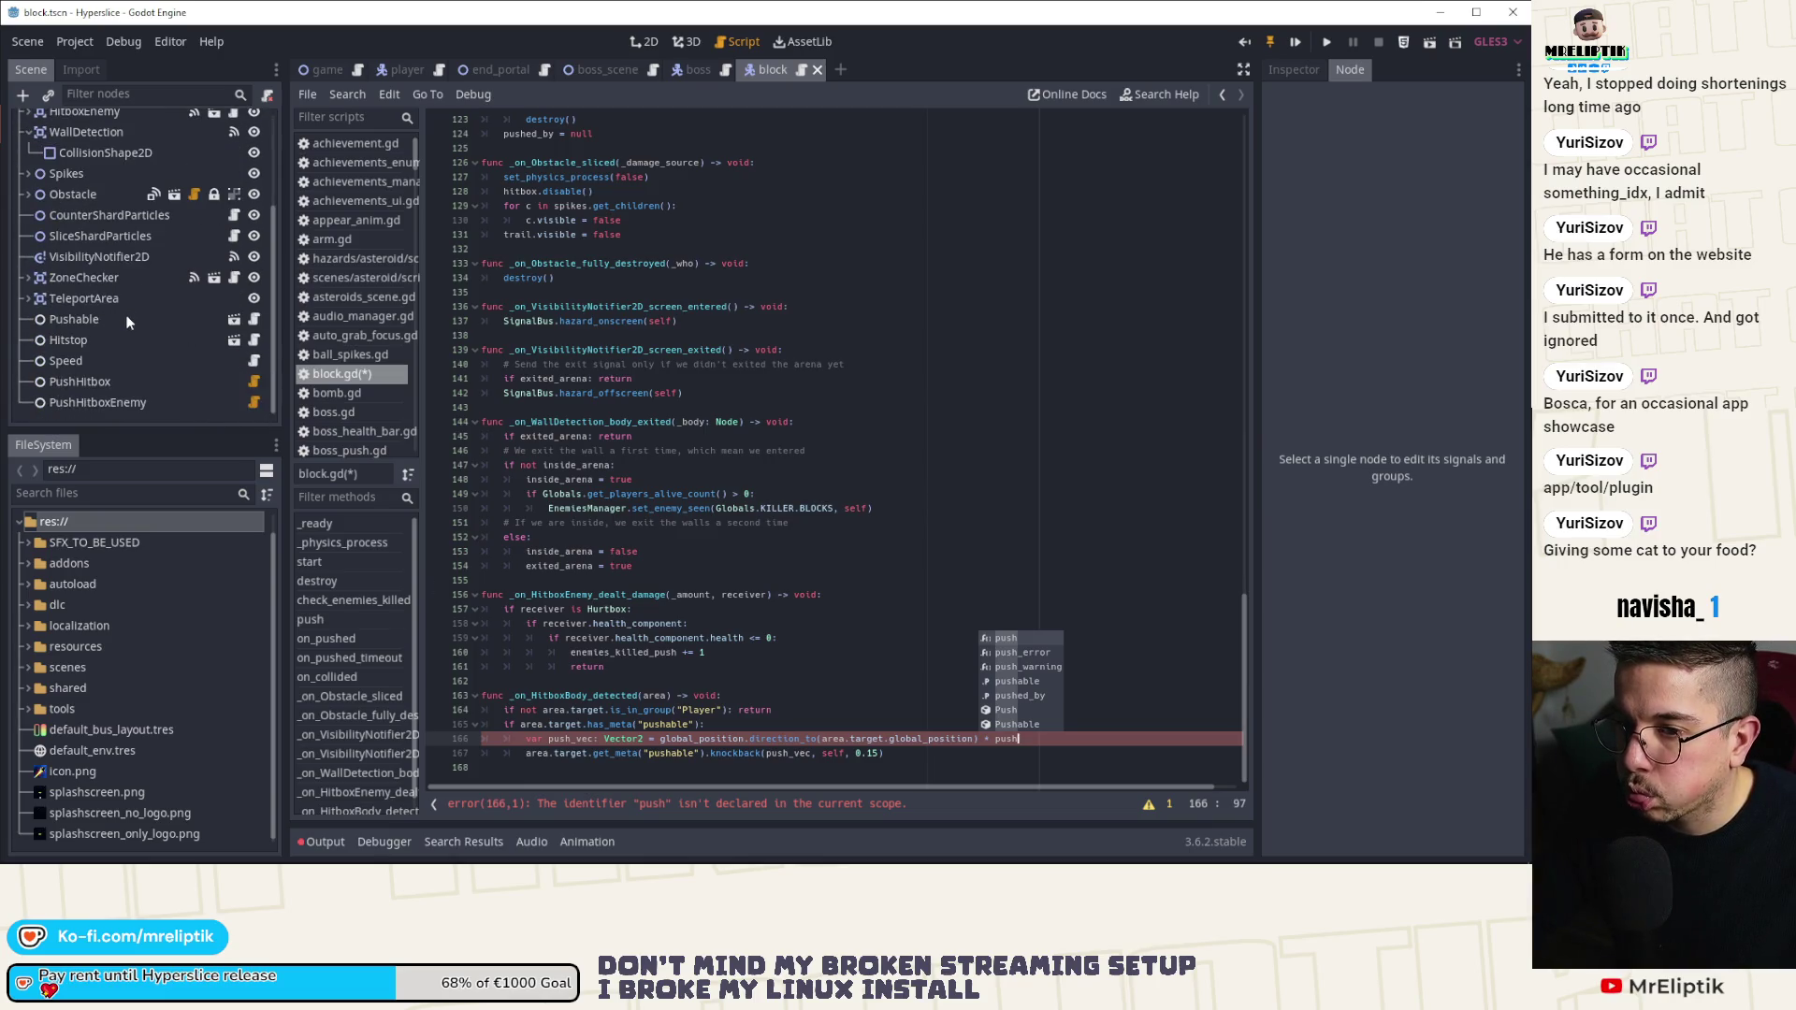
click(92, 379)
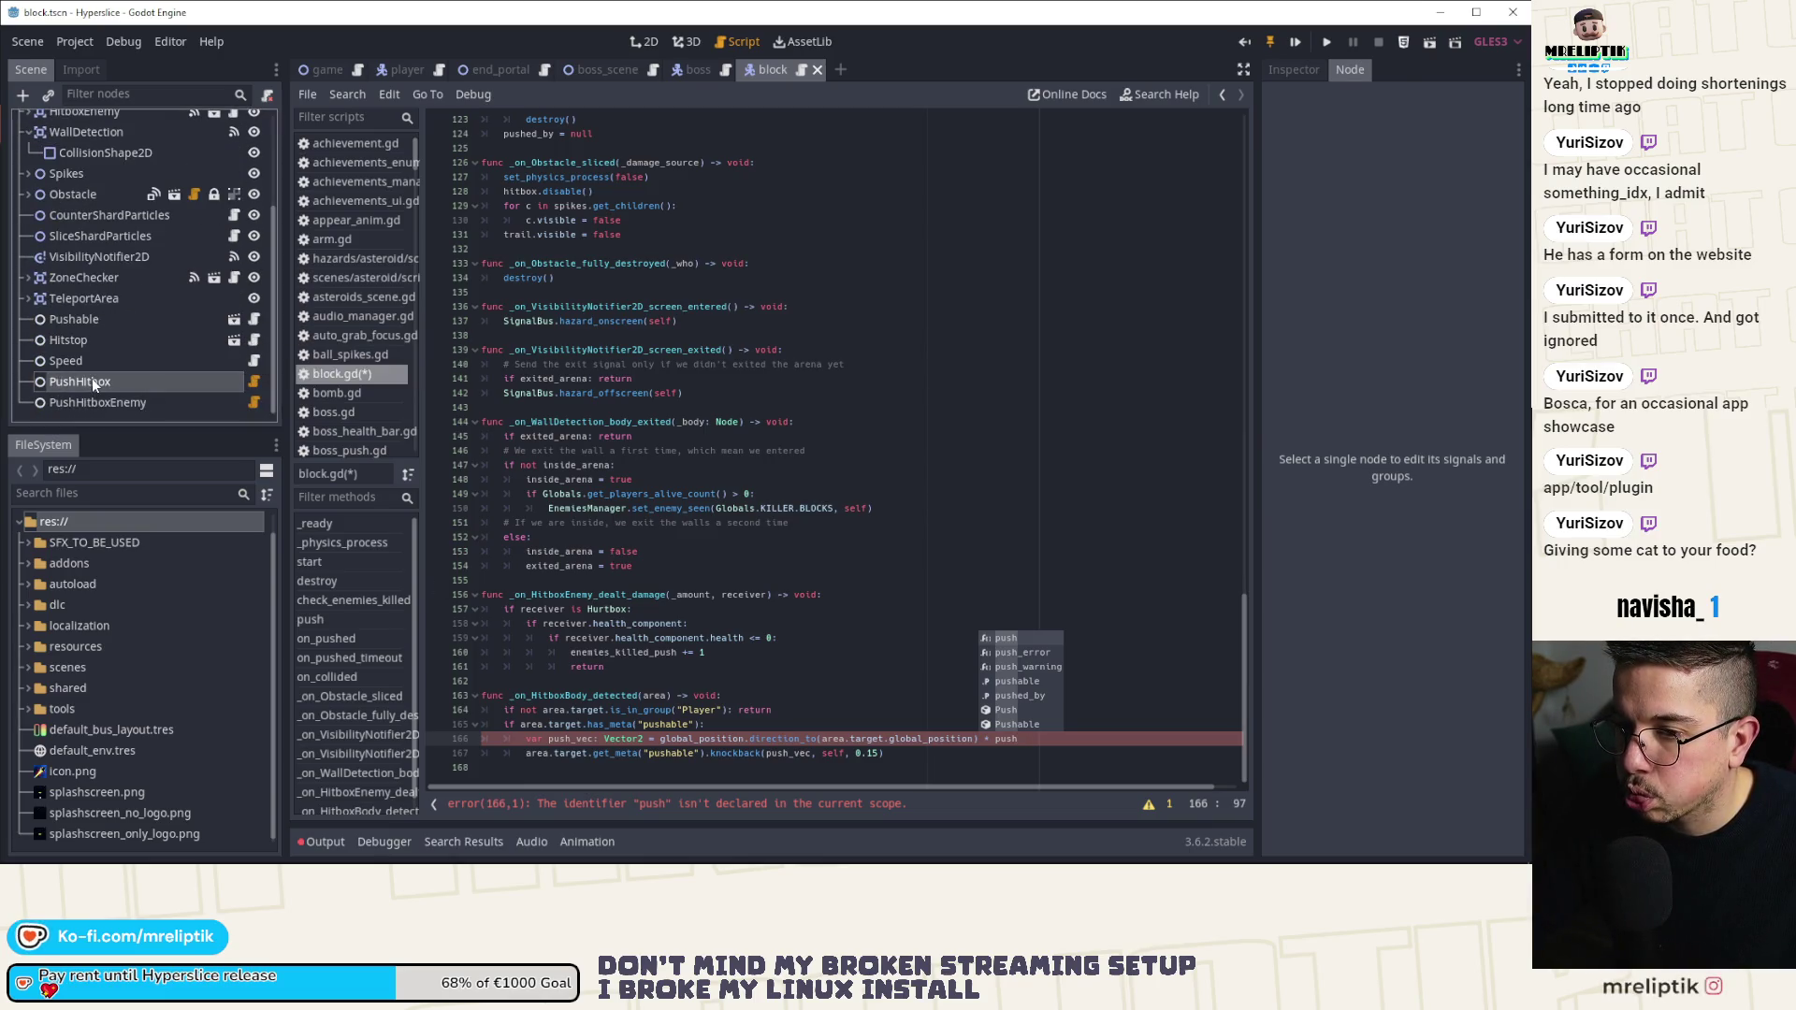
click(1325, 70)
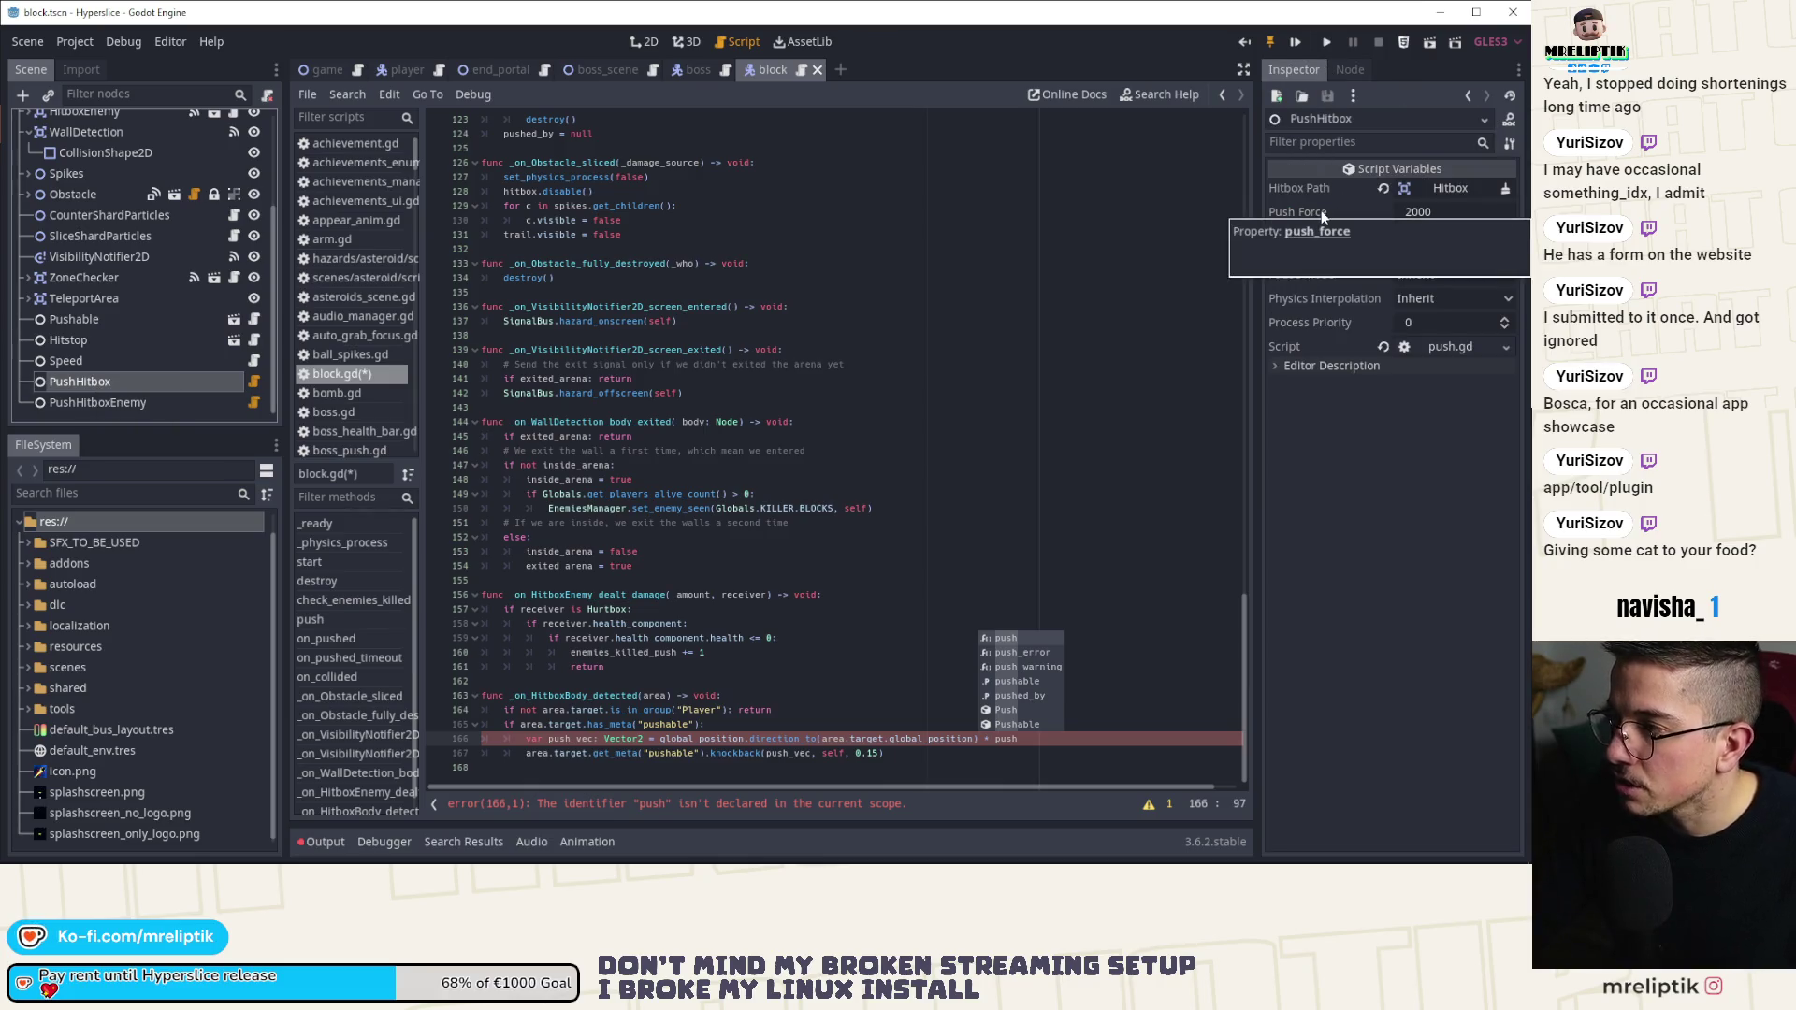
click(253, 380)
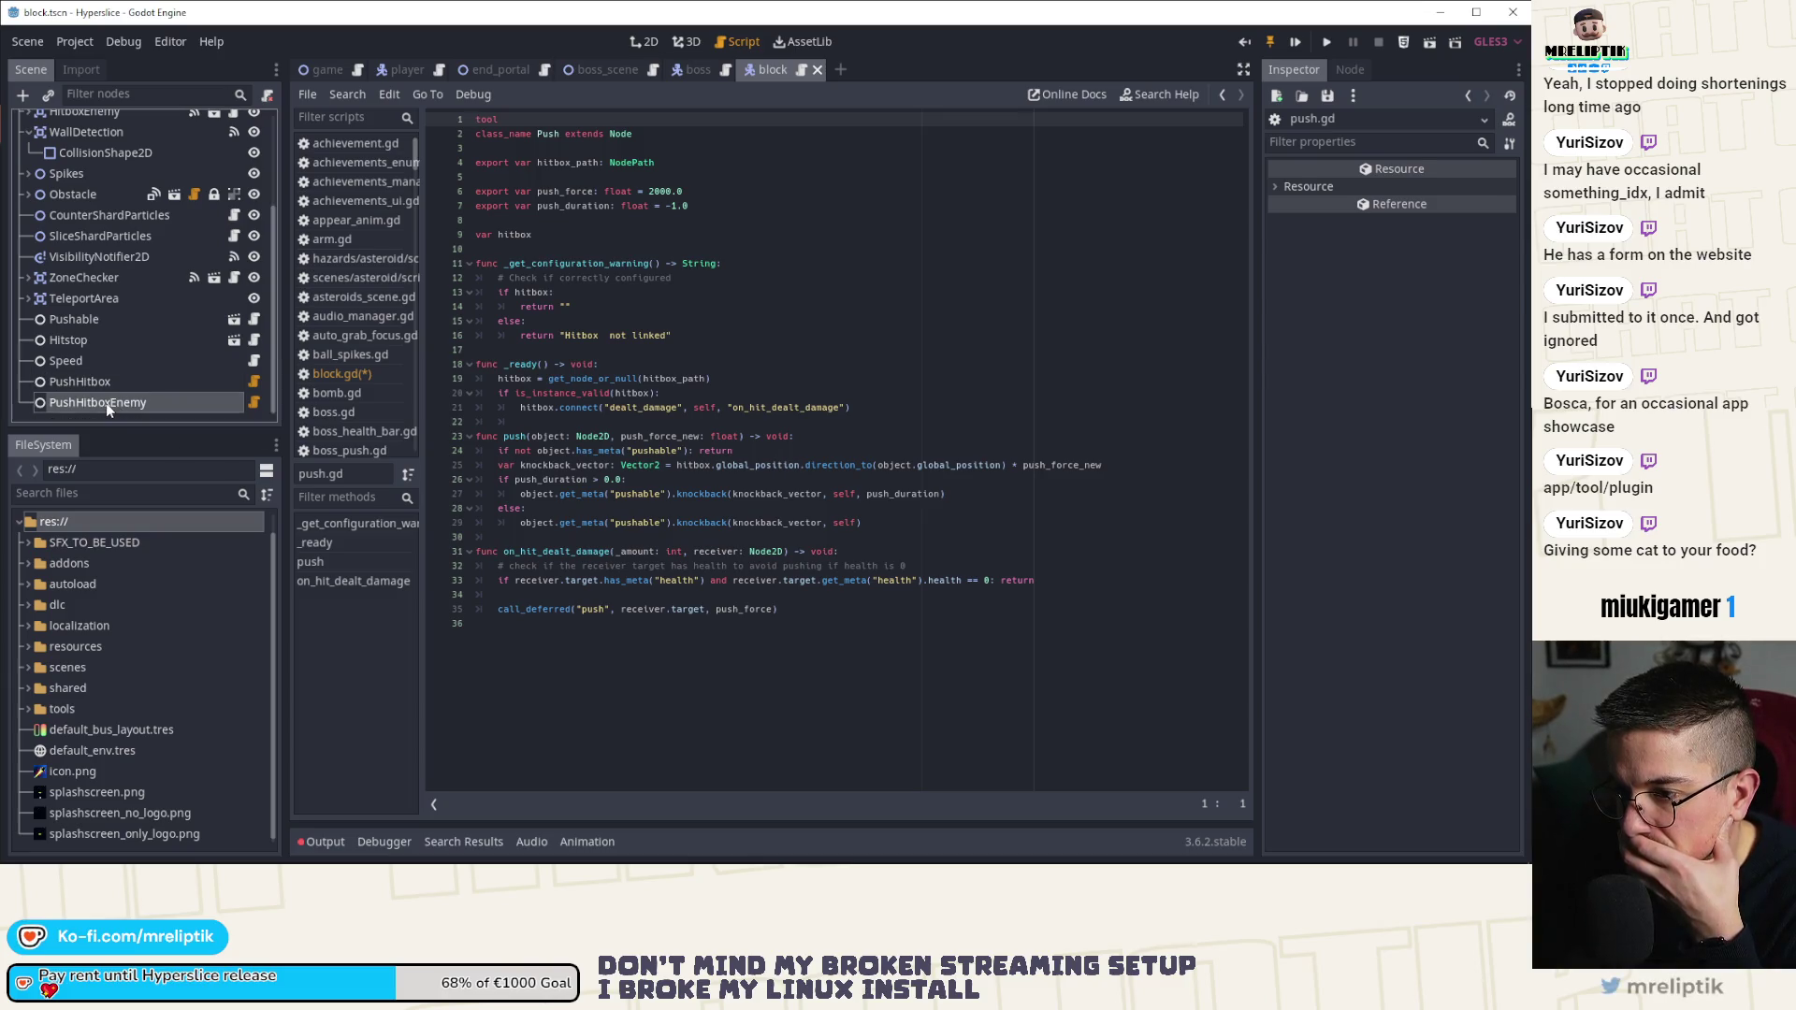
click(94, 381)
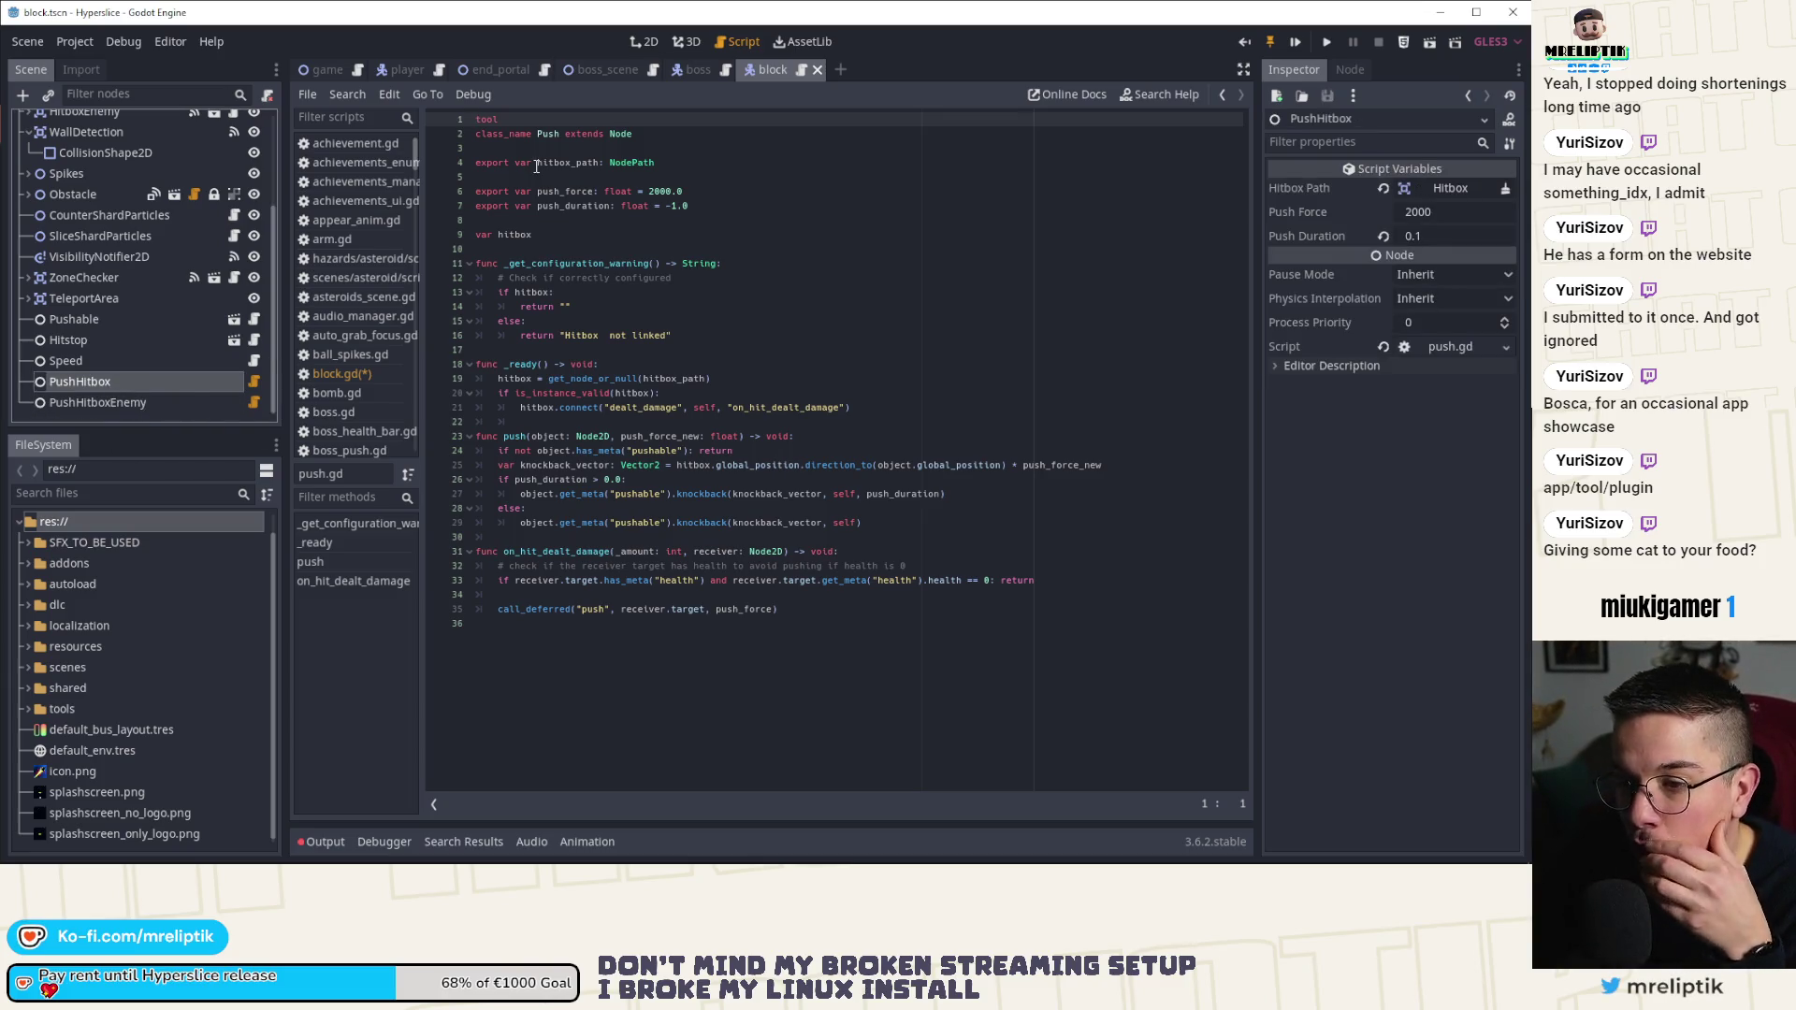
click(651, 43)
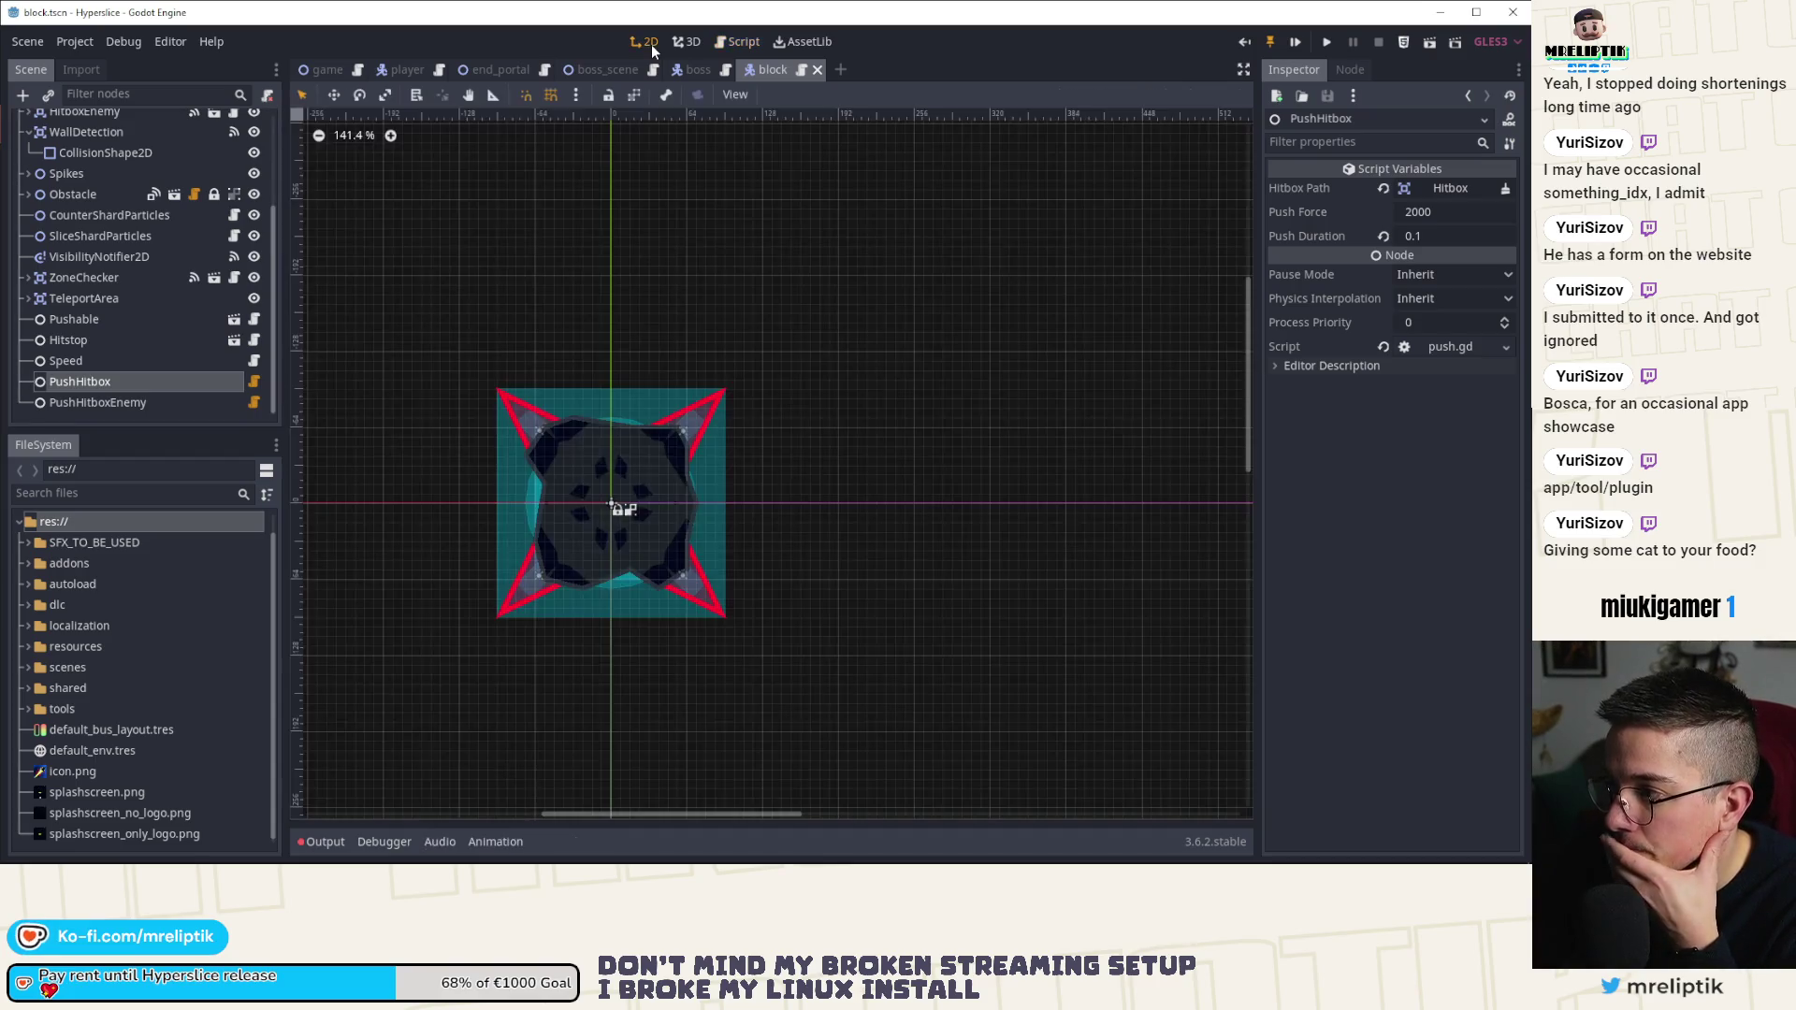
scroll(225, 136, up, 3)
click(234, 122)
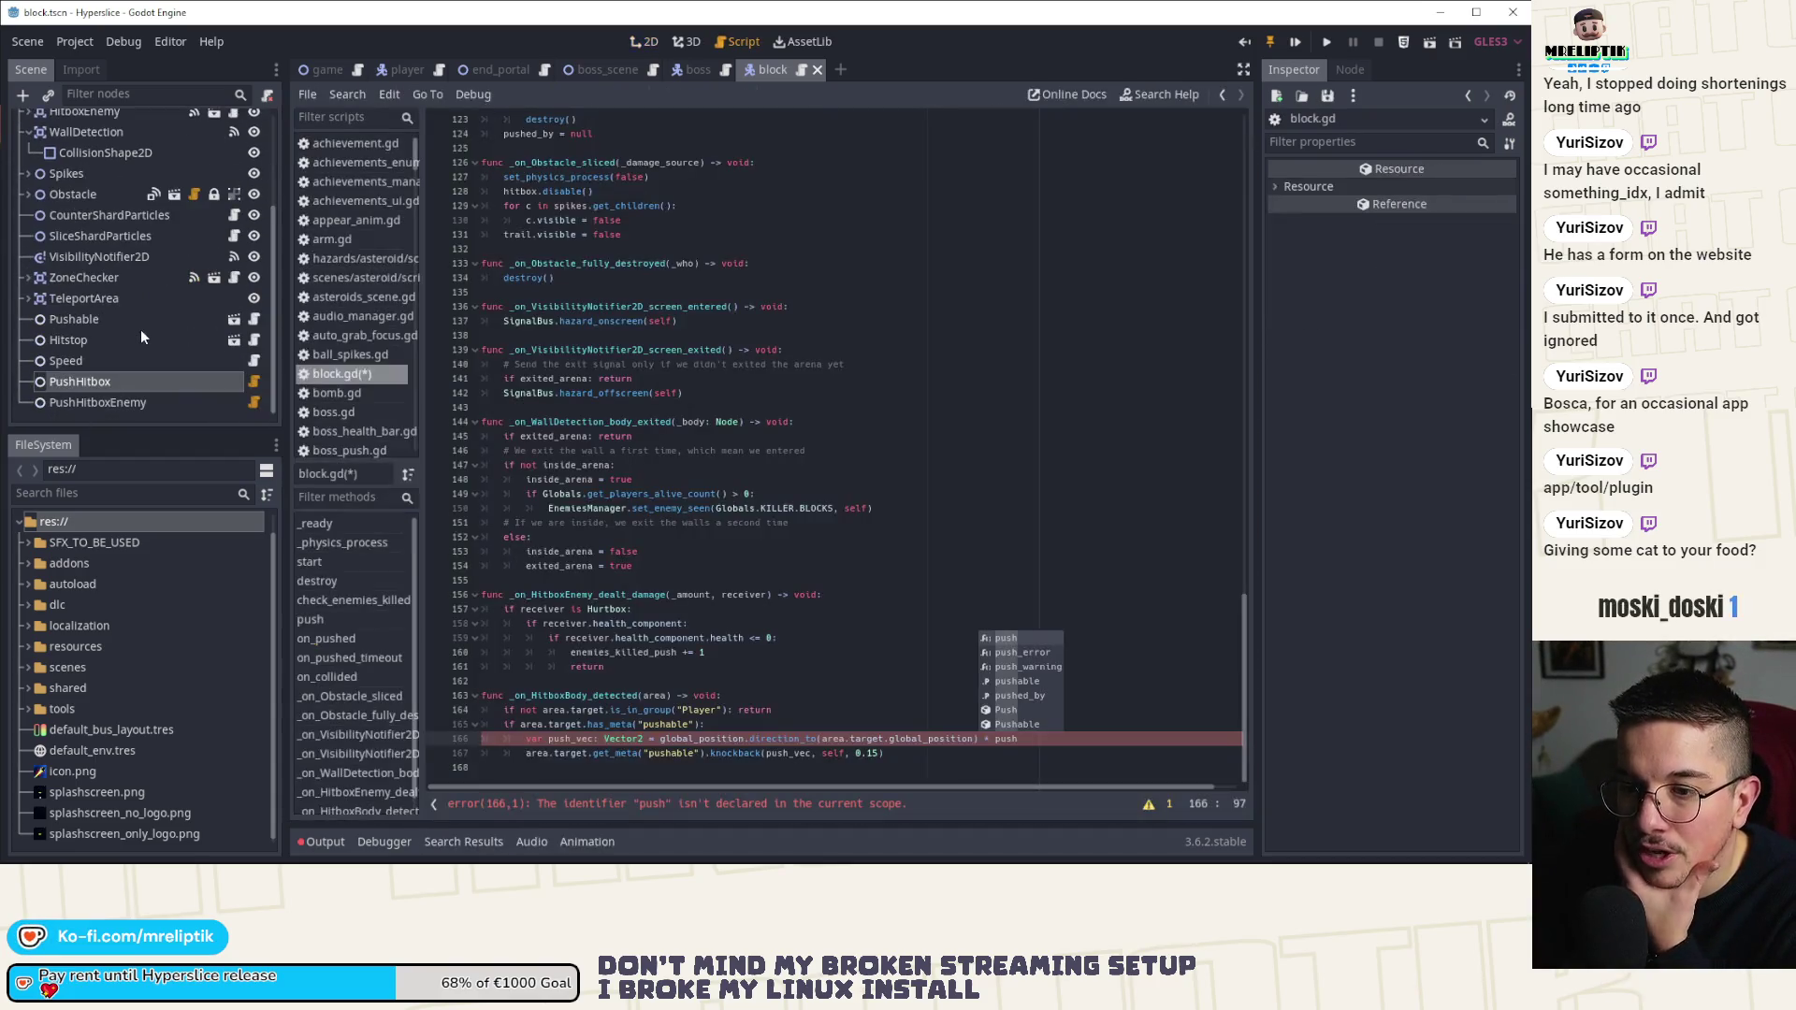
click(1024, 744)
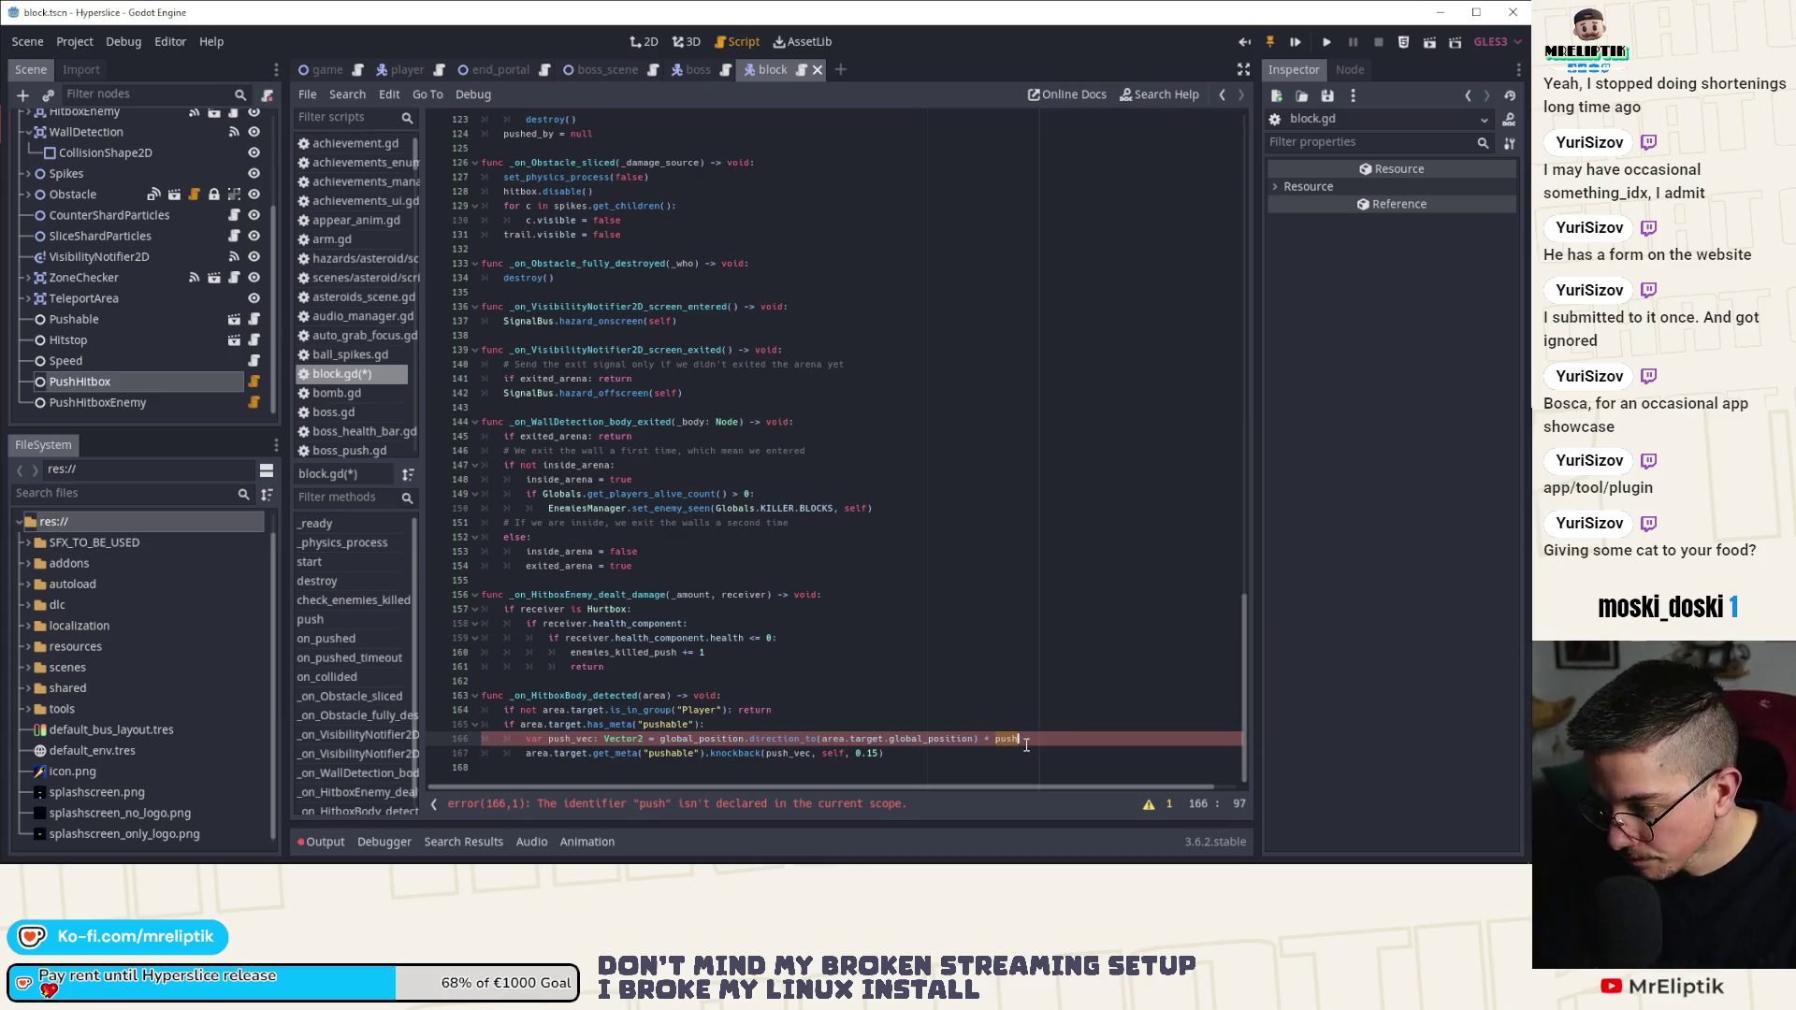
Change the push multiplier to 2000.0, save block.gd, and run the game with F5
text(000.0)
key(ctrl+s)
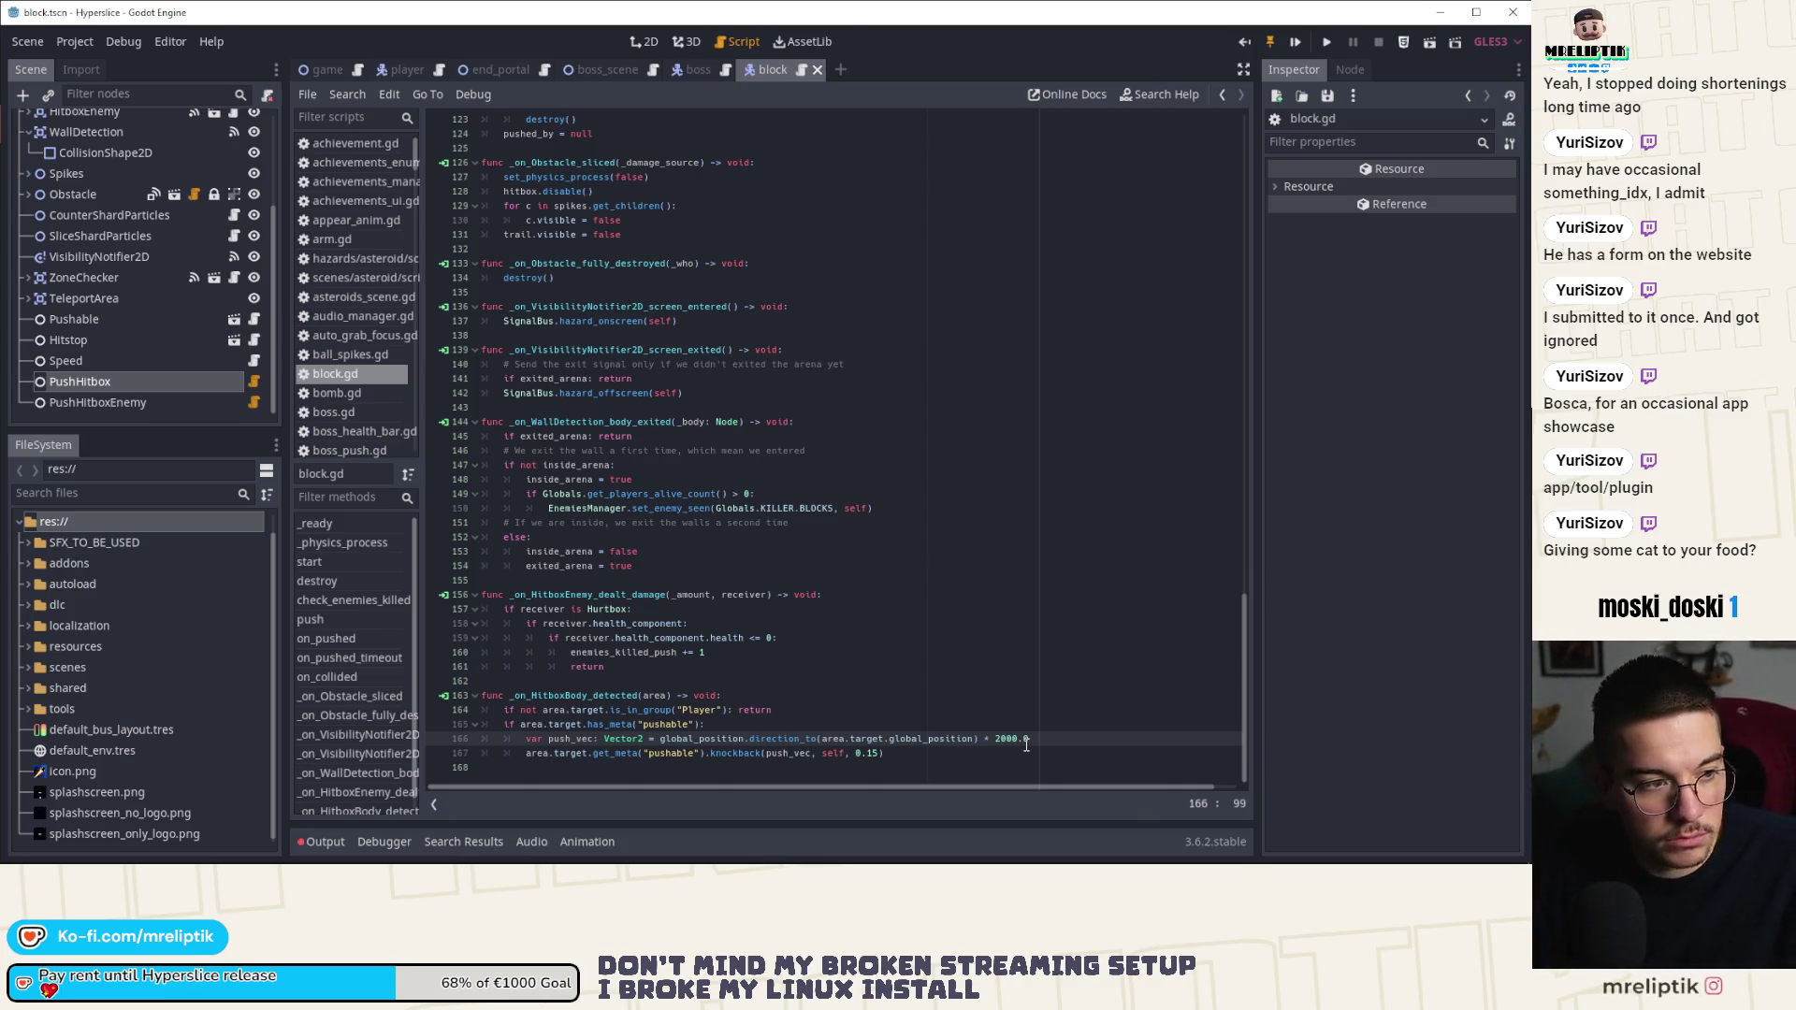
click(673, 609)
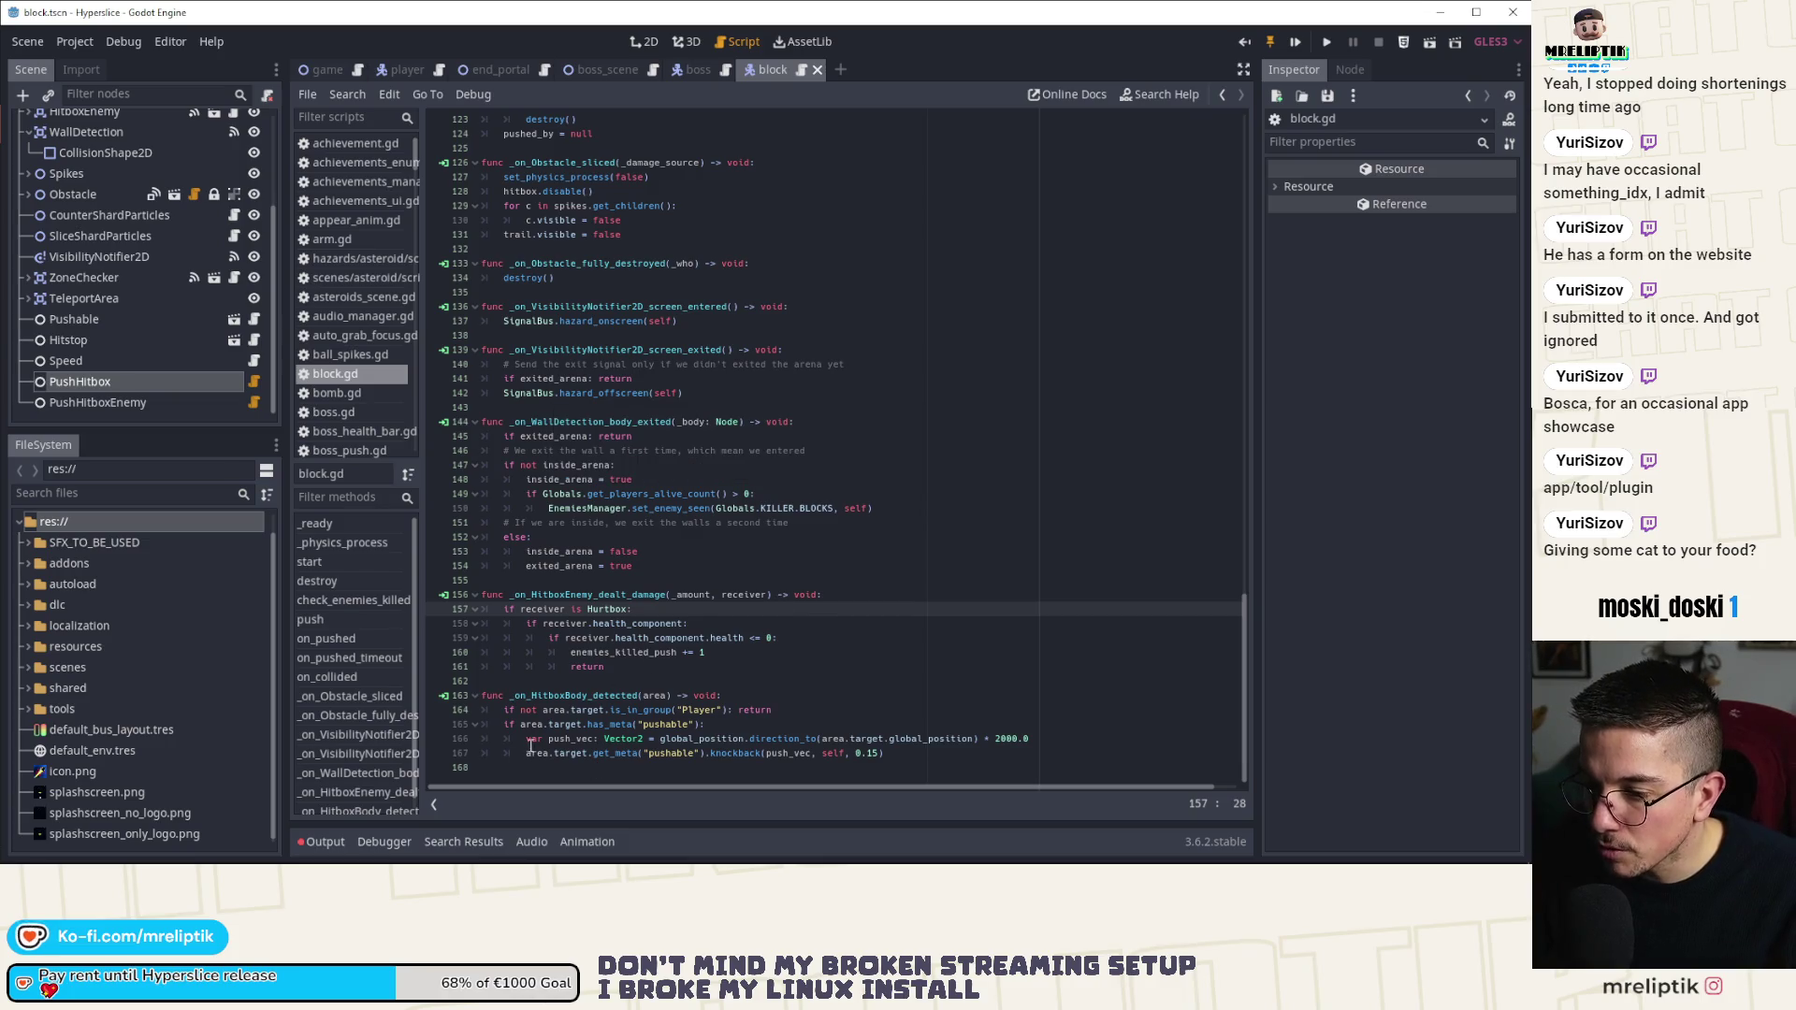
key(F5)
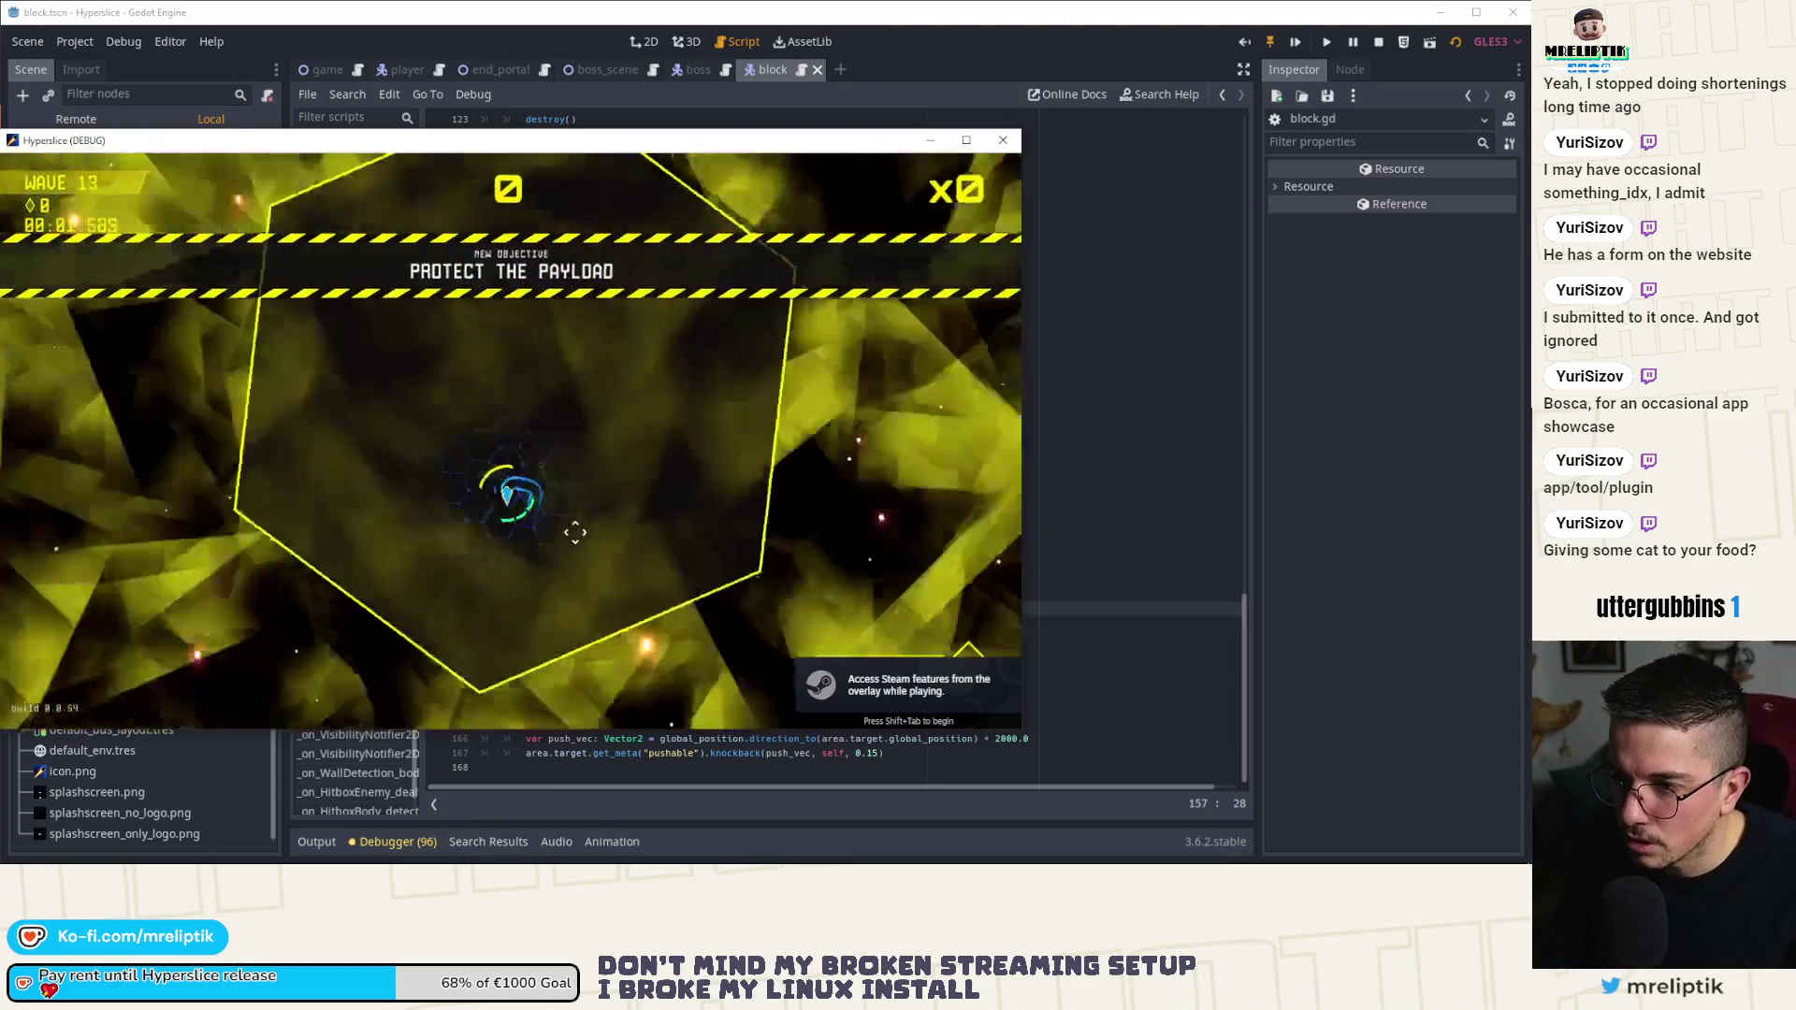
In the debug console, grant 15 random upgrades and list commands with help
key(grave)
text(add_random_upgrades 15)
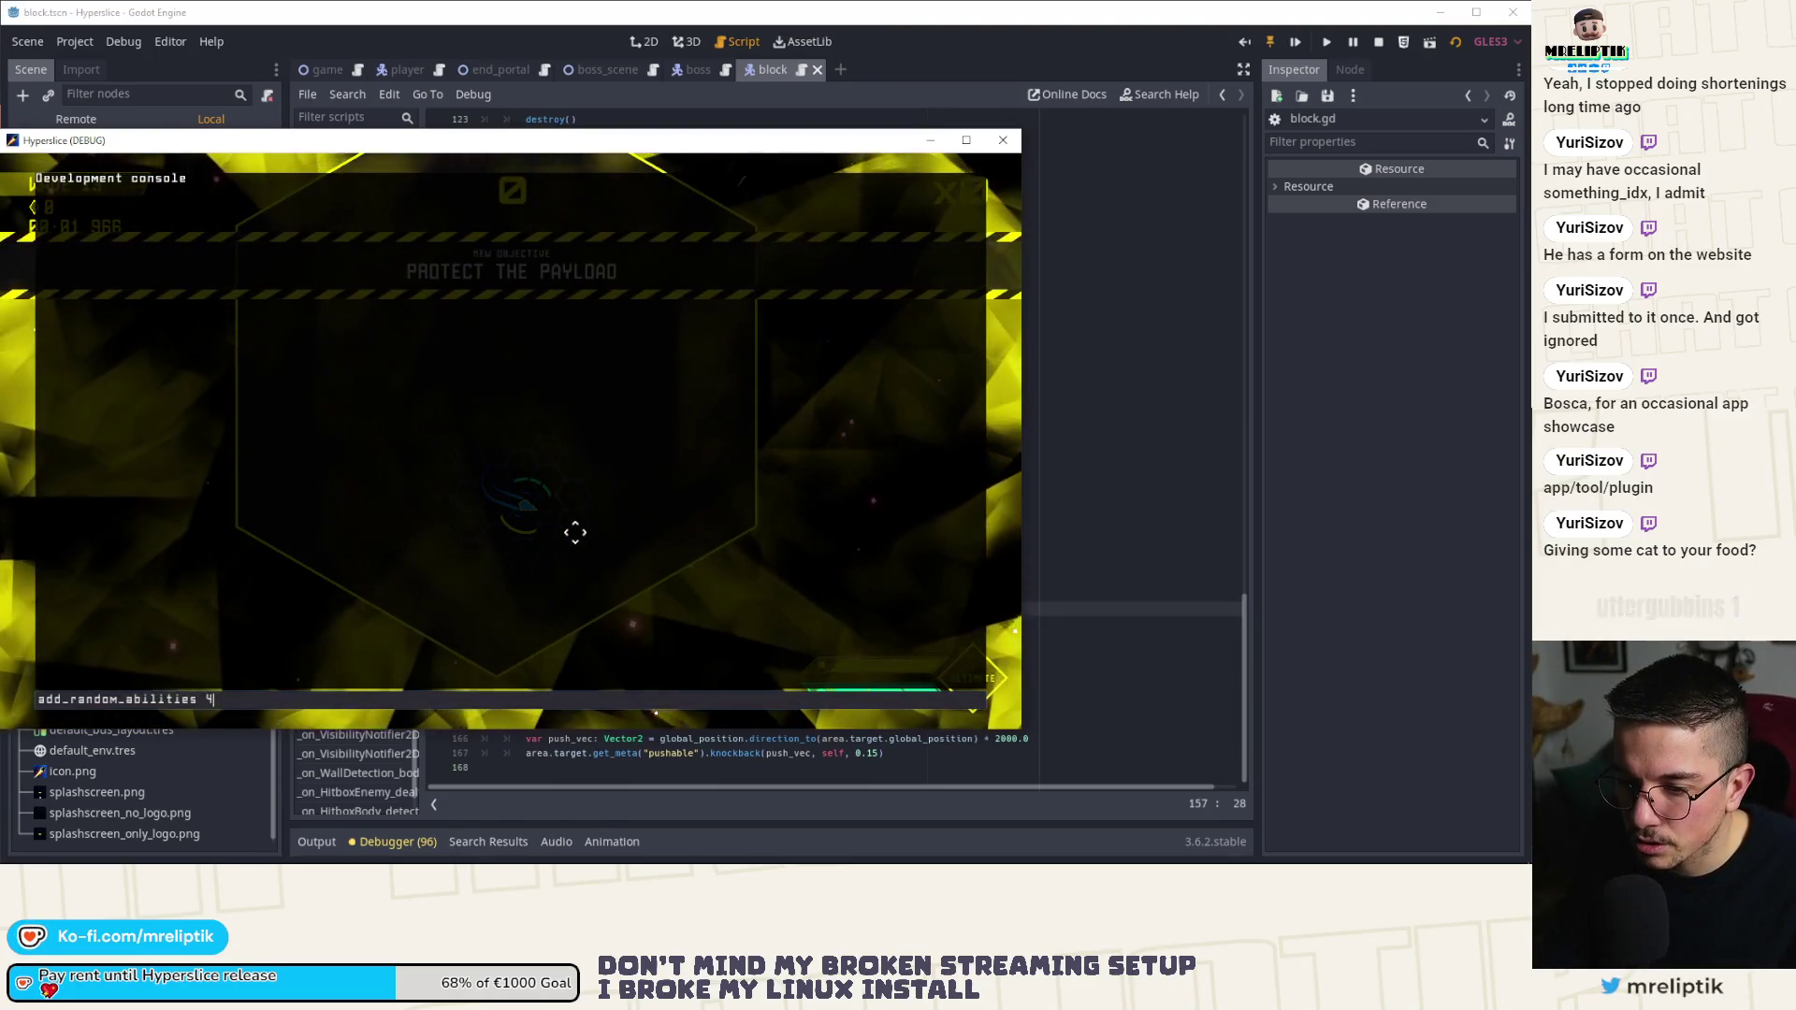
key(Return)
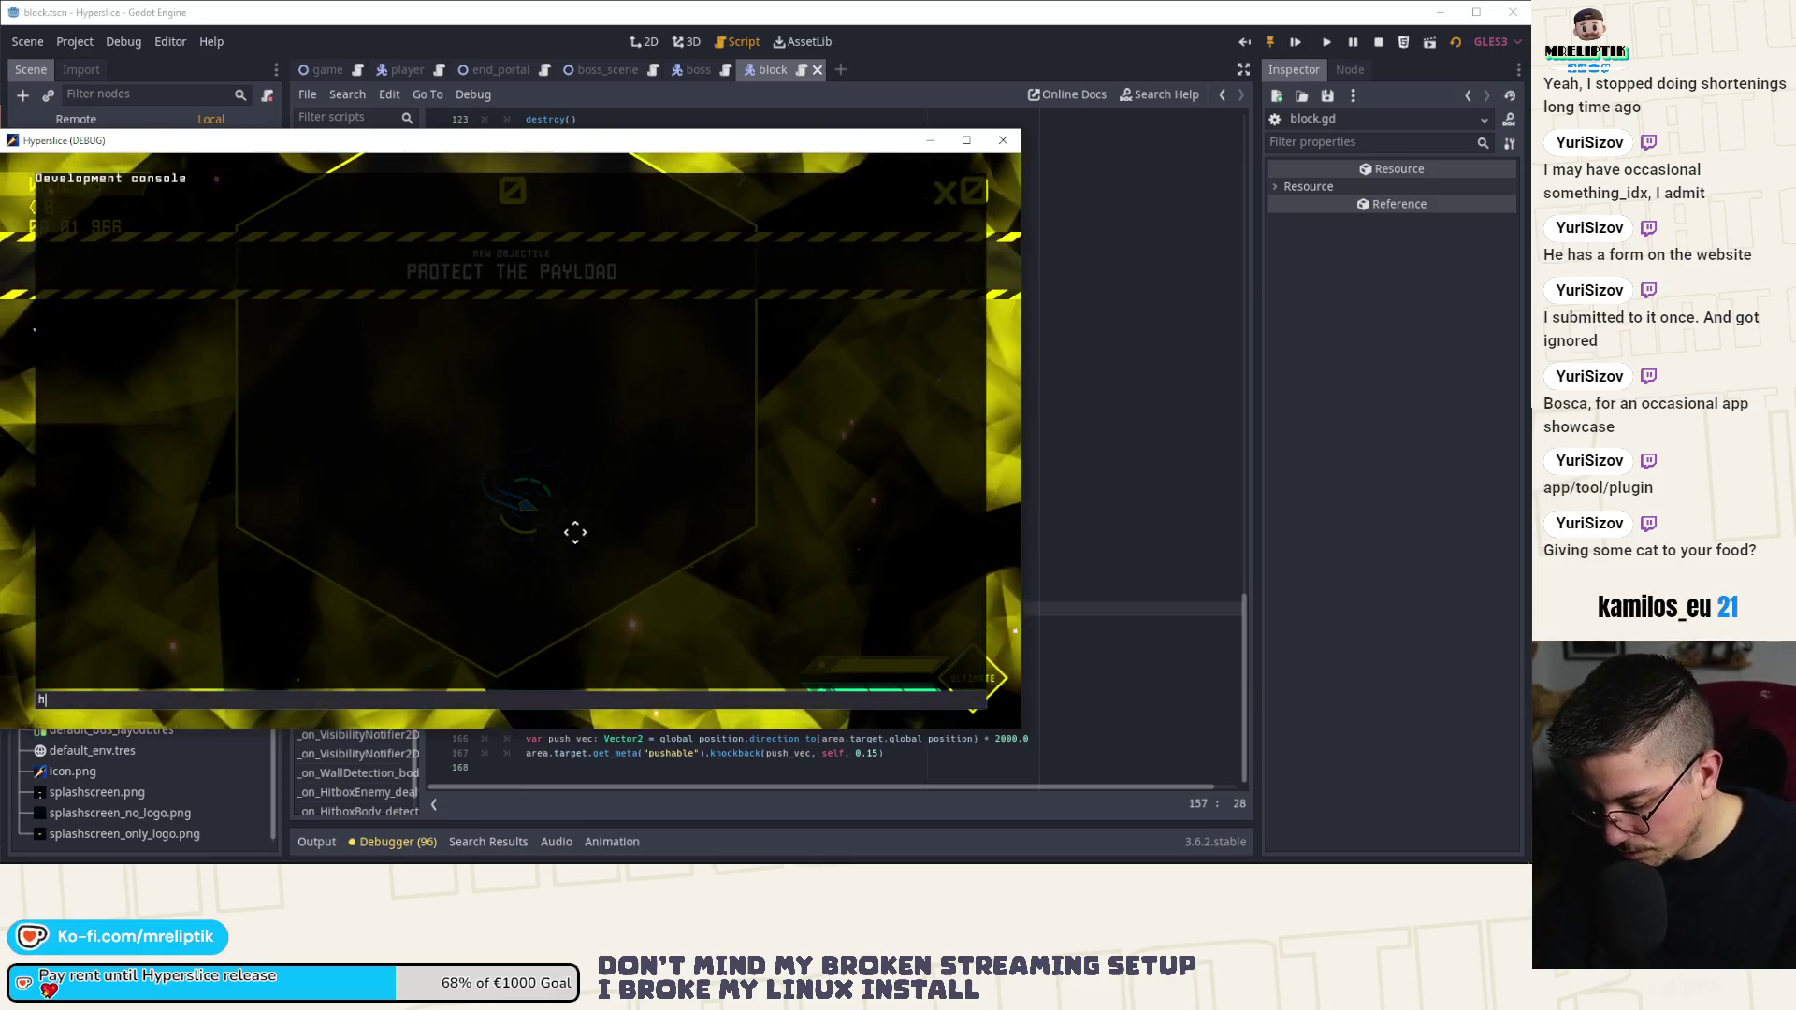
text(help)
key(Return)
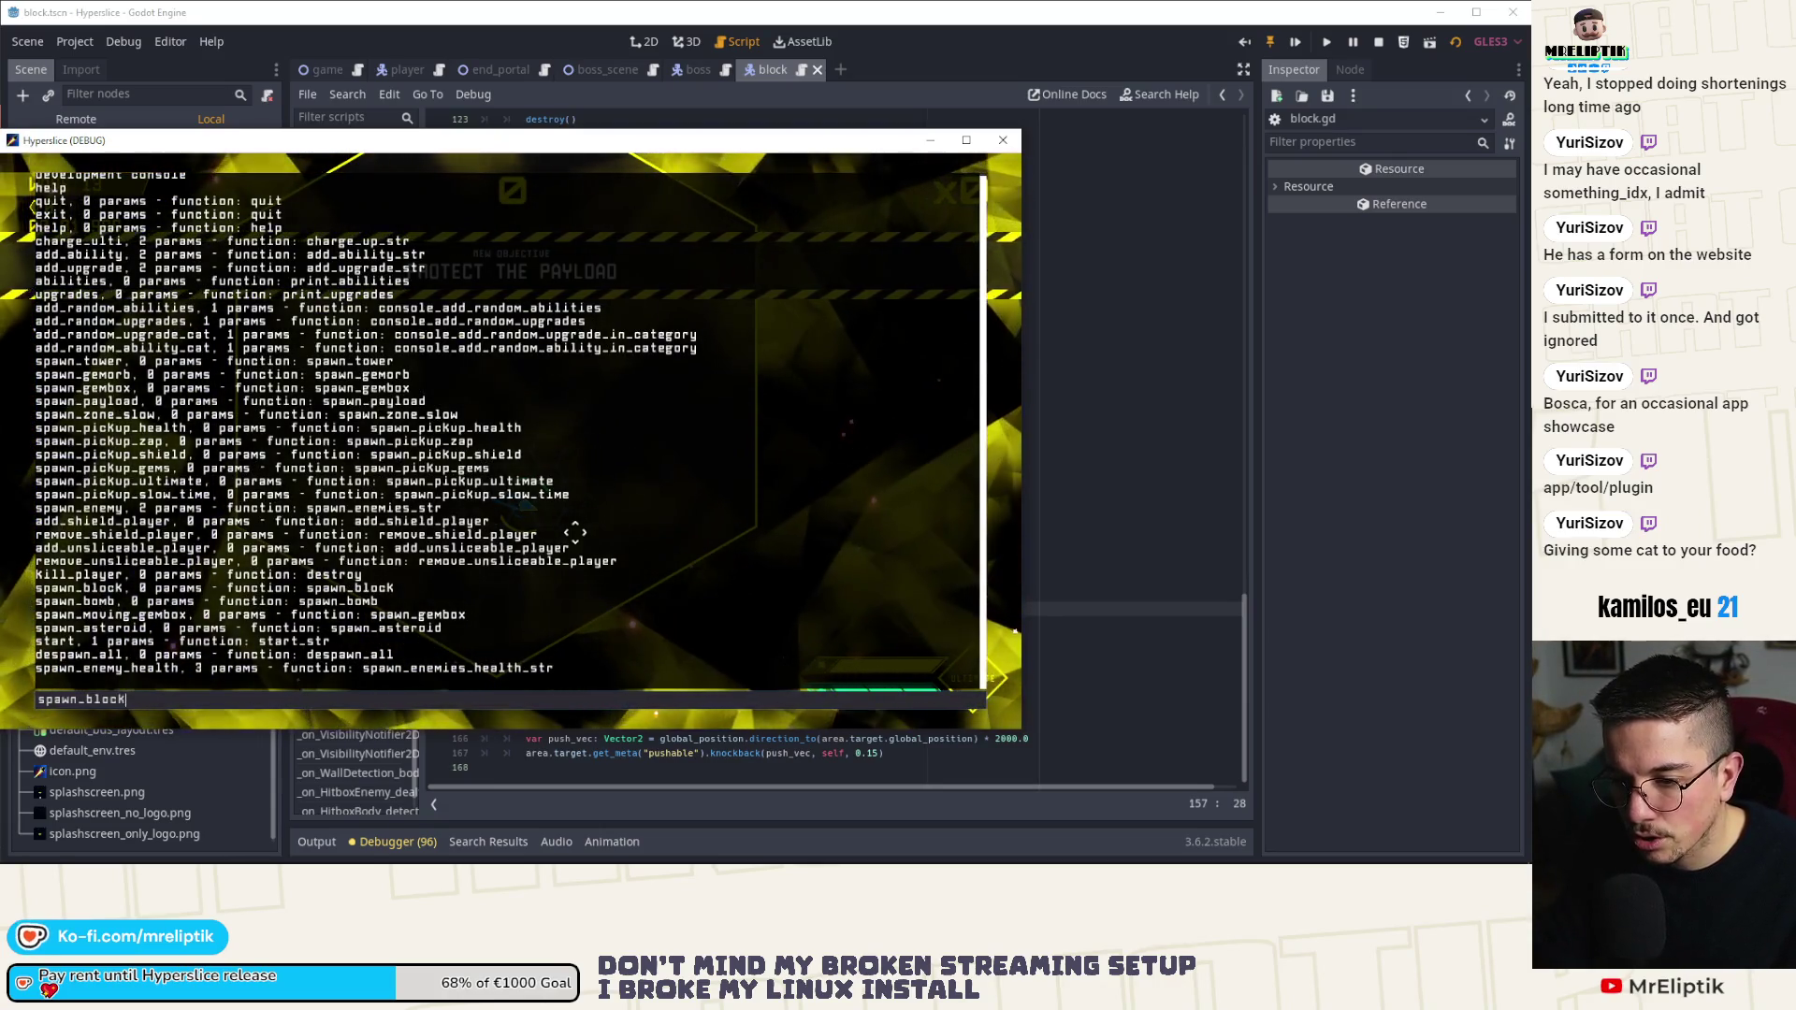
key(grave)
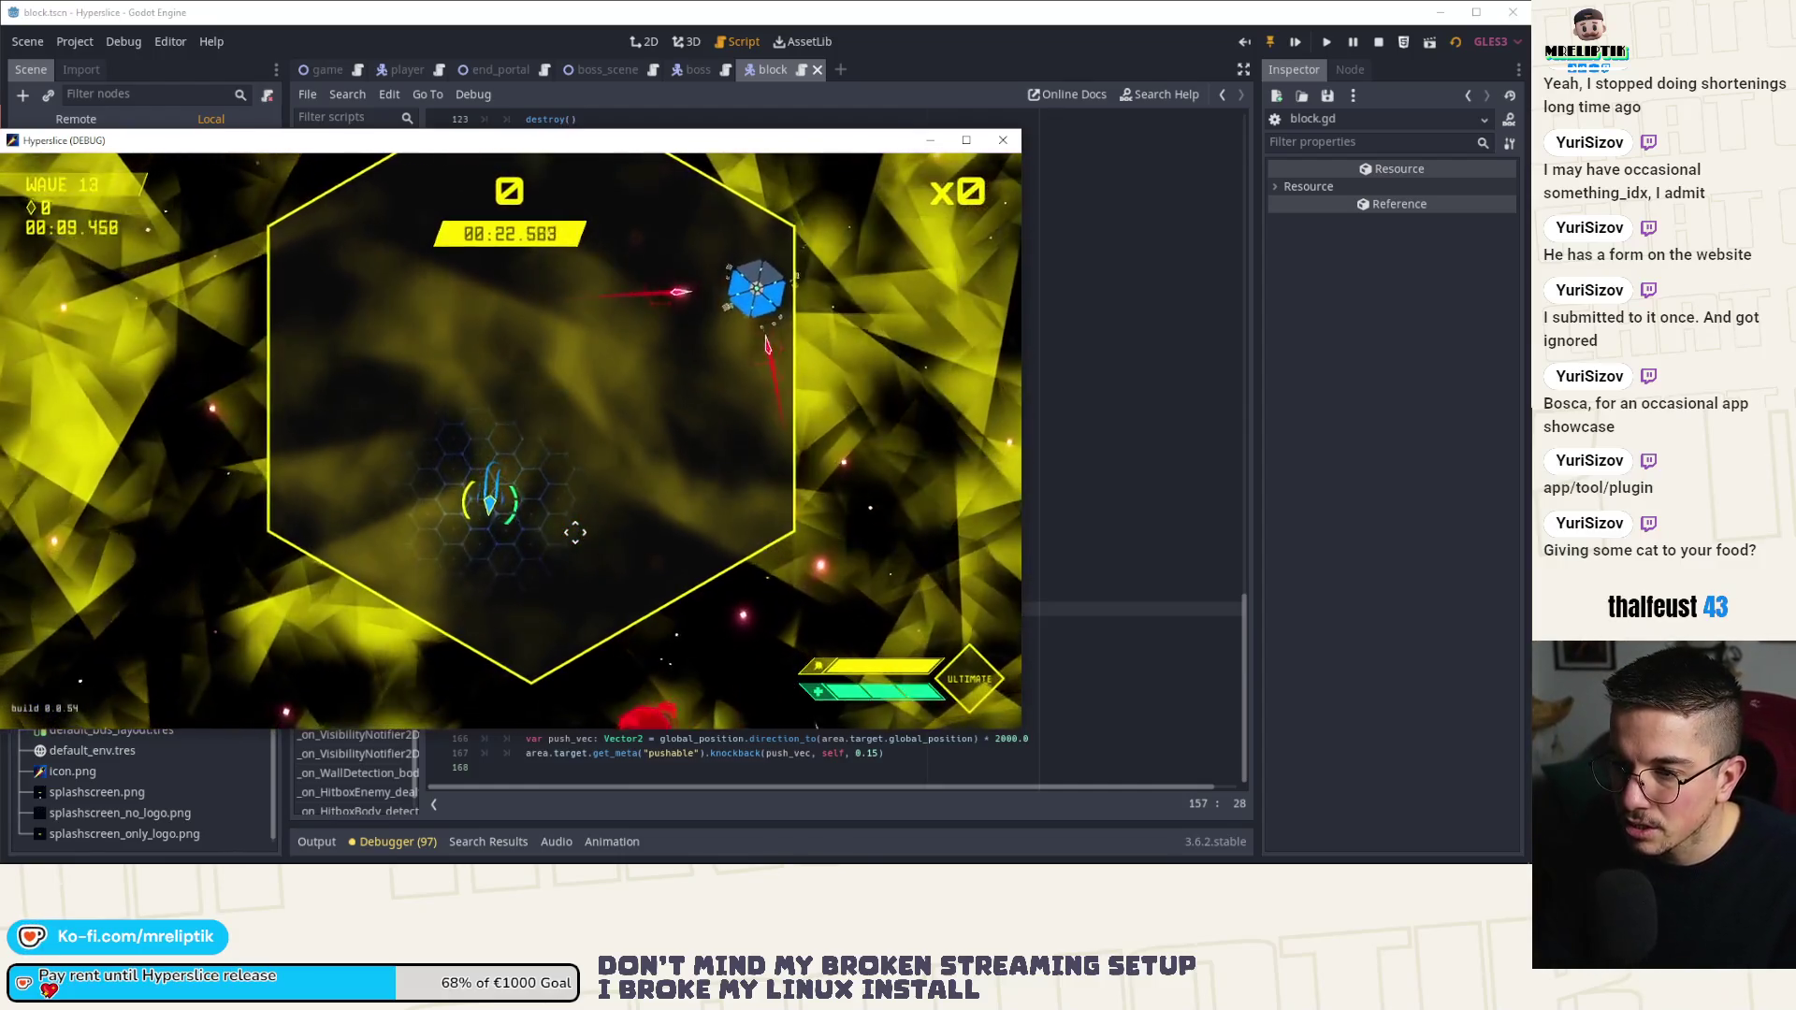
Spawn blocks with spawn_block, including one in a new level started from the hub
key(grave)
key(Up)
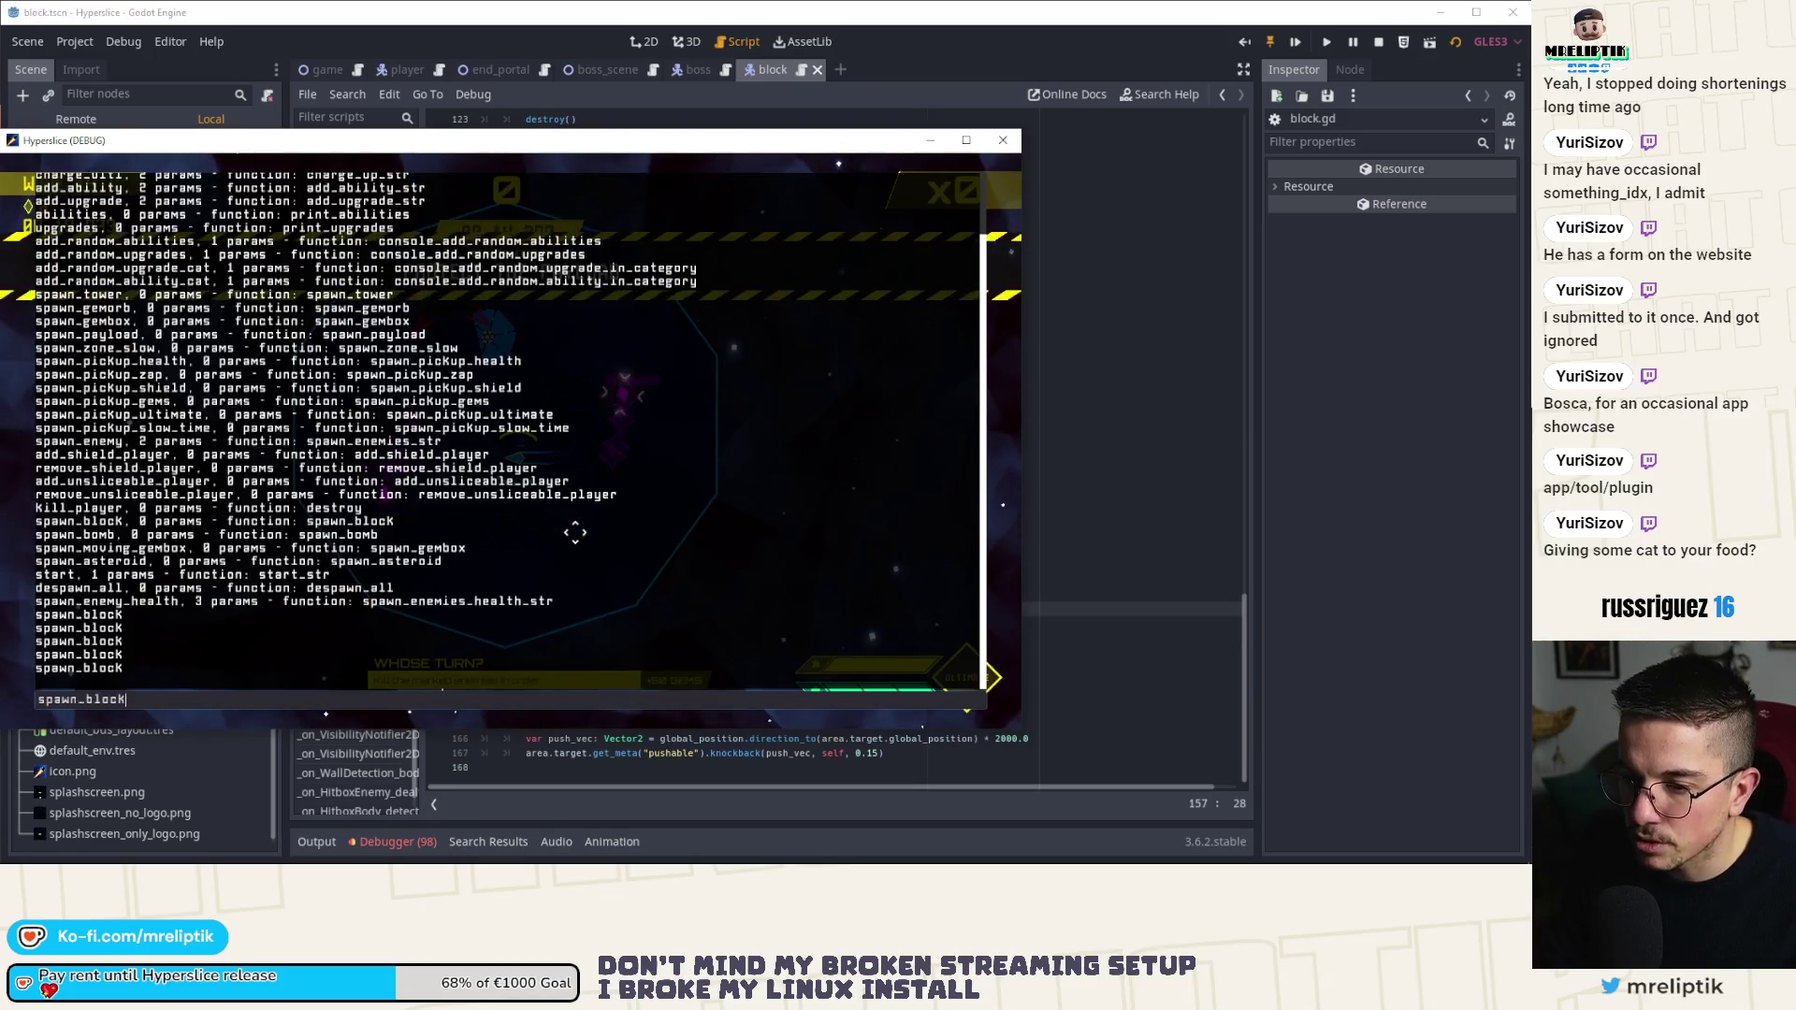
key(grave)
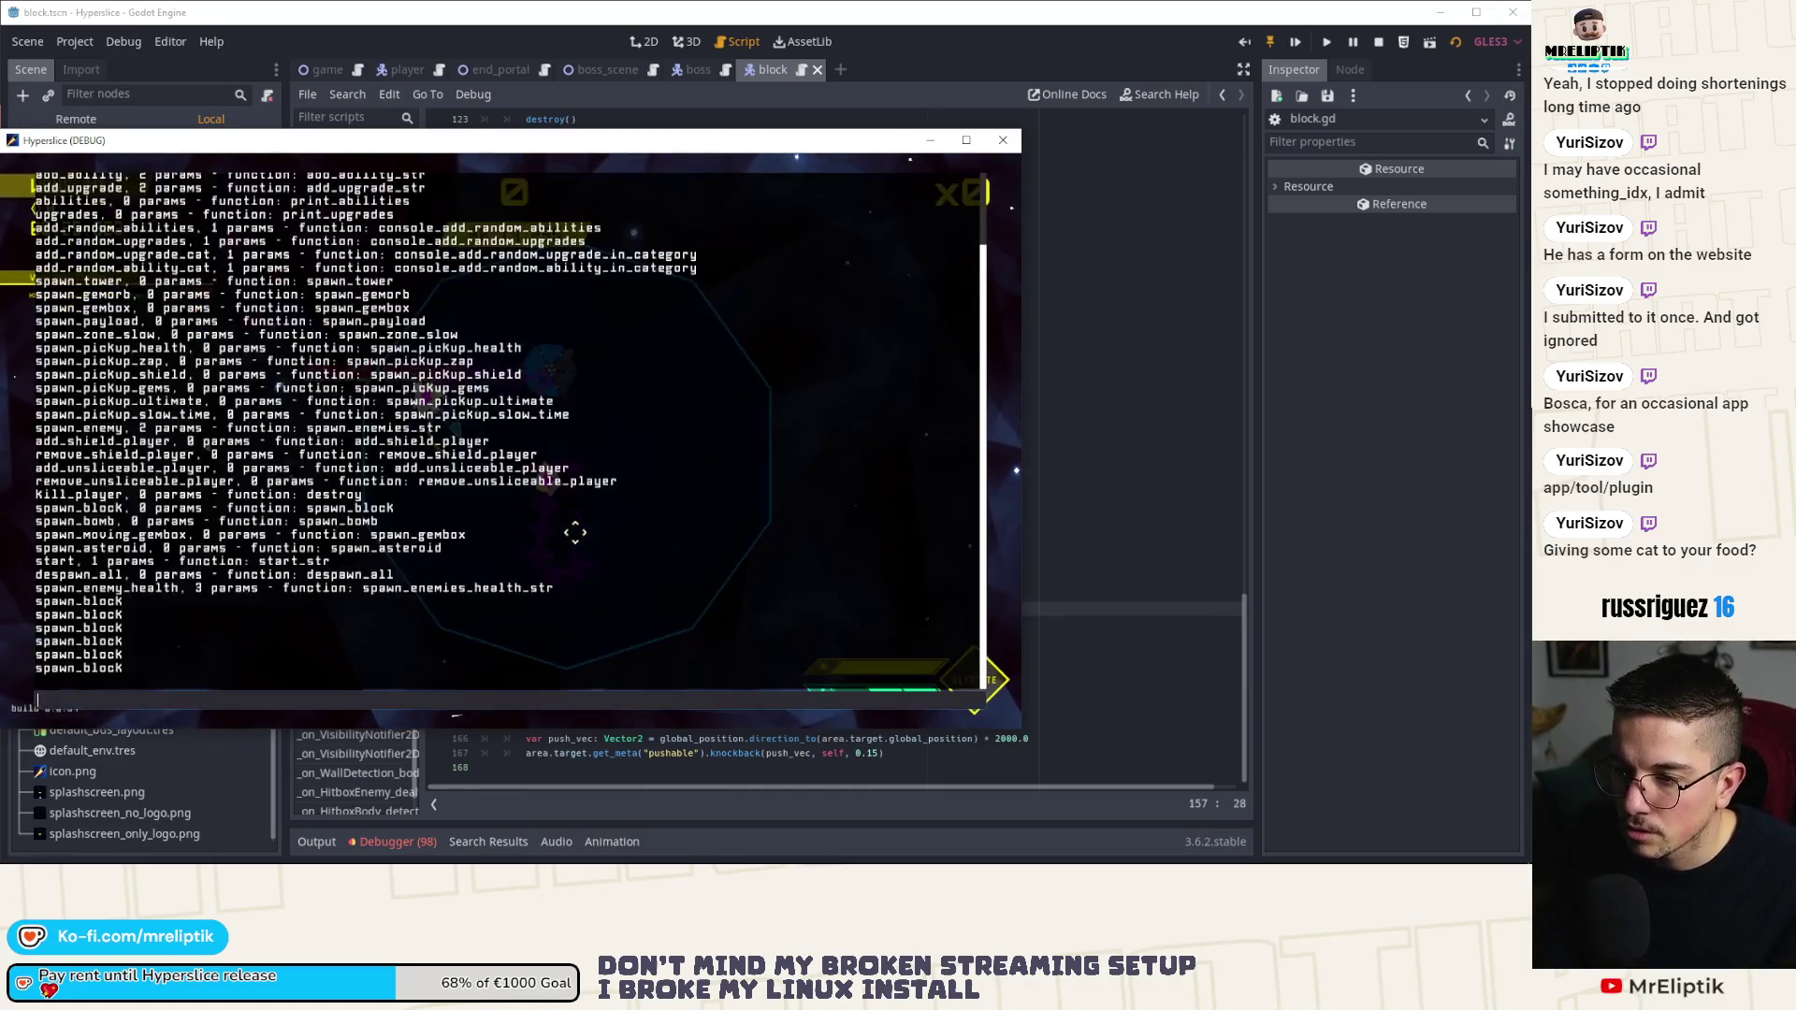
key(Return)
key(grave)
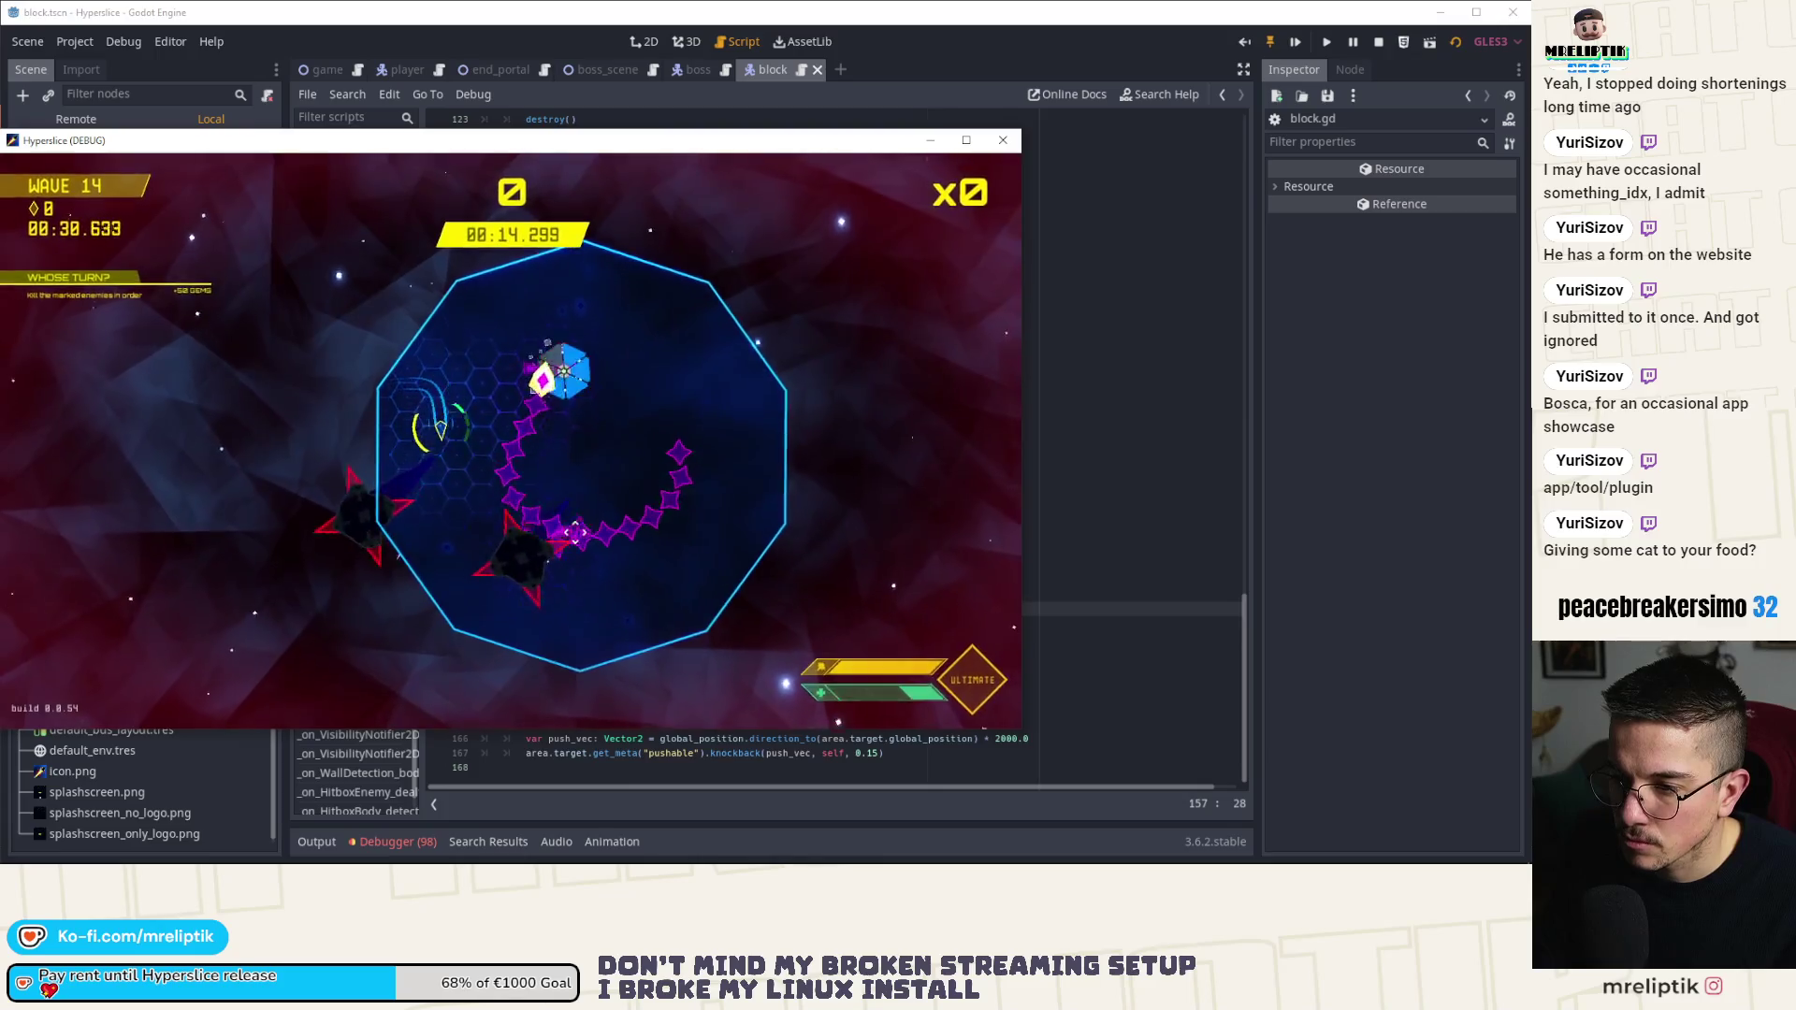
key(grave)
key(grave)
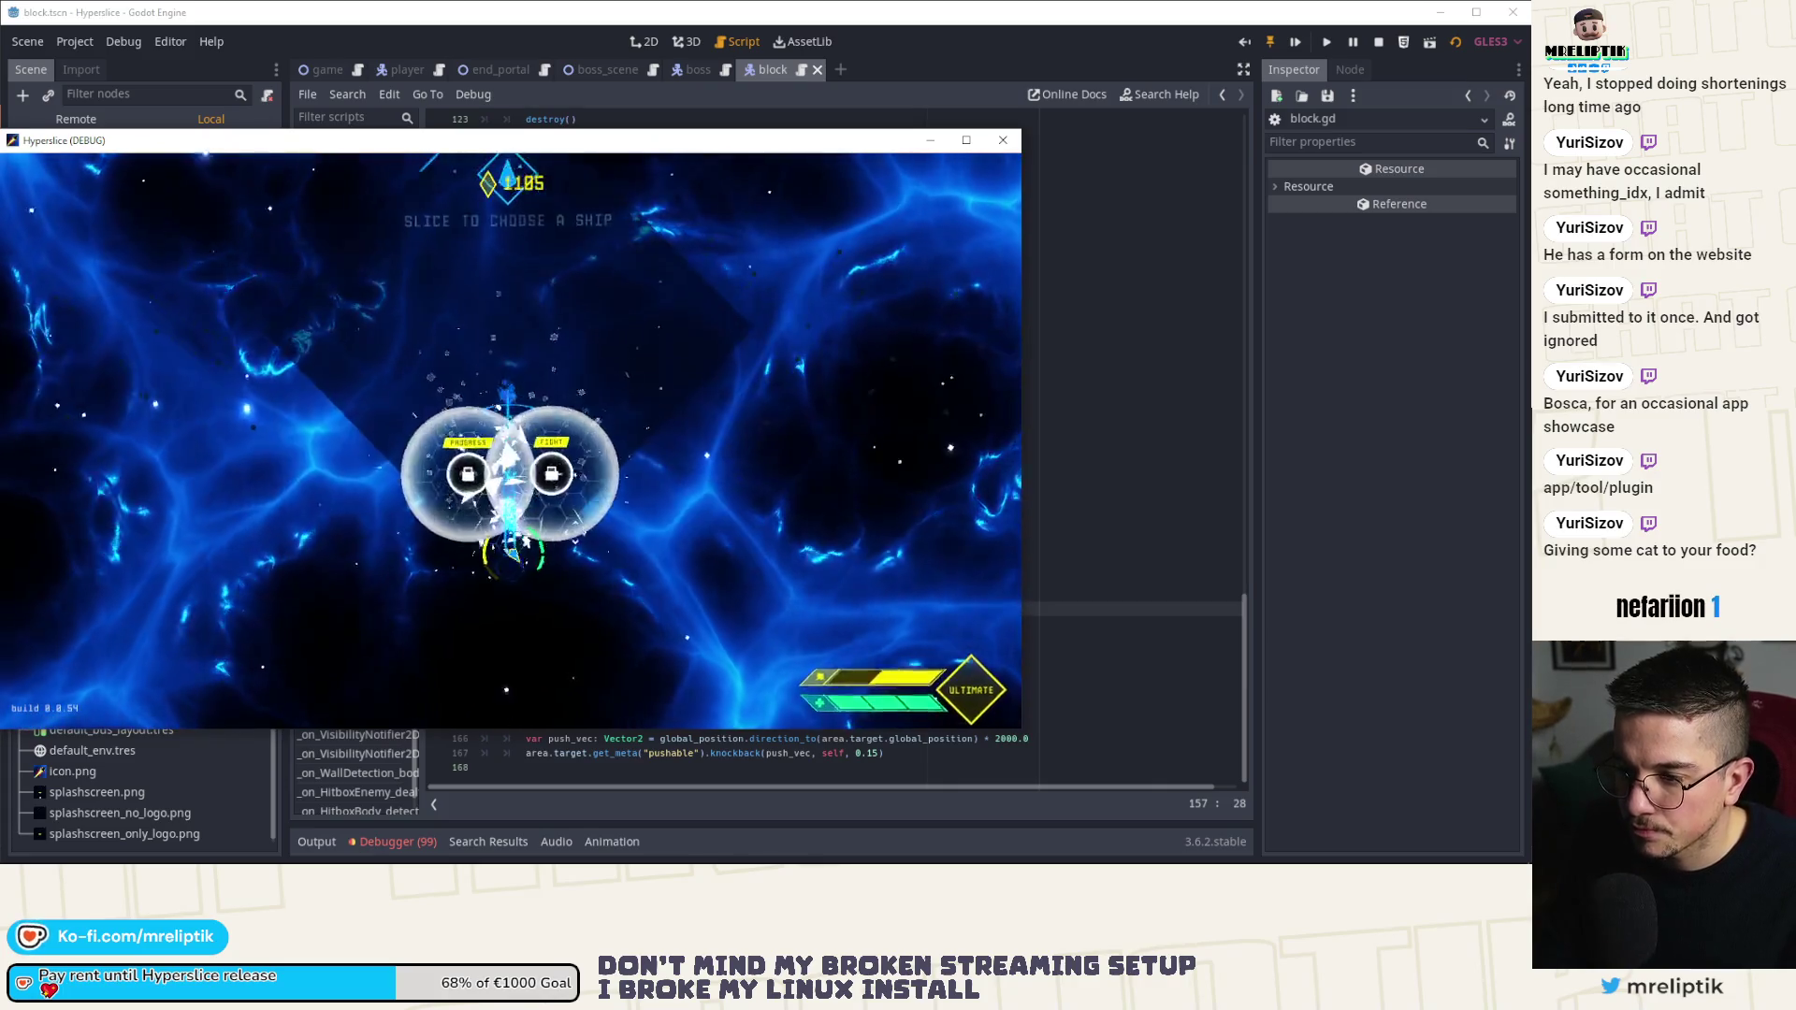
key(quoteleft)
key(Up)
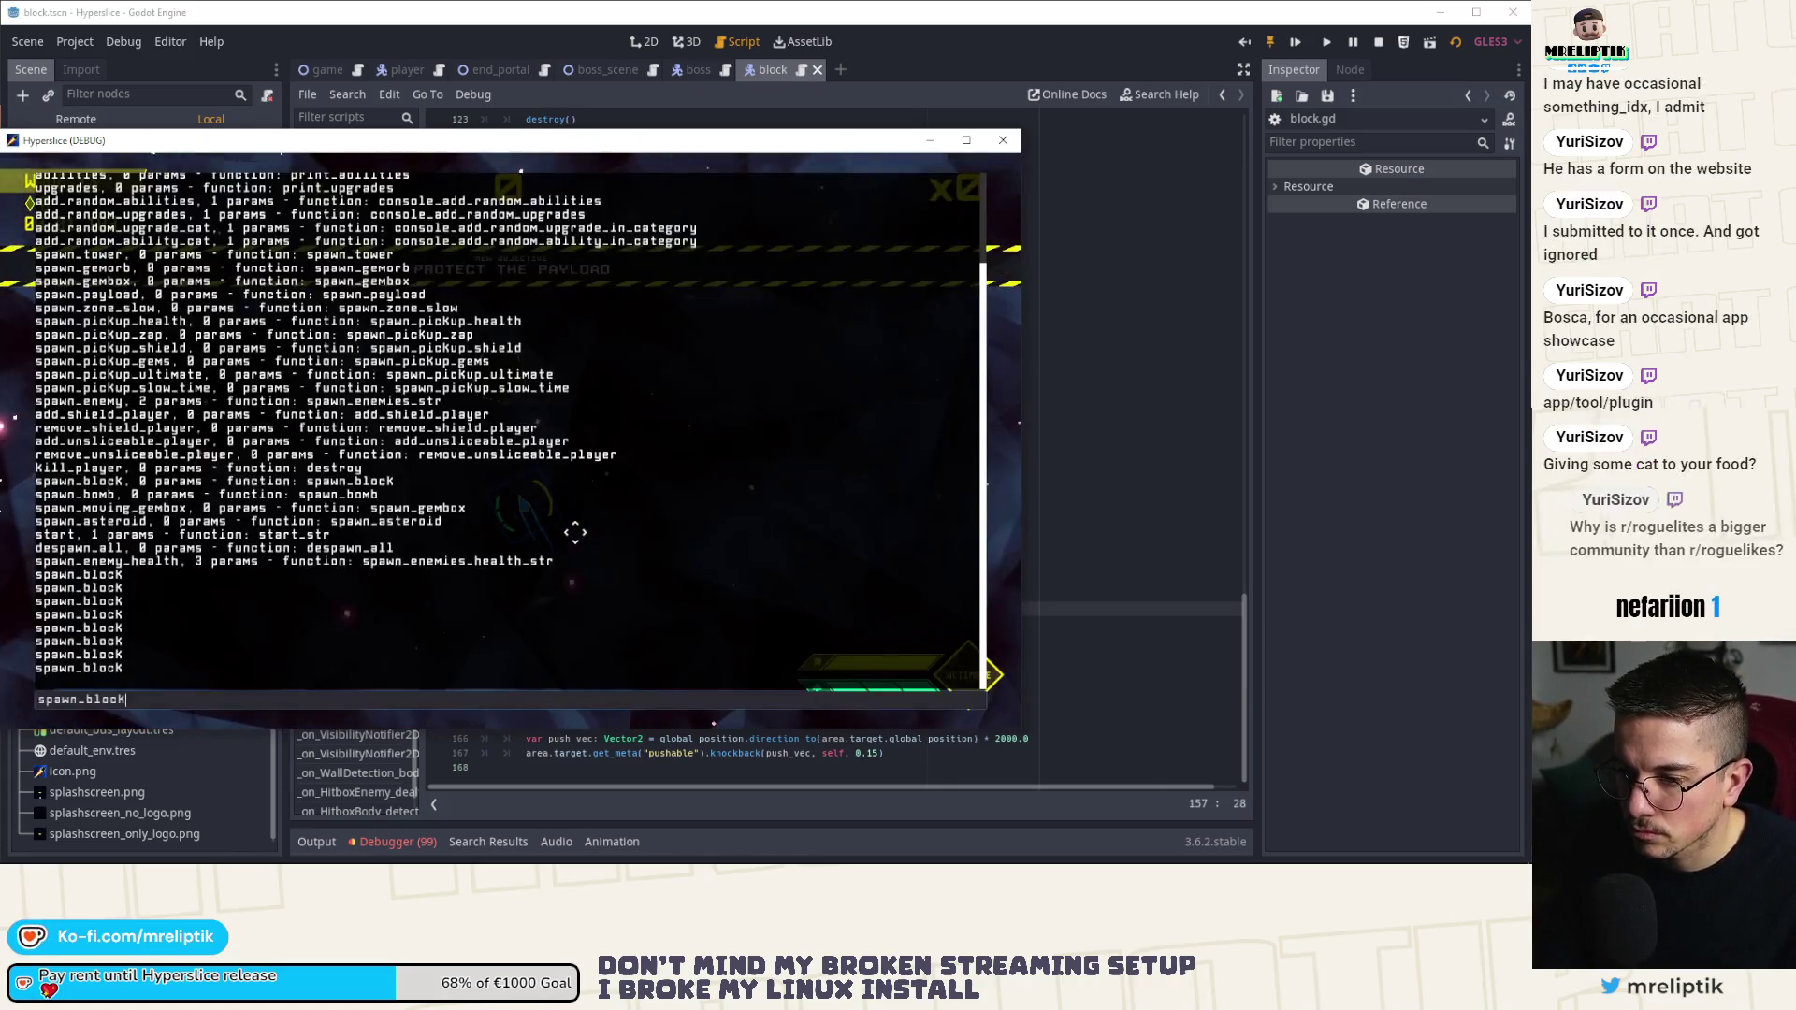
key(Return)
key(quoteleft)
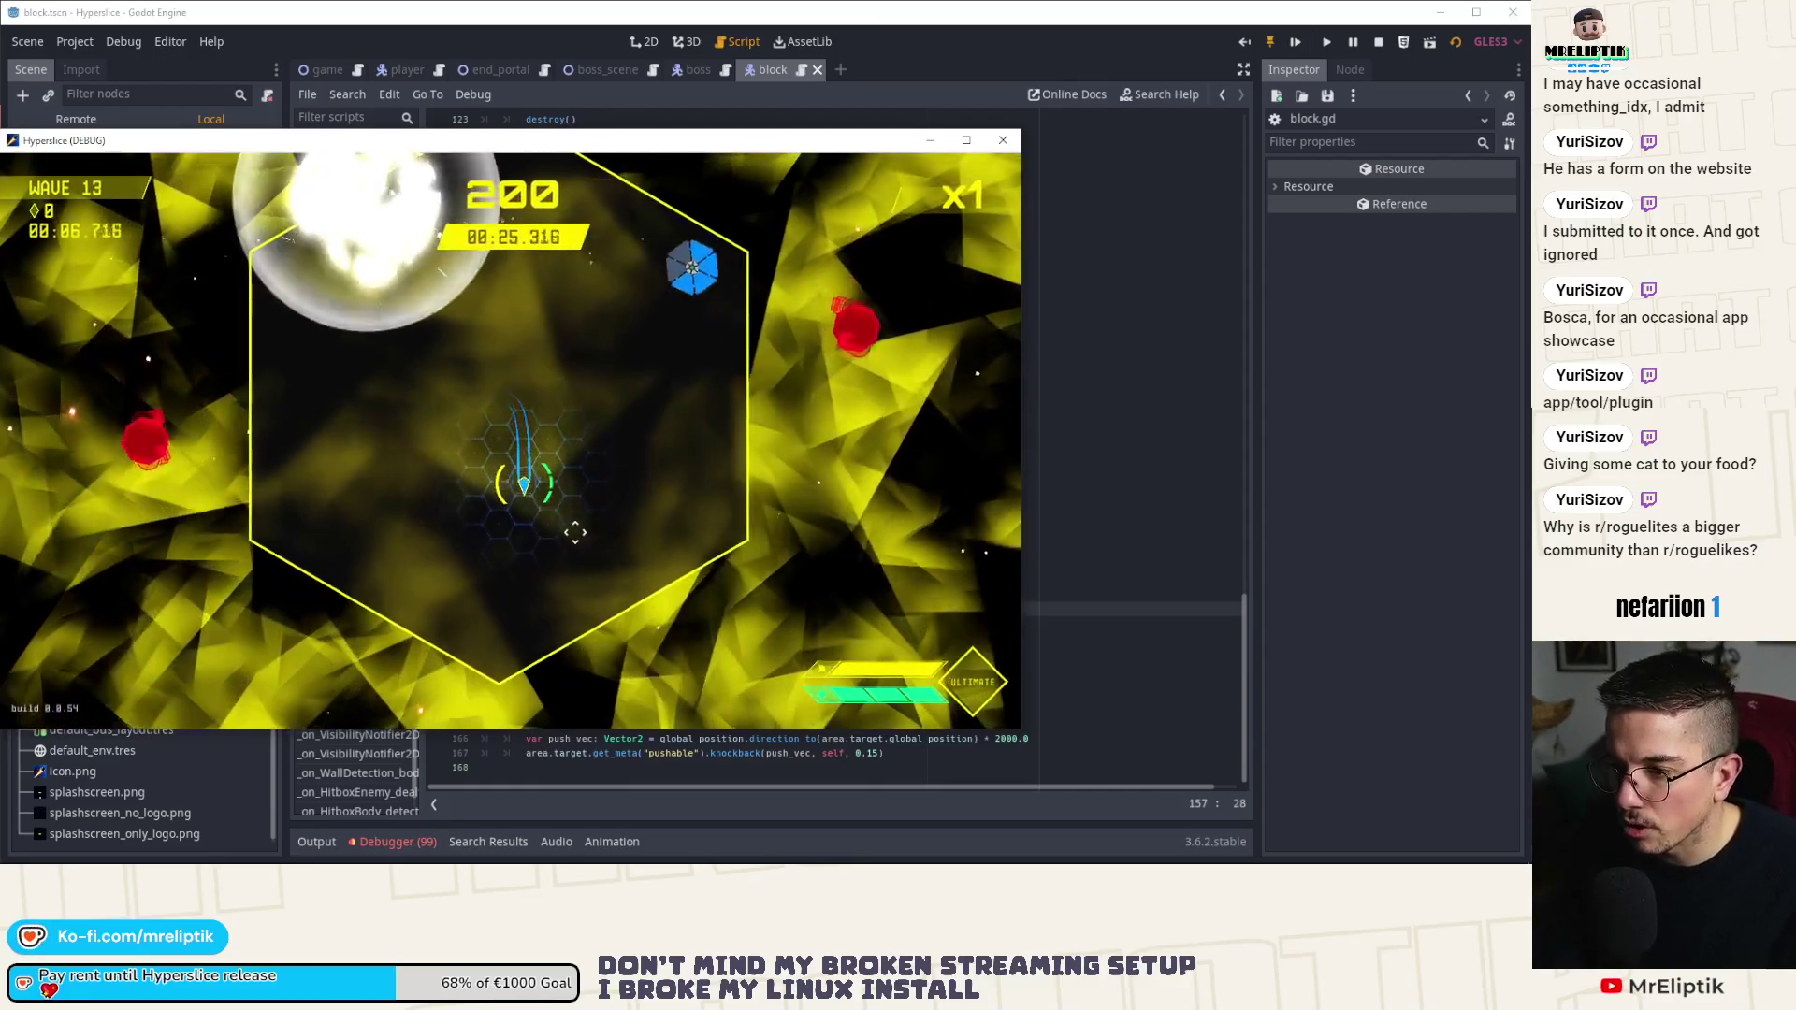
Bring up the debug console over the running test level
key(quoteleft)
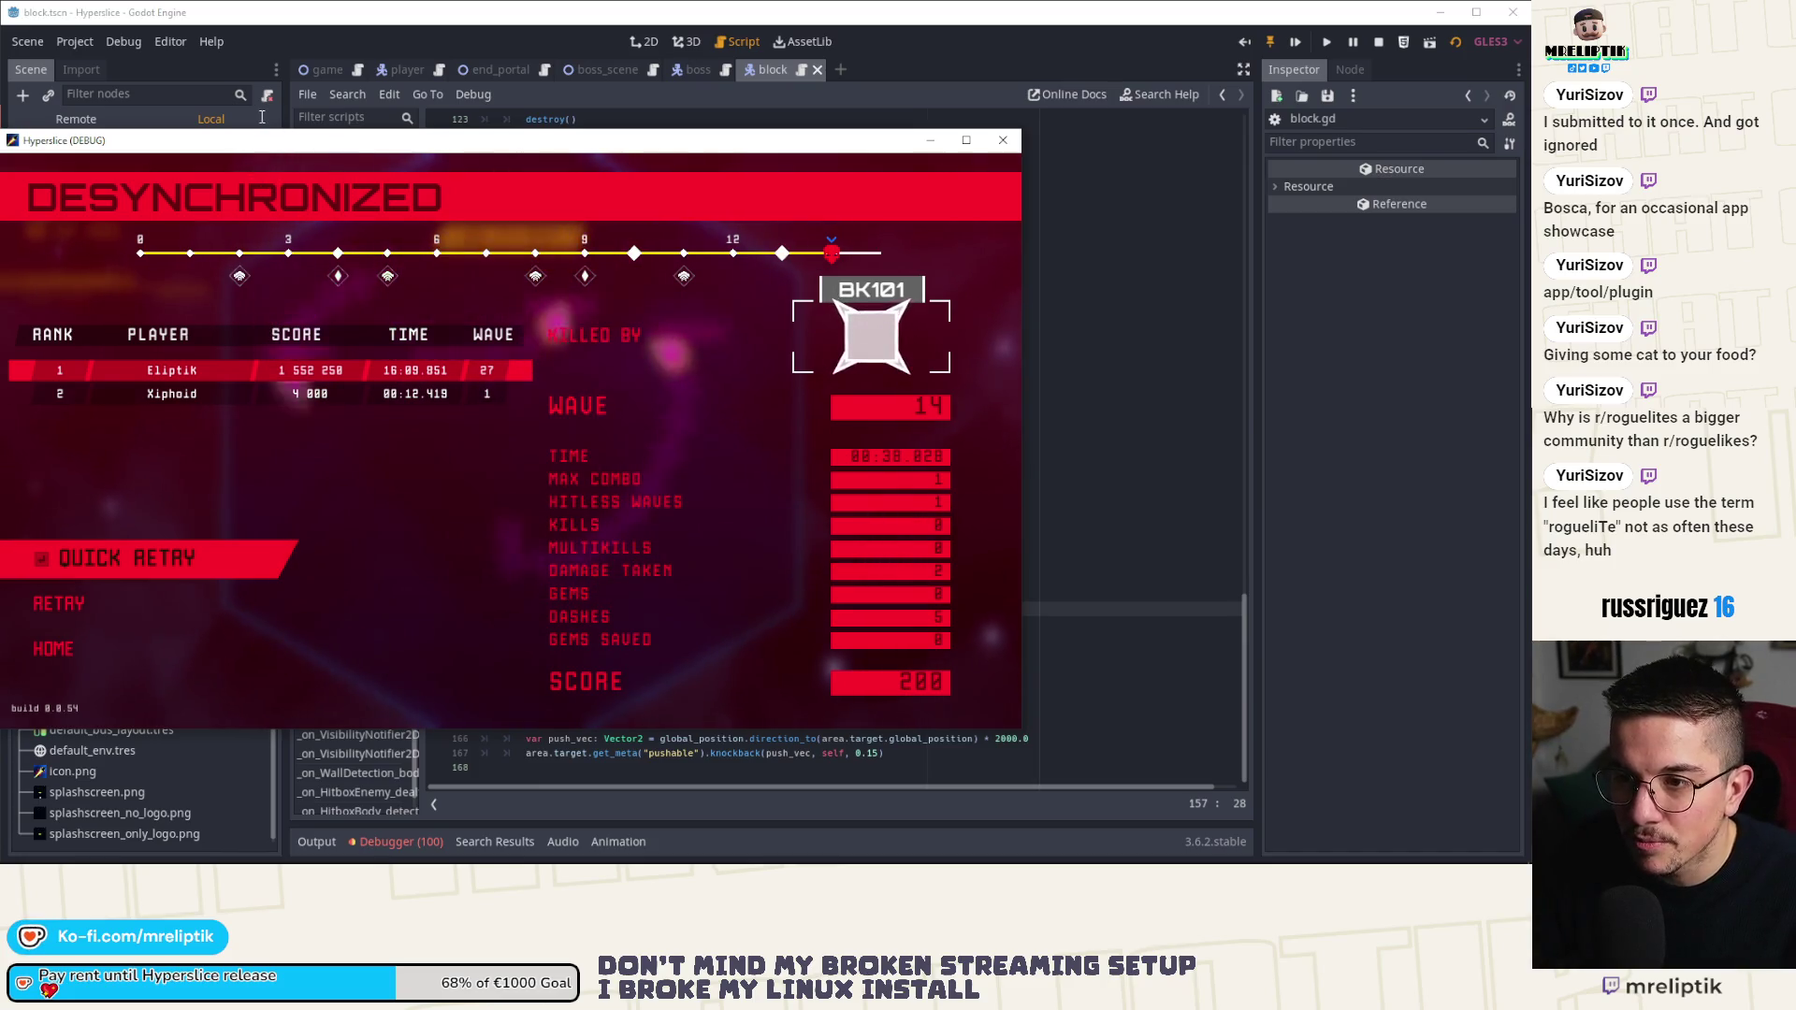
Move and maximize the game window, return HOME from the results, then minimize it
drag(271, 141, 476, 134)
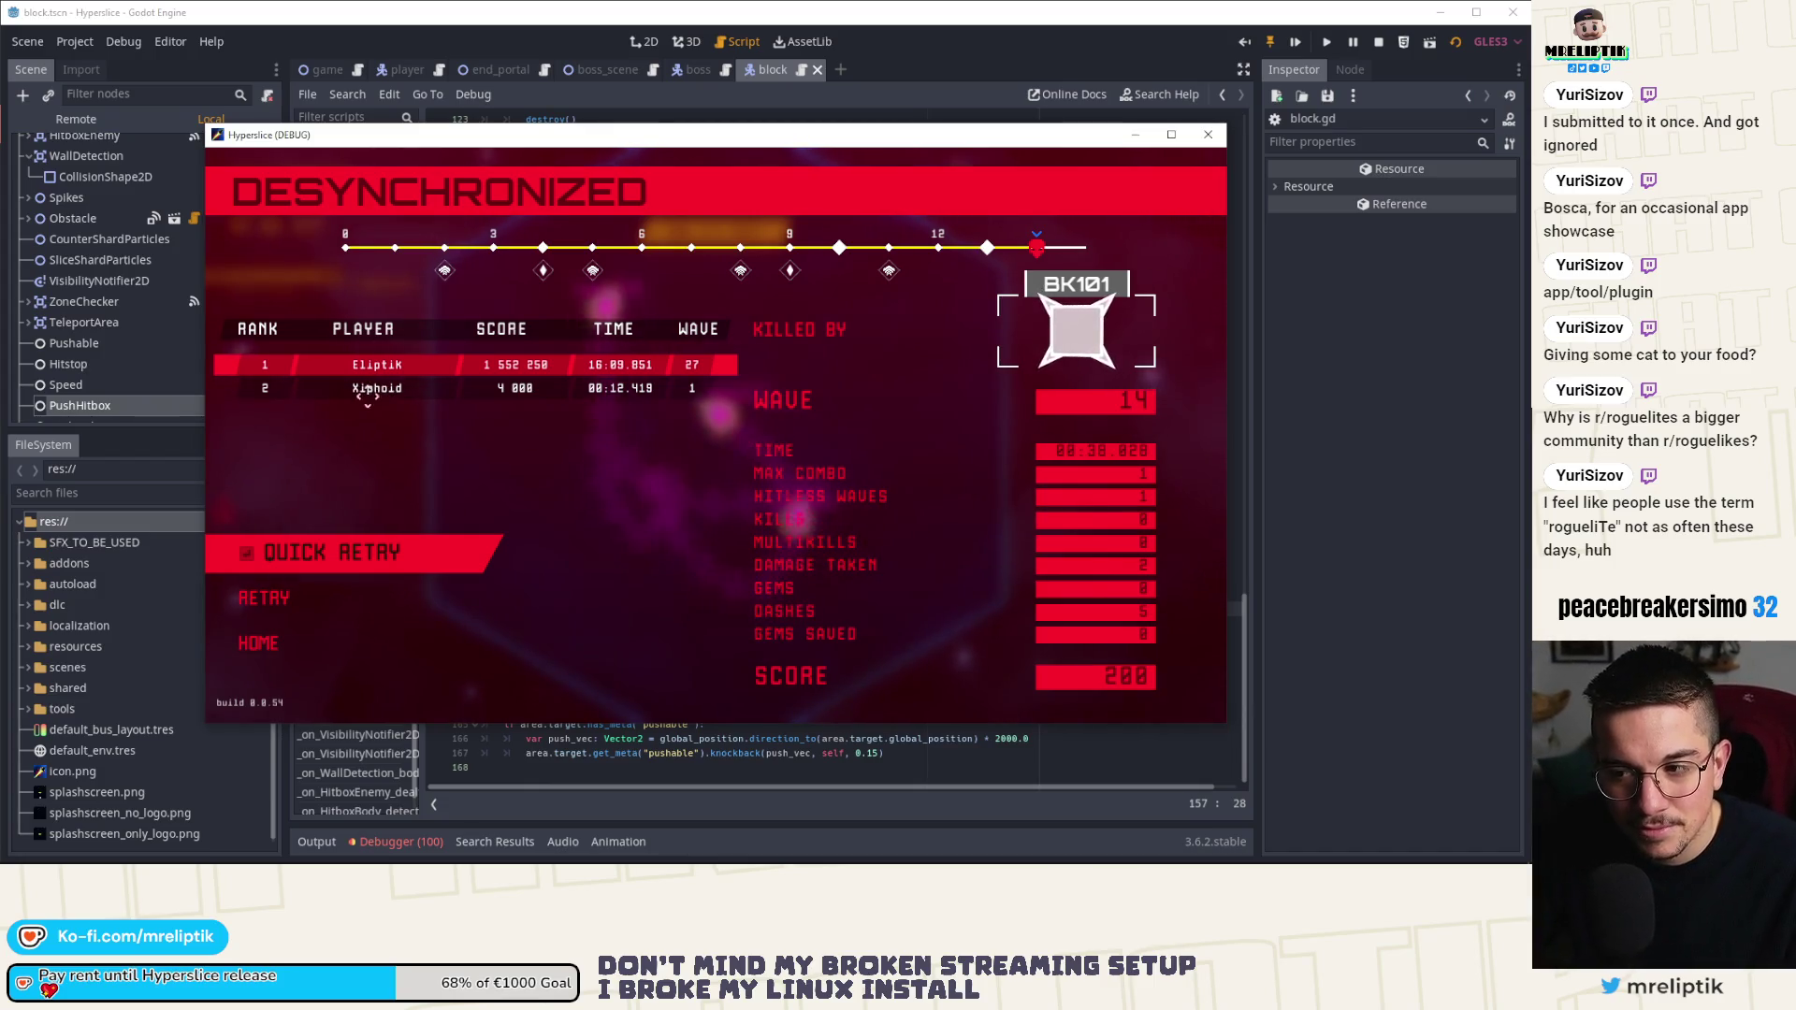
key(super+Up)
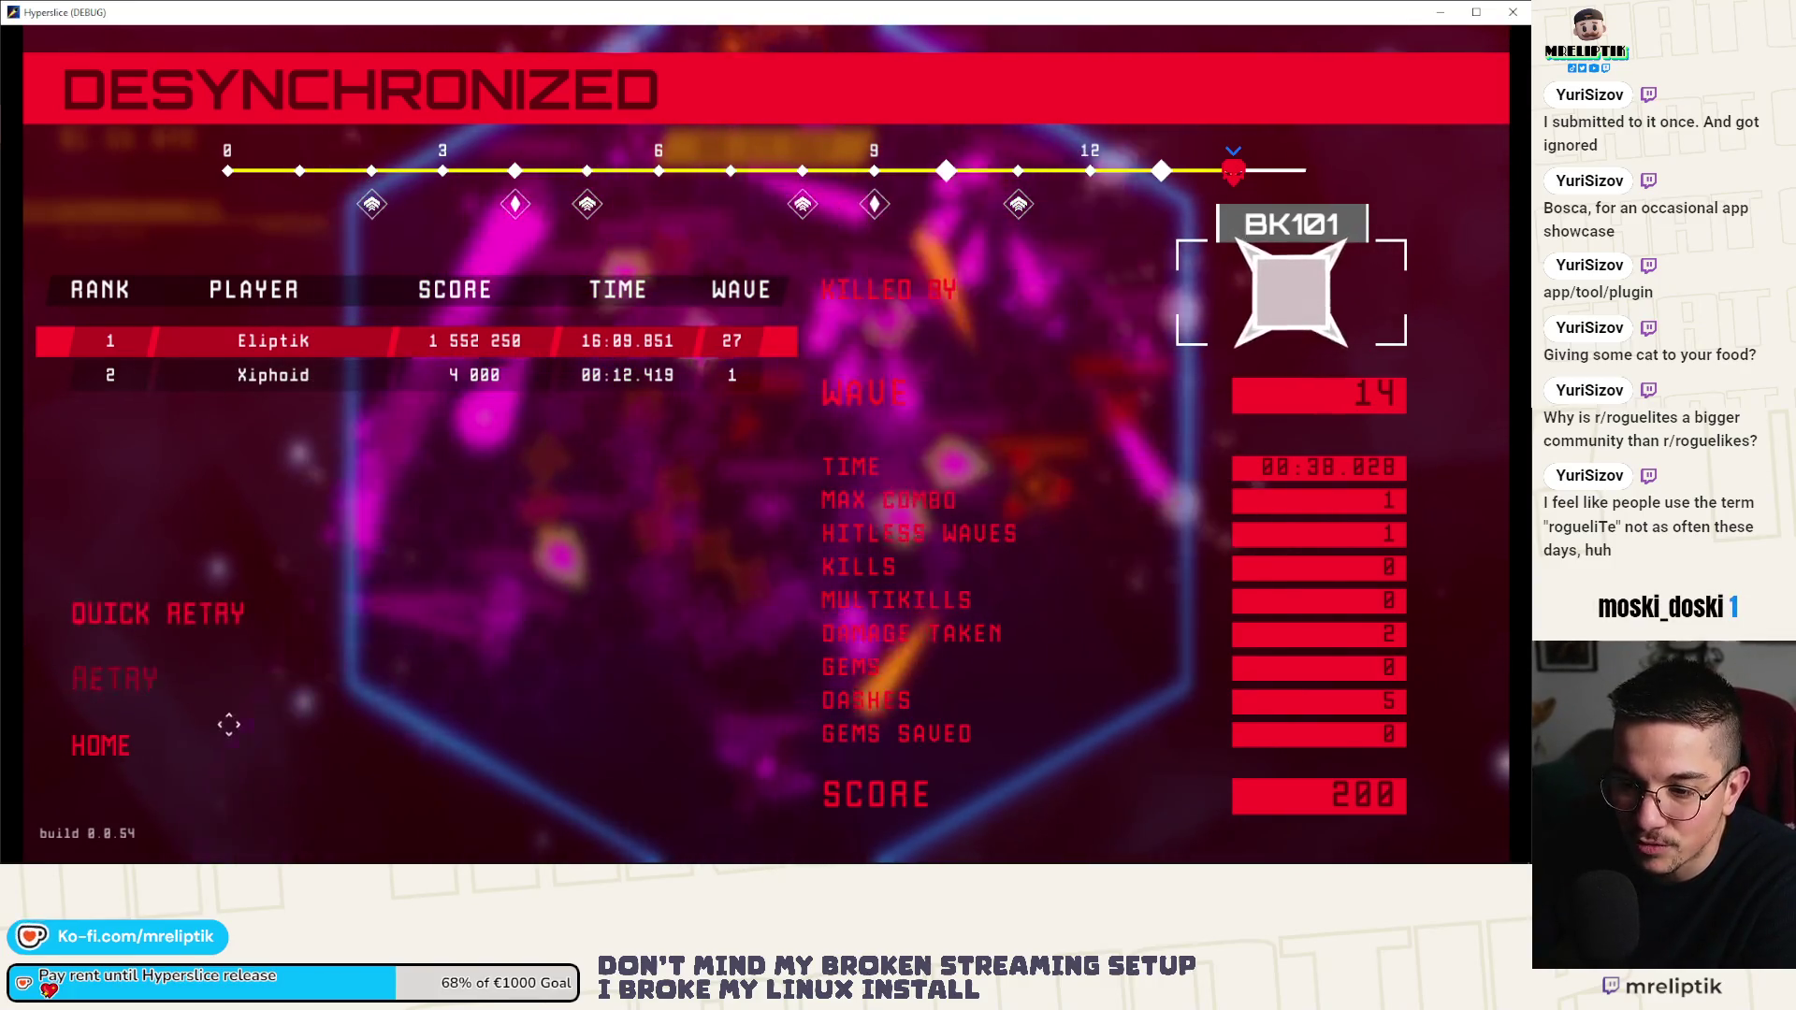
click(224, 743)
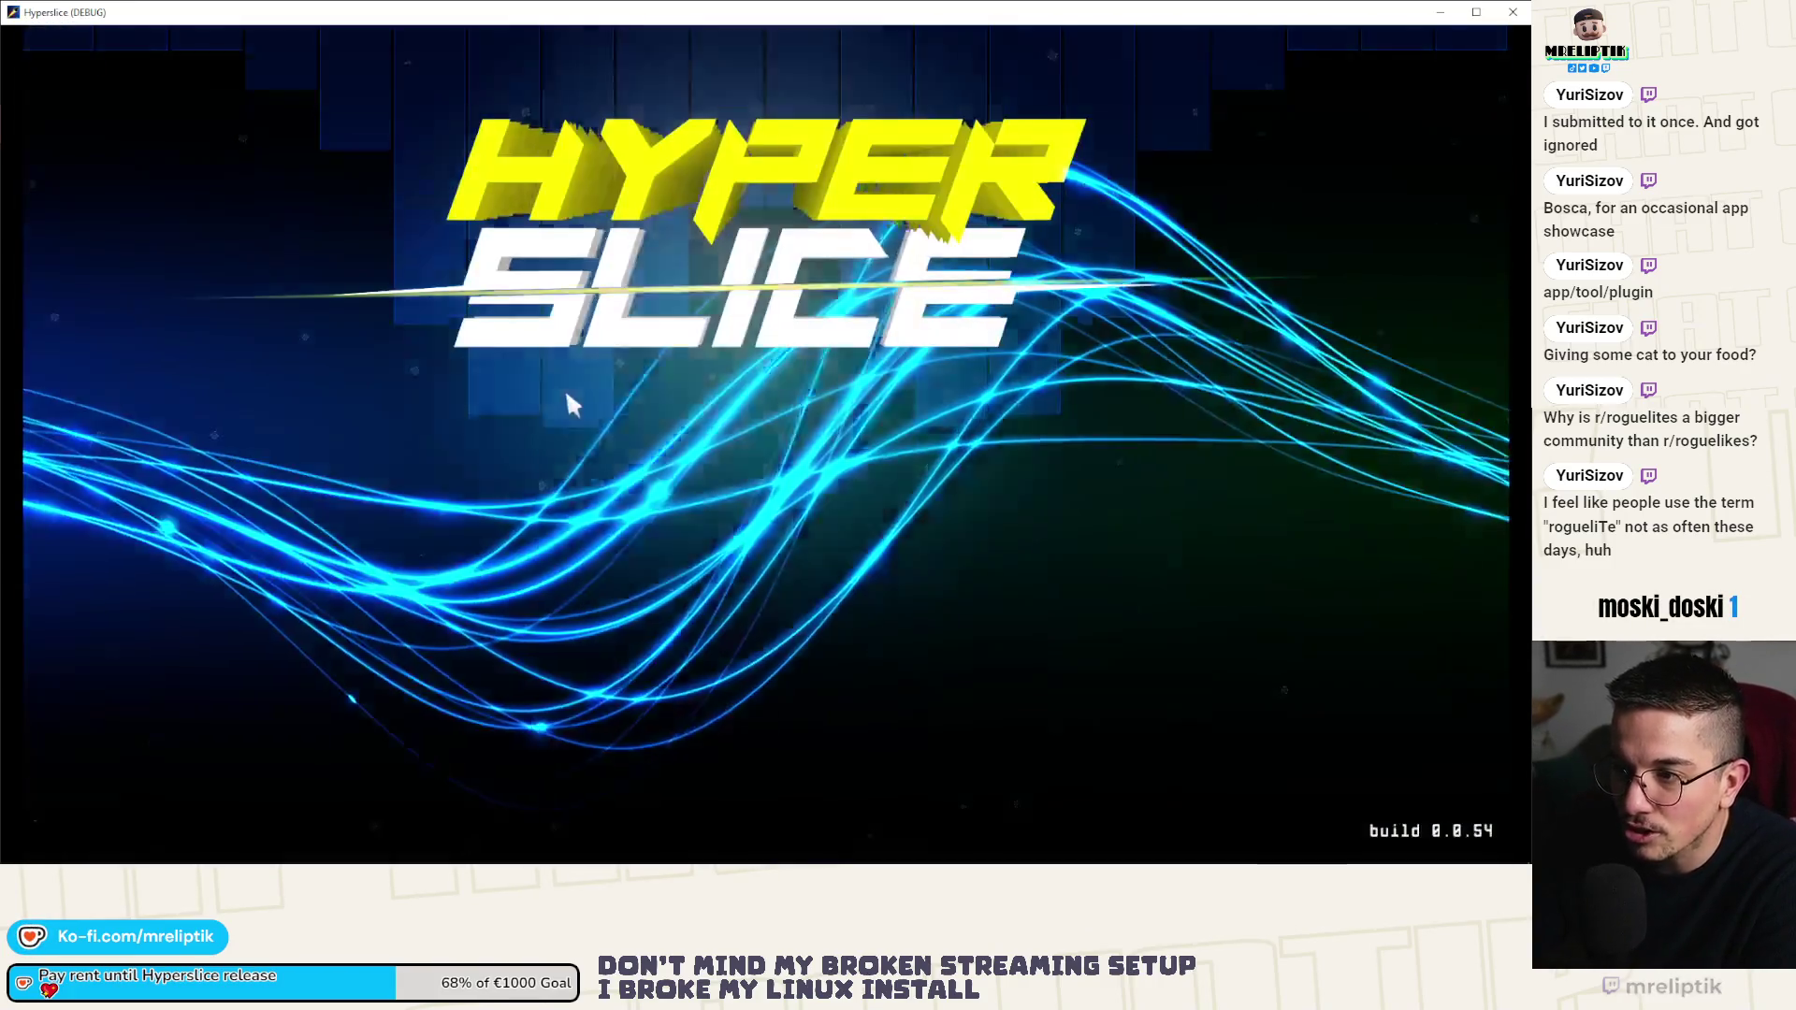
click(1441, 11)
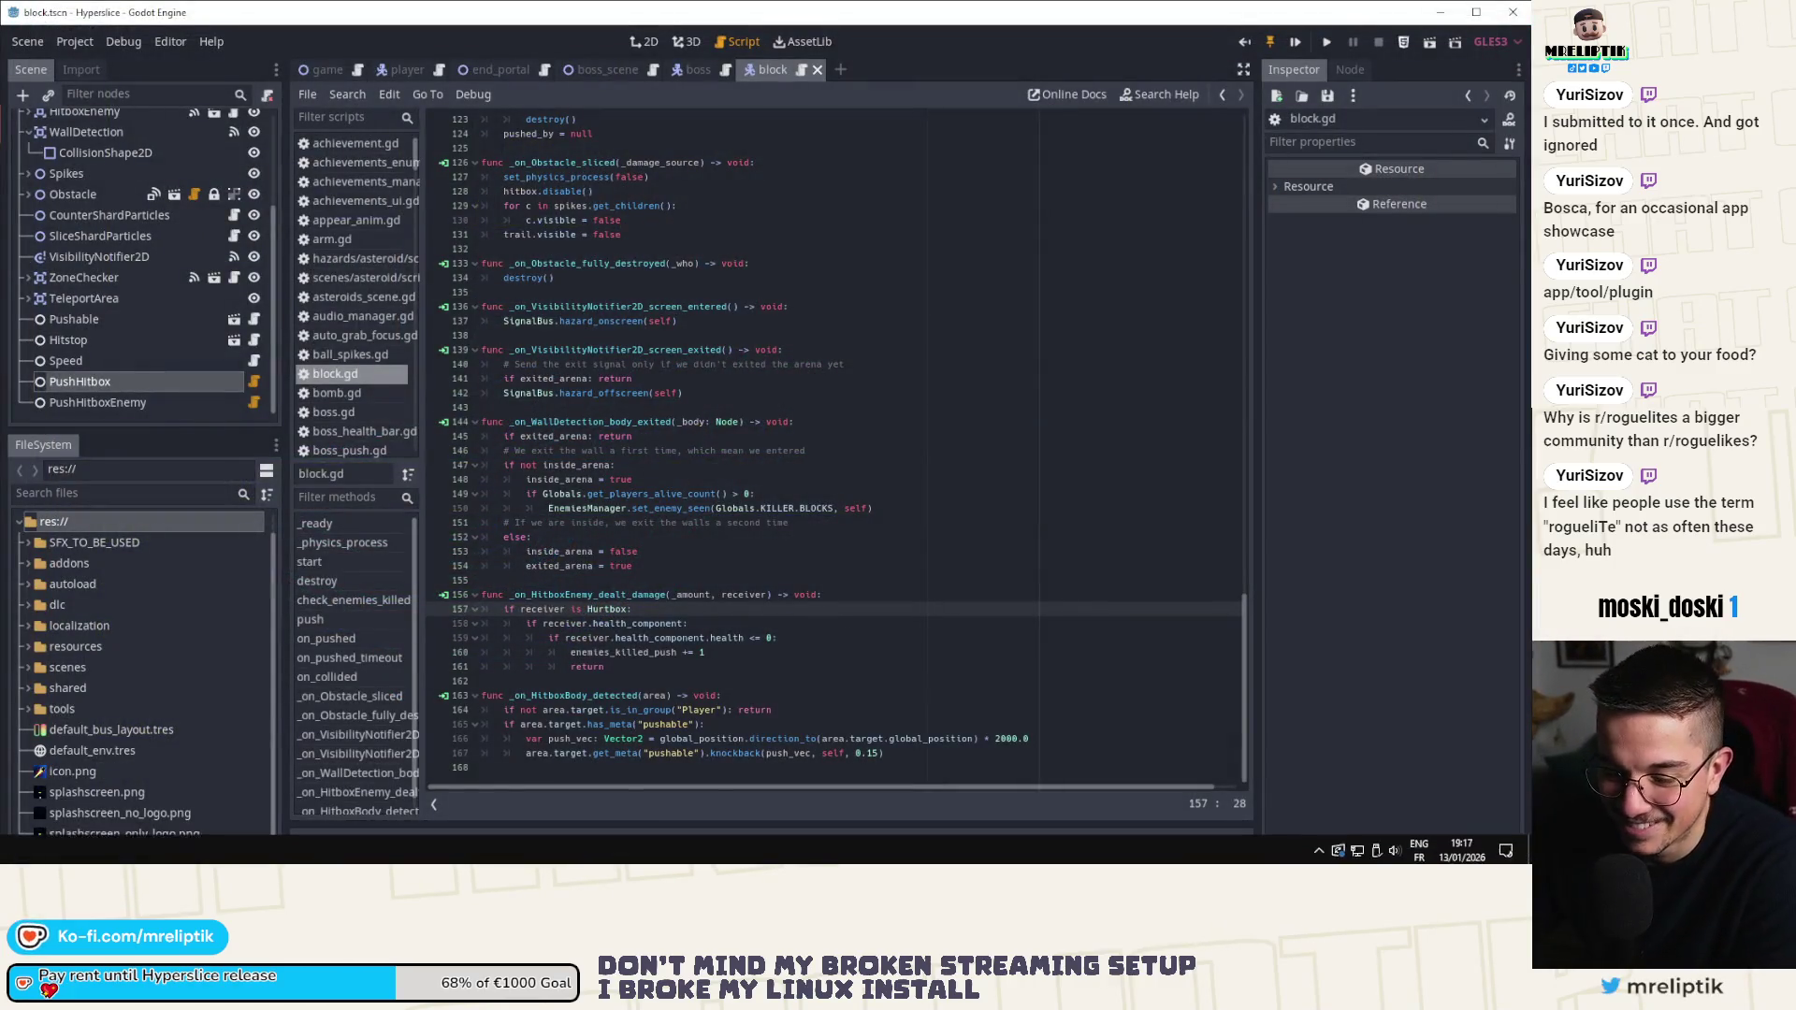
Dismiss the blank browser window and bring up Hyperslice's Steamworks landing page
key(super+1)
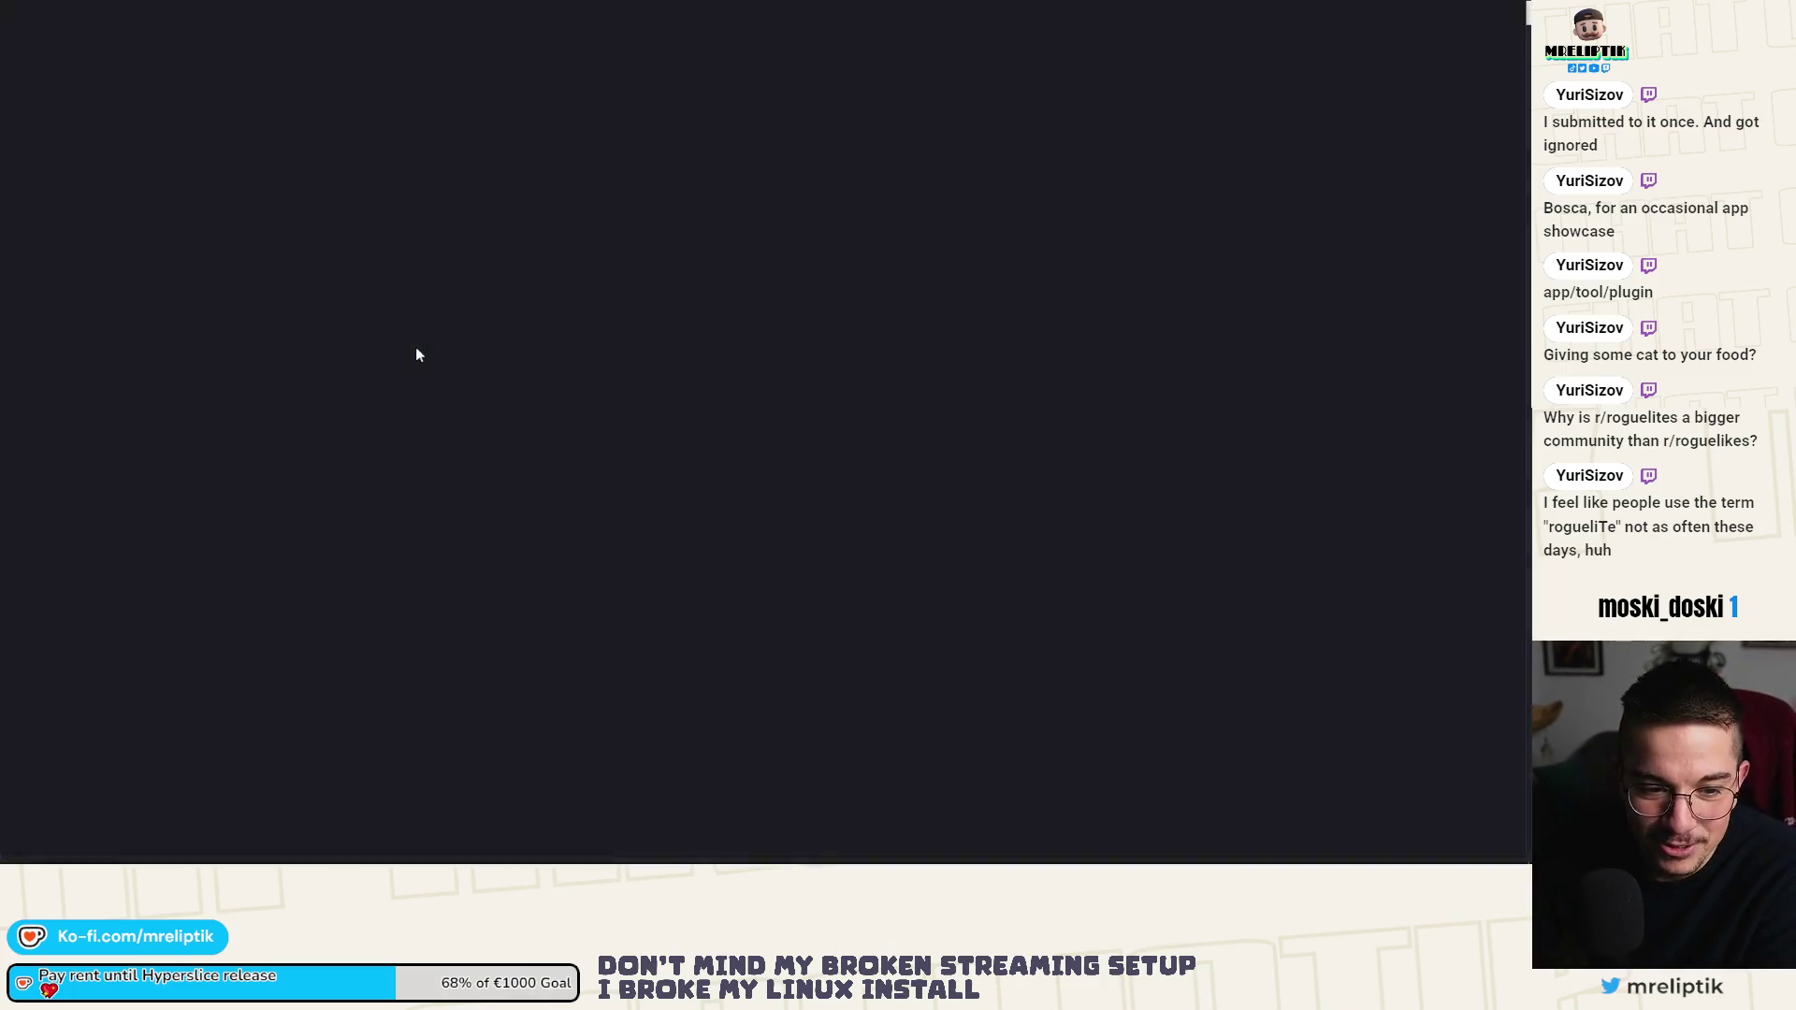
key(alt+Tab)
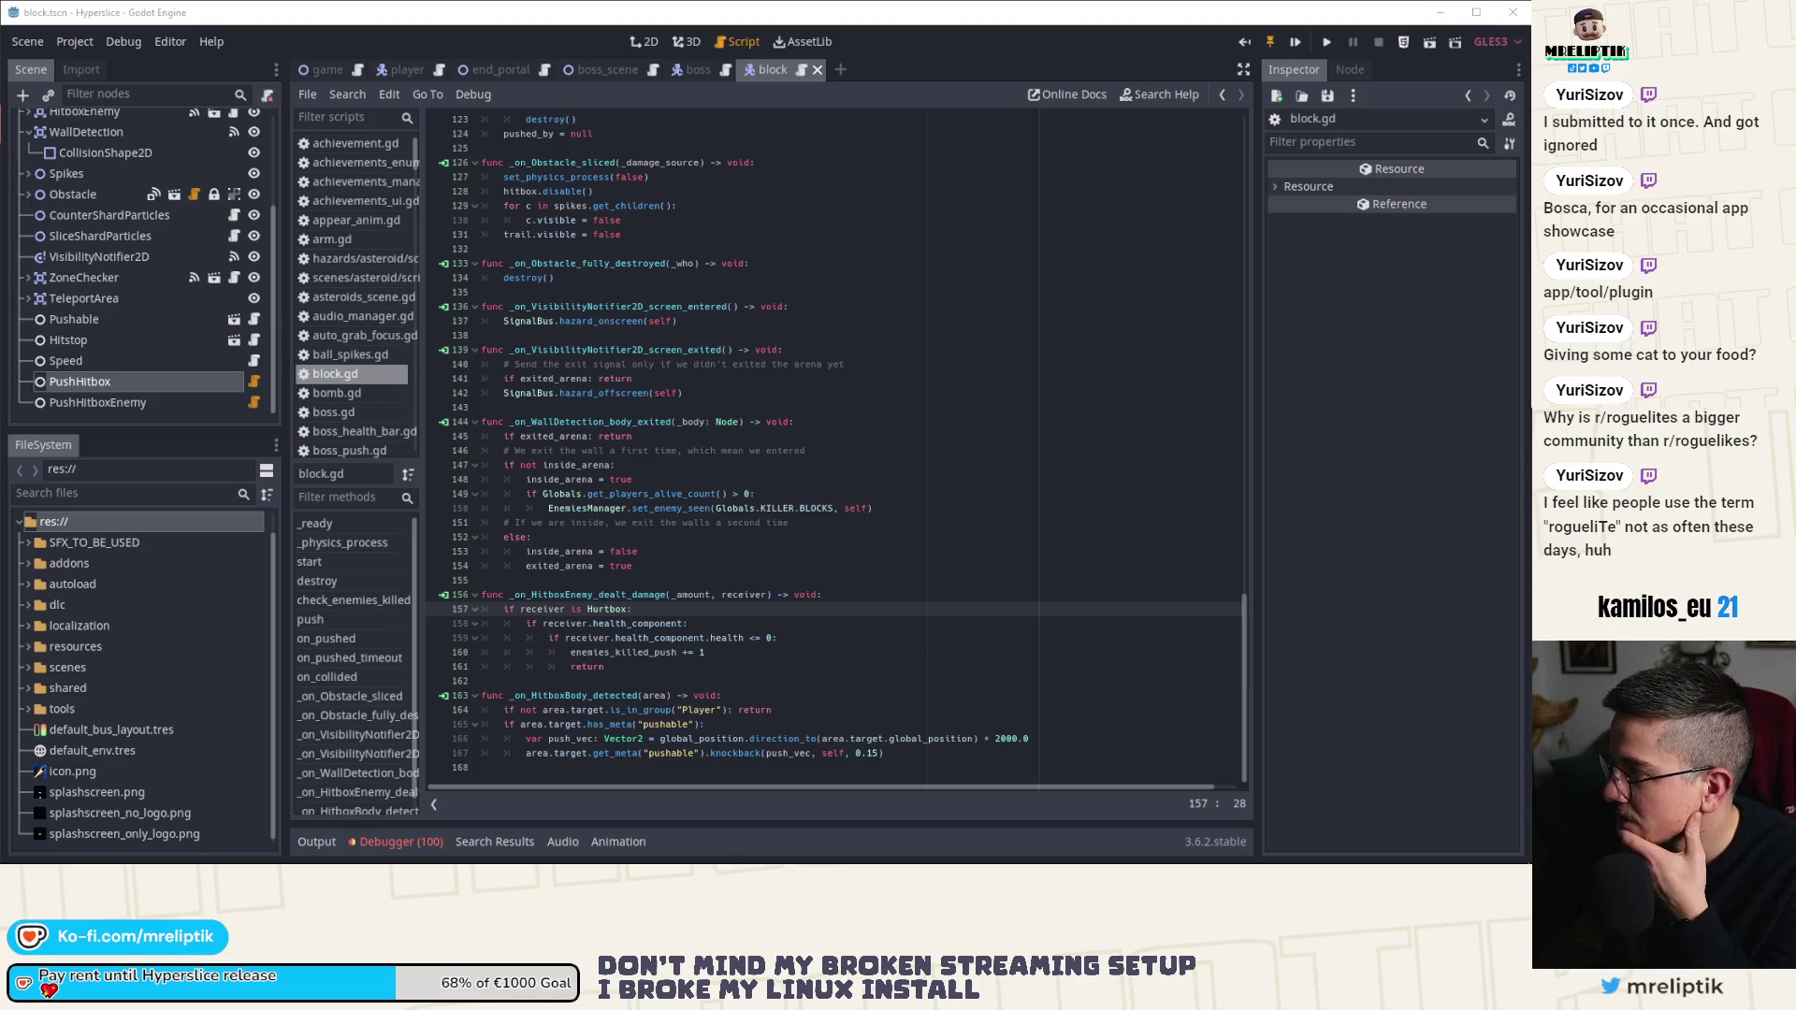
key(alt+Tab)
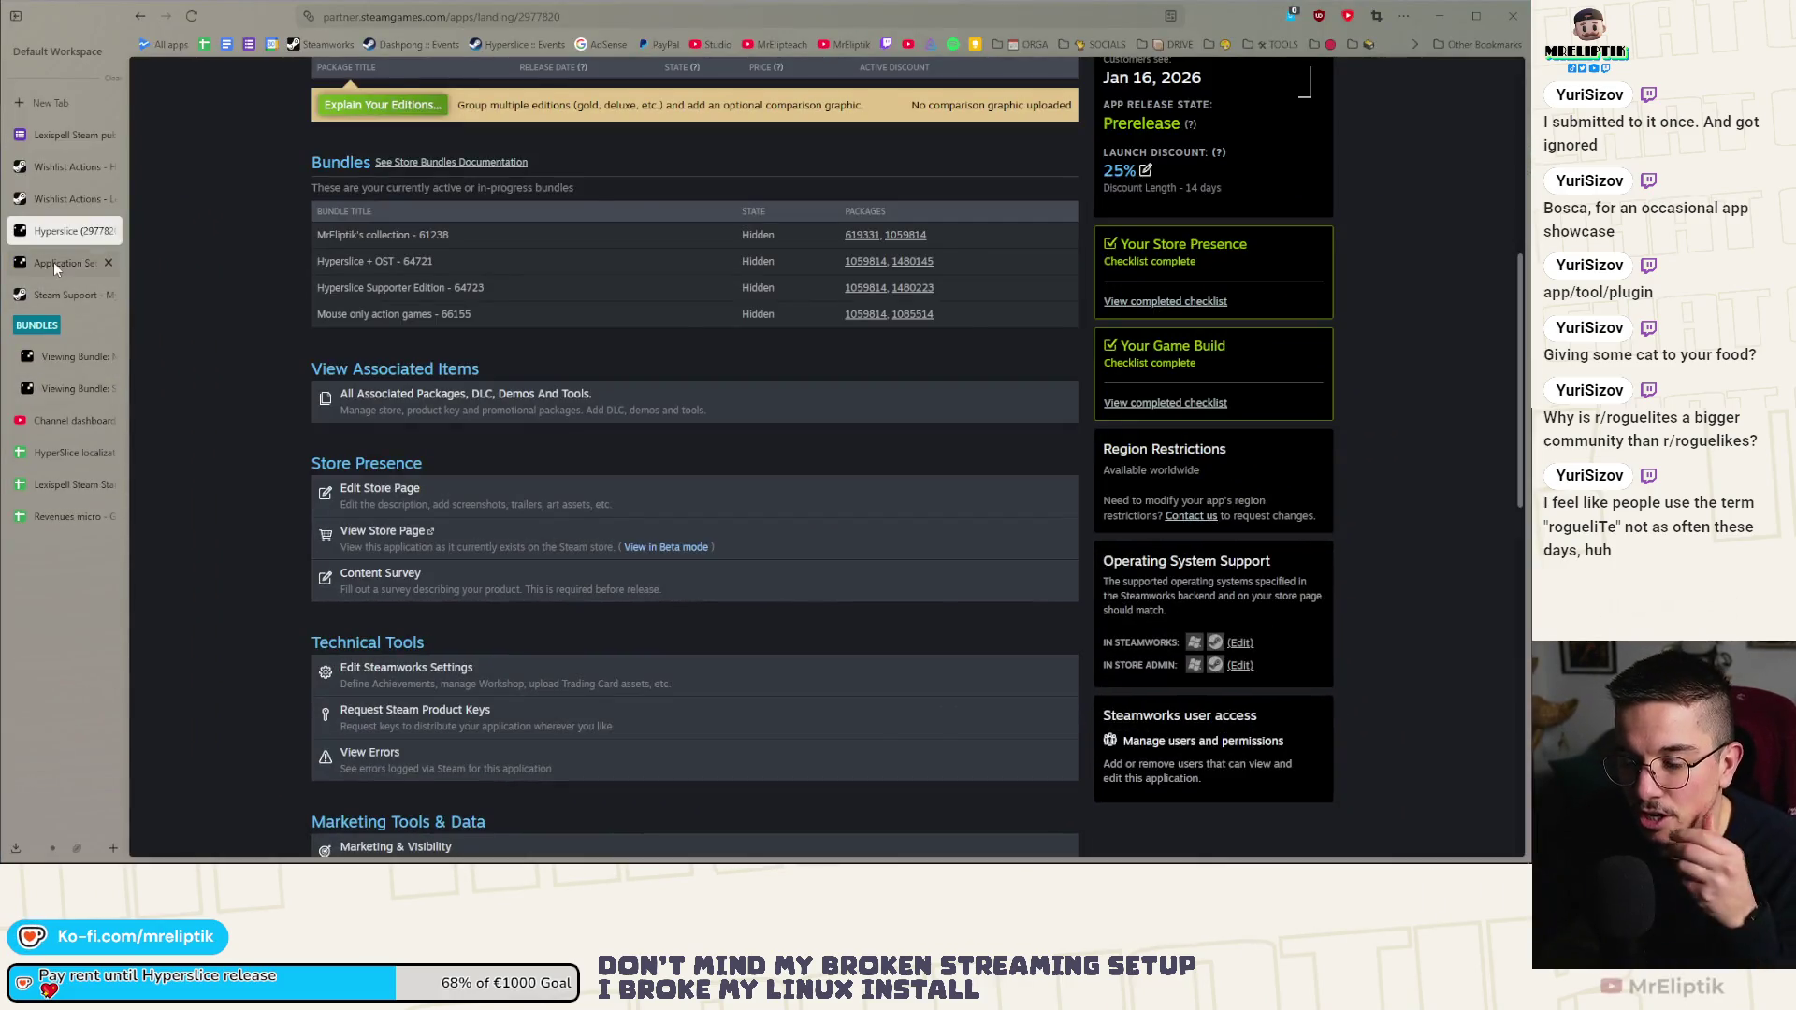
View the solo_score leaderboard's scores under Application Settings, then close the browser
click(53, 262)
mouse_move(730, 289)
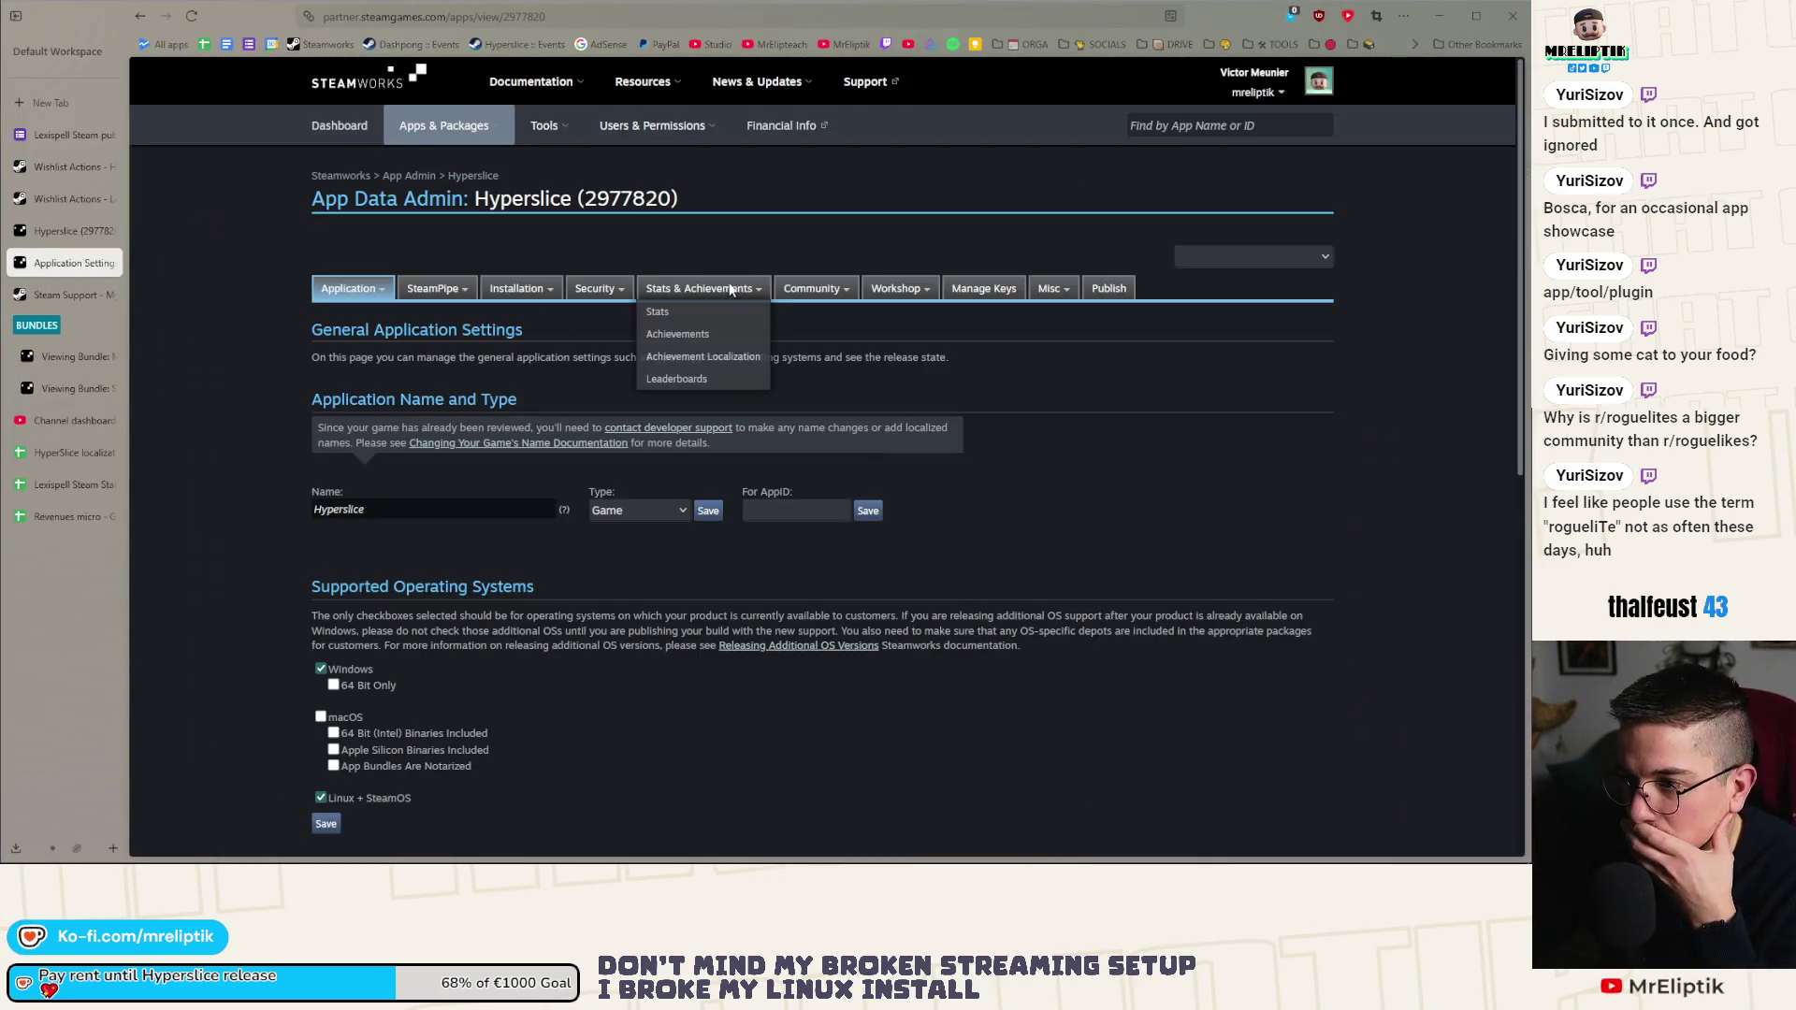
click(678, 378)
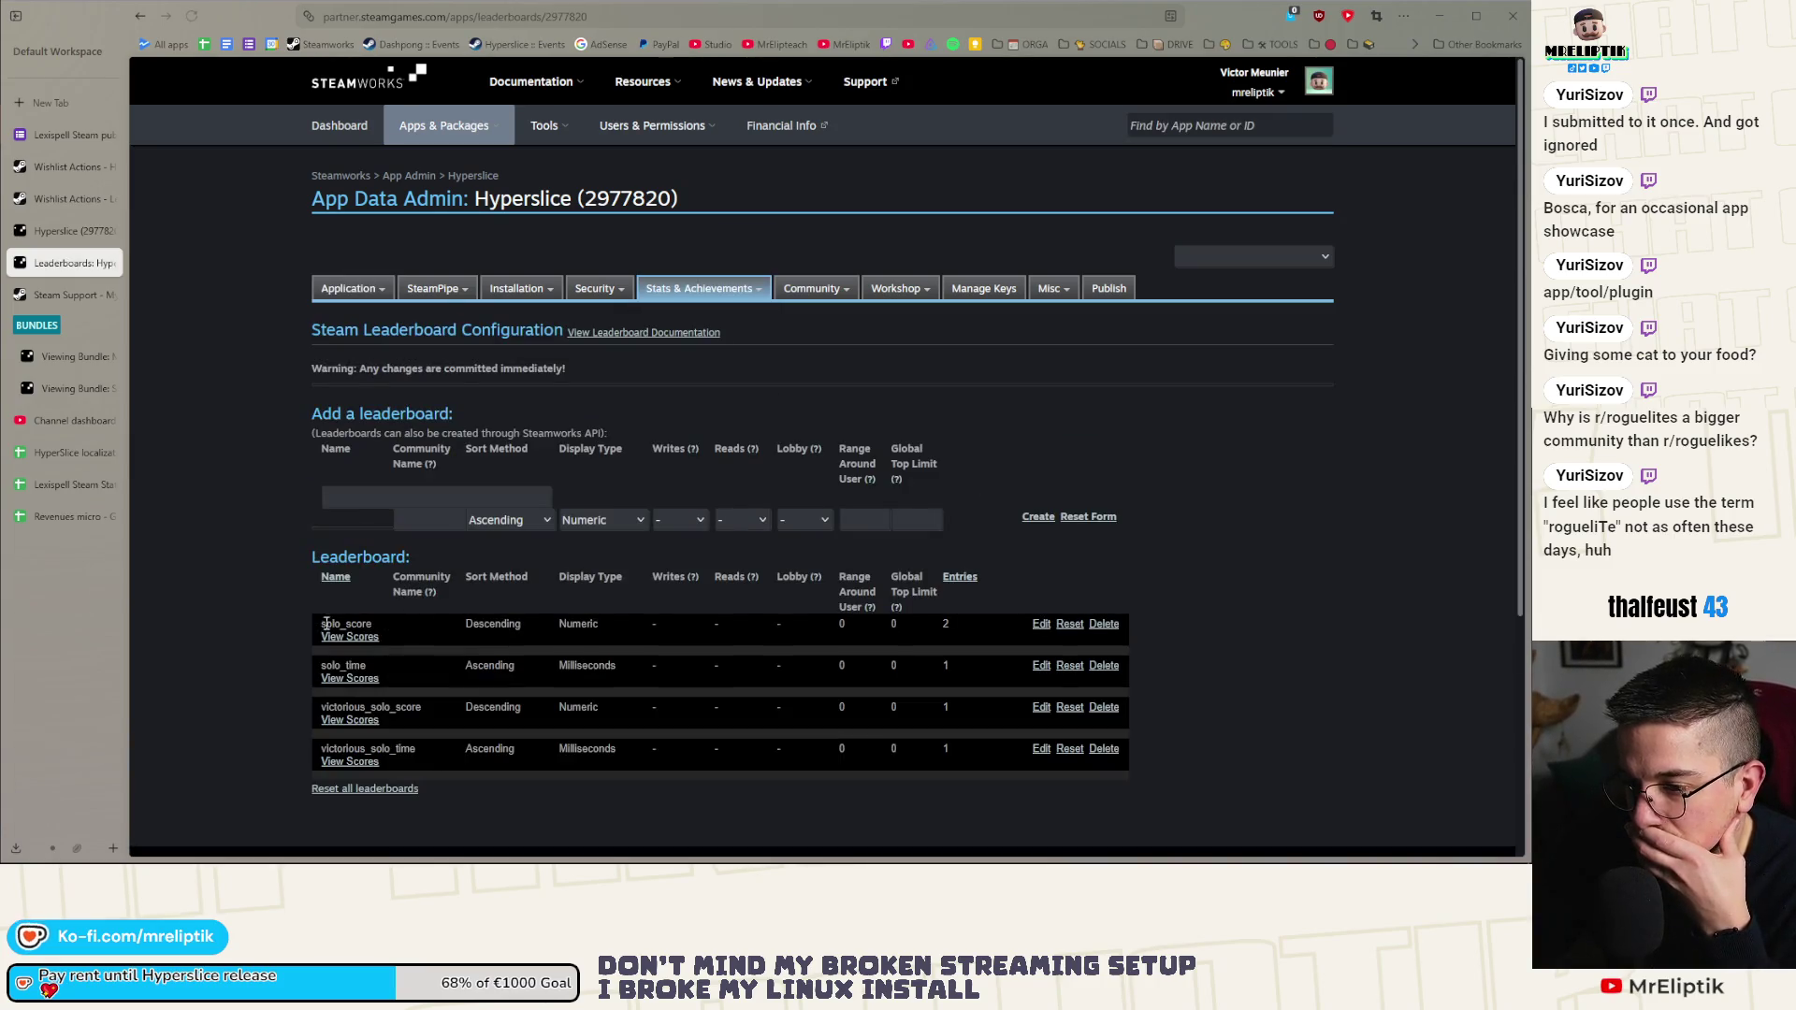
scroll(358, 601, down, 2)
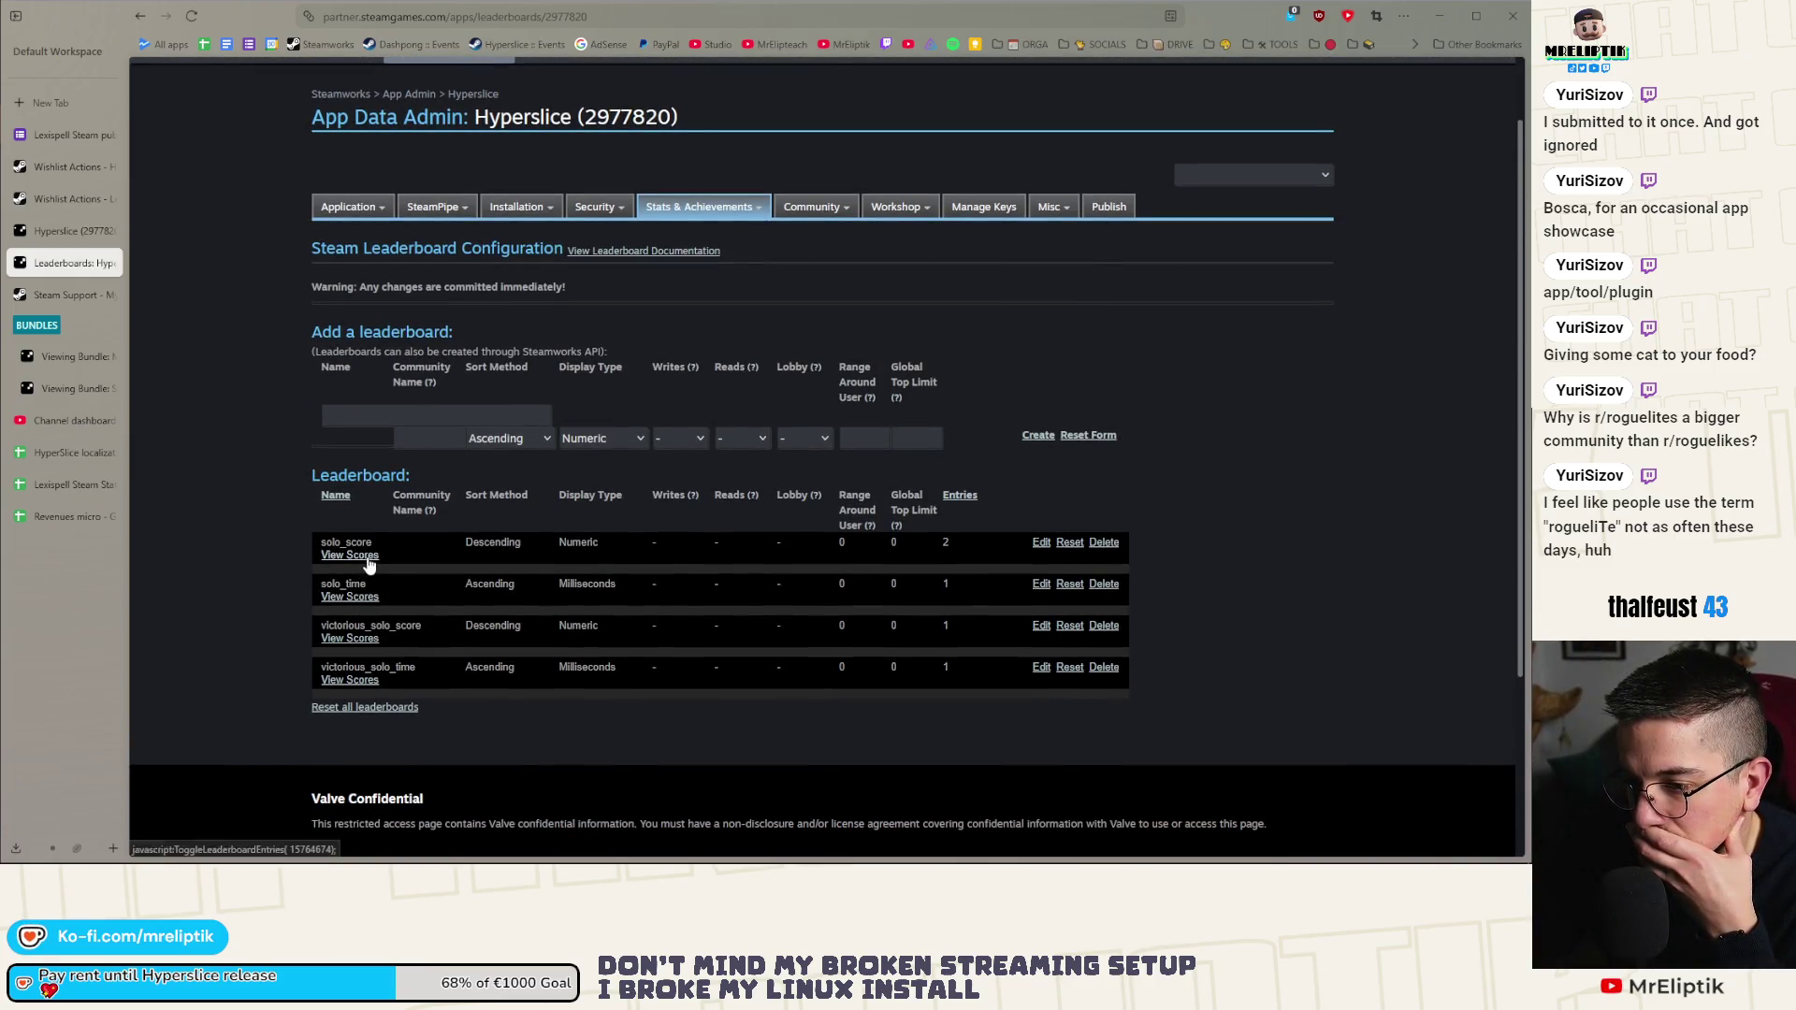
click(367, 558)
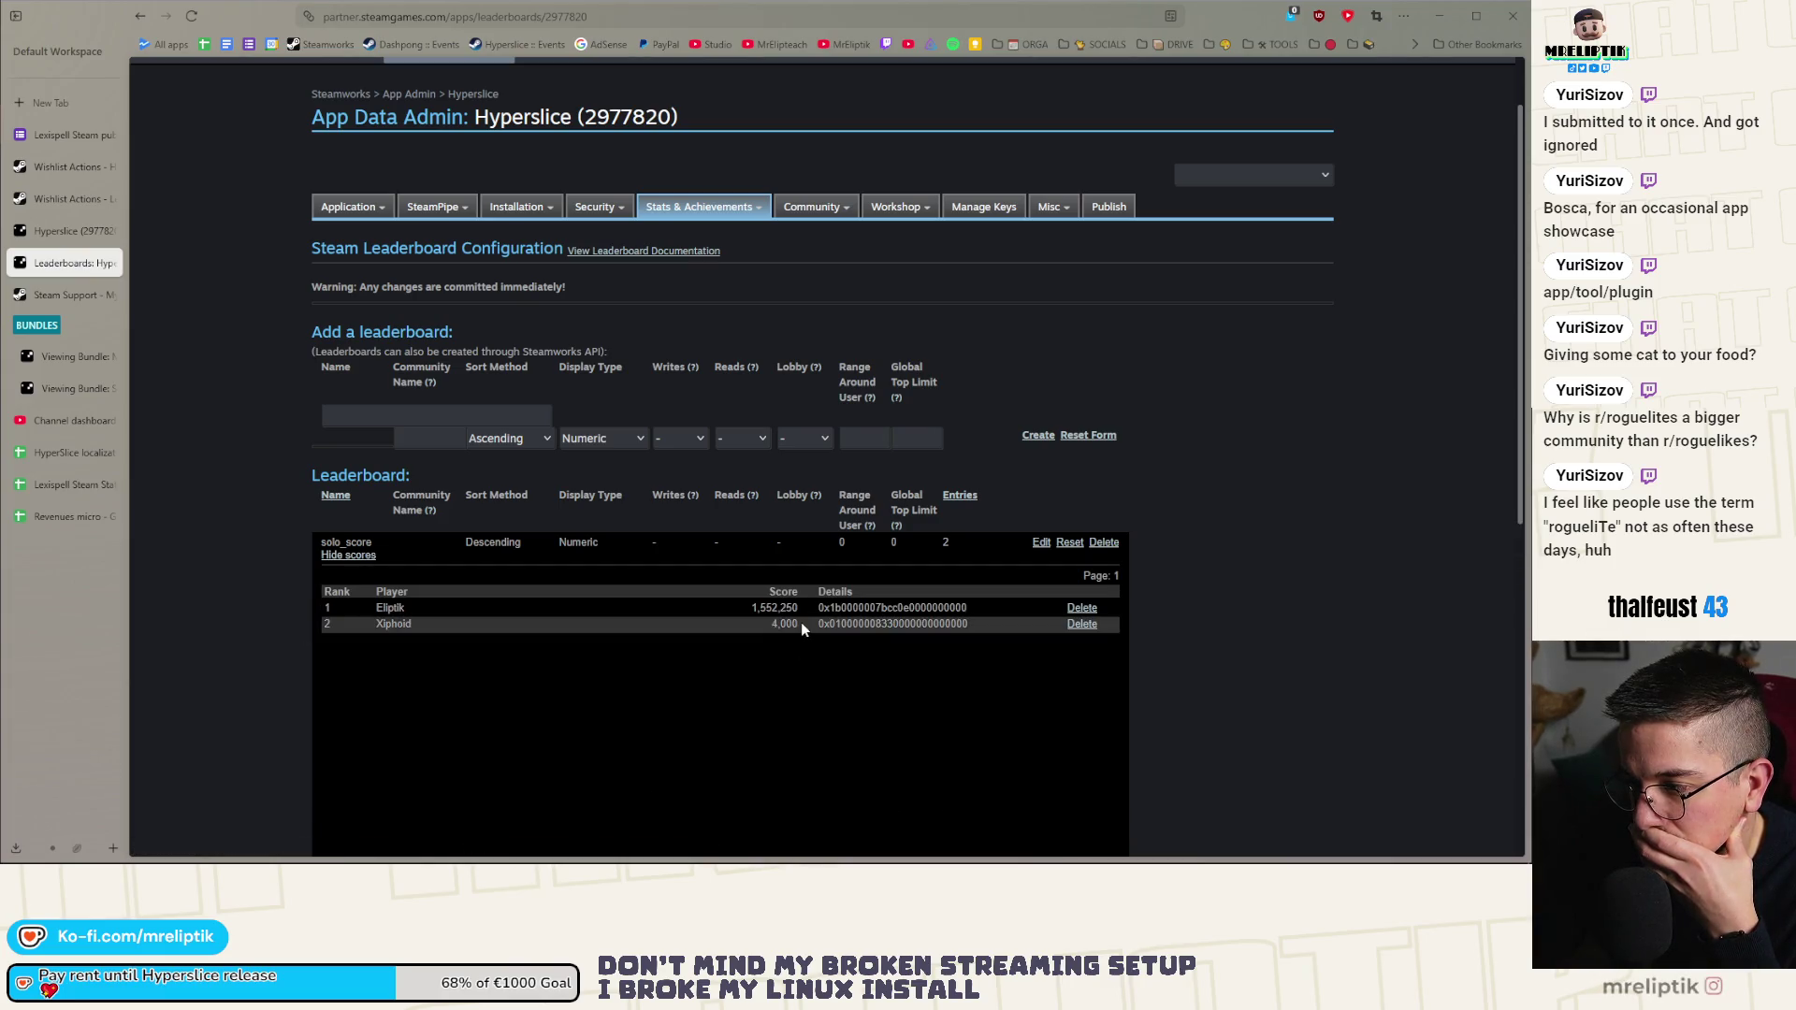
scroll(869, 623, down, 2)
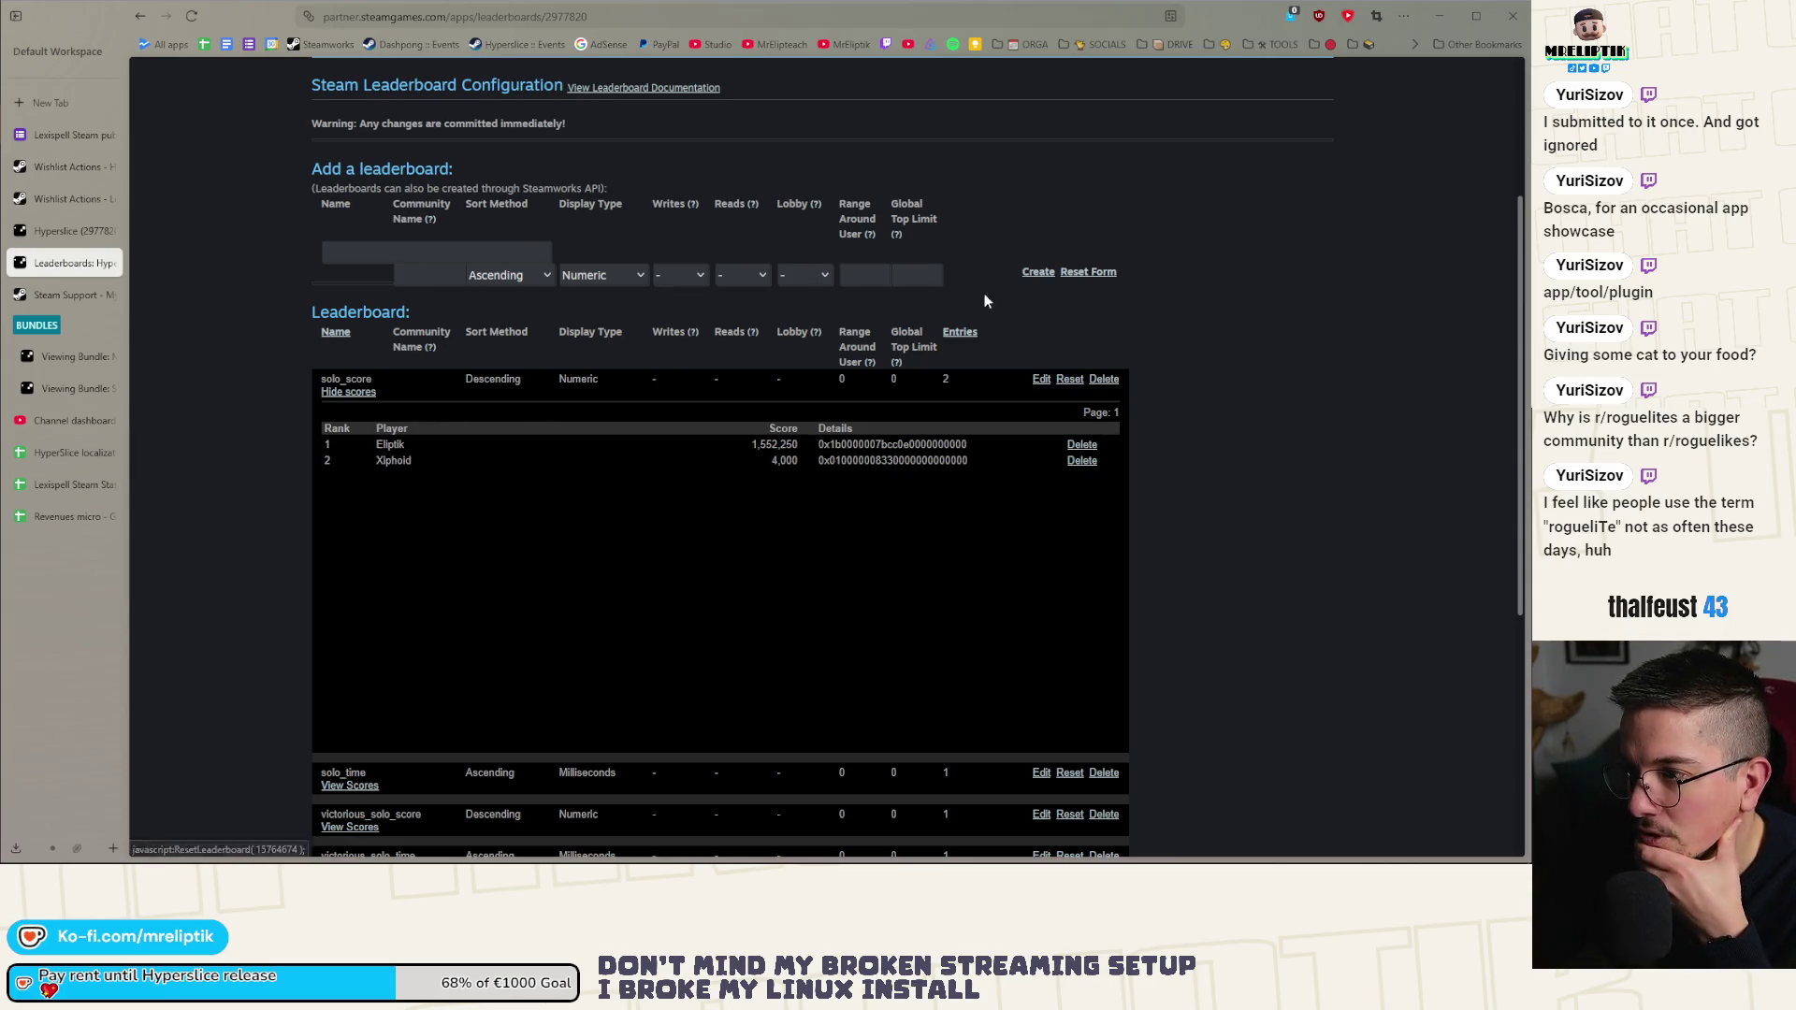
scroll(951, 344, down, 3)
scroll(926, 363, up, 4)
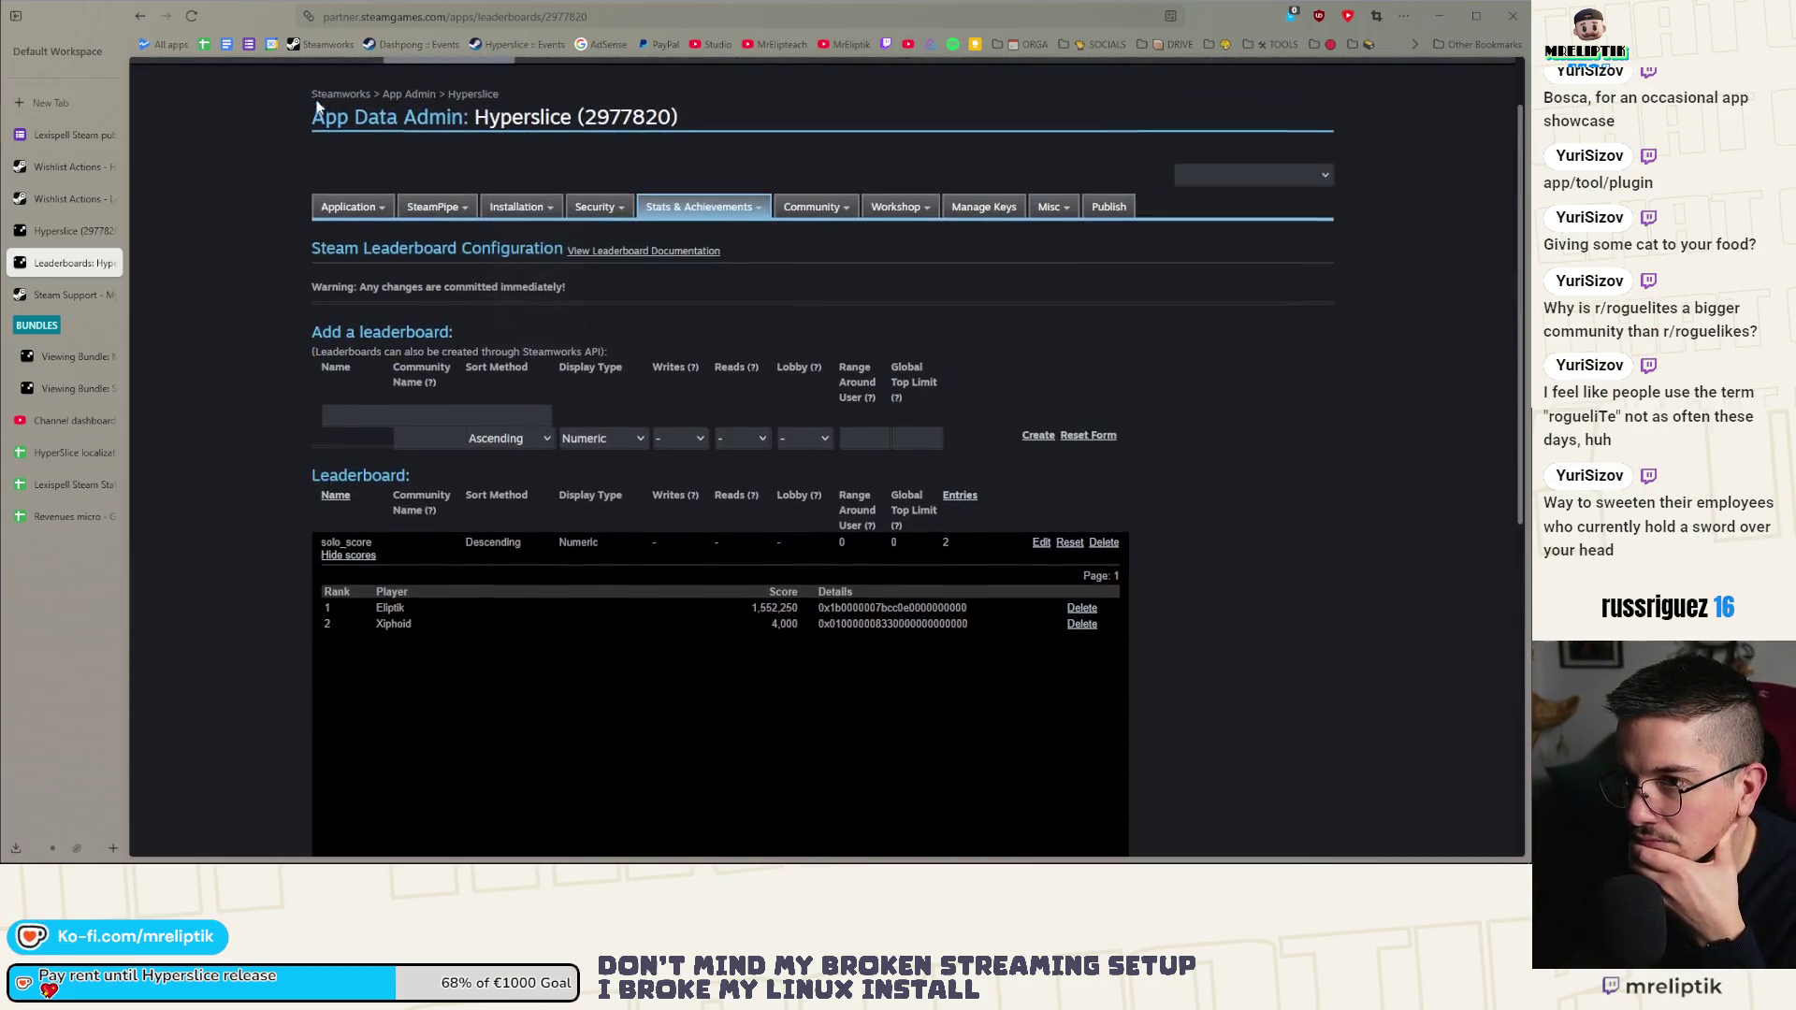
click(109, 265)
click(1512, 15)
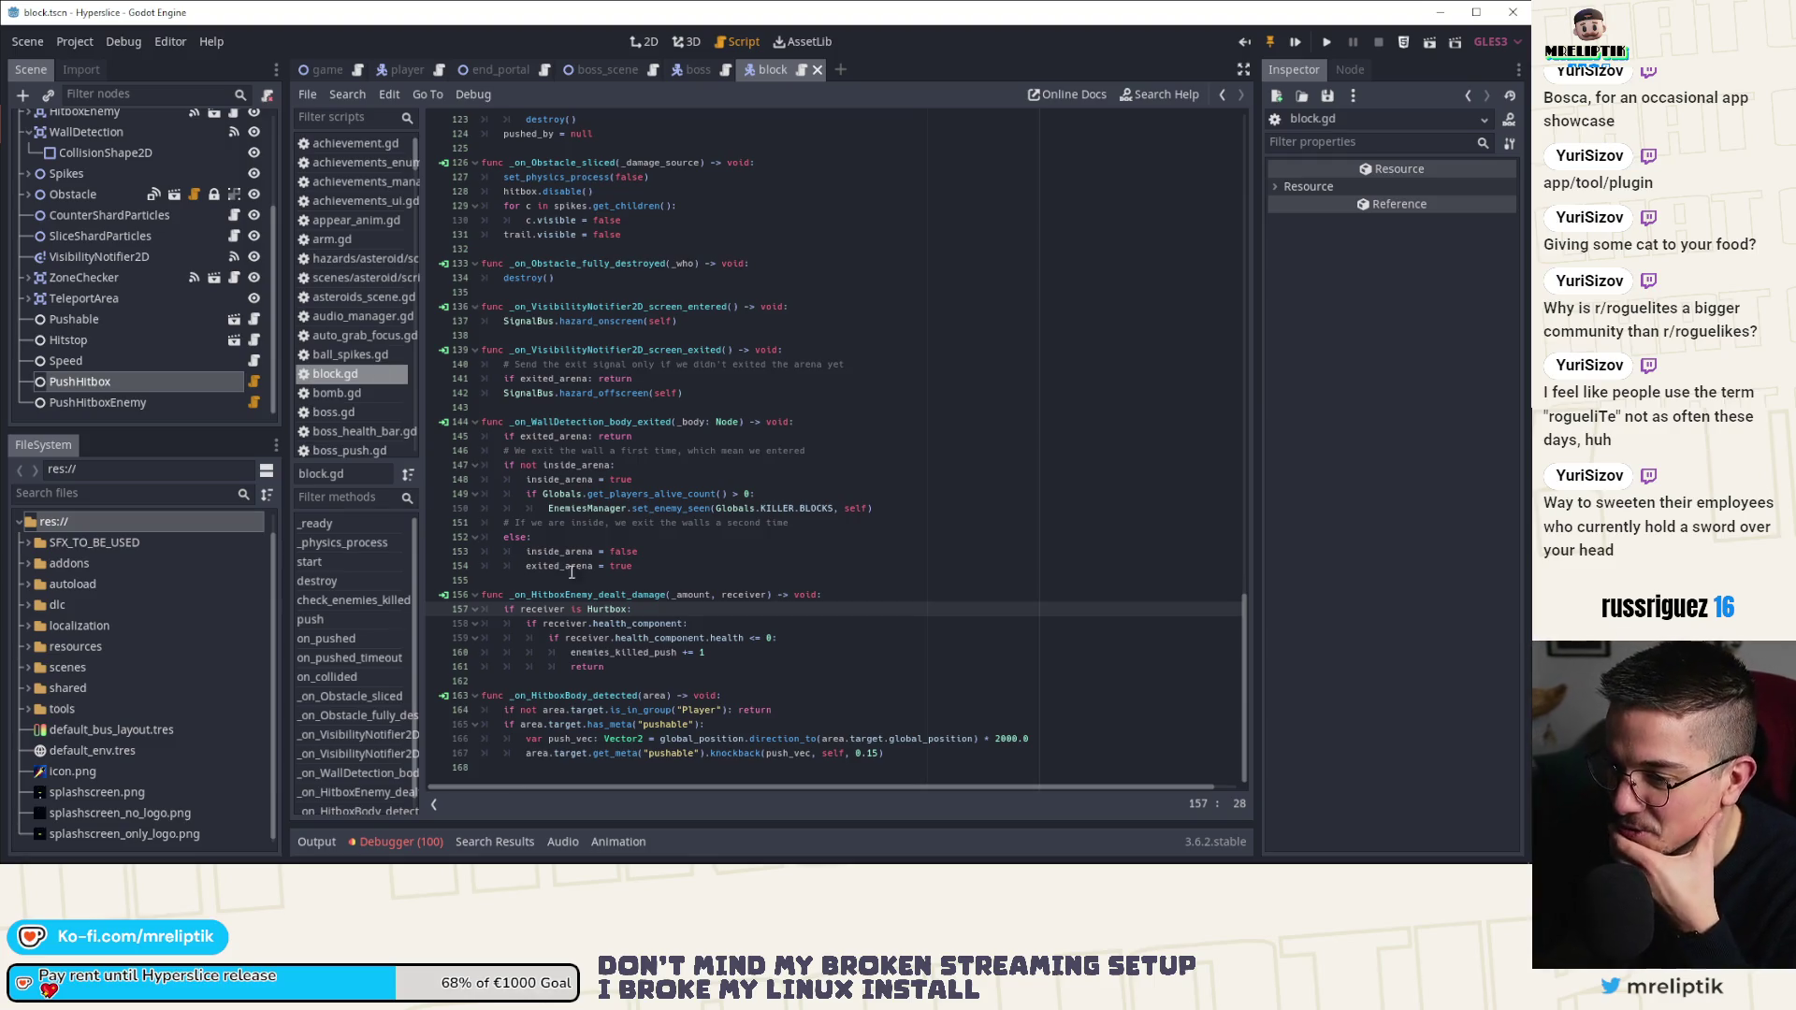
Bring VS Code forward to review the hyperhue repo's pending source-control changes
mouse_move(285, 860)
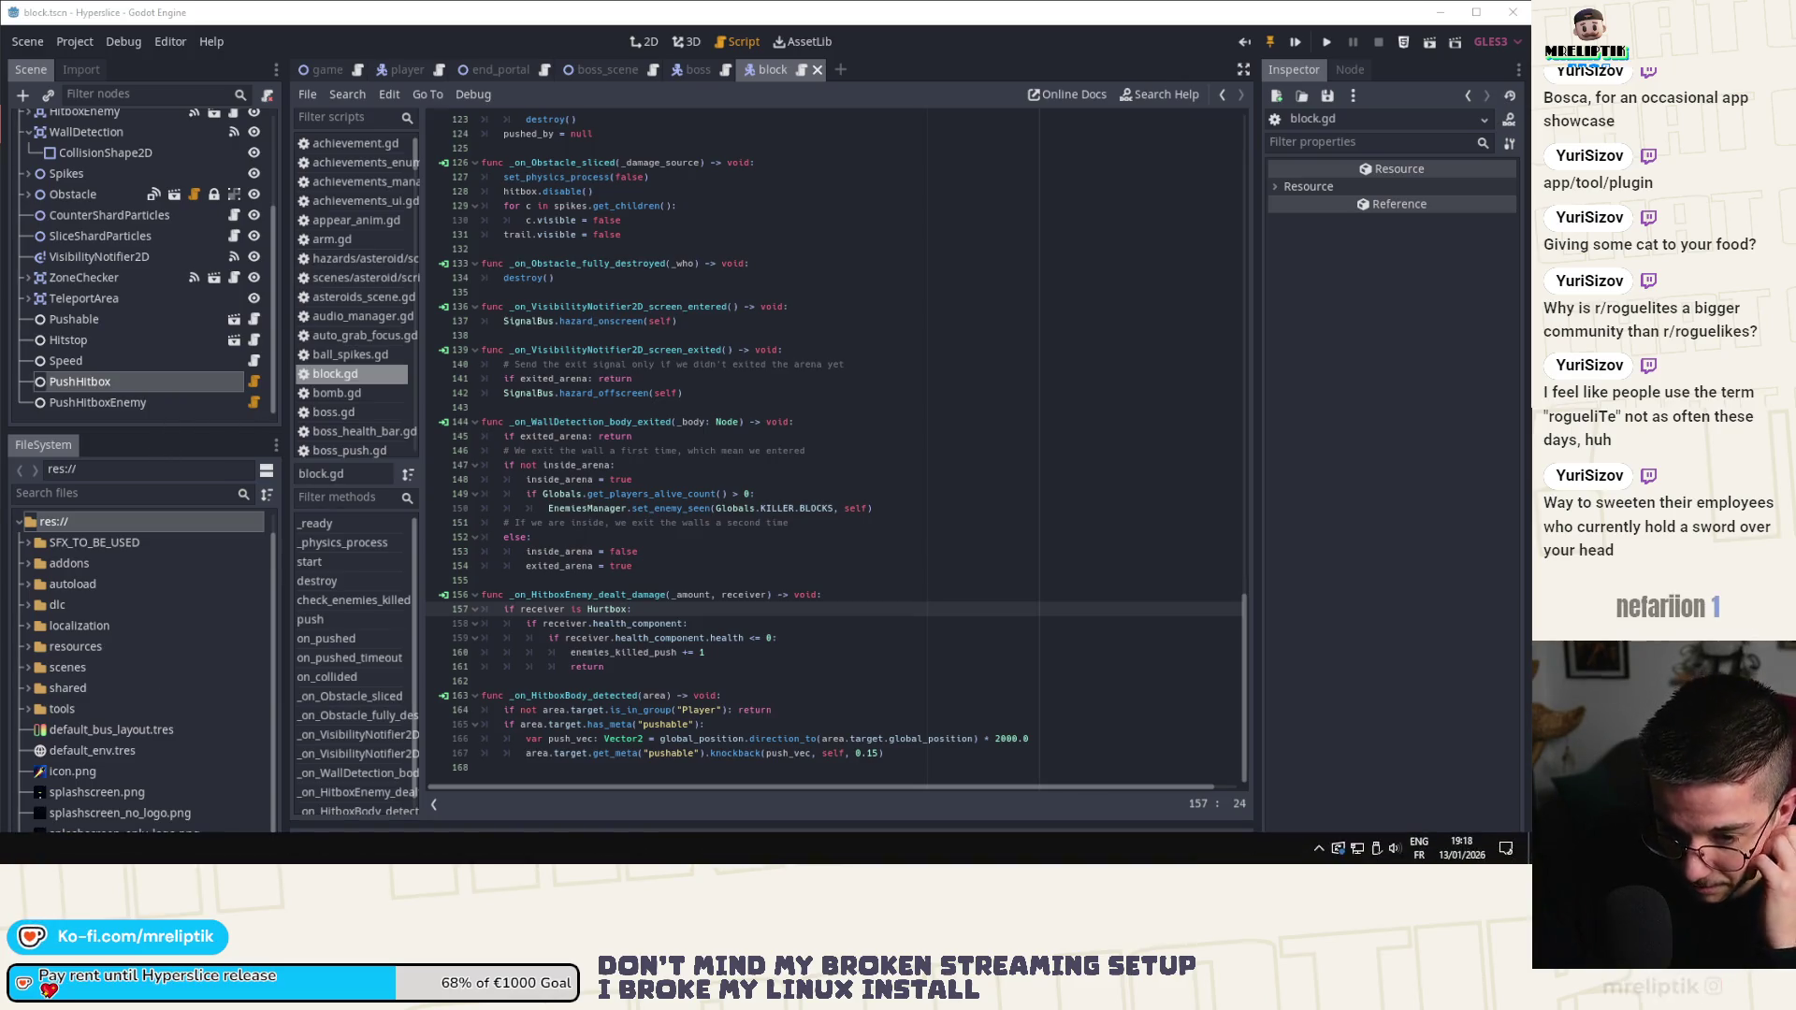
click(160, 847)
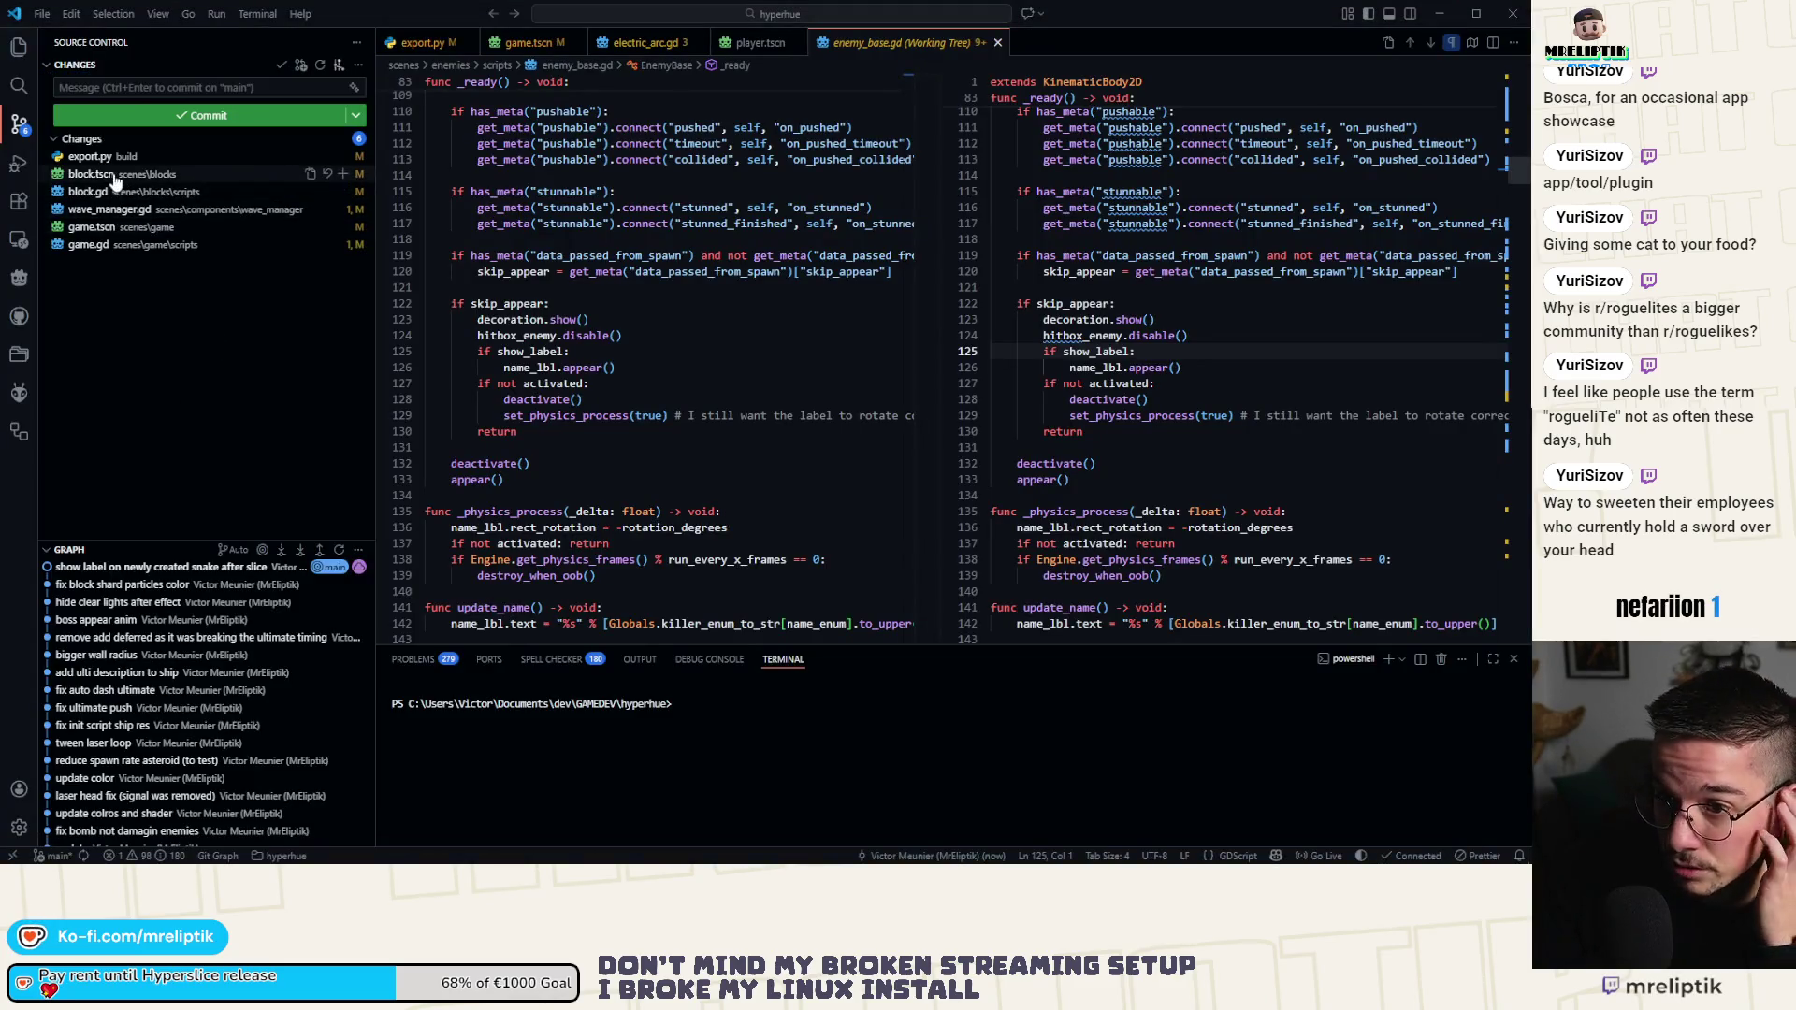
Review the block.tscn and block.gd diffs and stage both files
click(94, 174)
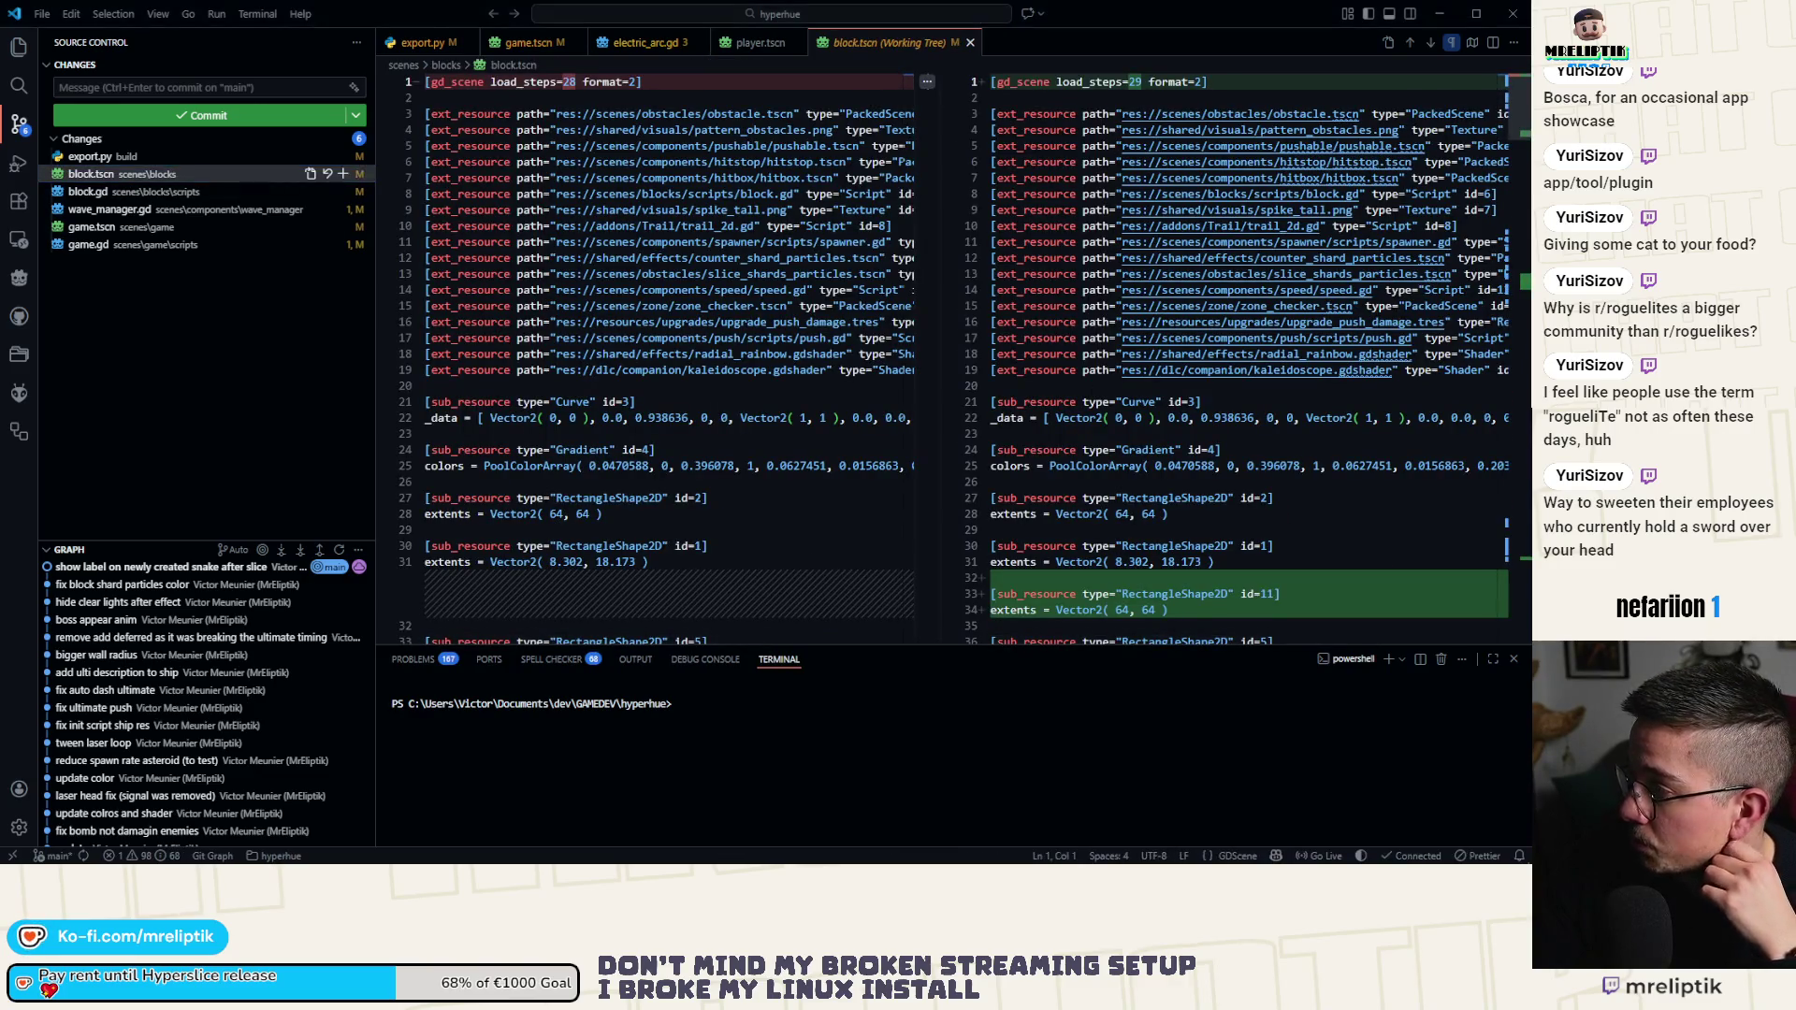
click(127, 190)
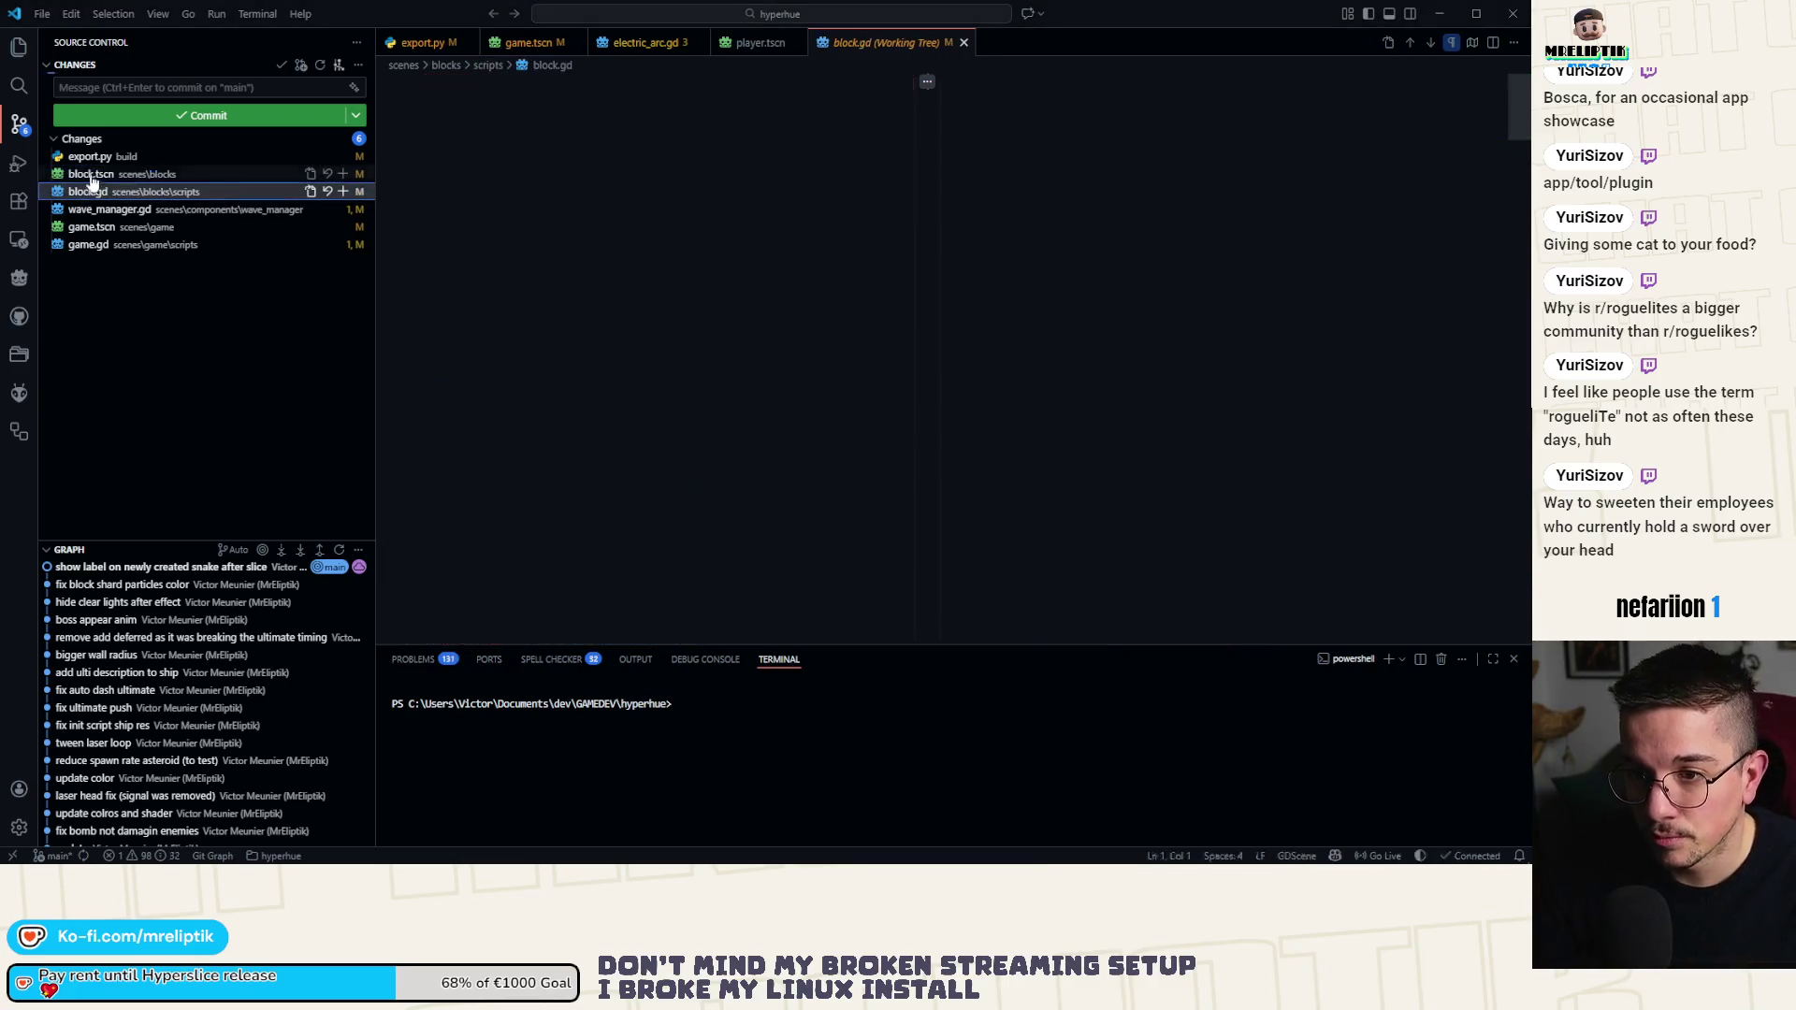
click(344, 174)
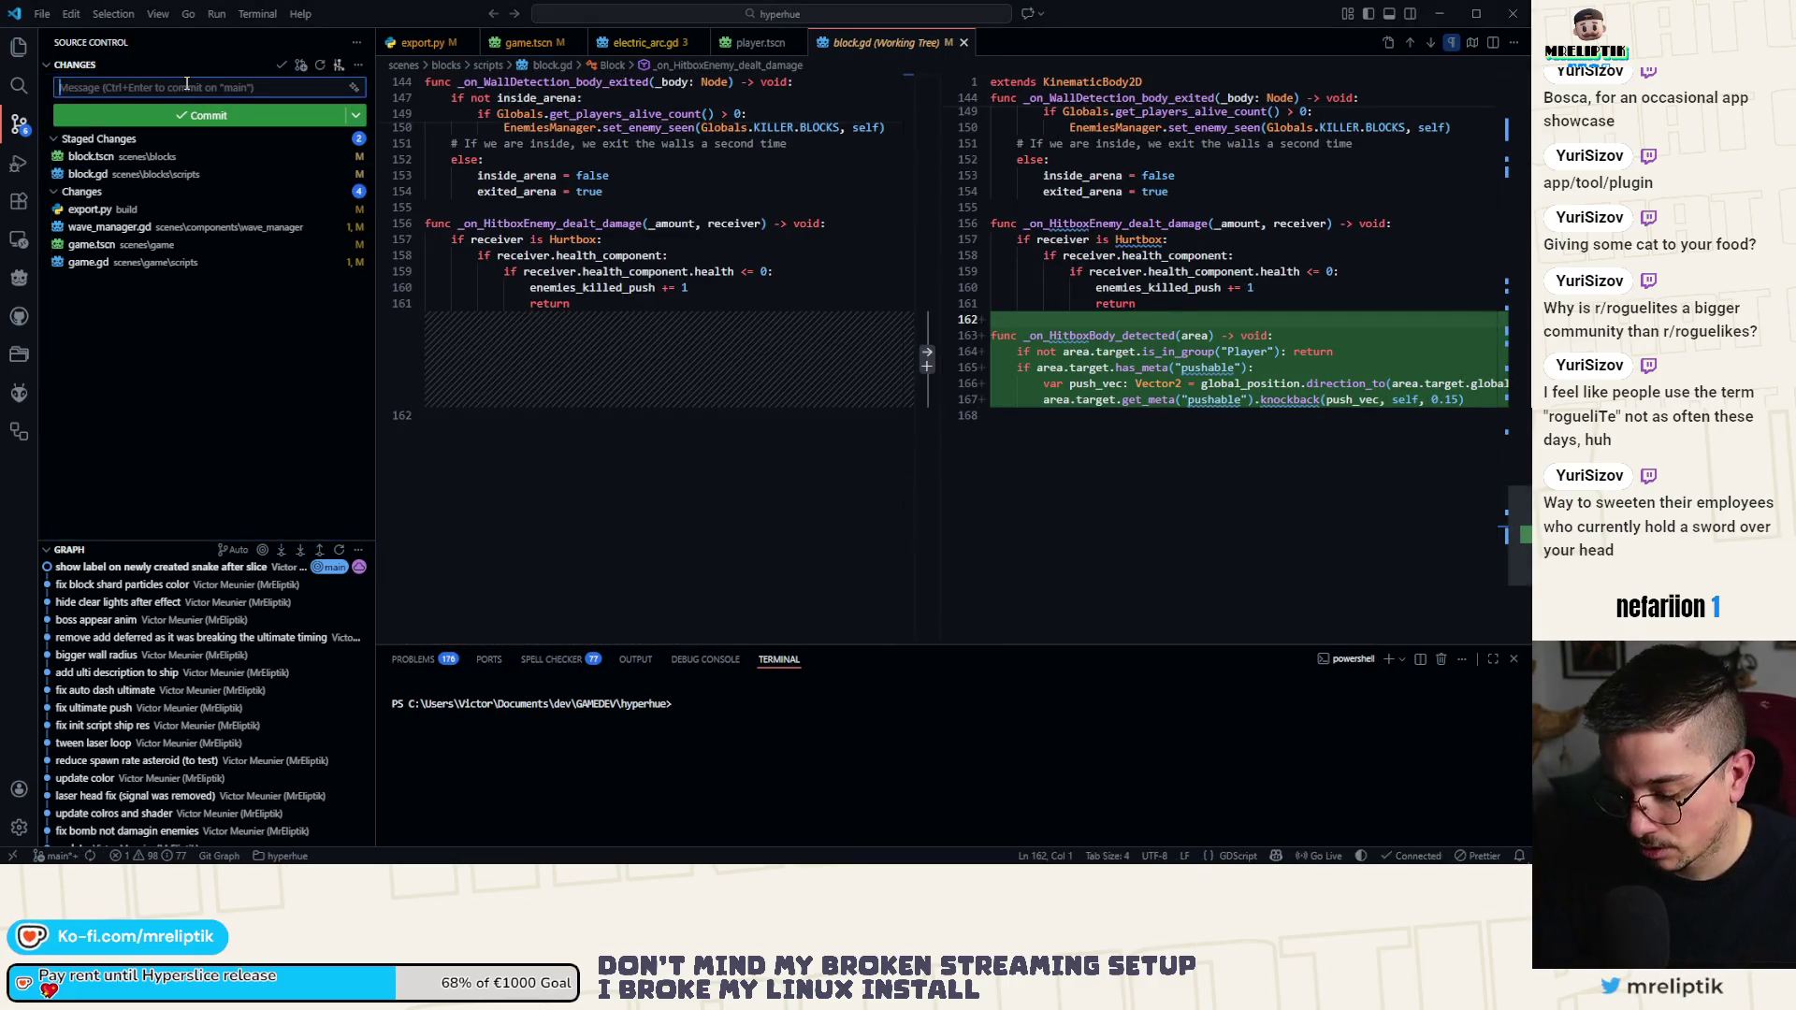
Commit the staged files as 'push player when colliding with body' and minimize VS Code
text(ush player when colliding with body)
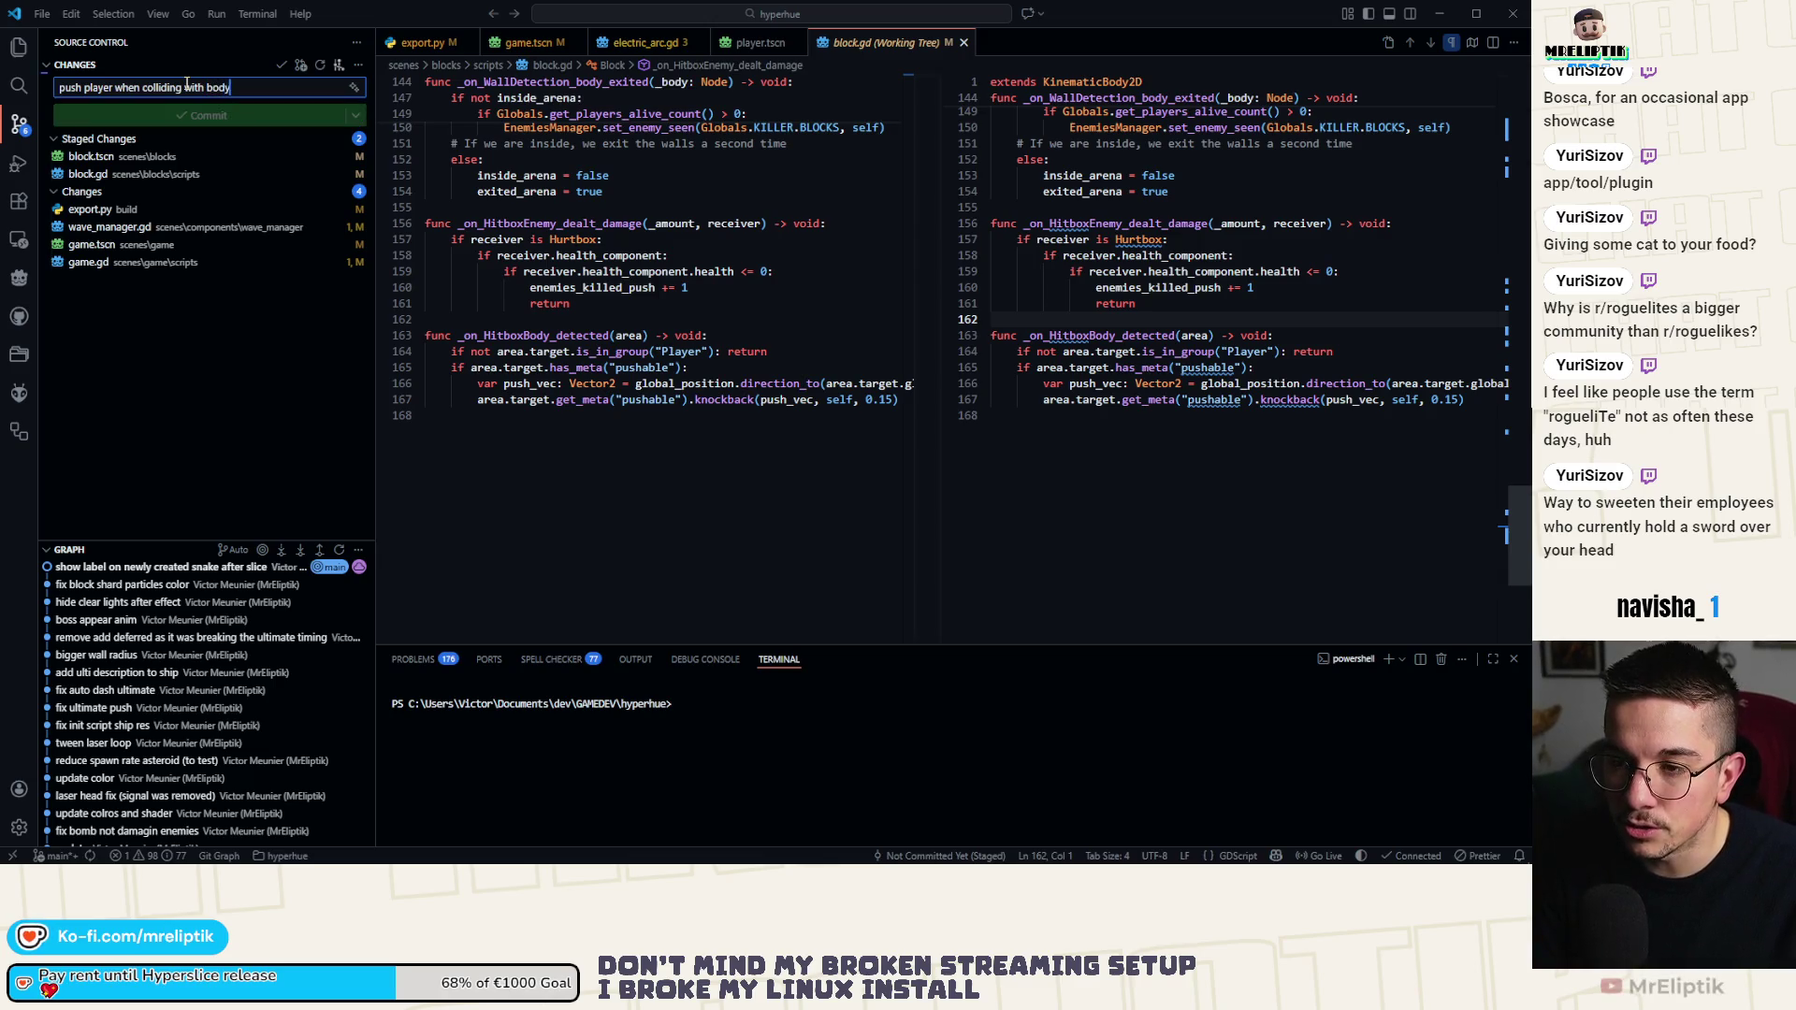
key(ctrl+Return)
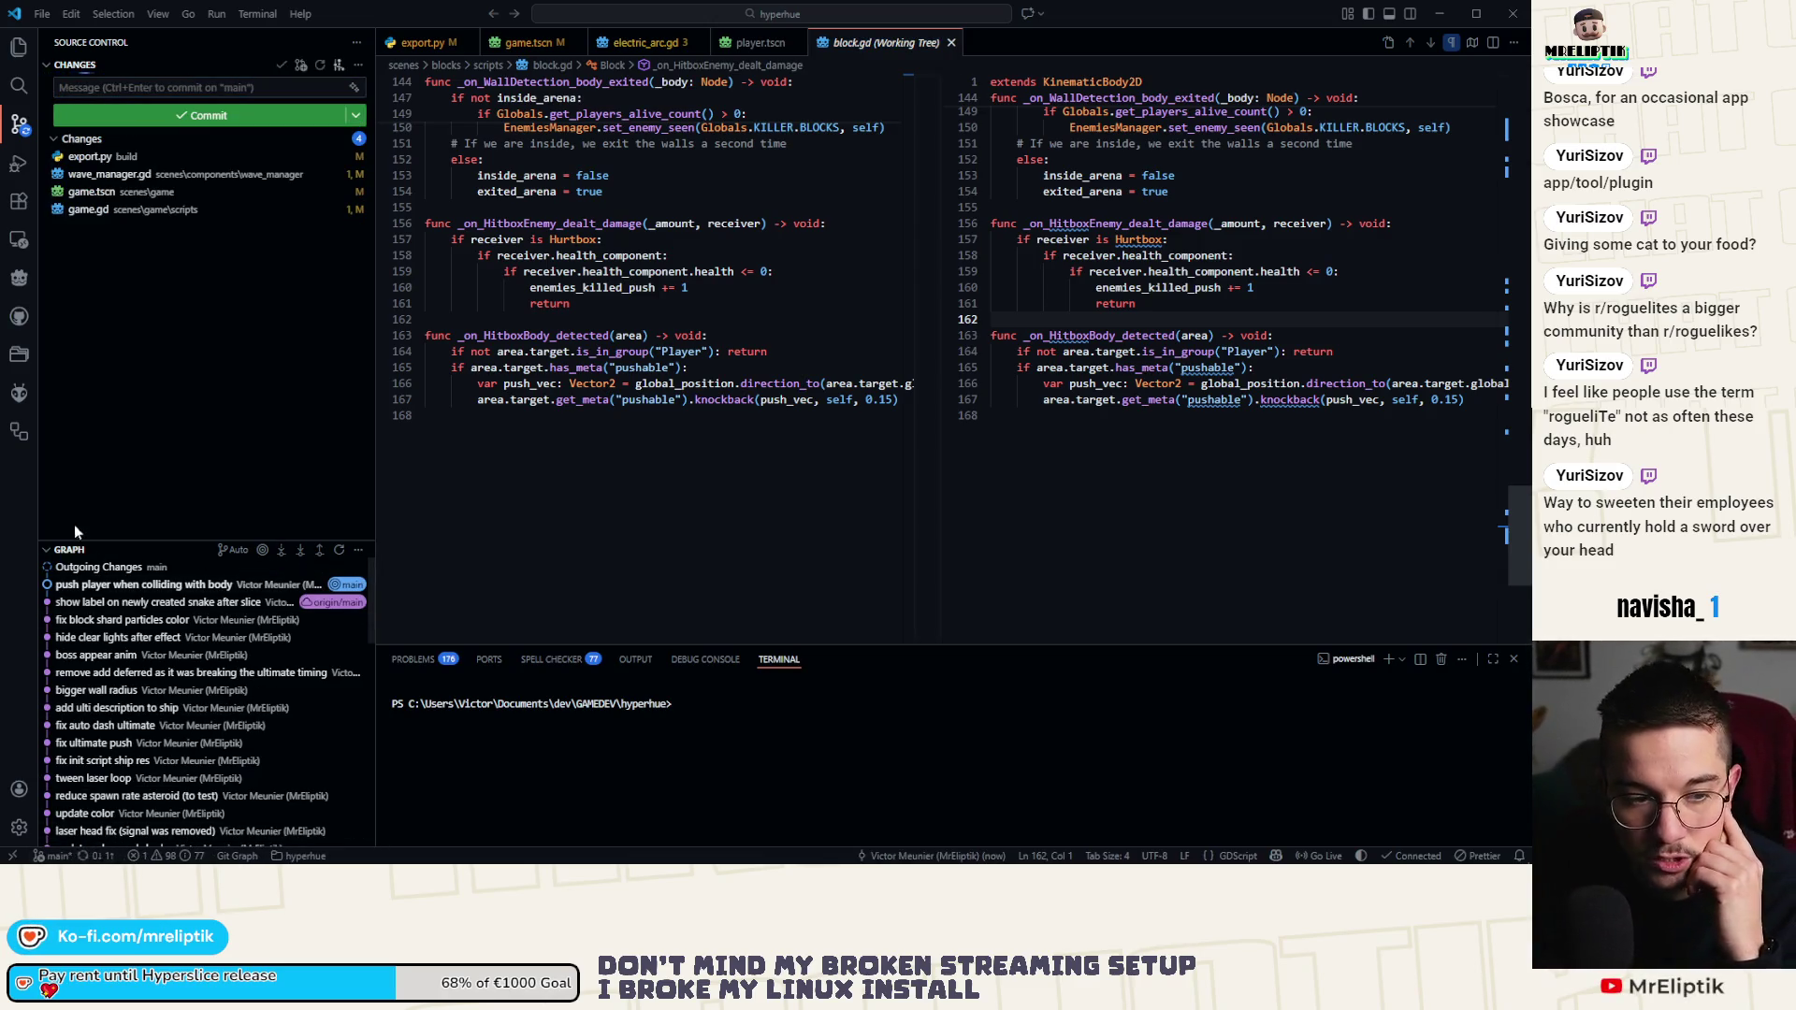
click(1447, 15)
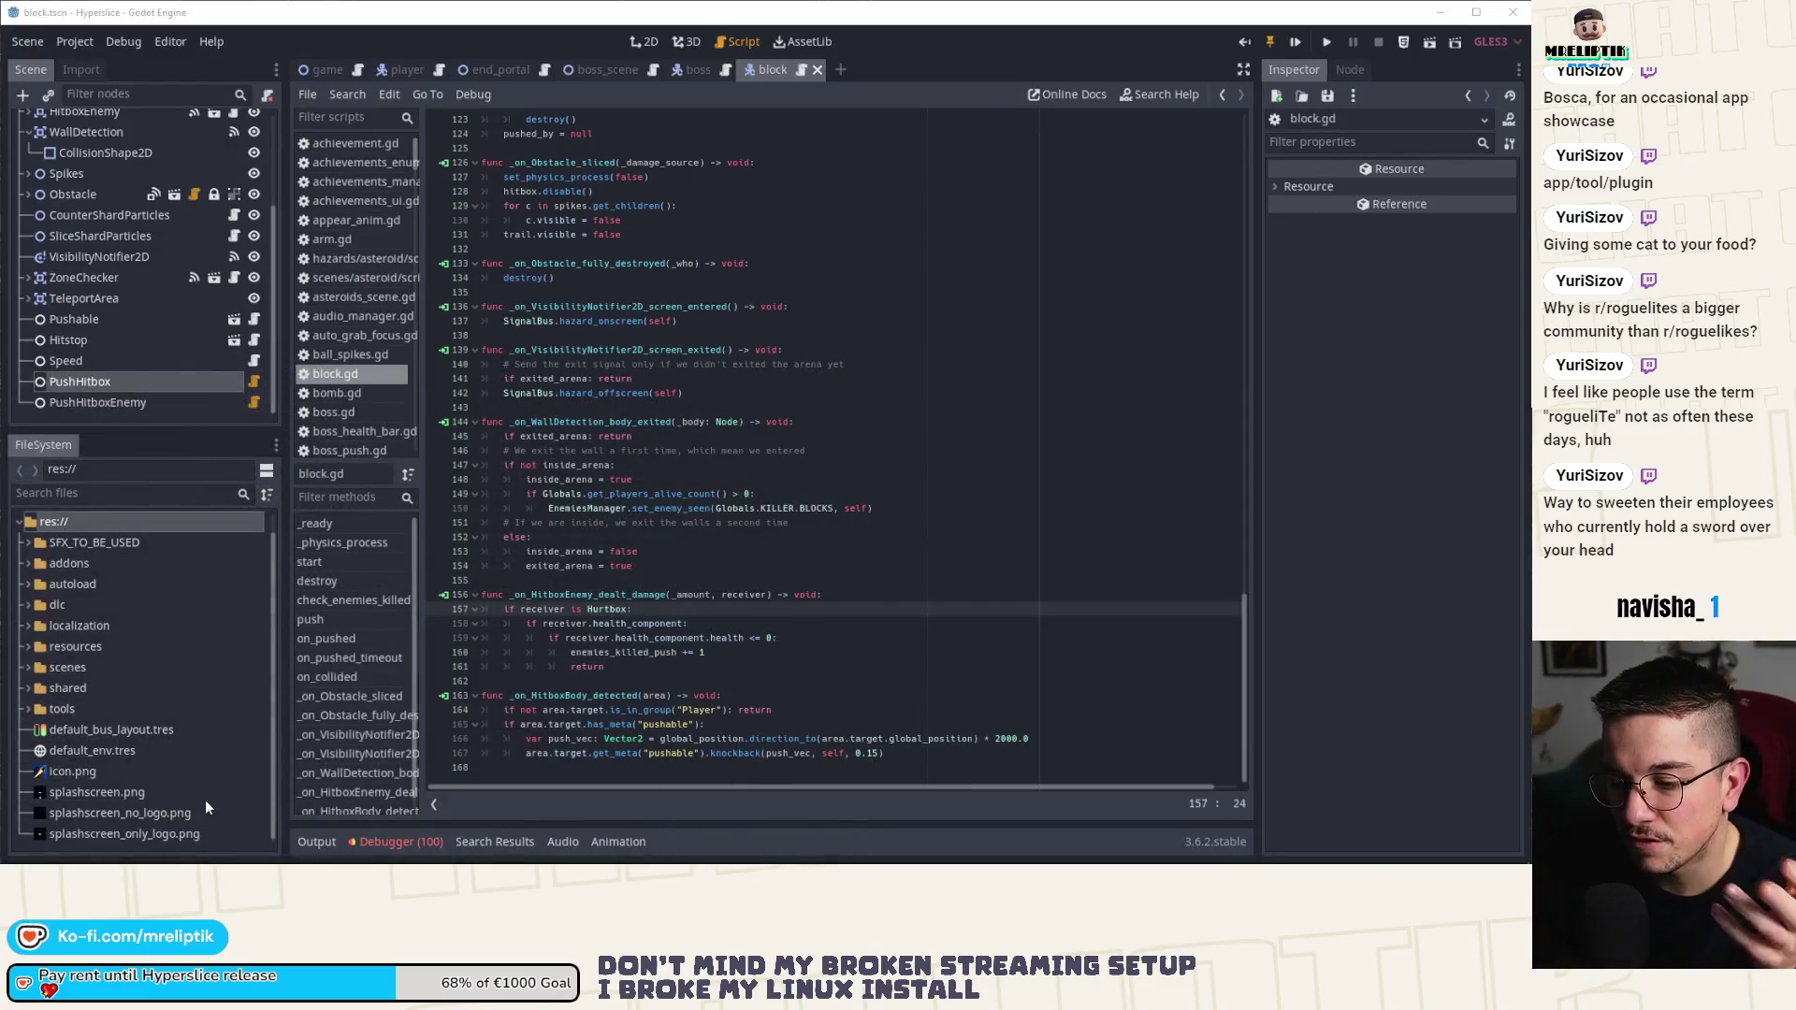
Check the debugger's errors list, hide the Debugger panel, and close the block scene
click(383, 840)
click(412, 630)
scroll(417, 770, down, 5)
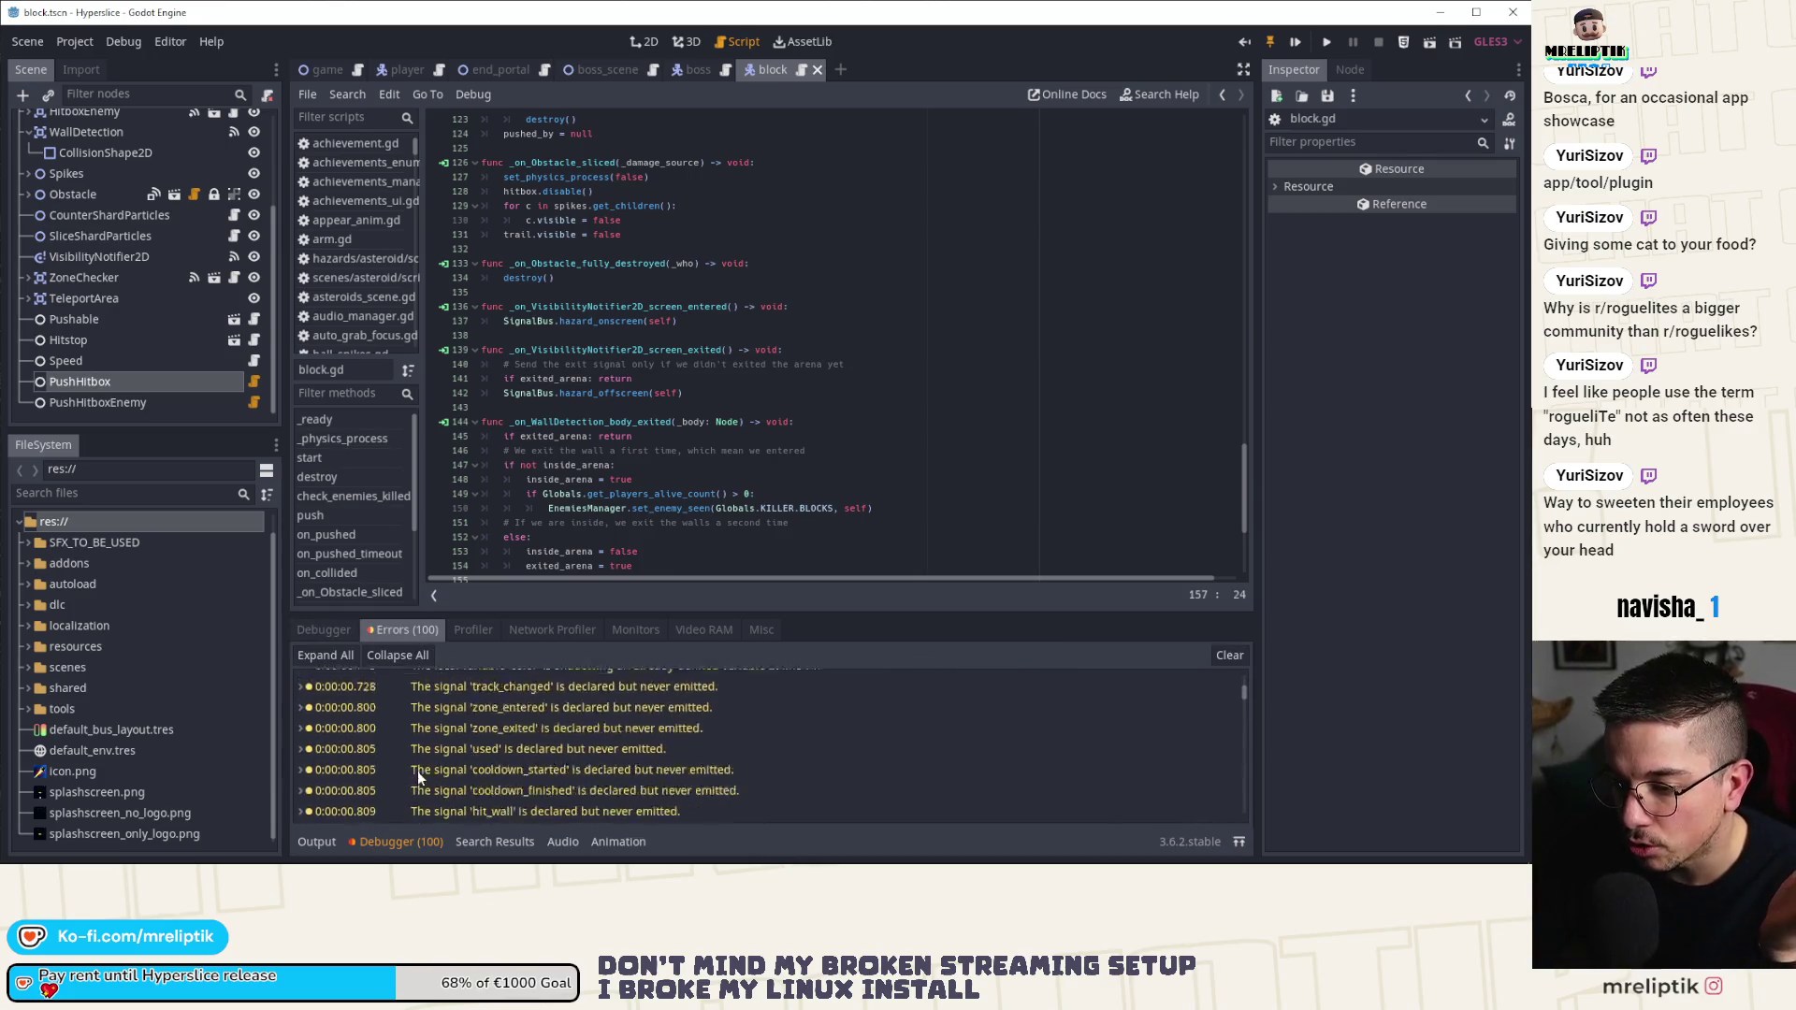
drag(1243, 702, 1244, 831)
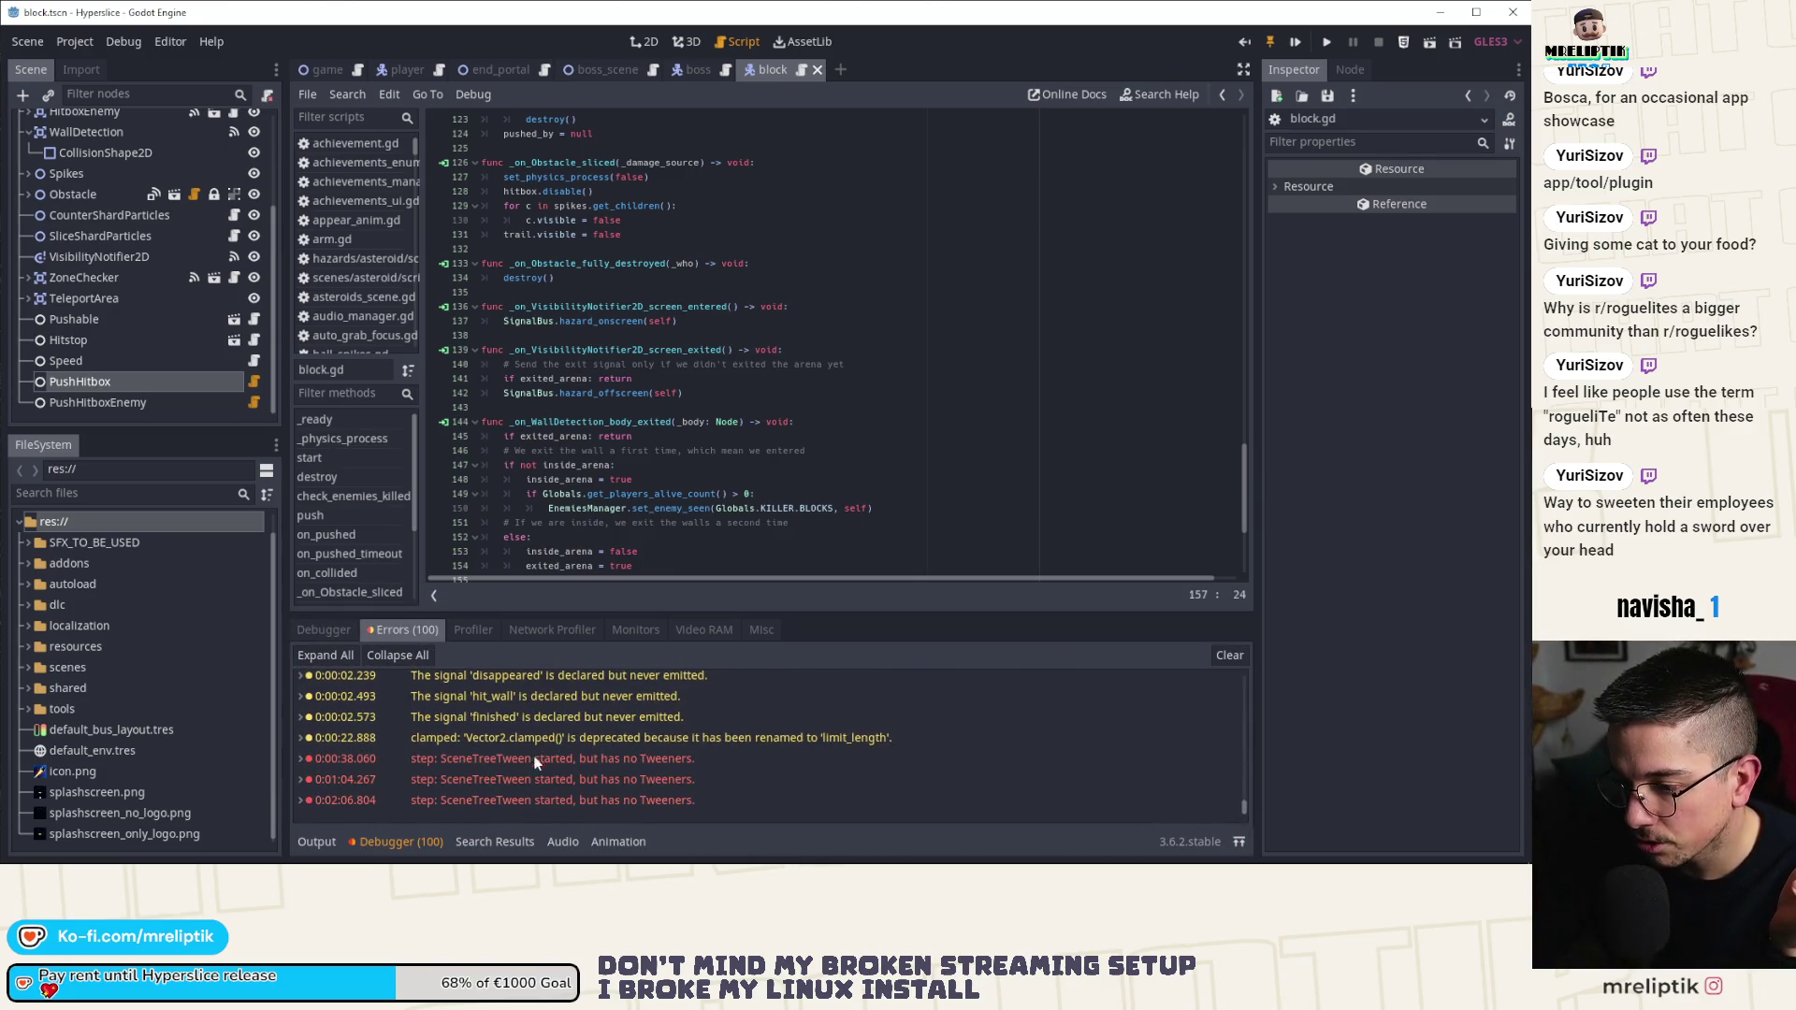
click(383, 844)
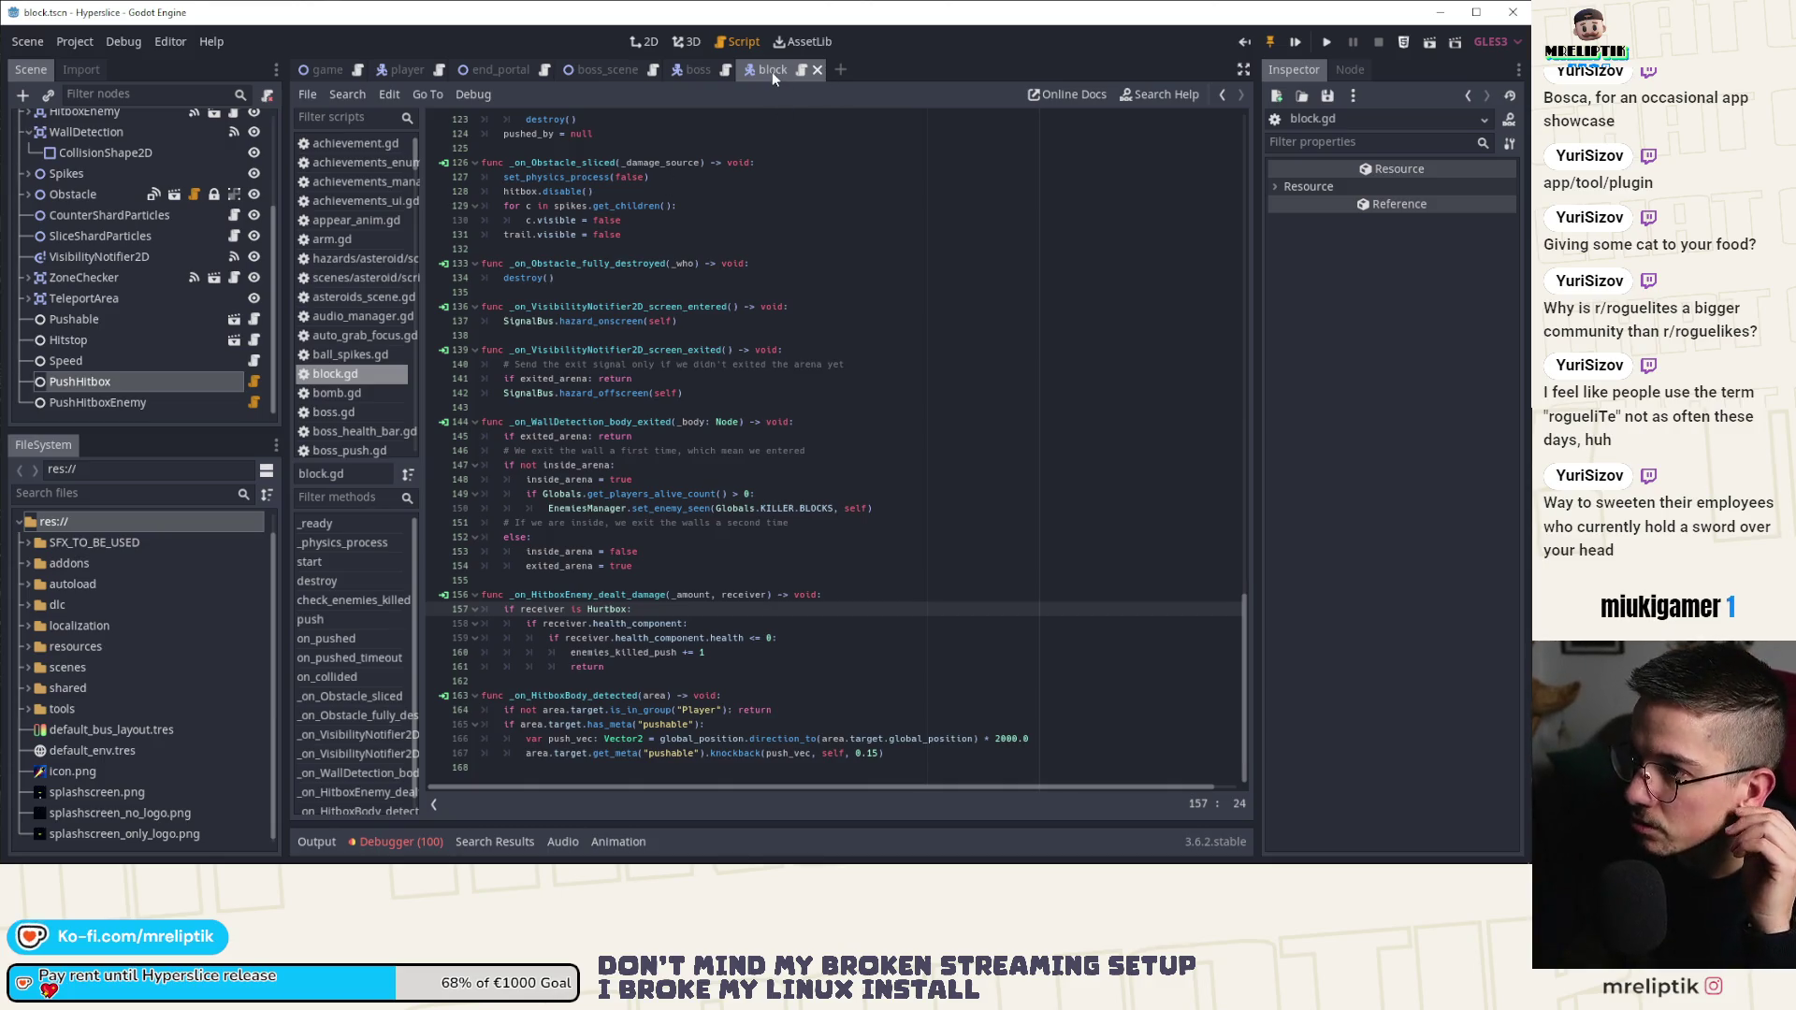
middle_click(771, 71)
Quick Open the gembox.tscn scene and collapse its Anchor node's children
key(ctrl+shift+o)
text(germ)
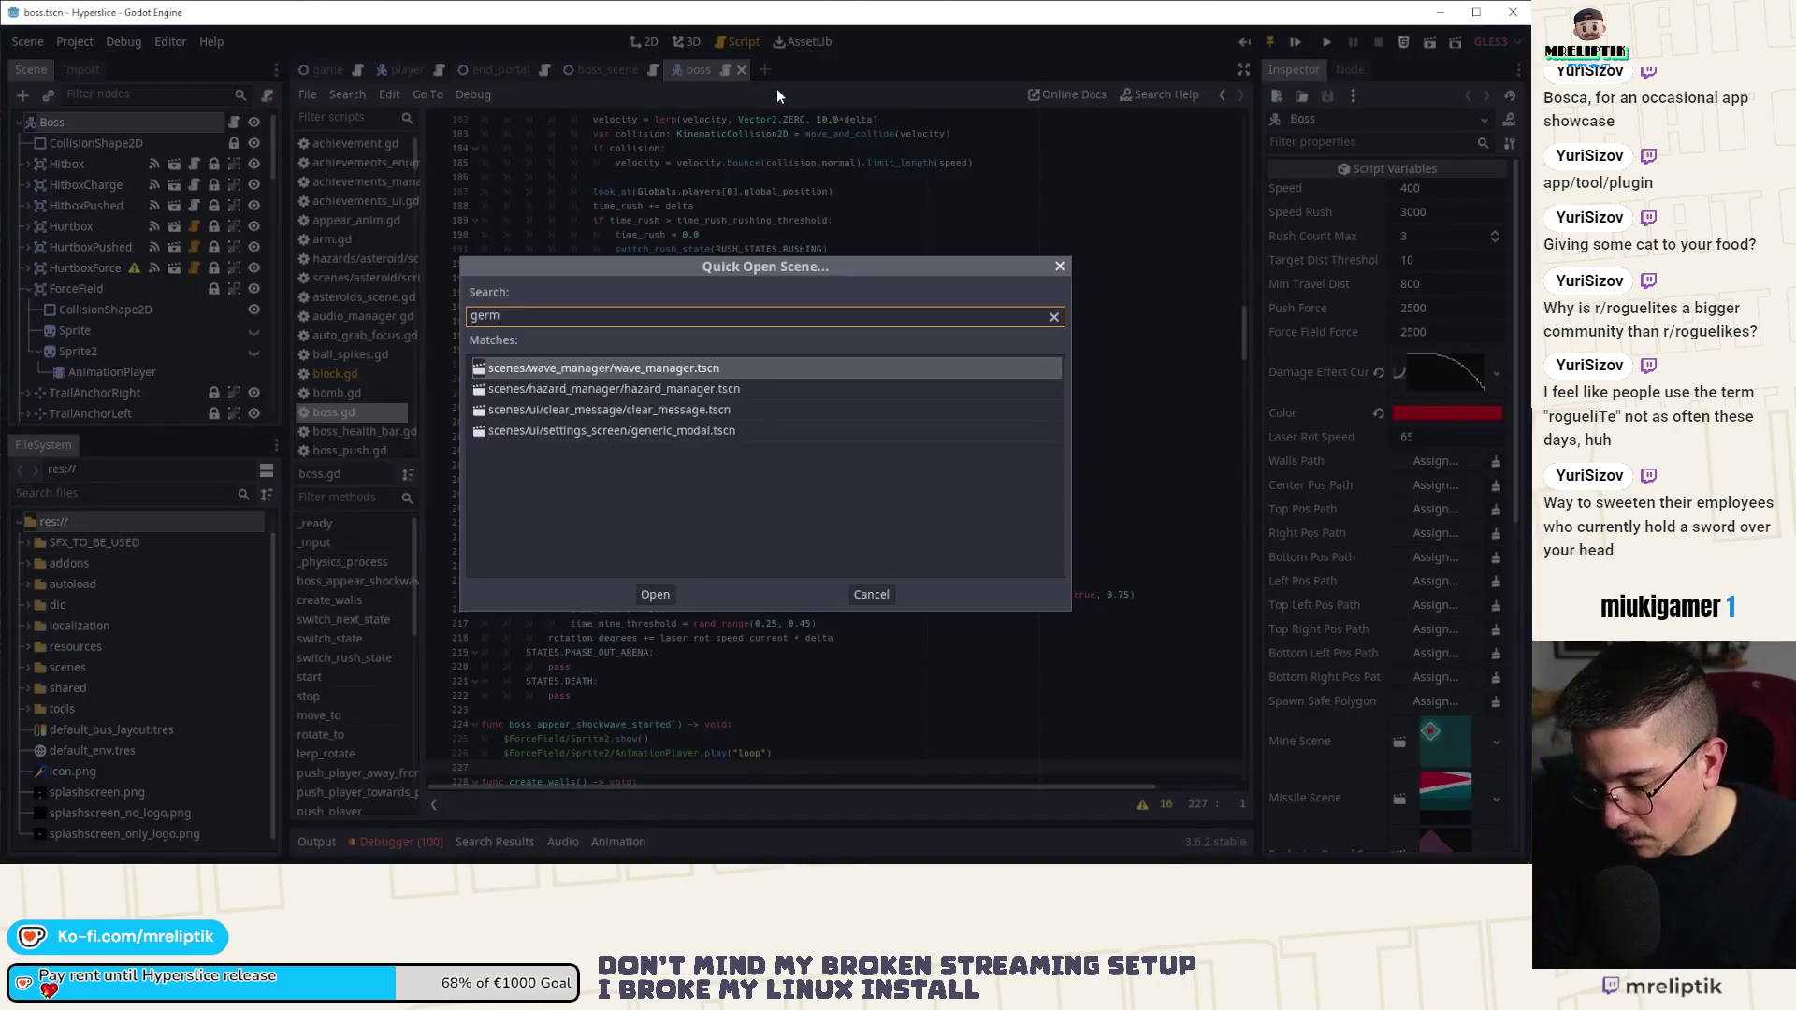
key(BackSpace)
key(BackSpace)
text(mbox)
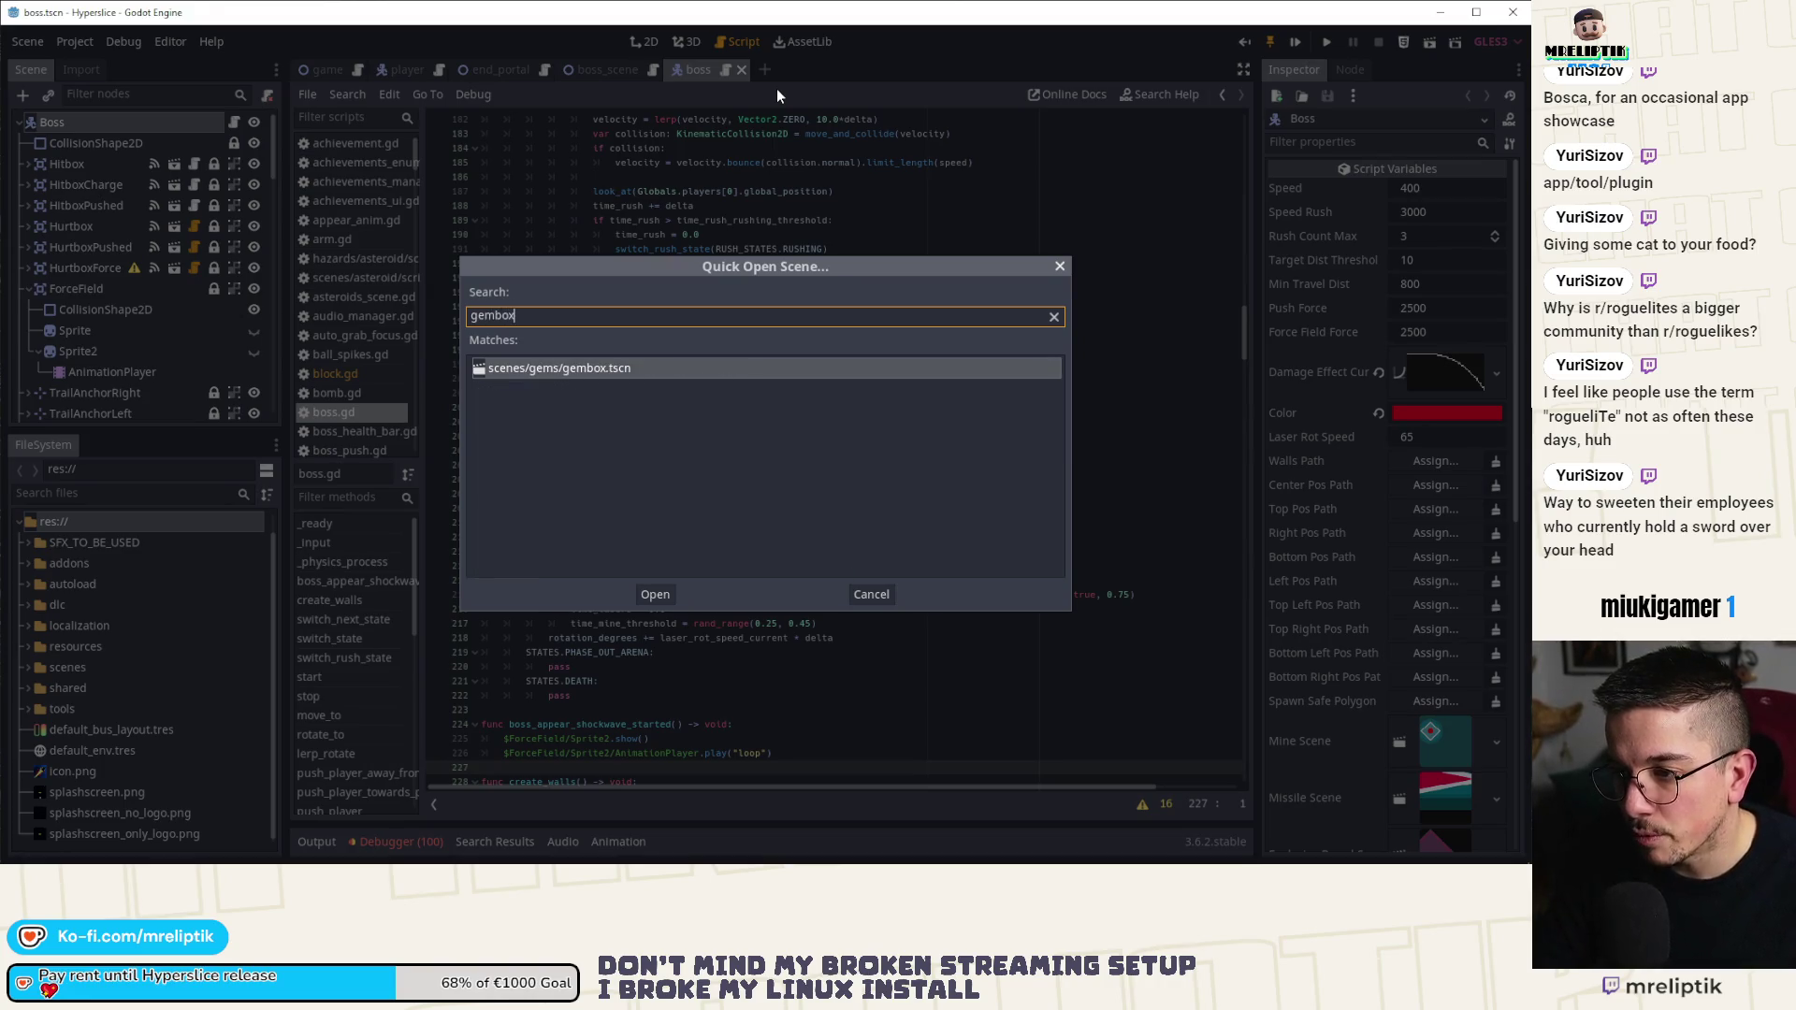
key(Return)
scroll(116, 253, down, 2)
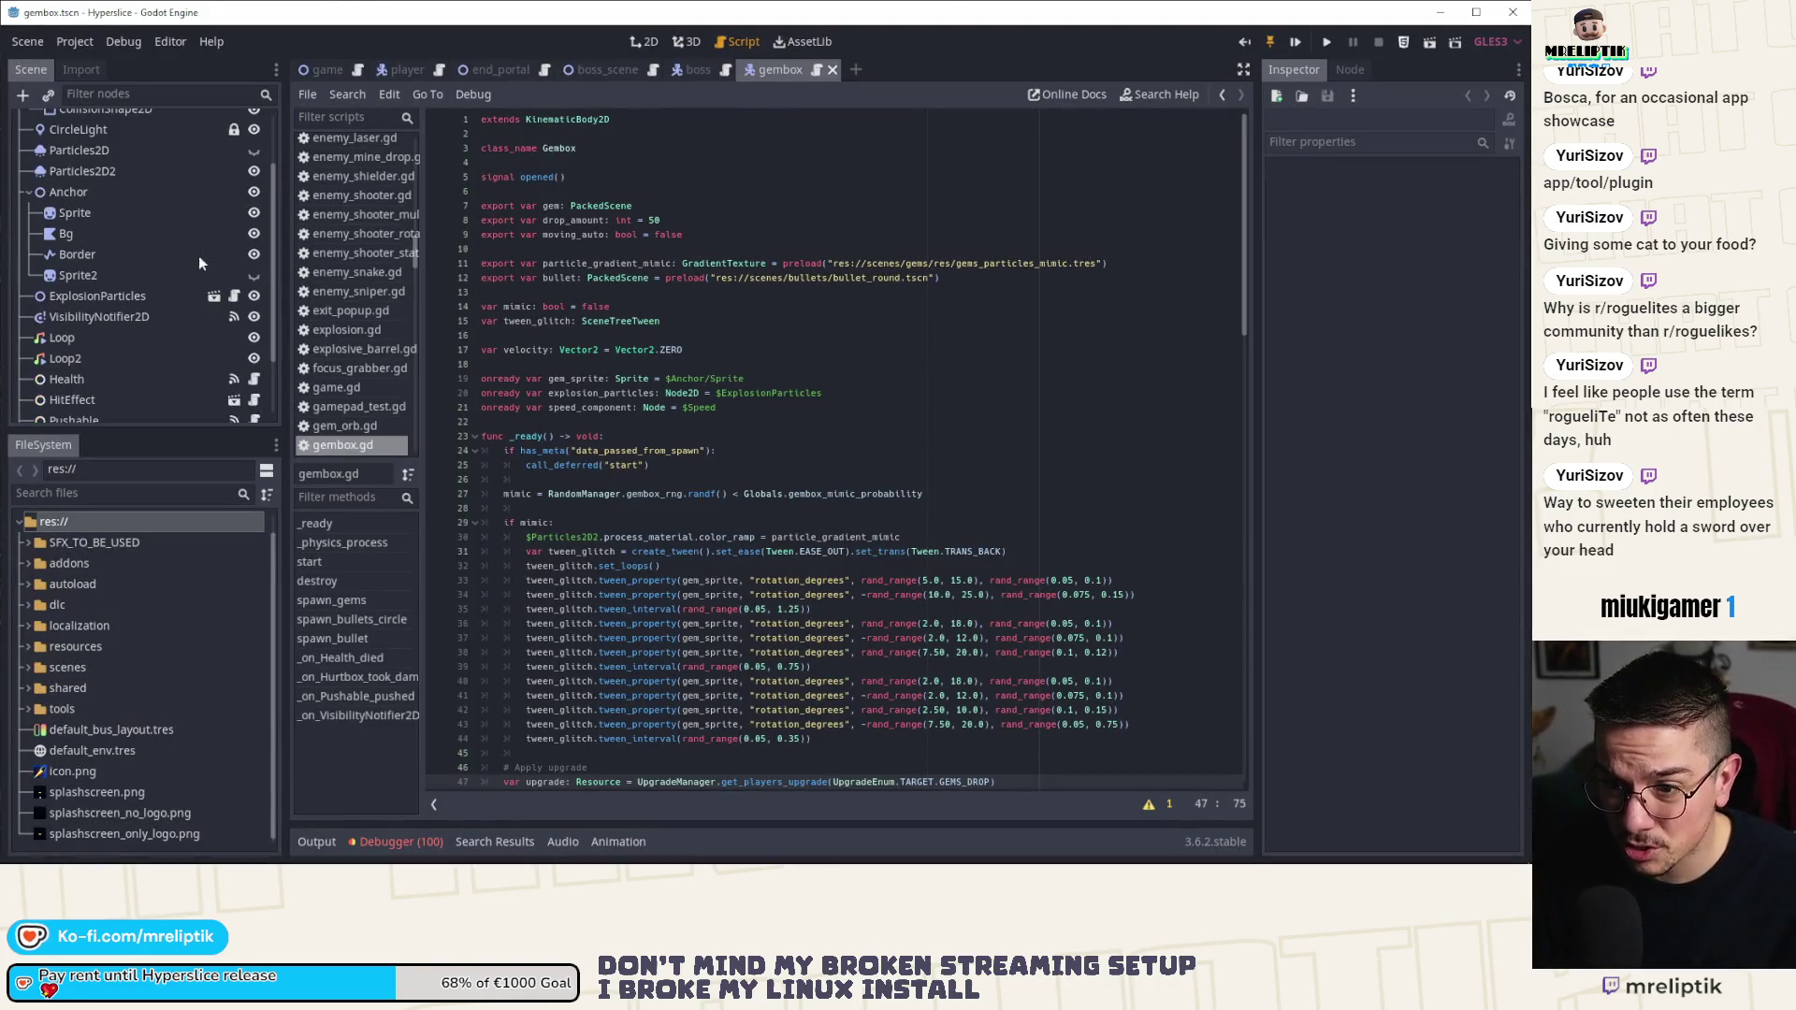
scroll(98, 207, up, 2)
click(29, 268)
Quick Open gem_orb.tscn, show it in the 2D view, and select its Hurtbox node
key(ctrl+shift+o)
text(gemor)
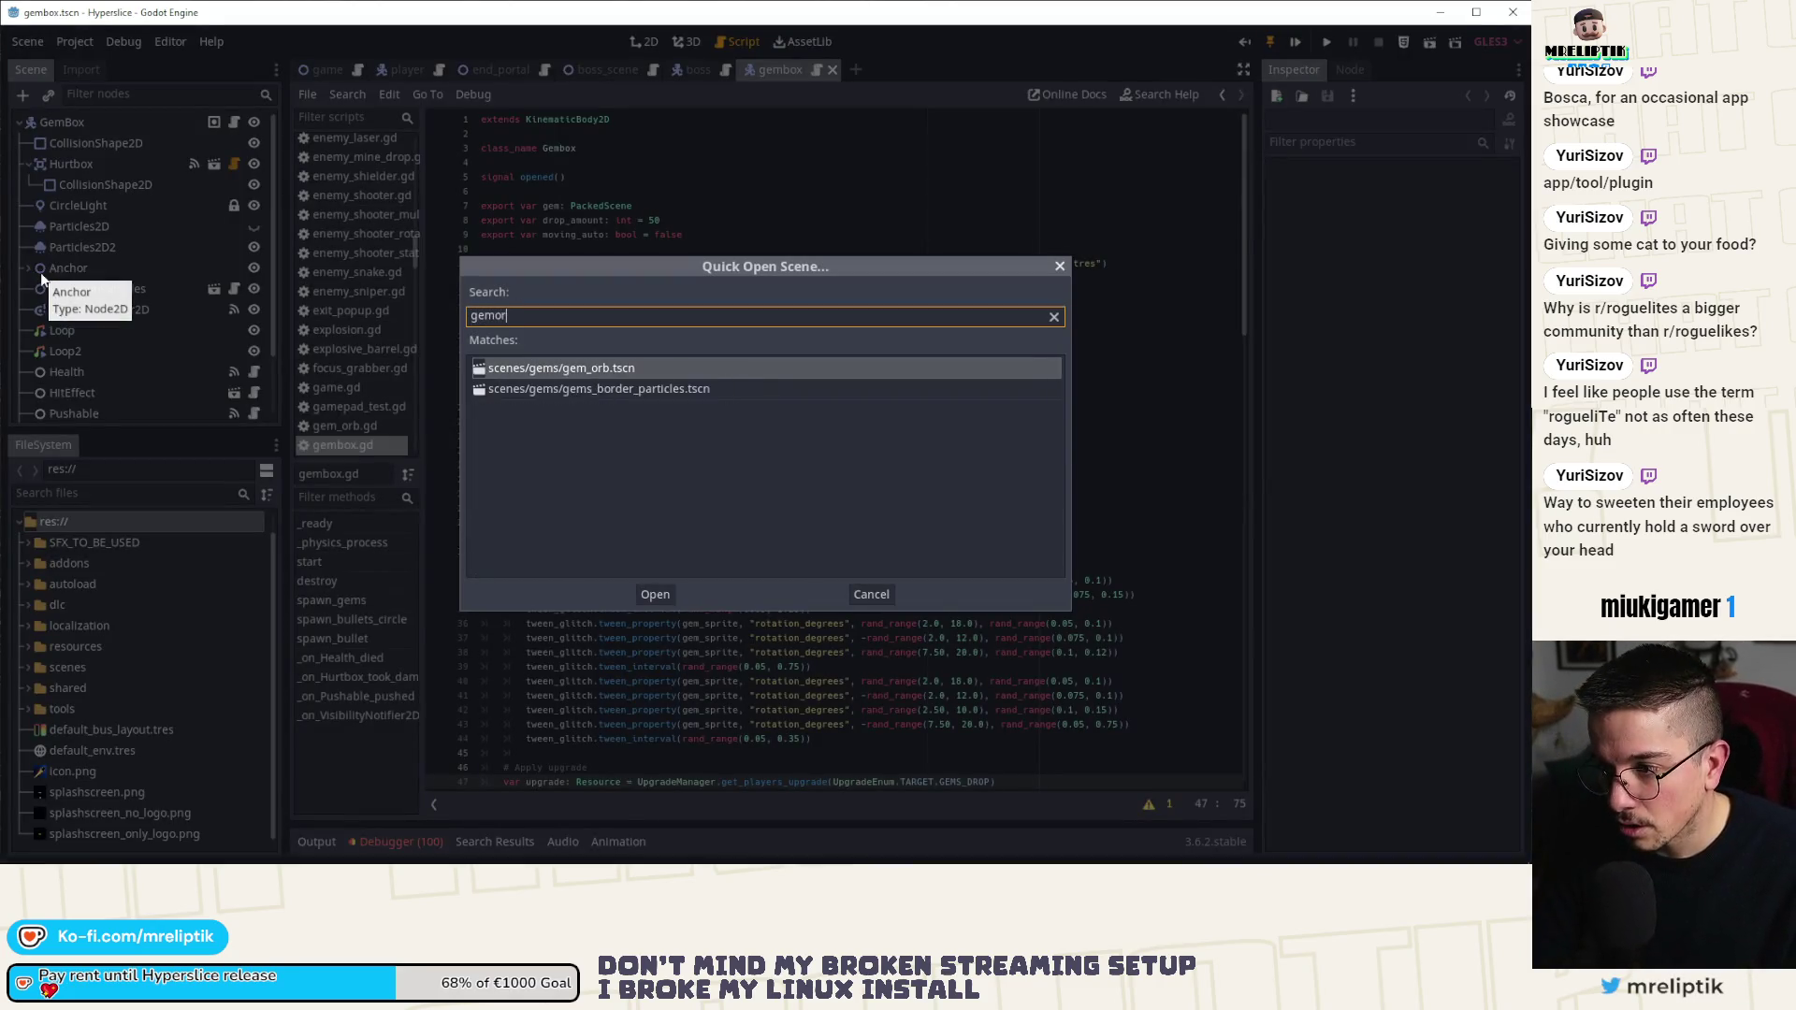
key(Return)
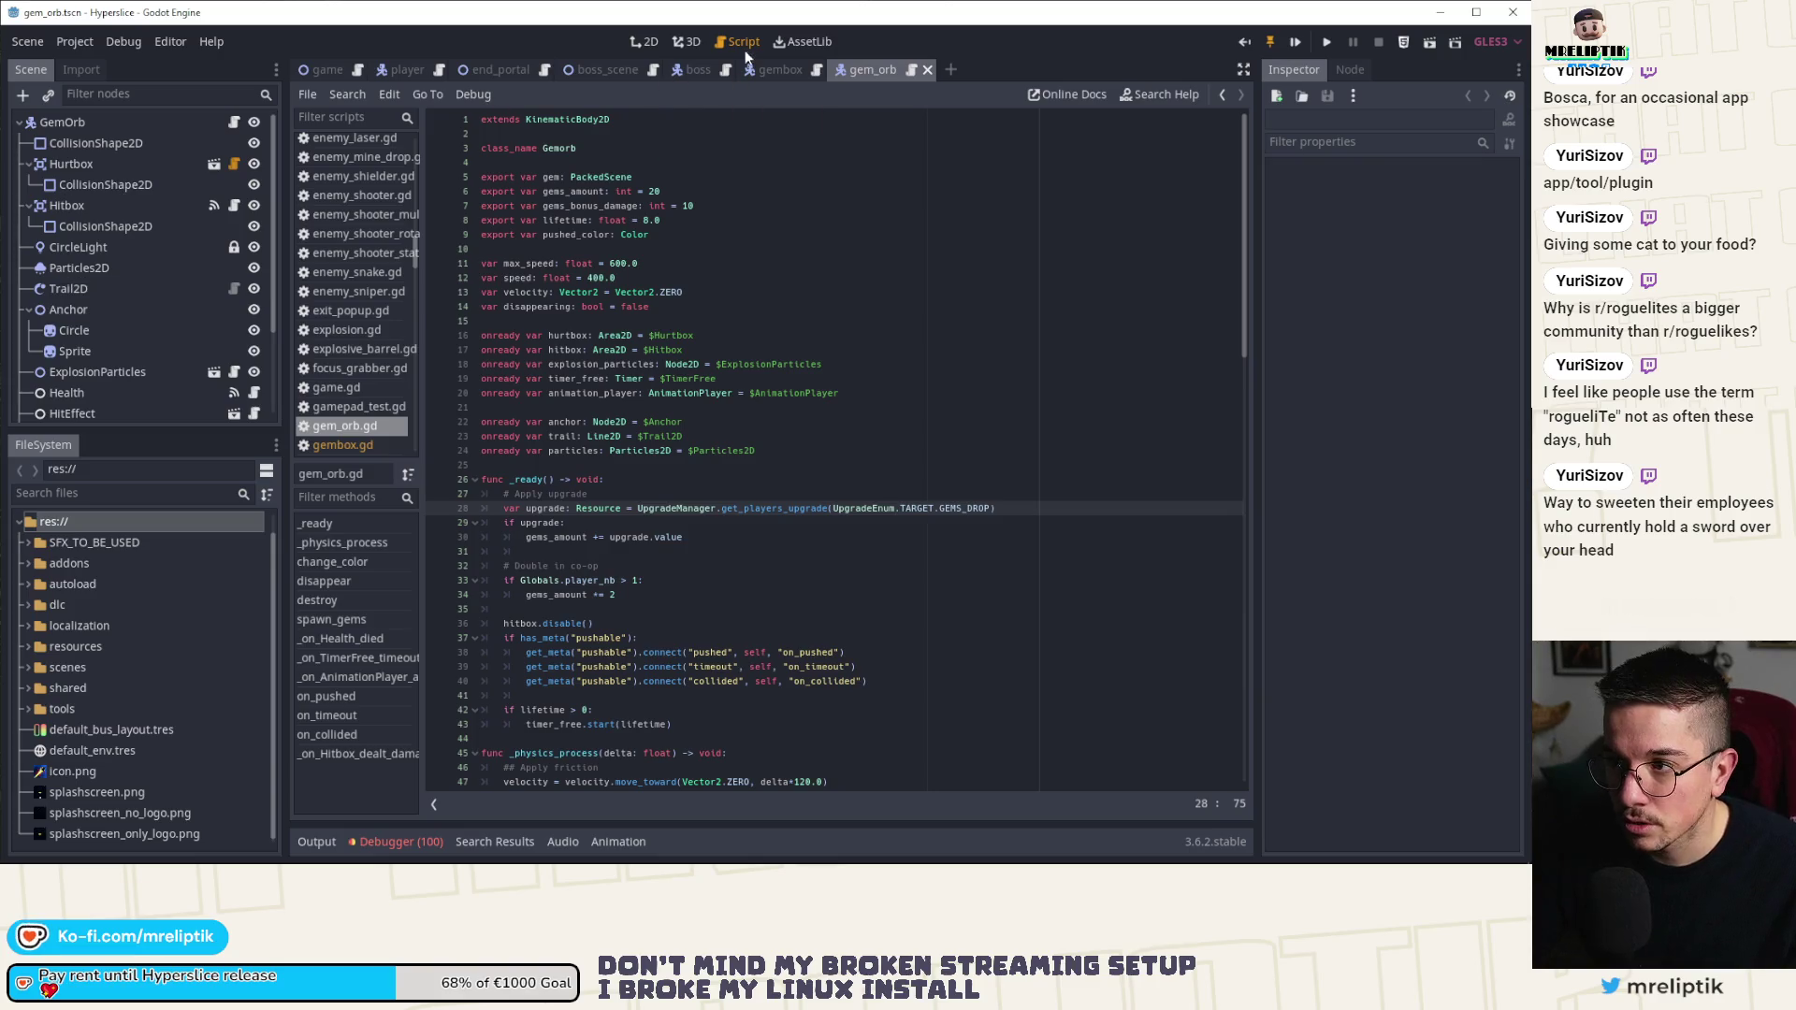
click(644, 42)
click(99, 161)
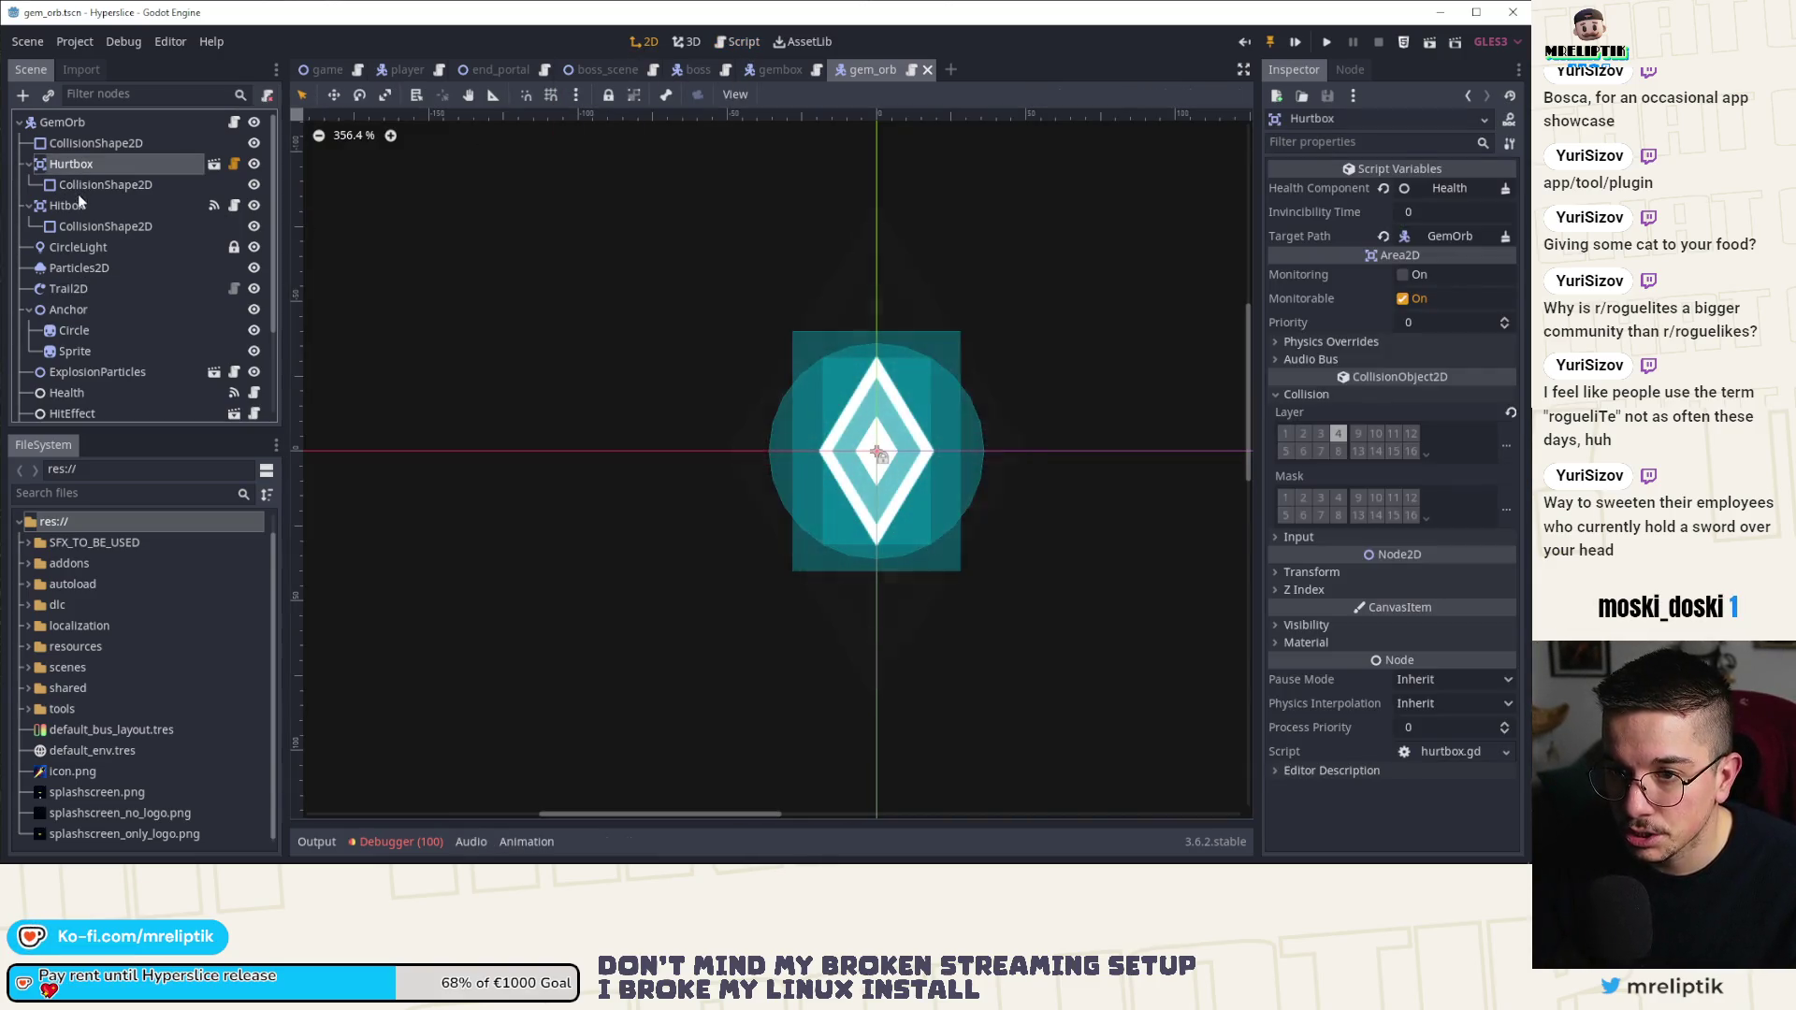
scroll(124, 333, down, 3)
scroll(127, 332, up, 3)
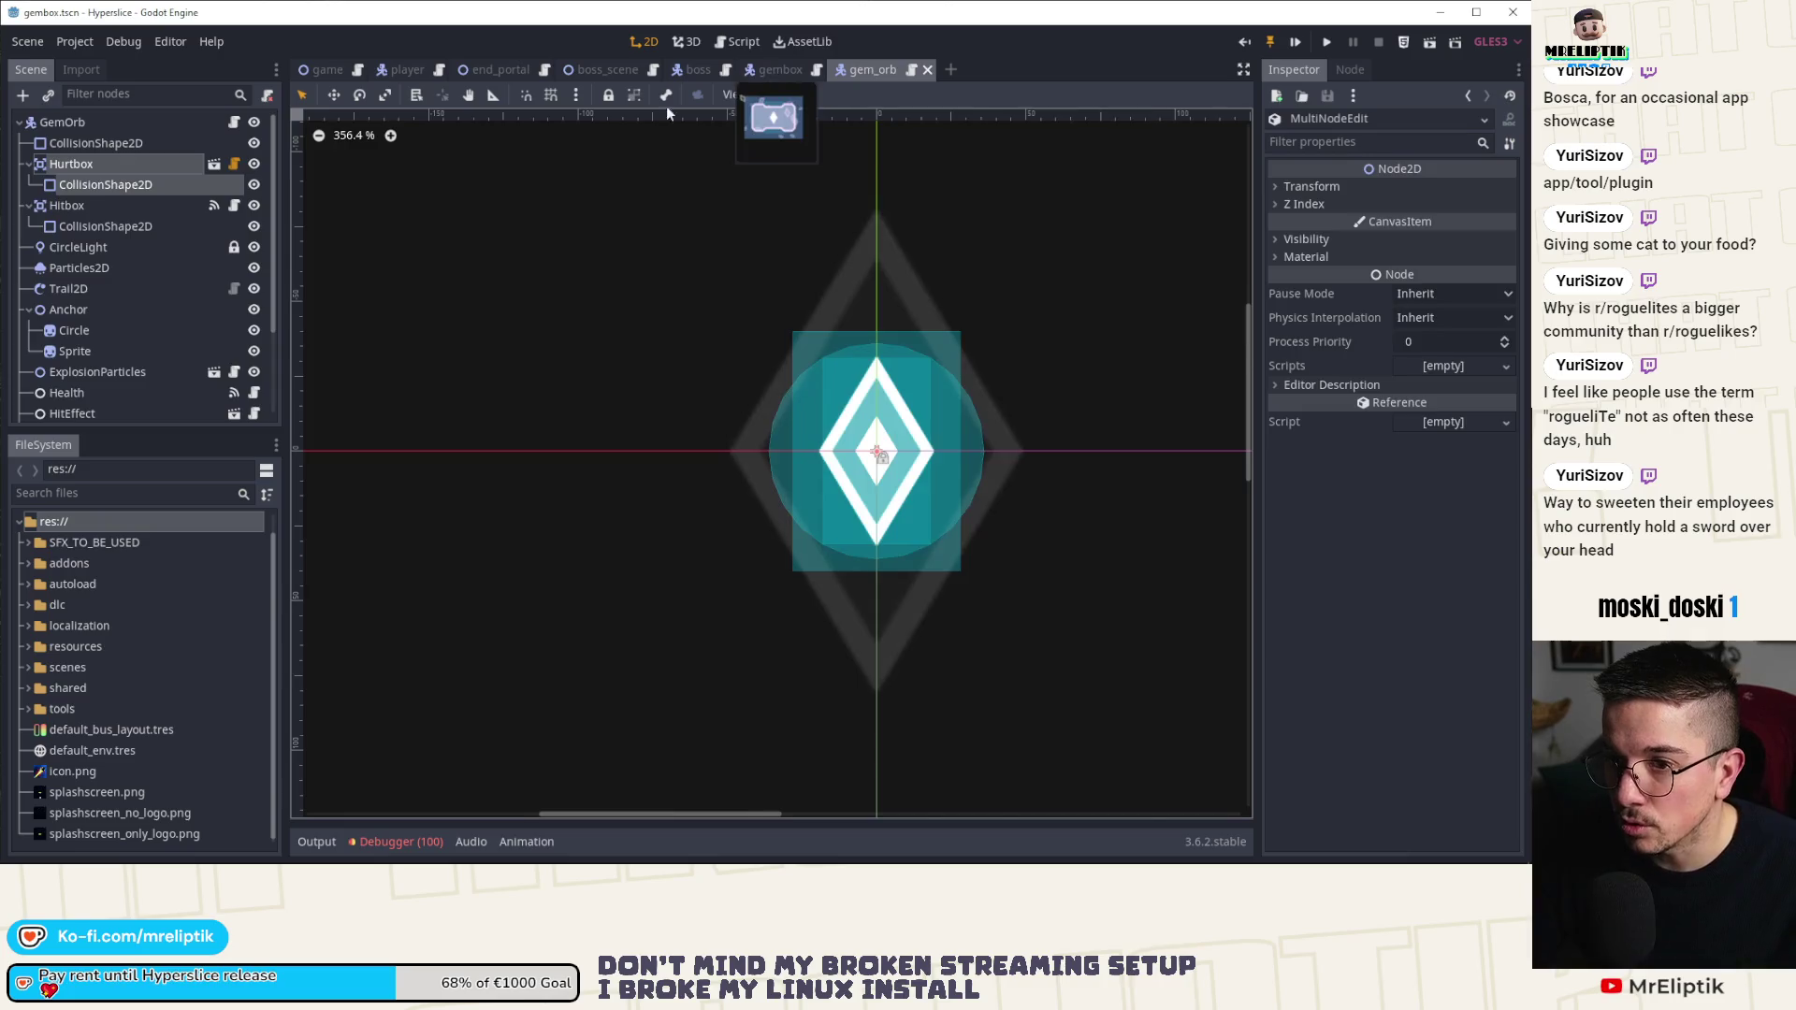
Paste the copied Hurtbox into GemBox below Hurtbox, rename it HurtboxPushed, and save
click(780, 70)
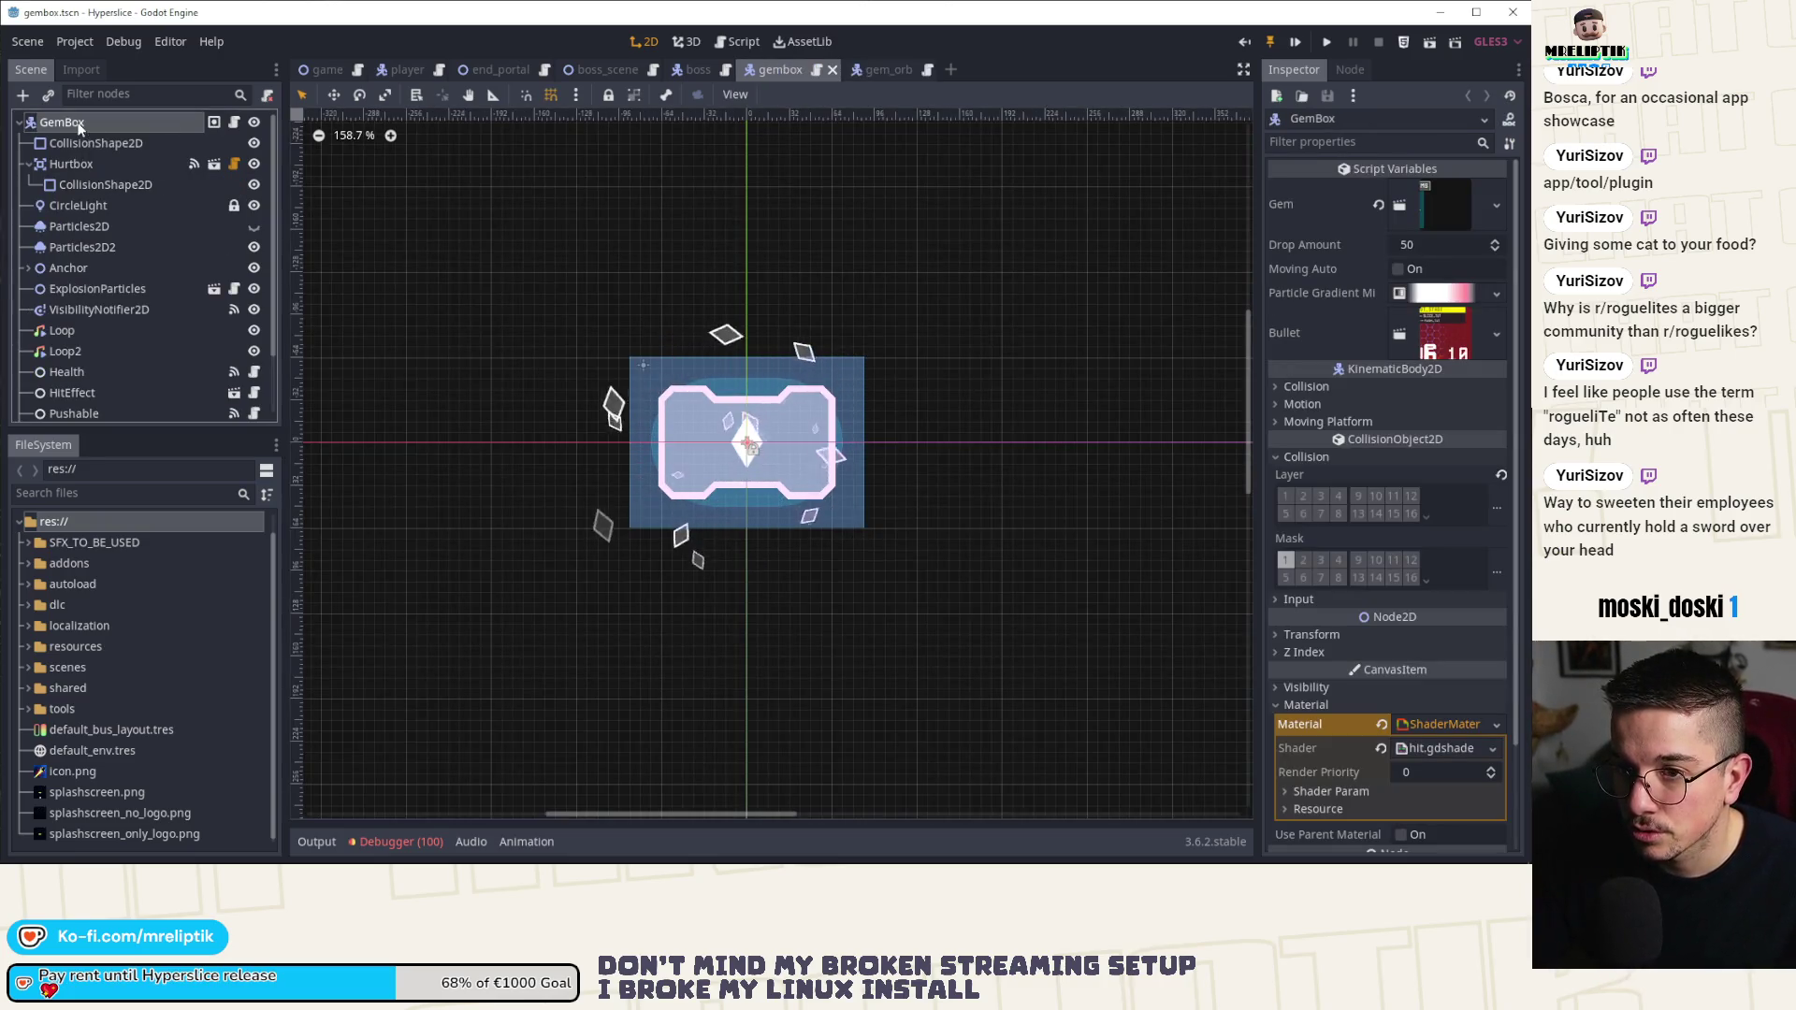
key(ctrl+v)
mouse_move(116, 395)
mouse_down()
mouse_move(103, 140)
mouse_move(75, 202)
mouse_up()
double_click(125, 205)
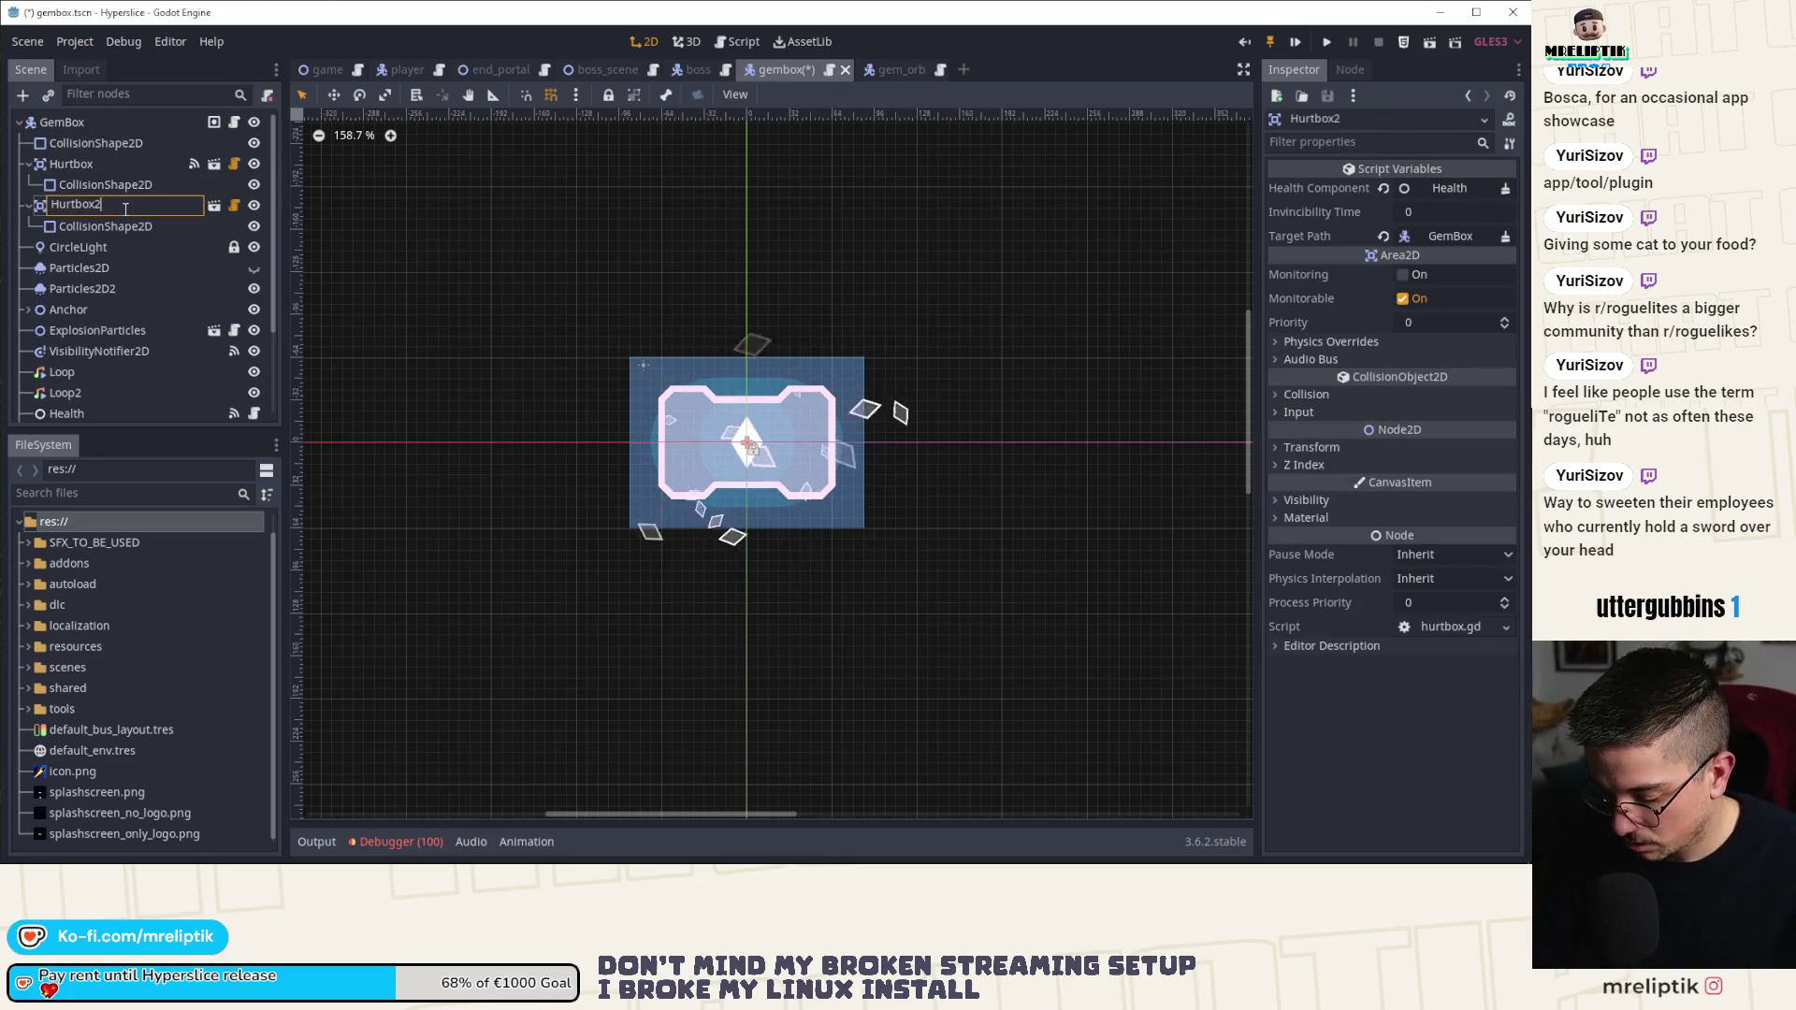
text(d)
key(Return)
key(ctrl+s)
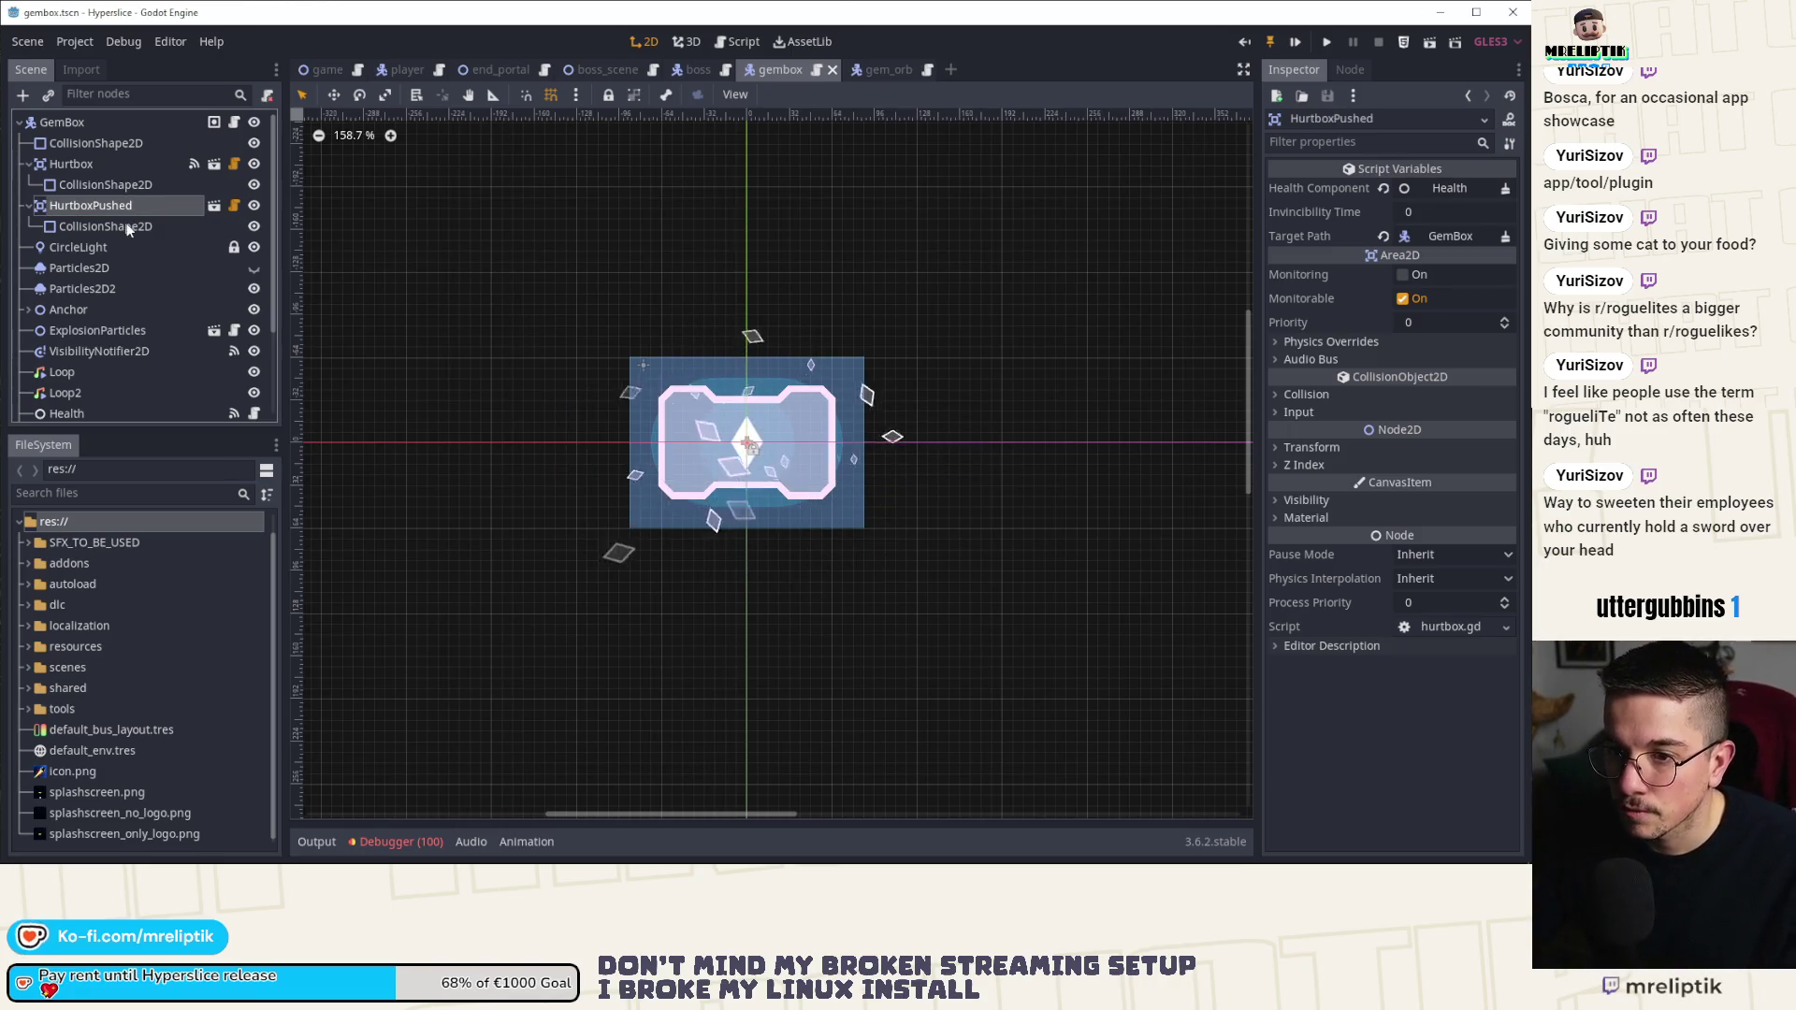
Replace HurtboxPushed's collision shape with a New RectangleShape2D sized around the box, and save
click(105, 226)
click(1383, 188)
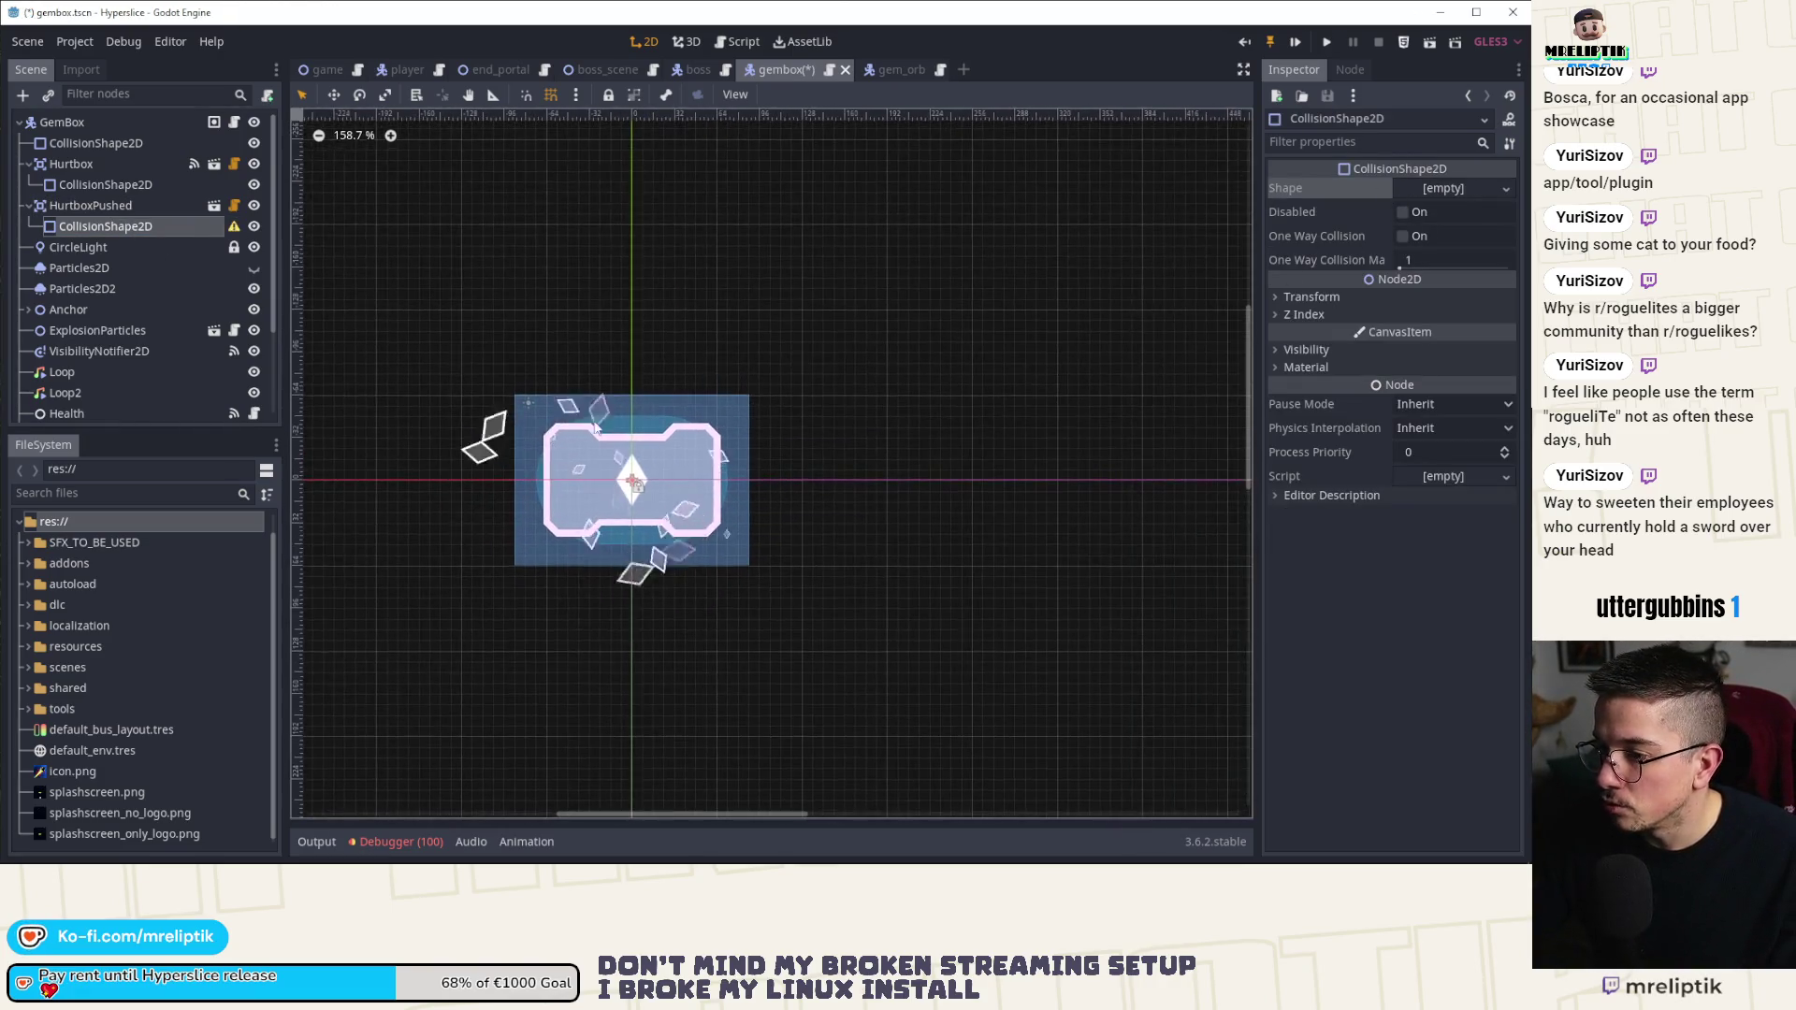
scroll(653, 462, up, 3)
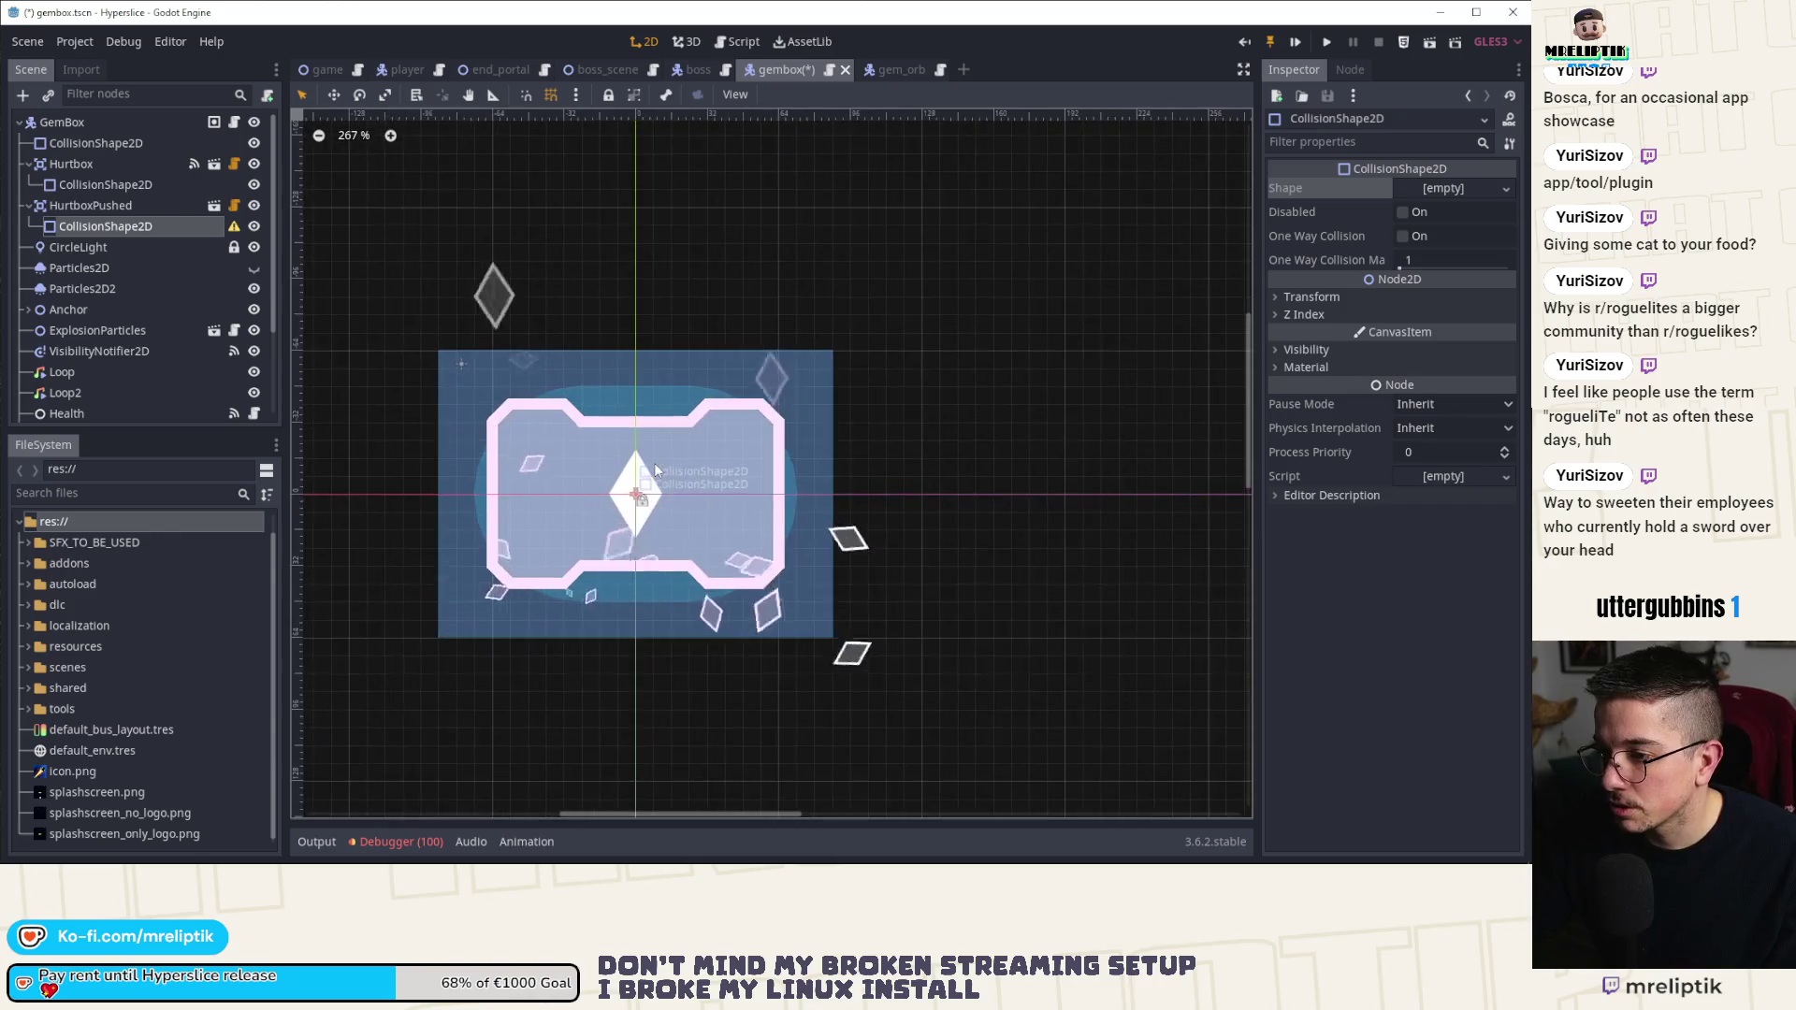
click(1440, 189)
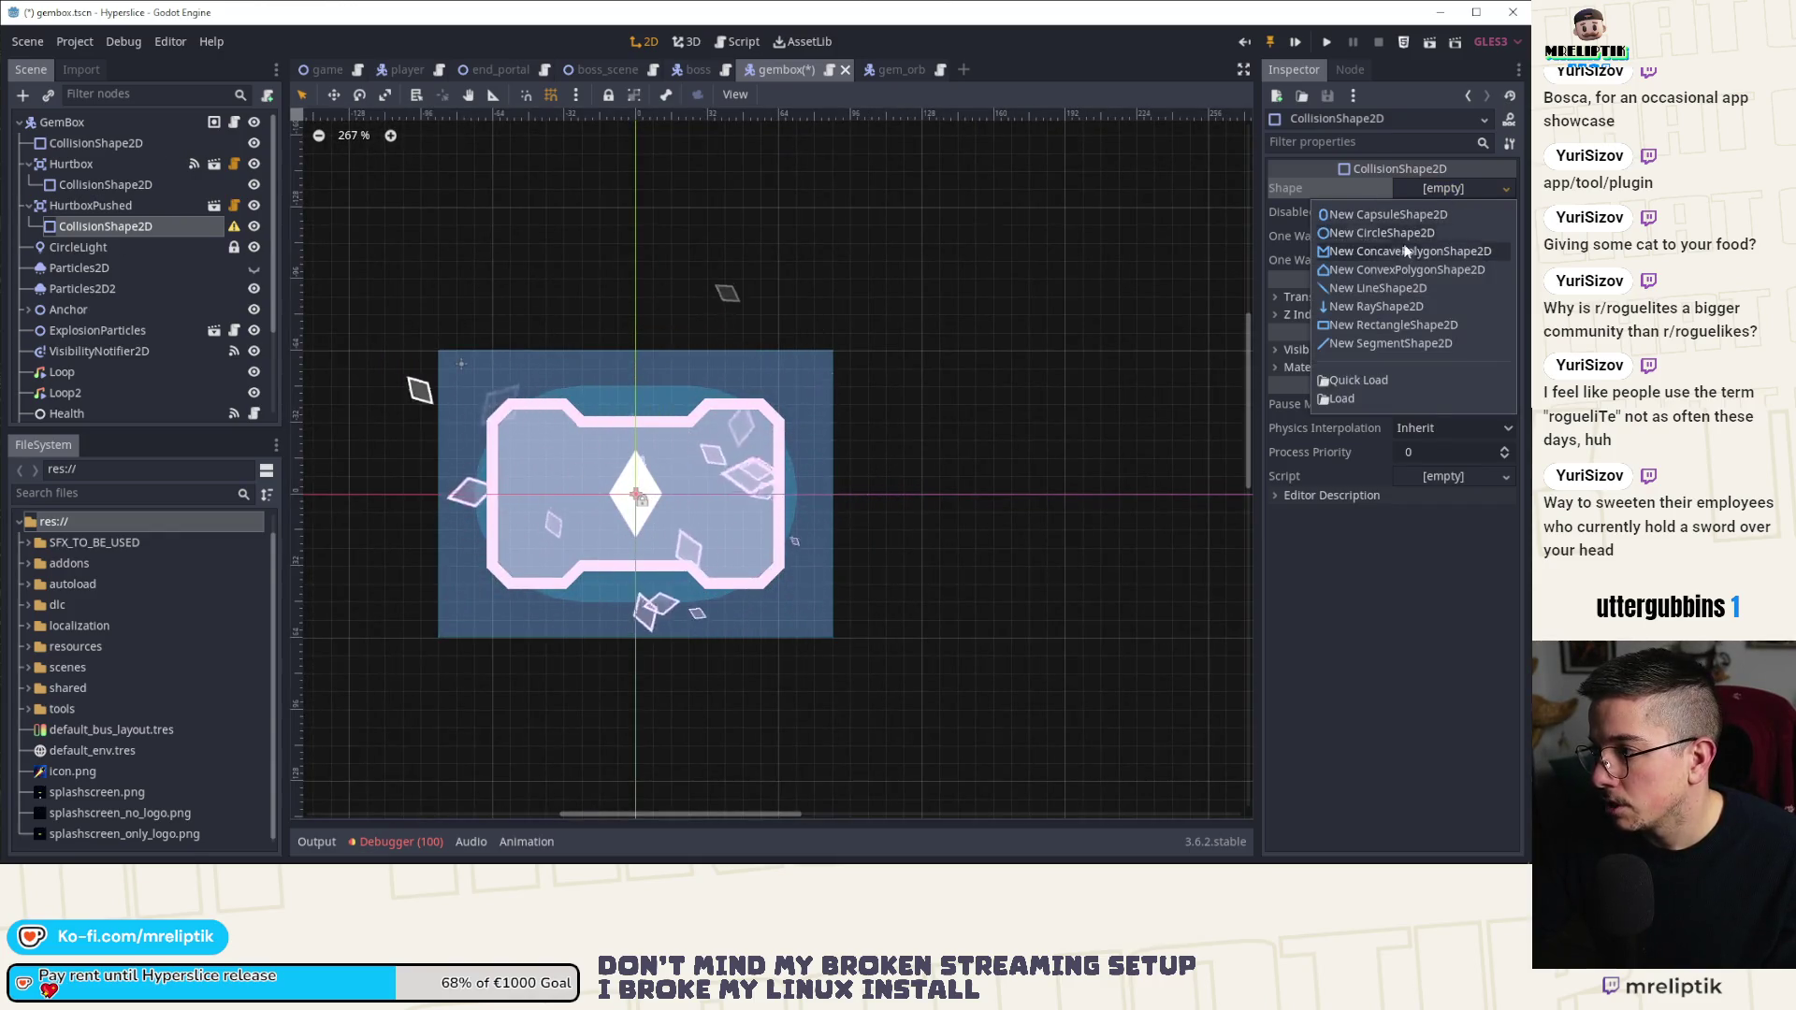
click(1351, 323)
scroll(674, 490, up, 1)
drag(655, 494, 820, 495)
drag(627, 522, 627, 622)
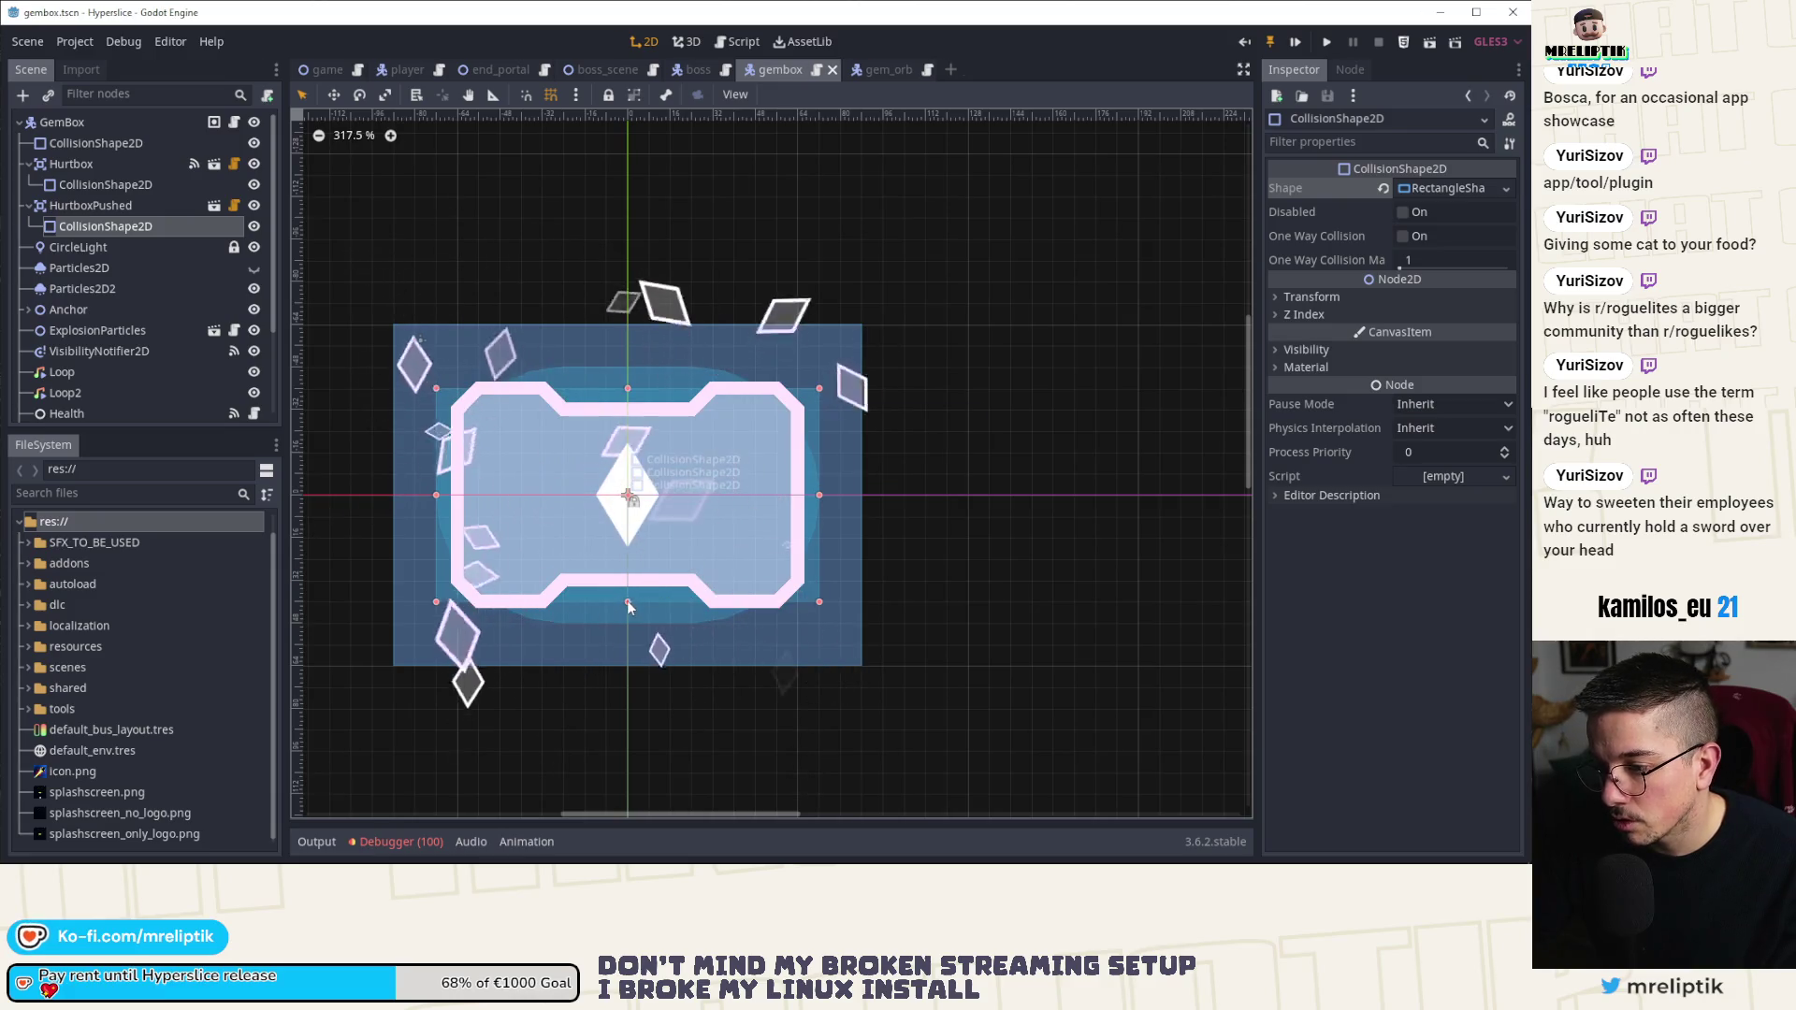
key(ctrl+s)
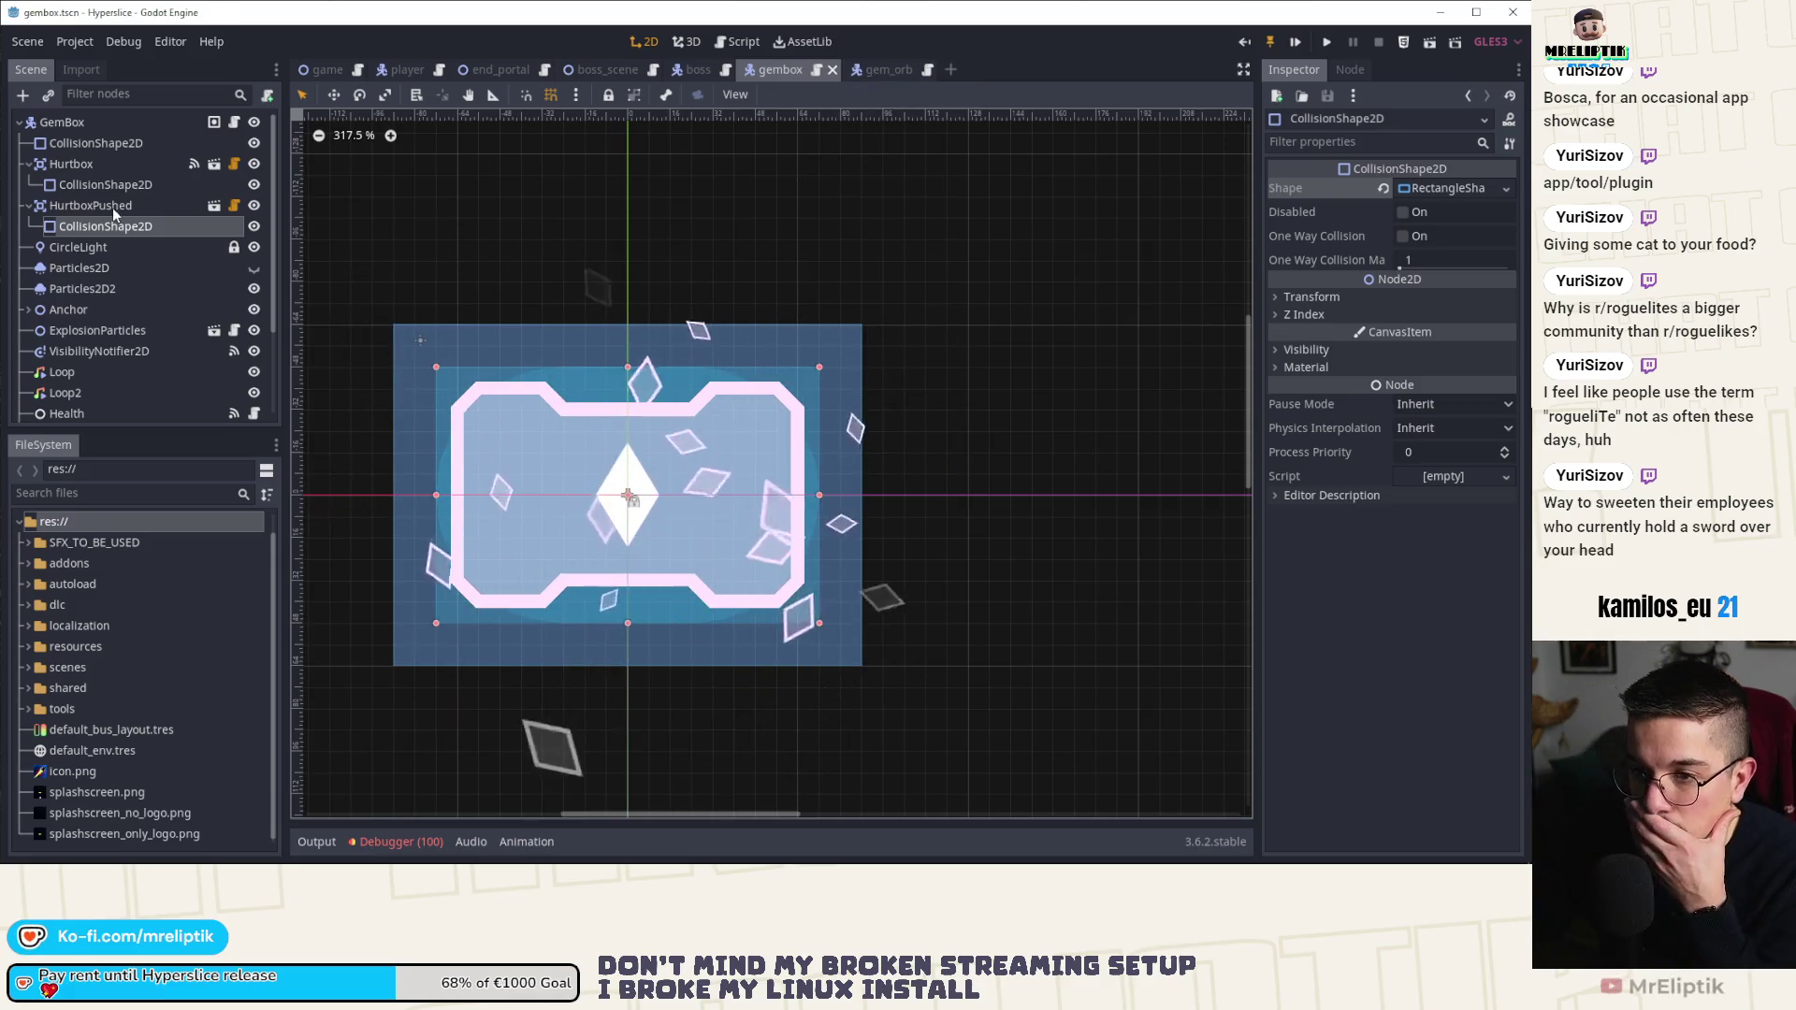
click(887, 71)
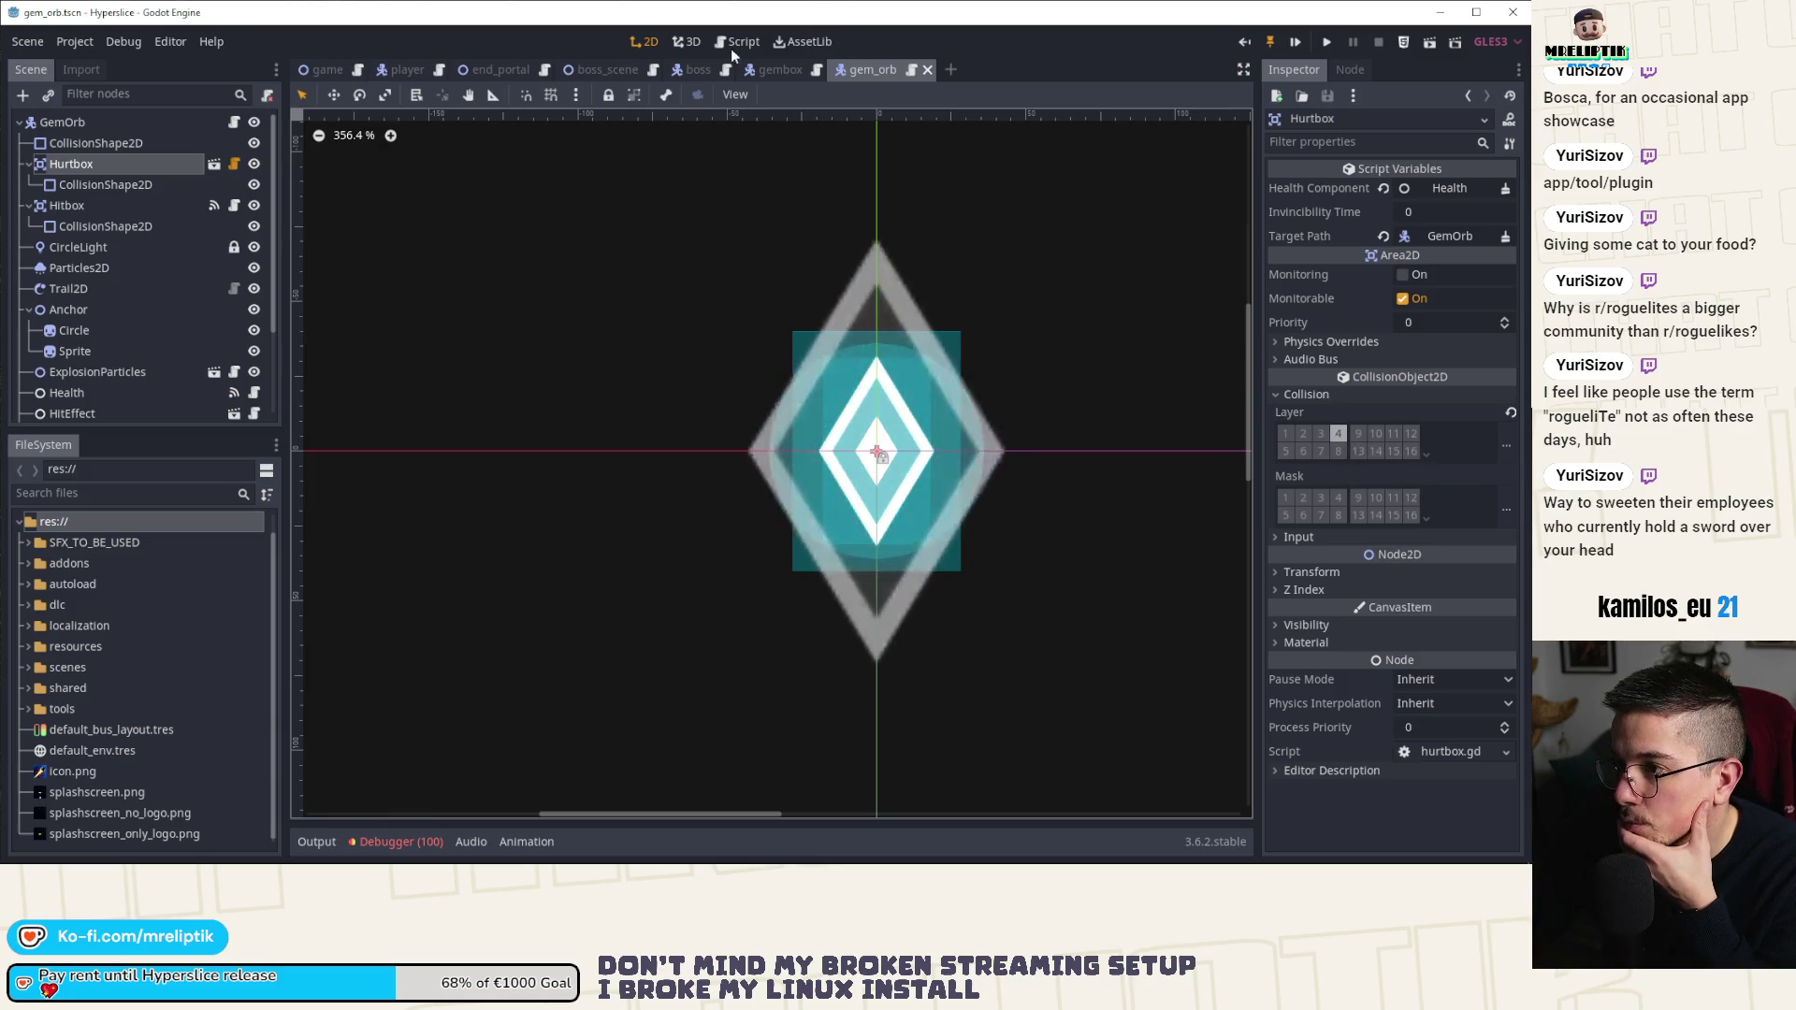
In the gembox scene, select the HurtboxPushed node and delete it
click(780, 70)
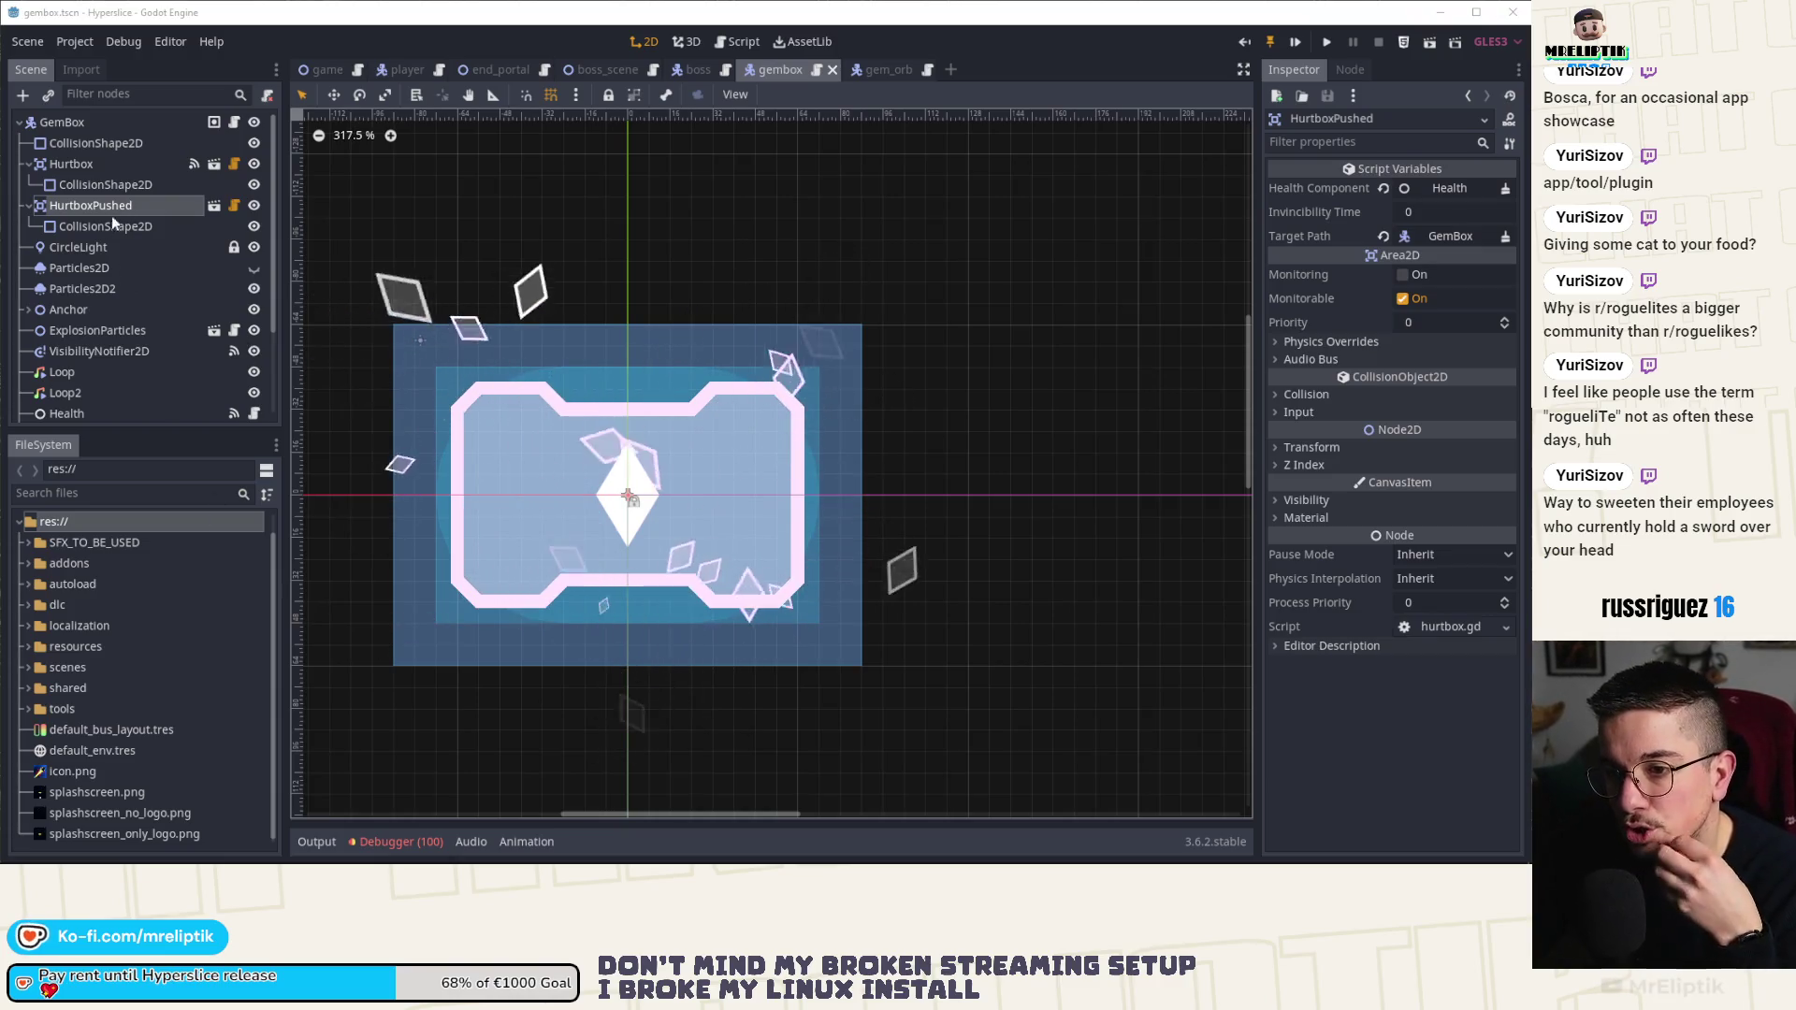
click(116, 225)
click(114, 213)
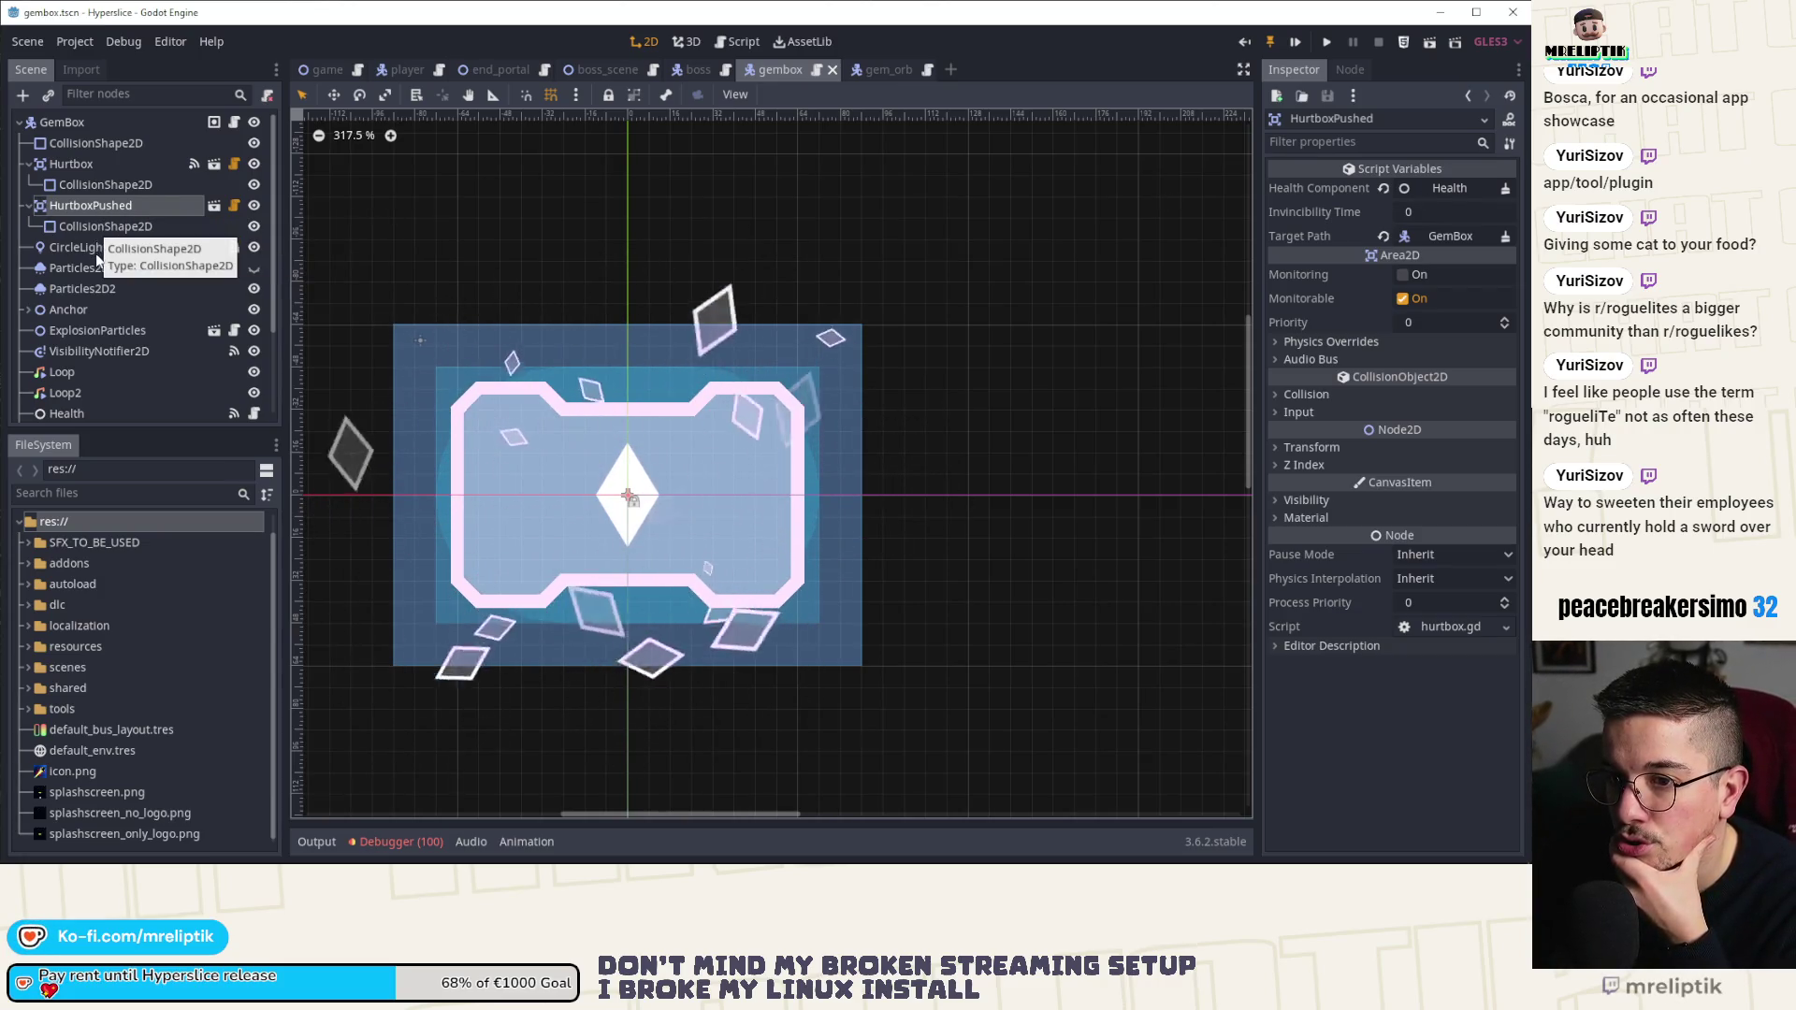
key(Down)
key(Down)
click(95, 208)
key(Delete)
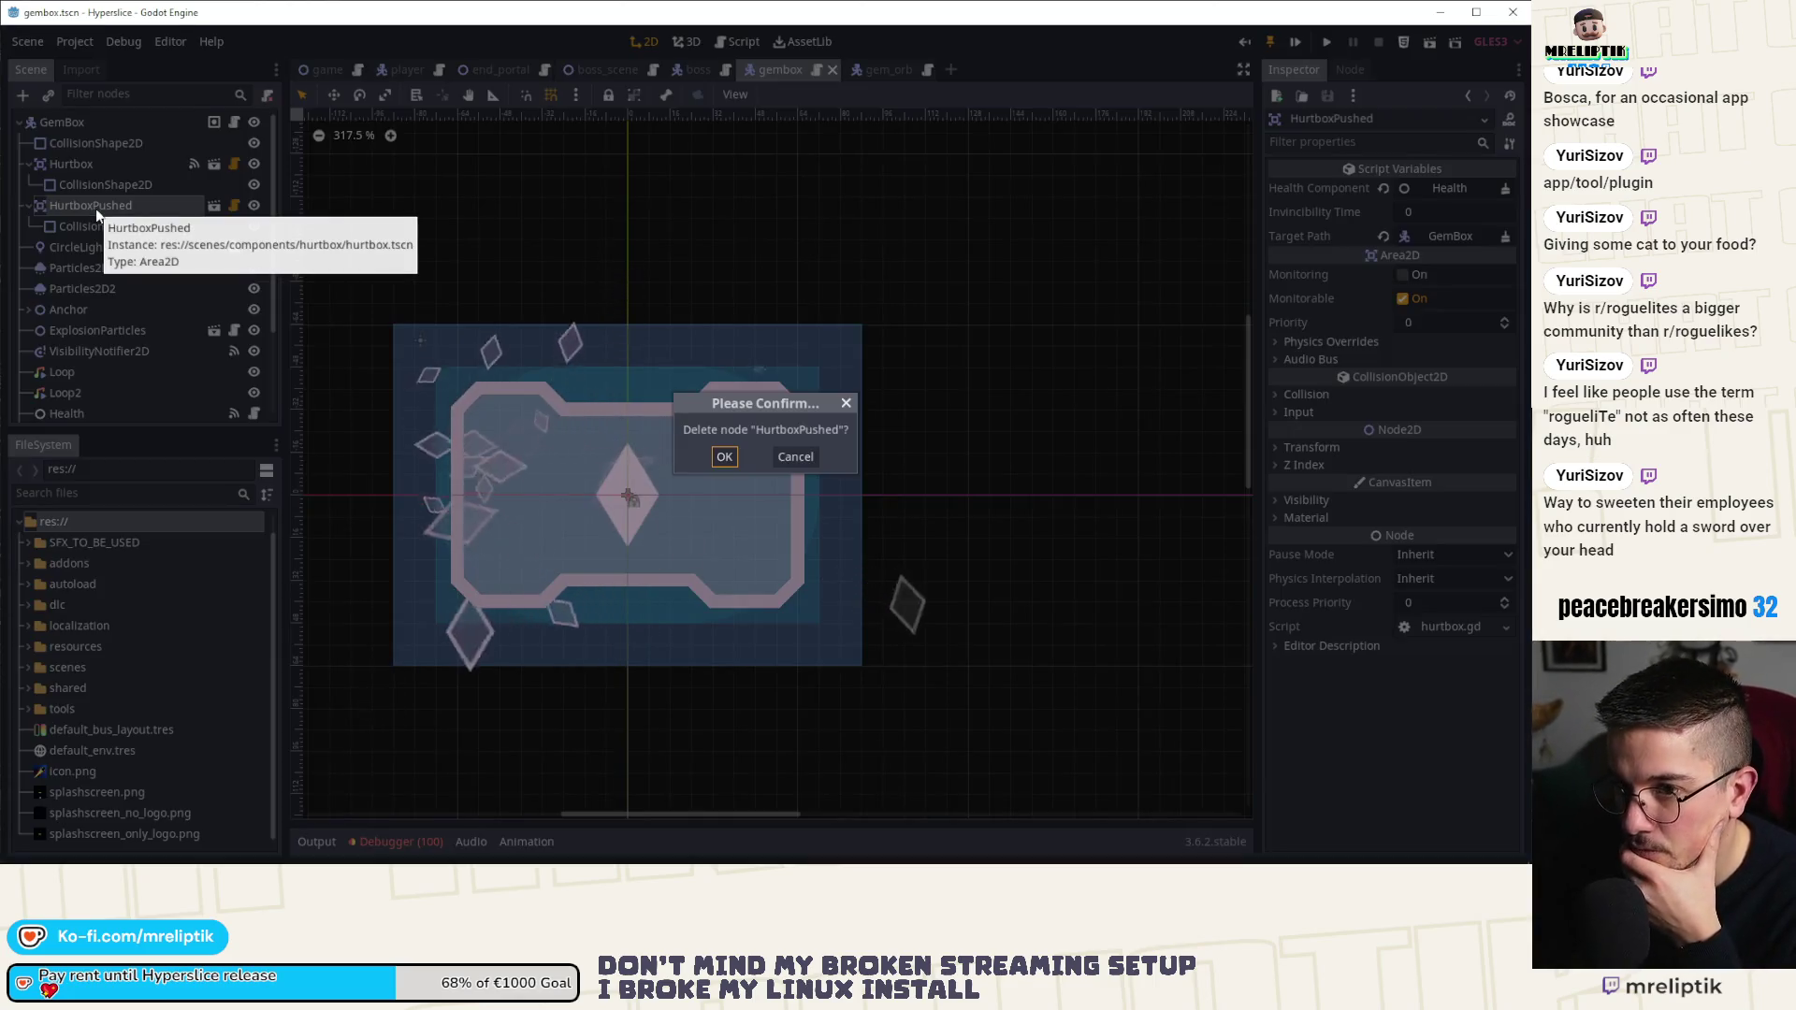
Confirm deleting HurtboxPushed and copy the gem orb's Hitbox into the gembox scene
key(Return)
click(887, 69)
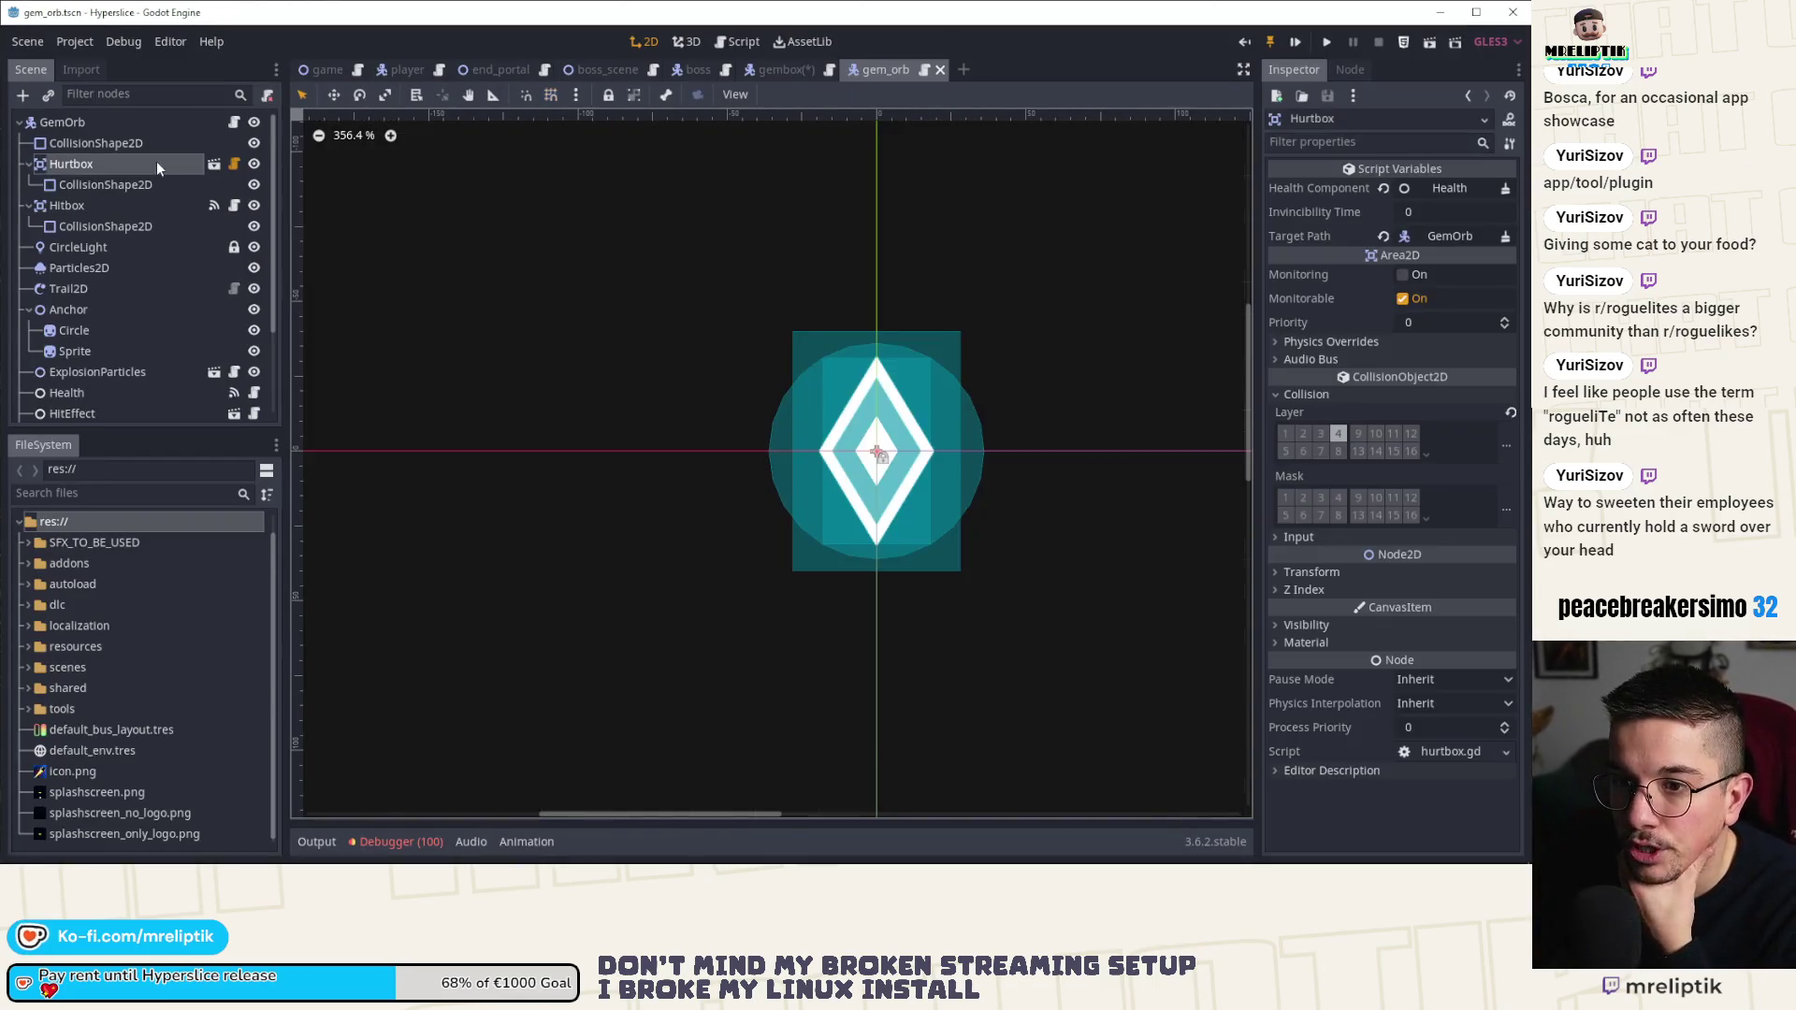
click(64, 210)
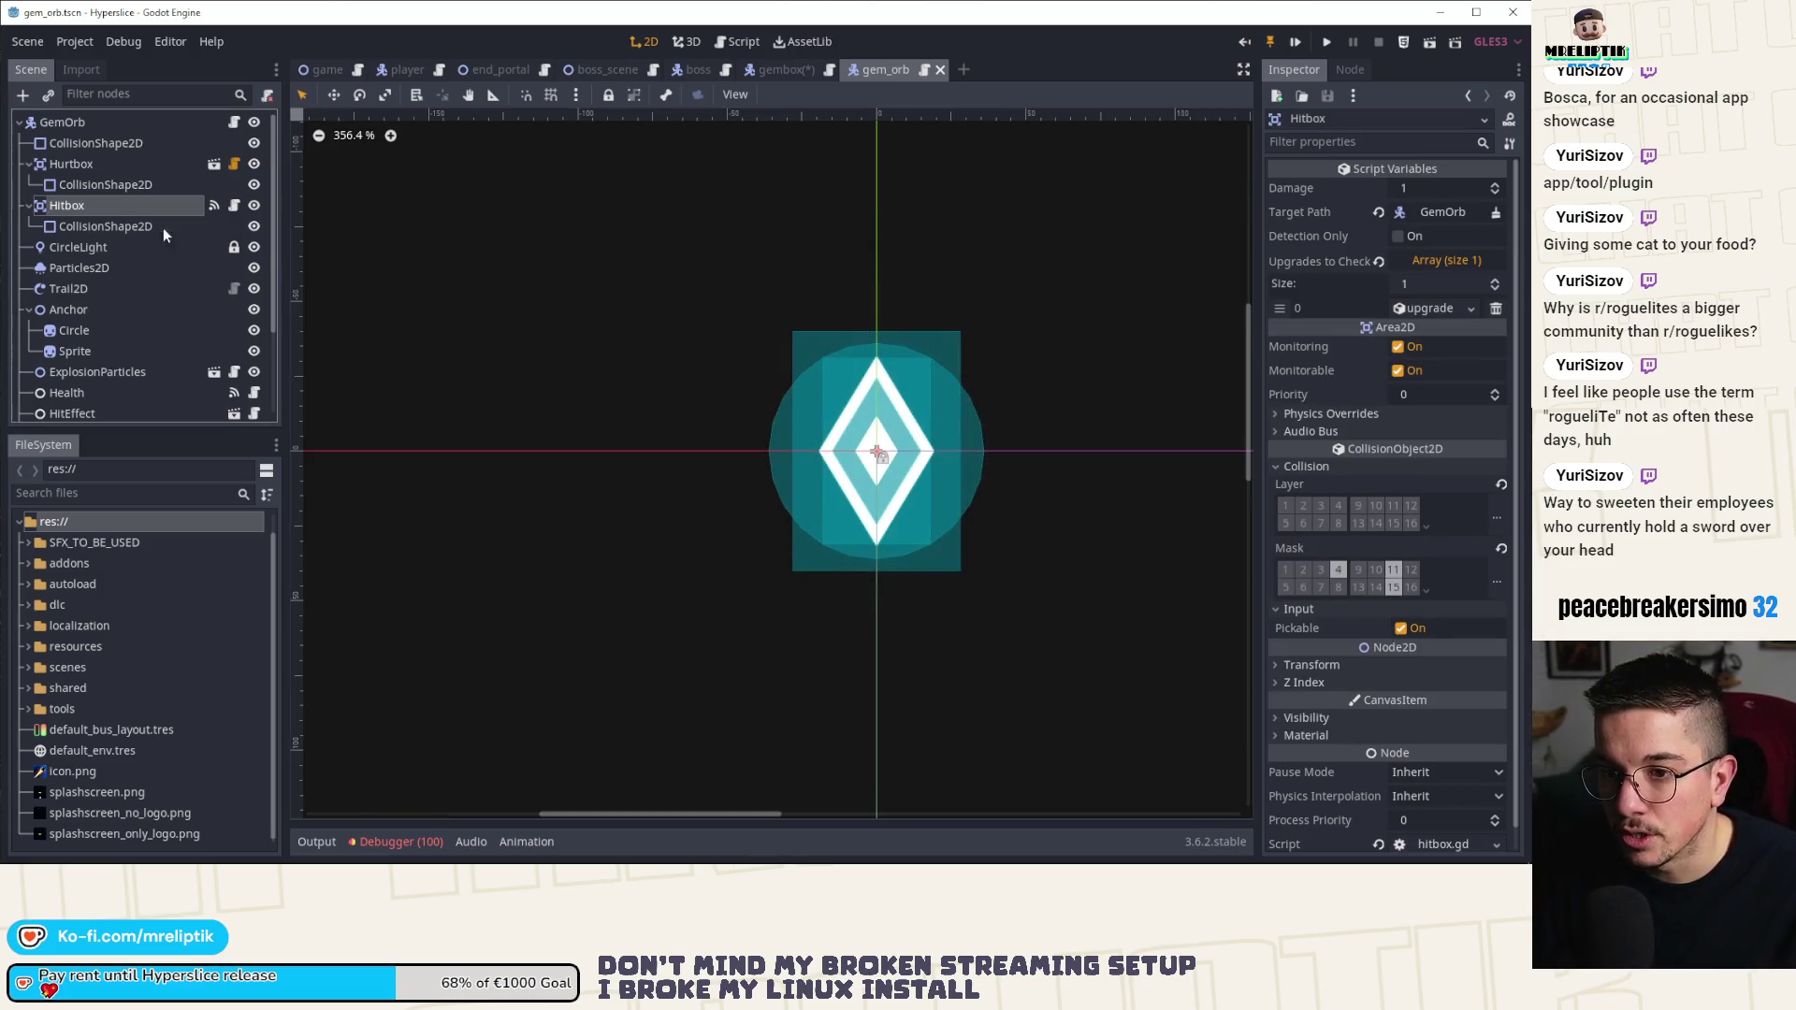
click(780, 65)
scroll(153, 255, down, 5)
Move the pasted Hitbox under Hurtbox, rename it HitboxPushed, save, and give it a new rectangle shape
click(78, 391)
scroll(79, 374, up, 5)
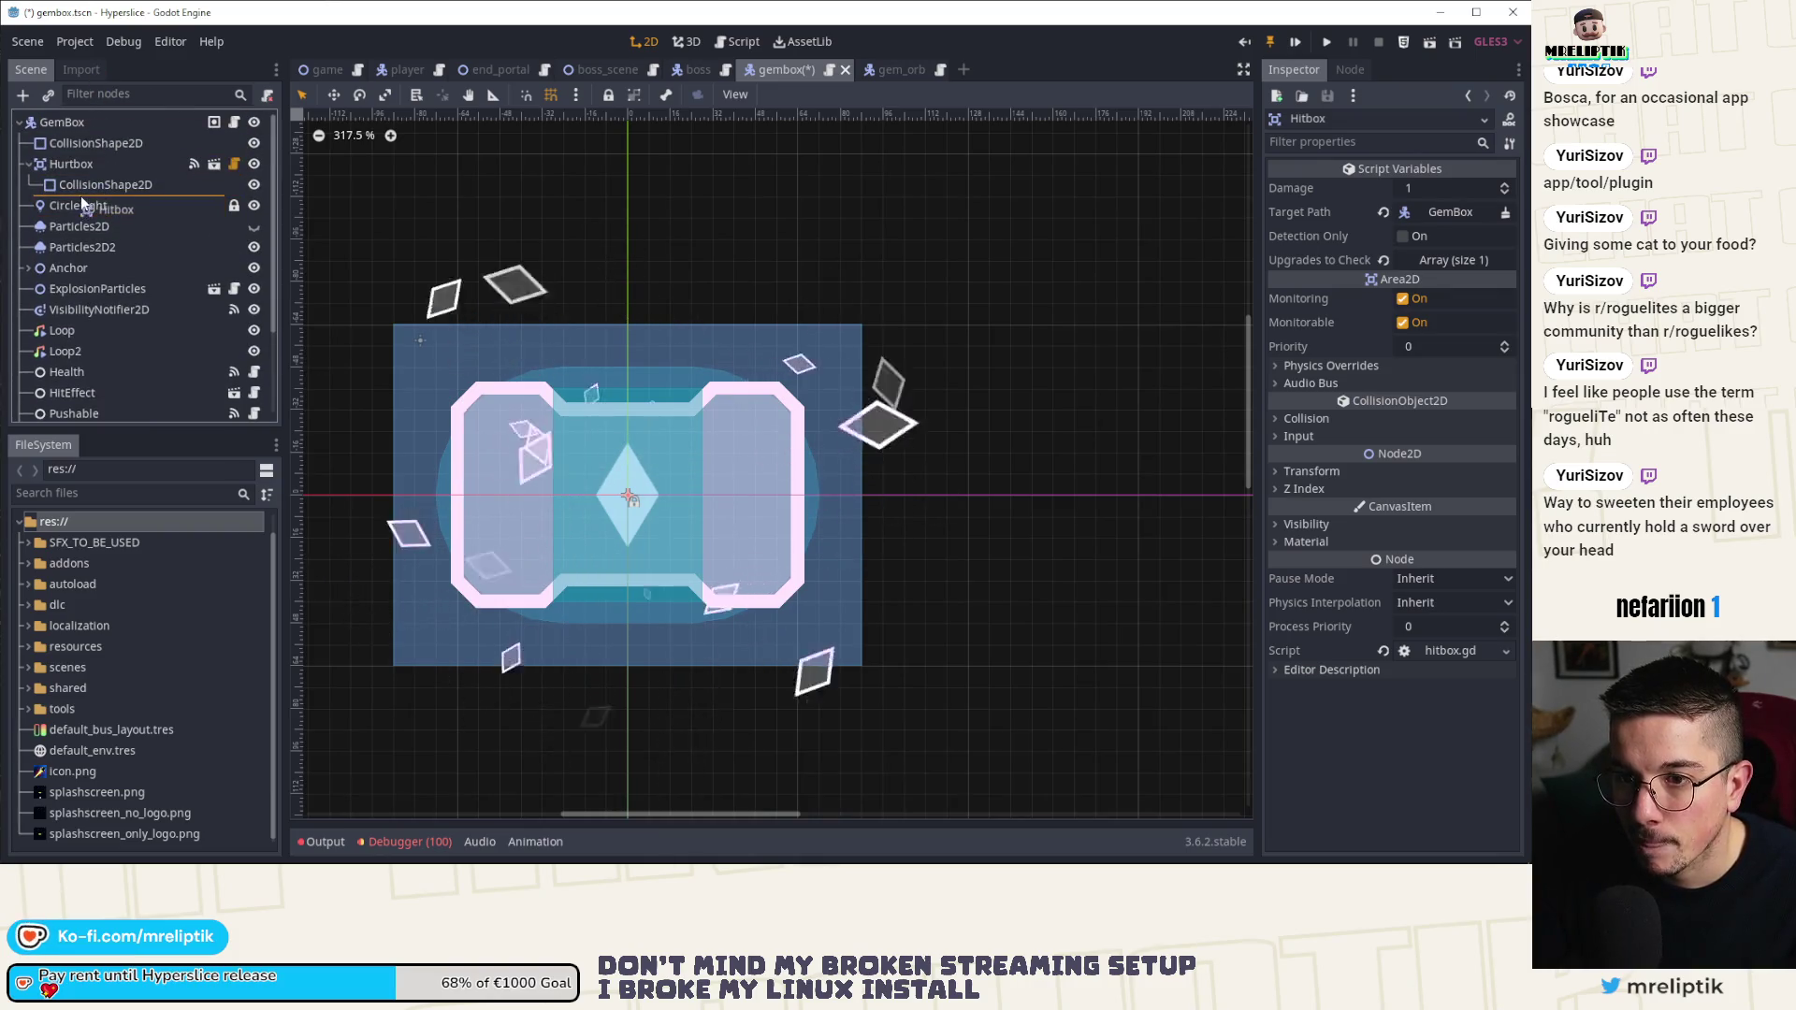
ctrl+click(80, 196)
double_click(103, 205)
text(P)
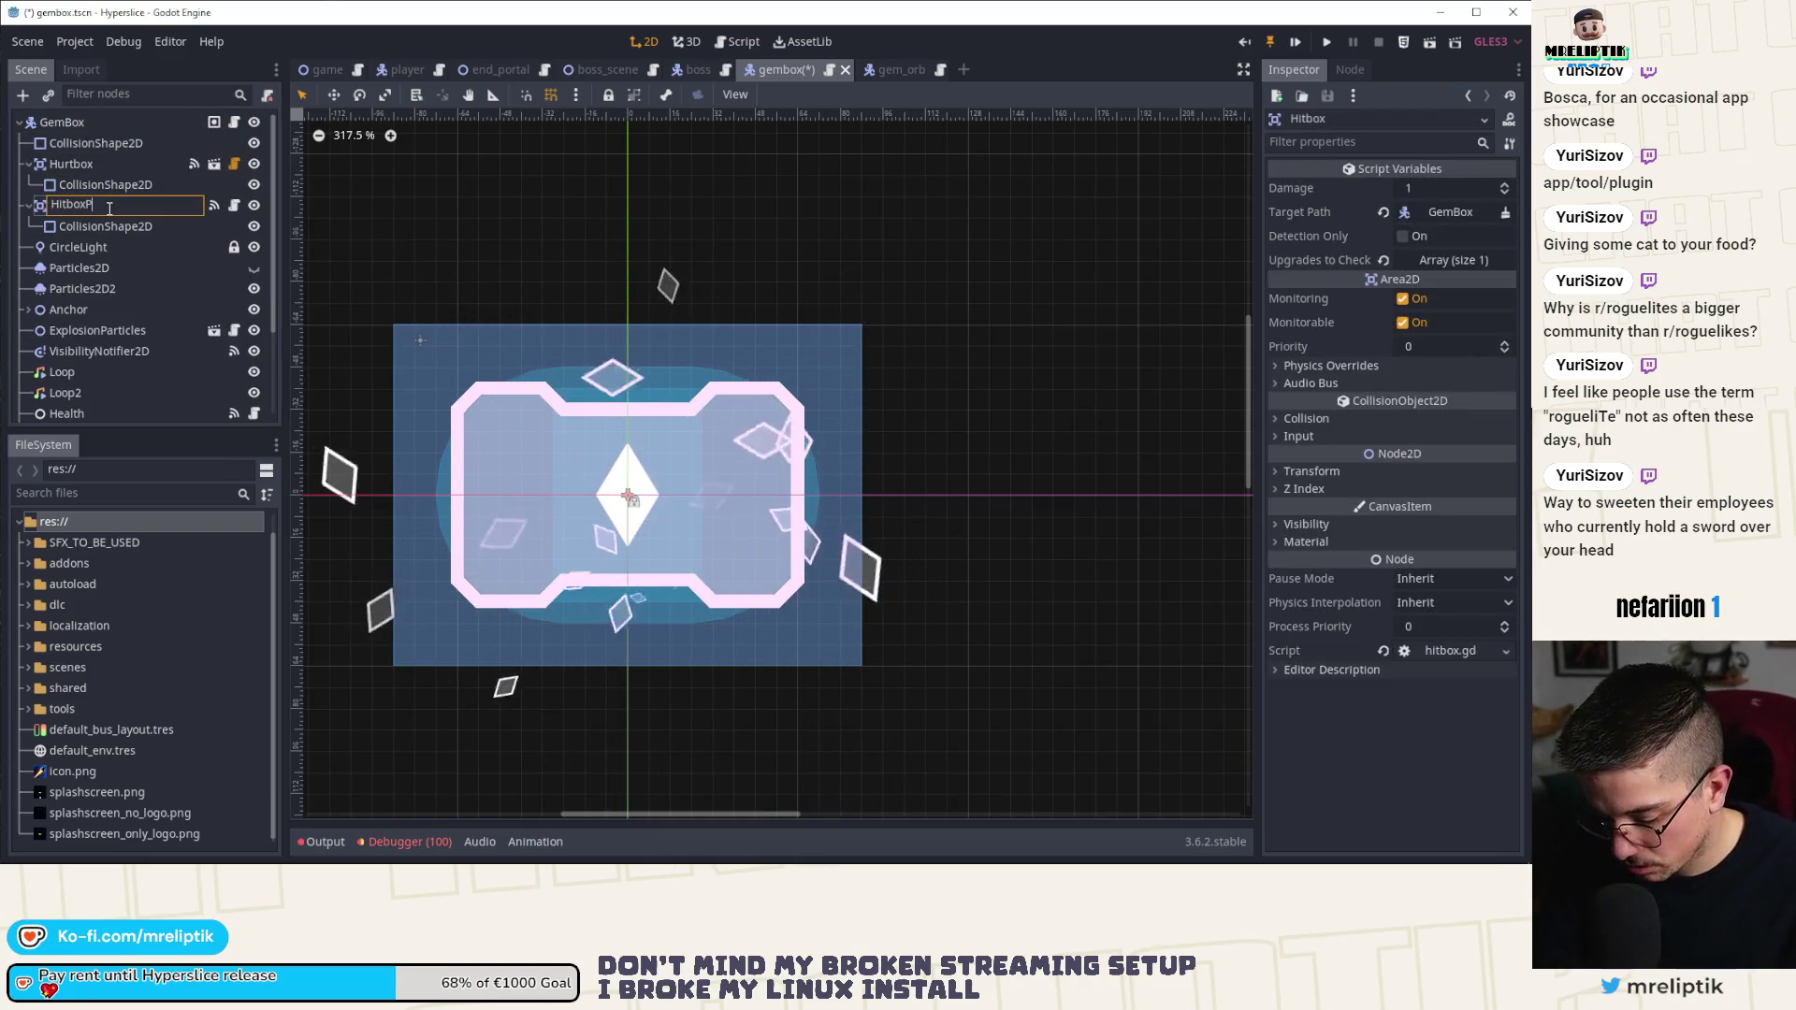
text(ushed)
key(Return)
key(ctrl+s)
click(106, 226)
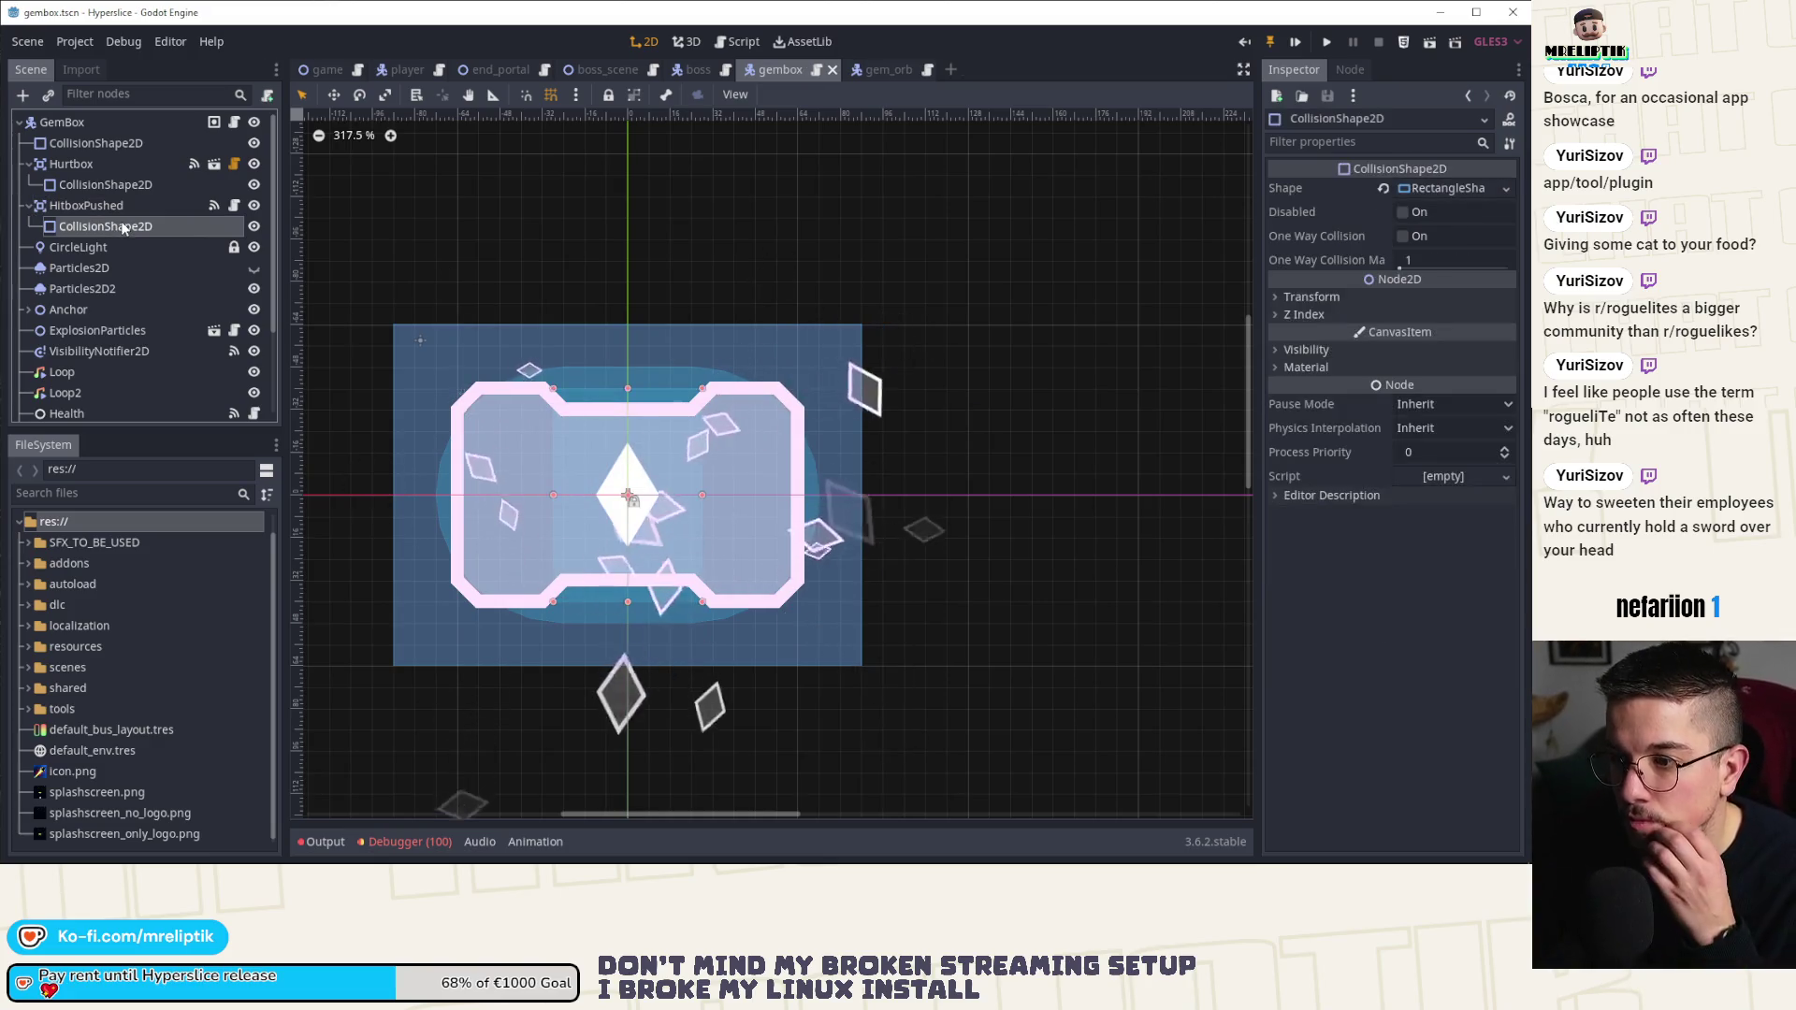
click(1506, 188)
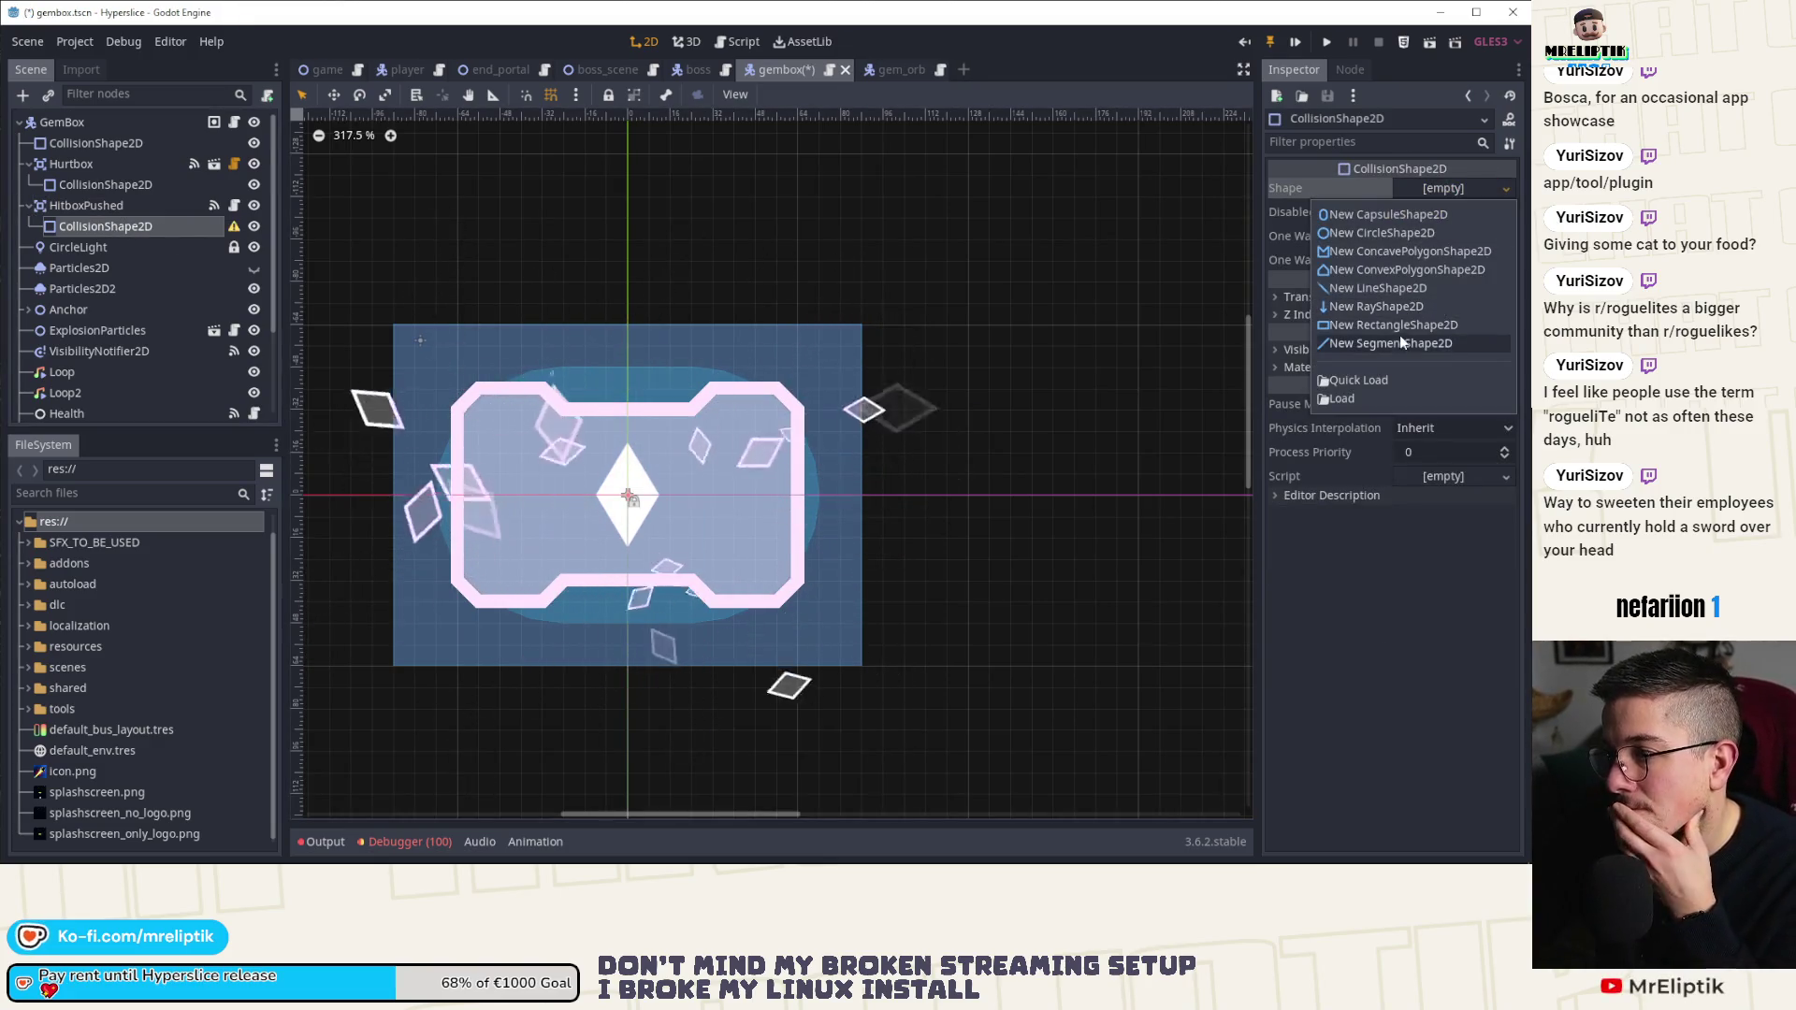